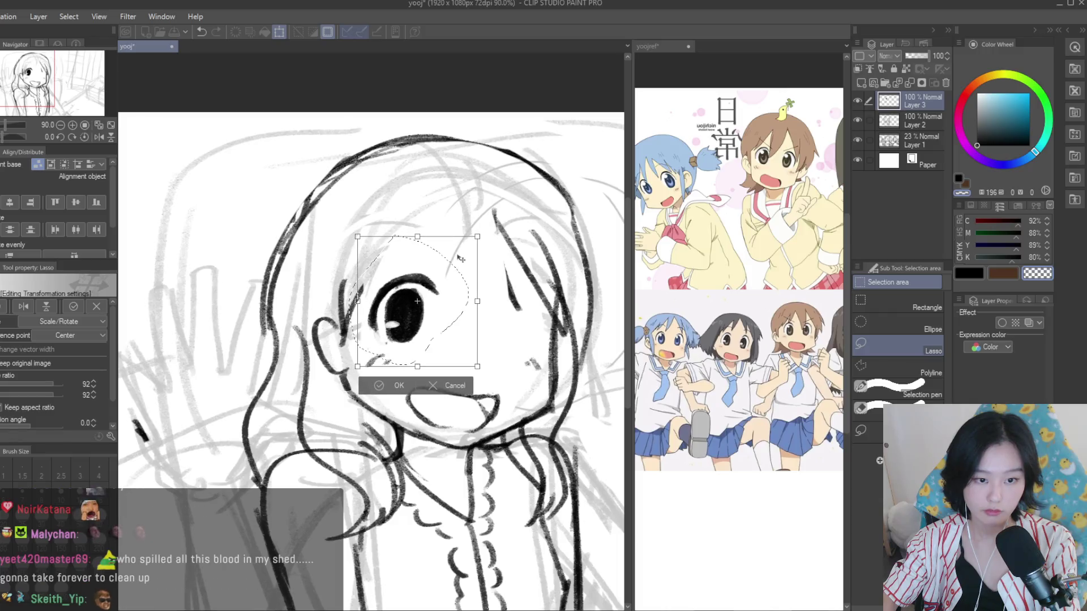
Commit the transform on the resized left eye
key("Return")
scroll(455, 248, "down", 2)
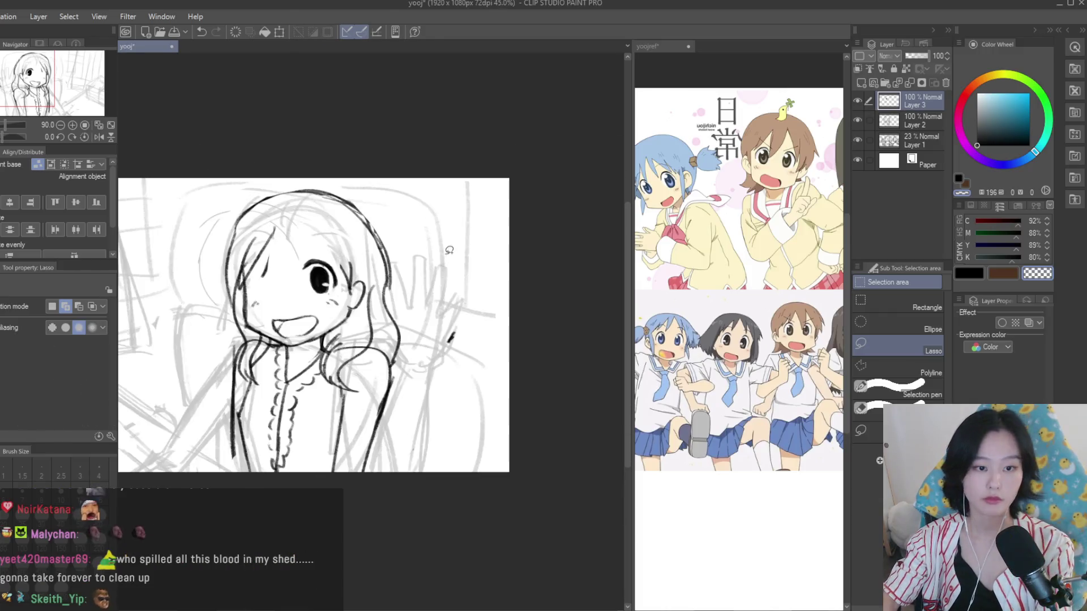
scroll(454, 248, "down", 1)
scroll(454, 248, "down", 1)
In black, darken the left eye's upper lash line and draw its eyebrow at brush size 12
key("b")
scroll(469, 262, "up", 3)
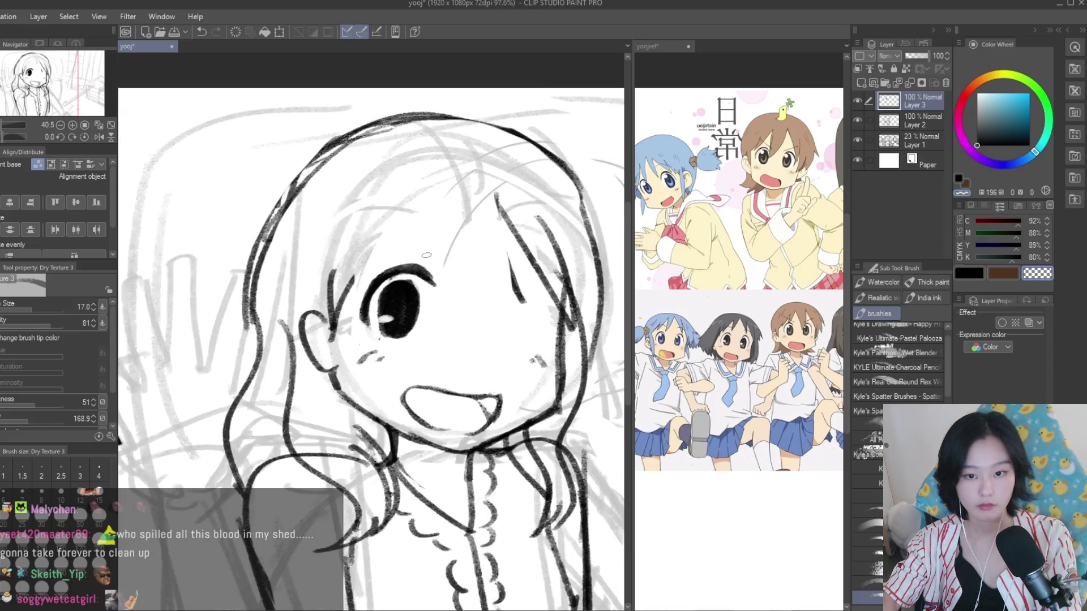
scroll(470, 261, "up", 2)
left_click(968, 275)
left_click_drag(413, 277, 450, 312)
key("bracketleft")
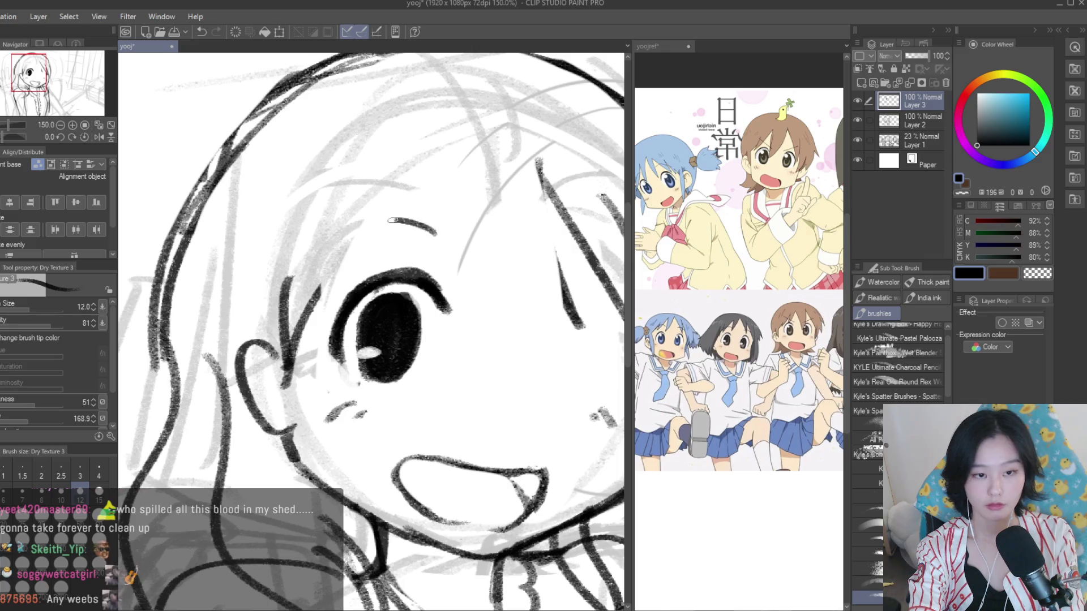
left_click_drag(321, 245, 441, 215)
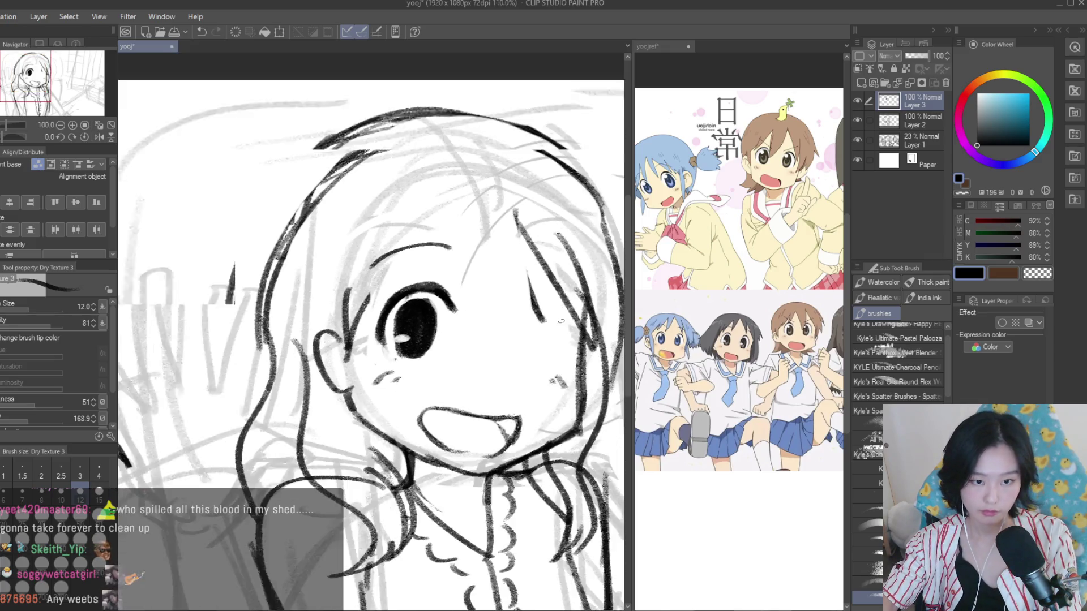
Ink and thicken the right eye's lash line, filling it with dark strokes
left_click_drag(490, 310, 566, 324)
mouse_move(510, 283)
left_mouse_down()
mouse_move(546, 305)
mouse_move(564, 365)
left_mouse_up()
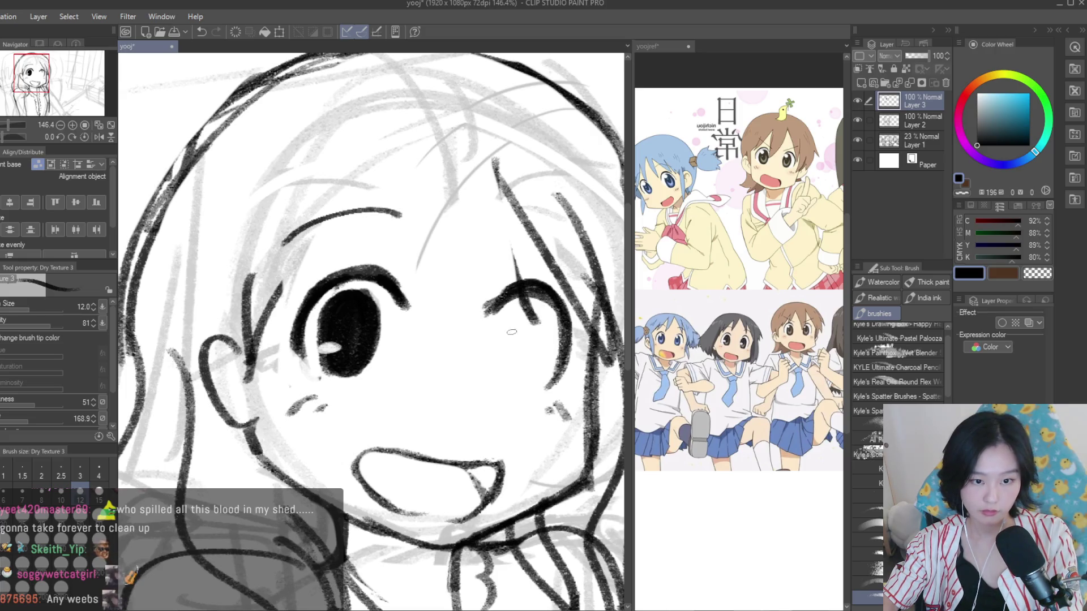
left_click_drag(512, 331, 516, 362)
left_click_drag(510, 322, 521, 368)
scroll(498, 340, "down", 3)
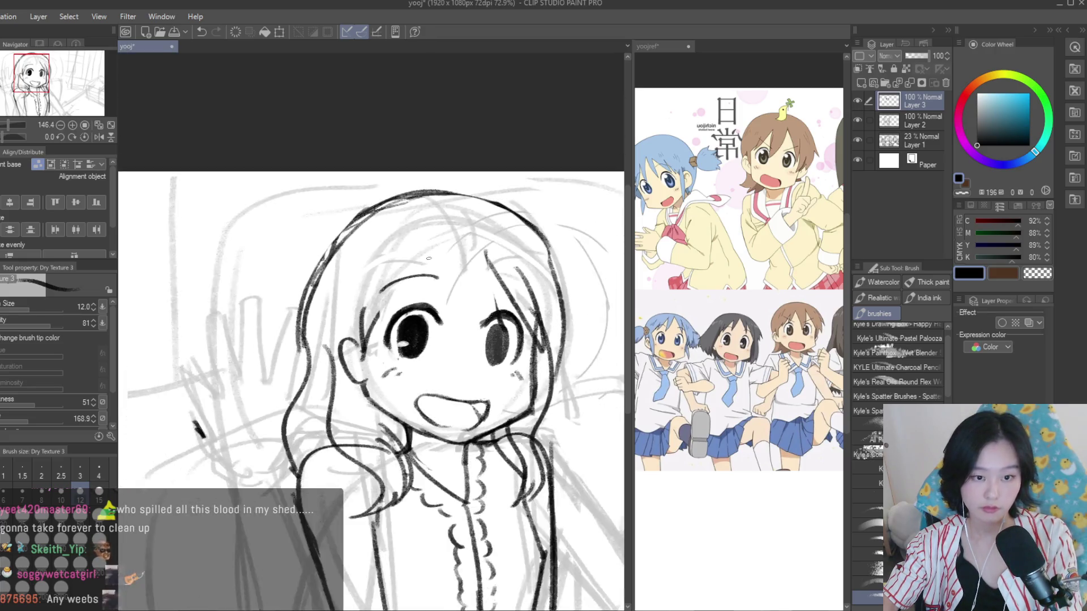
scroll(428, 258, "down", 2)
scroll(482, 276, "up", 4)
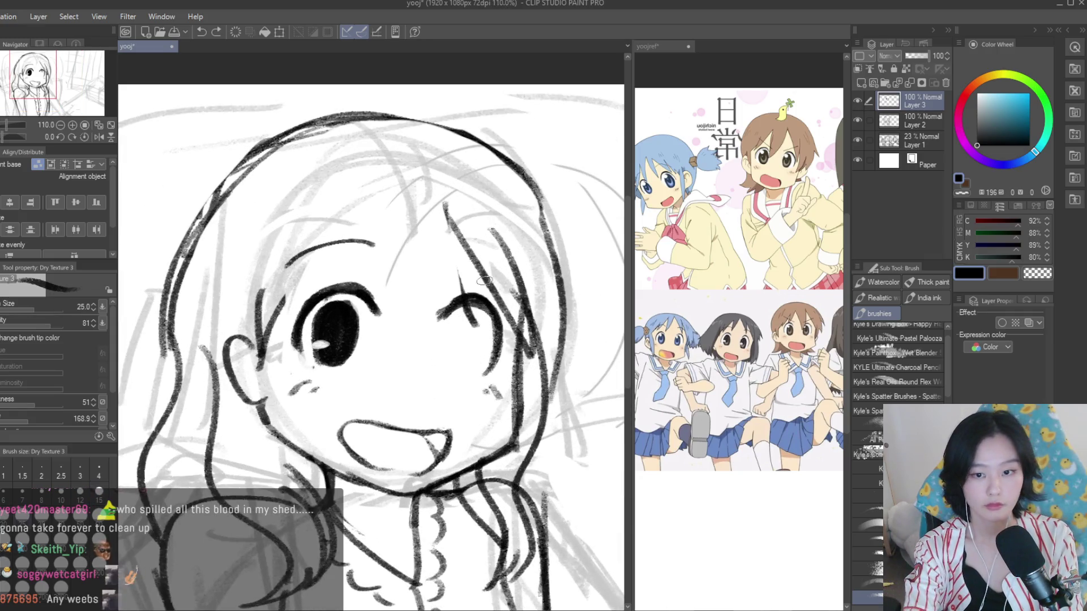
scroll(471, 331, "up", 2)
Lasso the left eye for moving, then clear the selection
key("m")
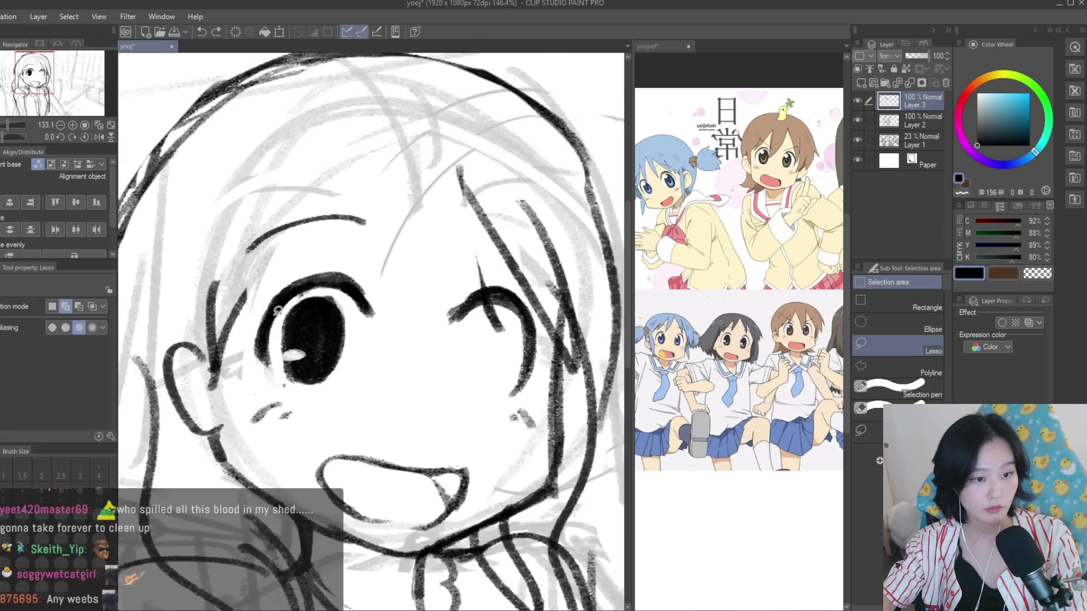
scroll(317, 325, "up", 3)
left_click_drag(333, 283, 331, 285)
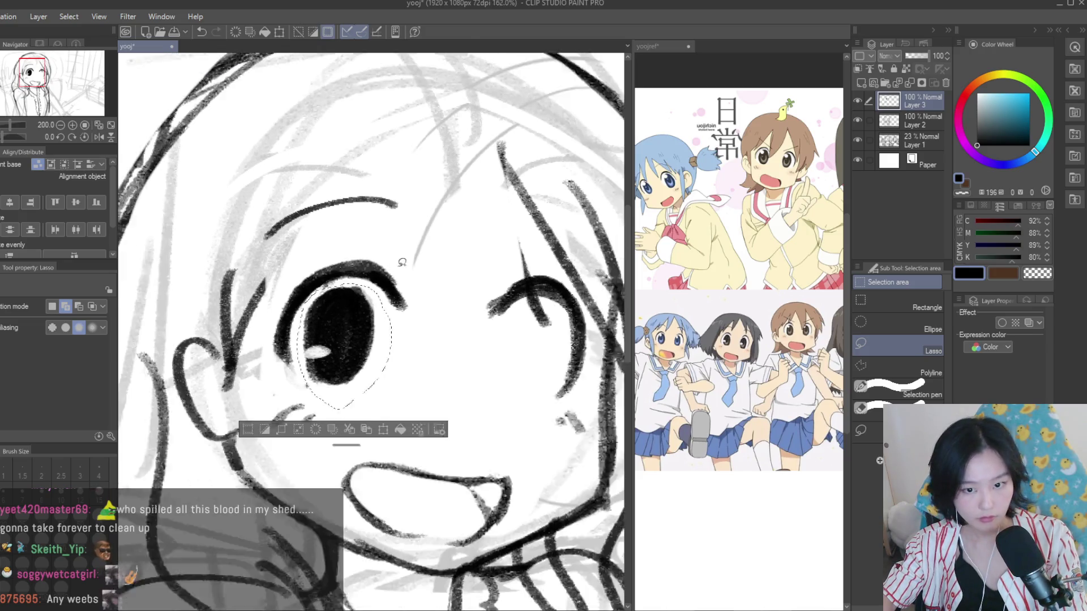
scroll(339, 328, "down", 2)
key("k")
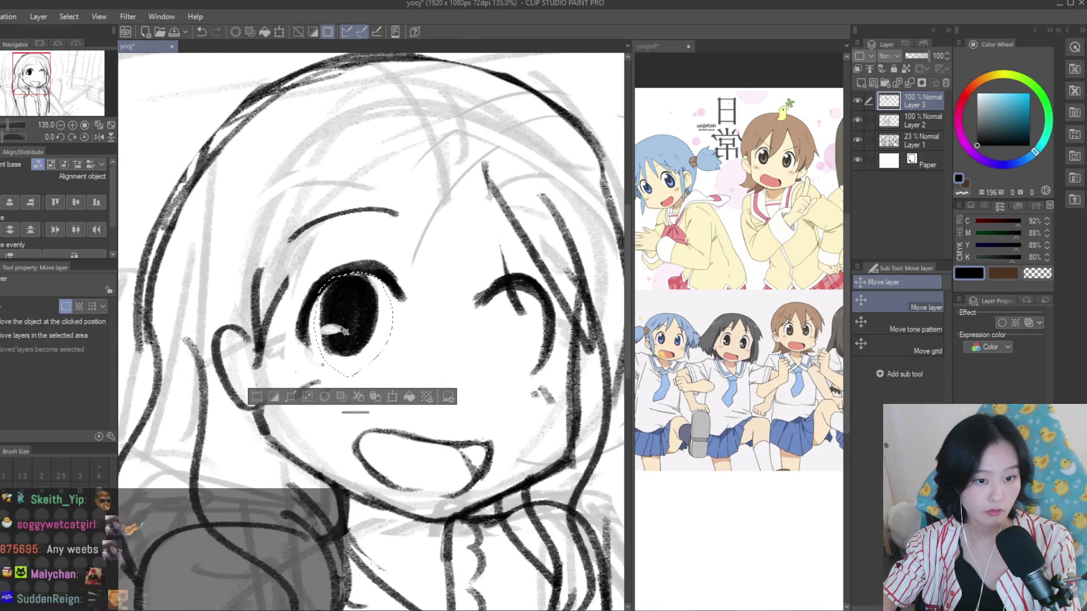
key("ctrl+d")
scroll(441, 260, "down", 3)
scroll(453, 267, "down", 2)
scroll(537, 294, "up", 2)
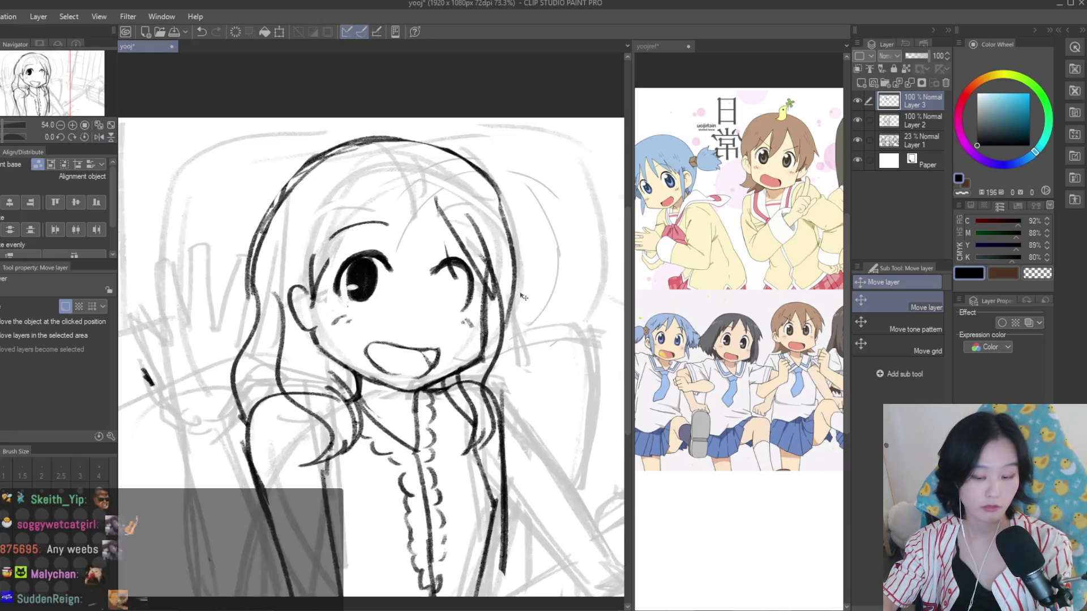
scroll(510, 289, "up", 1)
Restore the left-eye selection, then return to the brush and deselect
key("ctrl+z")
scroll(464, 283, "down", 1)
scroll(430, 279, "up", 2)
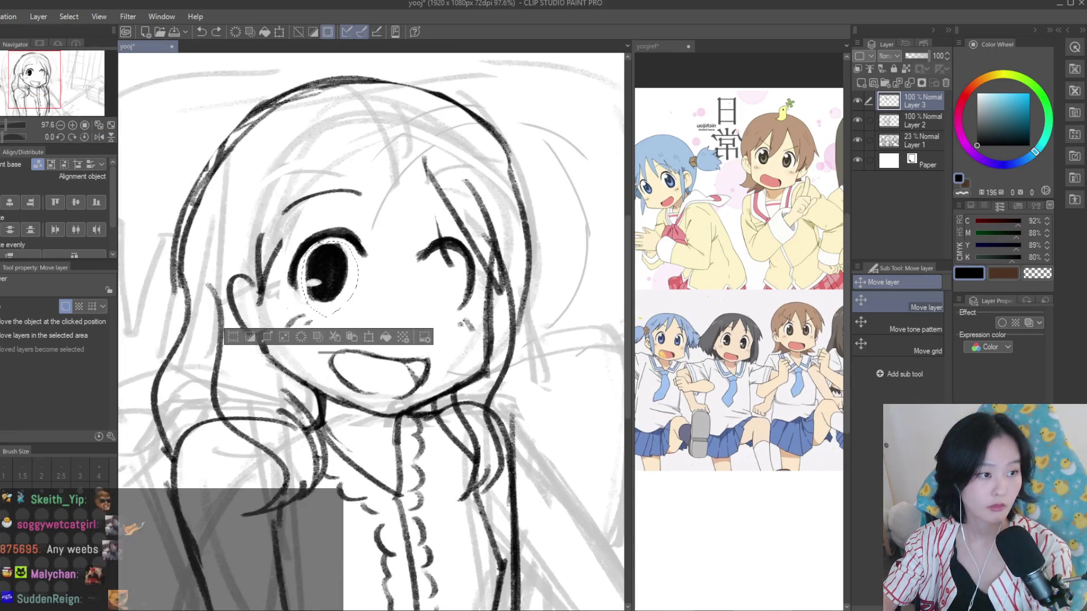
key("b")
key("ctrl+d")
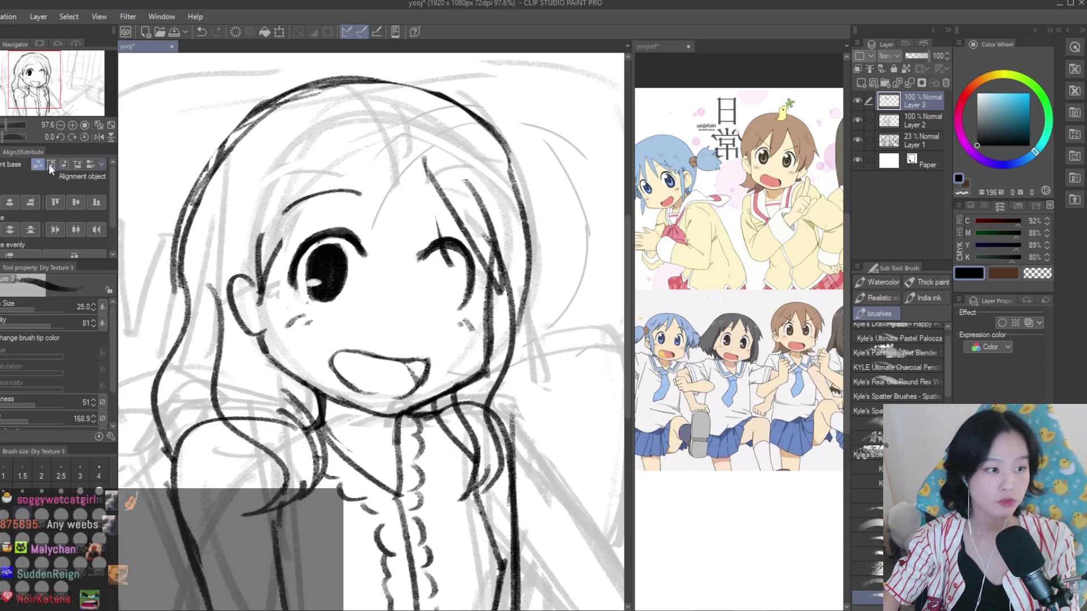
Fill the right eye solid black with the brush at size 20
scroll(375, 204, "up", 2)
mouse_move(484, 275)
left_mouse_down()
mouse_move(456, 346)
mouse_move(461, 360)
left_mouse_up()
key("ctrl+z")
key("ctrl+z")
key("ctrl+z")
mouse_move(475, 277)
left_mouse_down()
mouse_move(453, 340)
mouse_move(456, 331)
mouse_move(464, 360)
mouse_move(476, 286)
mouse_move(468, 350)
left_mouse_up()
key("bracketleft")
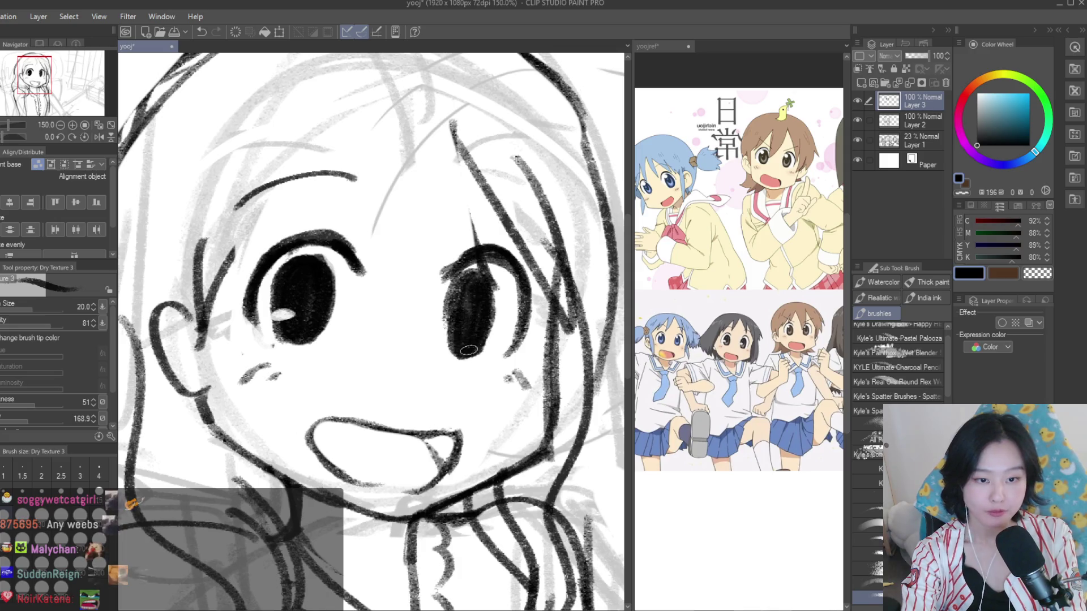
left_click_drag(487, 280, 457, 362)
scroll(458, 340, "down", 2)
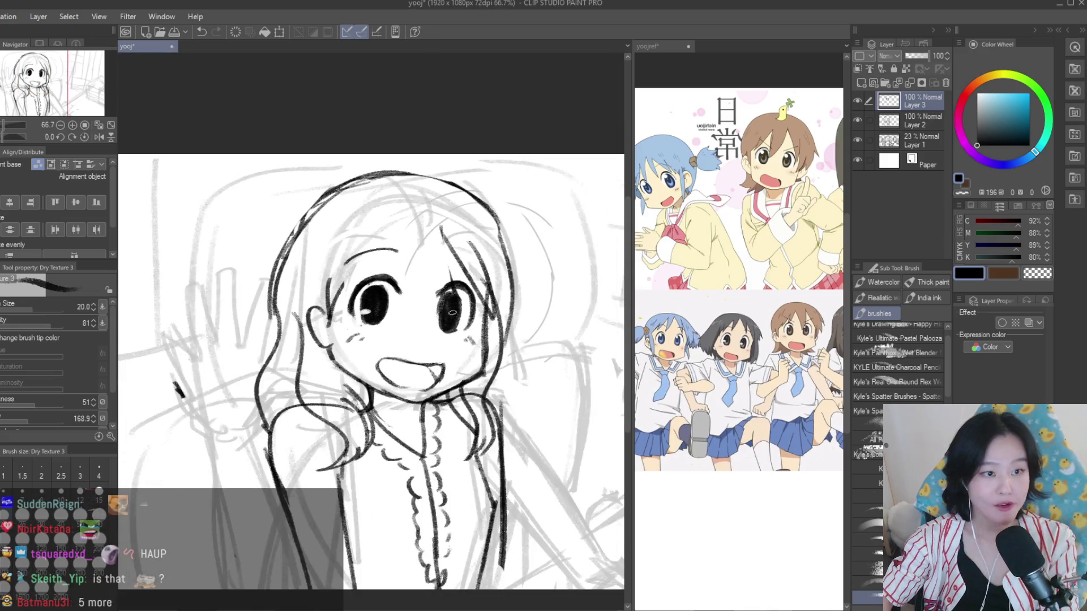
scroll(457, 335, "up", 2)
scroll(456, 335, "up", 1)
mouse_move(433, 251)
left_mouse_down()
mouse_move(416, 323)
mouse_move(429, 269)
left_mouse_up()
Carve a white highlight into the right eye using the transparent colour
left_click(1036, 275)
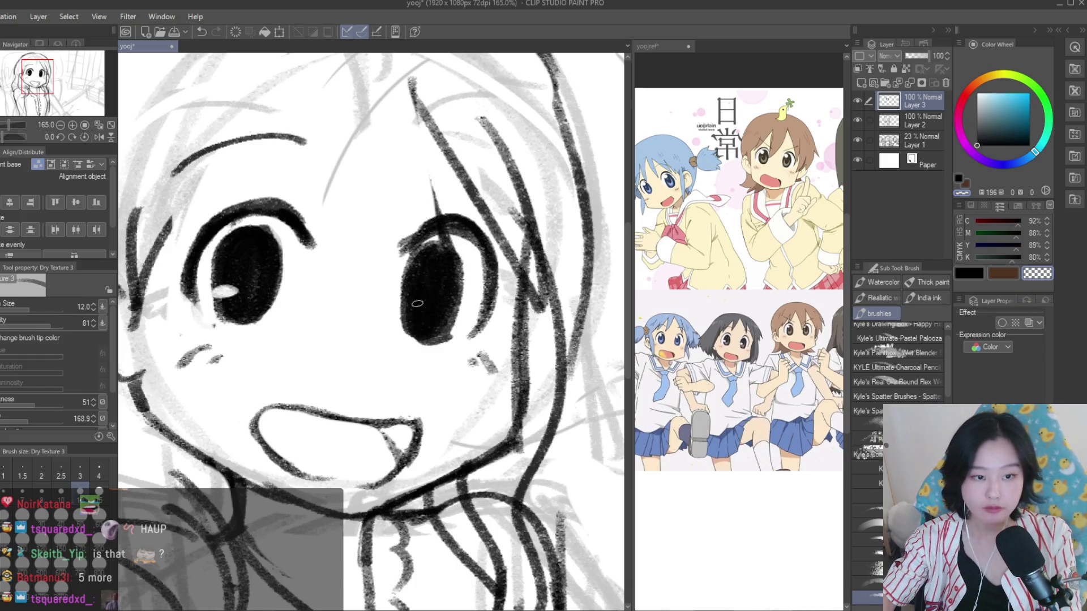
scroll(418, 304, "up", 1)
left_click_drag(409, 308, 427, 309)
scroll(412, 310, "down", 2)
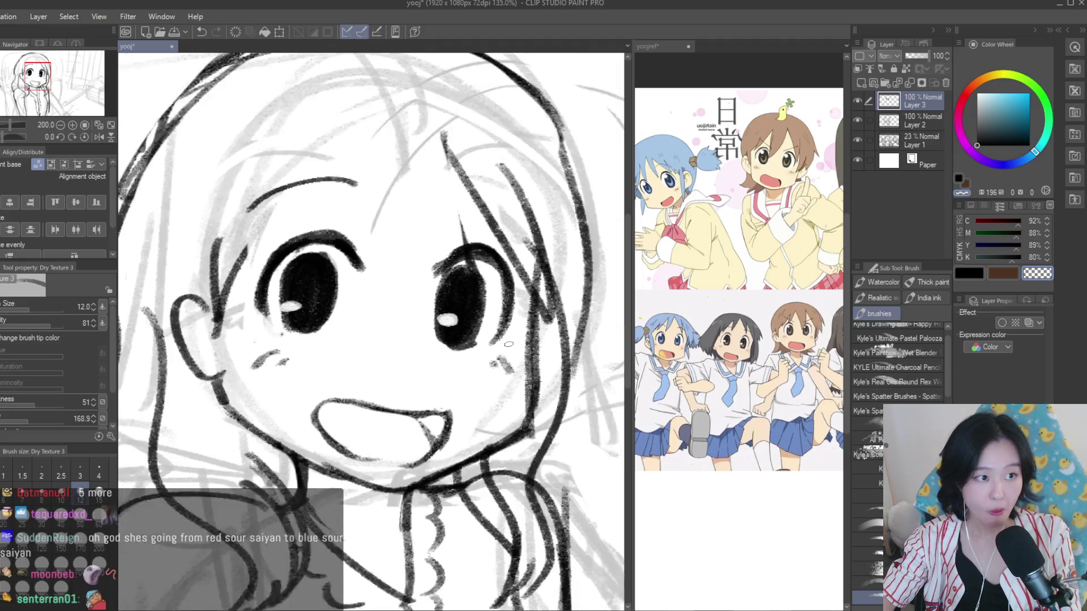
scroll(413, 310, "down", 2)
left_click(964, 277)
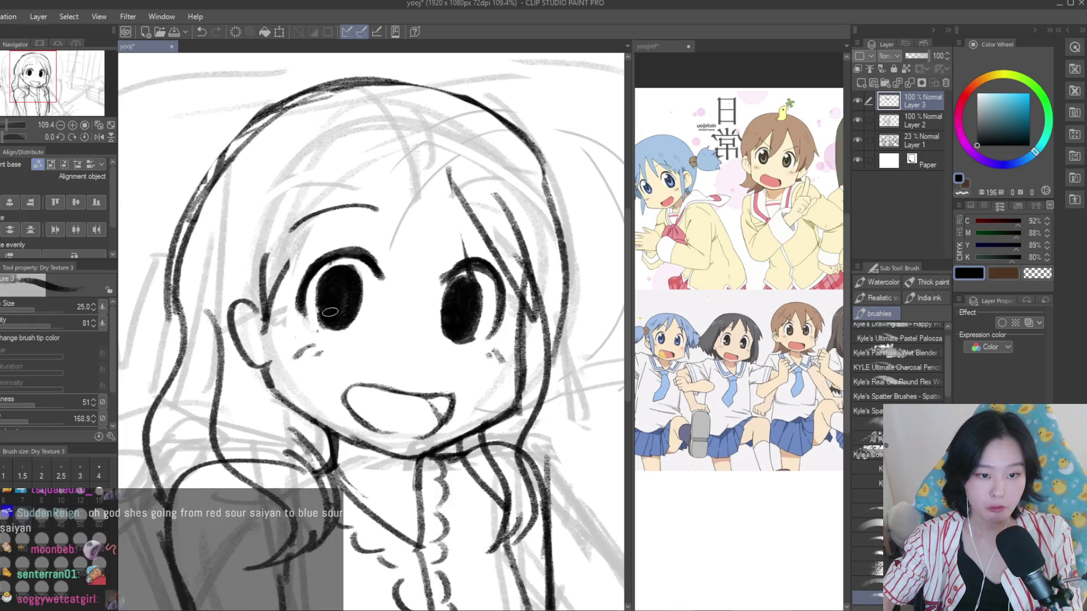
scroll(425, 304, "up", 1)
key("c")
scroll(425, 304, "up", 1)
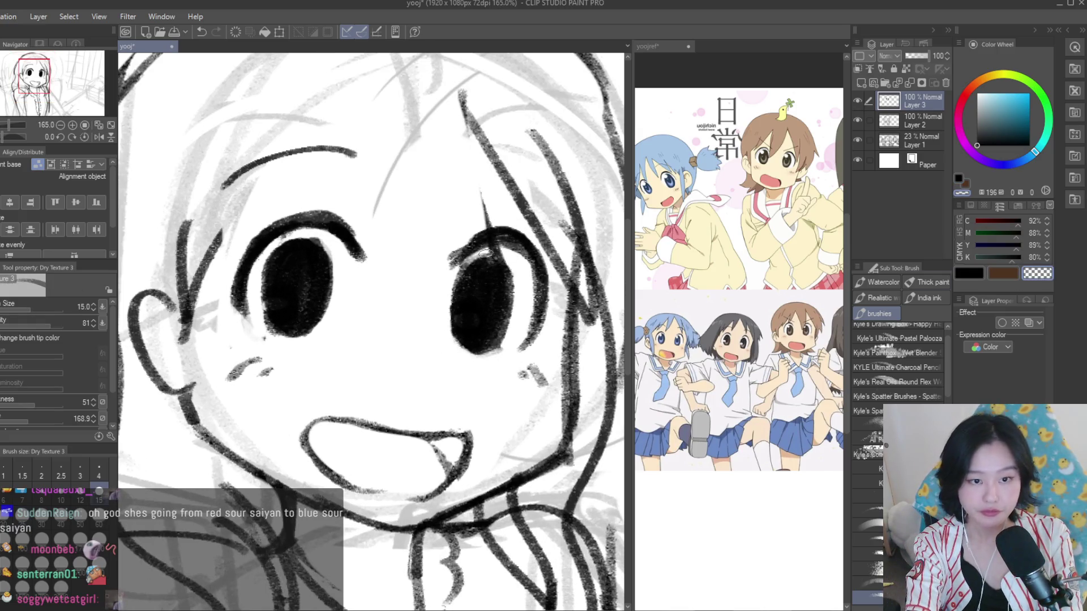
scroll(466, 301, "down", 3)
scroll(465, 302, "up", 1)
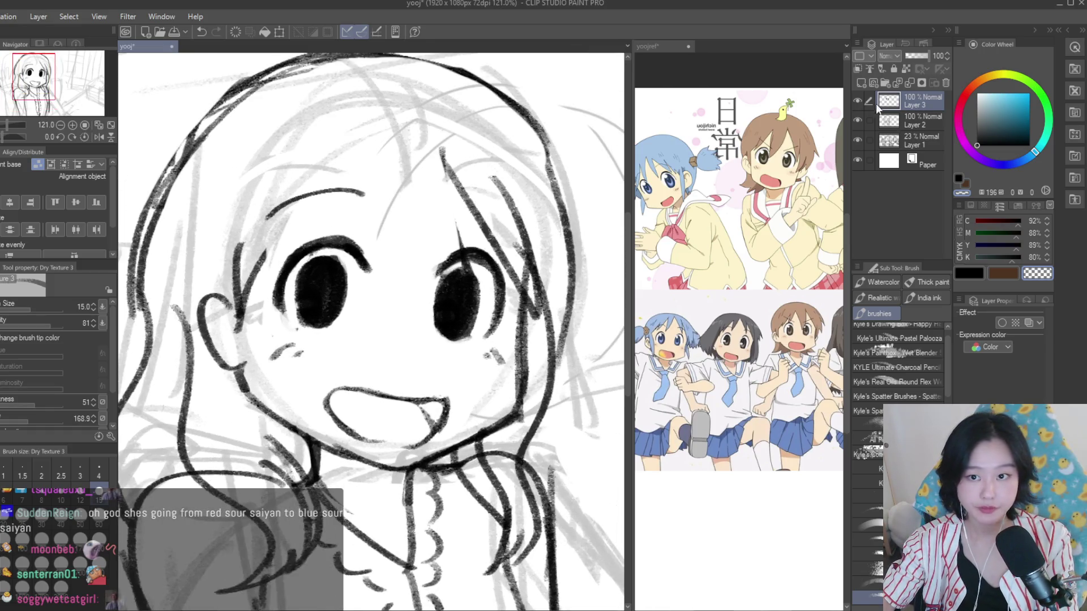
Toggle the ink layer's visibility to compare it with the sketch
left_click(858, 100)
left_click(858, 100)
left_click(858, 100)
left_click(857, 100)
scroll(371, 332, "down", 2)
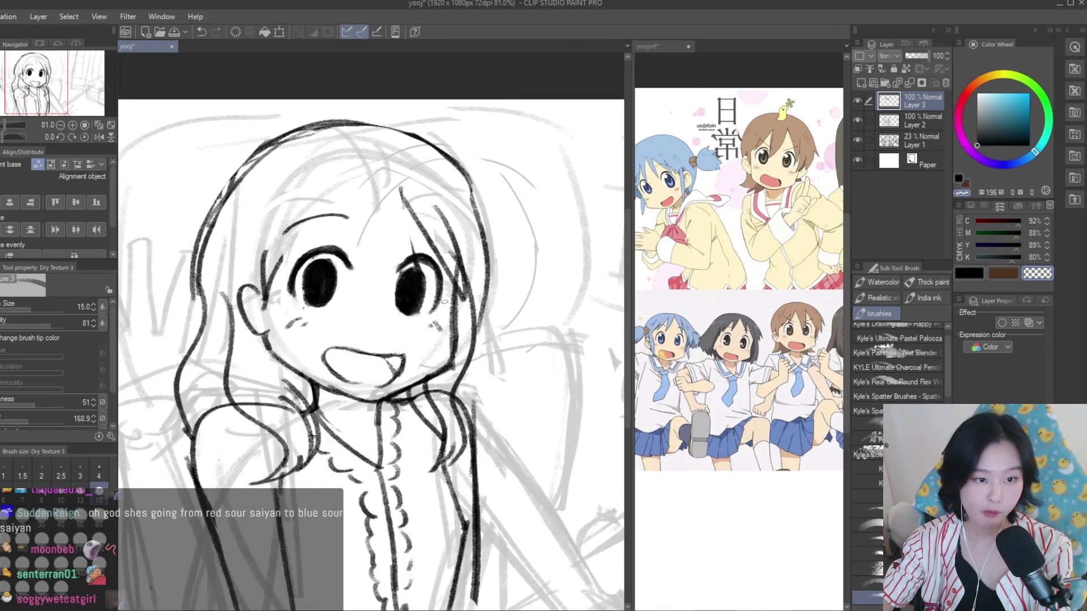
left_click(857, 101)
left_click(858, 100)
Make Layer 2 active and switch to the eraser
left_click(889, 120)
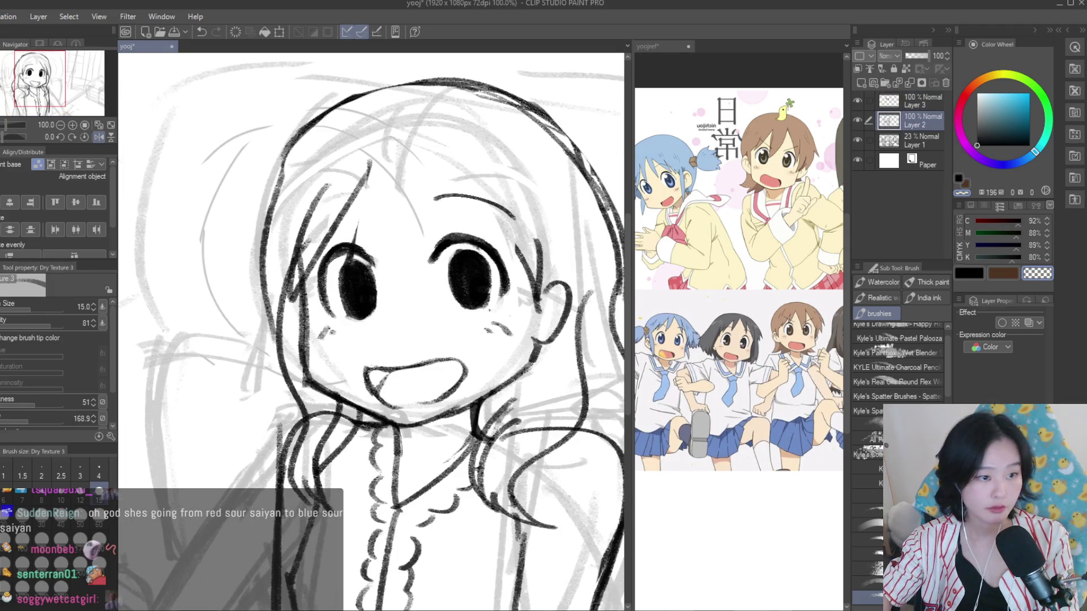
key("e")
scroll(309, 328, "up", 2)
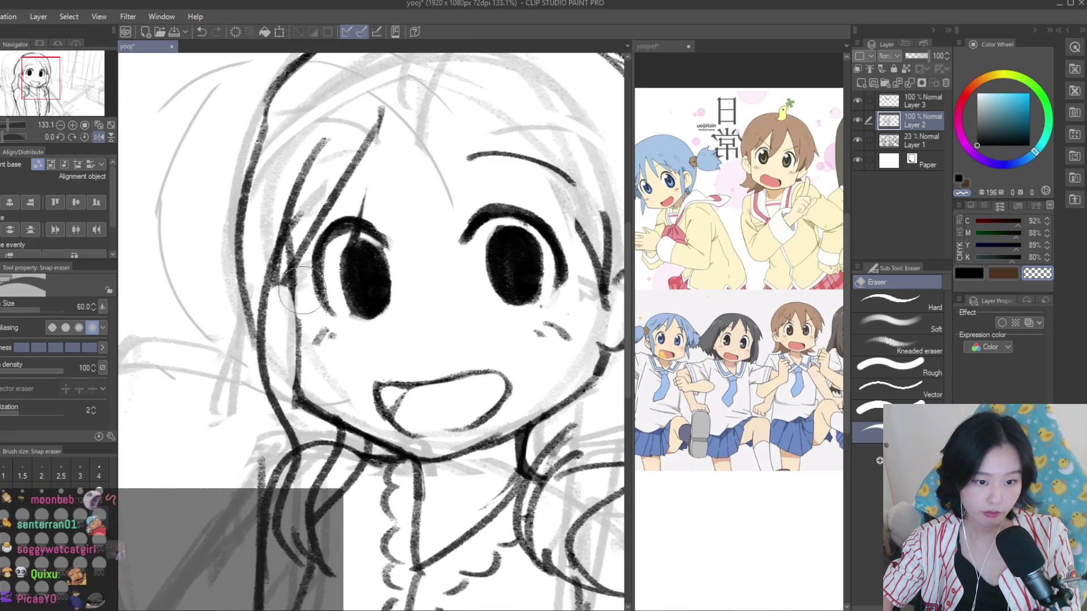
scroll(303, 293, "down", 3)
scroll(283, 368, "up", 3)
scroll(279, 386, "down", 1)
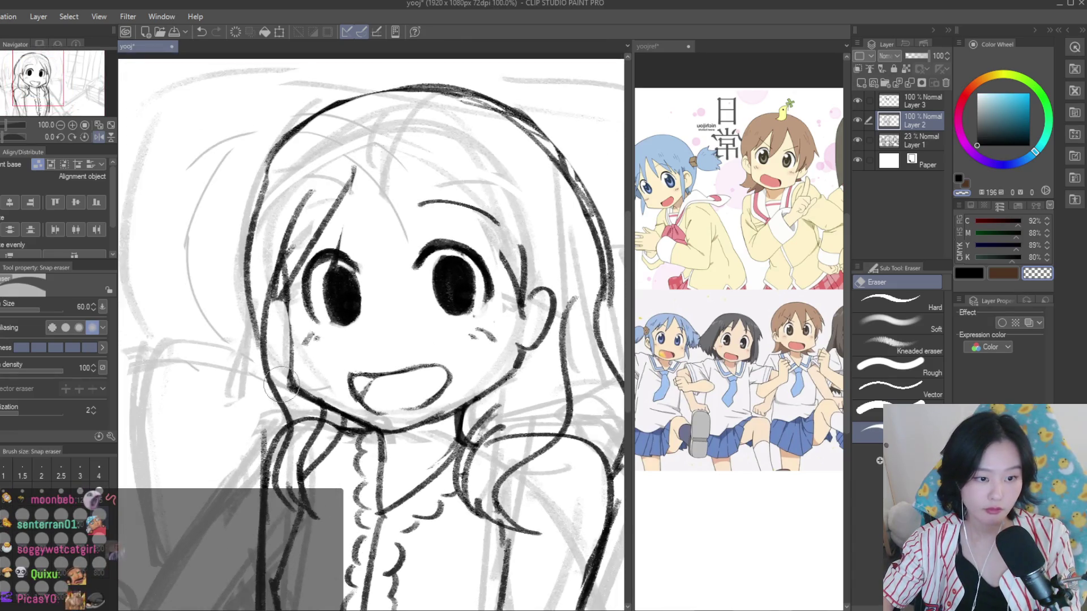
scroll(396, 351, "up", 2)
scroll(373, 362, "up", 2)
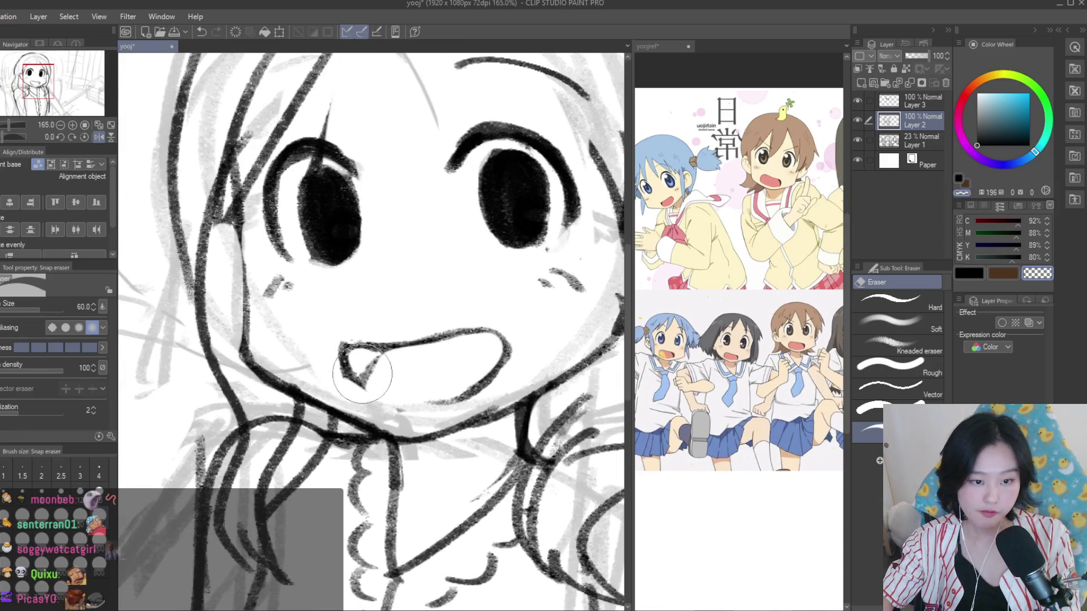
Draw the lower lip line along the mouth in black at brush size 10
key("b")
scroll(407, 300, "up", 1)
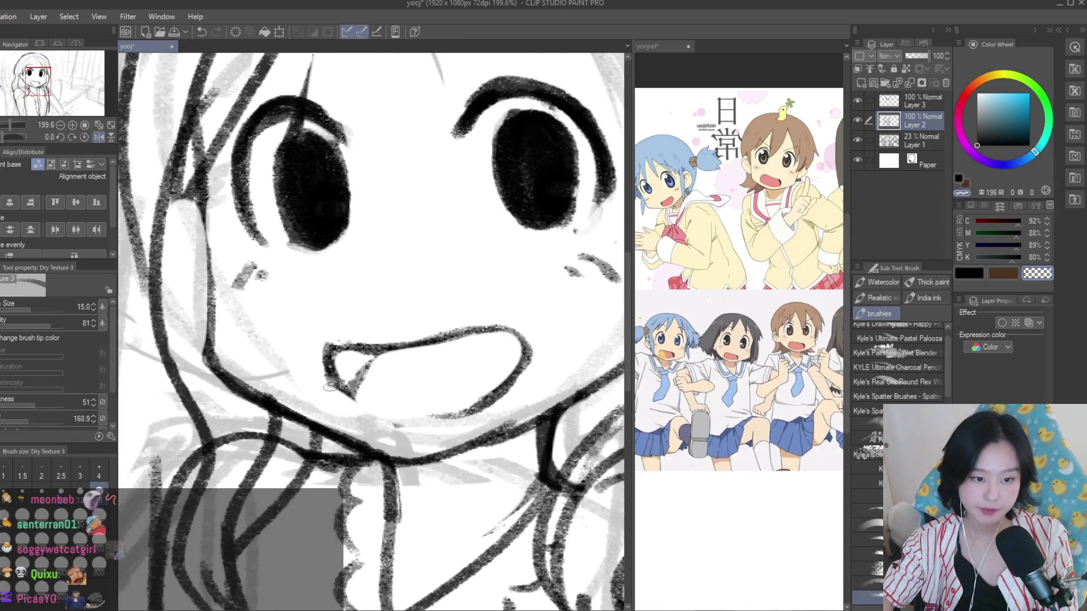
key("c")
key("bracketleft")
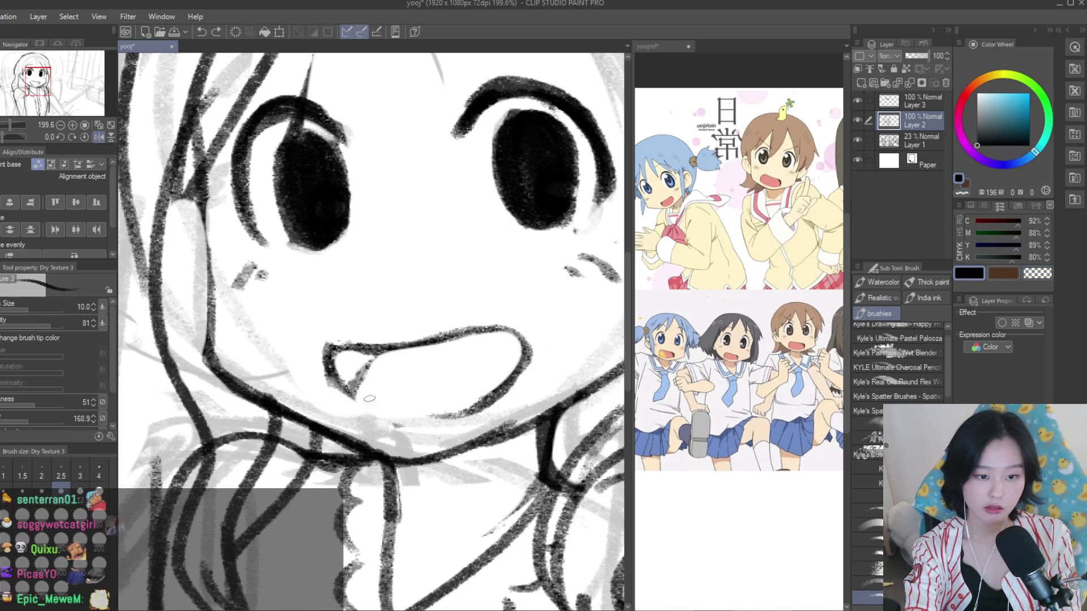
left_click_drag(328, 363, 416, 422)
mouse_move(487, 399)
left_mouse_down()
mouse_move(403, 420)
mouse_move(362, 408)
left_mouse_up()
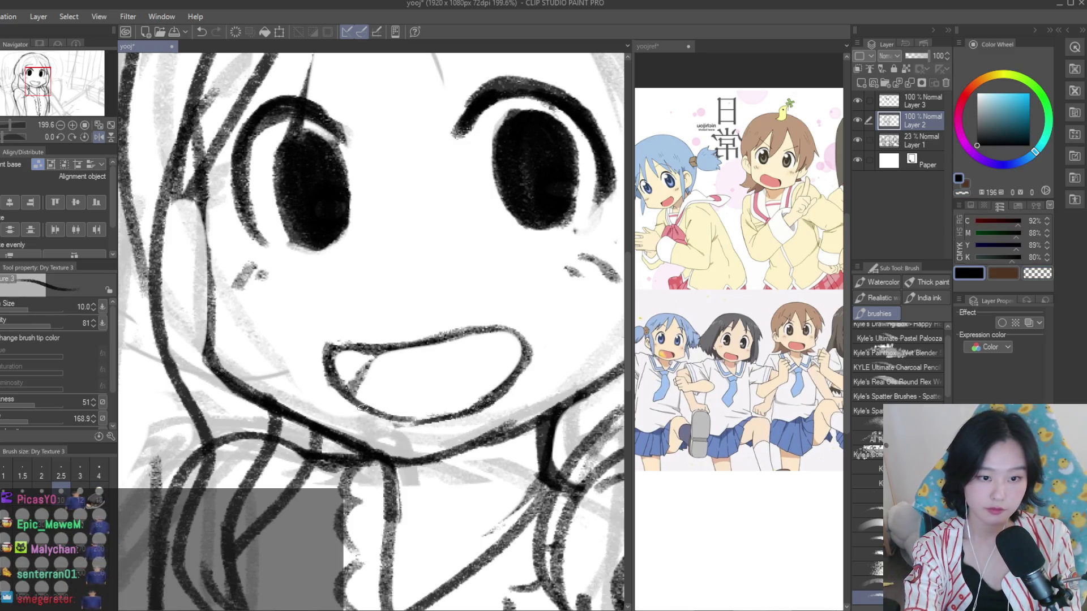
Lasso the mouth, shift it into place, and deselect
key("m")
scroll(315, 357, "down", 1)
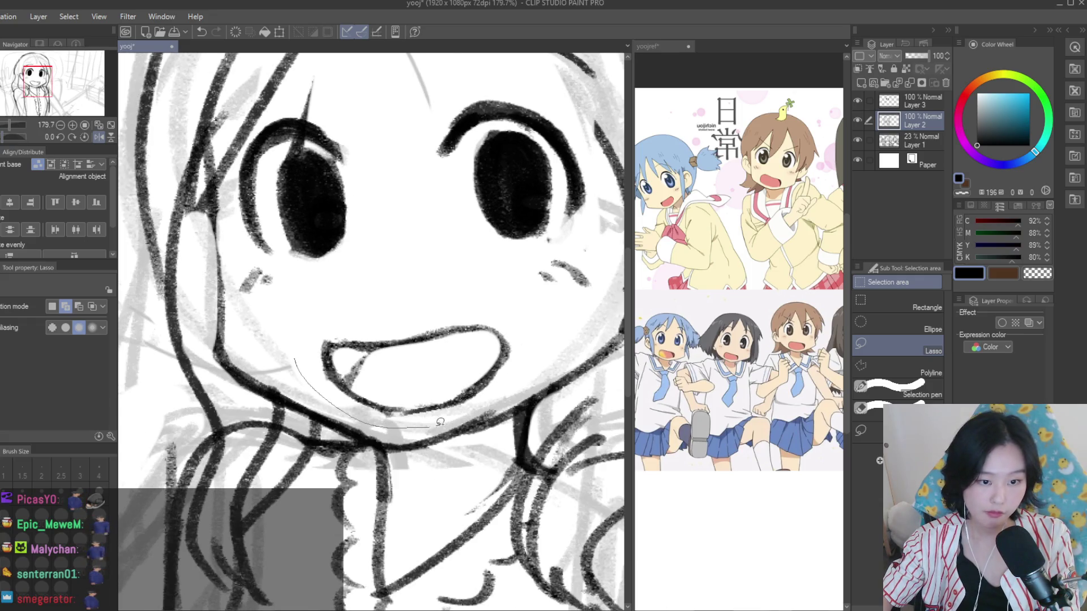
left_click_drag(308, 318, 286, 326)
key("k")
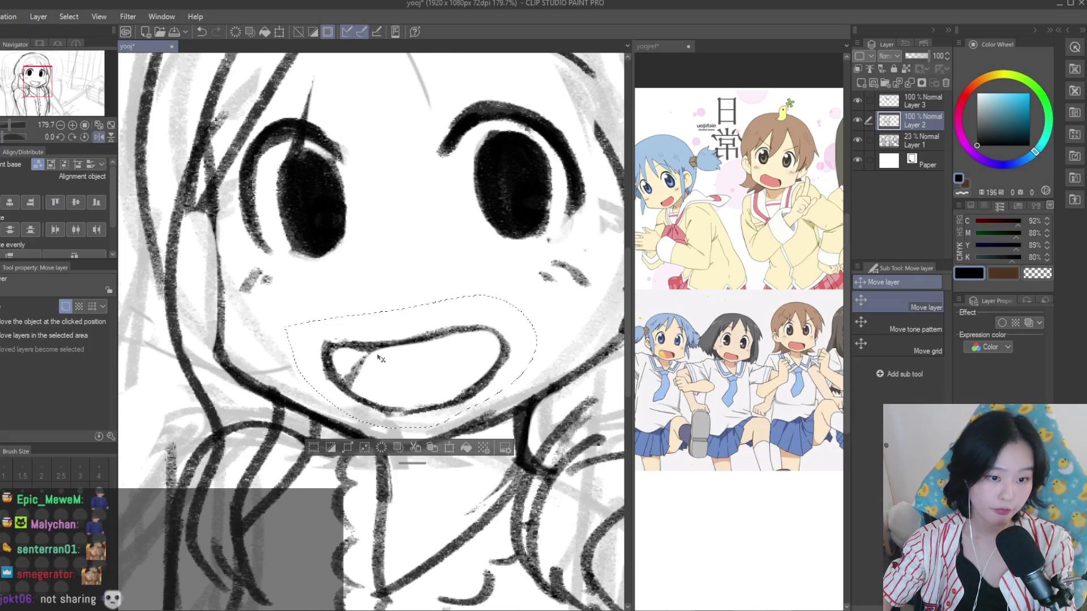
left_click_drag(430, 373, 425, 368)
key("ctrl+d")
scroll(464, 312, "down", 3)
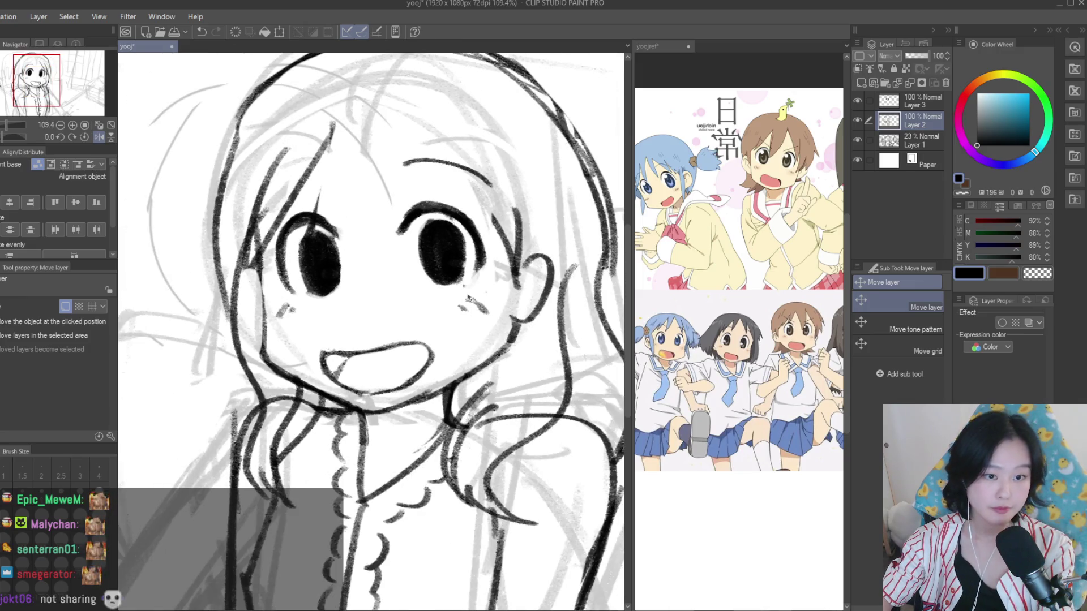
scroll(461, 295, "up", 2)
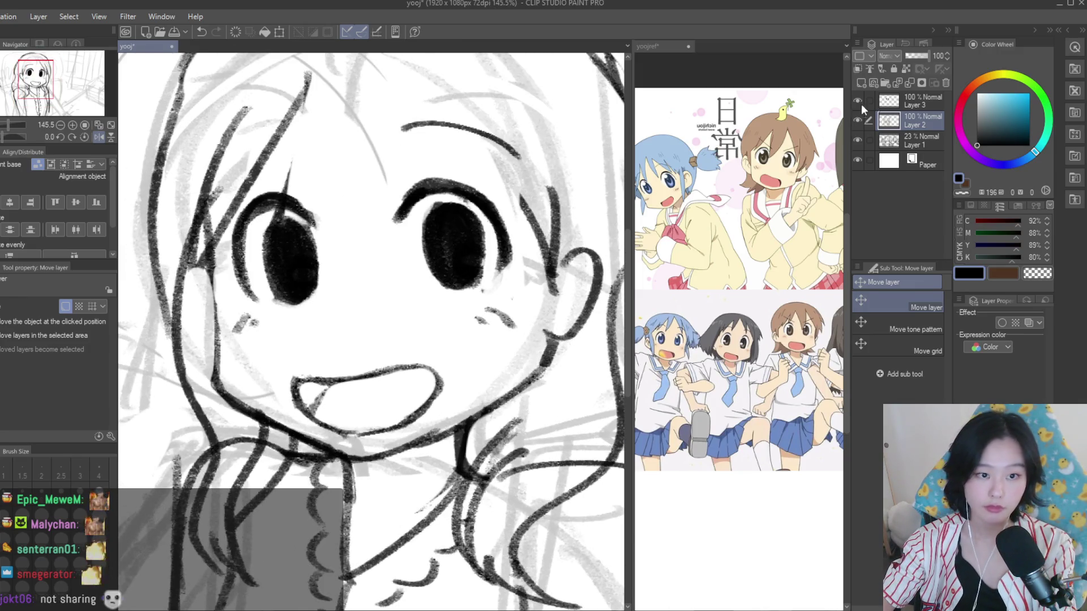
Make Layer 3 active and nudge the eye strokes on it
left_click(906, 100)
scroll(487, 272, "down", 2)
left_click_drag(487, 271, 492, 276)
scroll(492, 277, "down", 2)
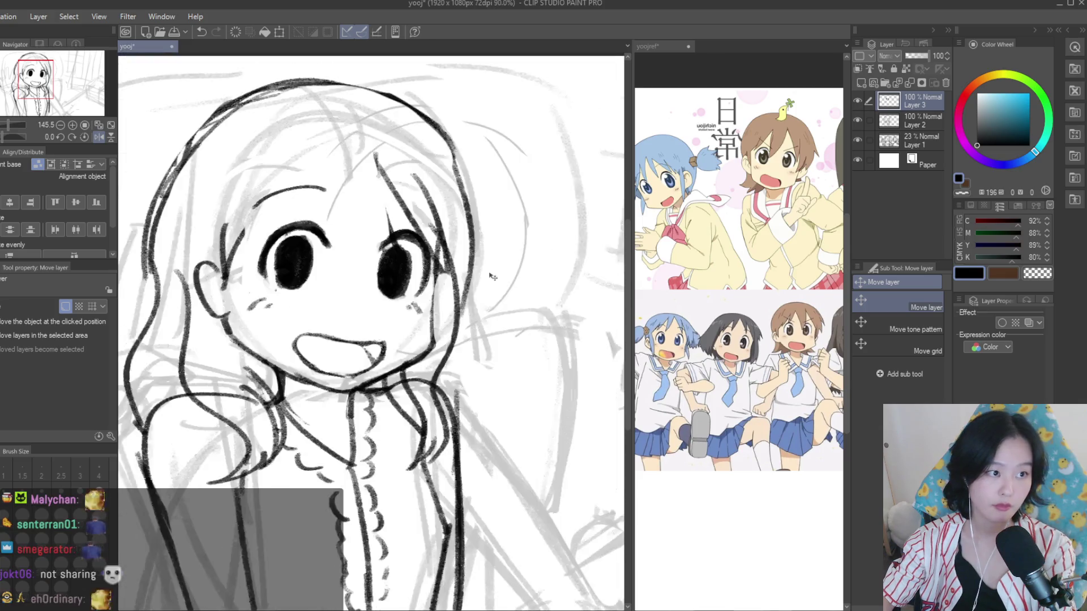
scroll(492, 274, "down", 1)
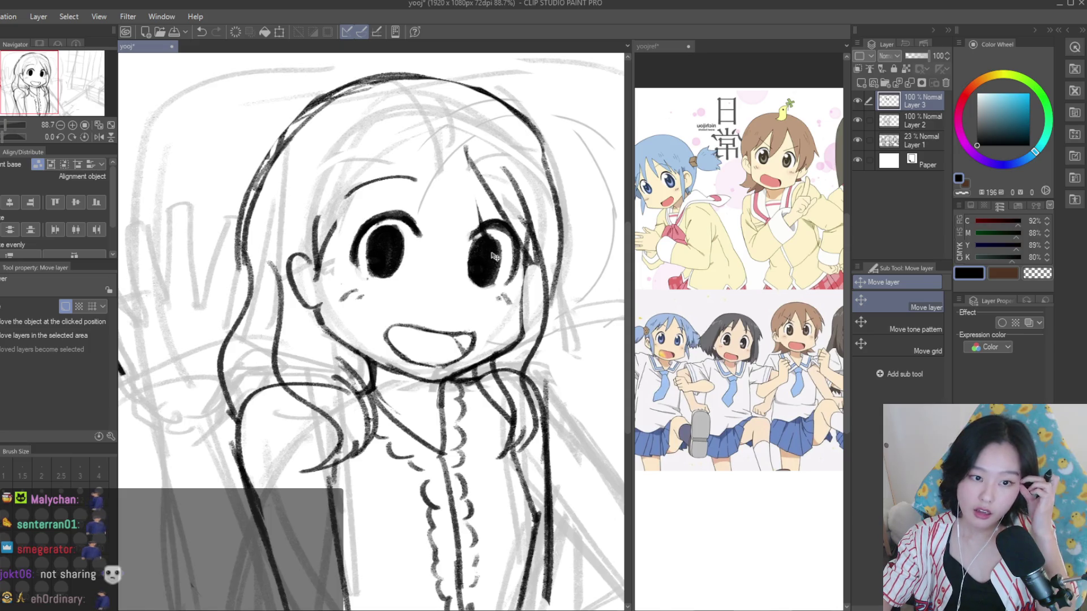
scroll(518, 264, "up", 1)
Transform the eyes to tilt them slightly and shift them a little left
key("ctrl+t")
mouse_move(574, 243)
left_mouse_down()
mouse_move(576, 232)
mouse_move(566, 240)
left_mouse_up()
scroll(420, 348, "down", 1)
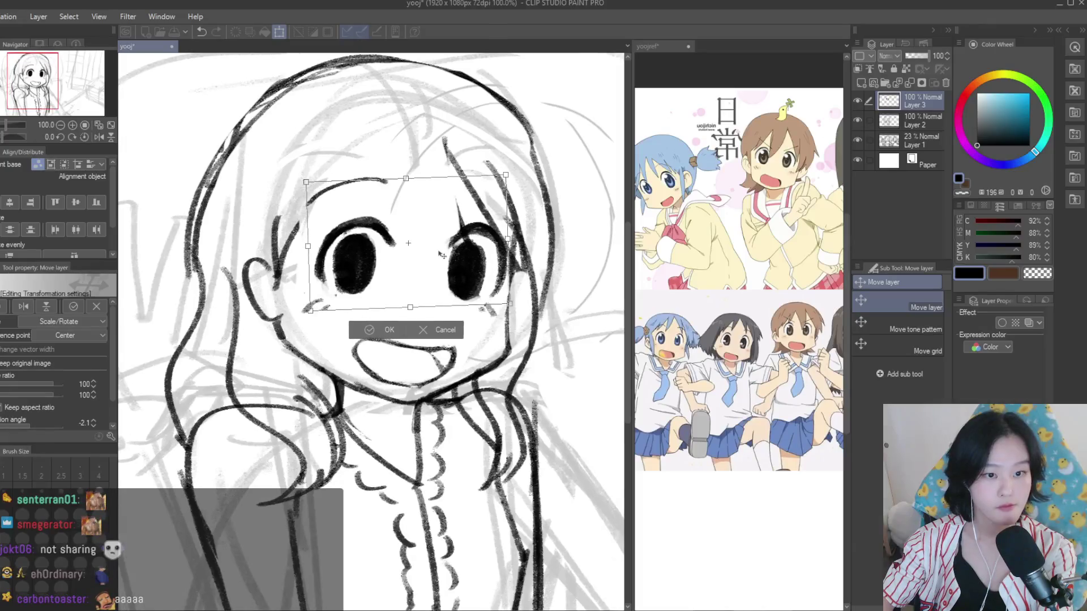
left_click_drag(442, 253, 434, 252)
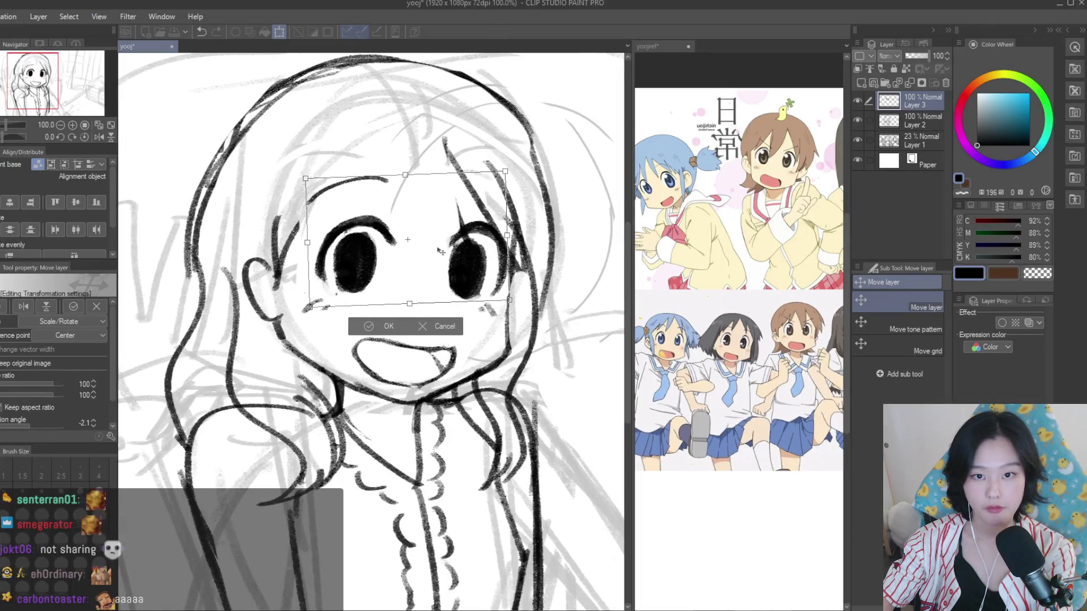
key("Return")
scroll(473, 273, "down", 2)
scroll(471, 272, "up", 2)
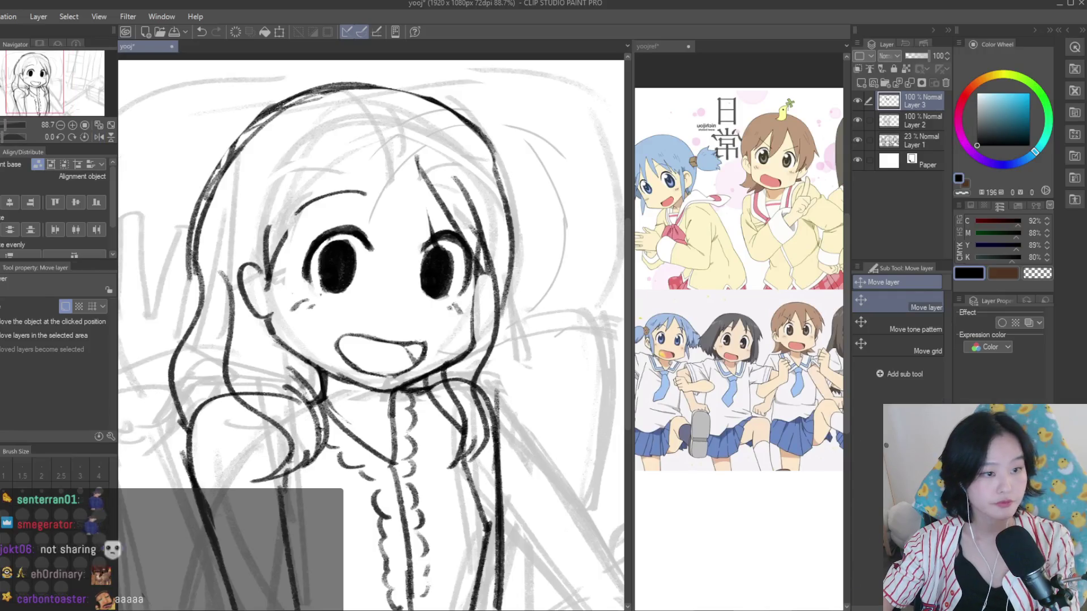
Paint a white highlight in the right eye, then check the yoojref reference
key("b")
scroll(417, 280, "up", 2)
scroll(417, 280, "up", 1)
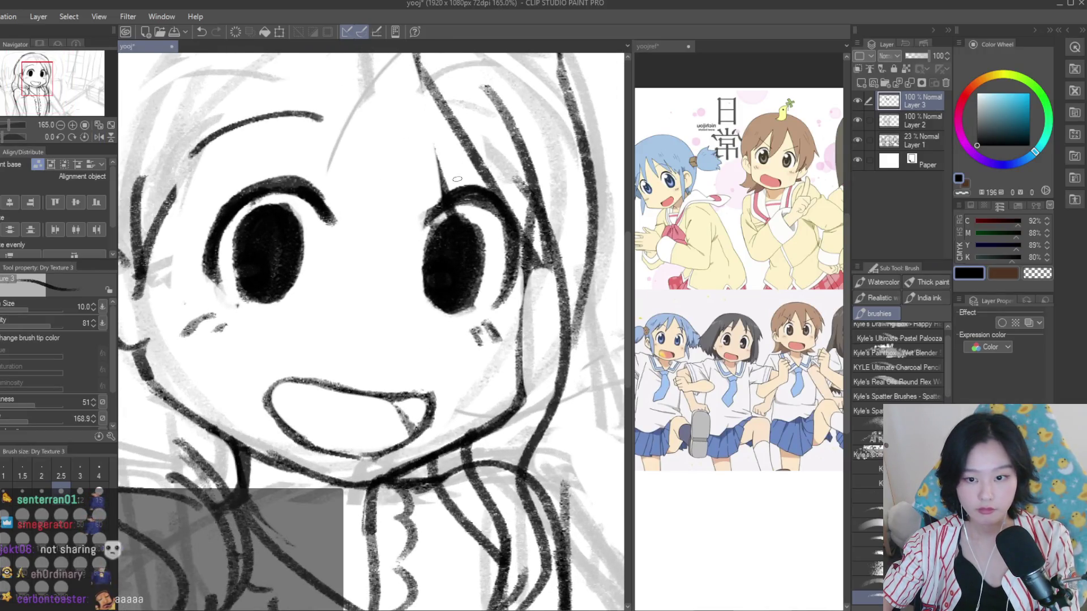
scroll(457, 179, "up", 1)
left_click(458, 179, "alt")
scroll(481, 254, "up", 1)
scroll(513, 300, "down", 1)
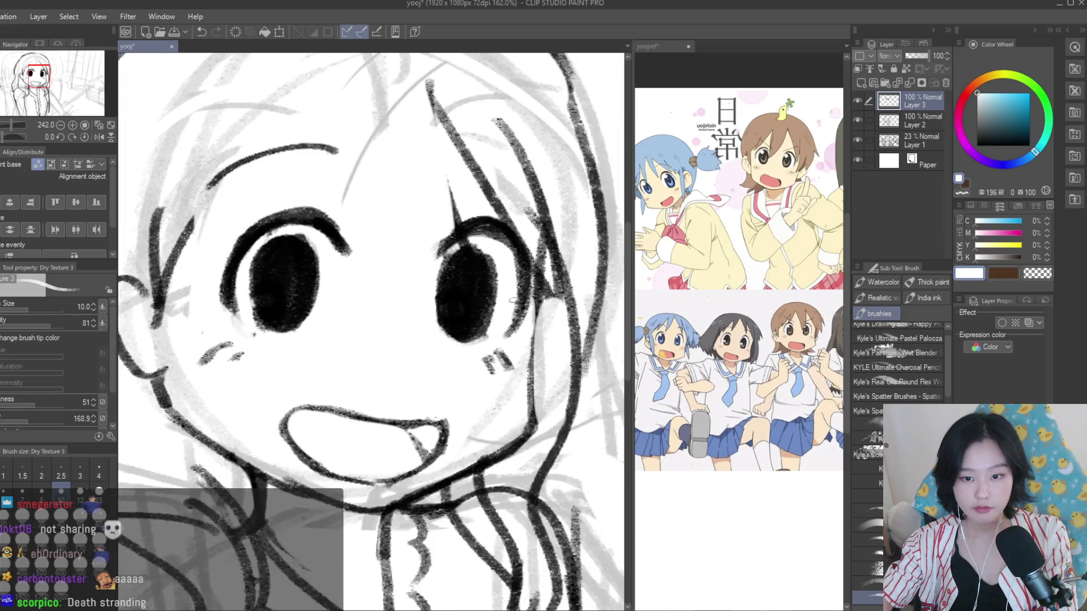
scroll(512, 300, "down", 1)
left_click_drag(473, 267, 465, 282)
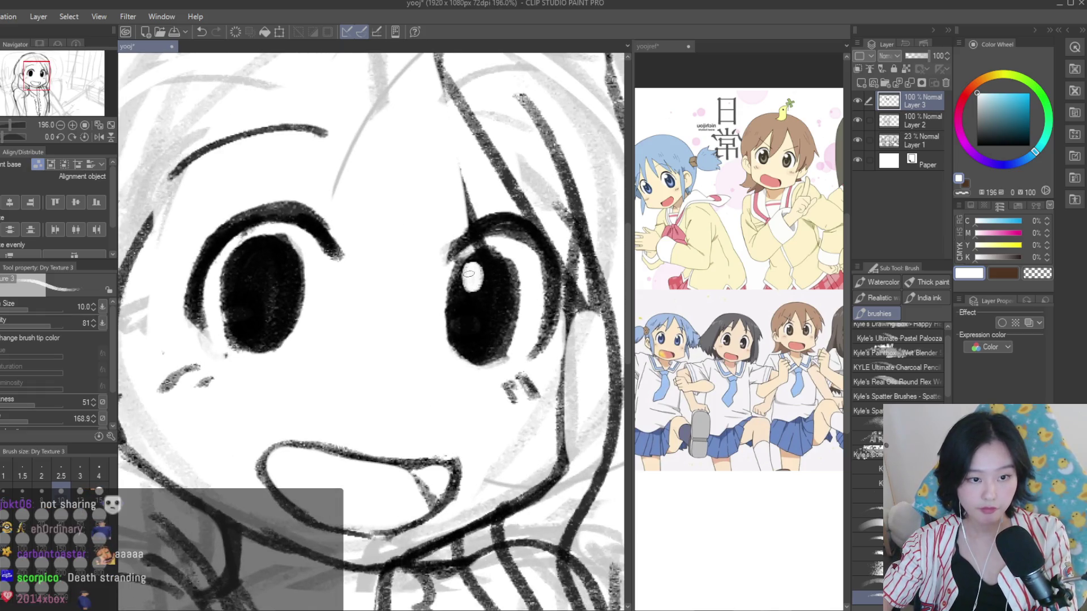
scroll(511, 314, "down", 2)
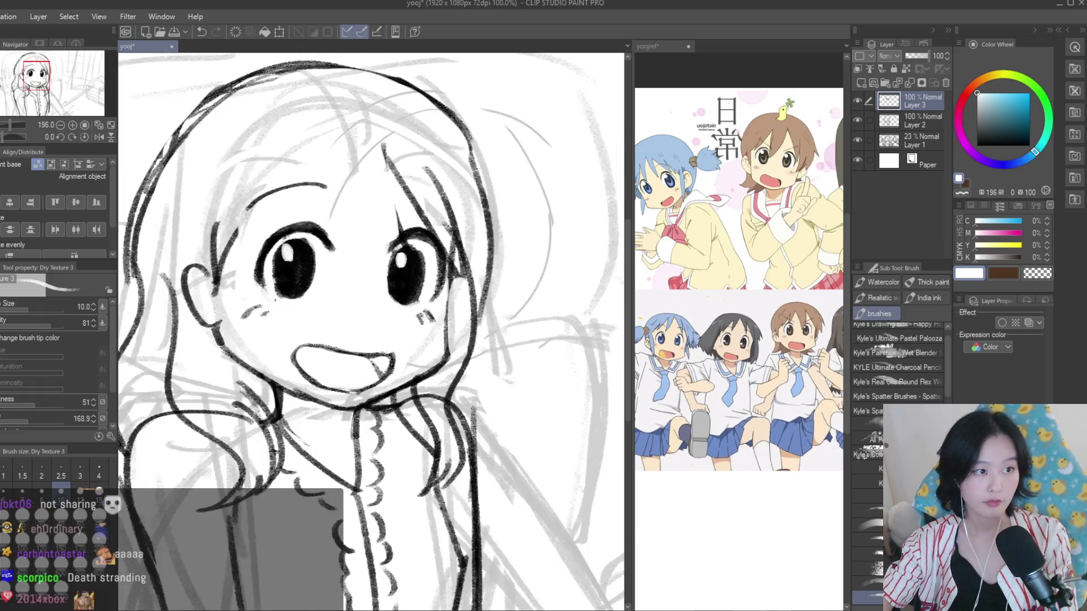
scroll(510, 314, "down", 2)
scroll(459, 285, "up", 3)
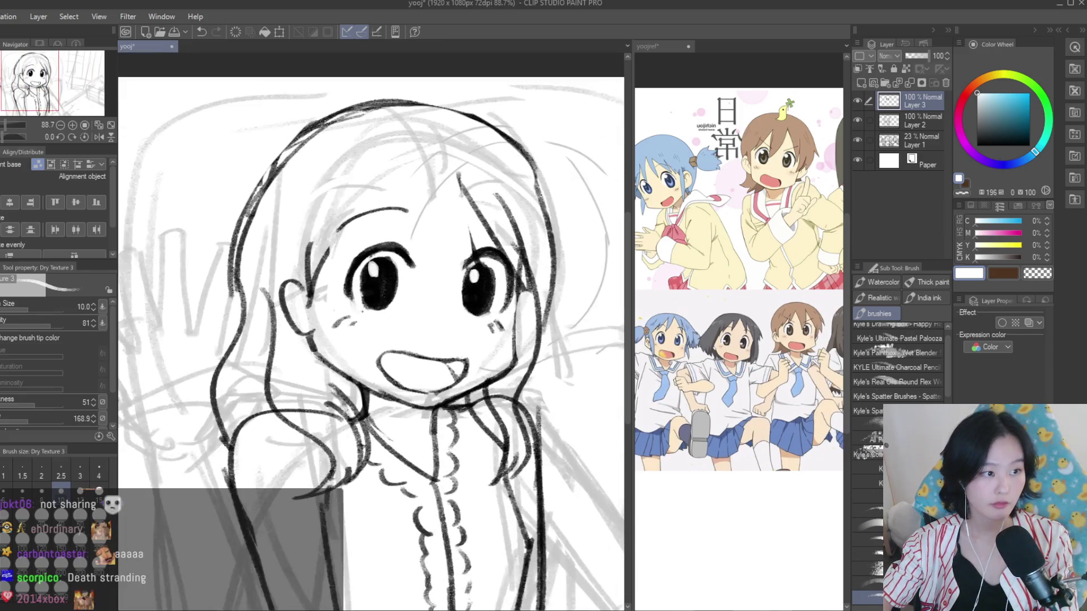
left_click(648, 46)
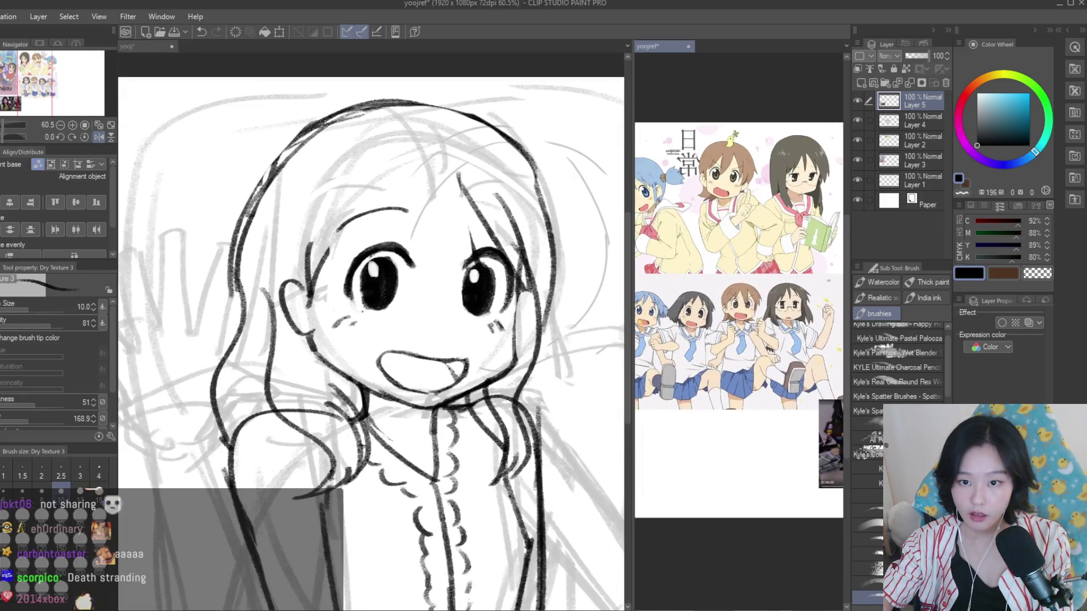
left_click(442, 309)
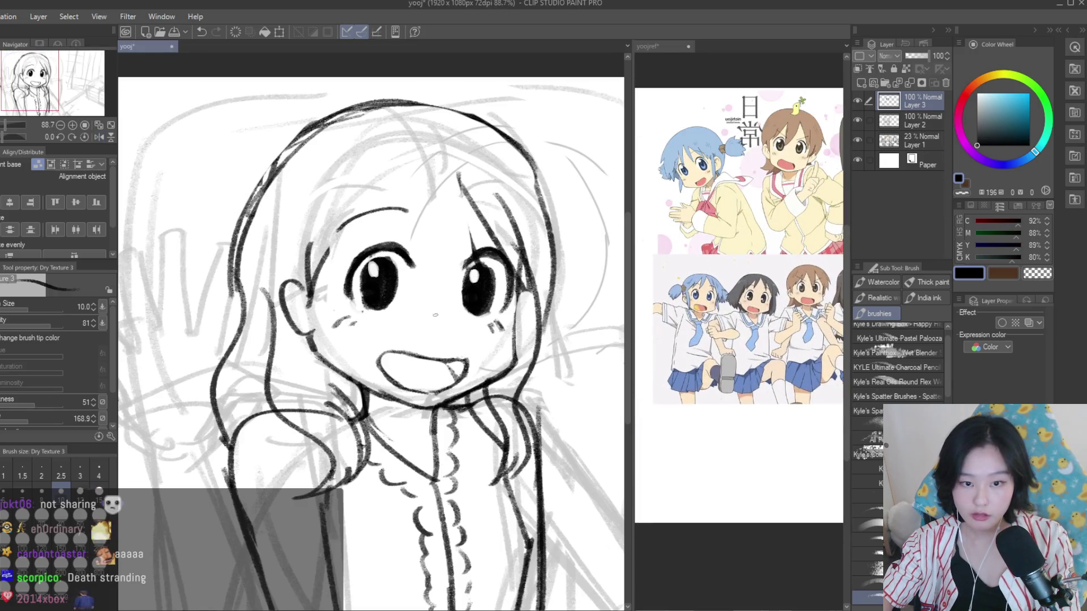
Try inking hair strands and a parting across the left forehead, undoing each attempt
scroll(477, 333, "up", 2)
scroll(268, 307, "up", 1)
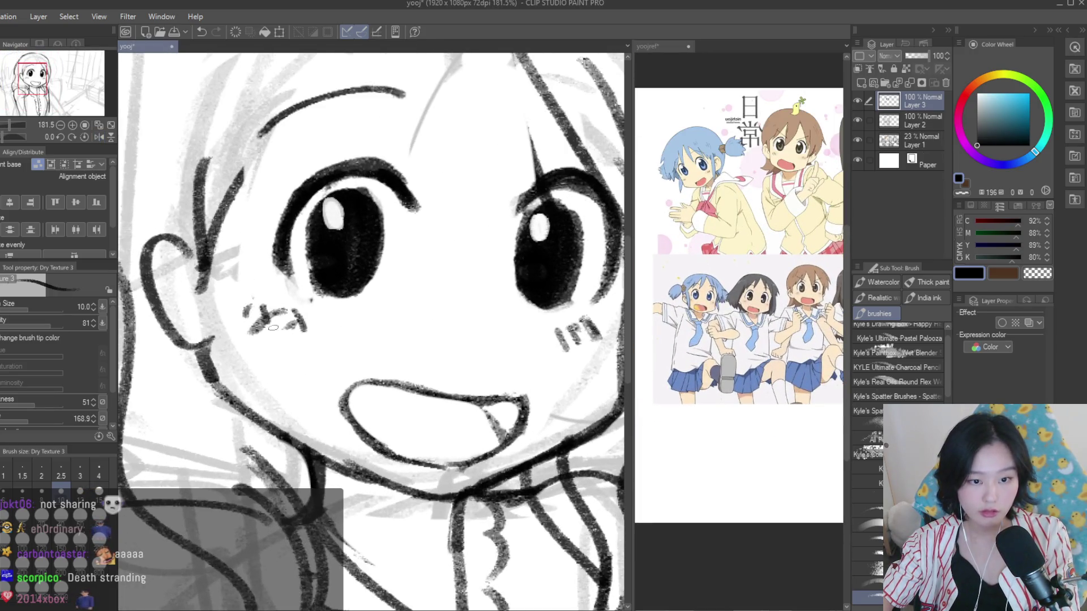
scroll(273, 328, "down", 2)
scroll(305, 294, "down", 1)
scroll(343, 263, "up", 1)
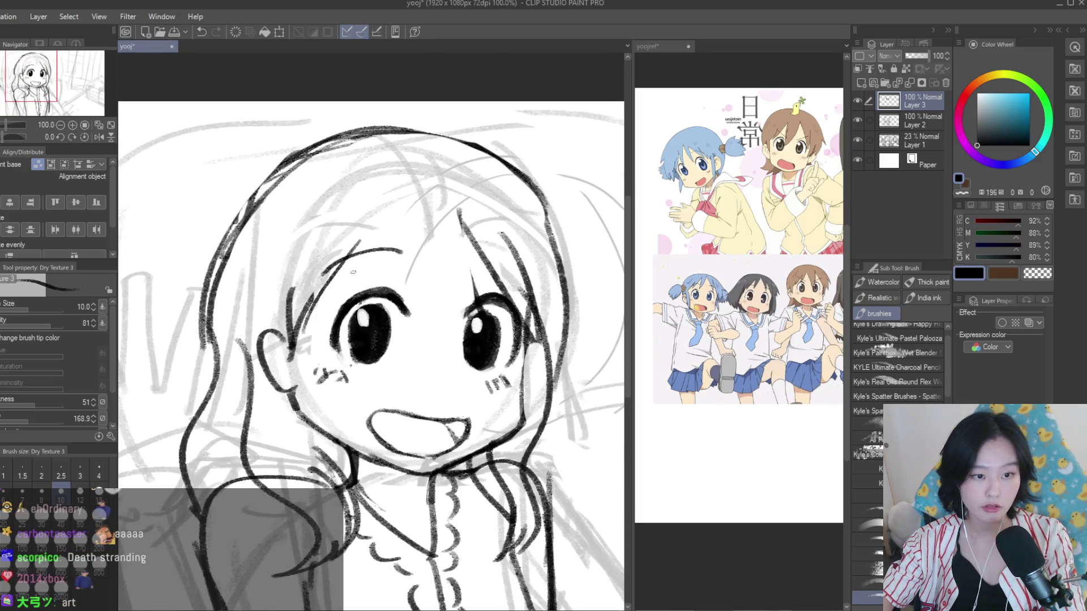
left_click_drag(382, 224, 311, 340)
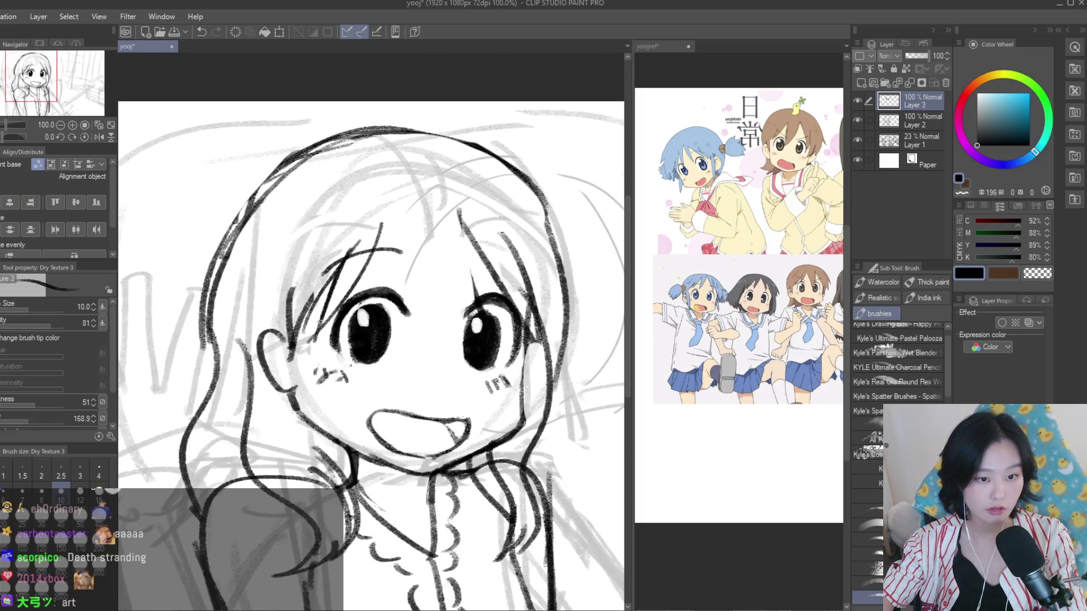
key("ctrl+z")
key("ctrl+z")
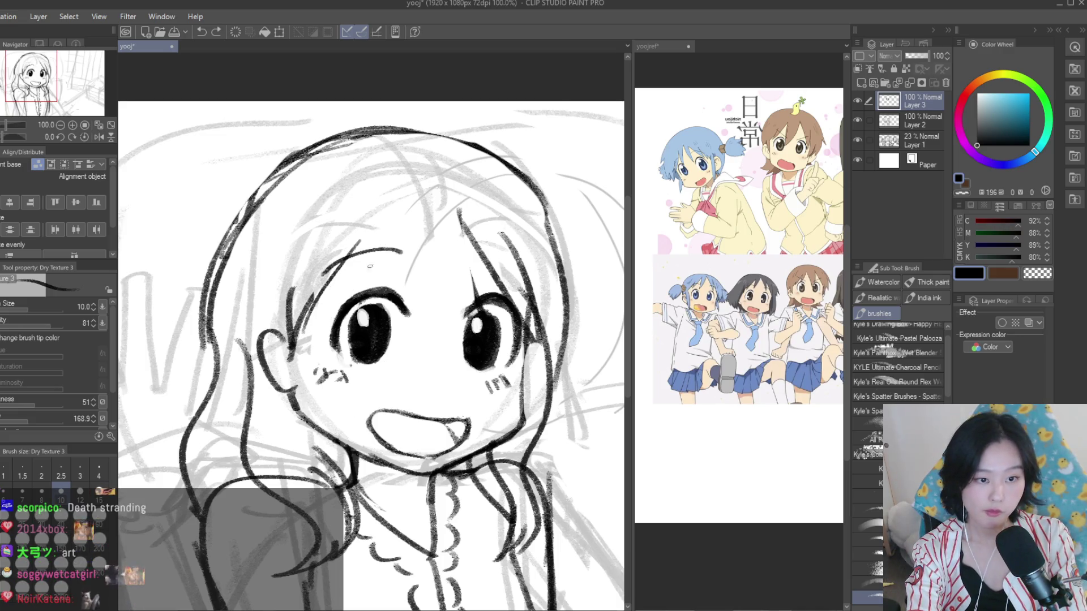
left_click_drag(391, 229, 332, 303)
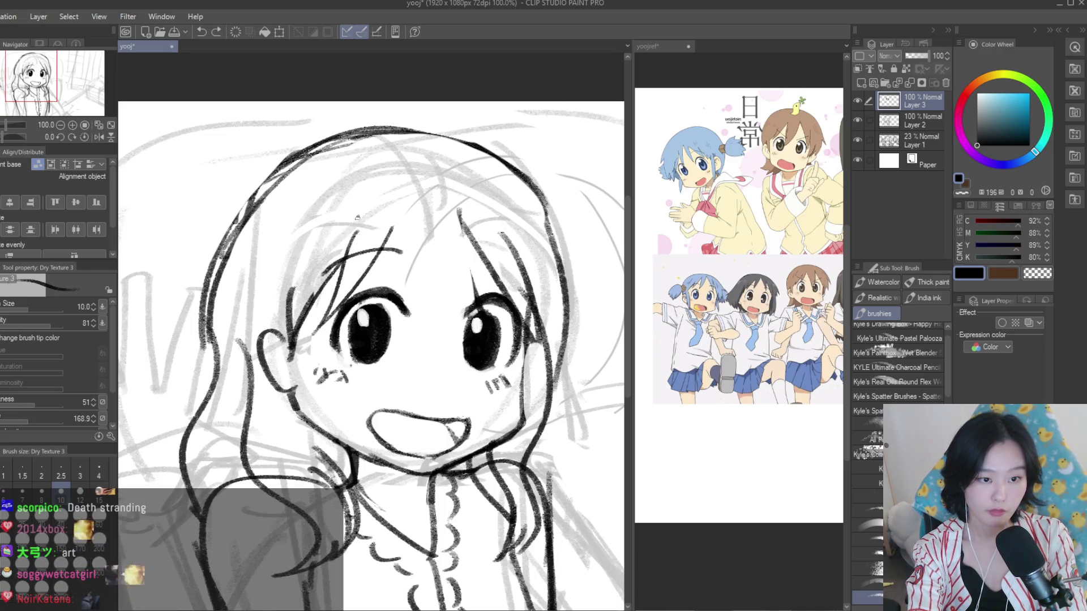
key("ctrl+z")
left_click_drag(347, 300, 447, 227)
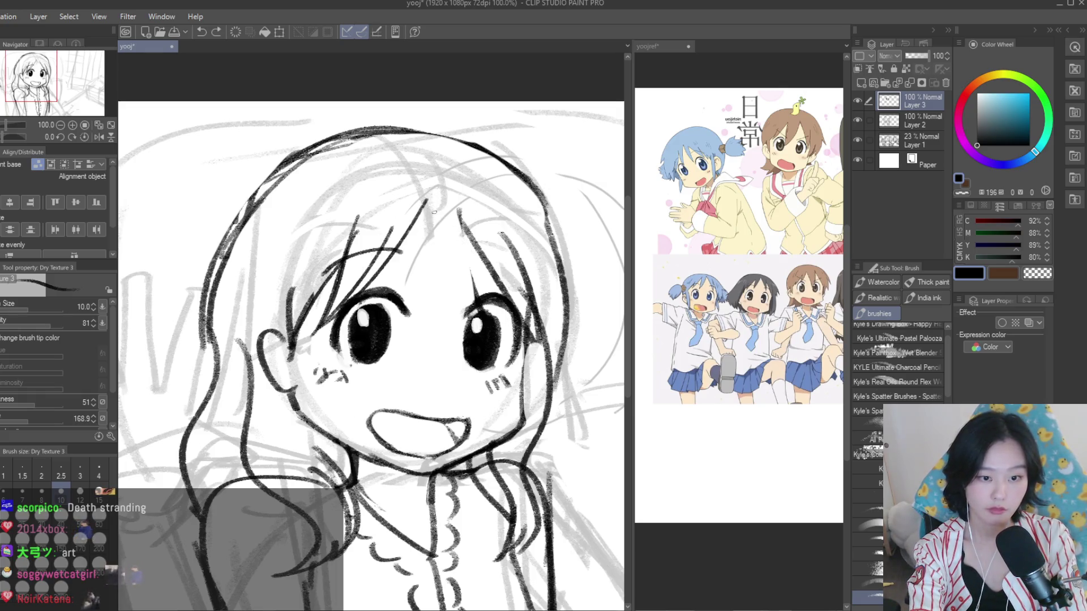
key("ctrl+z")
Retry forehead strands falling down-left and down-right, undoing the misdrawn strokes
left_click_drag(414, 214, 294, 329)
key("ctrl+z")
left_click_drag(421, 218, 293, 328)
key("ctrl+z")
key("ctrl+z")
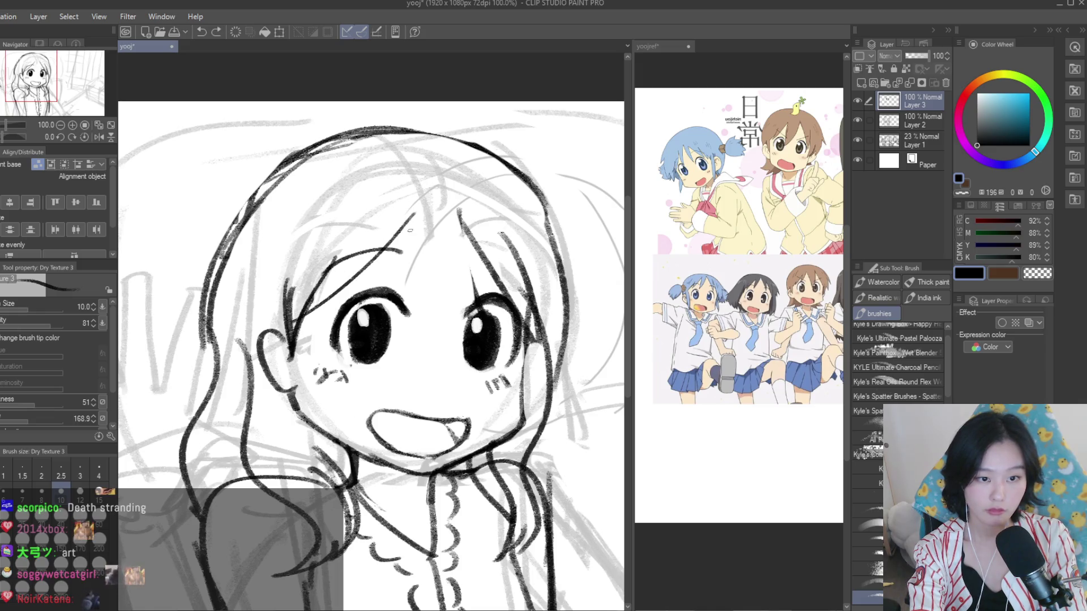
key("ctrl+z")
left_click_drag(417, 202, 517, 290)
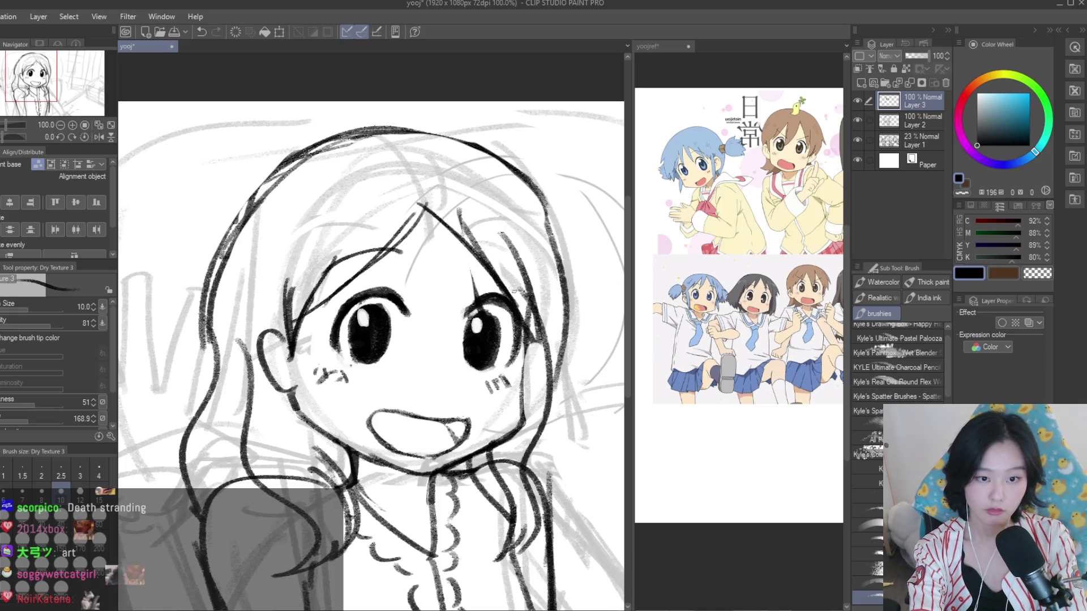
key("ctrl+z")
mouse_move(417, 202)
left_mouse_down()
mouse_move(516, 290)
mouse_move(550, 422)
left_mouse_up()
key("ctrl+z")
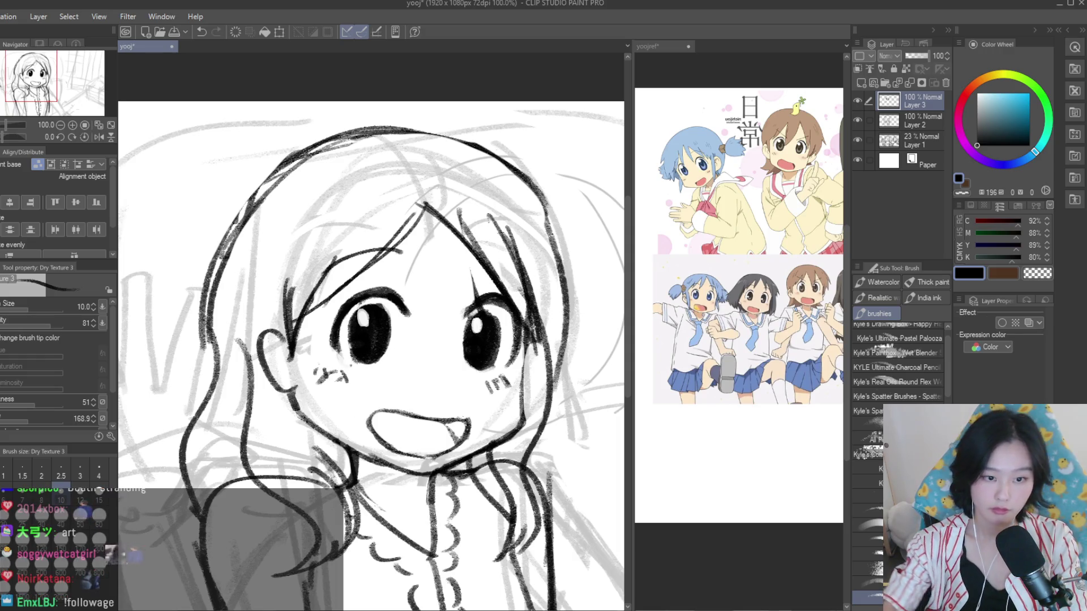
Ink a hair line along the right cheek and hair and collar lines below the face
left_click_drag(524, 335, 524, 406)
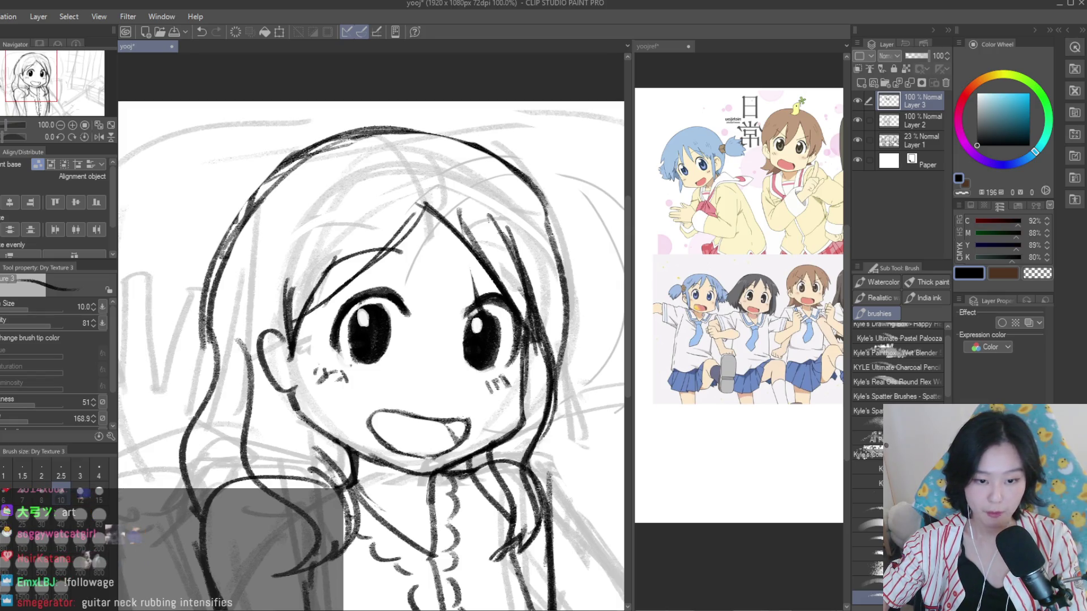
scroll(371, 331, "up", 3)
mouse_move(356, 523)
left_mouse_down()
mouse_move(424, 461)
mouse_move(366, 328)
left_mouse_up()
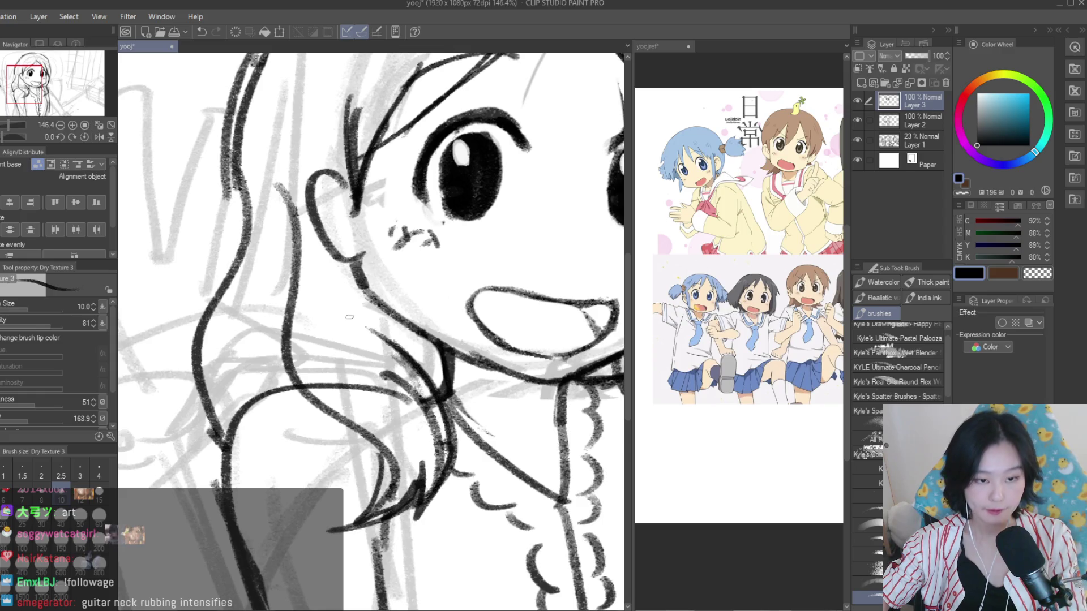
scroll(350, 317, "down", 2)
scroll(349, 317, "down", 2)
scroll(528, 303, "down", 1)
scroll(528, 303, "down", 1)
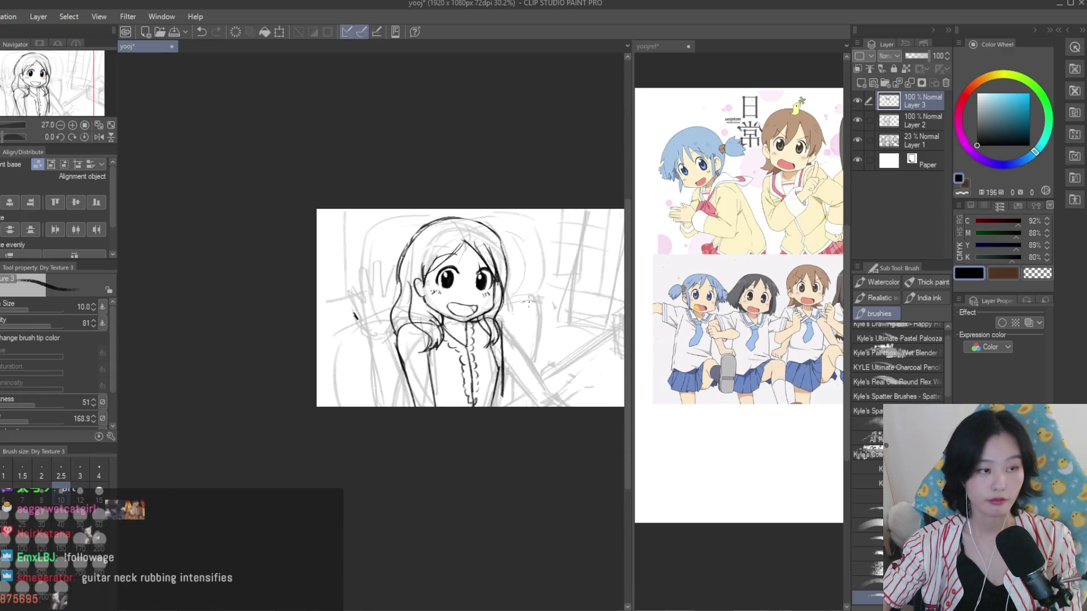
scroll(528, 303, "up", 2)
scroll(528, 303, "up", 2)
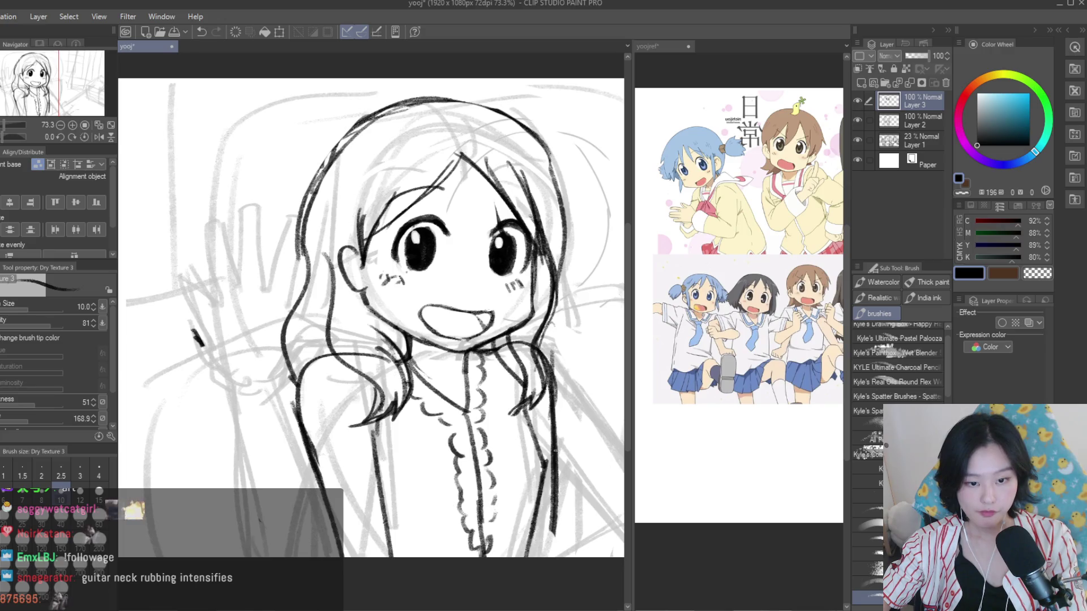
scroll(558, 497, "down", 2)
scroll(447, 419, "up", 1)
scroll(447, 419, "up", 1)
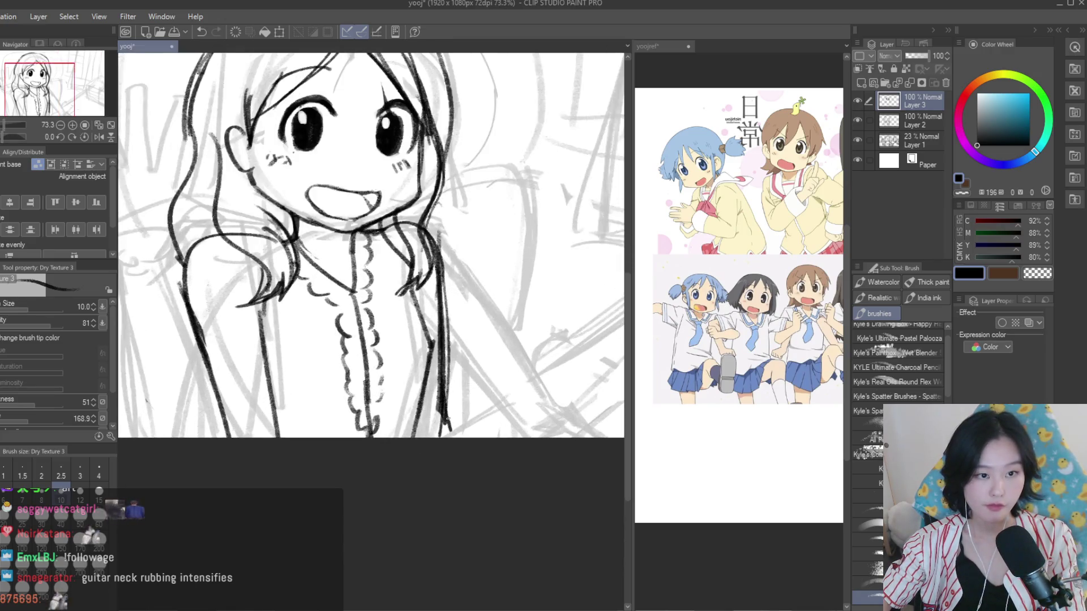
key("e")
scroll(457, 342, "up", 1)
scroll(457, 342, "up", 2)
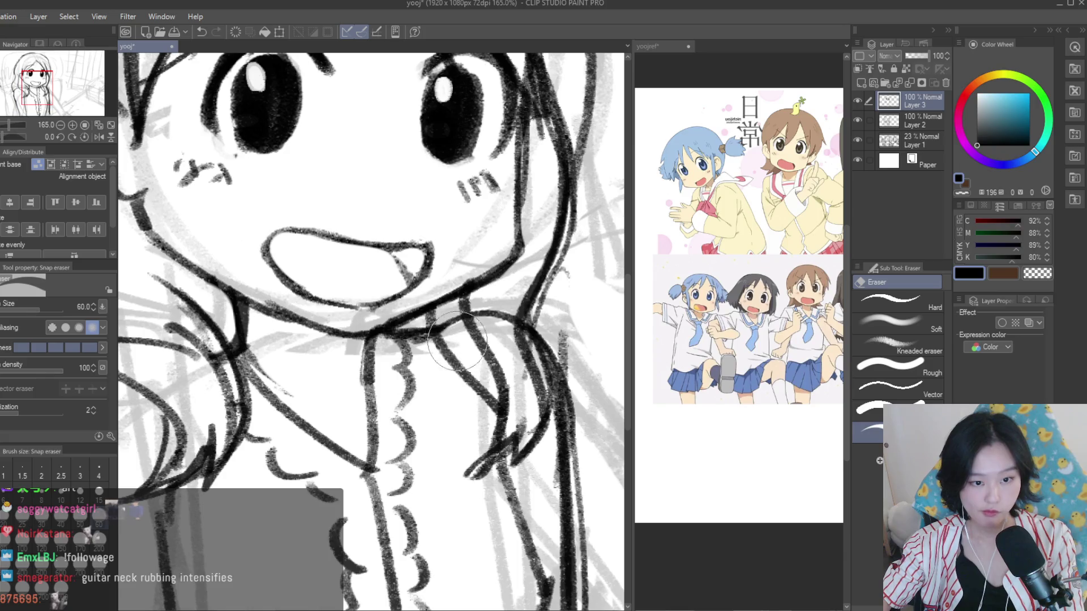
Merge Layer 3 down into Layer 2 and erase stray lines around the collar and neck
key("ctrl+e")
mouse_move(453, 340)
left_mouse_down()
mouse_move(504, 312)
mouse_move(521, 362)
left_mouse_up()
mouse_move(498, 306)
left_mouse_down()
mouse_move(532, 384)
mouse_move(529, 419)
left_mouse_up()
mouse_move(544, 362)
left_mouse_down()
mouse_move(537, 408)
mouse_move(512, 439)
left_mouse_up()
Ink the right neck edge, extend the right hair line upward, and add the curve beside the neck
key("b")
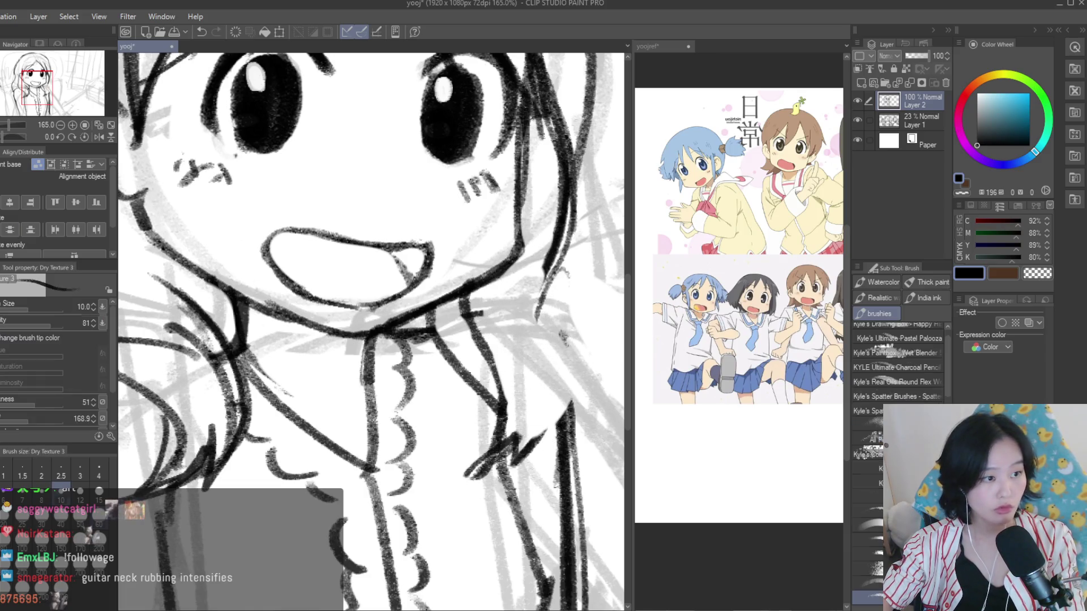
left_click_drag(563, 274, 550, 423)
left_click_drag(566, 356, 555, 263)
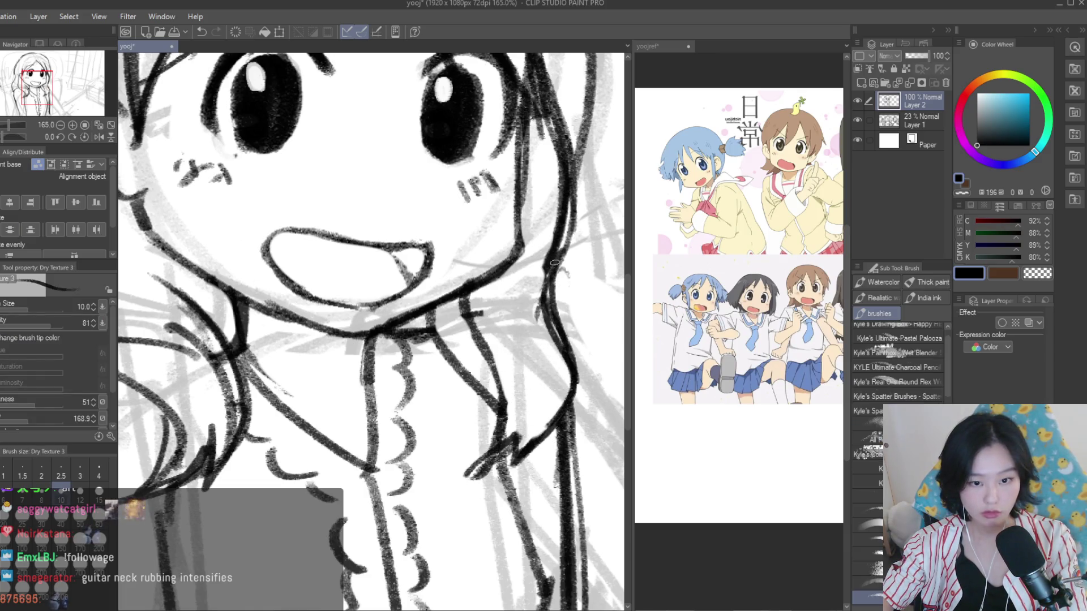
scroll(612, 240, "up", 1)
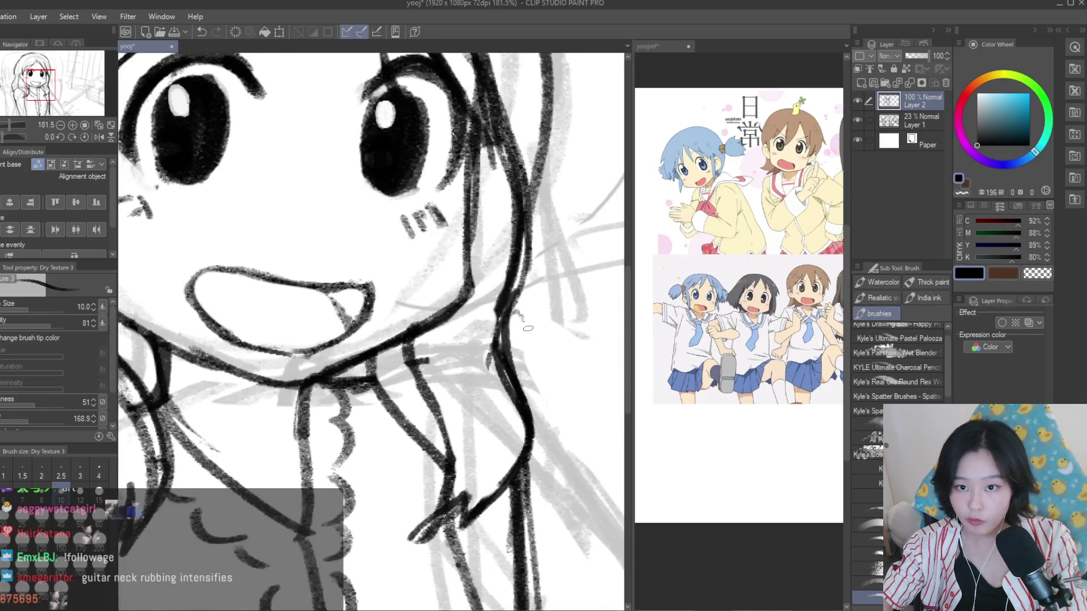
key("e")
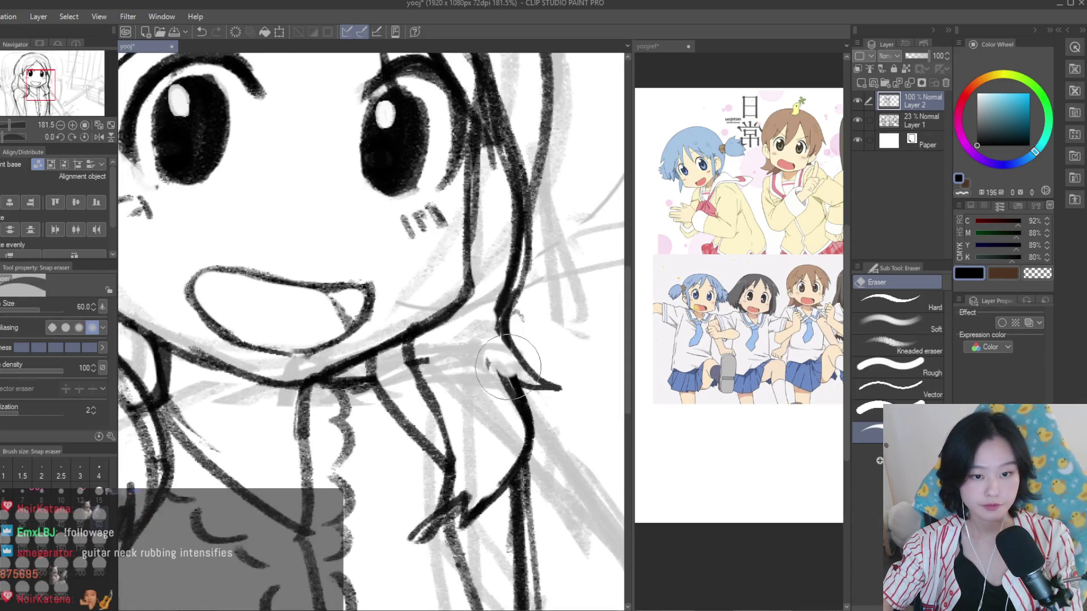
scroll(341, 388, "down", 3)
scroll(342, 388, "down", 2)
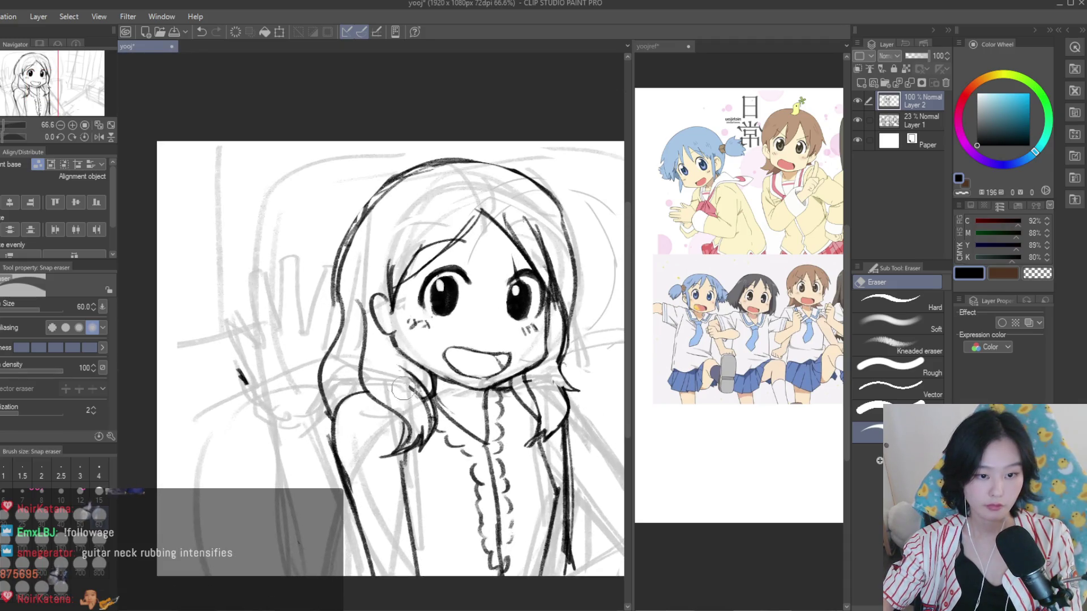
scroll(403, 389, "up", 1)
key("b")
scroll(362, 351, "up", 2)
scroll(342, 331, "up", 2)
left_click_drag(342, 331, 390, 445)
left_click_drag(385, 414, 390, 441)
Compare the line art against the reference collage document, then return to the drawing
scroll(390, 420, "down", 5)
scroll(526, 333, "down", 1)
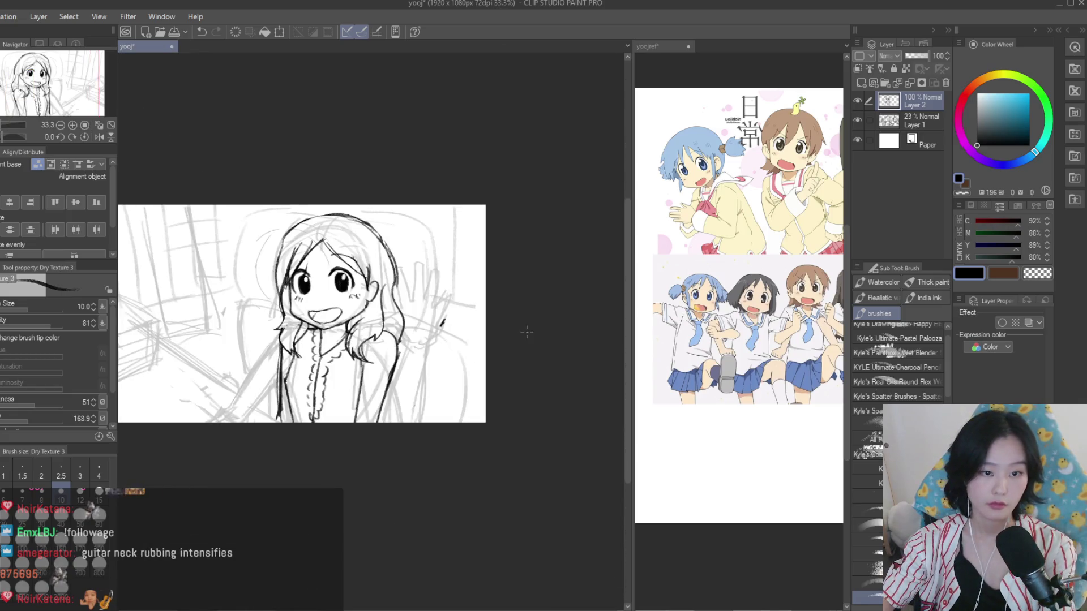
scroll(537, 330, "up", 1)
scroll(530, 300, "up", 2)
scroll(524, 277, "up", 2)
scroll(518, 258, "down", 2)
scroll(517, 258, "up", 1)
scroll(518, 258, "up", 1)
scroll(487, 277, "down", 3)
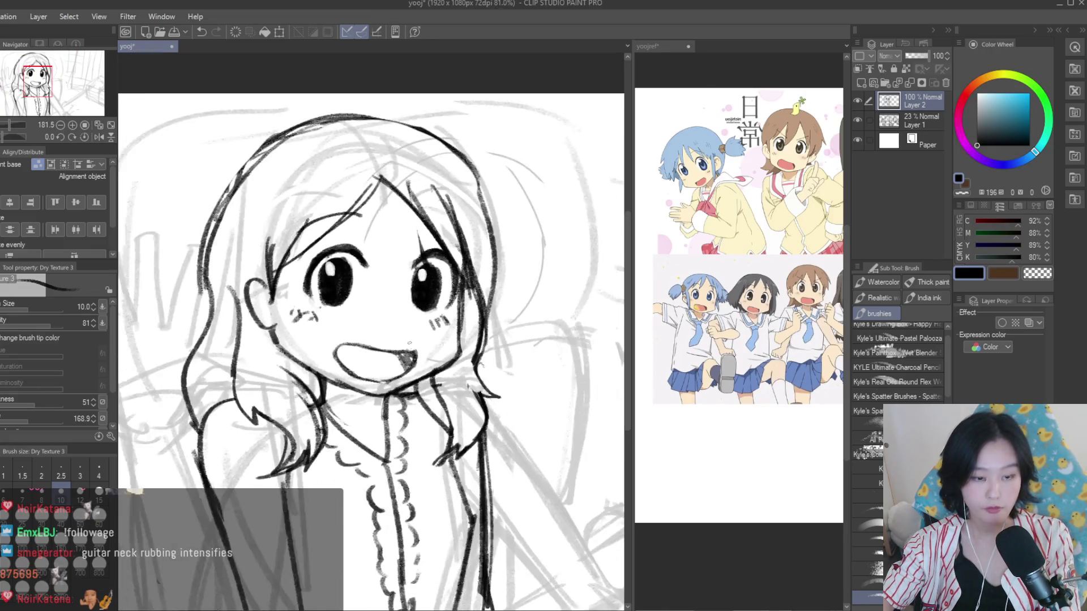
scroll(455, 298, "down", 1)
scroll(395, 318, "up", 1)
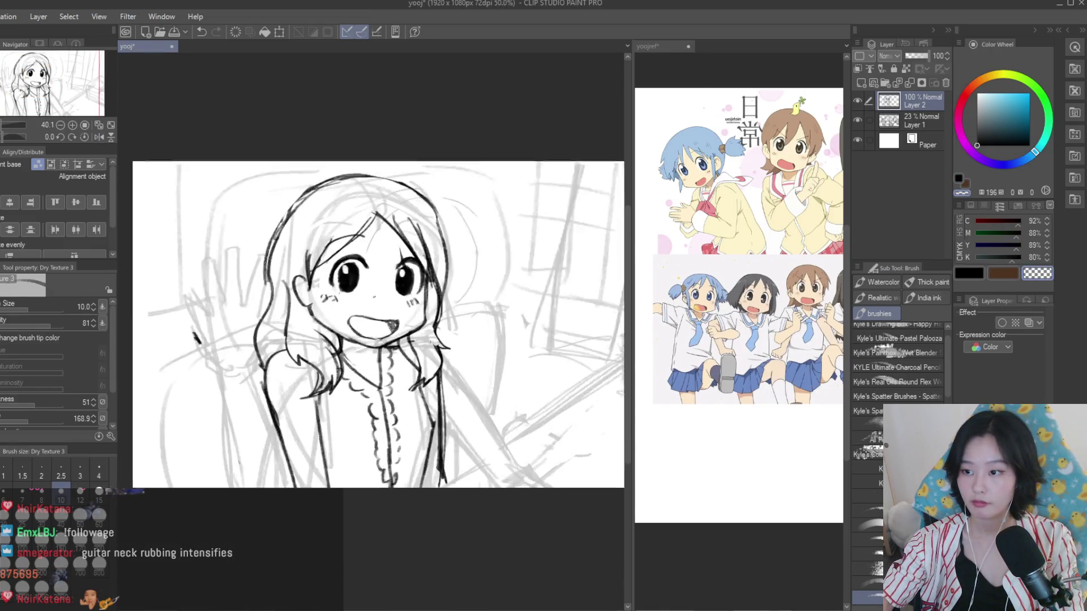
scroll(395, 319, "up", 2)
scroll(395, 319, "up", 1)
scroll(387, 317, "down", 4)
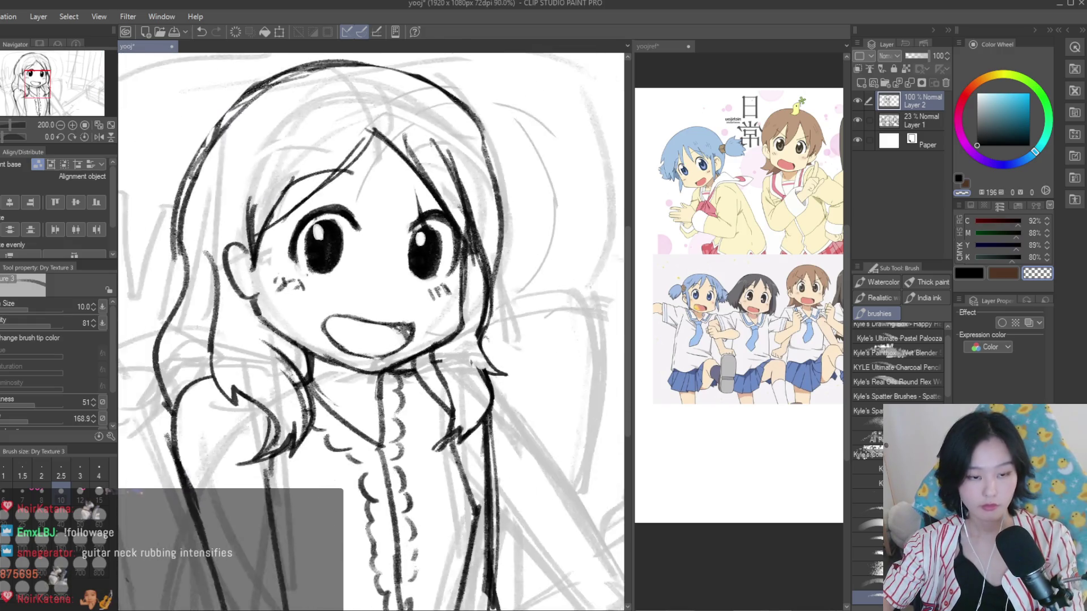
scroll(387, 316, "down", 3)
scroll(432, 317, "up", 1)
scroll(432, 317, "up", 1)
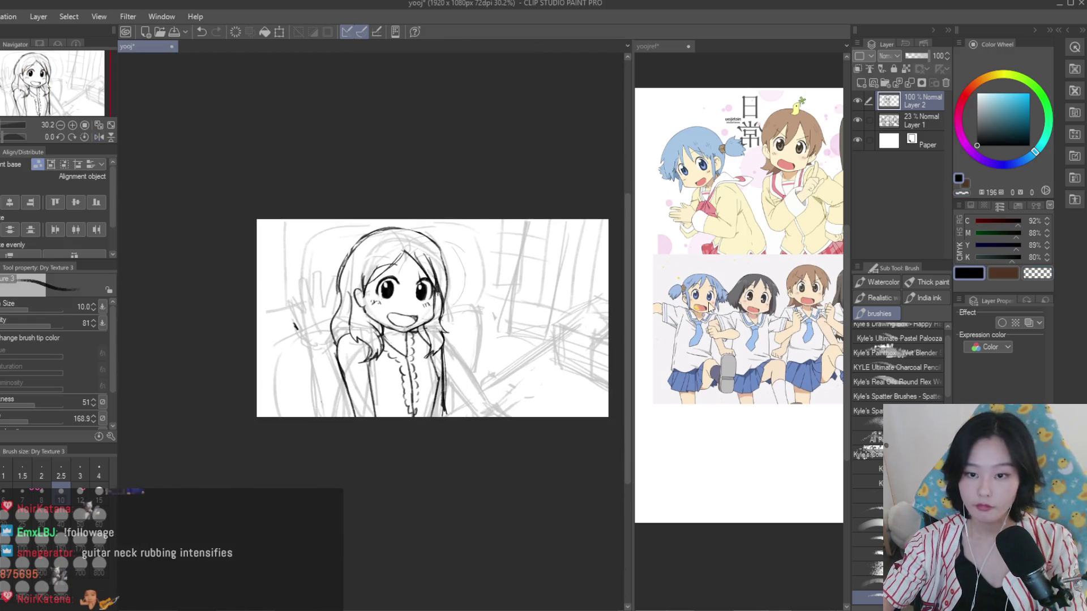
left_click(710, 308)
scroll(709, 295, "down", 2)
scroll(795, 303, "up", 1)
left_click(549, 311)
scroll(522, 359, "up", 1)
scroll(496, 390, "up", 1)
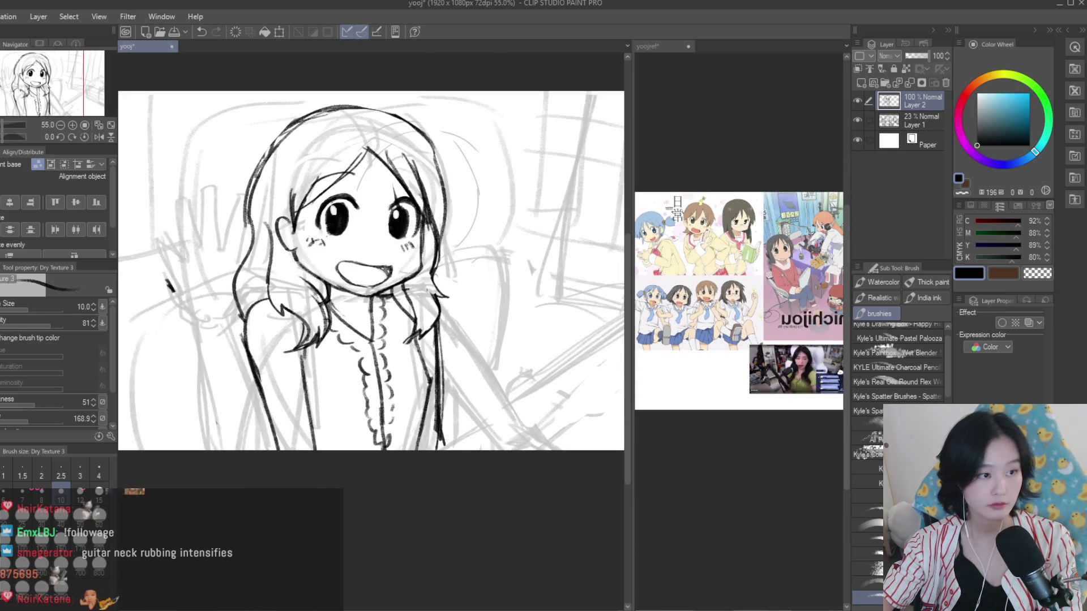
Ink the right sleeve edge and, after undoing a stray stroke, the left arm's edge
key("e")
scroll(496, 391, "up", 1)
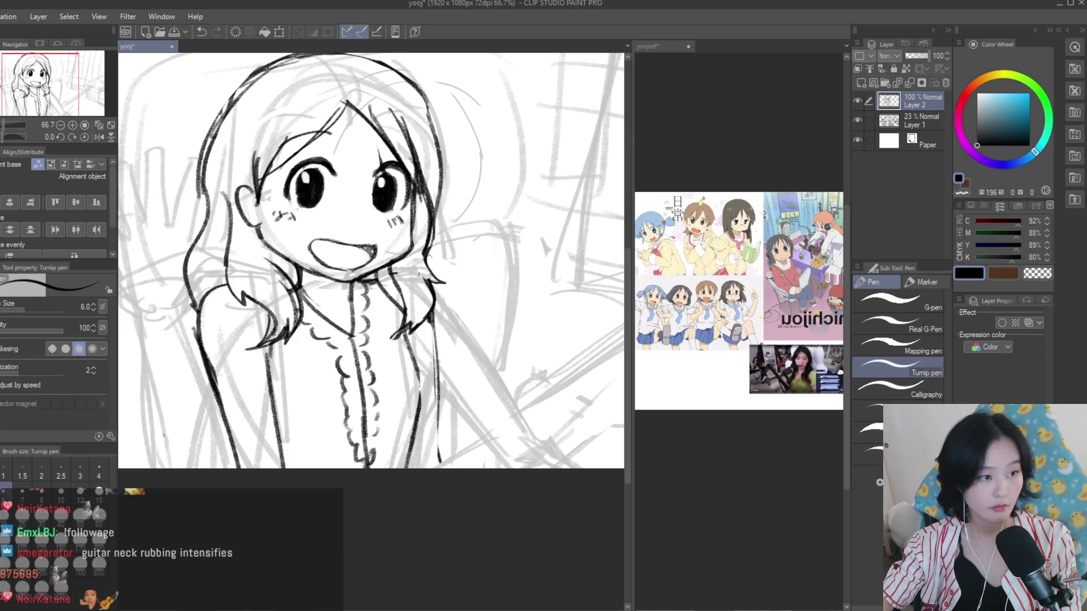
key("b")
scroll(421, 393, "up", 1)
left_click_drag(435, 279, 447, 382)
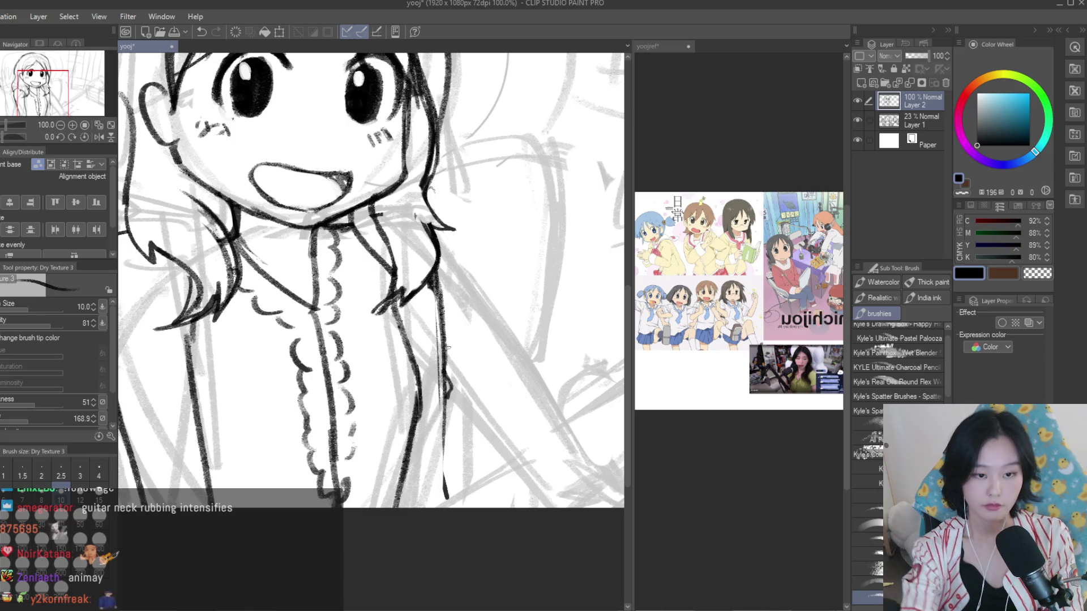
mouse_move(91, 337)
left_mouse_down()
mouse_move(316, 363)
mouse_move(234, 366)
left_mouse_up()
key("ctrl+z")
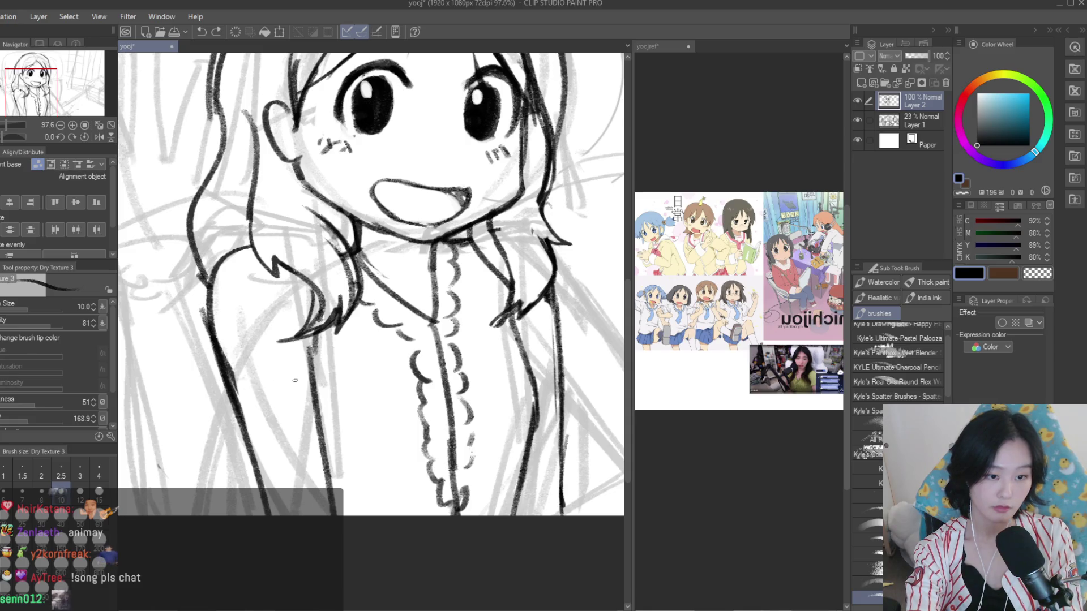
left_click_drag(204, 278, 208, 383)
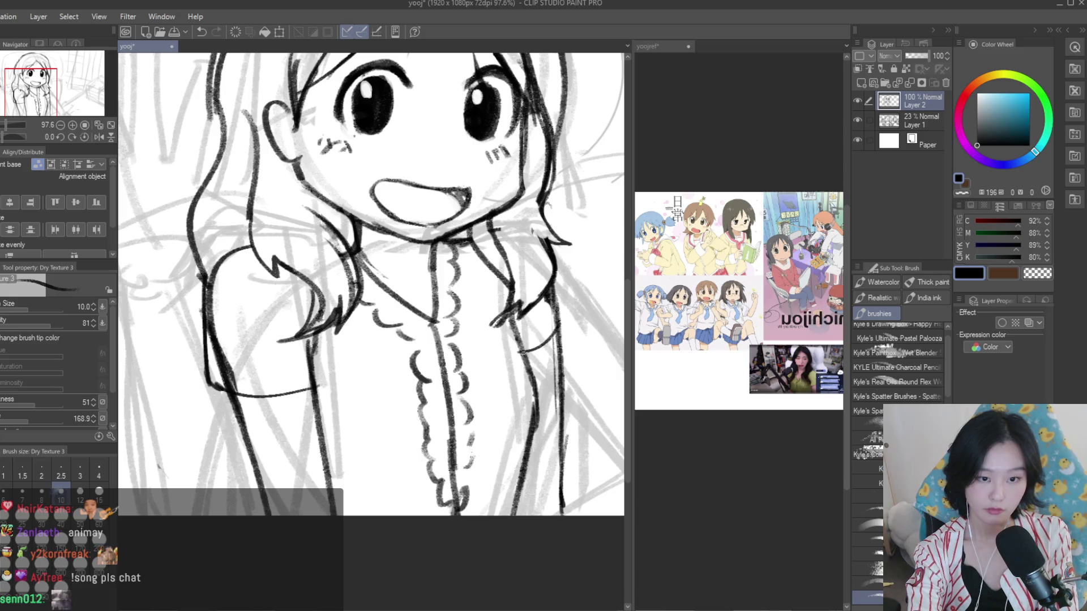
Erase the excess part of the right arm outline
key("e")
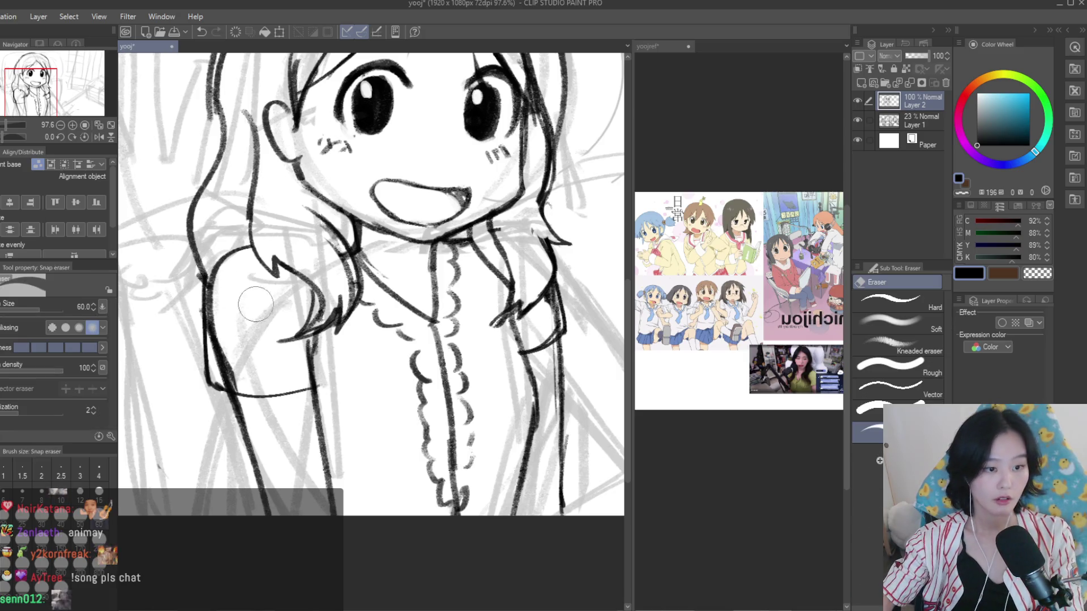
scroll(252, 334, "up", 2)
scroll(314, 390, "down", 2)
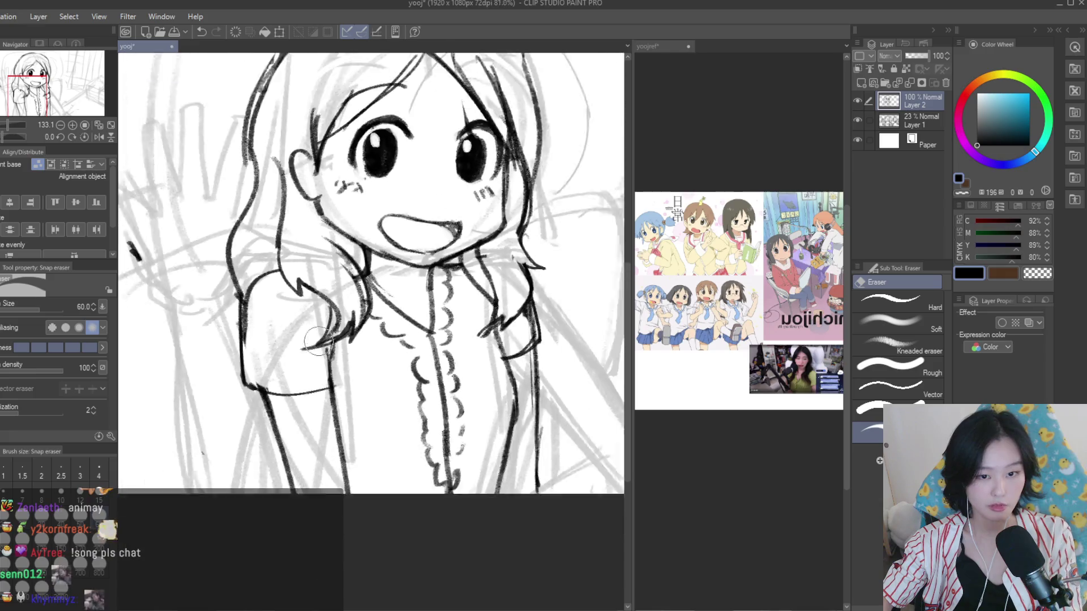
scroll(315, 390, "up", 2)
left_click_drag(453, 306, 481, 357)
scroll(475, 378, "down", 2)
scroll(475, 378, "down", 3)
scroll(476, 378, "right", 3)
scroll(476, 378, "up", 2)
Ink the left sleeve outline with an extra line and add a stroke to the right sleeve
key("b")
scroll(323, 390, "up", 2)
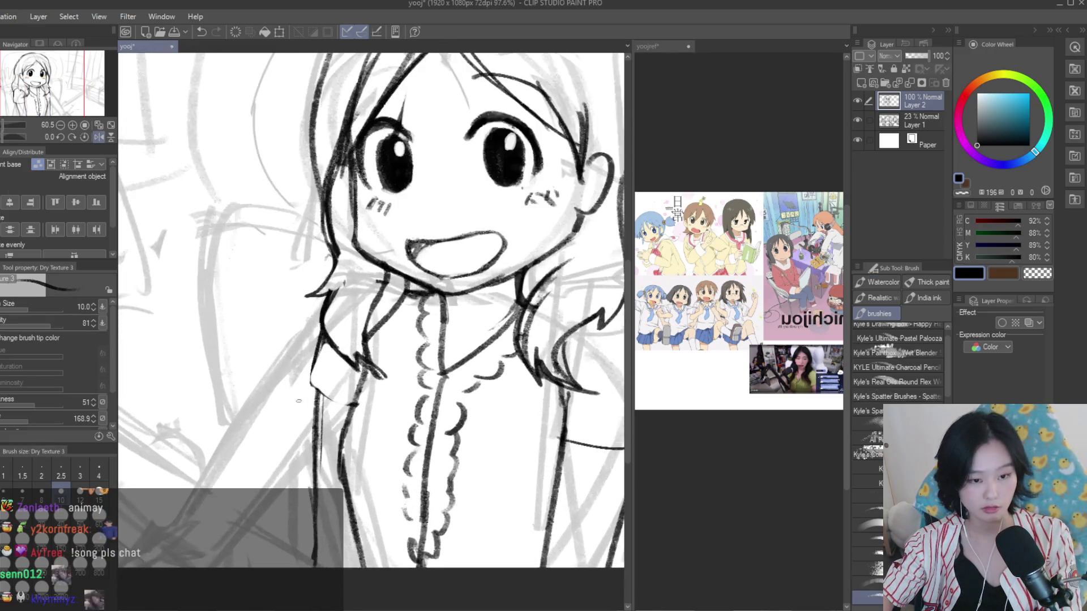
scroll(323, 390, "up", 1)
left_click_drag(306, 391, 374, 417)
left_click_drag(317, 319, 296, 384)
scroll(299, 385, "down", 3)
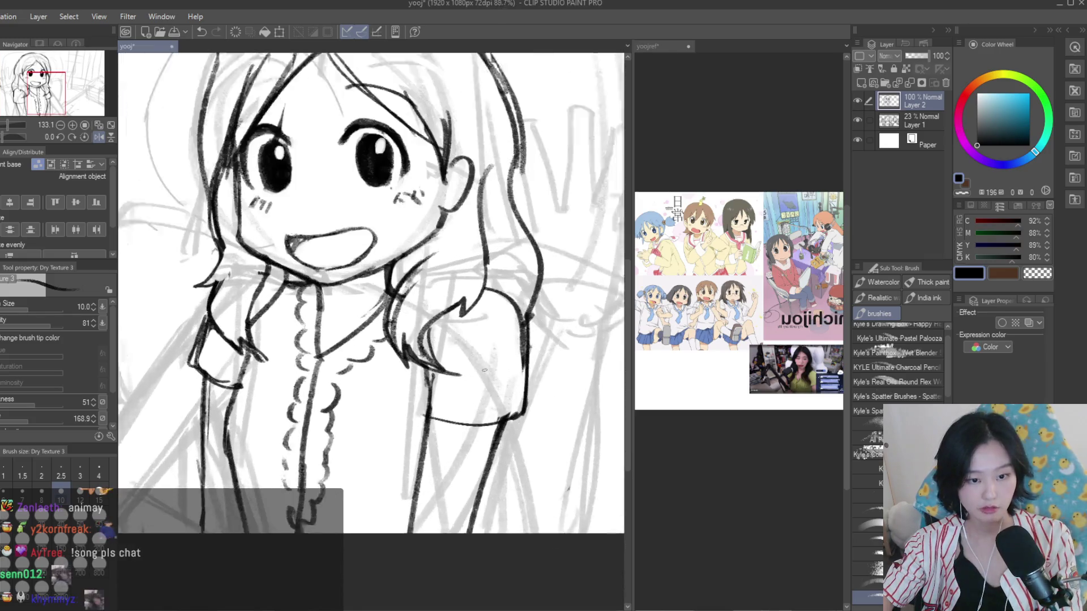
scroll(526, 370, "up", 2)
left_click_drag(529, 308, 521, 399)
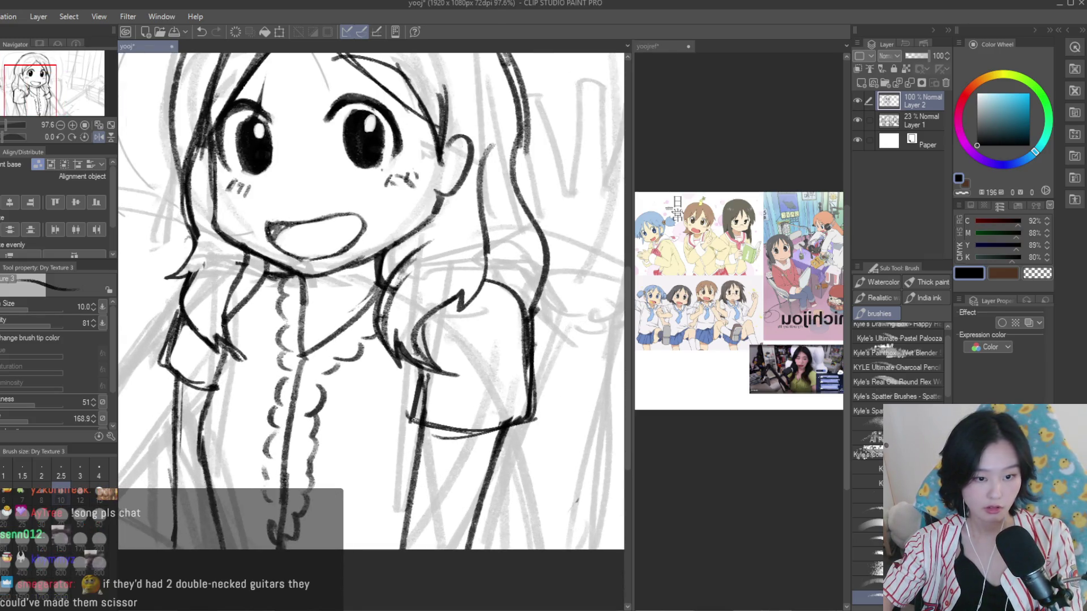
Trim the overshooting lines near the right sleeve with the eraser
key("e")
left_click_drag(404, 381, 452, 448)
scroll(458, 442, "down", 1)
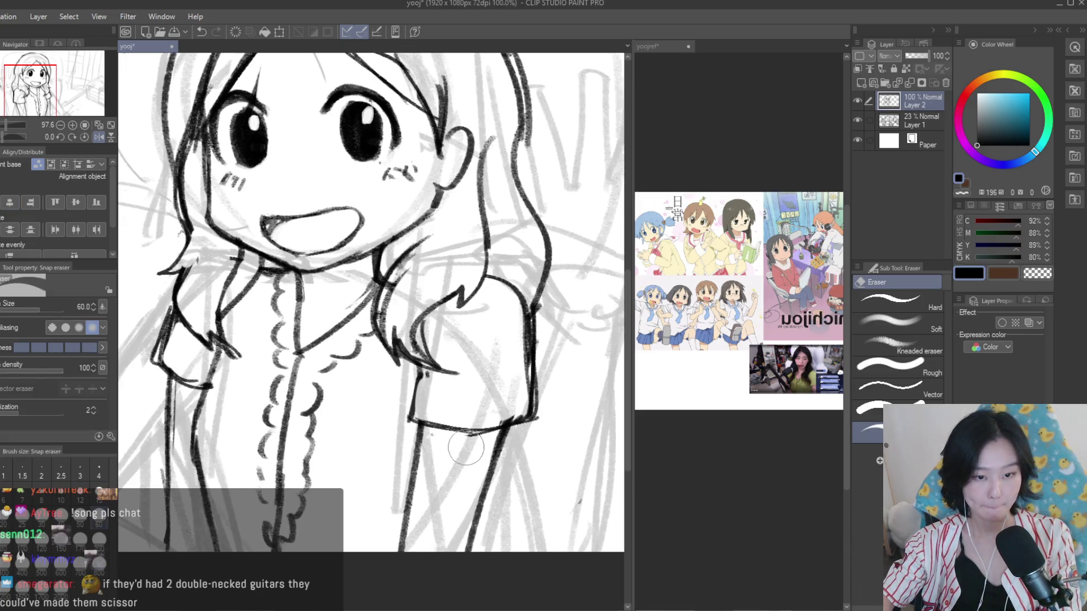
scroll(470, 424, "down", 1)
scroll(487, 409, "down", 1)
scroll(409, 401, "up", 2)
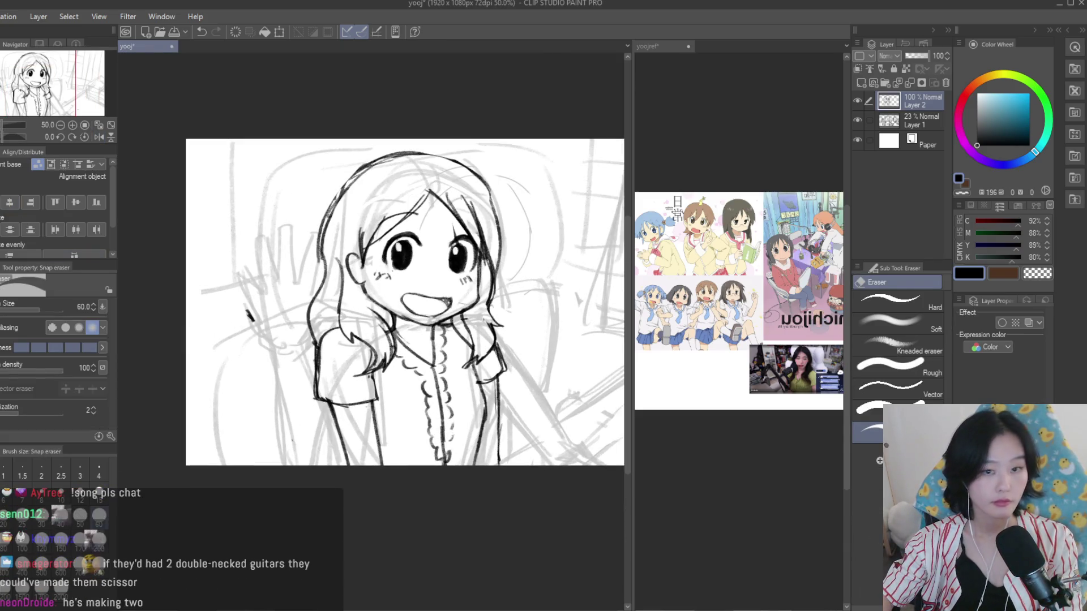
key("b")
left_click(688, 263)
scroll(688, 263, "up", 2)
Back in the line art document, nudge the Layer 2 line art up slightly with Ctrl+T
scroll(736, 283, "down", 2)
left_click(396, 312)
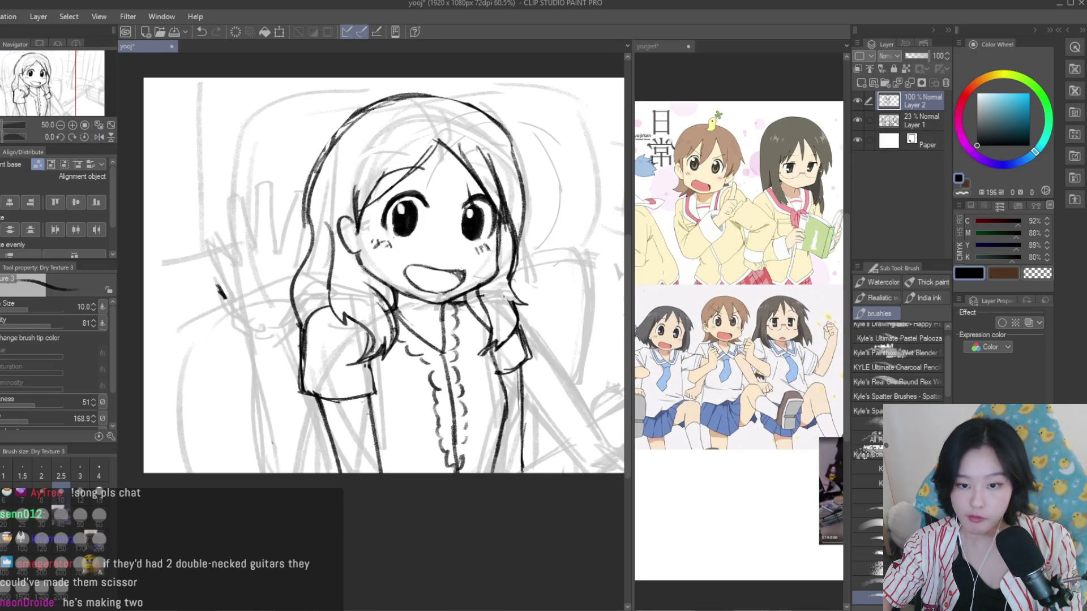
scroll(396, 312, "down", 2)
scroll(508, 405, "down", 1)
scroll(507, 397, "up", 2)
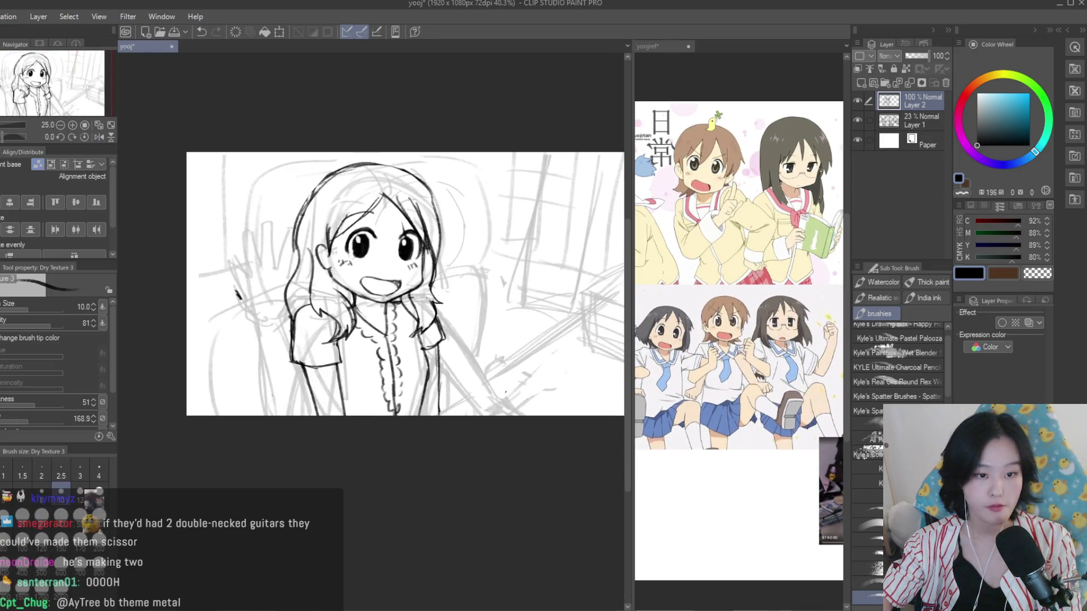
scroll(429, 300, "down", 1)
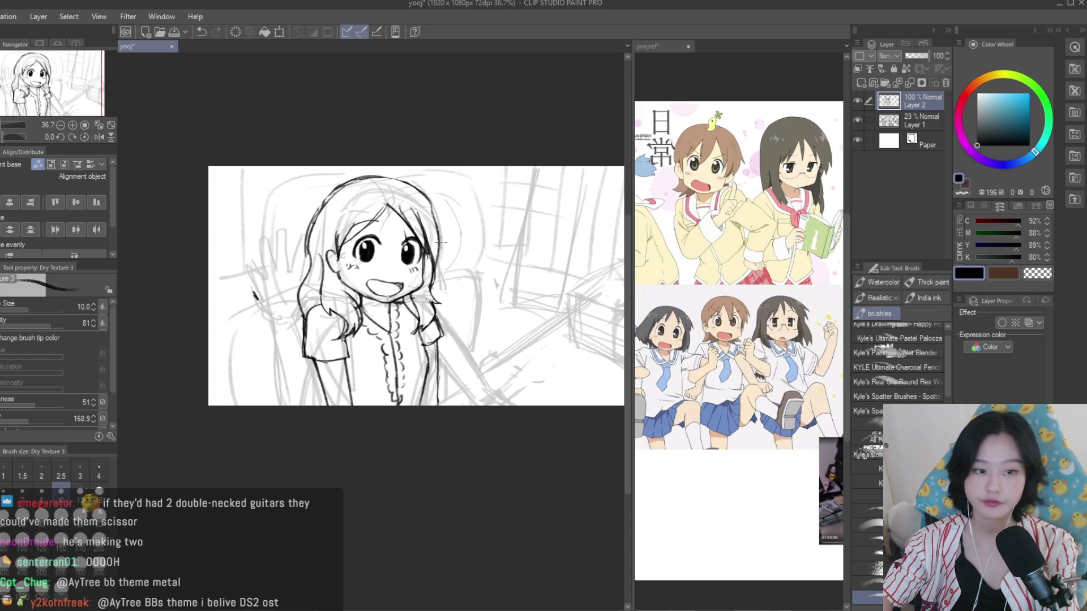
key("ctrl+t")
left_click_drag(409, 386, 410, 384)
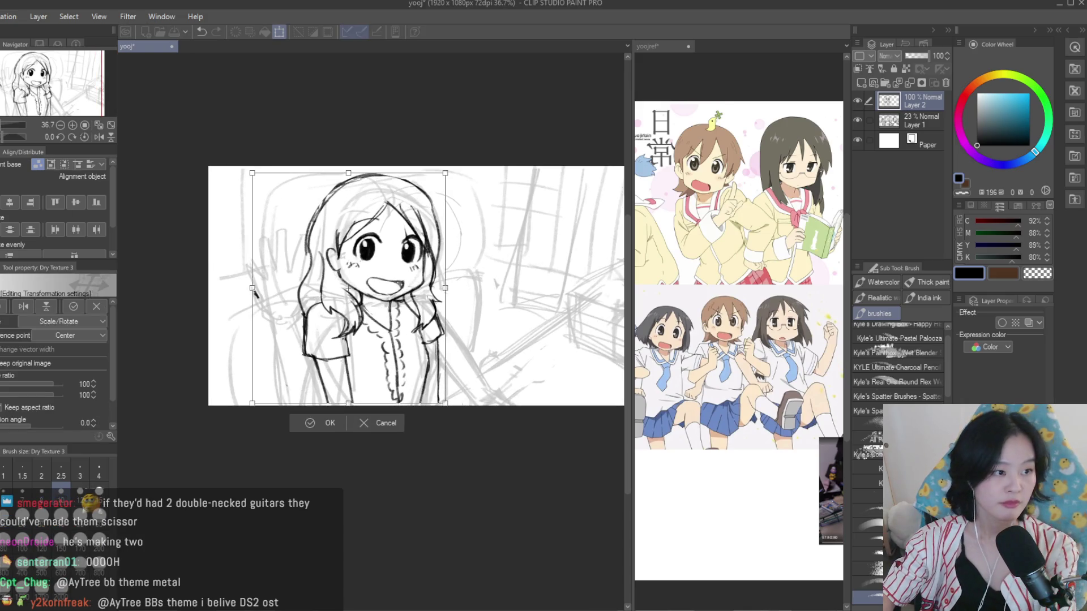
key("Return")
Fade the rough sketch Layer 1 to 5% opacity and reselect the line art layer
scroll(741, 277, "down", 1)
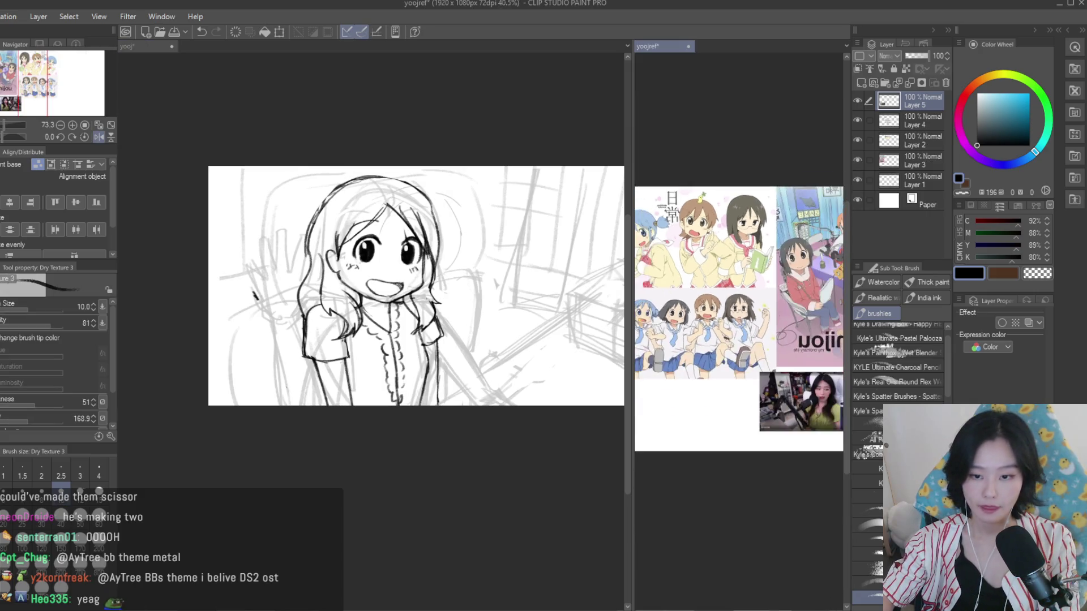
scroll(742, 278, "down", 1)
left_click(900, 120)
left_click_drag(910, 56, 905, 55)
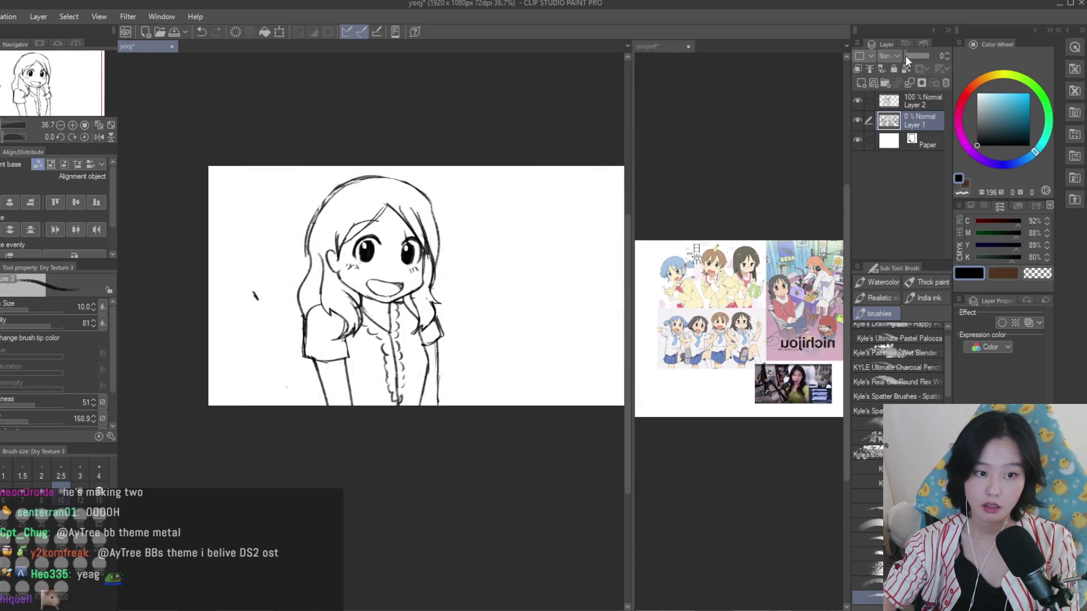
left_click(903, 102)
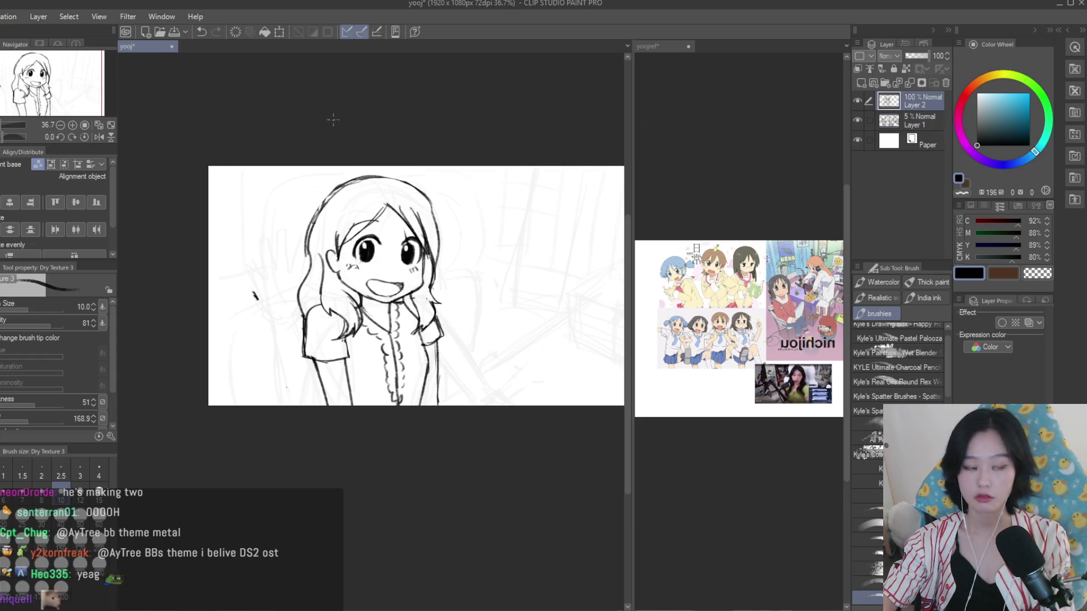
Lasso and delete the stray mark at the left, then deselect
scroll(272, 284, "up", 1)
key("m")
left_click_drag(276, 286, 287, 356)
key("ctrl+d")
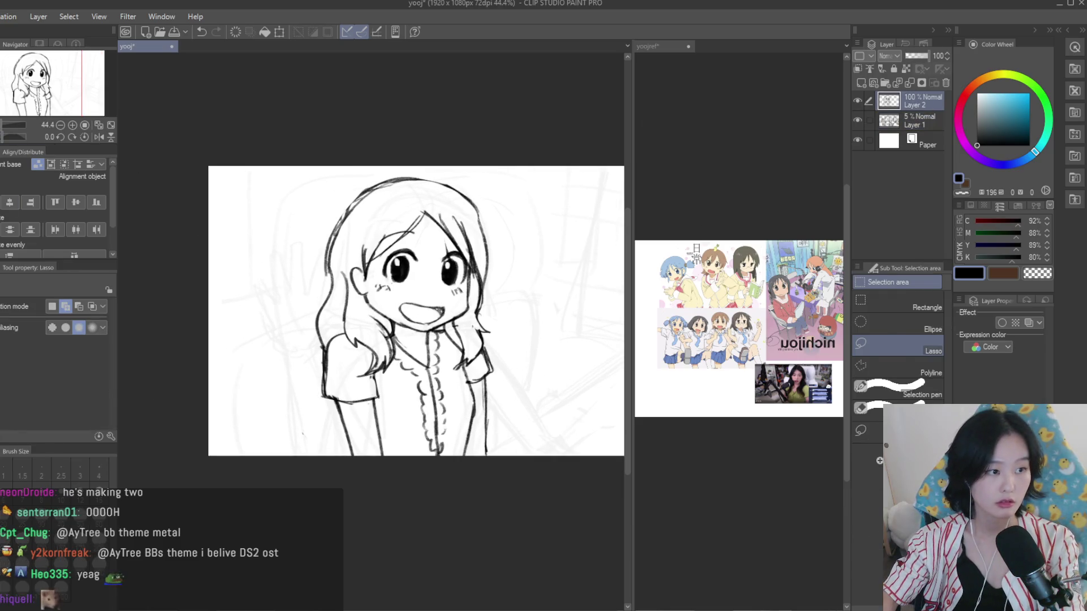
Trace the right side of the hair outline with the Dry Texture brush
key("b")
scroll(368, 317, "down", 2)
scroll(368, 317, "up", 1)
scroll(736, 328, "up", 1)
scroll(736, 339, "up", 1)
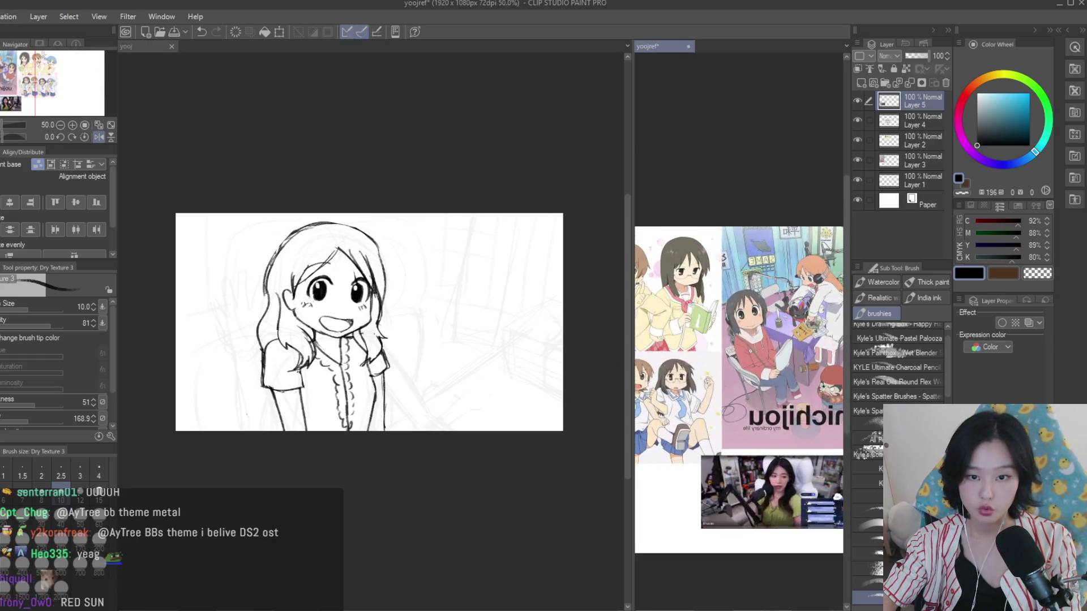
scroll(736, 340, "down", 1)
scroll(355, 209, "up", 1)
scroll(356, 210, "up", 1)
mouse_move(334, 196)
left_mouse_down()
mouse_move(475, 322)
mouse_move(460, 290)
left_mouse_up()
Erase the stray lines along the hair's right edge
key("e")
scroll(417, 242, "up", 1)
mouse_move(417, 243)
left_mouse_down()
mouse_move(447, 283)
mouse_move(458, 375)
left_mouse_up()
scroll(501, 306, "down", 5)
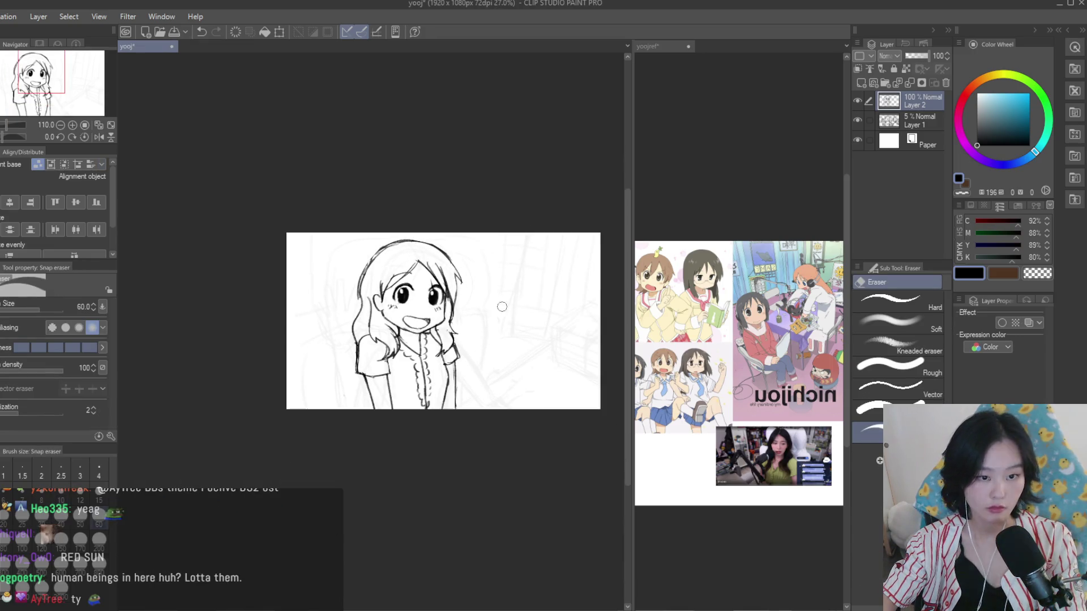
scroll(482, 283, "up", 2)
scroll(446, 245, "up", 2)
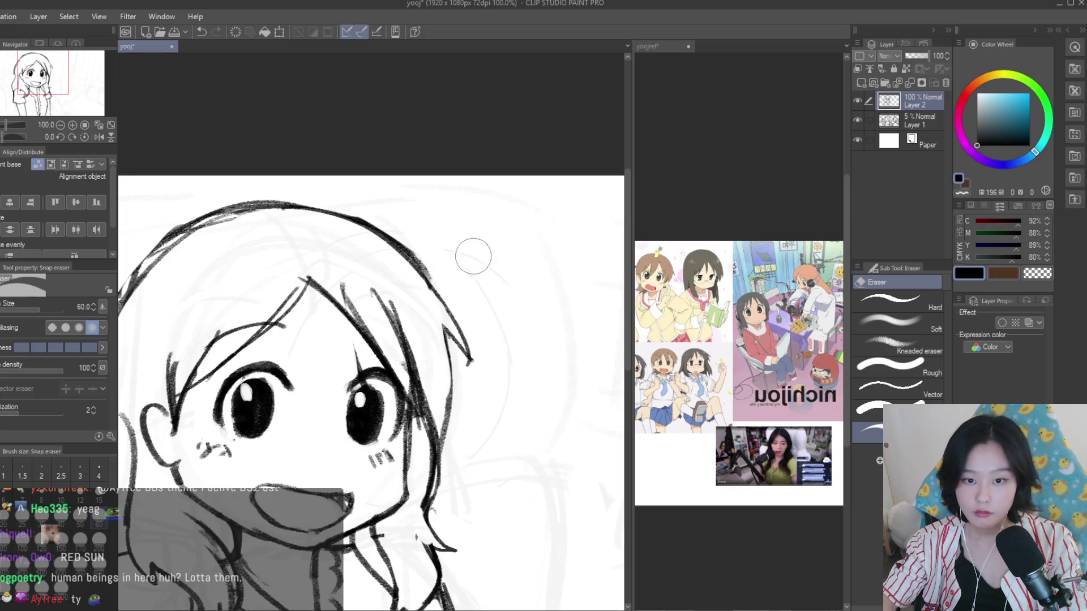
scroll(449, 315, "up", 2)
scroll(490, 190, "down", 2)
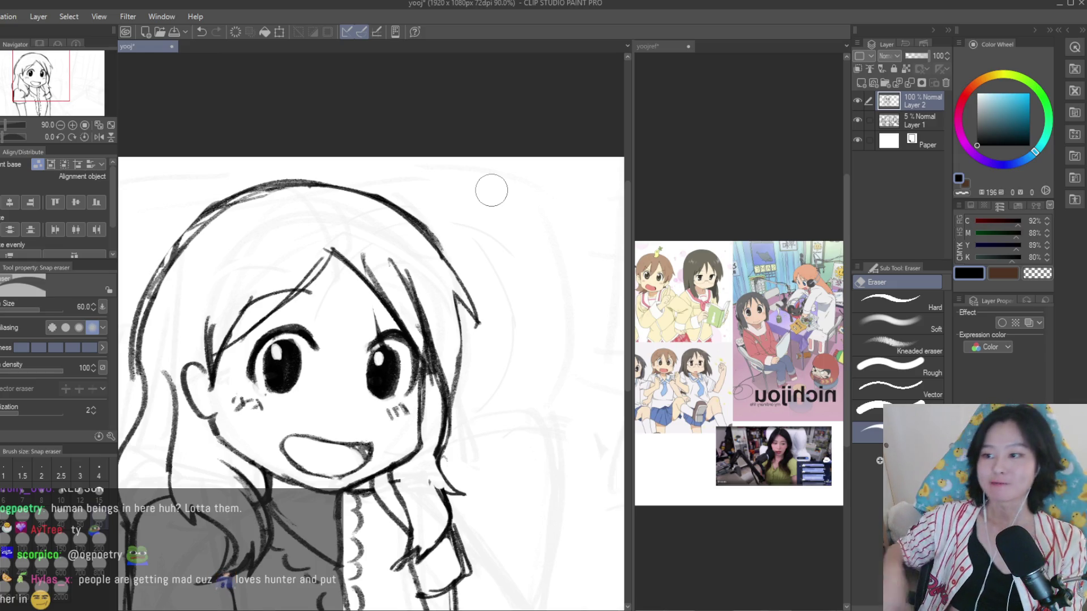
scroll(539, 153, "down", 2)
scroll(548, 279, "down", 2)
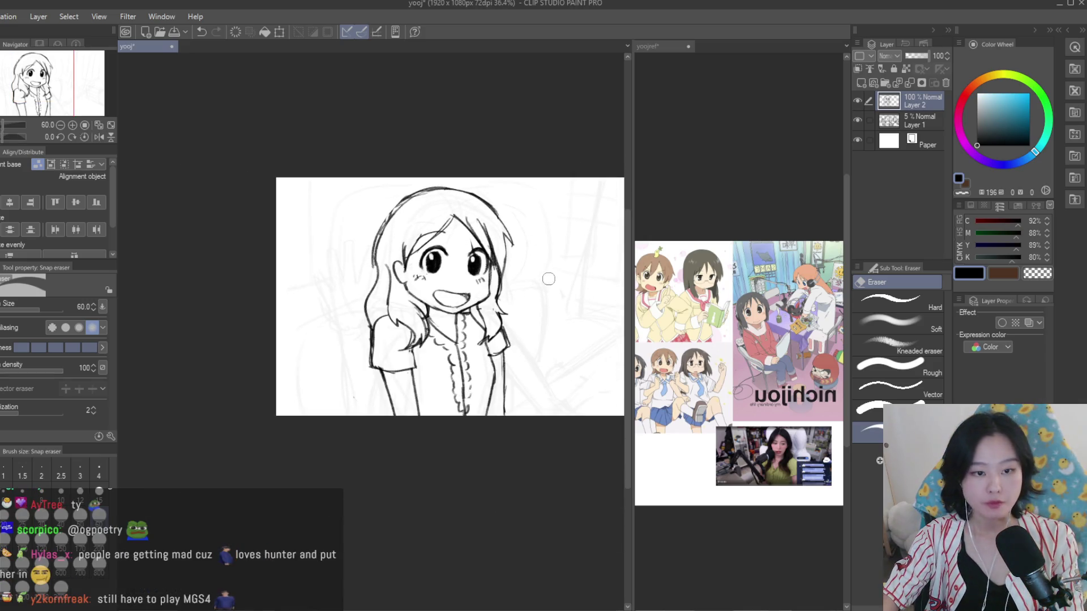
Check the reference, then draw a flat eyebrow over the right eye, replacing the curved attempt
scroll(461, 243, "up", 2)
scroll(461, 243, "up", 3)
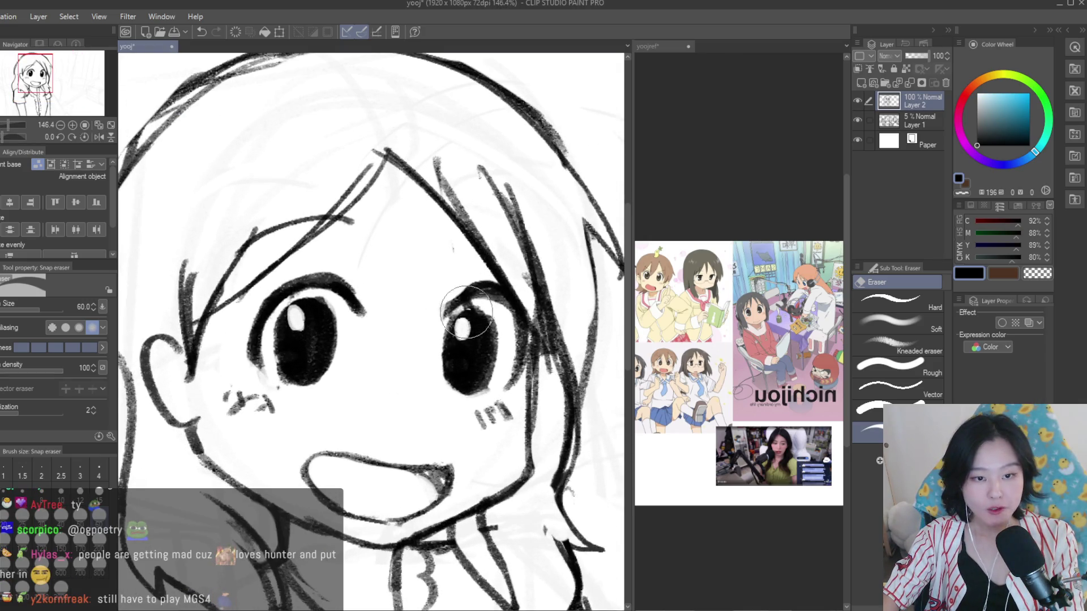
key("b")
left_click(736, 339)
scroll(736, 340, "up", 3)
left_click(588, 359)
left_click_drag(437, 247, 528, 255)
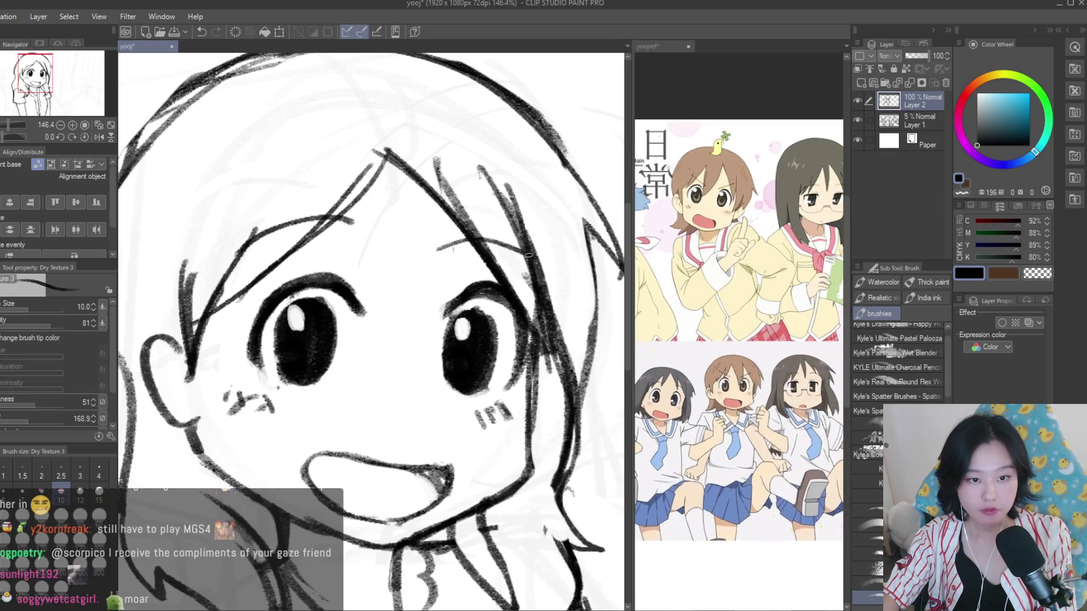
key("ctrl+z")
key("ctrl+z")
left_click_drag(438, 239, 530, 246)
Draw the eyebrow over the left eye
key("e")
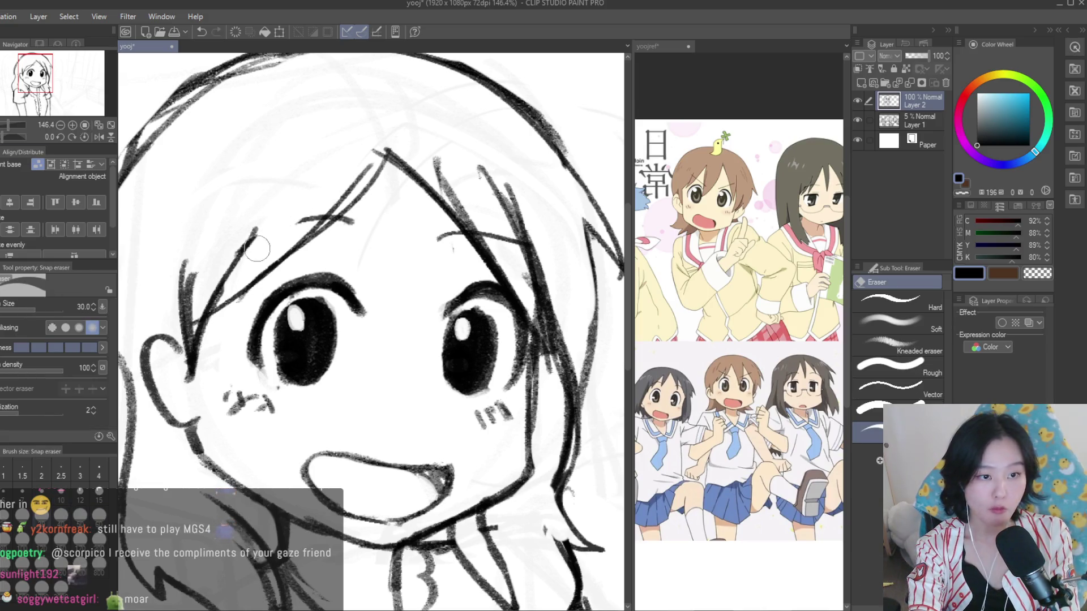
key("b")
key("ctrl+z")
left_click_drag(371, 222, 252, 246)
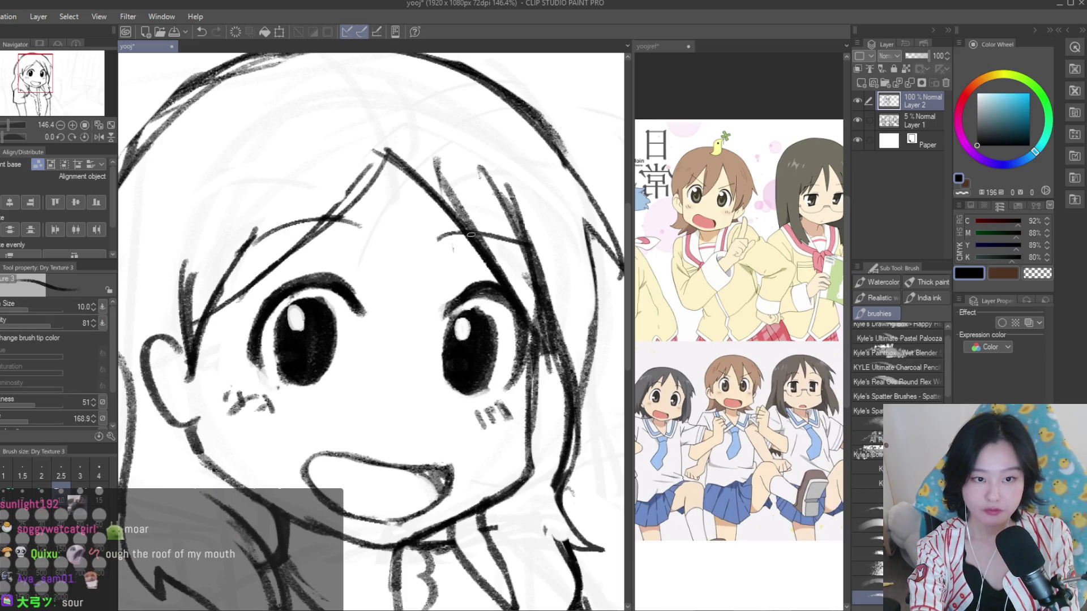
Pan out to see the whole drawing and lasso-select the upper head
key("e")
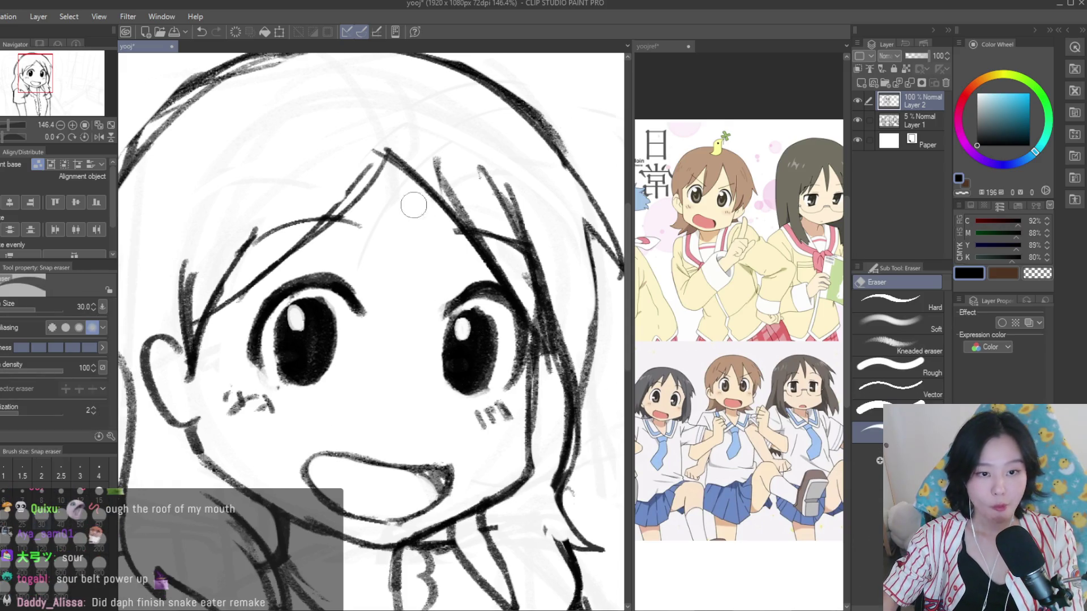
scroll(484, 290, "down", 5)
left_click_drag(604, 371, 499, 371)
scroll(500, 371, "down", 2)
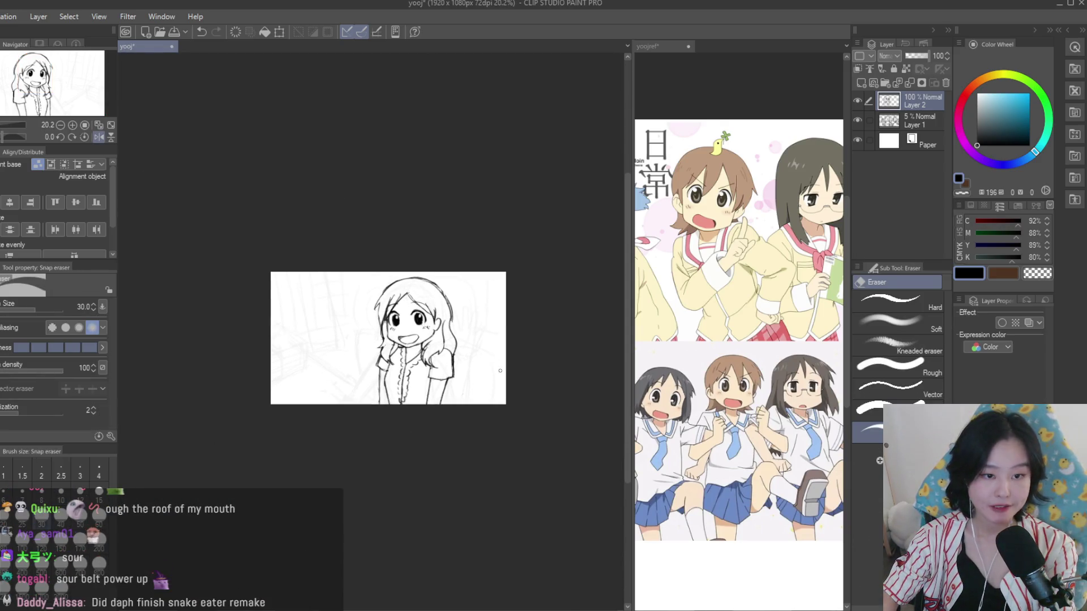
scroll(442, 346, "up", 2)
scroll(442, 346, "up", 2)
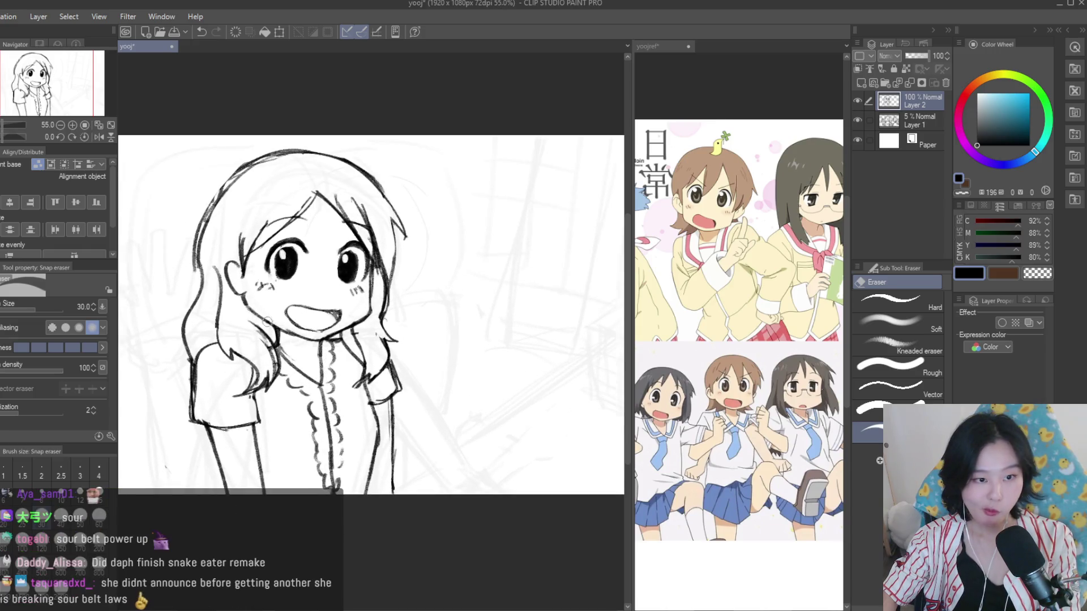
scroll(267, 321, "down", 1)
key("m")
scroll(661, 272, "down", 2)
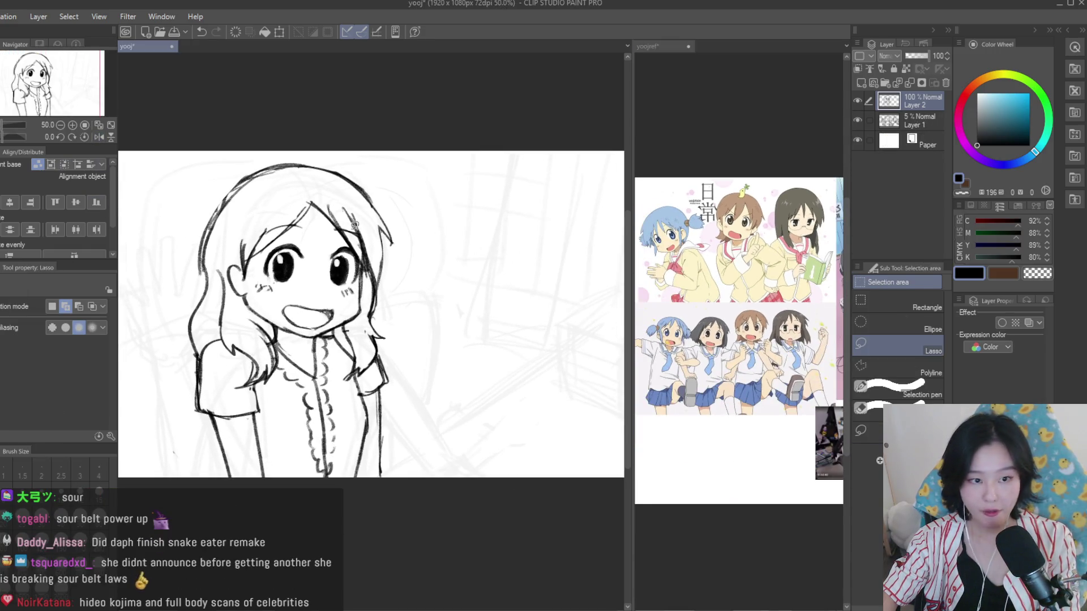
scroll(241, 224, "up", 1)
left_click_drag(402, 342, 177, 182)
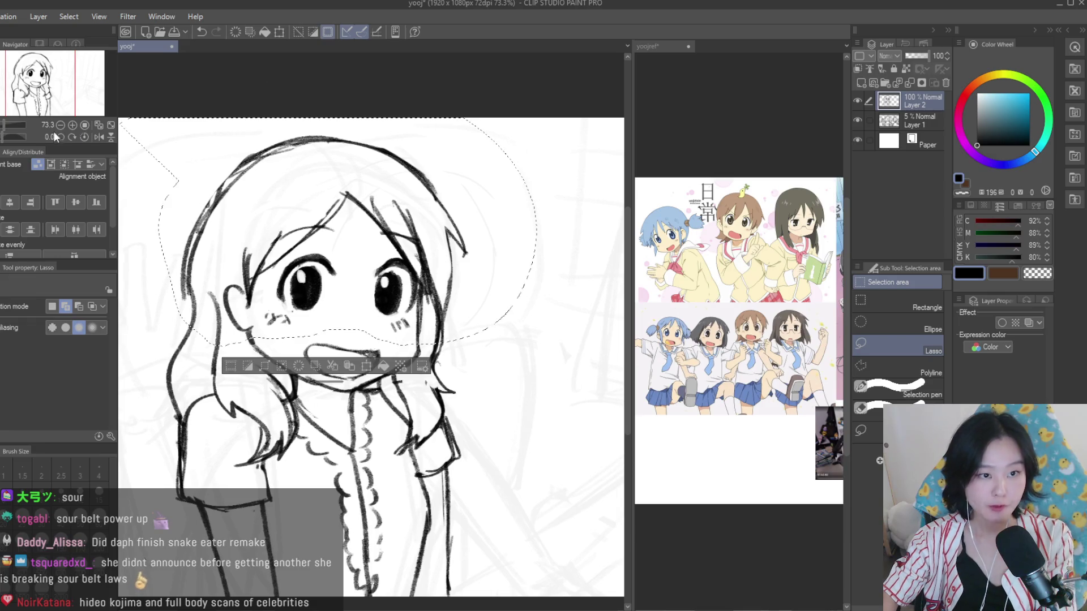
Nudge the selected upper head slightly up and right, then deselect
key("k")
scroll(308, 283, "up", 1)
left_click_drag(309, 286, 317, 277)
key("ctrl+d")
Inspect the repositioned head and return to the Dry Texture brush on the canvas
scroll(438, 228, "down", 4)
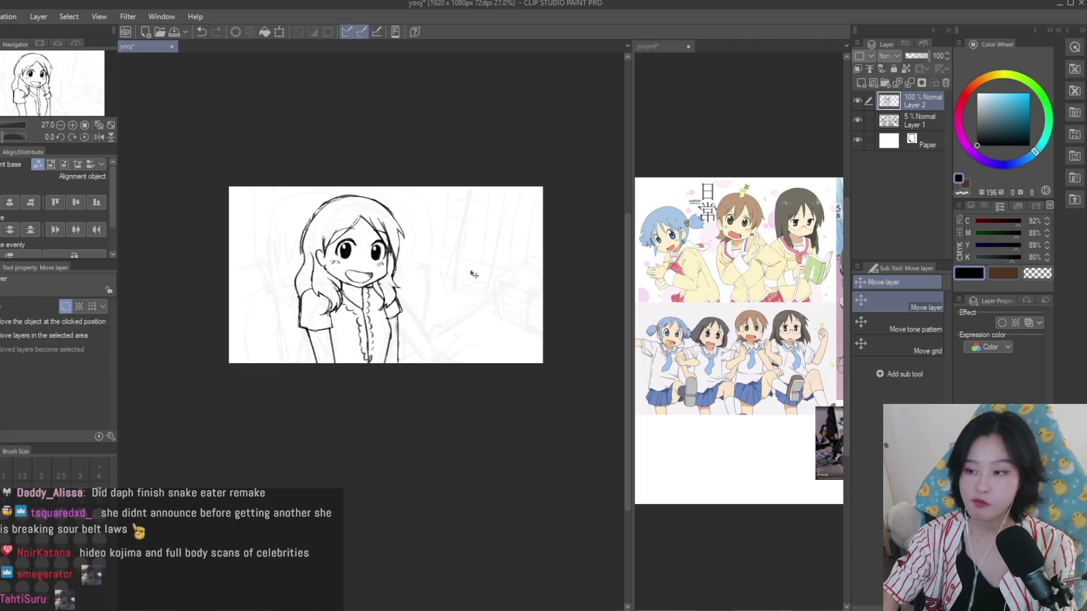
scroll(768, 302, "down", 2)
scroll(768, 302, "up", 1)
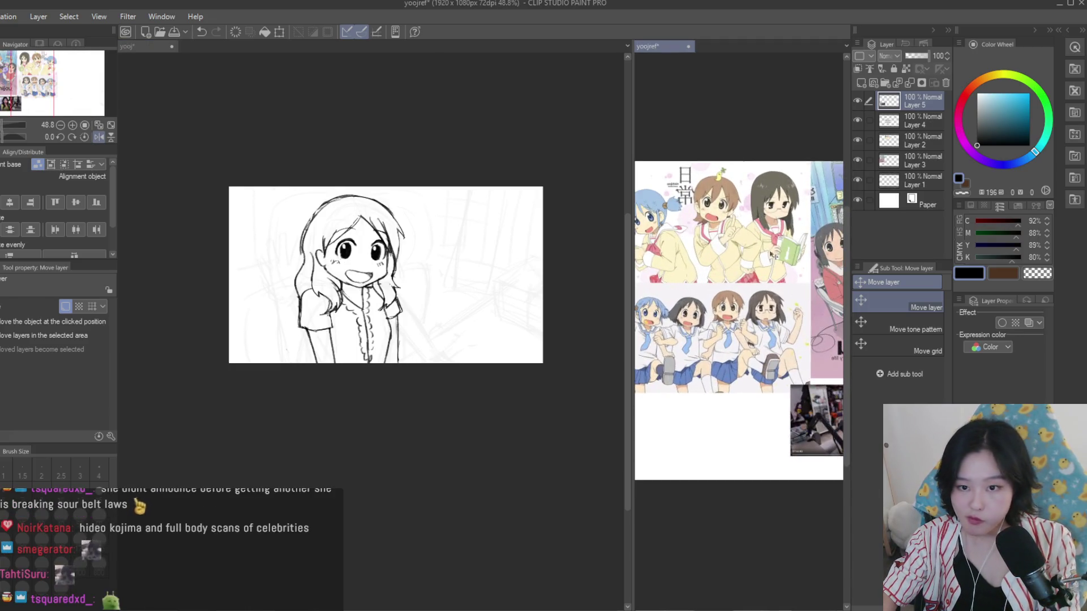
scroll(681, 271, "up", 1)
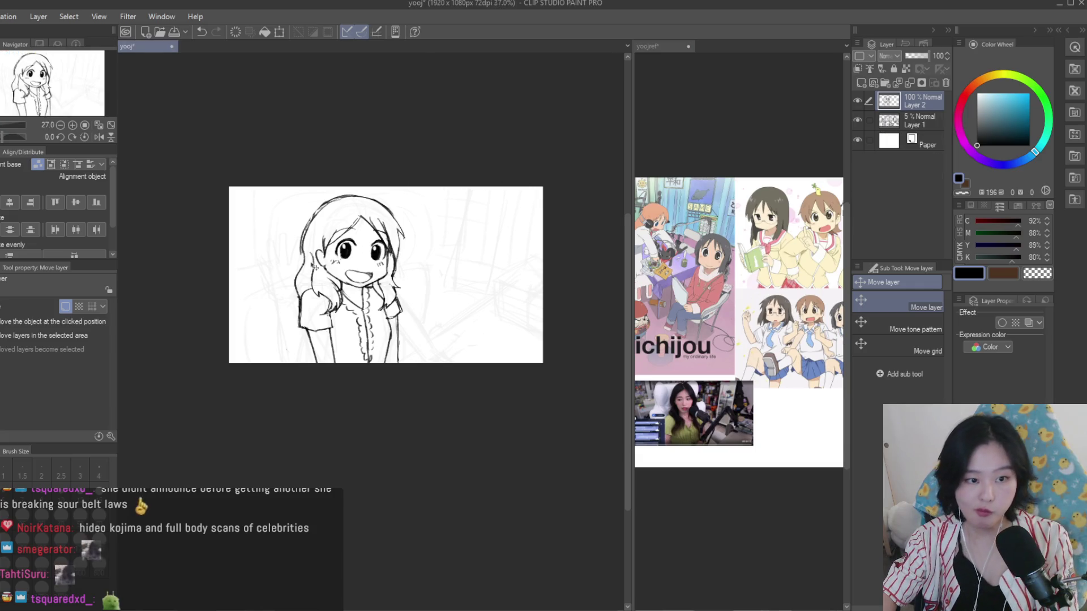
scroll(343, 261, "up", 2)
scroll(690, 308, "down", 1)
scroll(803, 332, "up", 1)
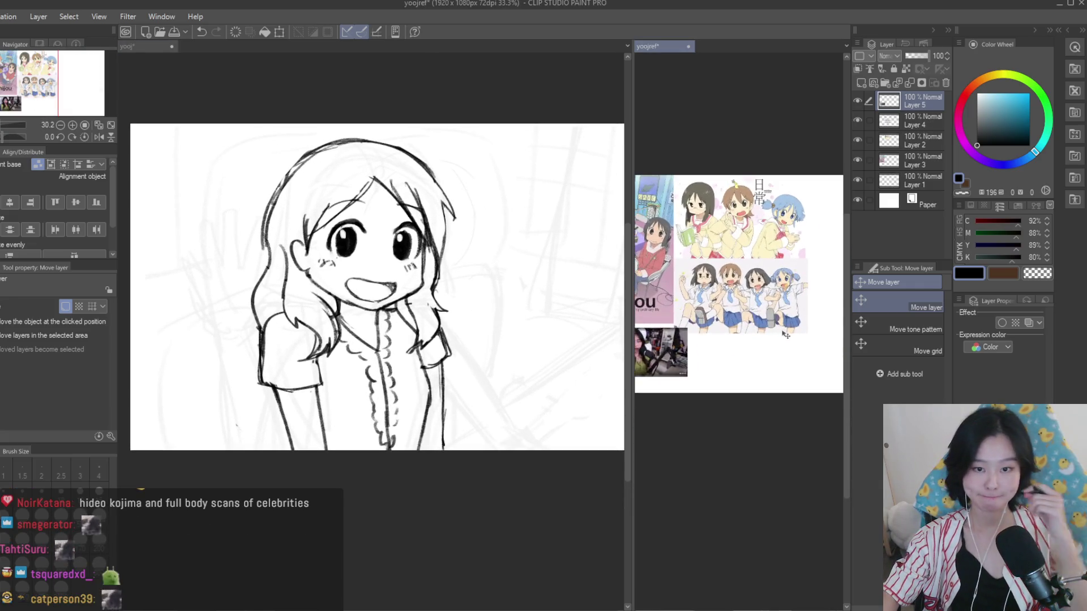
scroll(803, 332, "down", 2)
left_click(137, 229)
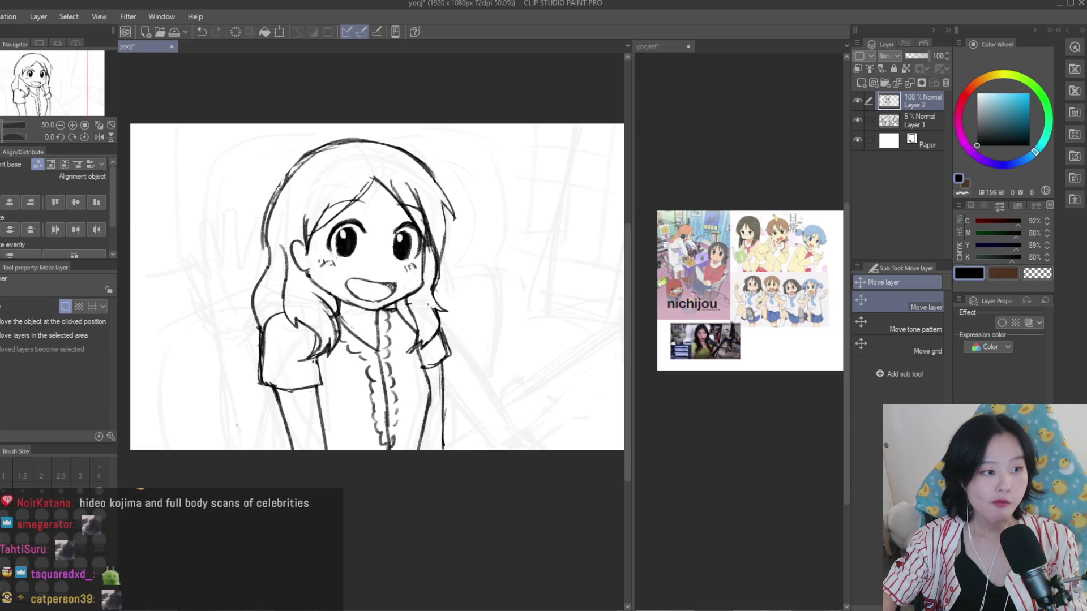
key("b")
scroll(753, 294, "up", 2)
scroll(753, 295, "down", 1)
scroll(753, 328, "up", 1)
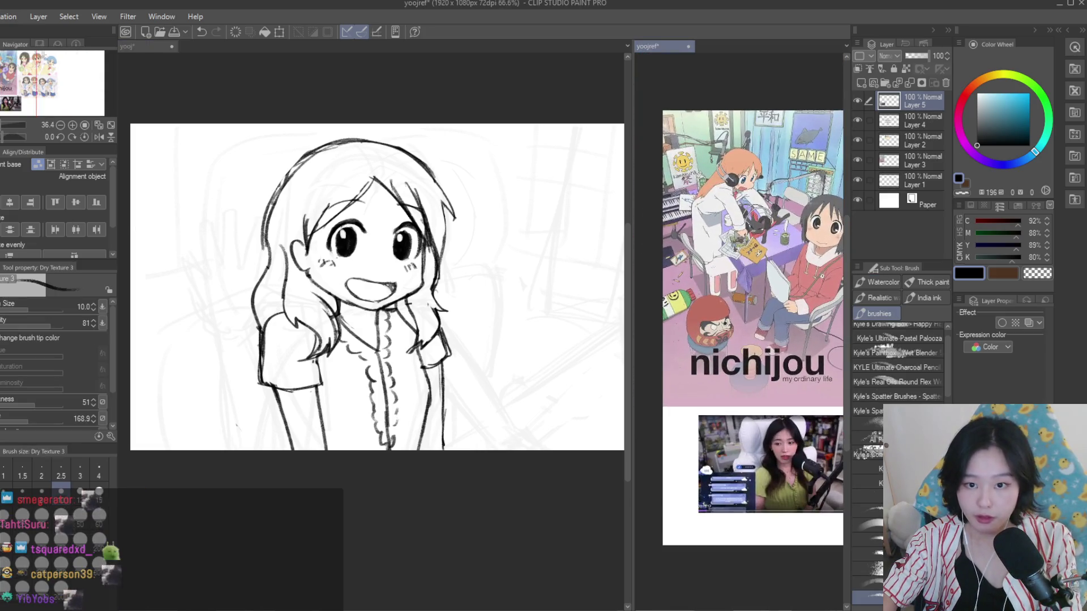
scroll(374, 306, "up", 1)
scroll(373, 305, "down", 1)
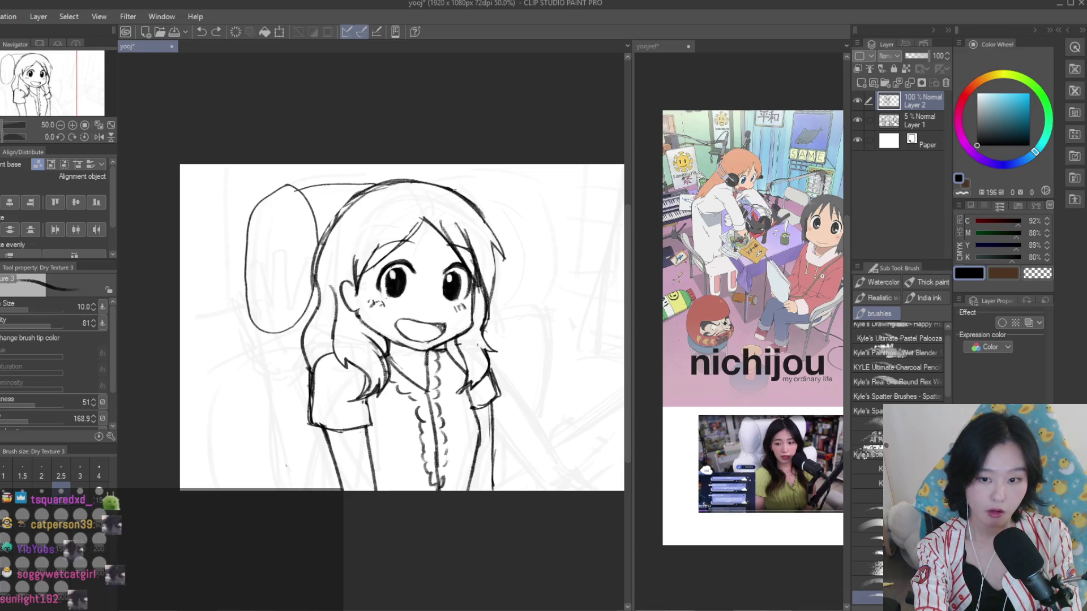
Draw a rounded chair wing beside the head and extend the right curve downward
left_click_drag(473, 184, 512, 228)
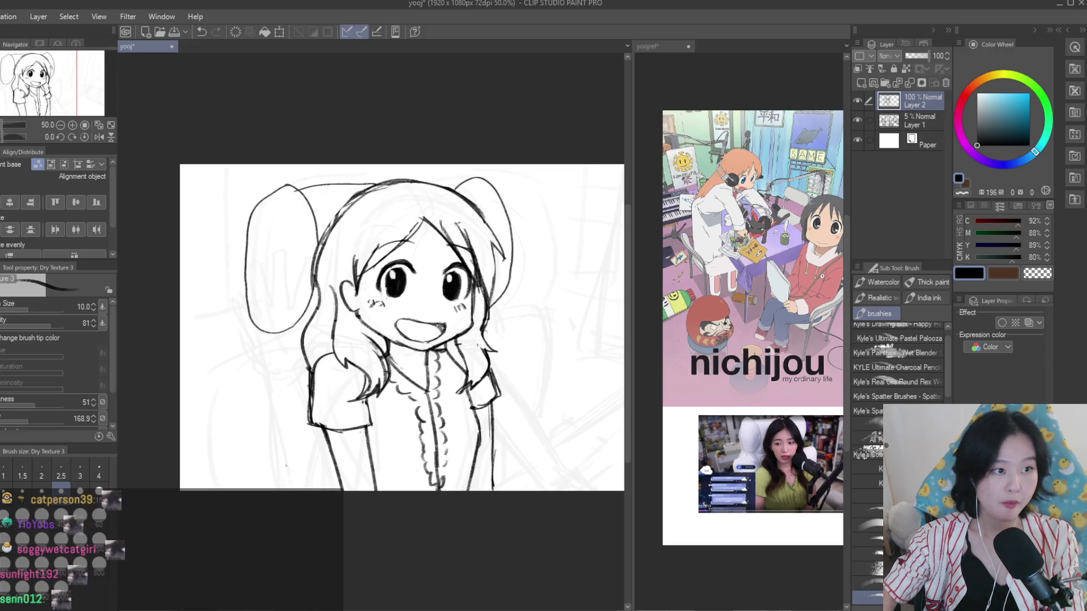
scroll(544, 308, "down", 1)
scroll(565, 309, "up", 1)
scroll(492, 282, "up", 1)
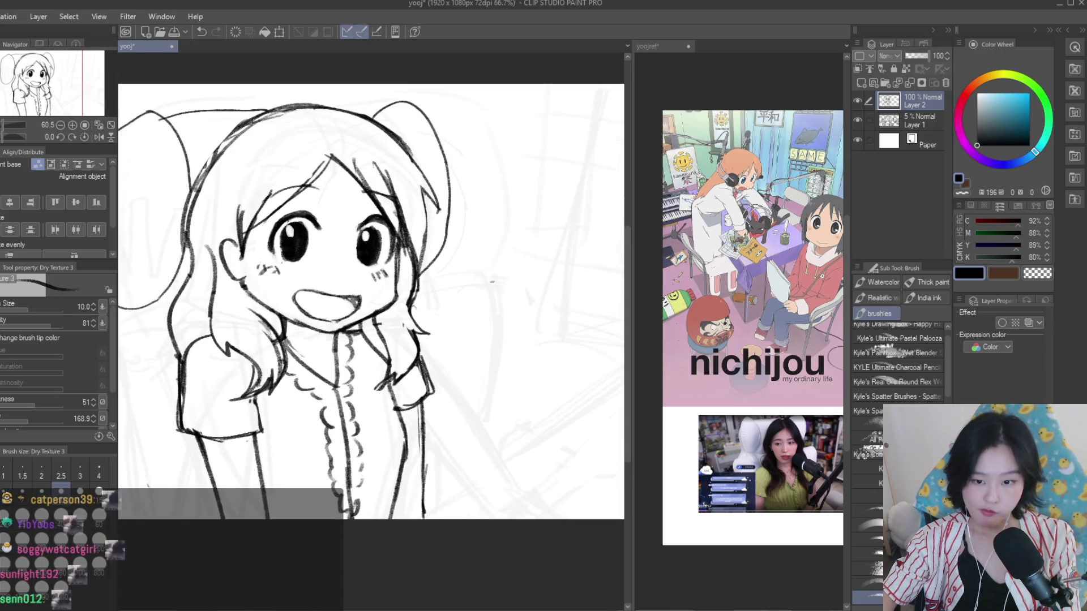
left_click_drag(464, 294, 486, 351)
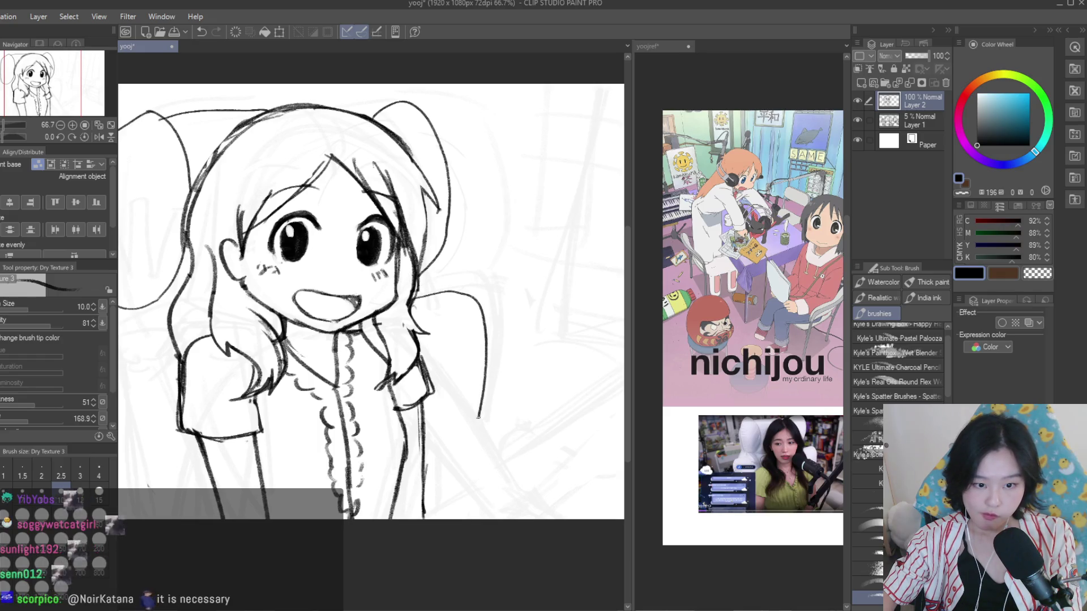
scroll(407, 320, "down", 2)
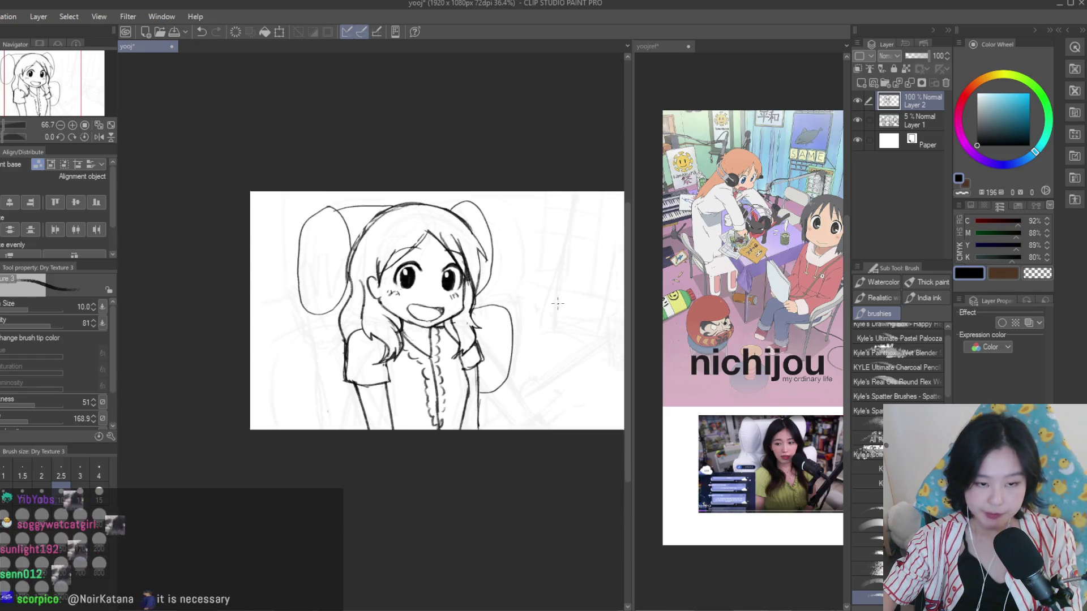
scroll(452, 385, "up", 1)
scroll(248, 291, "up", 1)
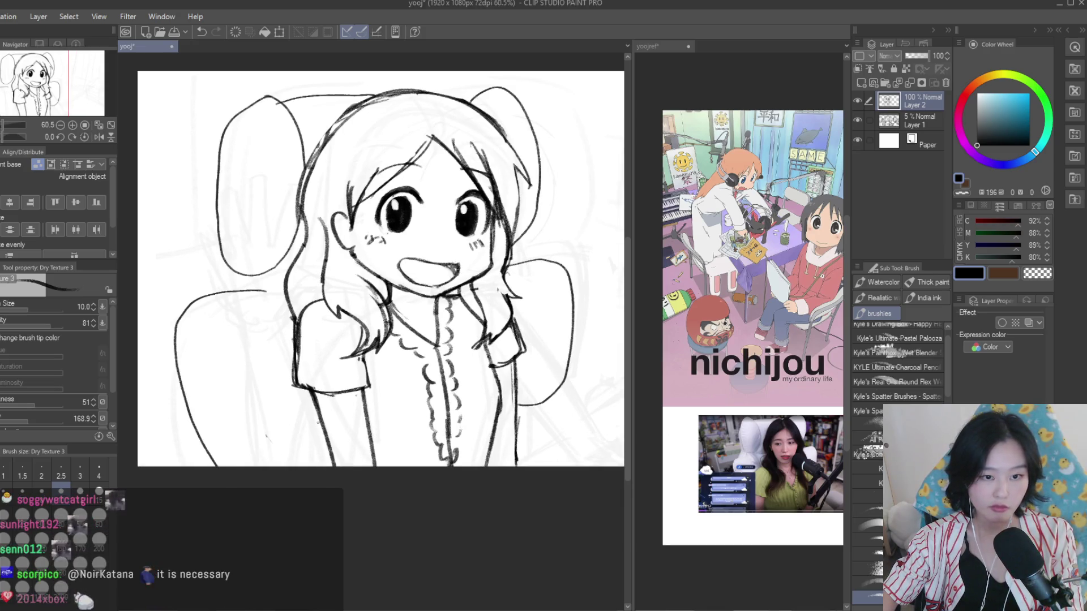
scroll(380, 269, "down", 2)
scroll(380, 269, "up", 1)
Undo the lower-left and right chair outline strokes
key("ctrl+z")
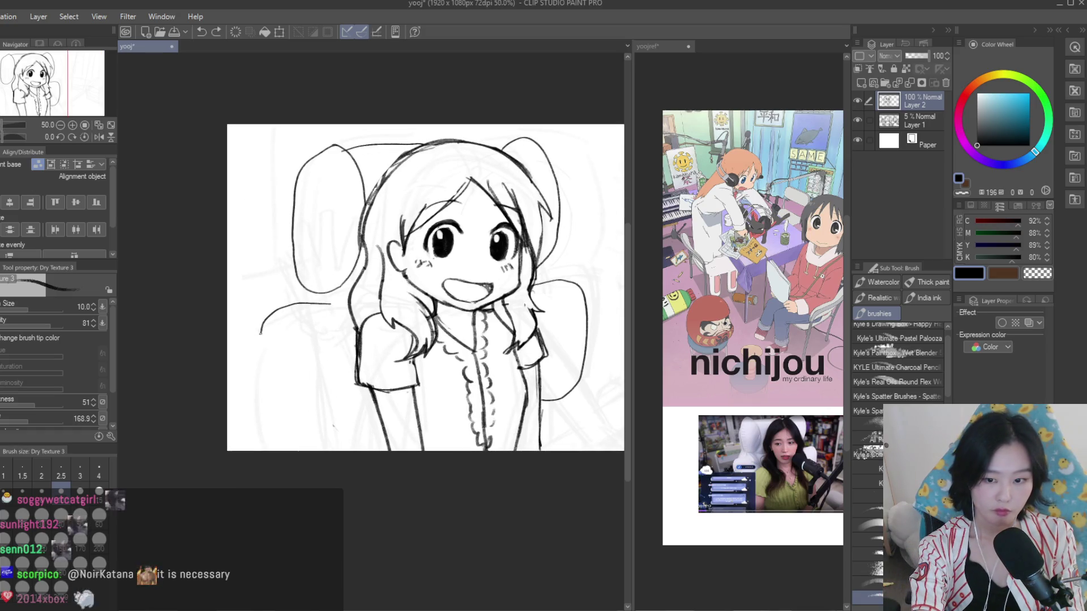
key("ctrl+z")
key("ctrl+Tab")
scroll(741, 305, "up", 3)
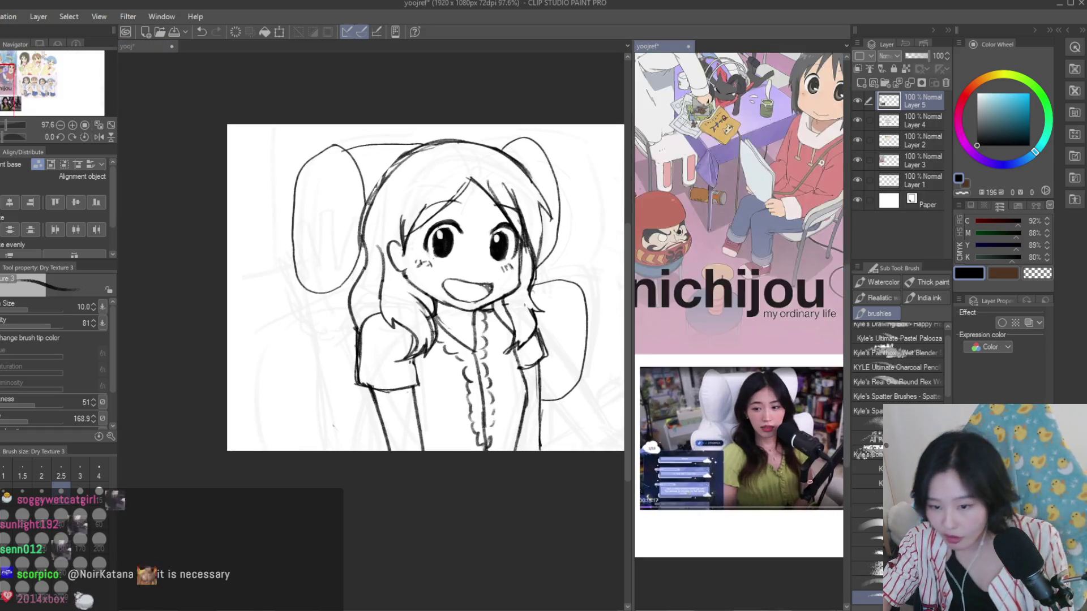
scroll(742, 306, "down", 3)
key("ctrl+Tab")
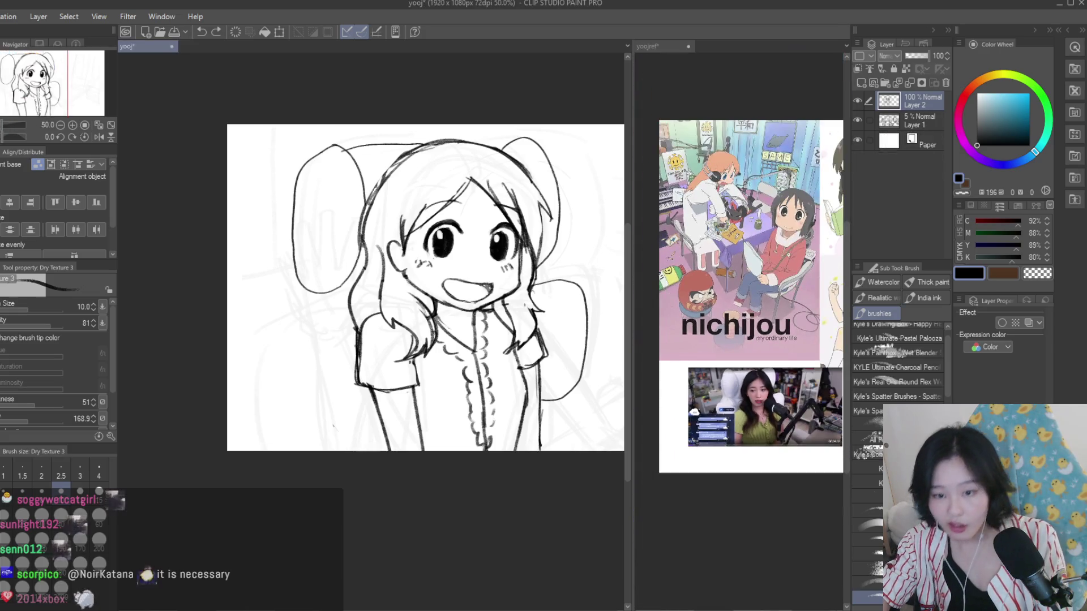
key("ctrl+y")
key("ctrl+z")
key("ctrl+z")
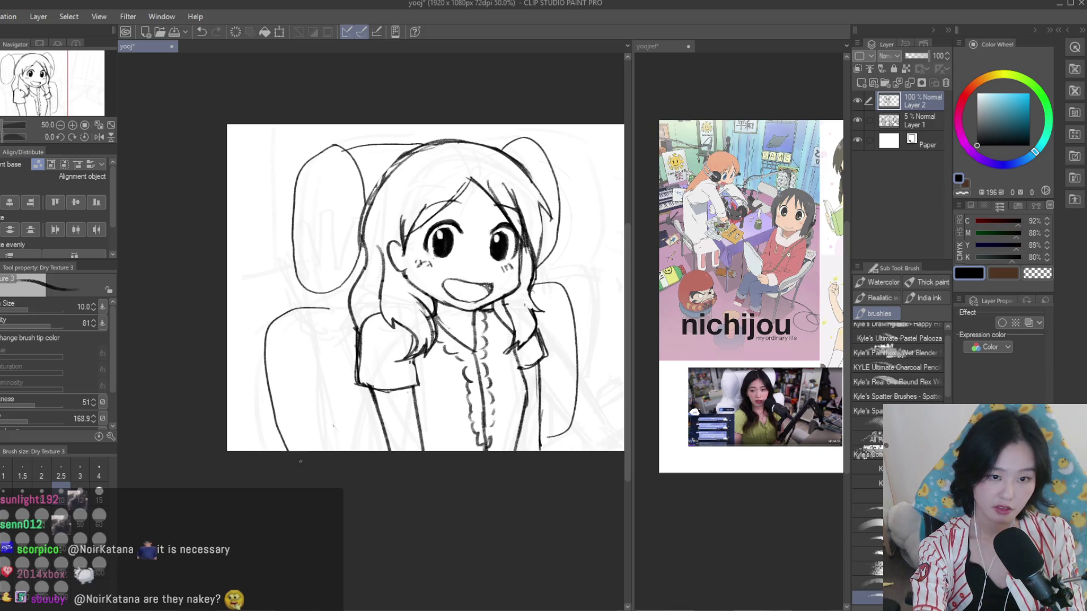
Zoom in and out to check the whole drawing
scroll(319, 355, "up", 5)
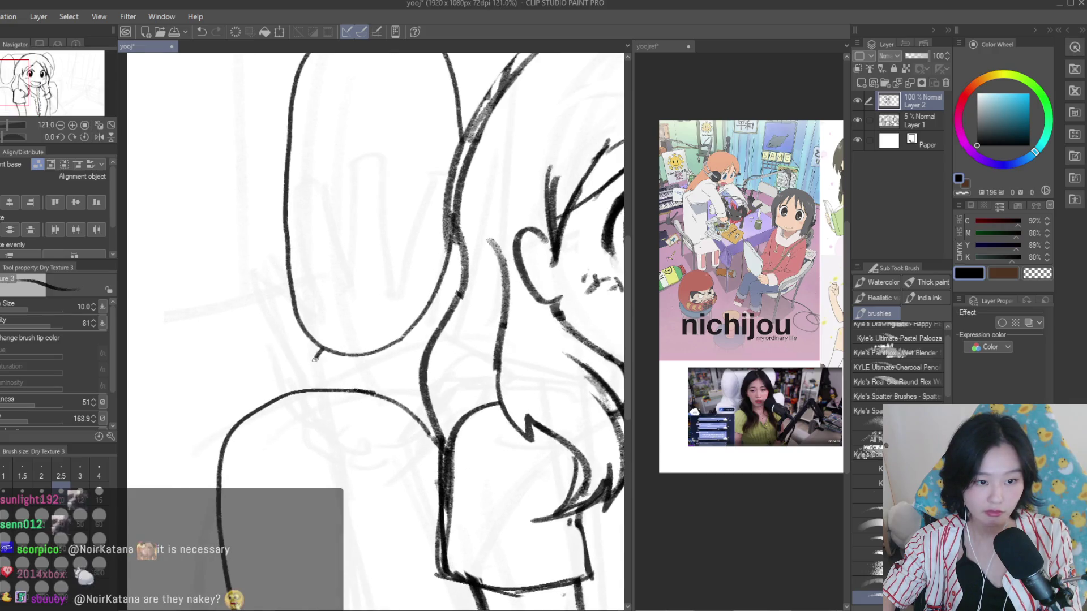
scroll(285, 340, "down", 5)
scroll(412, 333, "up", 2)
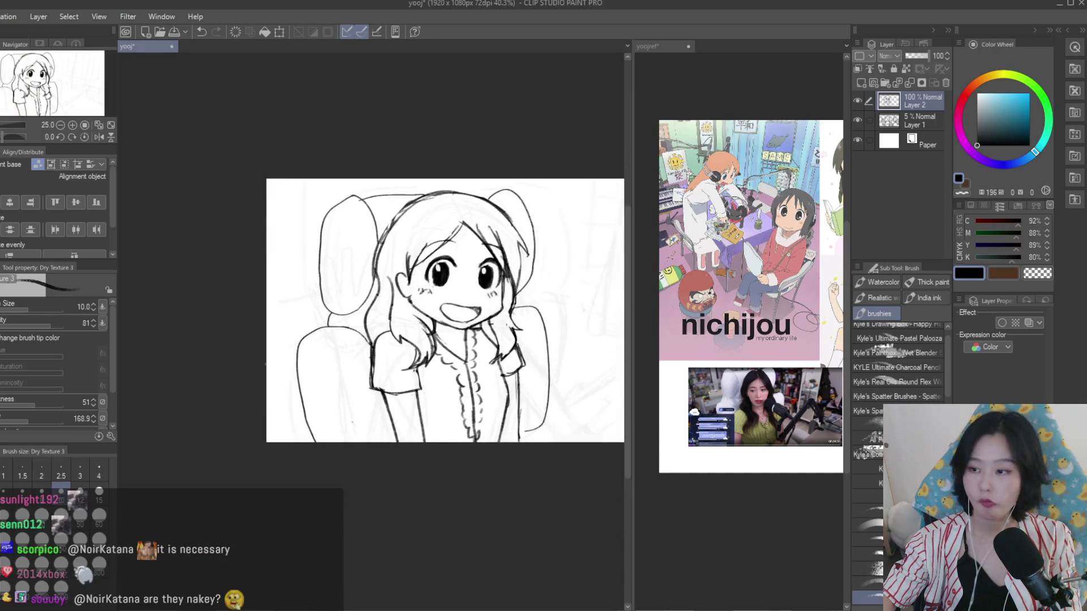
scroll(412, 333, "up", 1)
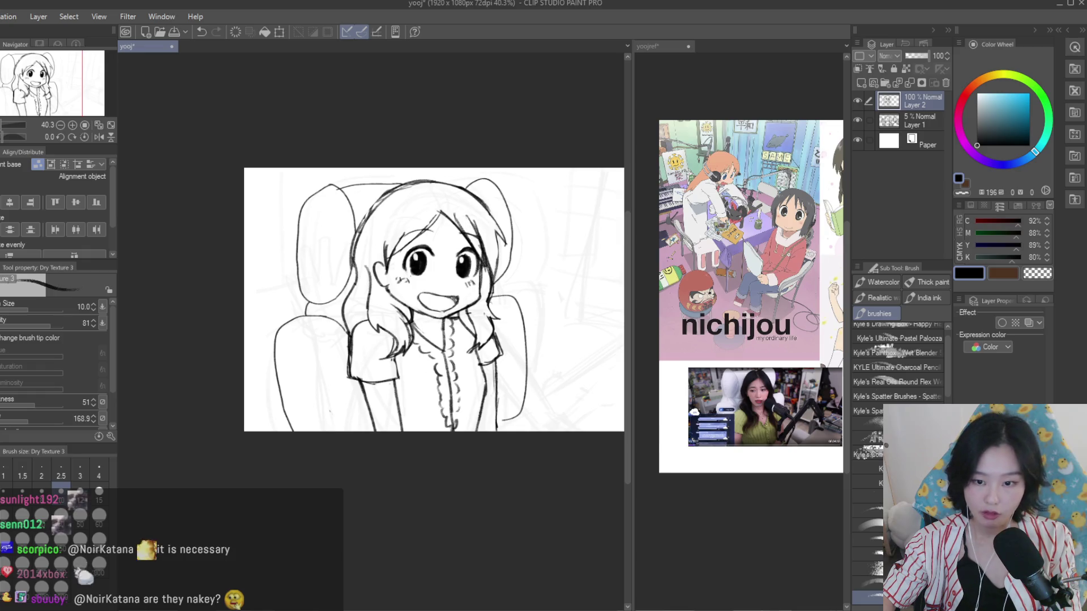
scroll(575, 326, "down", 1)
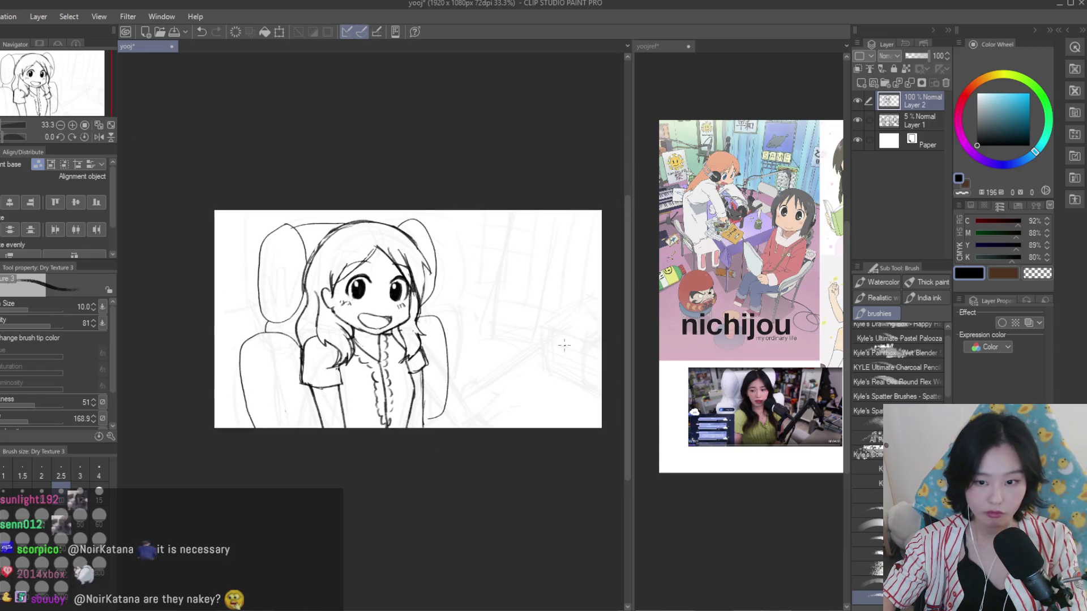
scroll(565, 346, "up", 1)
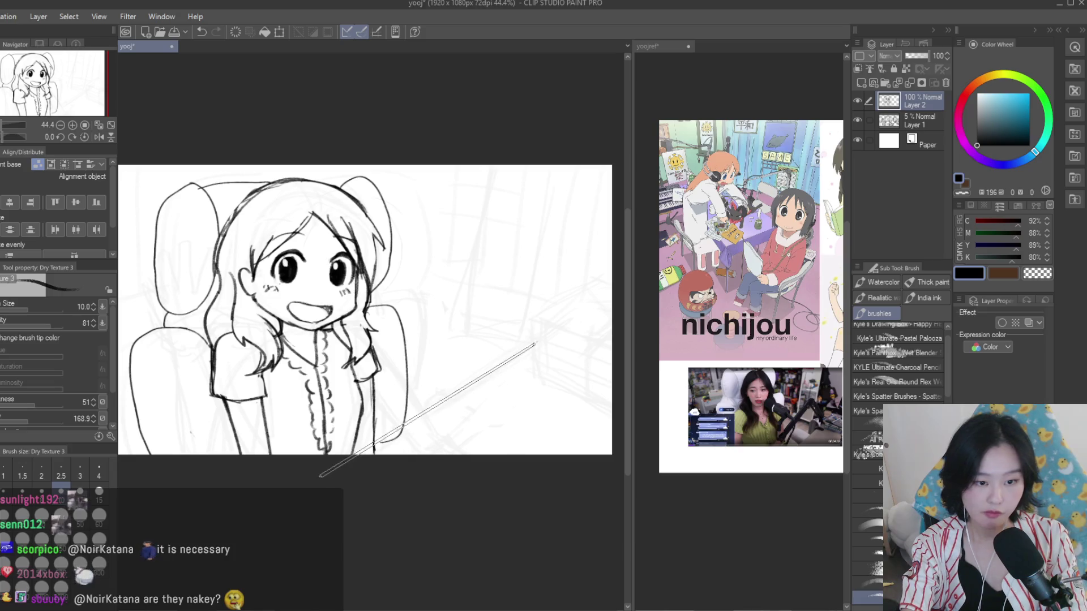
Draw a straight diagonal line for the desk edge
mouse_move(436, 406)
left_mouse_down()
mouse_move(357, 465)
mouse_move(371, 469)
left_mouse_up()
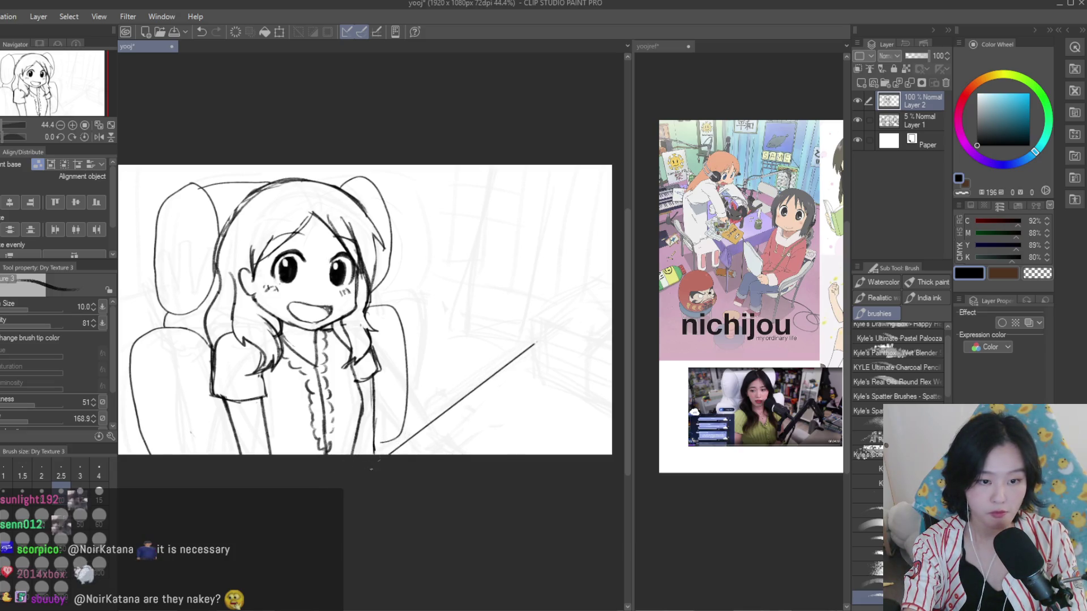
scroll(487, 471, "up", 2)
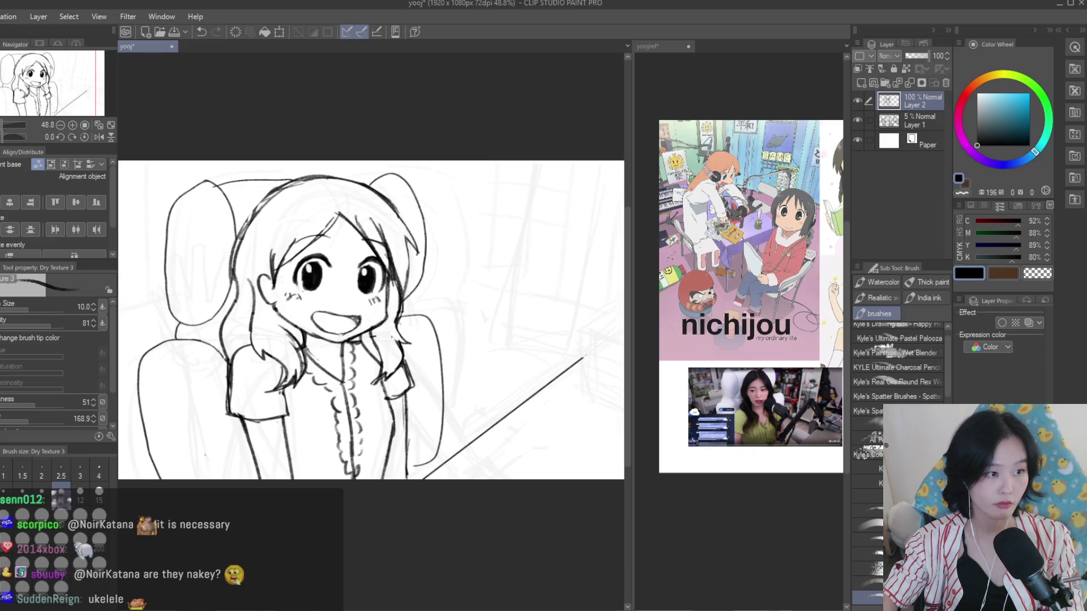
scroll(488, 471, "up", 1)
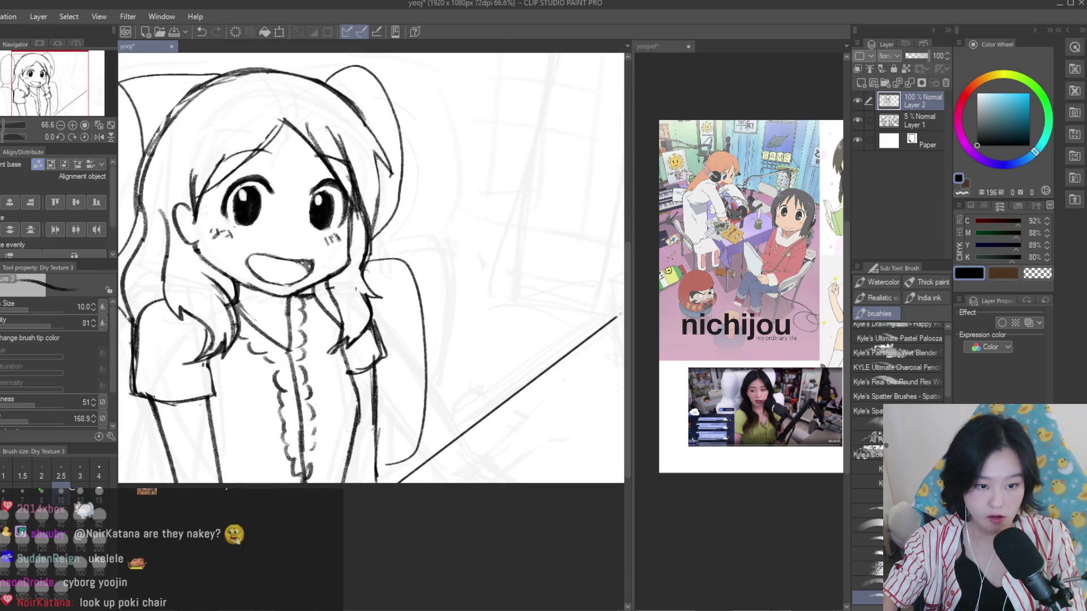
scroll(372, 429, "down", 1)
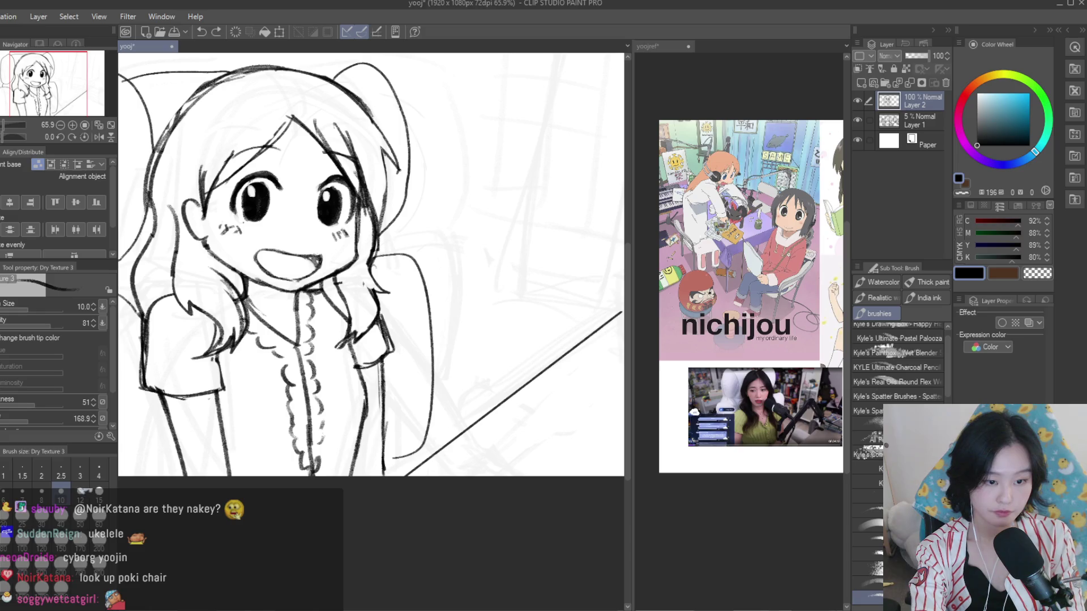
Ink the curved outline of the resting hand with the Dry Texture brush
key("e")
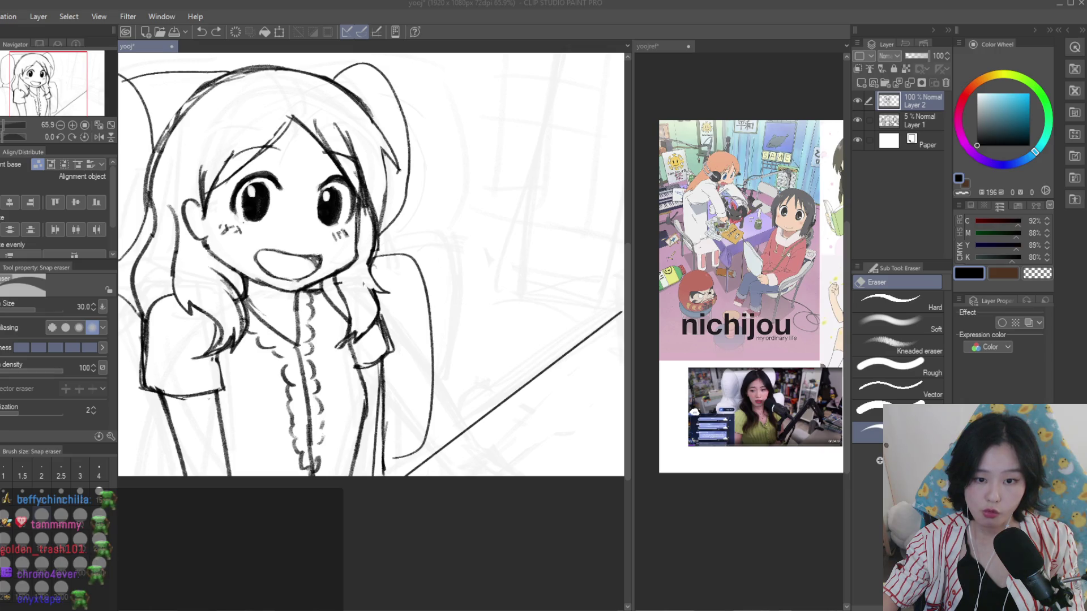
left_click(492, 347)
scroll(492, 346, "down", 3)
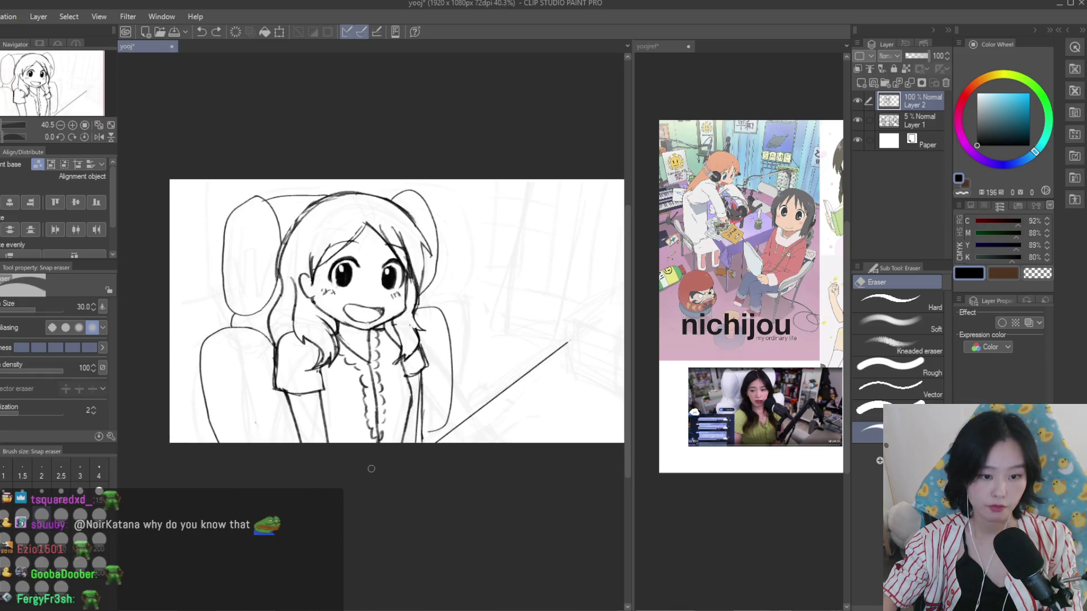
scroll(453, 366, "up", 4)
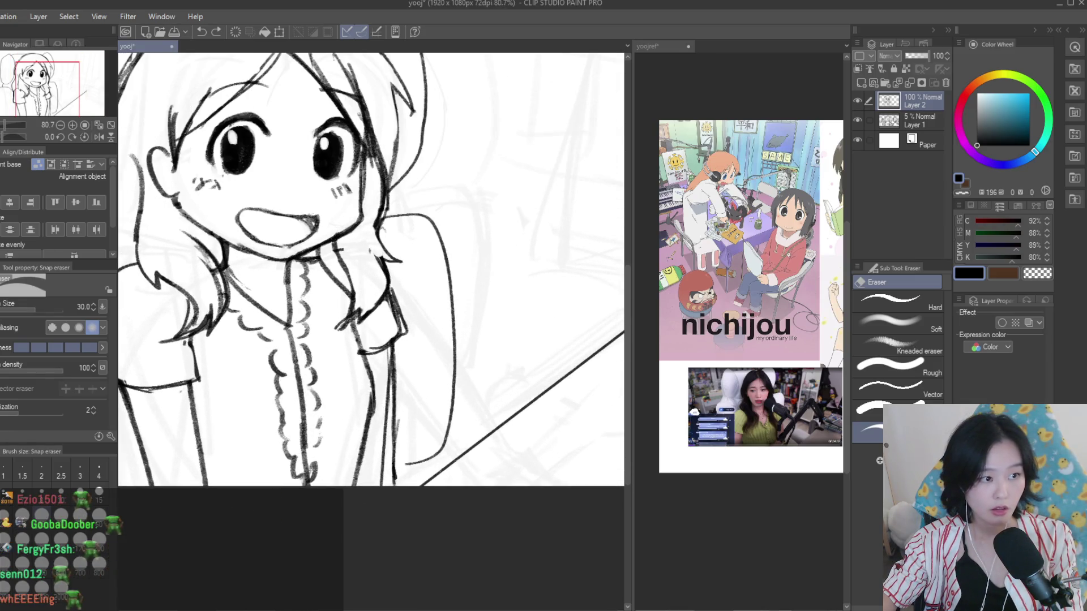
key("b")
scroll(497, 381, "down", 2)
scroll(487, 399, "up", 3)
left_click_drag(486, 393, 391, 351)
left_click_drag(332, 395, 362, 447)
scroll(371, 266, "down", 5)
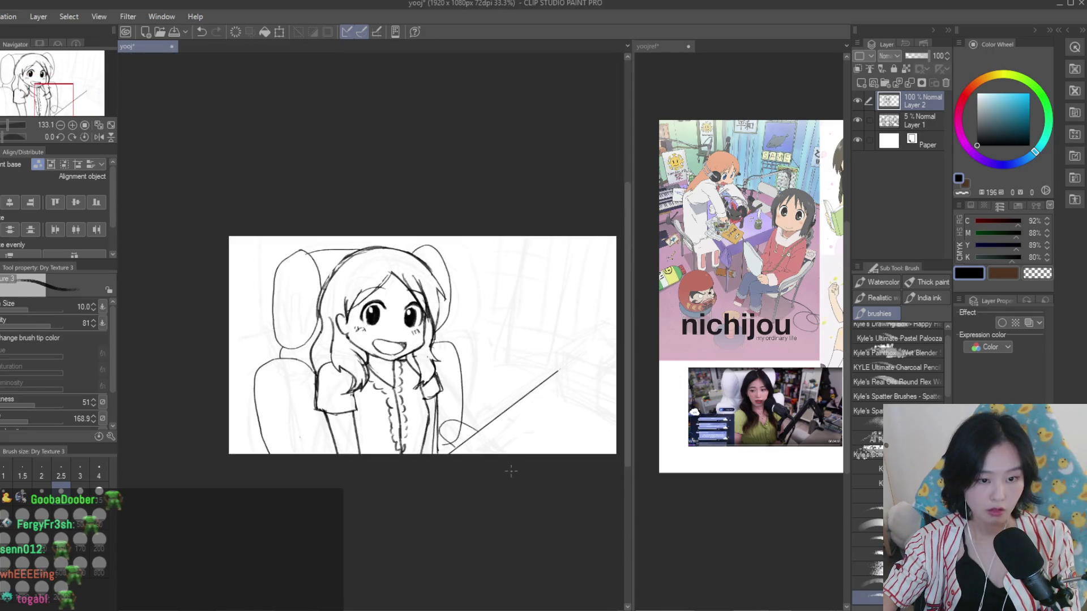
scroll(371, 266, "up", 2)
Add the lower edge of the rounded hand
key("e")
scroll(447, 394, "up", 1)
scroll(442, 419, "up", 2)
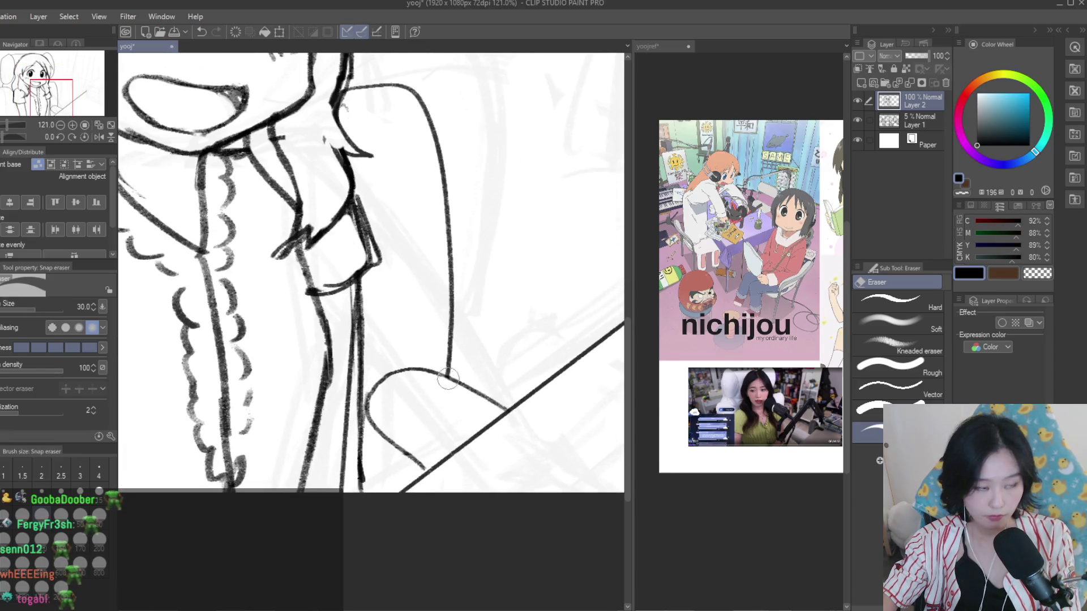
key("b")
scroll(397, 464, "up", 2)
scroll(396, 464, "up", 1)
left_click_drag(358, 411, 407, 518)
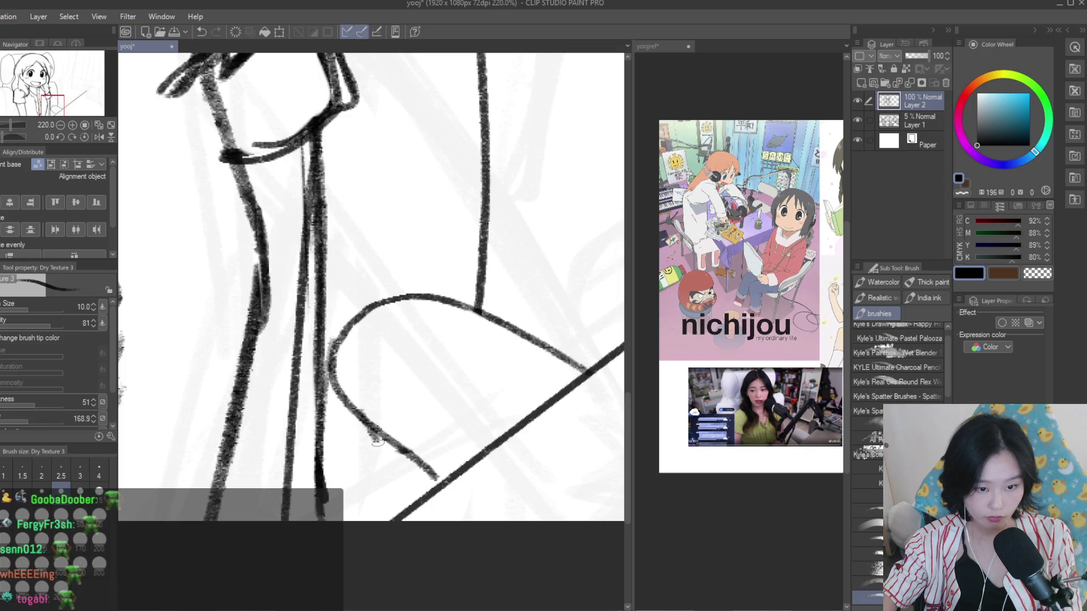
scroll(431, 488, "down", 3)
scroll(430, 488, "down", 3)
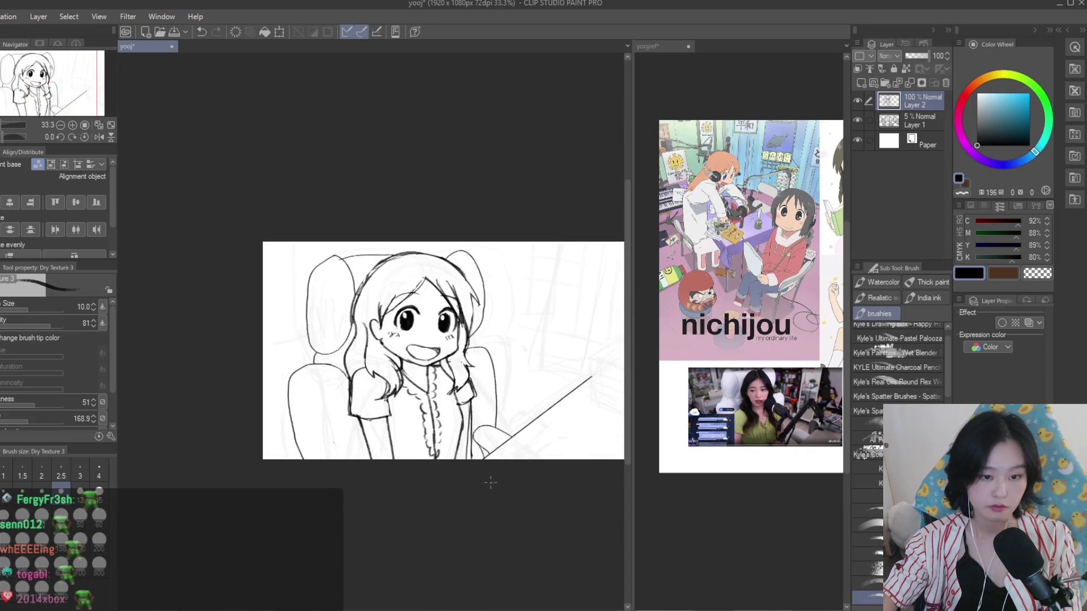
Erase stray parts of the cuff and sleeve lines with the Snap eraser
key("e")
scroll(486, 382, "up", 2)
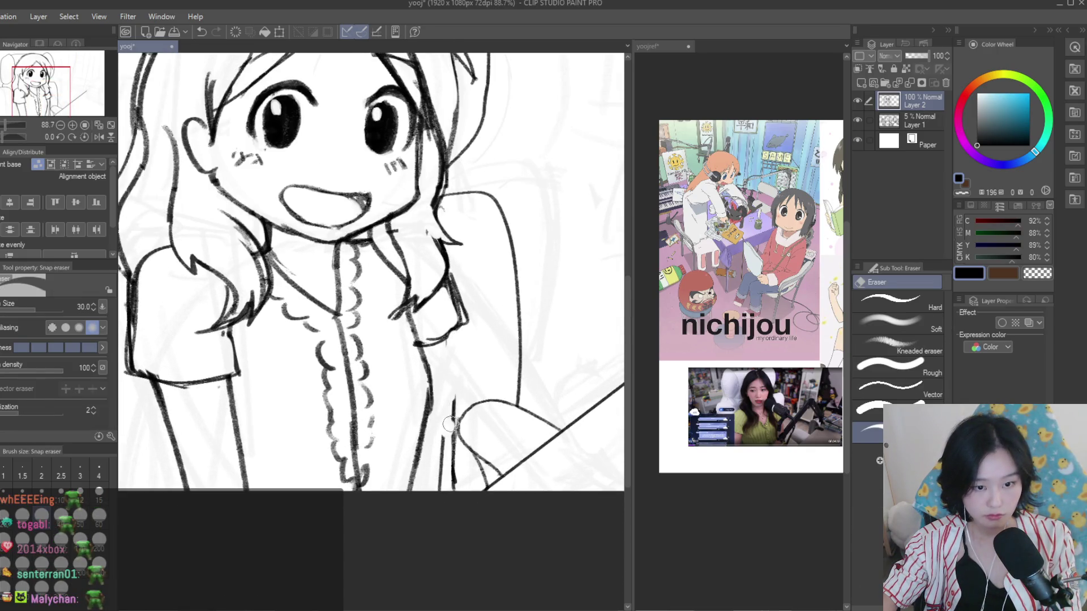
scroll(451, 504, "down", 2)
scroll(452, 504, "down", 2)
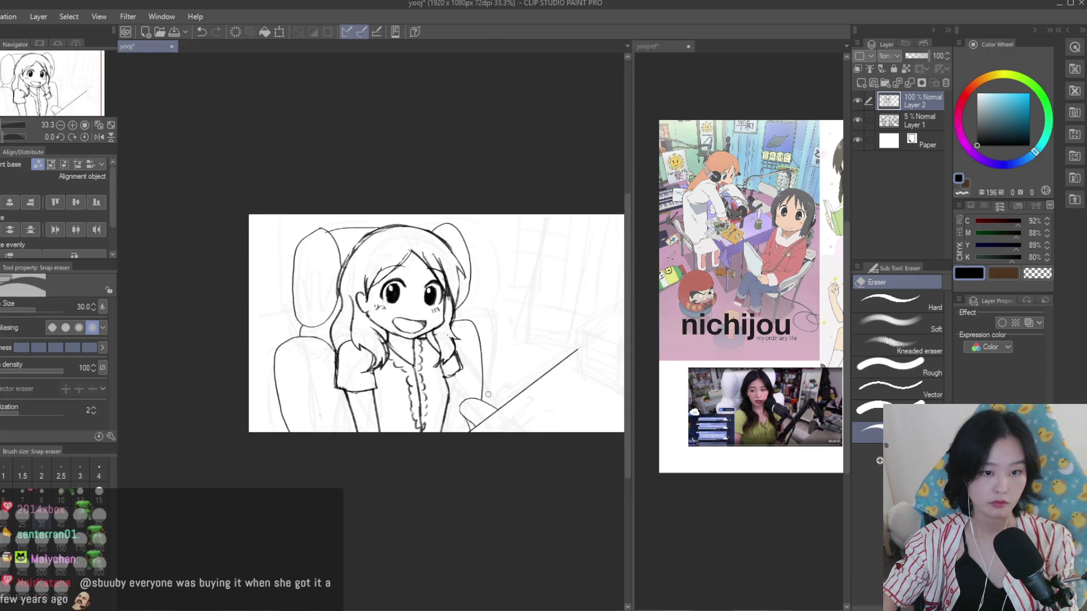
scroll(444, 371, "up", 5)
scroll(445, 371, "up", 2)
left_click_drag(450, 363, 466, 381)
scroll(466, 381, "down", 3)
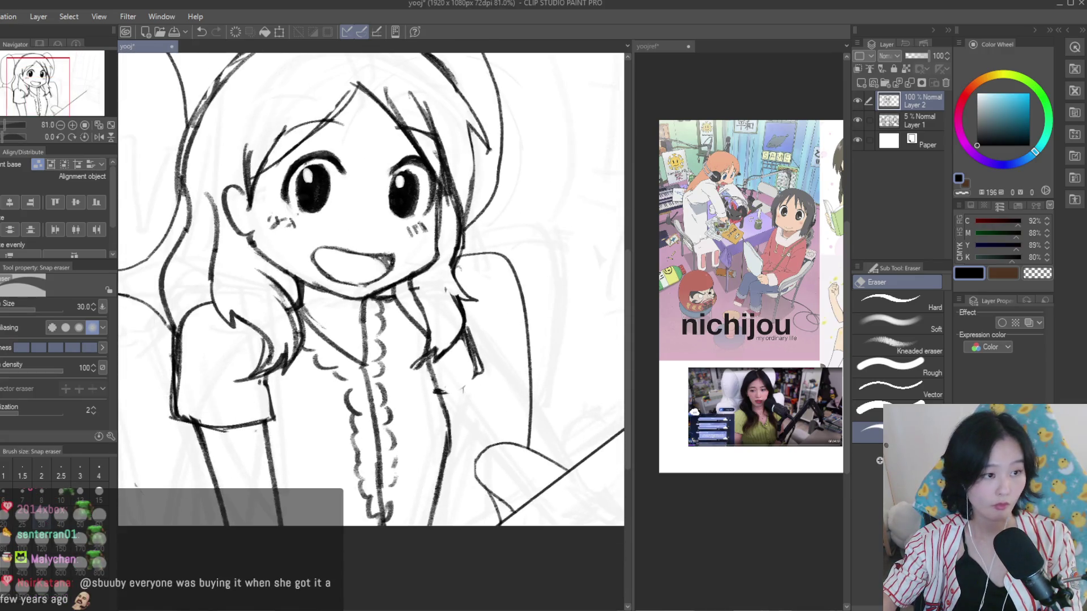
key("b")
scroll(450, 385, "down", 2)
Retry the line below the right sleeve, undoing both attempts
key("ctrl+z")
left_click_drag(460, 378, 450, 427)
key("ctrl+z")
key("ctrl+z")
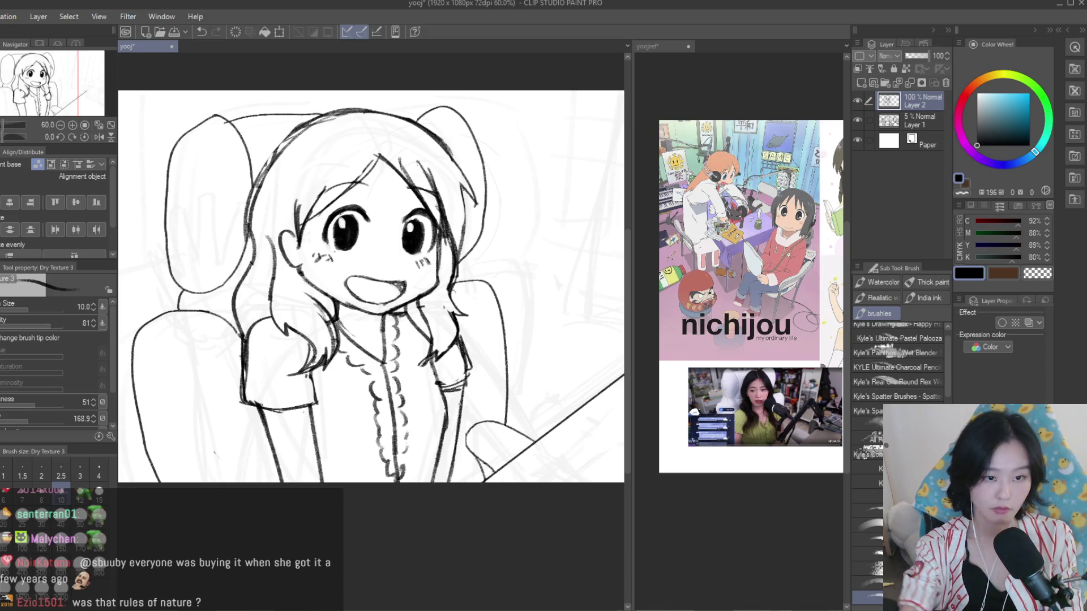
scroll(404, 367, "up", 2)
scroll(404, 366, "up", 2)
scroll(405, 367, "up", 1)
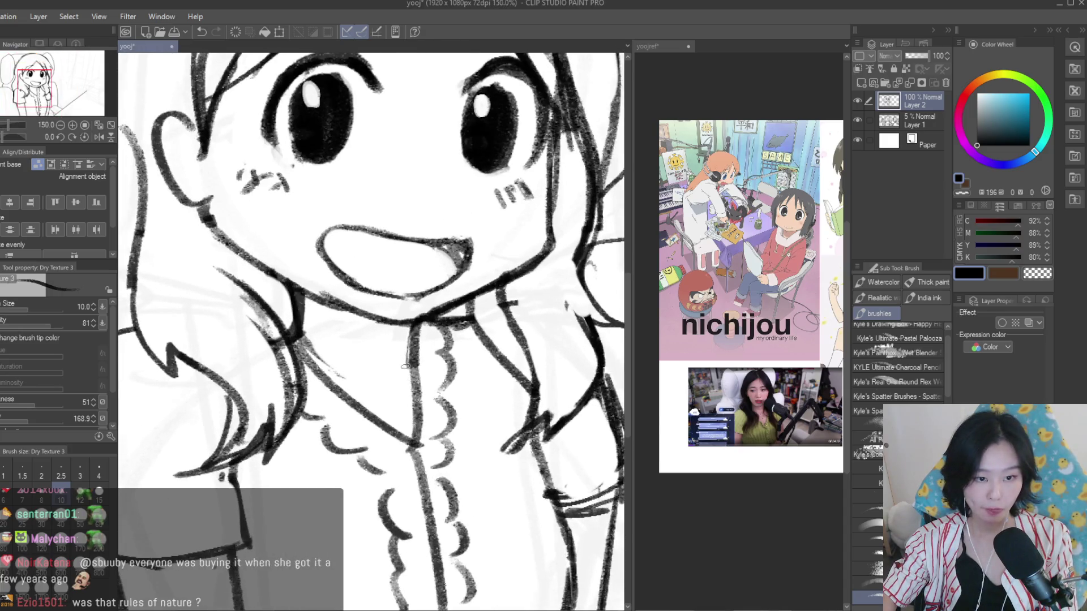
scroll(420, 365, "down", 1)
scroll(420, 366, "down", 1)
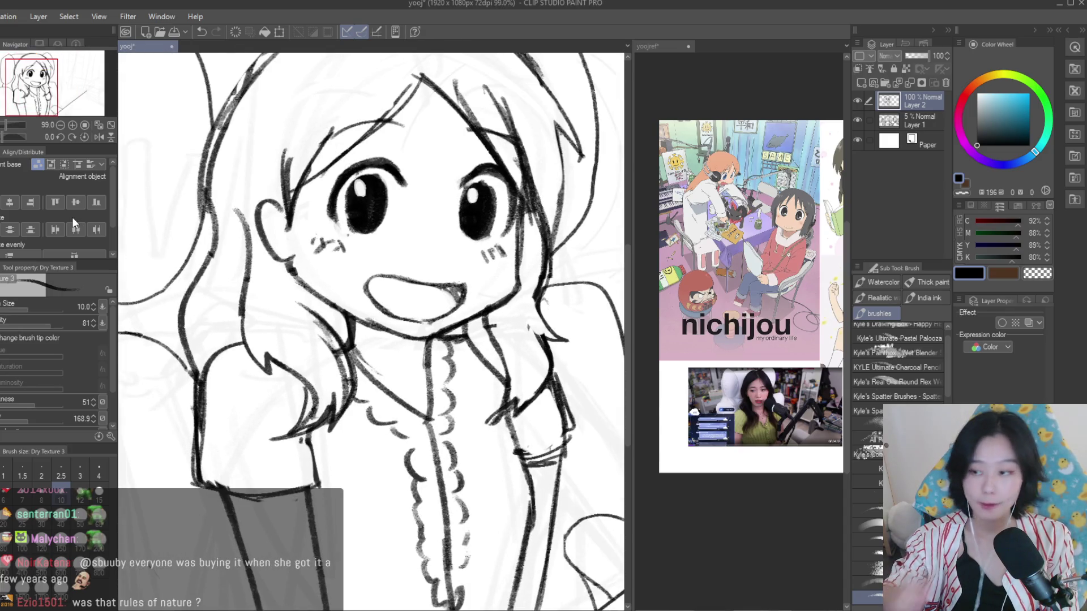
scroll(406, 380, "up", 1)
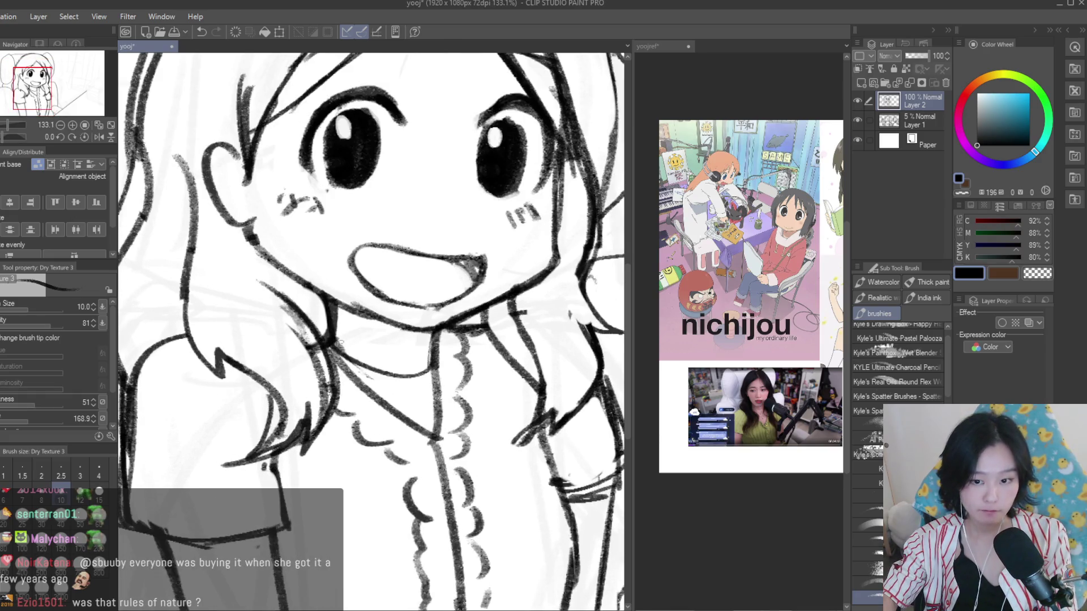
scroll(406, 380, "up", 1)
scroll(405, 380, "down", 3)
scroll(406, 380, "down", 3)
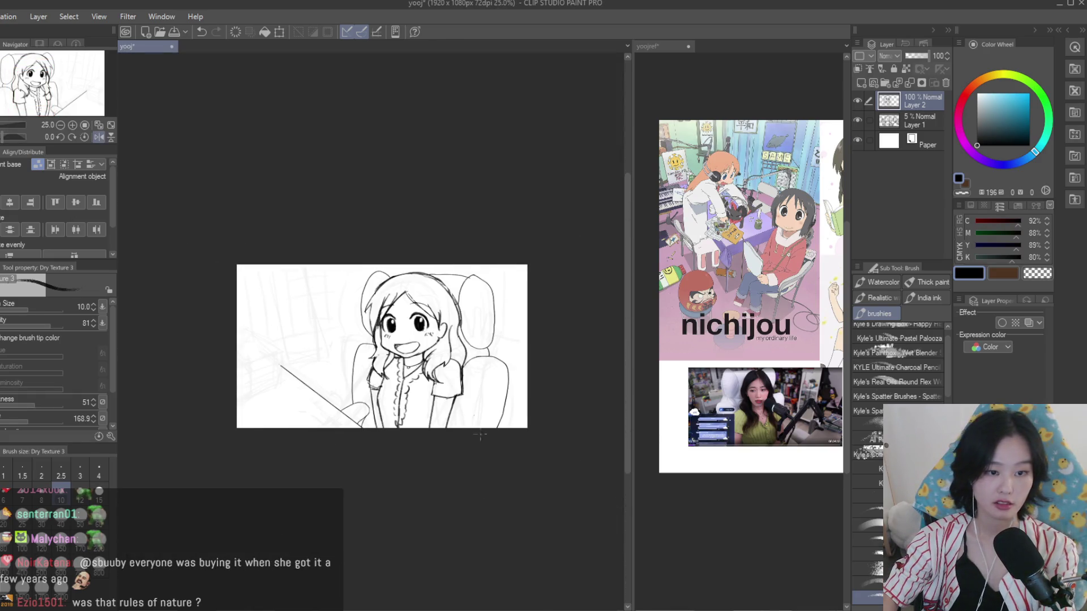
scroll(492, 448, "up", 1)
scroll(493, 449, "up", 2)
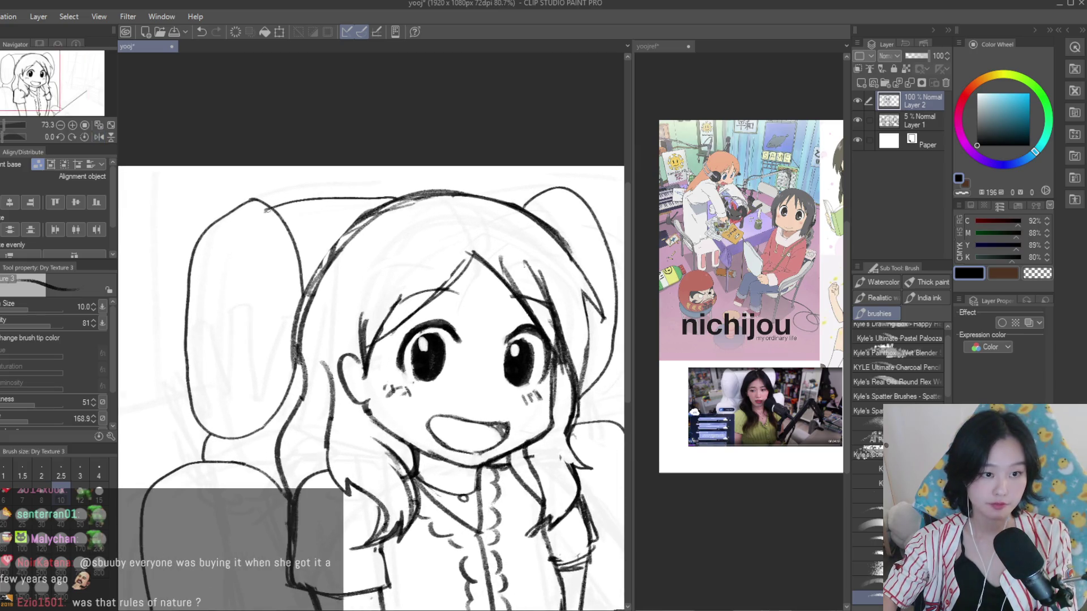
scroll(470, 231, "down", 2)
scroll(469, 232, "down", 1)
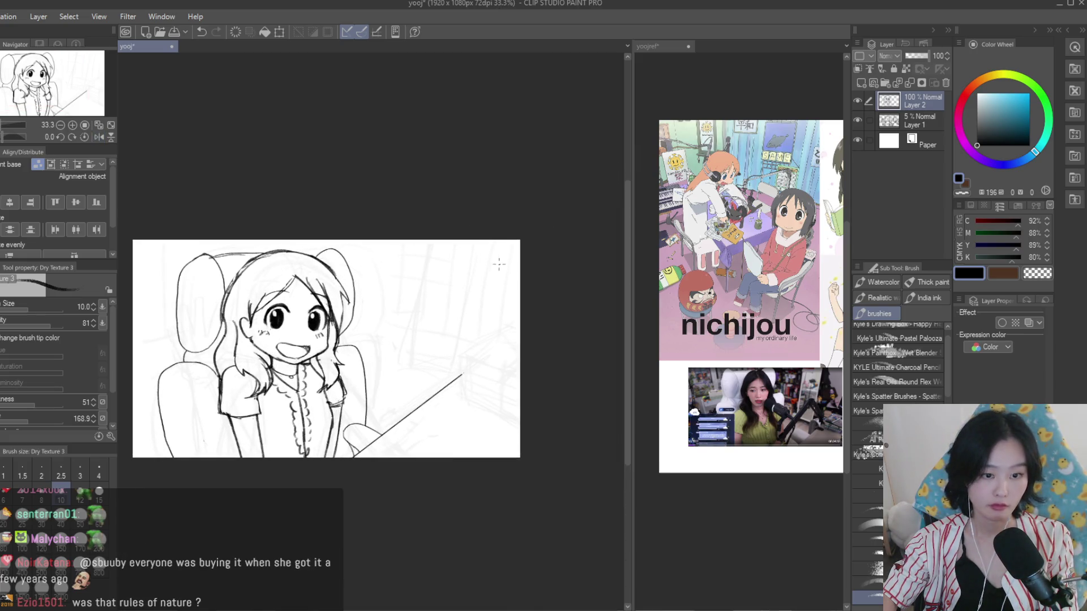
scroll(764, 339, "up", 3)
scroll(436, 335, "up", 1)
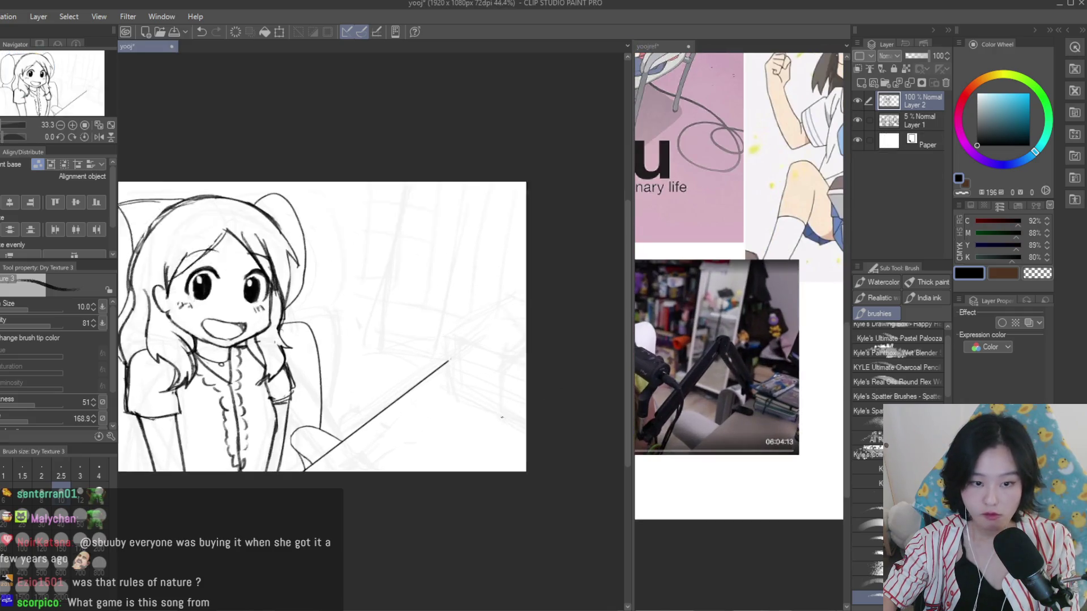
Redraw the box's top edges from its corner and darken its bottom edge
scroll(436, 334, "up", 1)
key("ctrl+z")
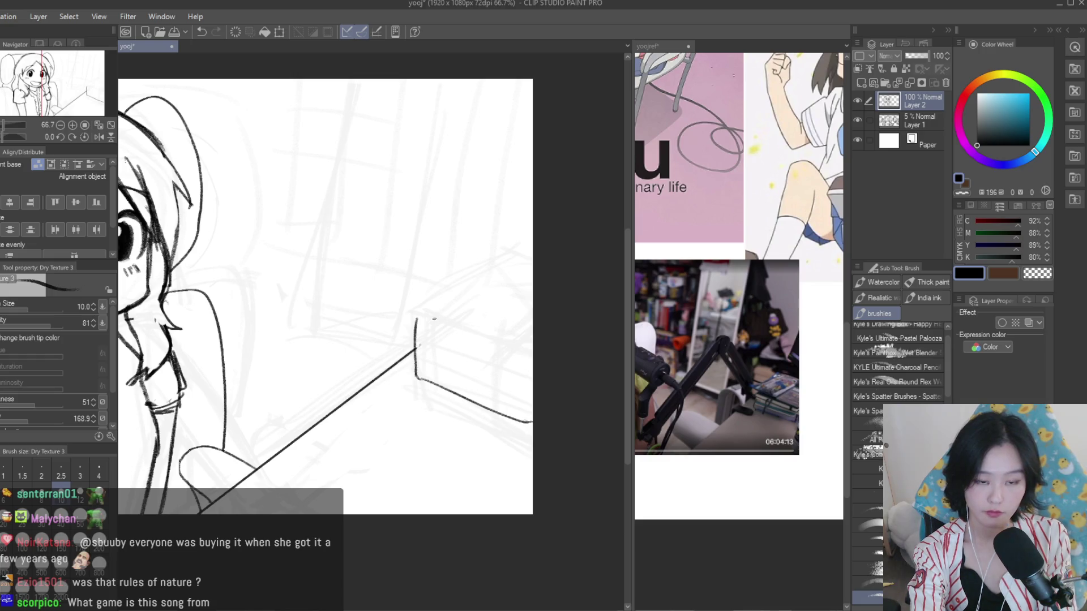
key("ctrl+z")
left_click_drag(416, 316, 522, 345)
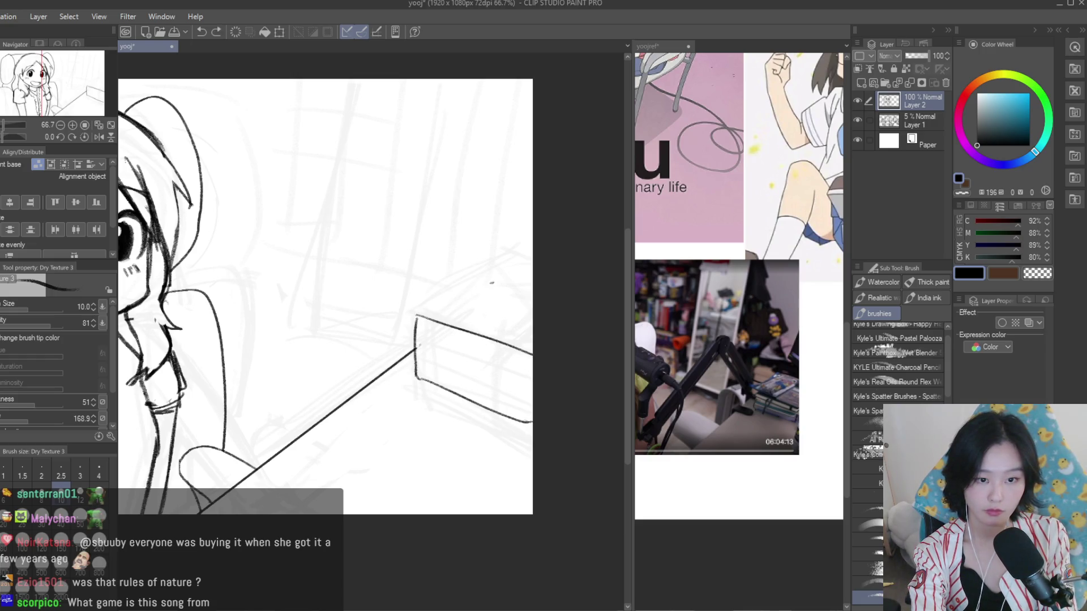
key("ctrl+z")
left_click_drag(496, 280, 416, 315)
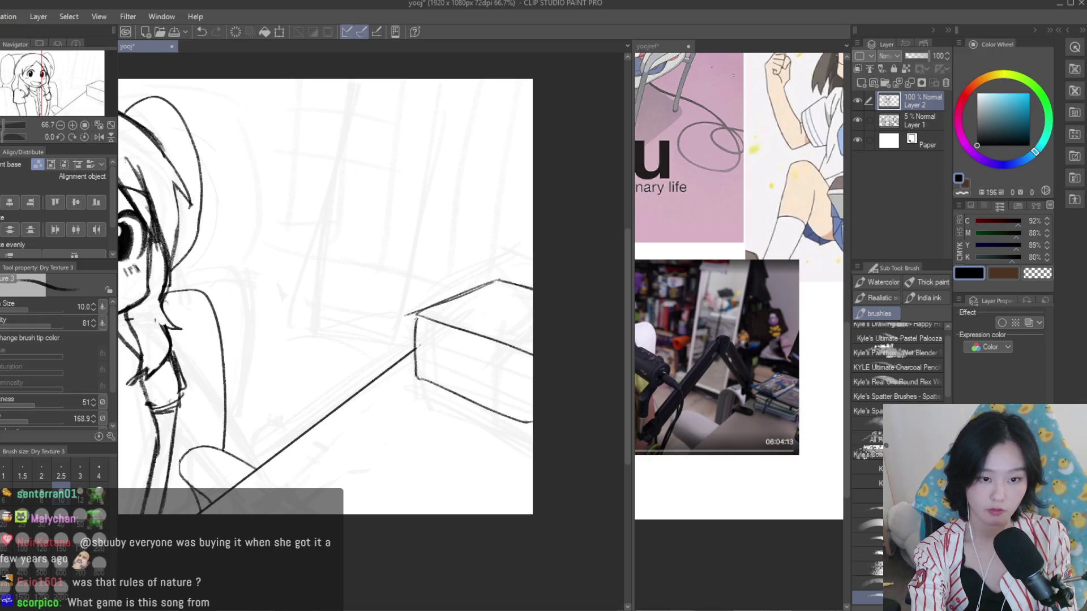
mouse_move(418, 378)
left_mouse_down()
mouse_move(532, 424)
mouse_move(420, 362)
left_mouse_up()
Retry the box front's inner line and the book-stack top, undoing both, then zoom out
key("ctrl+z")
key("ctrl+z")
key("ctrl+z")
mouse_move(532, 406)
left_mouse_down()
mouse_move(420, 361)
mouse_move(485, 358)
left_mouse_up()
key("ctrl+z")
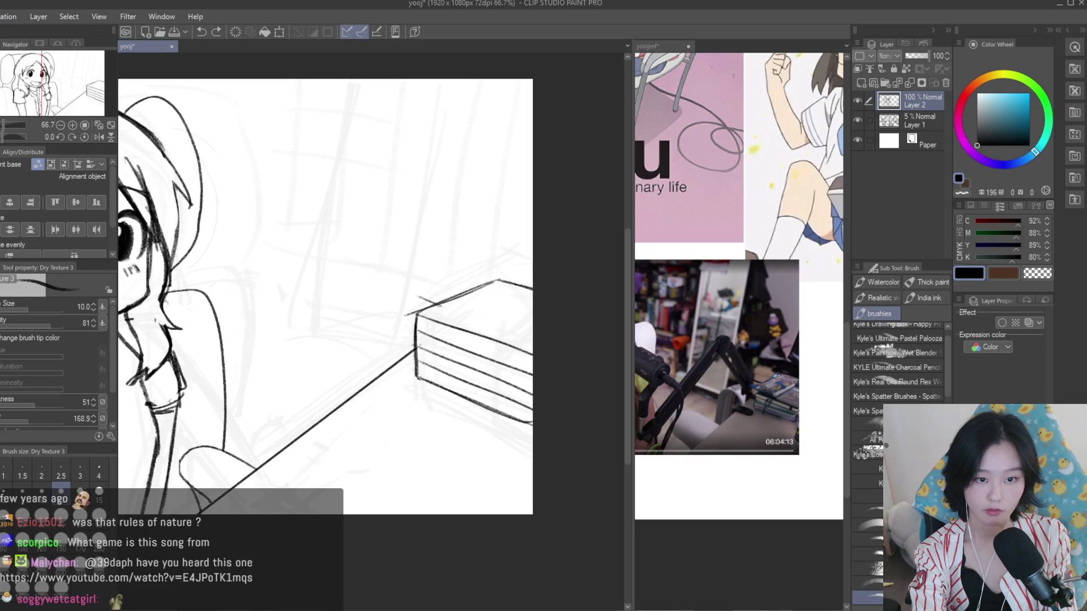
left_click_drag(527, 283, 486, 320)
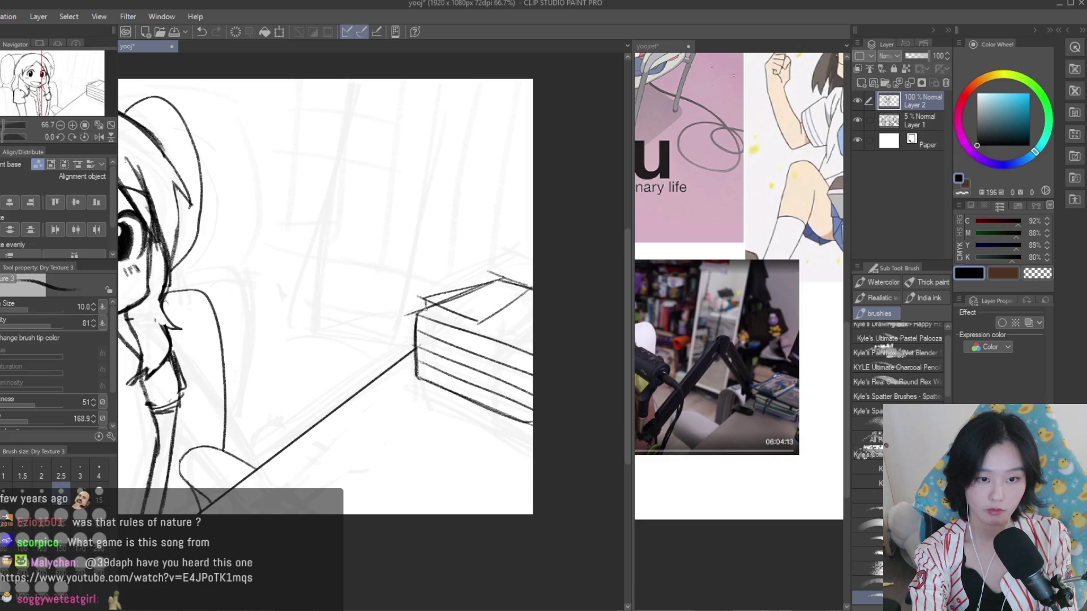
key("ctrl+z")
scroll(532, 390, "down", 3)
scroll(532, 390, "up", 2)
scroll(532, 390, "up", 2)
scroll(531, 380, "up", 1)
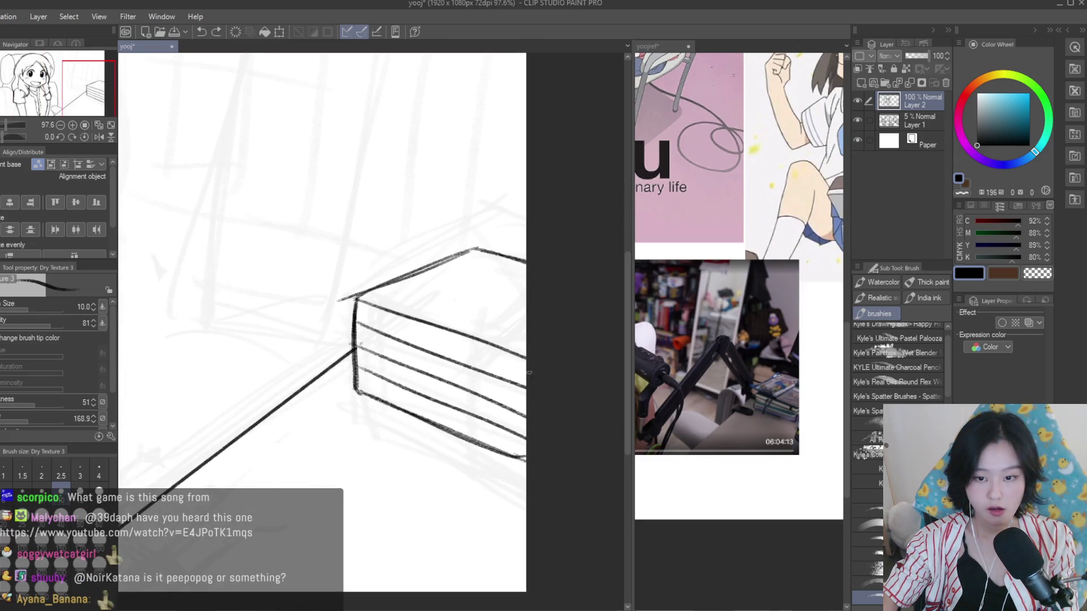
scroll(355, 327, "up", 1)
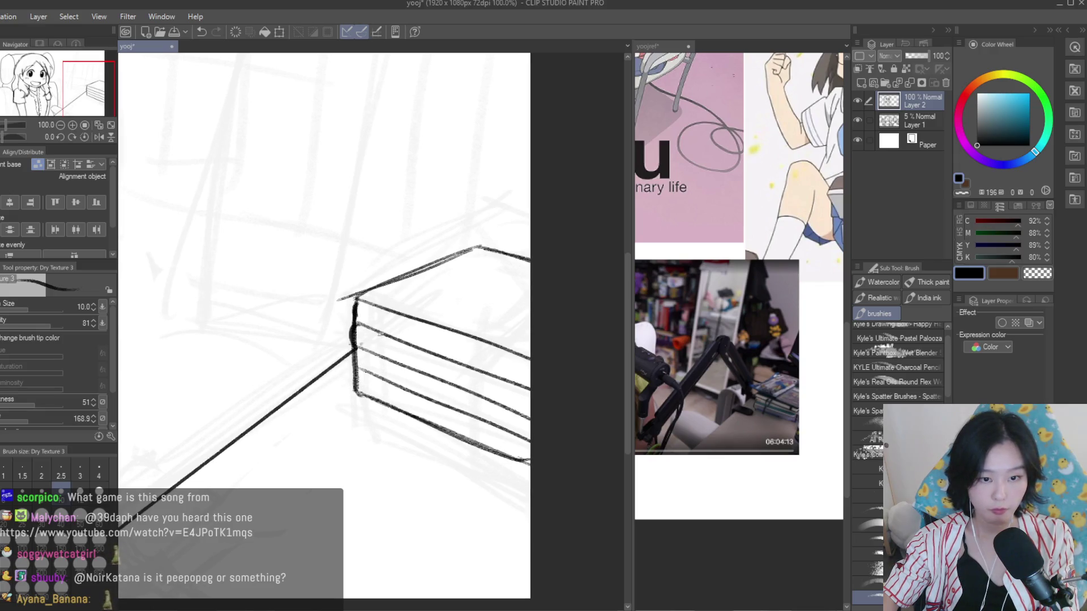
scroll(396, 351, "down", 2)
scroll(430, 368, "down", 1)
scroll(460, 388, "down", 1)
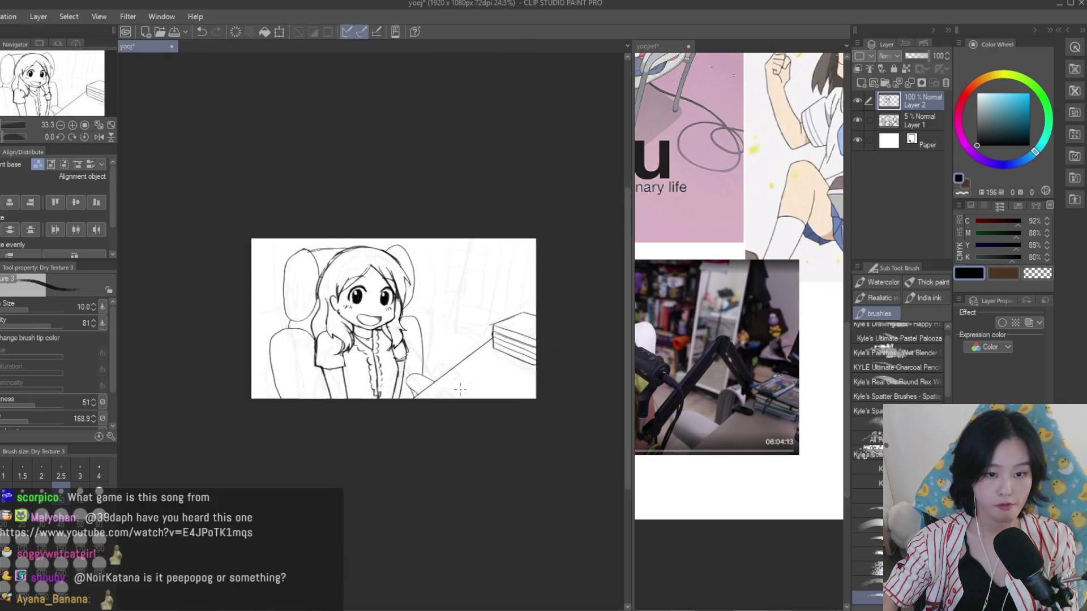
Zoom in on the desk and try a first diagonal mic-arm line, undoing it
scroll(460, 389, "up", 1)
scroll(736, 283, "up", 1)
scroll(560, 334, "up", 1)
scroll(560, 334, "down", 1)
scroll(547, 395, "down", 1)
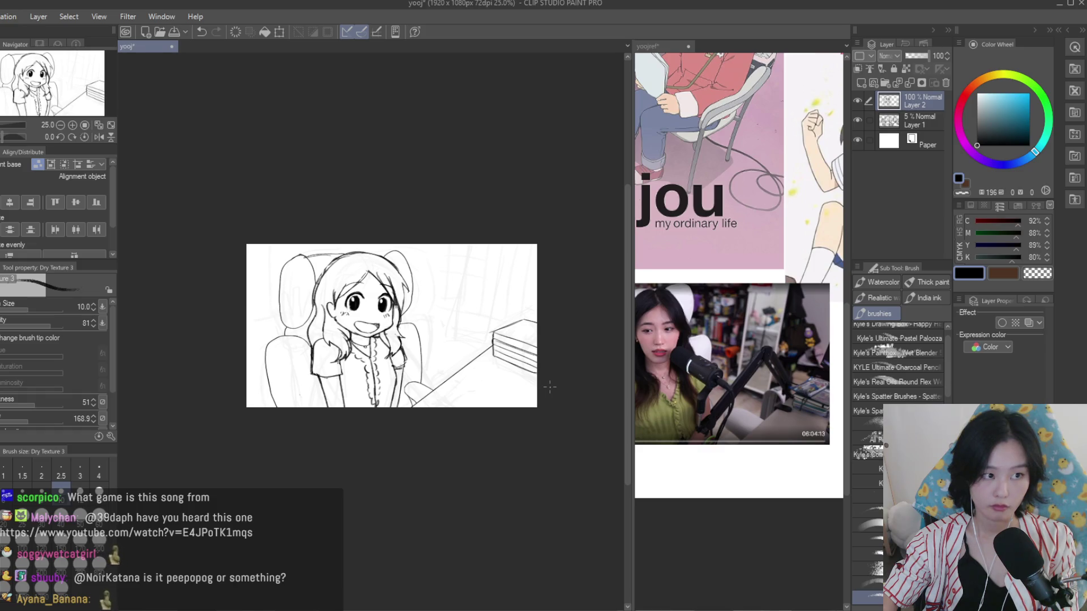
scroll(478, 323, "up", 1)
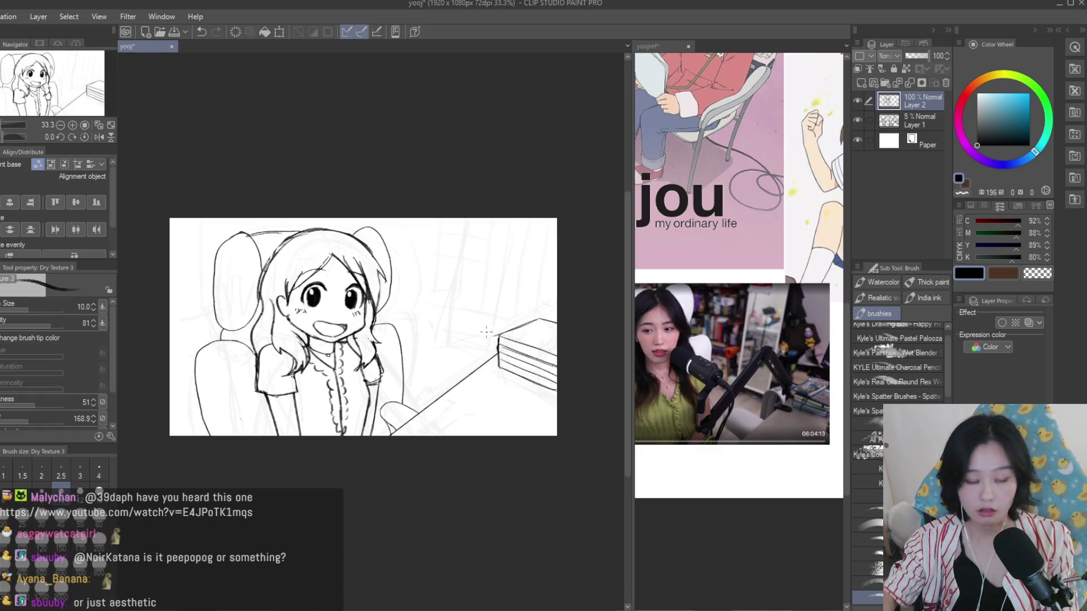
scroll(485, 331, "down", 1)
scroll(486, 331, "down", 1)
scroll(736, 227, "up", 1)
scroll(492, 327, "up", 2)
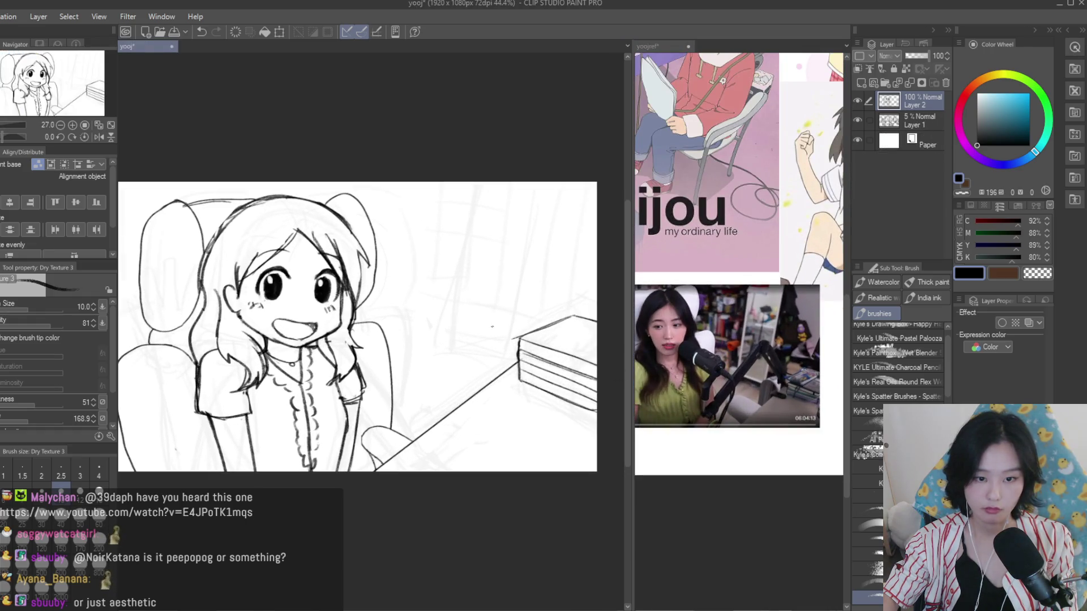
scroll(480, 320, "up", 1)
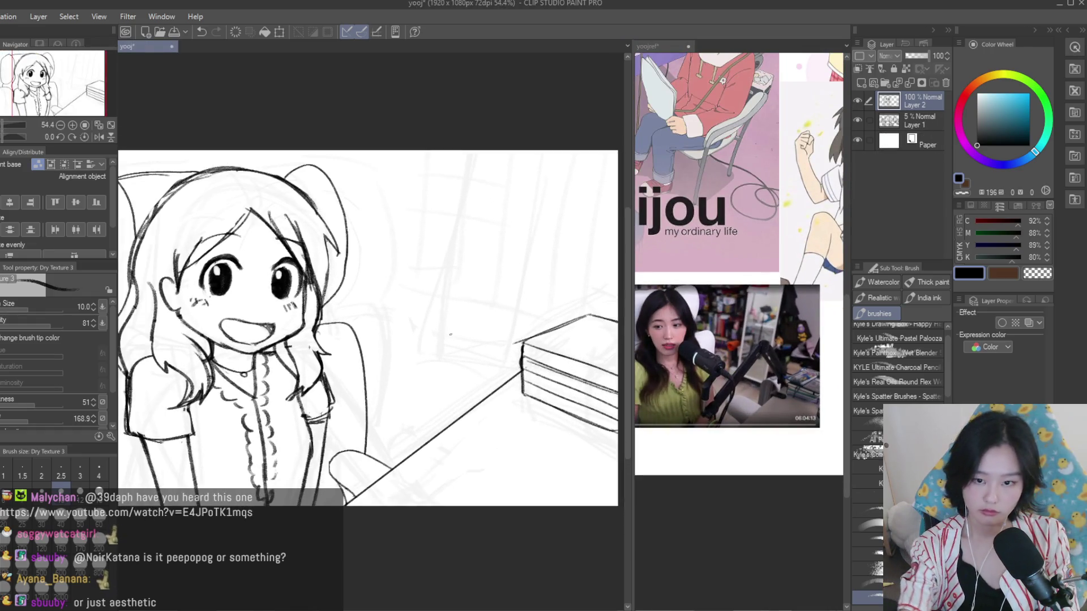
mouse_move(439, 323)
left_mouse_down()
mouse_move(509, 411)
mouse_move(491, 400)
left_mouse_up()
key("ctrl+z")
key("ctrl+z")
Redraw the diagonal beside the desk and add a second parallel mic-arm line
left_click_drag(412, 309, 485, 390)
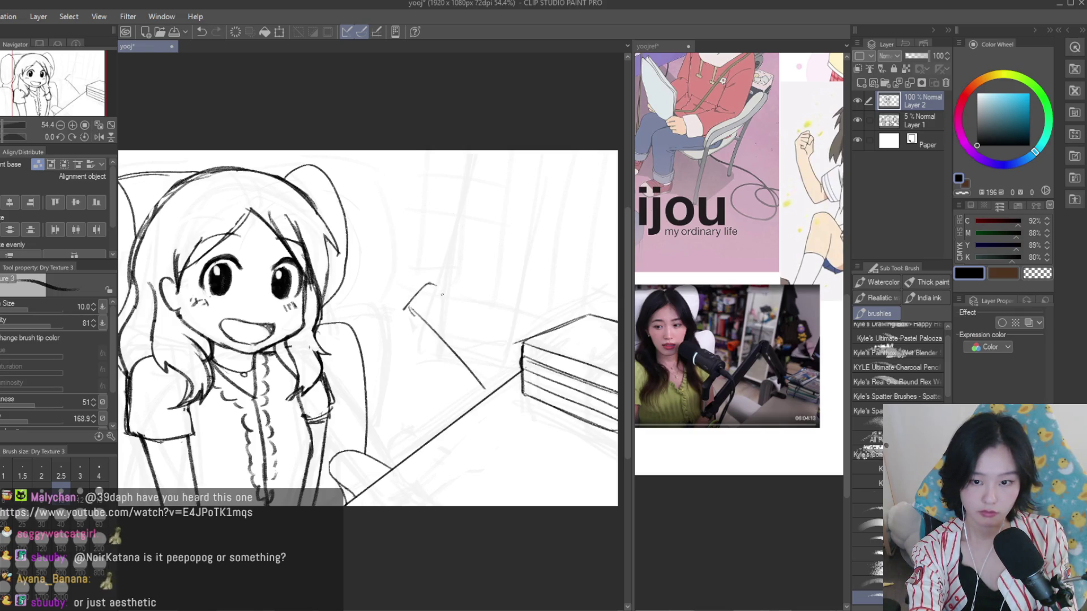
left_click_drag(429, 284, 507, 360)
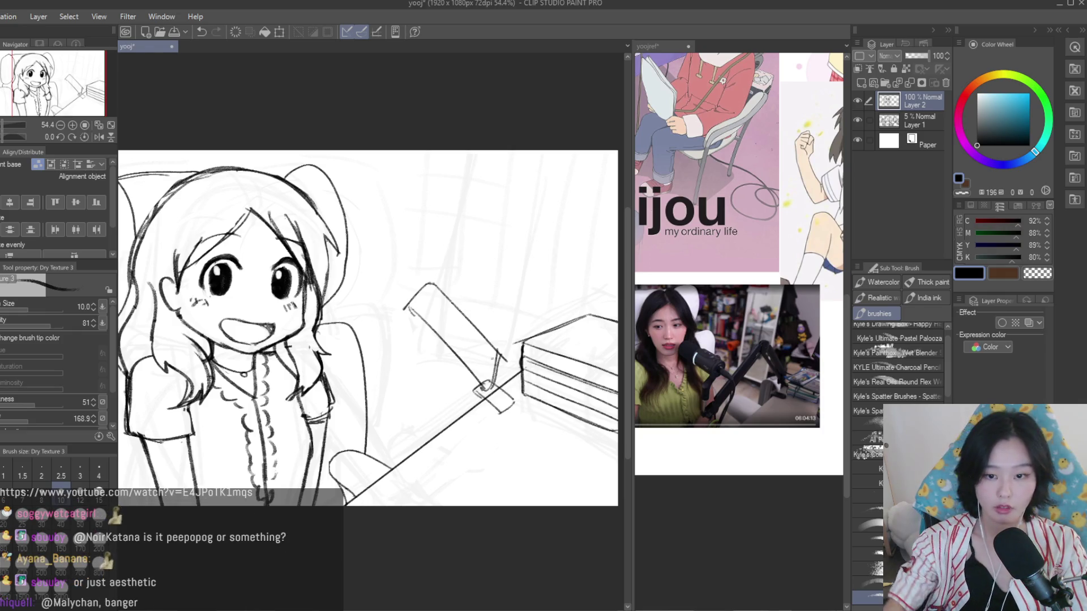
key("ctrl+minus")
key("ctrl+minus")
key("ctrl+plus")
On a new Layer 3, draw a long mic-arm diagonal and strokes across the girl's arm
key("ctrl+shift+n")
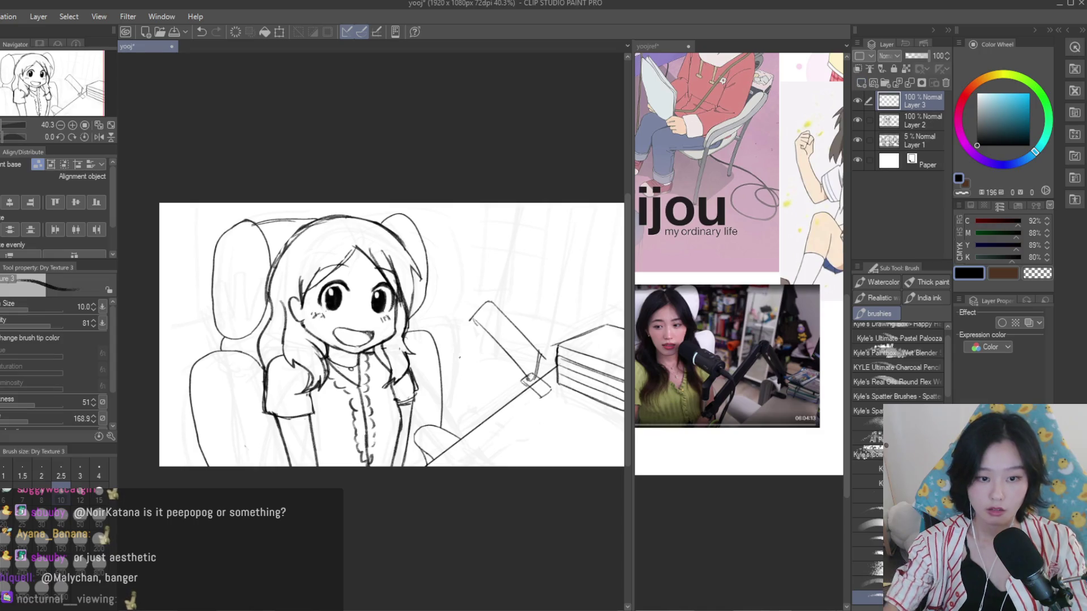
left_click_drag(476, 320, 399, 433)
left_click_drag(391, 351, 434, 389)
key("ctrl+z")
left_click_drag(370, 358, 412, 407)
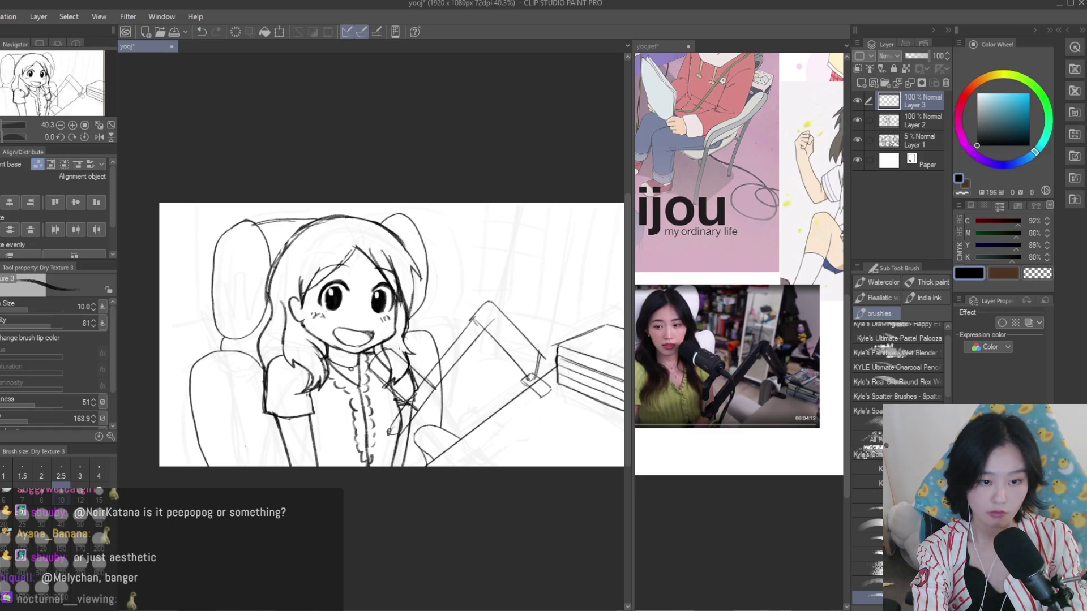
Undo and redo the strokes near the arm and hand until the mic arm looks right
key("ctrl+z")
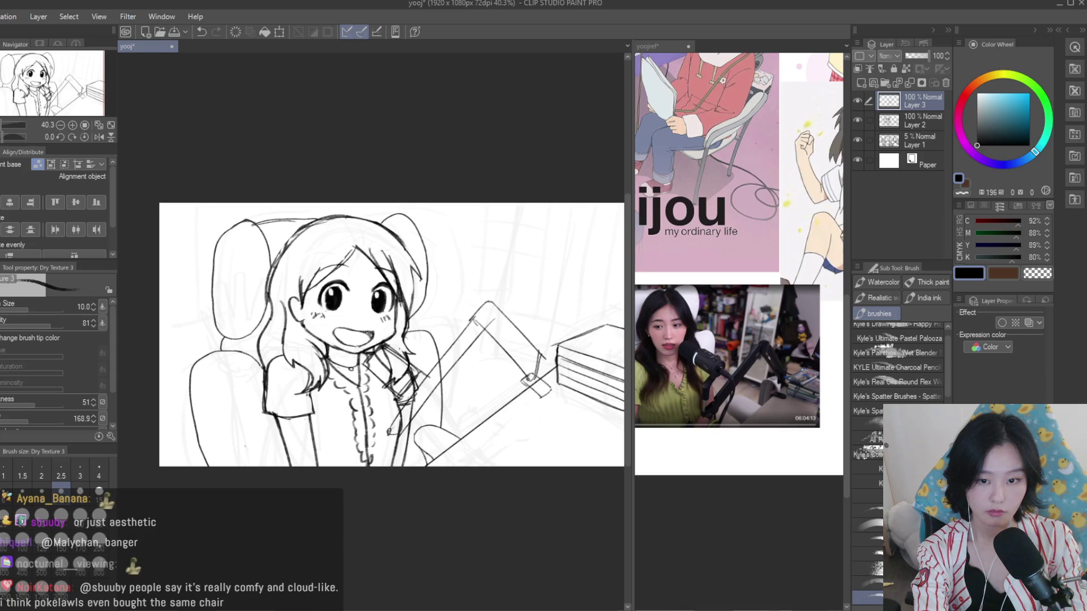
key("ctrl+z")
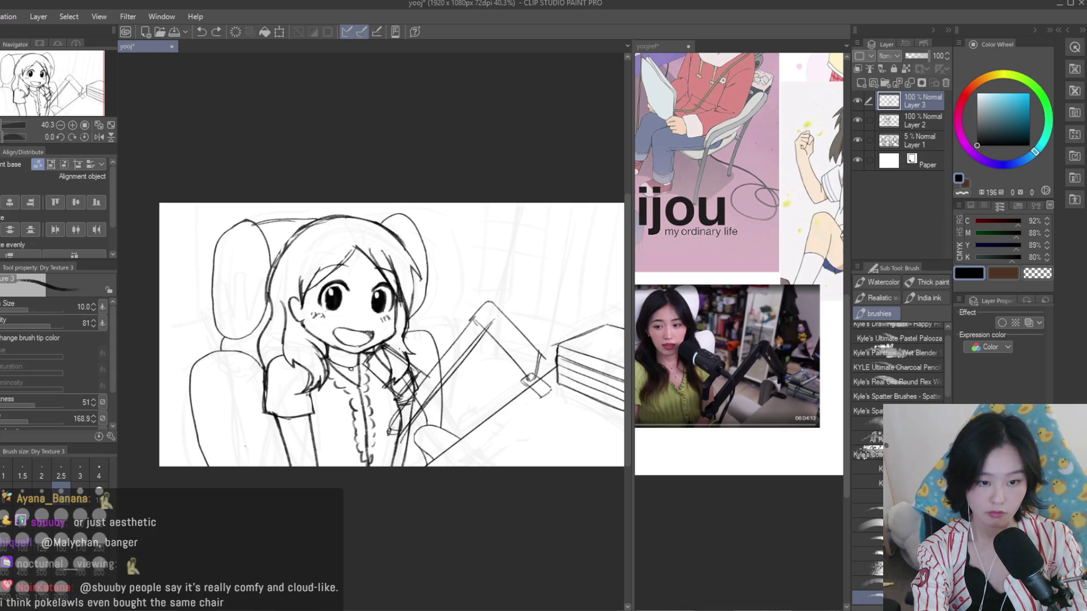
key("ctrl+z")
key("ctrl+z")
key("ctrl+z")
key("ctrl+z")
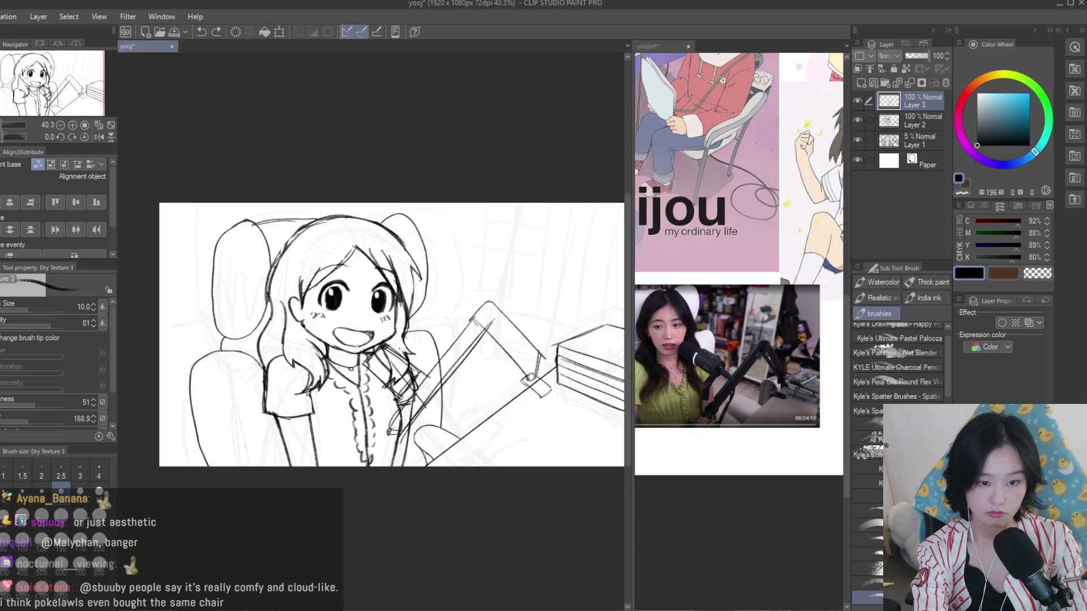
key("ctrl+y")
key("ctrl+z")
key("ctrl+y")
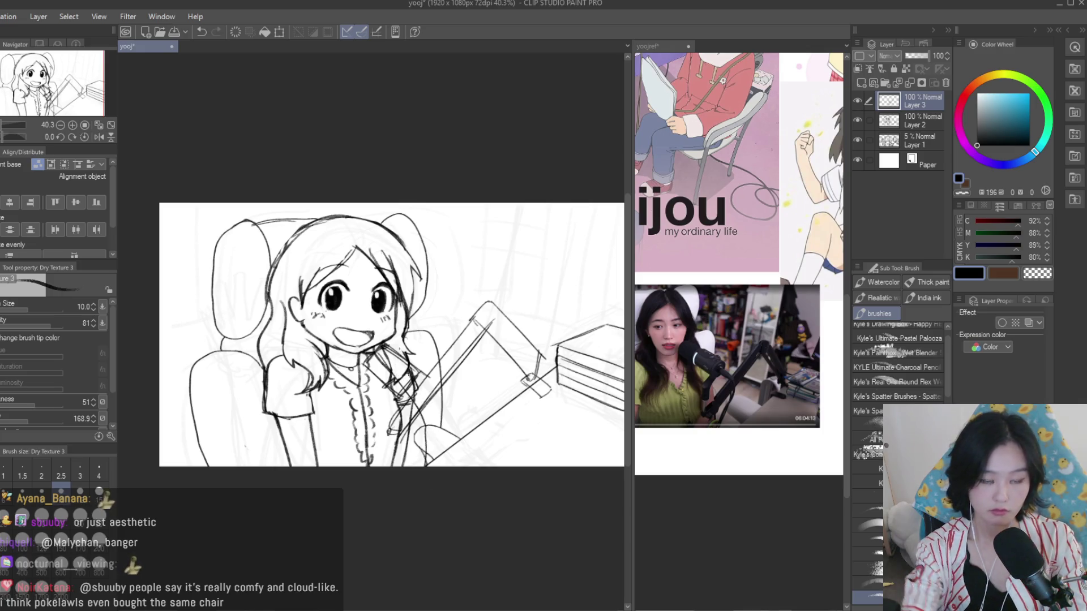
scroll(532, 265, "down", 1)
scroll(532, 283, "down", 1)
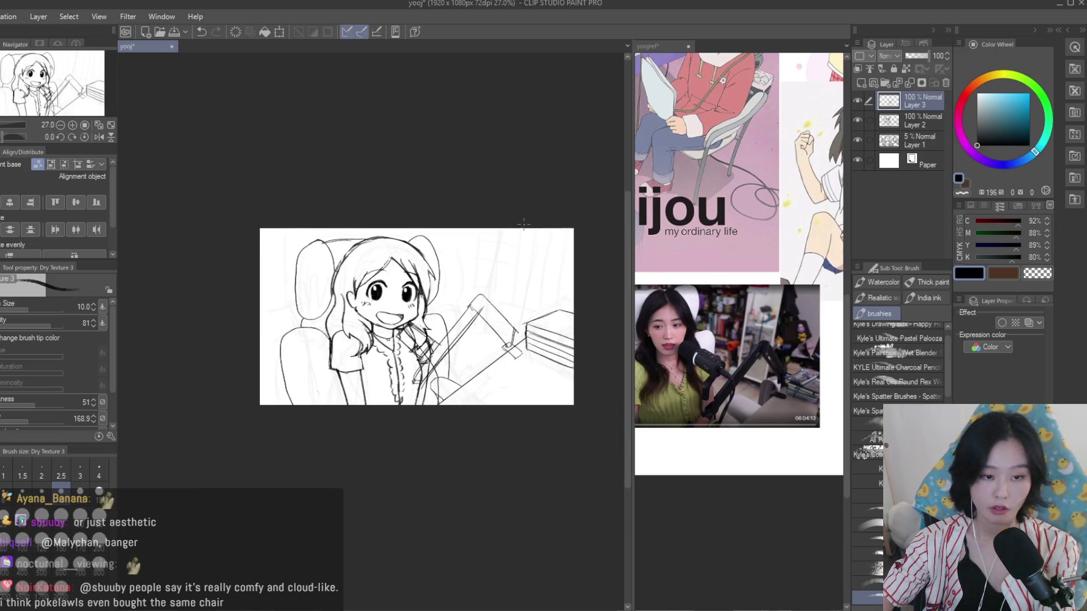
Hide and delete rough-sketch Layer 1, hide Layer 3, and make Layer 2 active
left_click(858, 139)
left_click(928, 143)
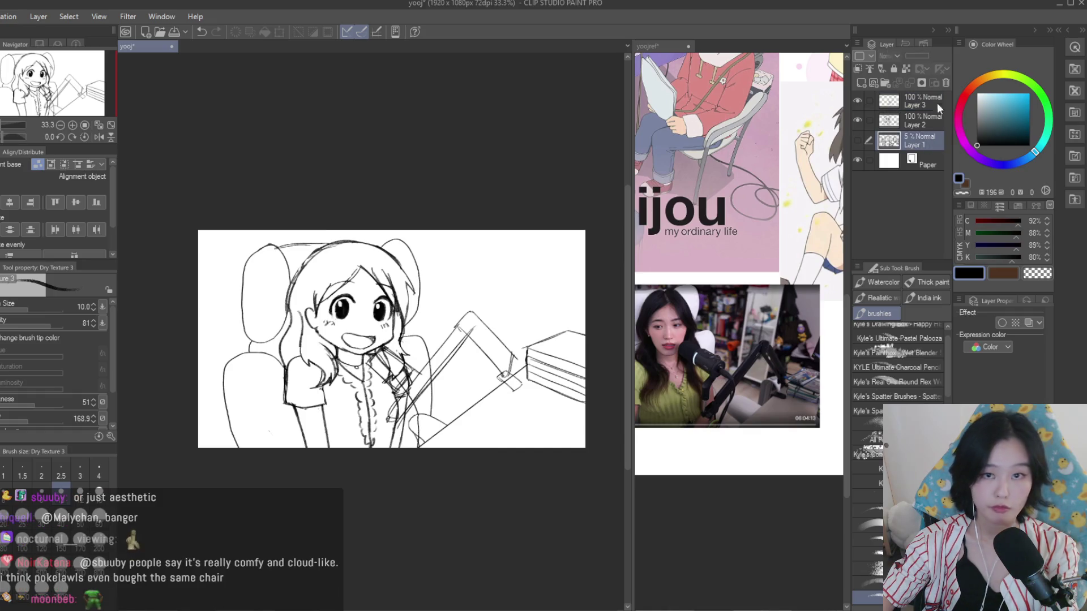
left_click(945, 83)
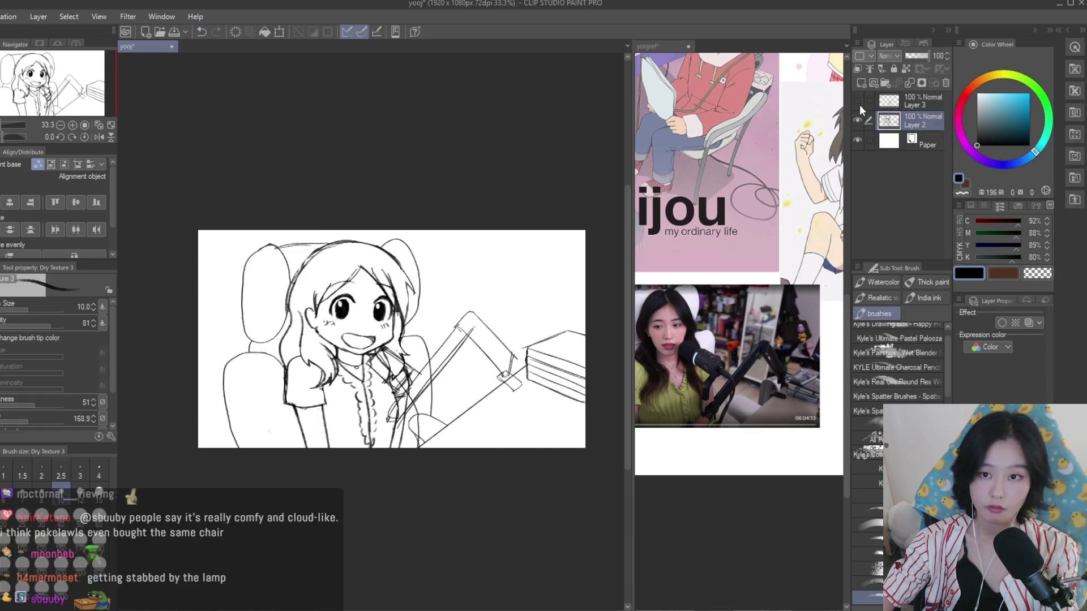
left_click(892, 105)
left_click(857, 100)
left_click(893, 121)
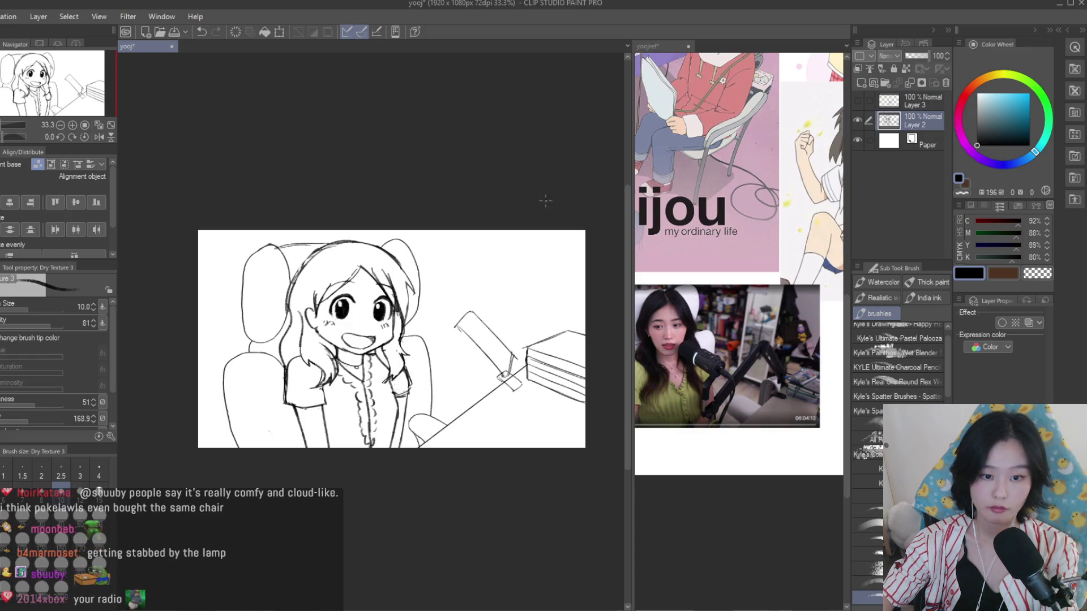
scroll(549, 244, "down", 1)
scroll(477, 352, "up", 1)
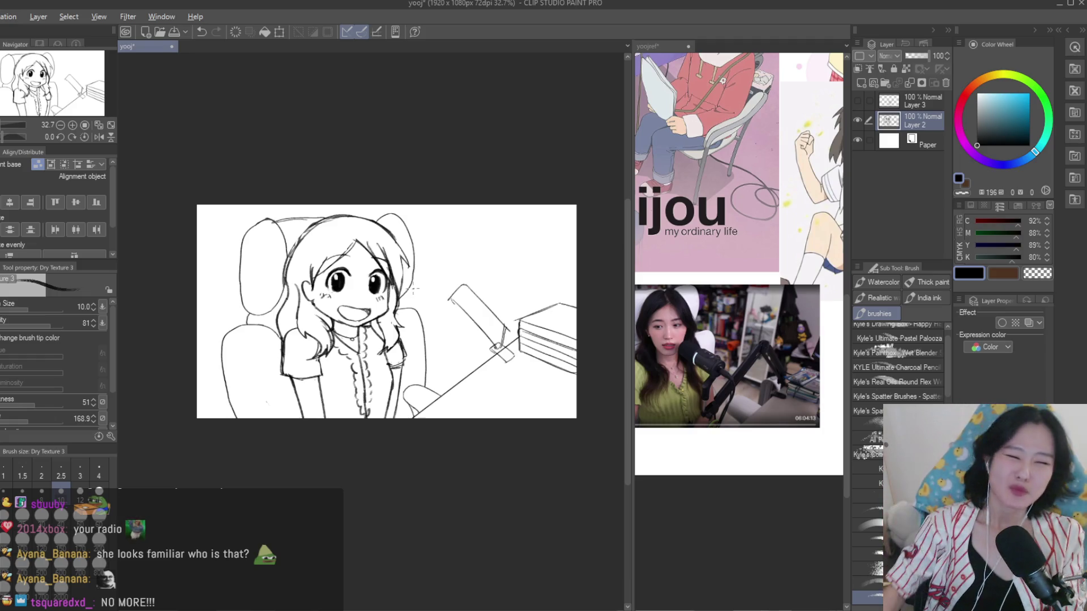
Compare the drawing with the yoojref reference document, then return to yooj
key("ctrl+minus")
scroll(441, 259, "down", 1)
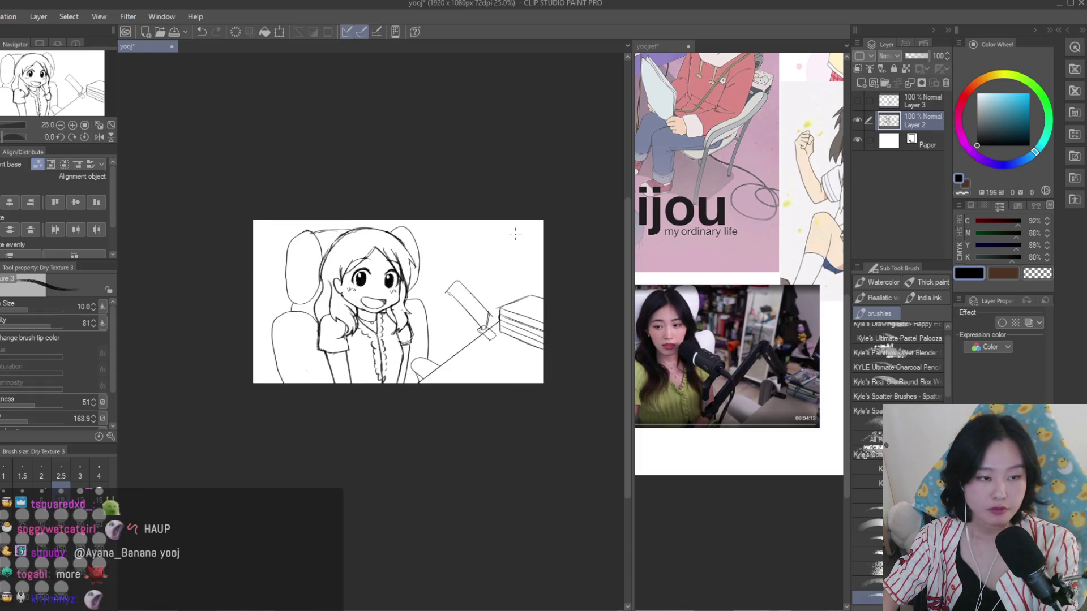
scroll(512, 221, "up", 1)
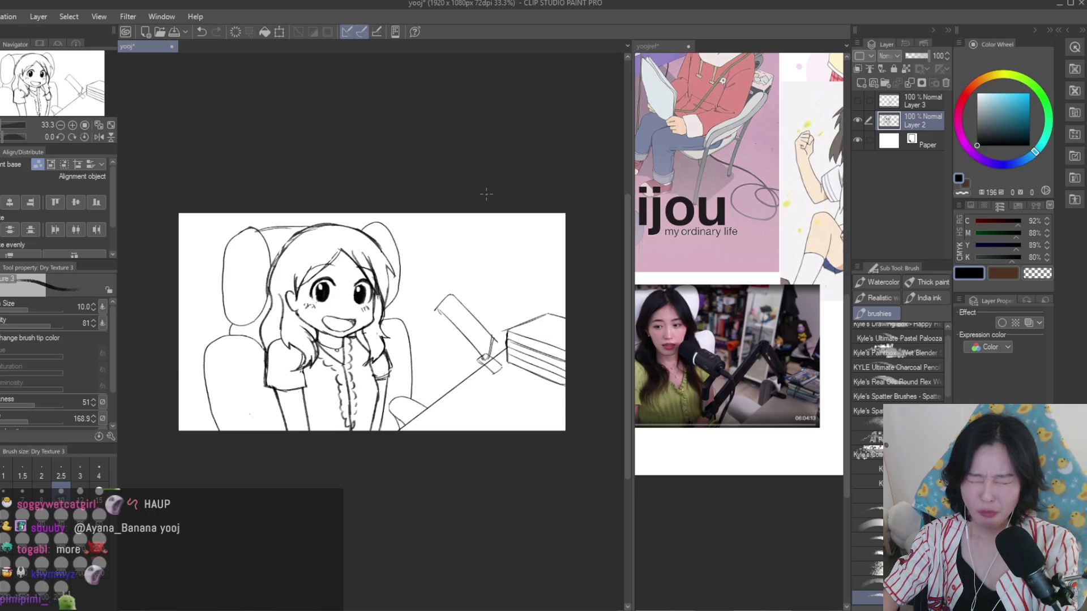
scroll(486, 195, "up", 2)
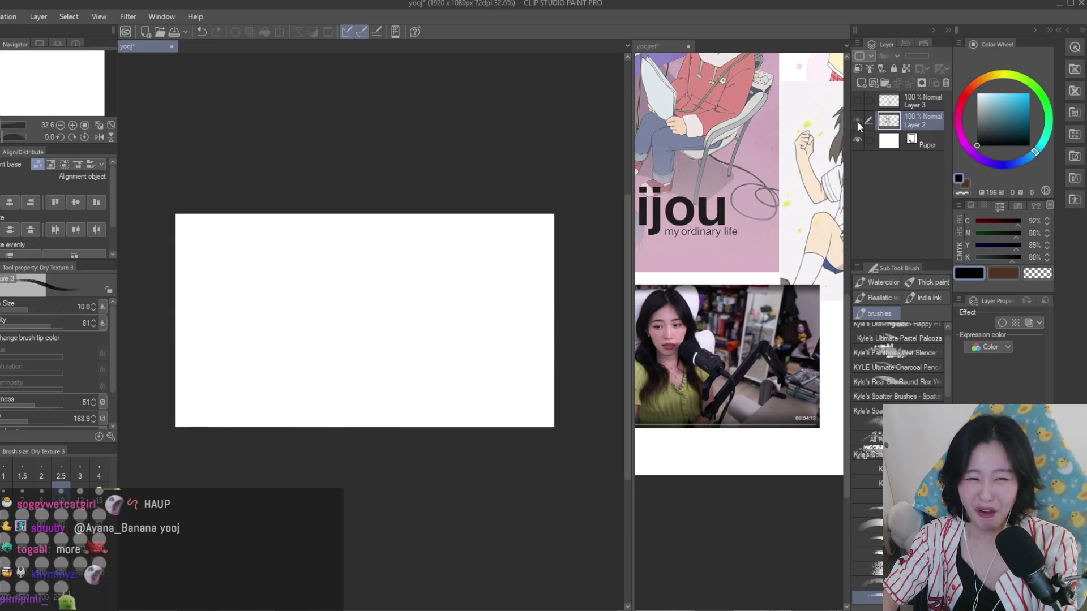
left_click(694, 233)
scroll(695, 233, "down", 2)
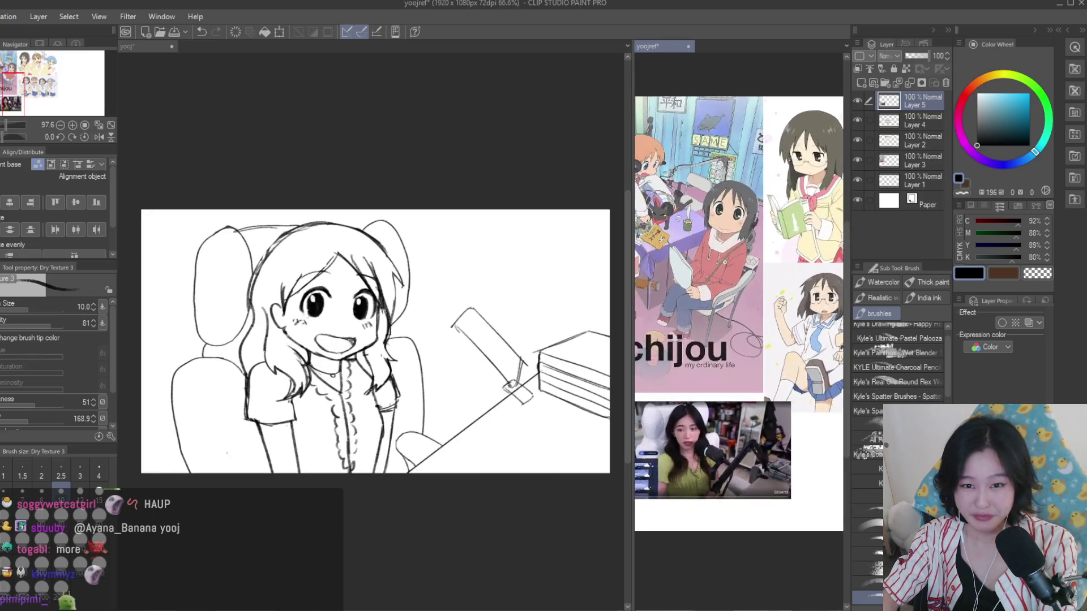
scroll(694, 232, "up", 2)
scroll(694, 232, "down", 2)
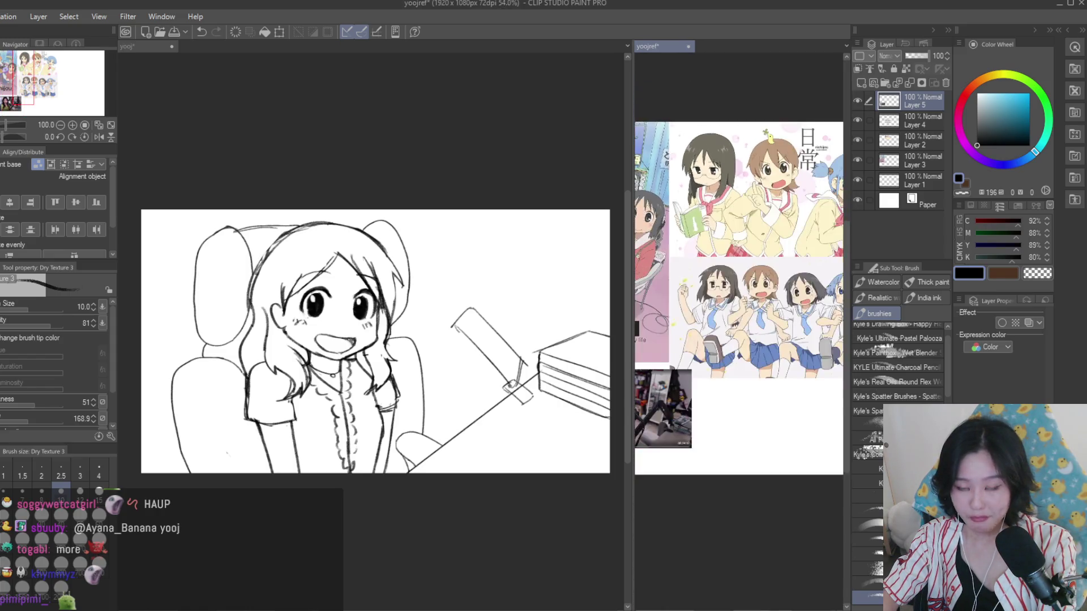
left_click(498, 219)
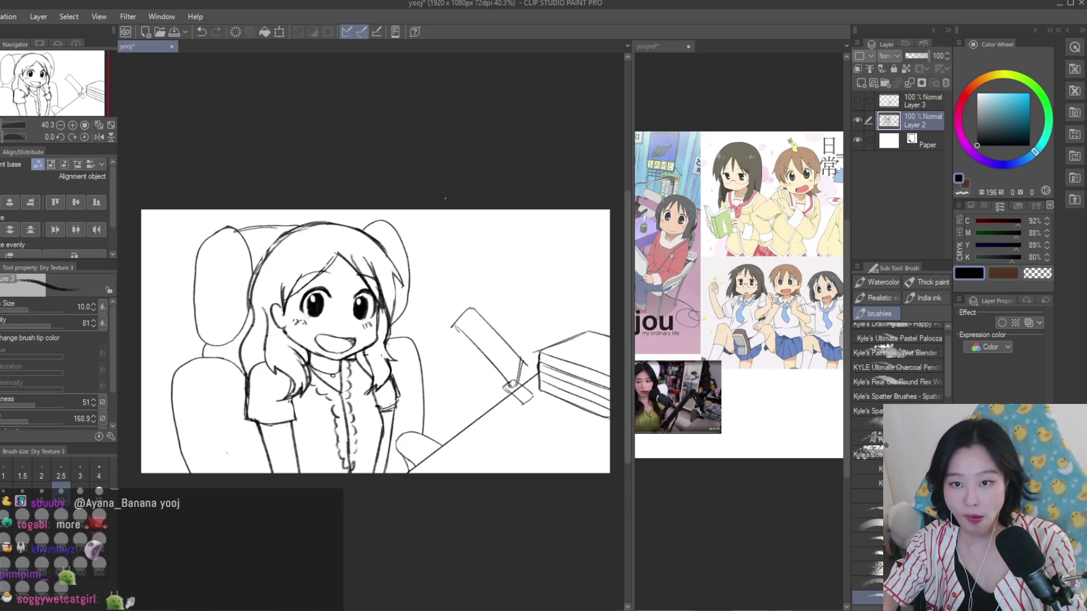
key("ctrl+plus")
key("ctrl+plus")
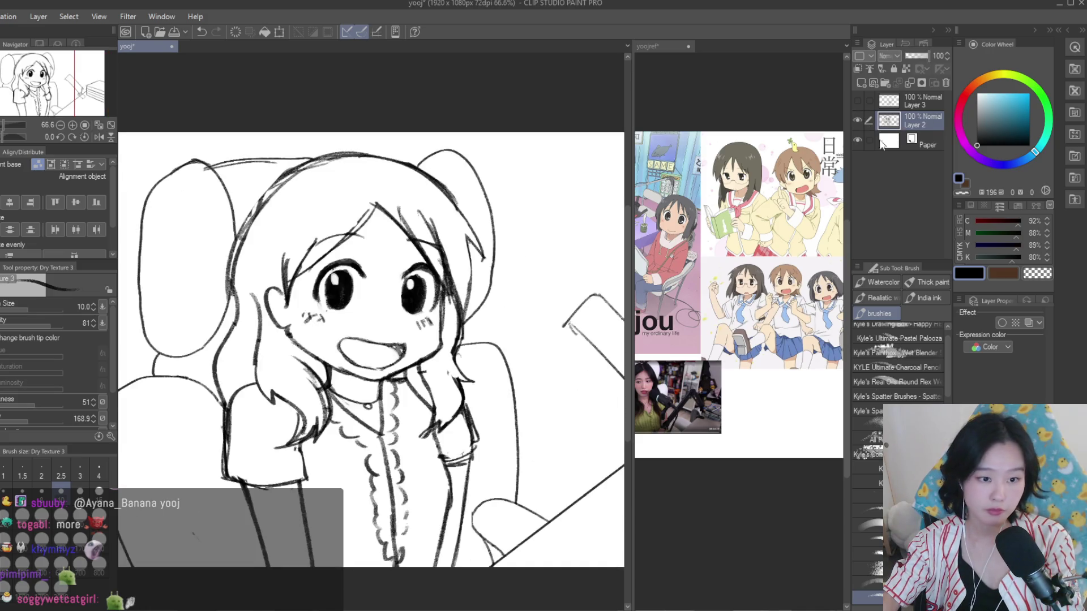
Lasso the ear and cheek lines and Free Transform them to 96% width
key("m")
scroll(258, 259, "up", 2)
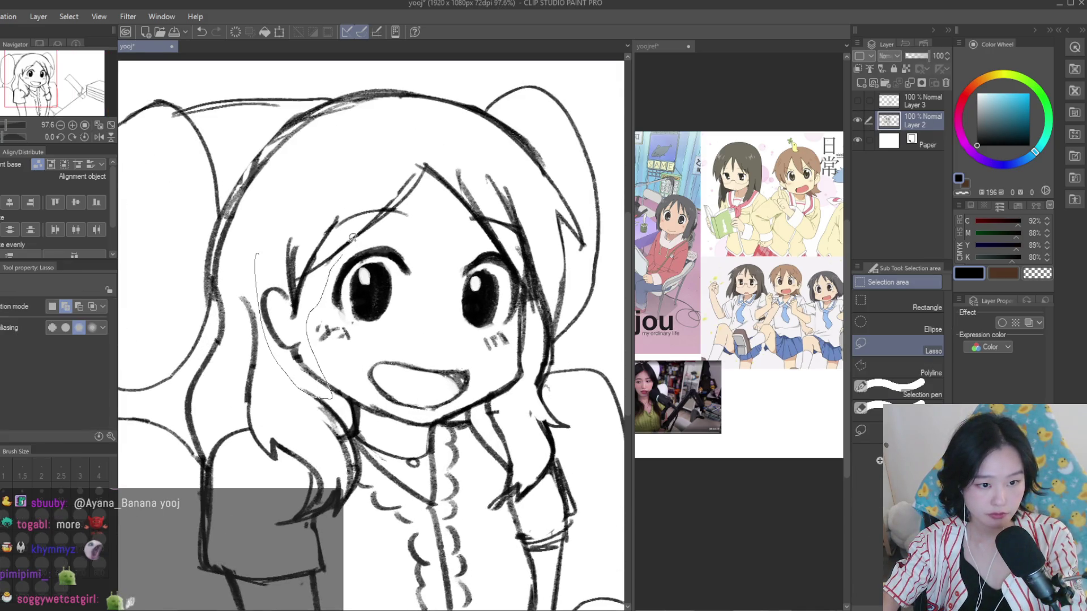
left_click_drag(352, 237, 347, 181)
key("k")
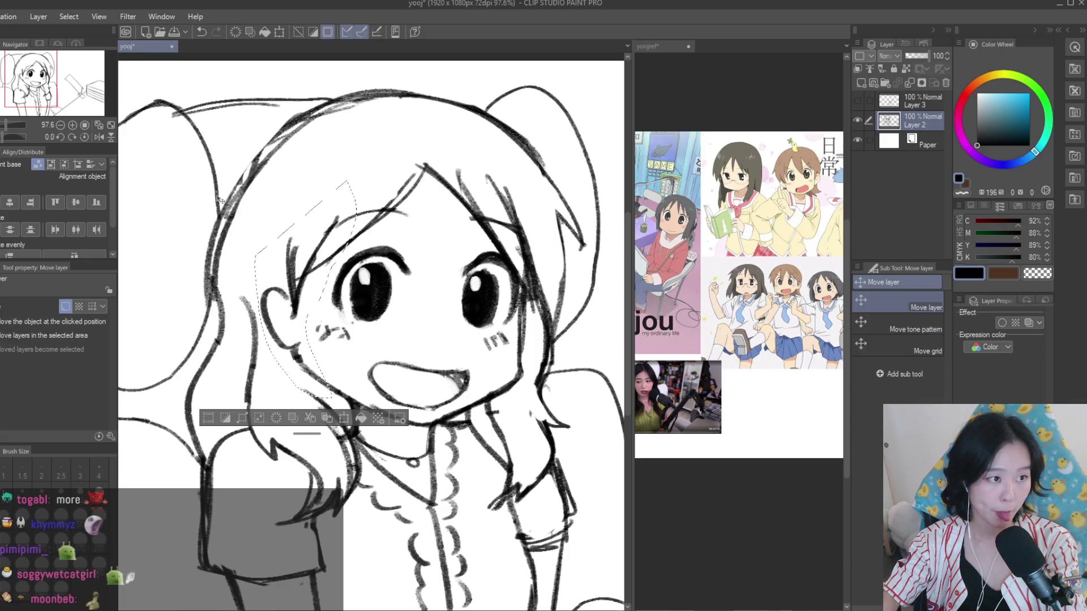
key("ctrl+t")
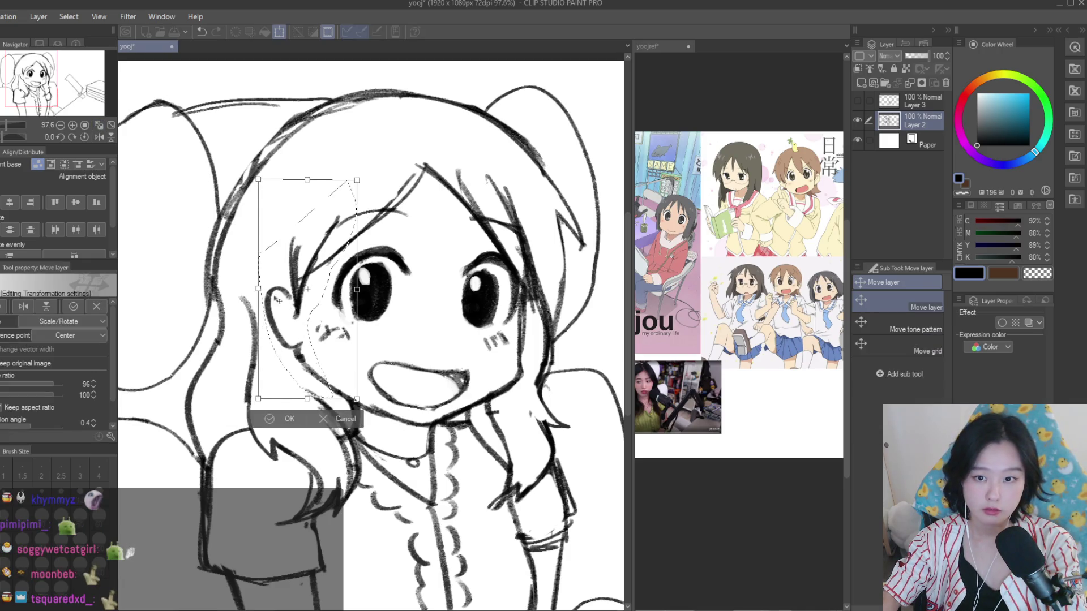
key("Return")
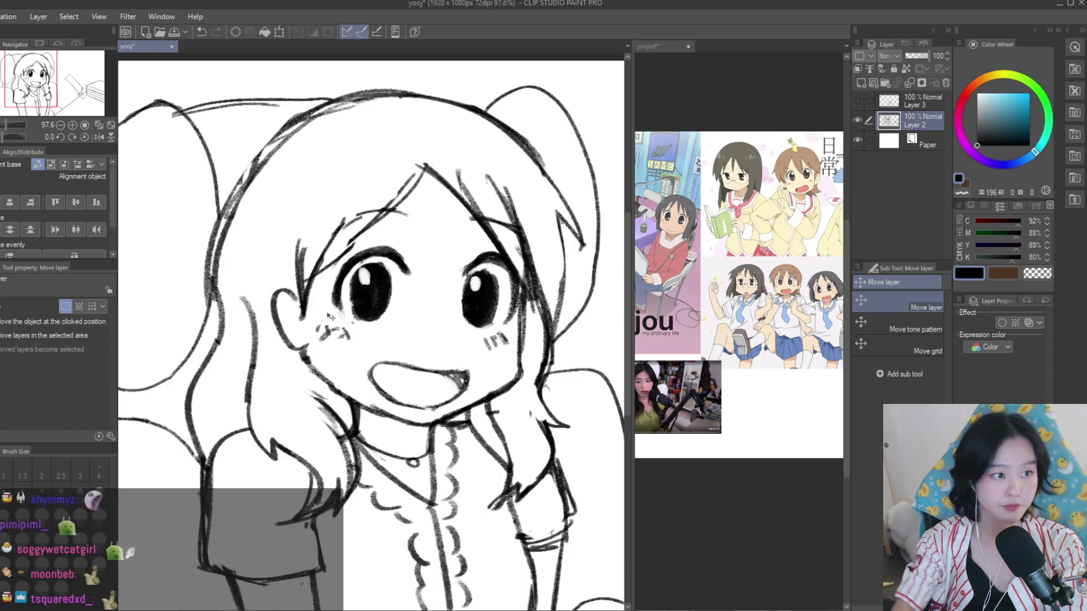
Flip the canvas view horizontally to check the face proportions
scroll(431, 294, "down", 3)
scroll(484, 293, "down", 2)
key("h")
key("h")
scroll(471, 280, "up", 3)
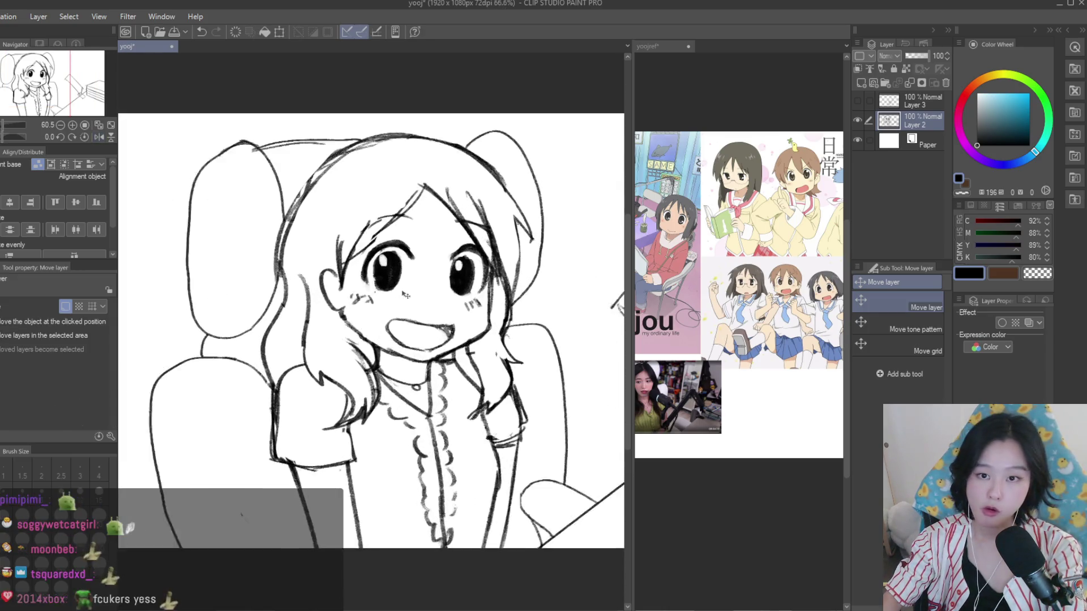
scroll(736, 255, "up", 3)
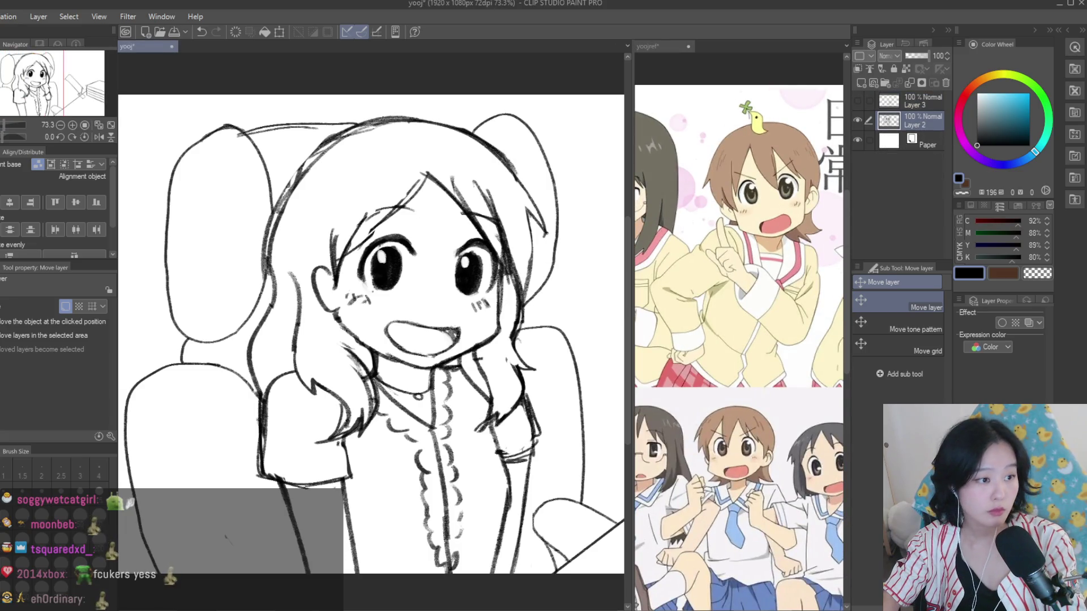
Redraw the ear beside the left eye with bolder Dry Texture 3 brush strokes
key("b")
scroll(313, 277, "up", 2)
scroll(313, 277, "up", 2)
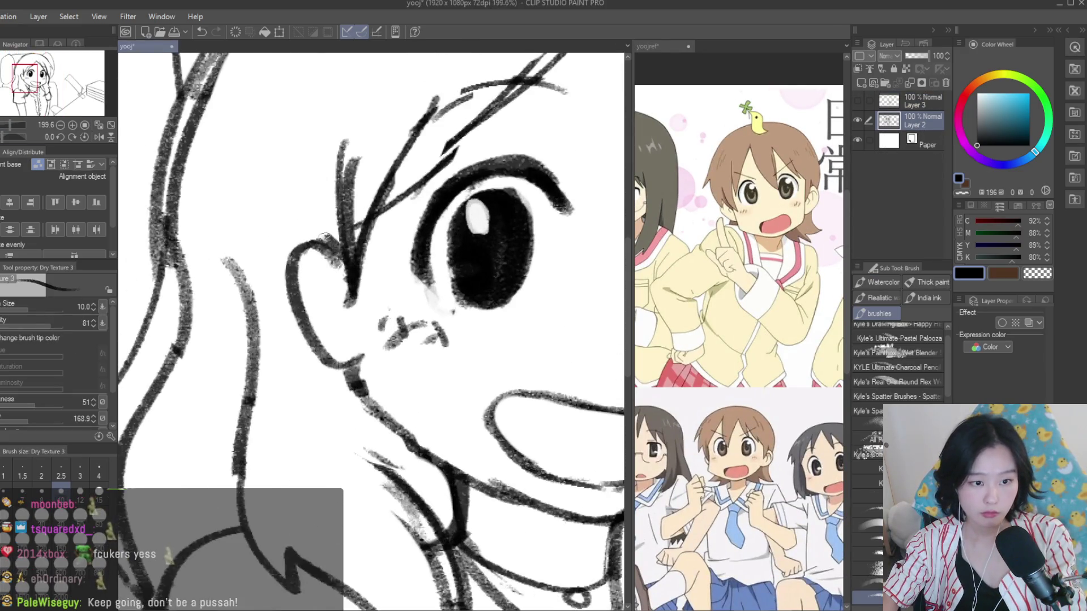
left_click_drag(331, 235, 309, 354)
mouse_move(297, 266)
left_mouse_down()
mouse_move(349, 289)
mouse_move(278, 286)
left_mouse_up()
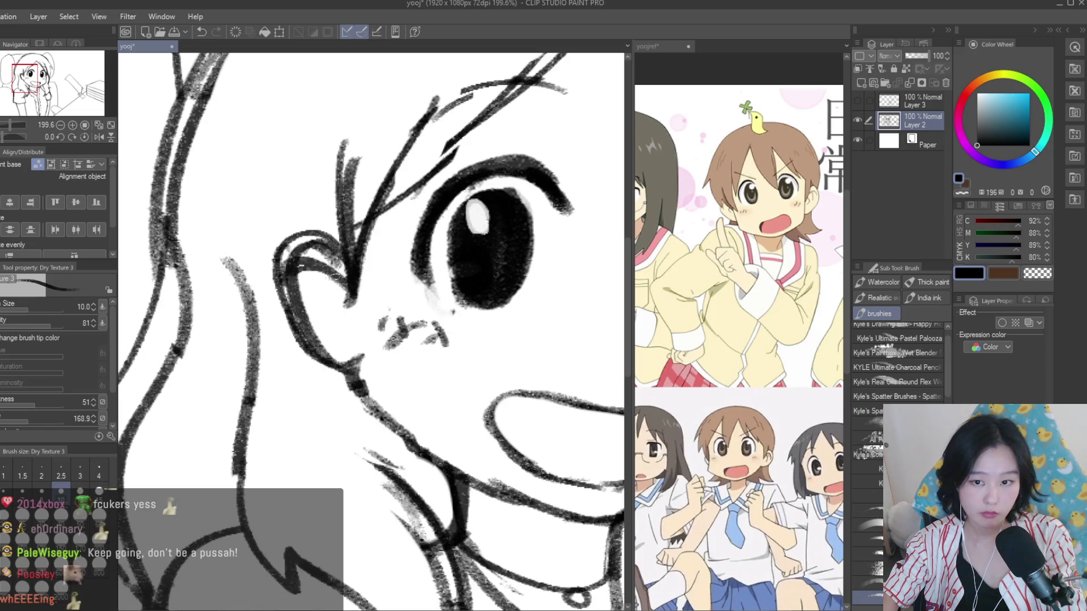
left_click_drag(342, 304, 329, 334)
Erase the stray lines around the ear with the Snap eraser
key("e")
left_click_drag(286, 280, 340, 362)
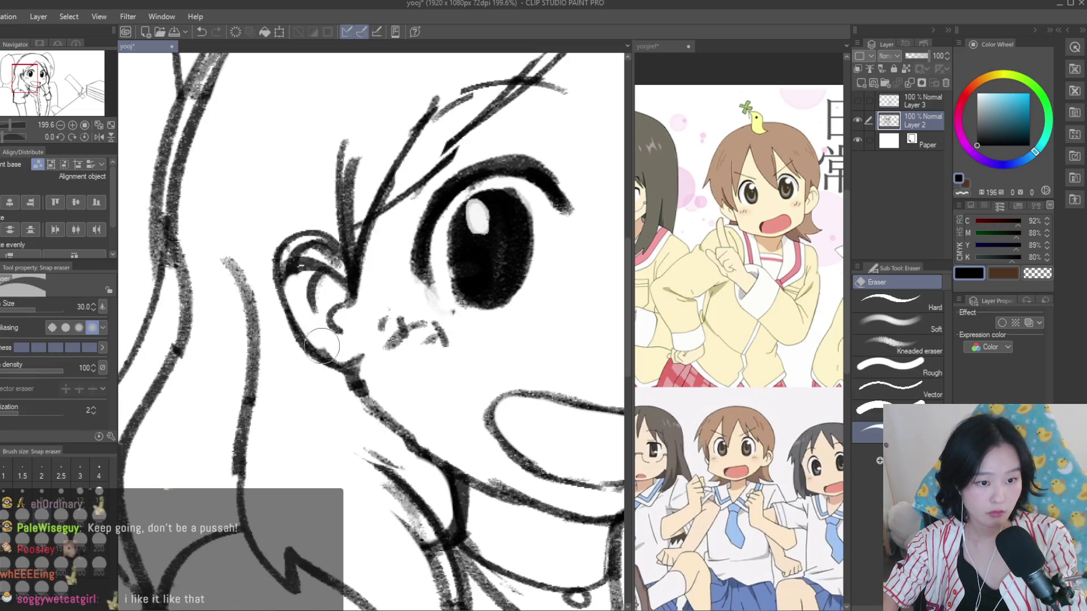
left_click_drag(309, 238, 302, 297)
scroll(348, 292, "down", 5)
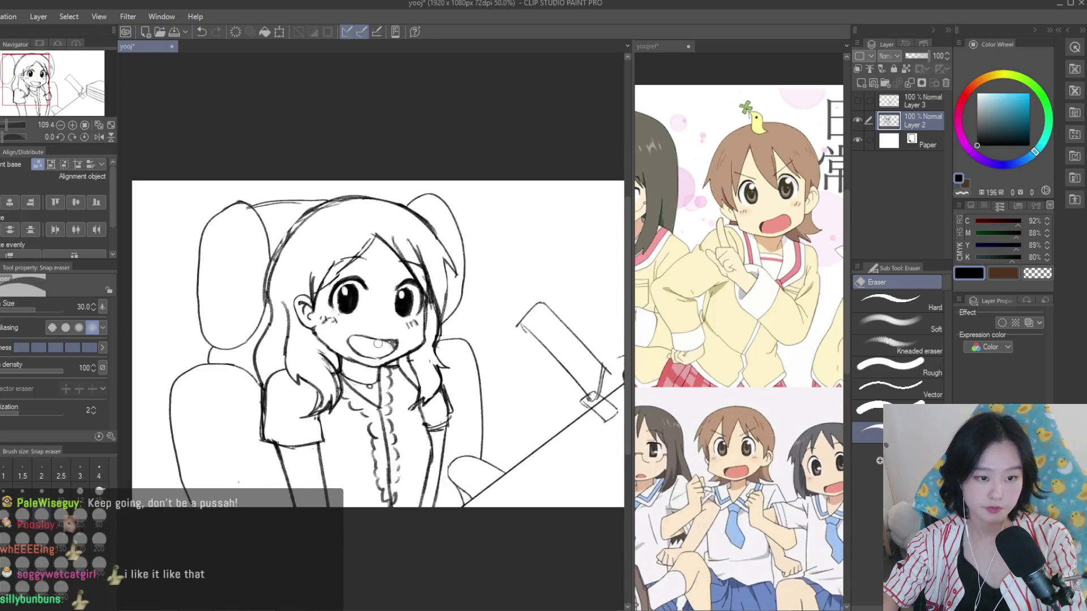
scroll(324, 278, "up", 5)
scroll(324, 278, "down", 1)
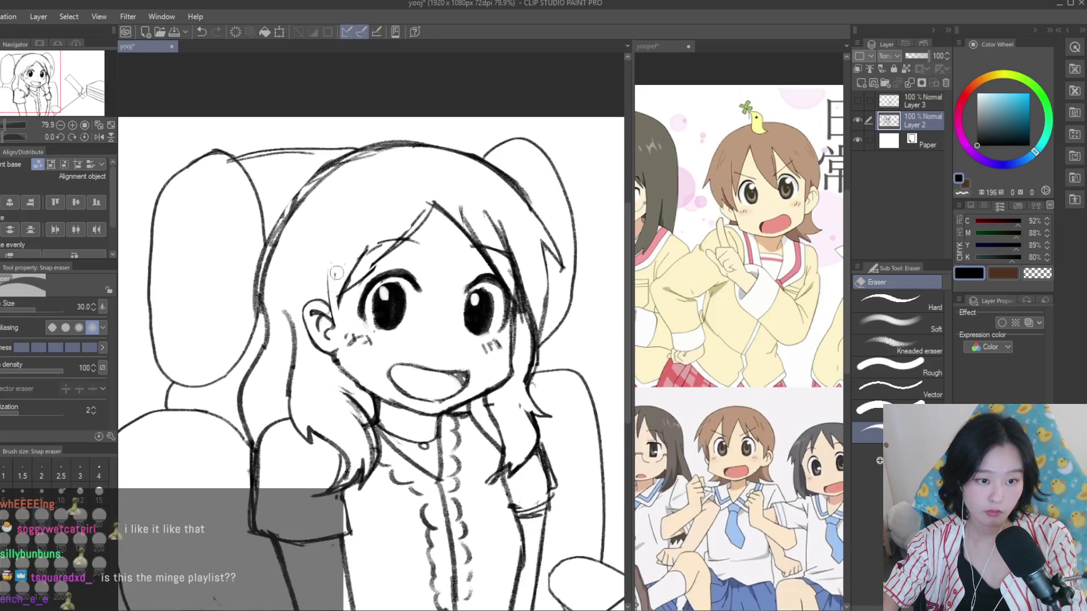
Add a short inner stroke near the ear with the brush
key("b")
scroll(334, 276, "up", 3)
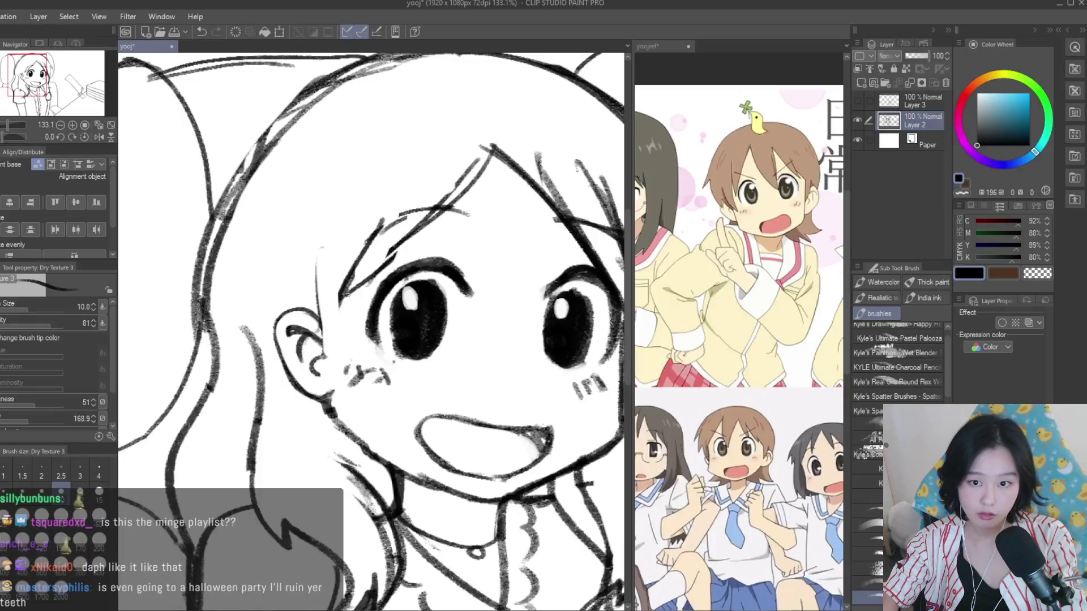
left_click_drag(320, 271, 339, 370)
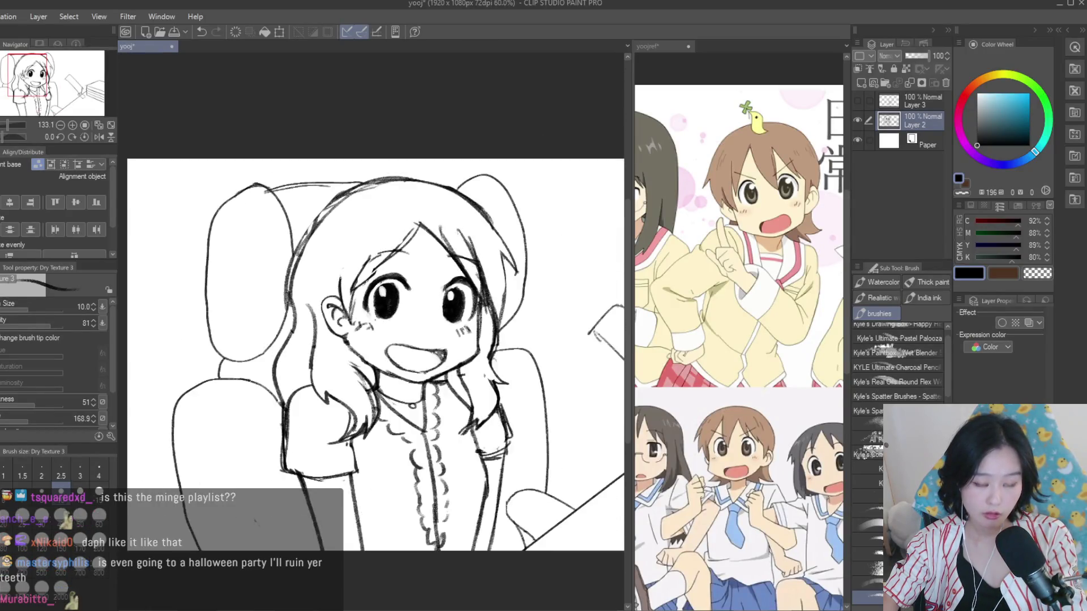
scroll(510, 372, "down", 6)
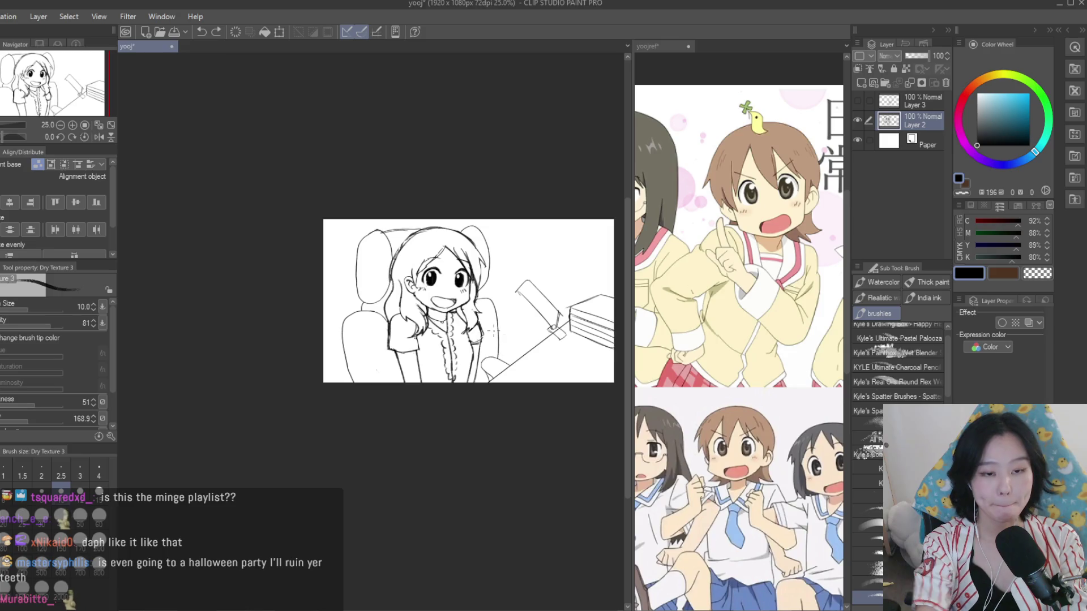
left_click(679, 334)
scroll(680, 334, "down", 3)
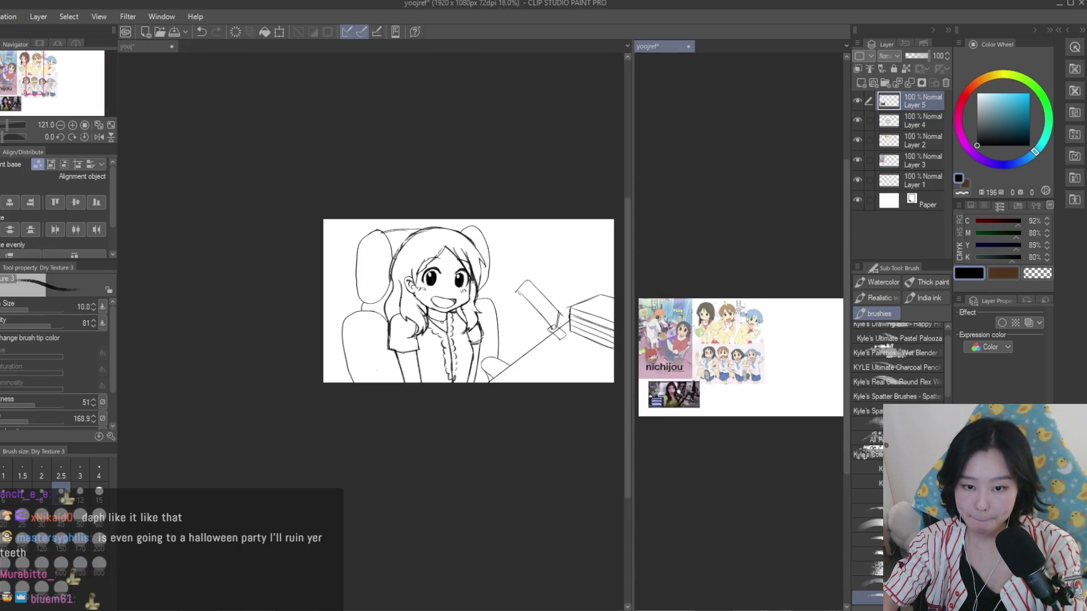
left_click(537, 269)
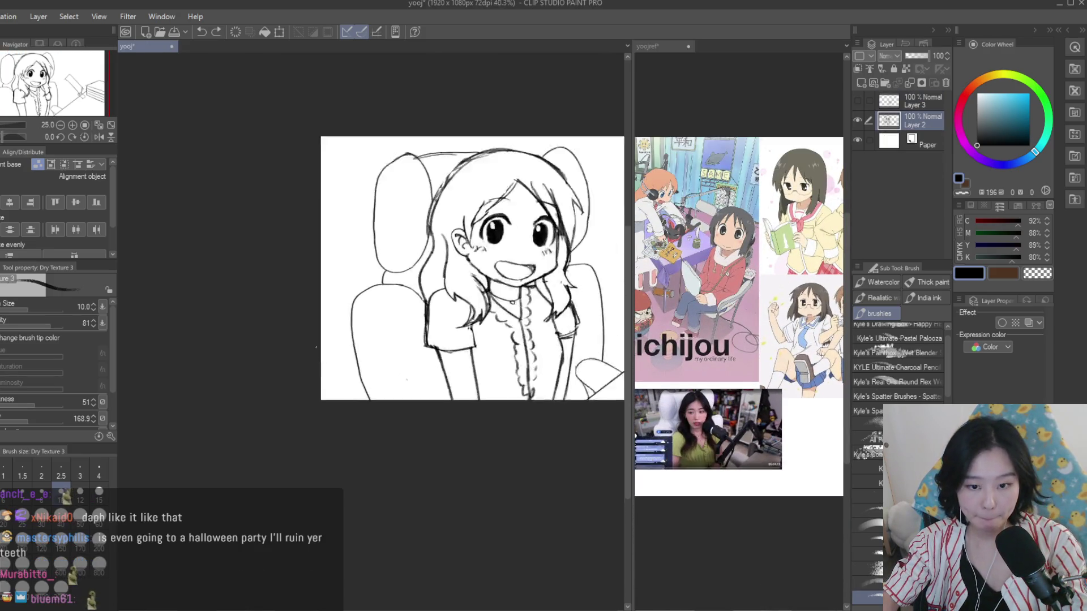
scroll(536, 269, "up", 3)
scroll(448, 376, "down", 3)
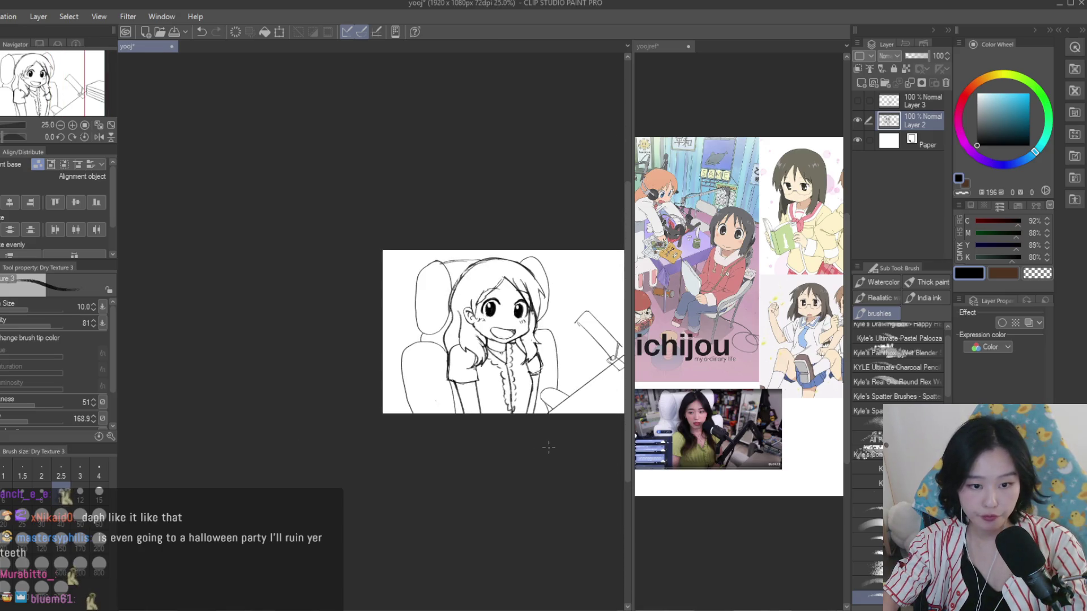
scroll(545, 366, "up", 3)
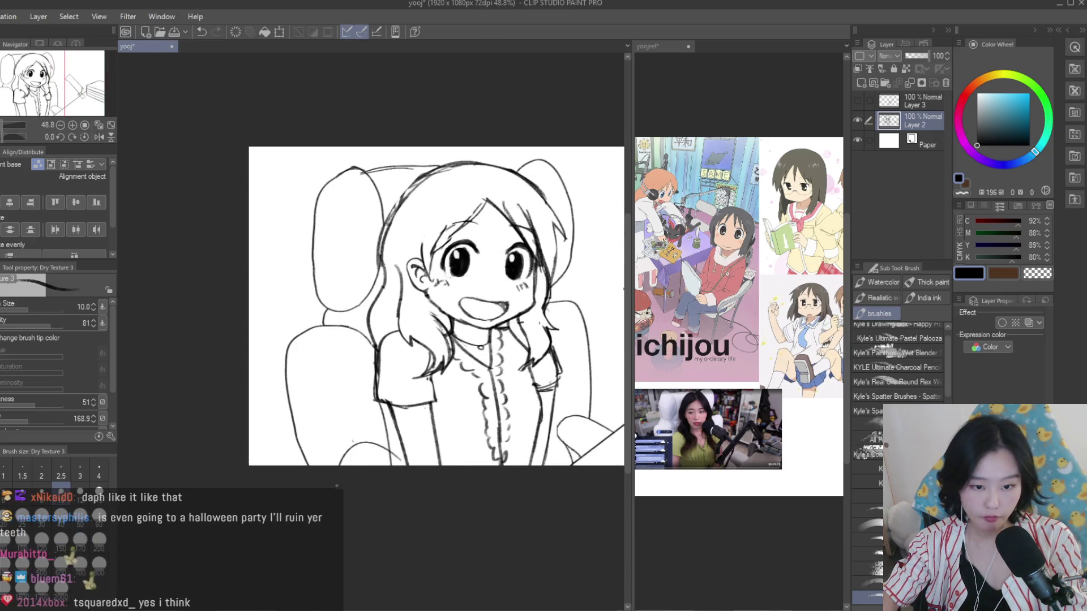
scroll(477, 487, "down", 3)
scroll(424, 447, "up", 2)
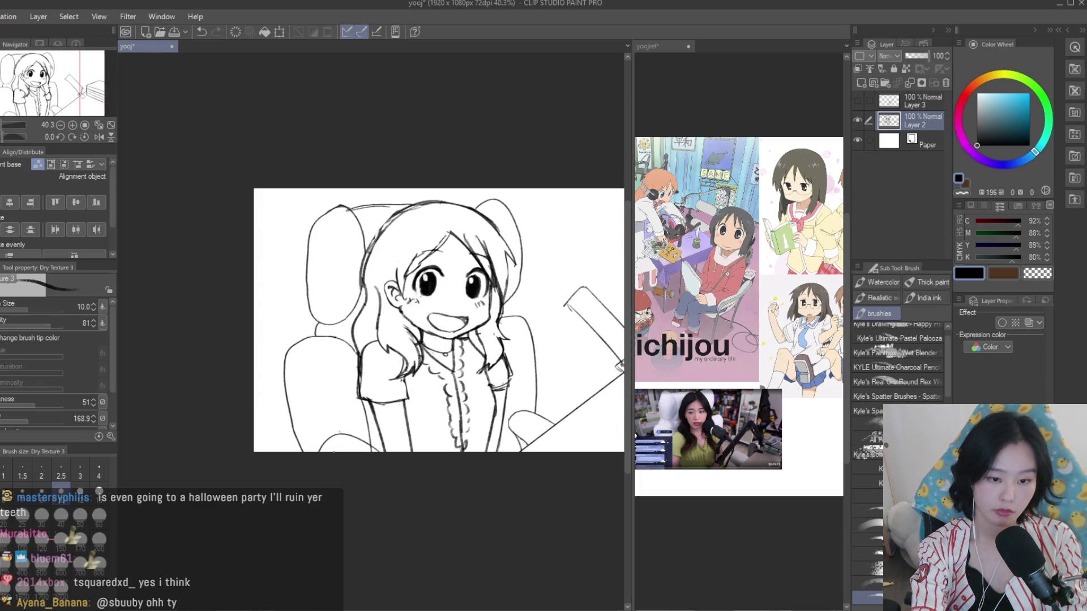
key("e")
scroll(362, 442, "up", 3)
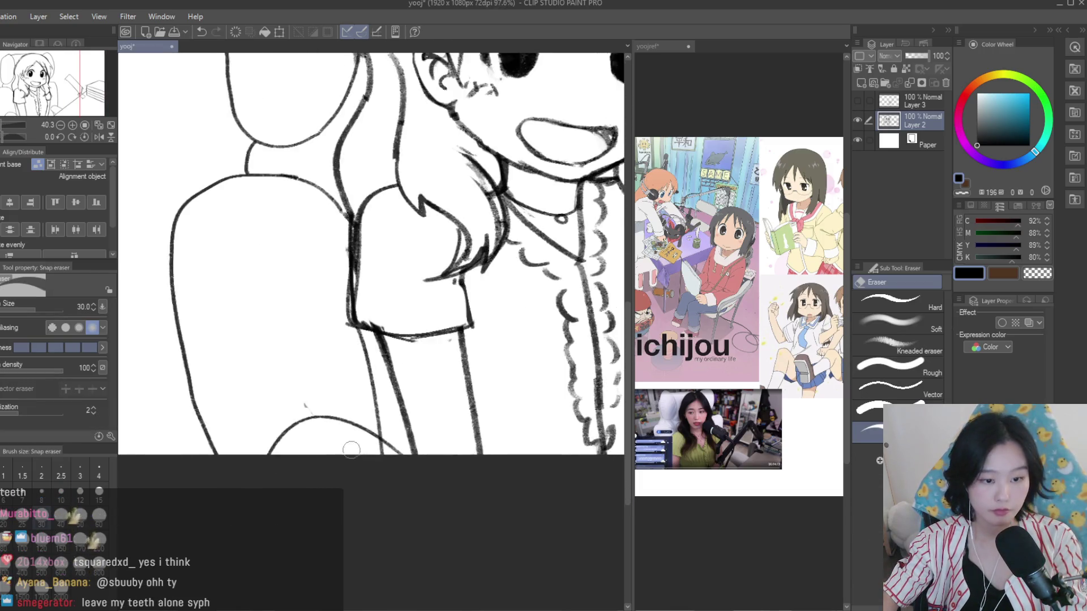
scroll(354, 416, "down", 2)
scroll(355, 417, "down", 2)
key("h")
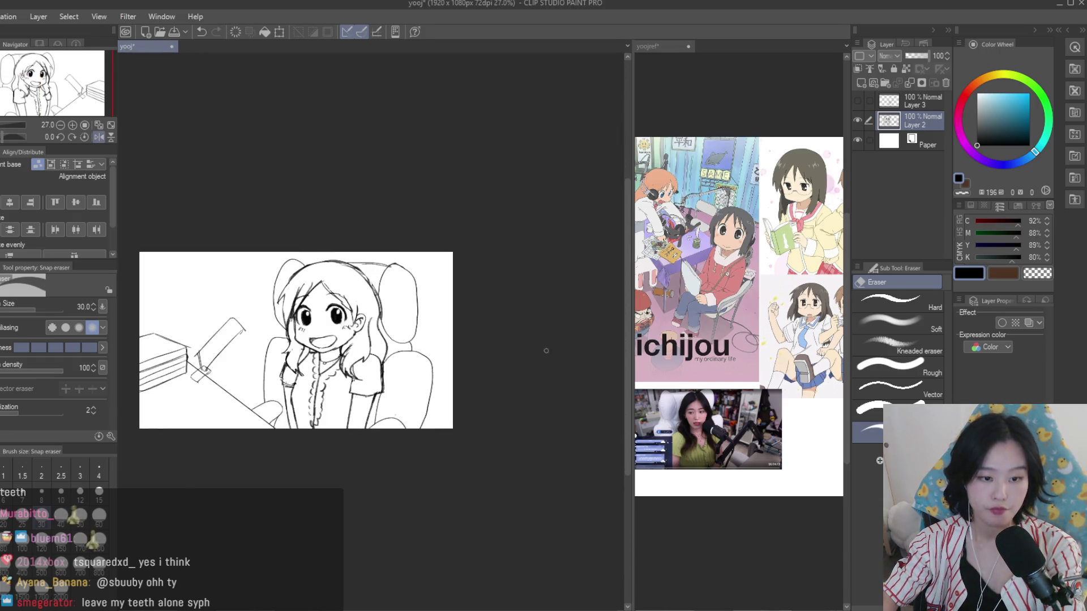
key("h")
scroll(471, 334, "up", 1)
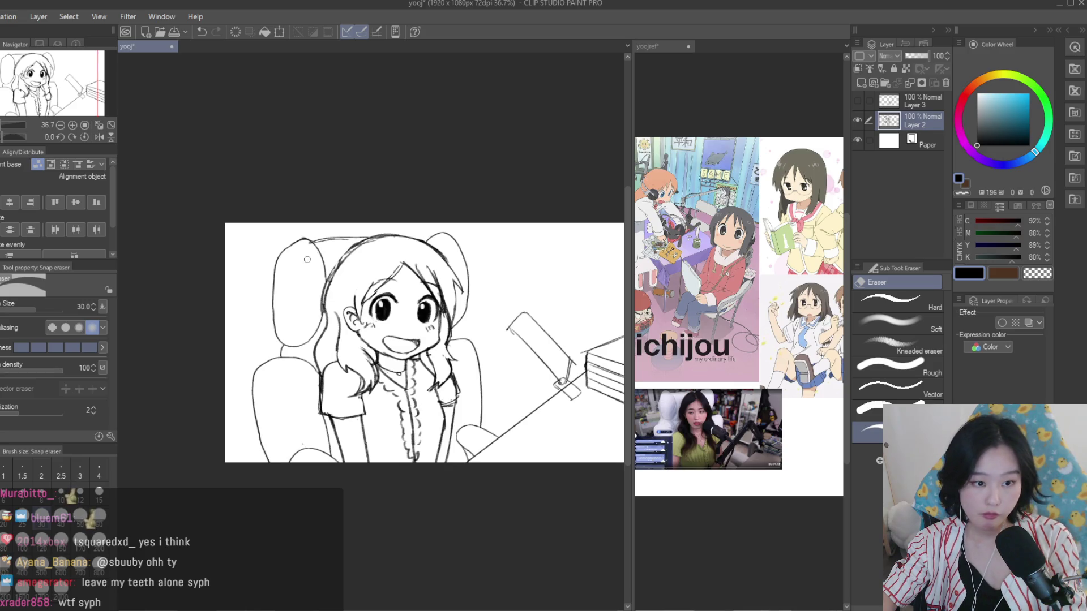
scroll(306, 259, "up", 2)
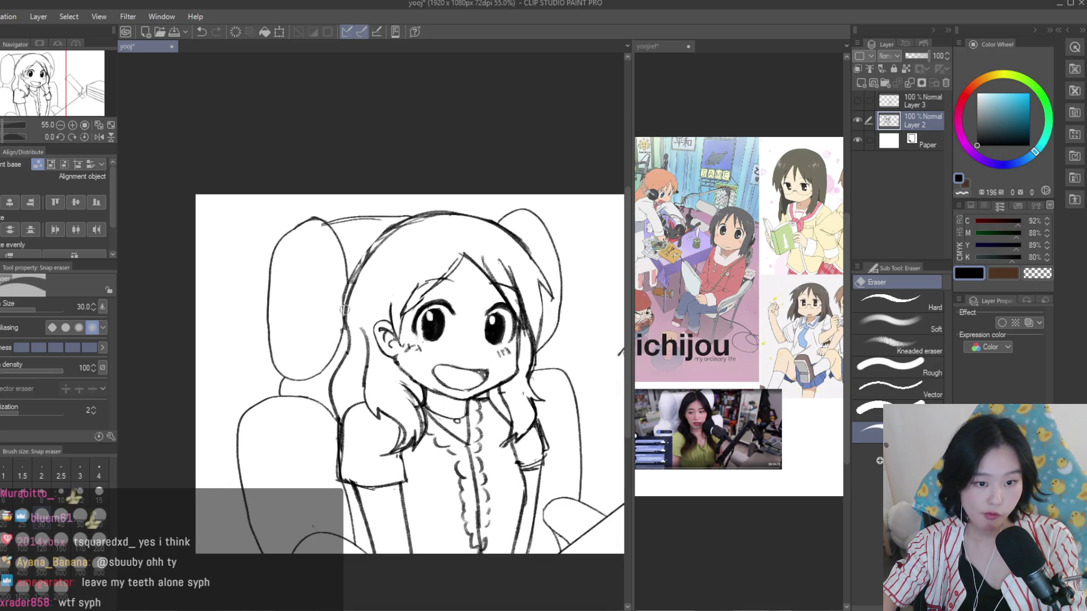
scroll(386, 254, "up", 1)
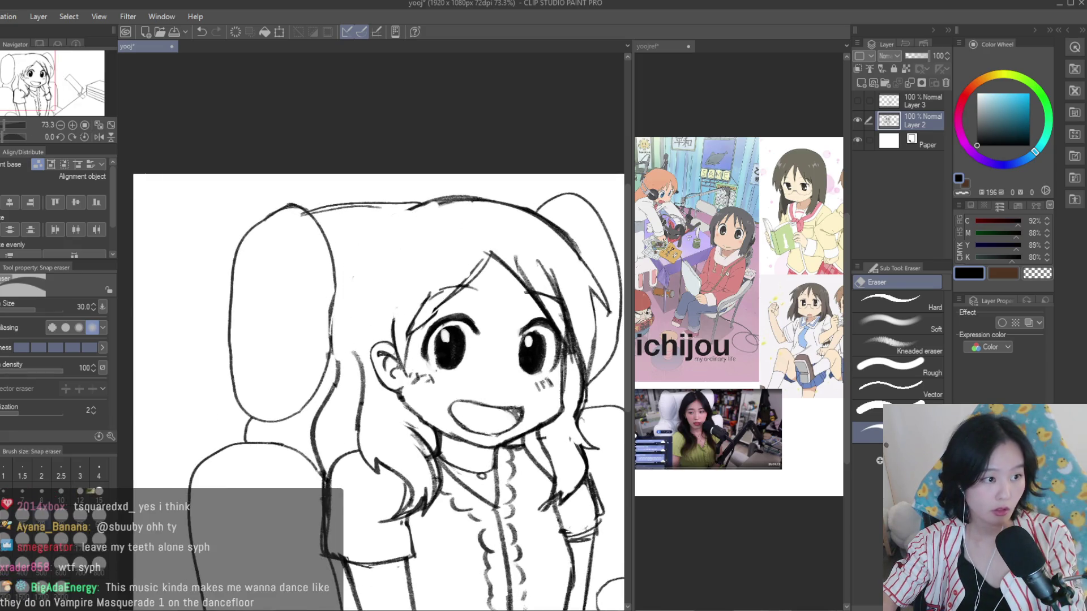
key("b")
left_click_drag(439, 201, 343, 270)
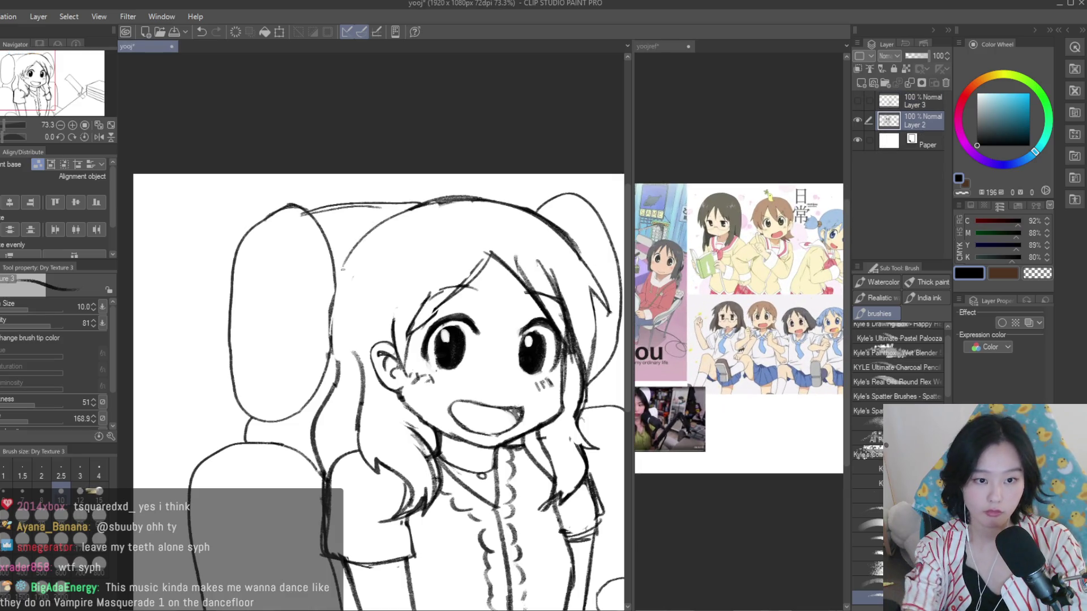
Draw a long curve down the left side of the hair, undoing failed attempts
key("ctrl+z")
left_click_drag(416, 205, 348, 266)
key("ctrl+z")
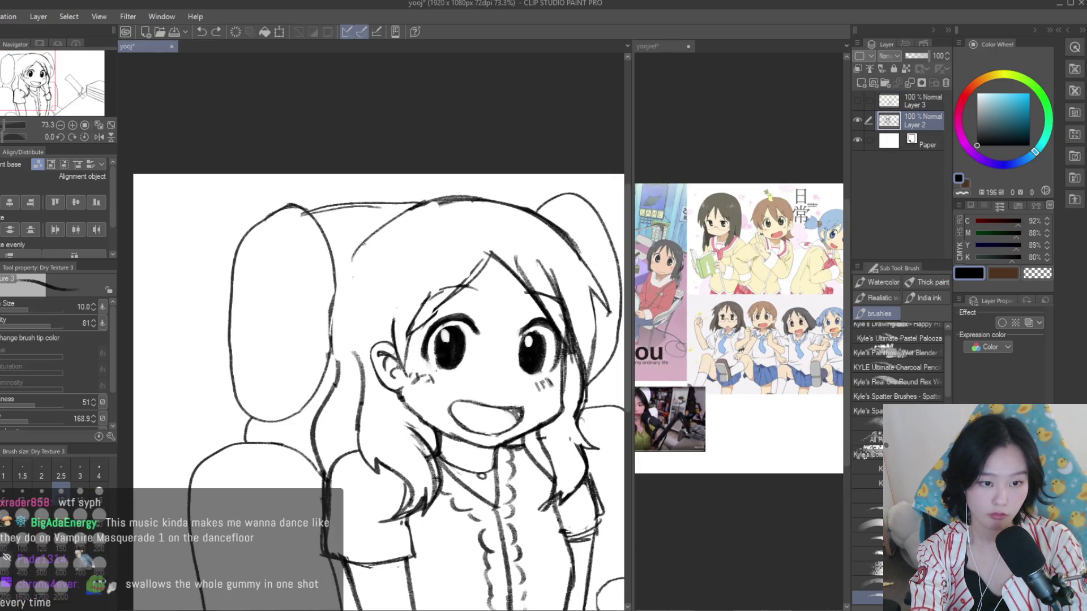
left_click_drag(365, 240, 343, 370)
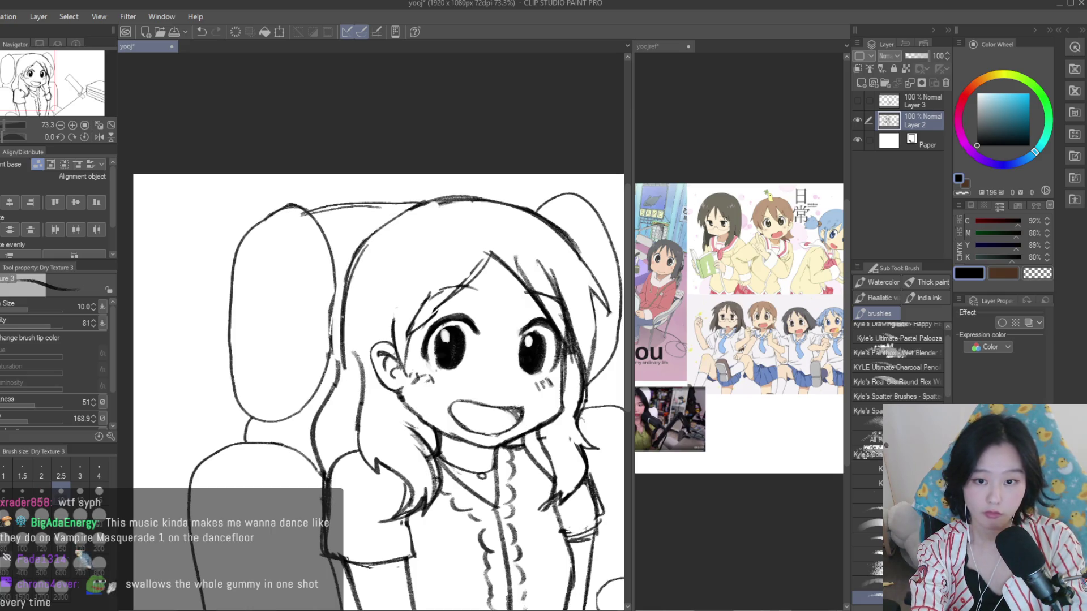
scroll(336, 337, "up", 1)
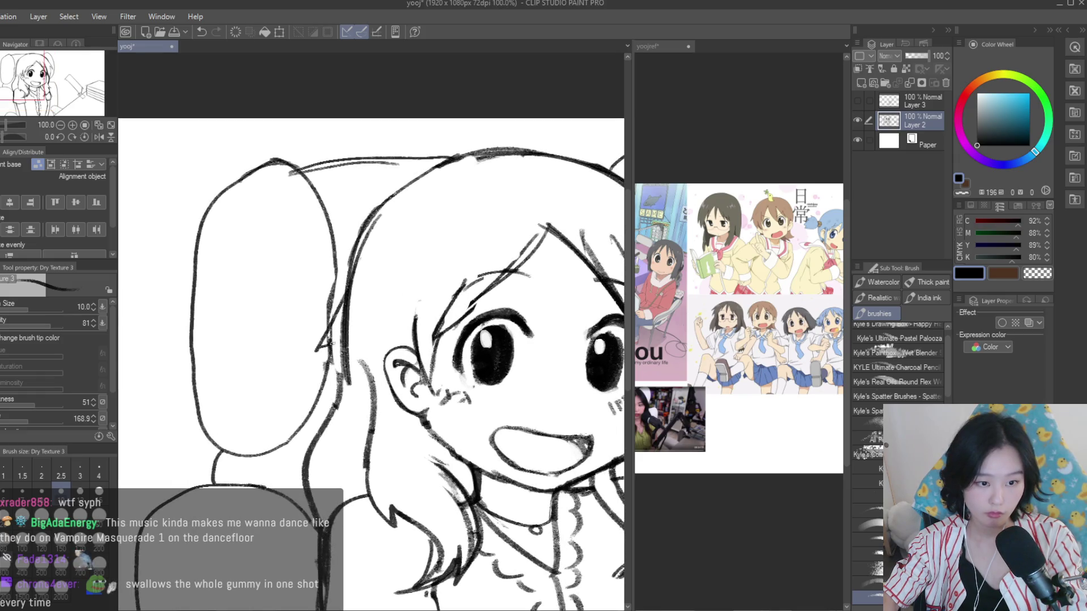
Erase a few stray lines near the ear and check them in a mirrored view
key("e")
left_click_drag(345, 278, 331, 343)
scroll(373, 315, "down", 3)
key("h")
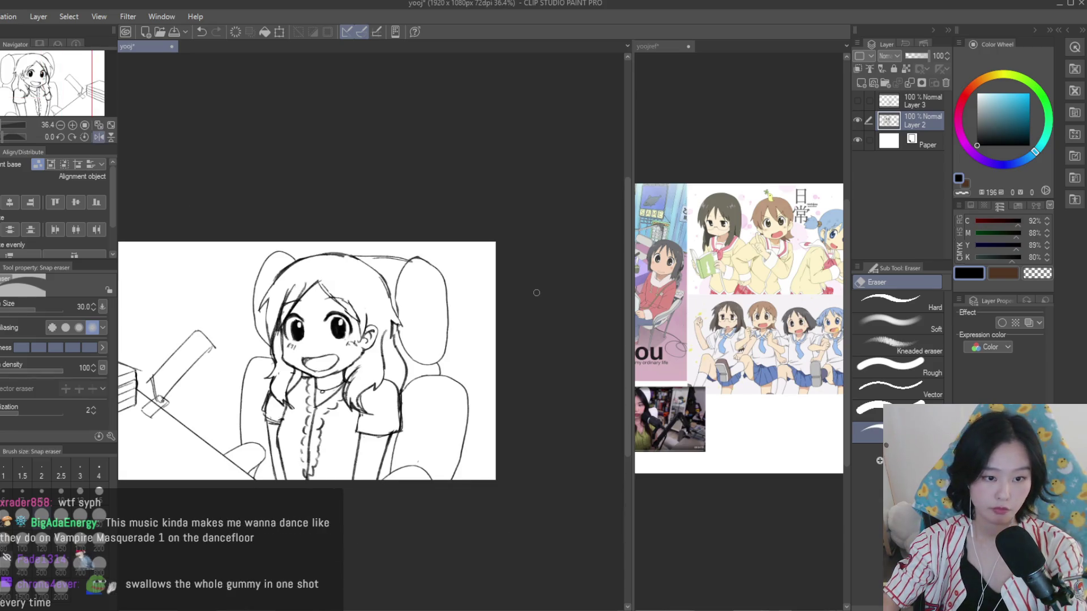
key("h")
scroll(336, 312, "up", 2)
scroll(336, 313, "up", 1)
scroll(336, 312, "up", 1)
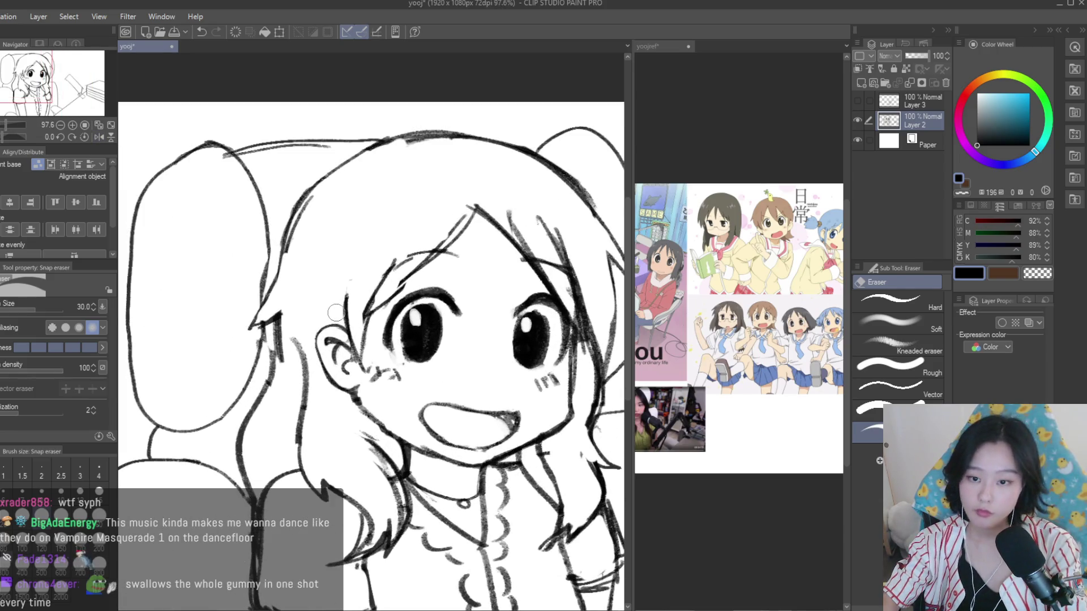
Undo the last erase and remove the hair strokes near the ear instead
key("ctrl+z")
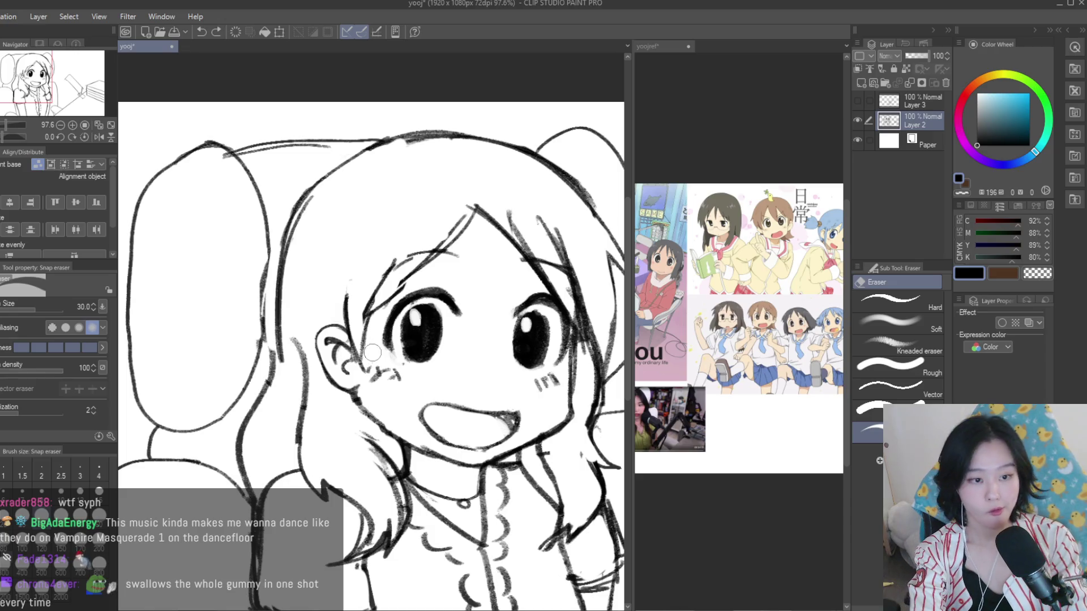
left_click_drag(277, 375, 266, 360)
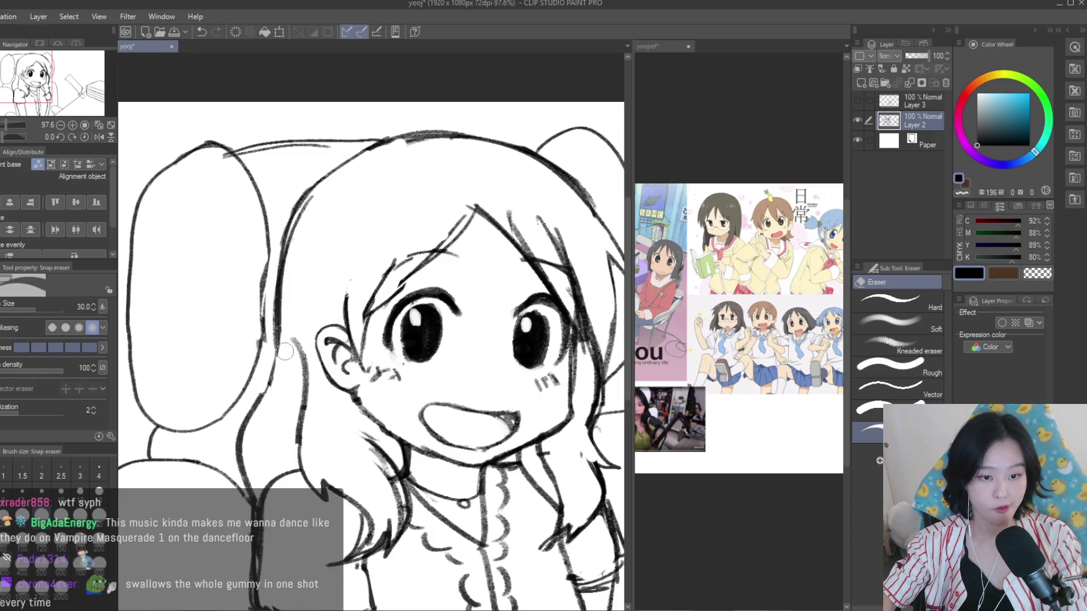
scroll(286, 390, "down", 1)
scroll(294, 408, "down", 1)
scroll(294, 408, "down", 3)
scroll(306, 393, "up", 1)
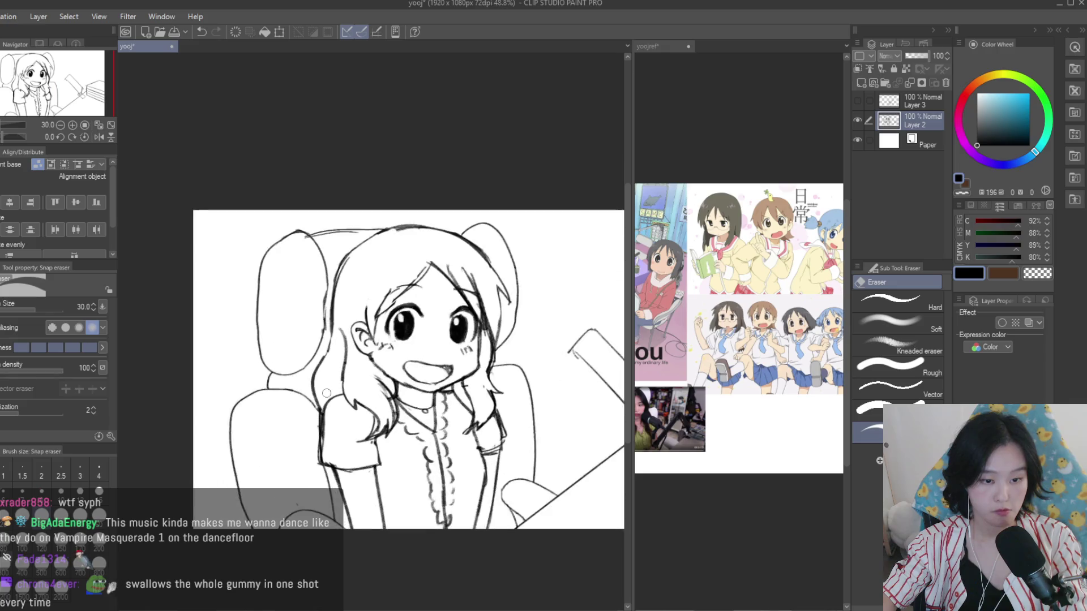
scroll(320, 379, "up", 1)
Draw a hair strand falling down from the shoulder with the Dry Texture 3 brush
key("b")
scroll(311, 382, "up", 2)
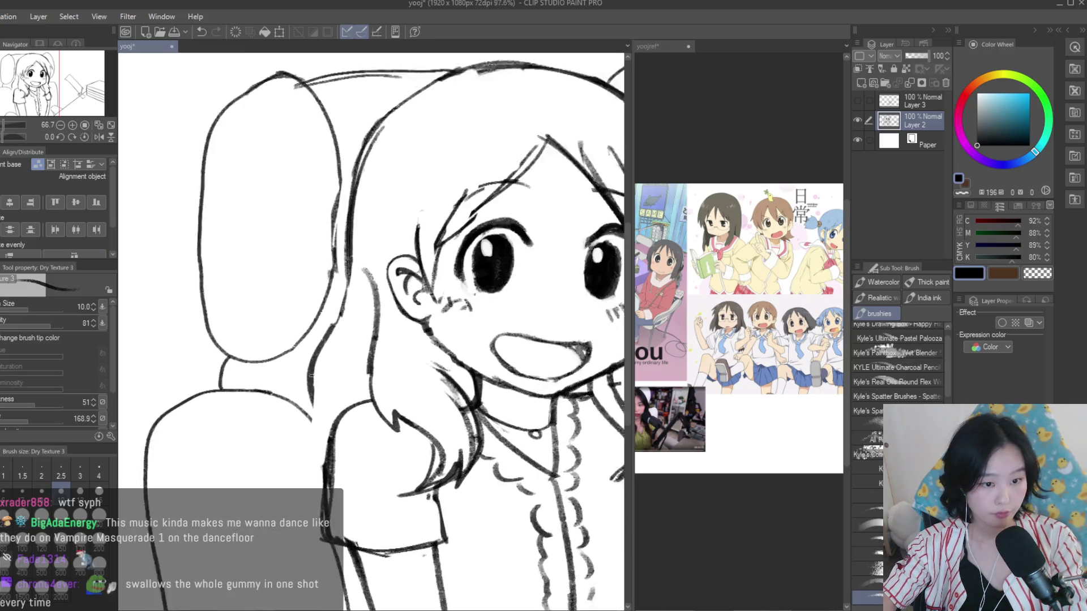
scroll(310, 383, "up", 1)
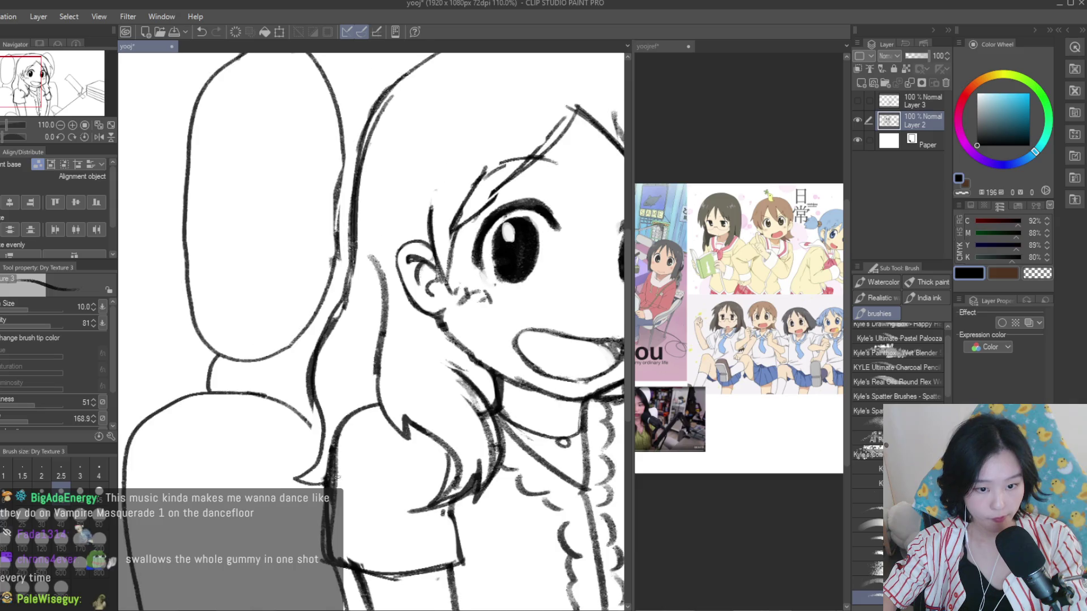
scroll(336, 477, "down", 3)
scroll(351, 430, "down", 1)
scroll(368, 385, "up", 3)
scroll(384, 334, "up", 1)
key("ctrl+z")
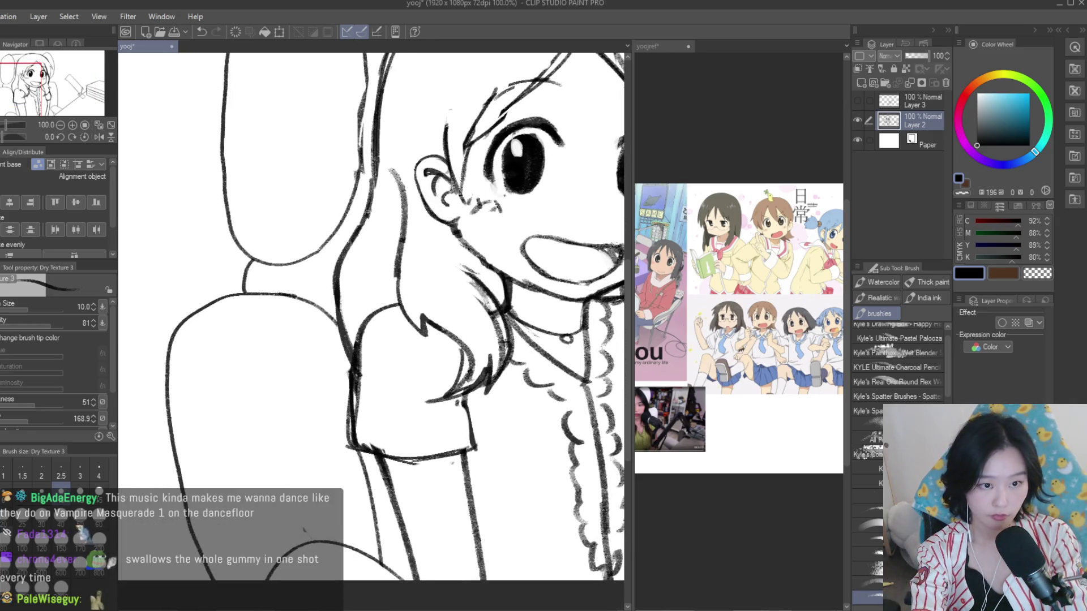
scroll(380, 349, "up", 2)
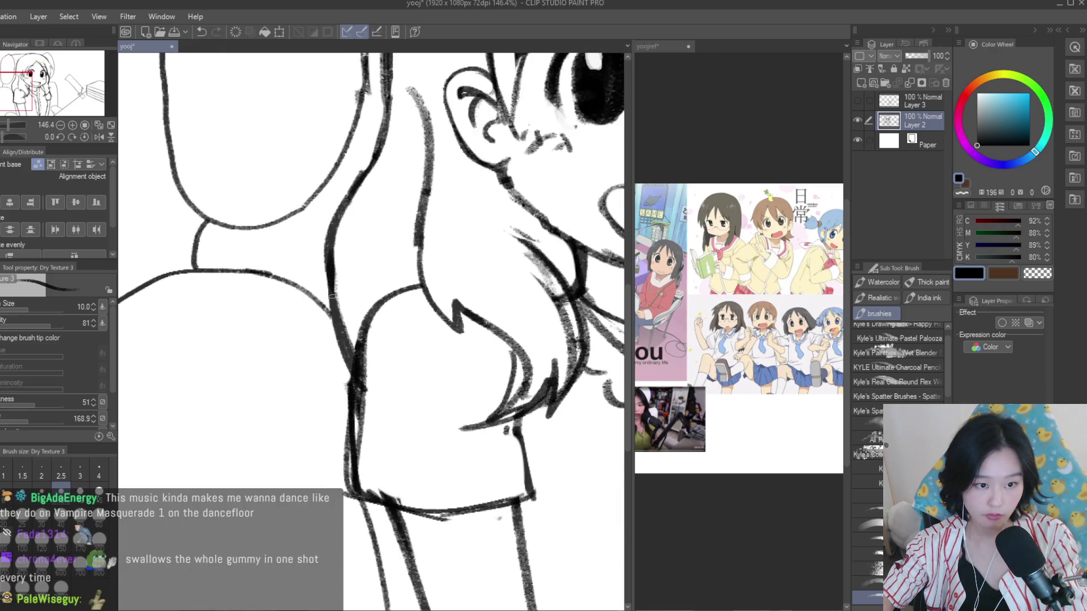
left_click_drag(334, 306, 302, 417)
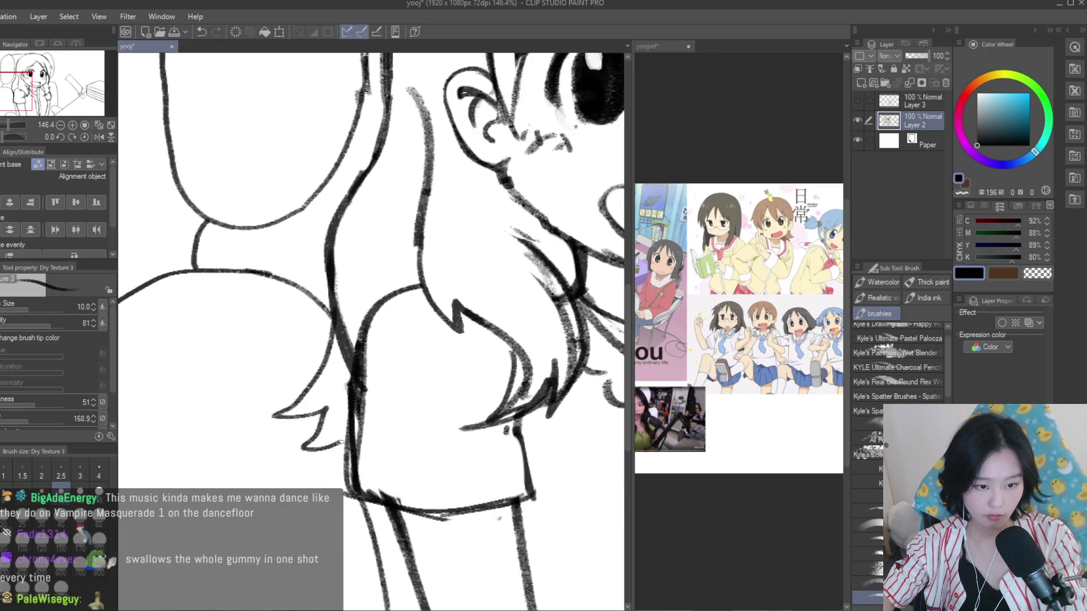
scroll(340, 441, "down", 6)
scroll(436, 435, "up", 3)
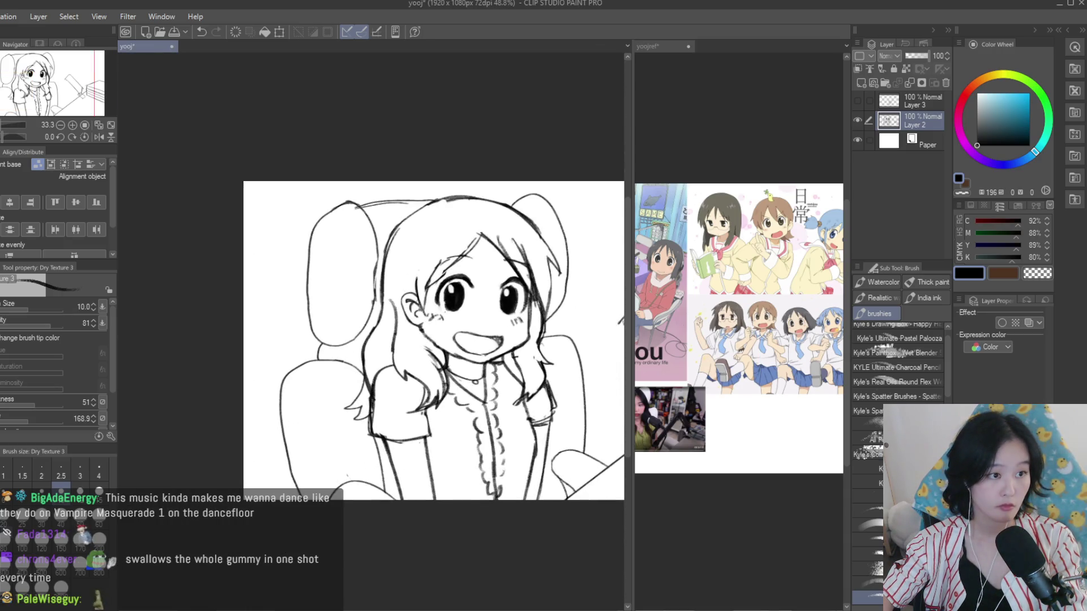
Erase a stray hair stroke below the shoulder
key("e")
scroll(351, 368, "up", 3)
left_click_drag(342, 399, 354, 487)
scroll(356, 350, "down", 2)
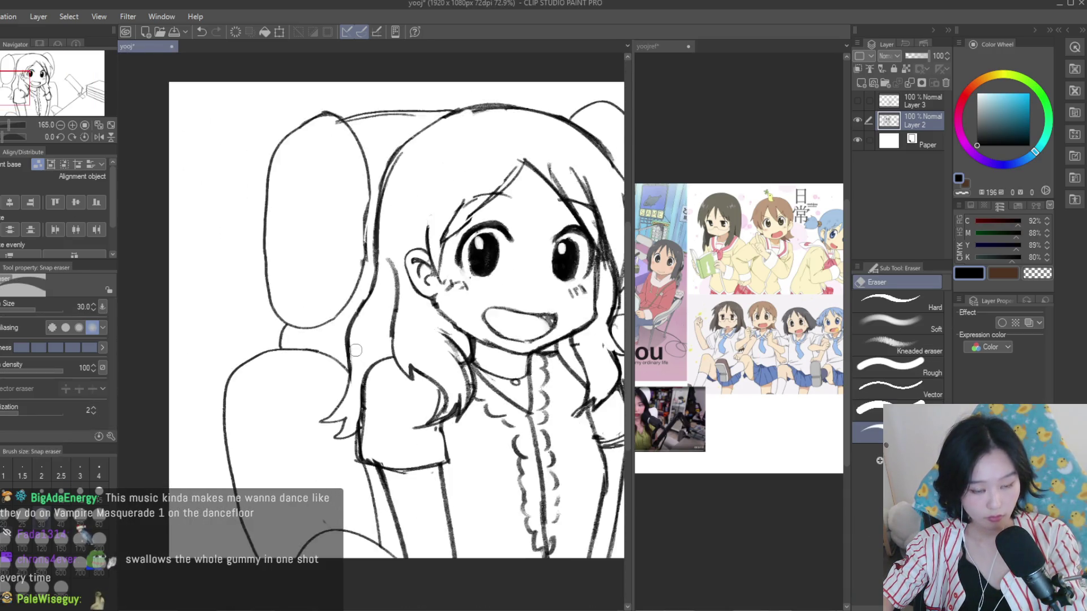
scroll(355, 350, "down", 4)
scroll(484, 431, "up", 1)
scroll(416, 375, "up", 1)
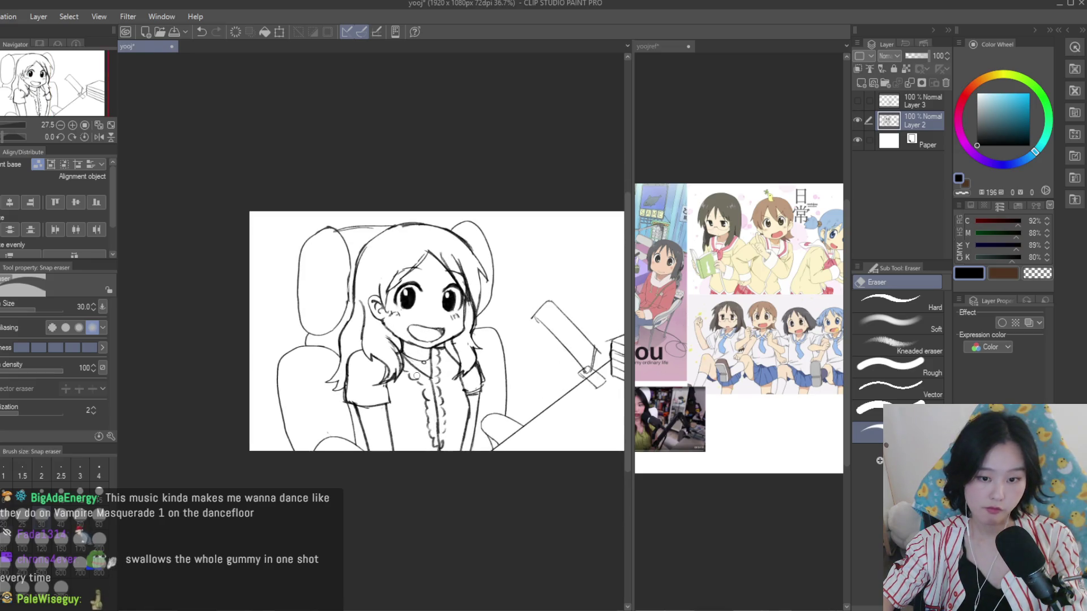
scroll(402, 386, "down", 1)
scroll(403, 385, "down", 1)
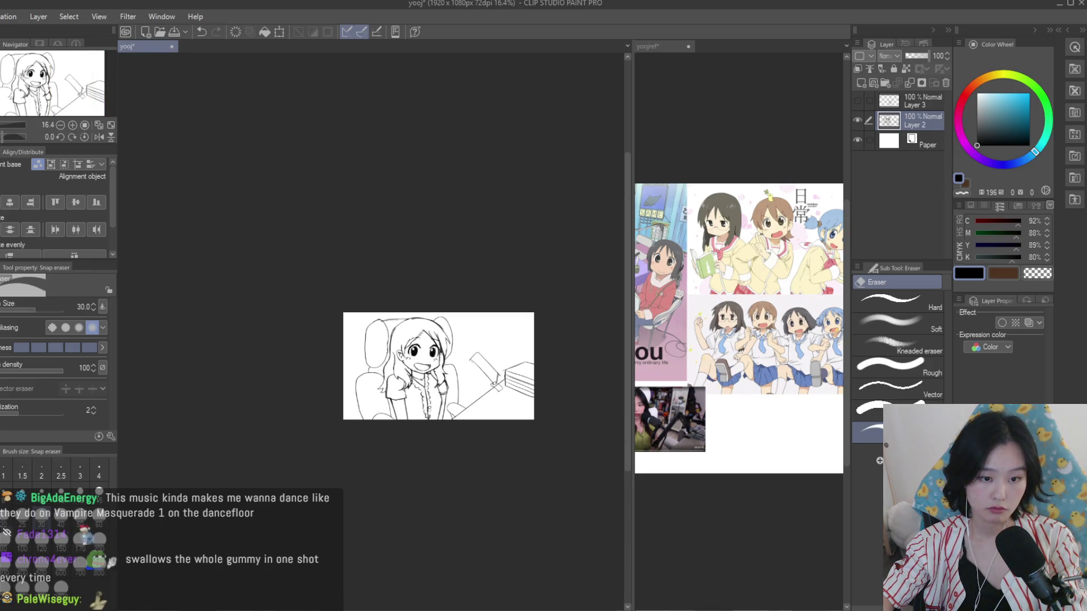
scroll(425, 410, "up", 2)
Erase the short stroke at the hair strand's tip, checking in a mirrored view
key("h")
key("h")
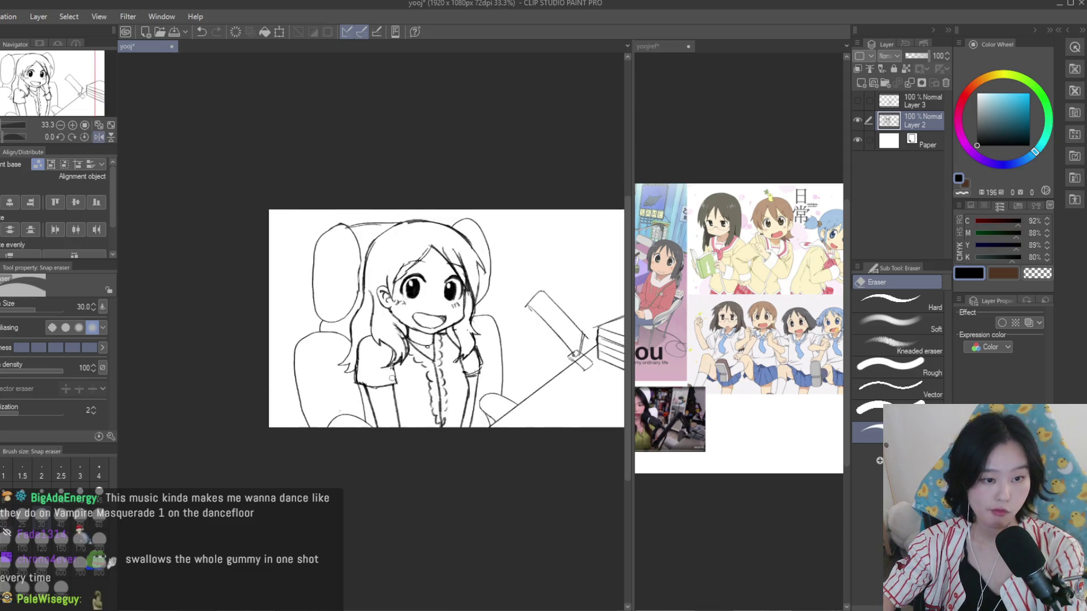
scroll(309, 354, "up", 2)
scroll(340, 368, "up", 1)
scroll(357, 385, "up", 1)
scroll(368, 397, "up", 1)
left_click_drag(362, 397, 383, 458)
Draw a wavy hair strand beside the sleeve, undoing the overlong attempts
key("b")
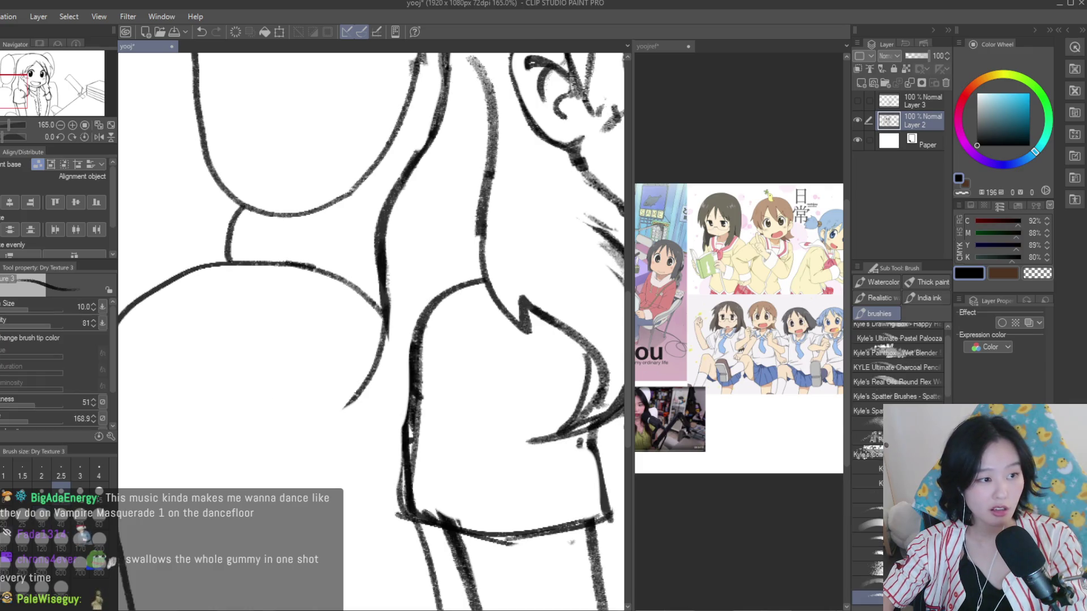
scroll(368, 397, "down", 2)
left_click_drag(387, 294, 350, 486)
key("ctrl+z")
mouse_move(388, 321)
left_mouse_down()
mouse_move(328, 498)
mouse_move(331, 435)
left_mouse_up()
key("ctrl+z")
key("ctrl+z")
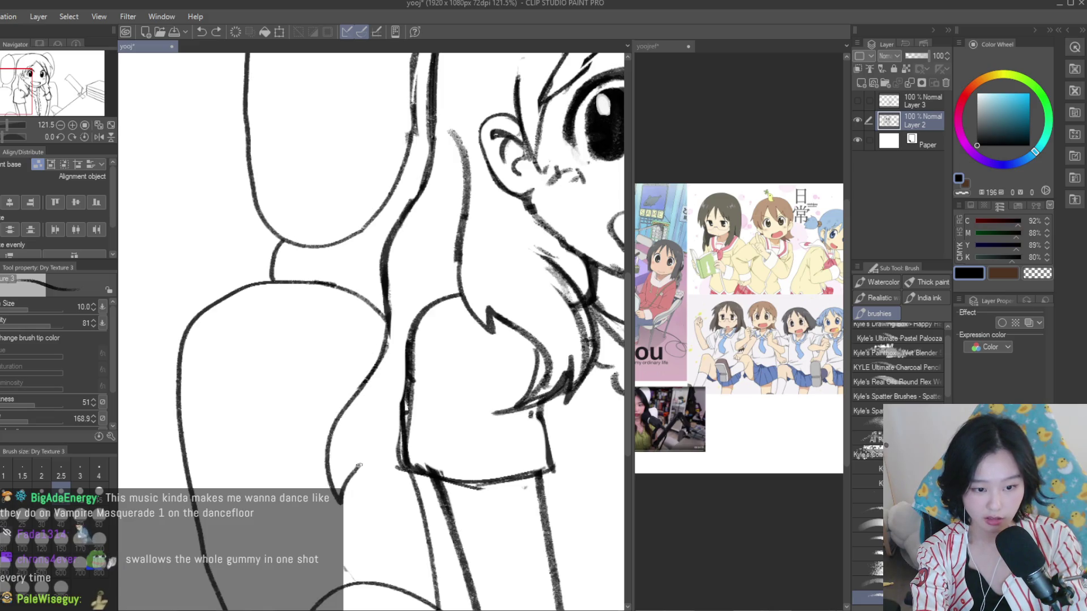
scroll(359, 407, "down", 5)
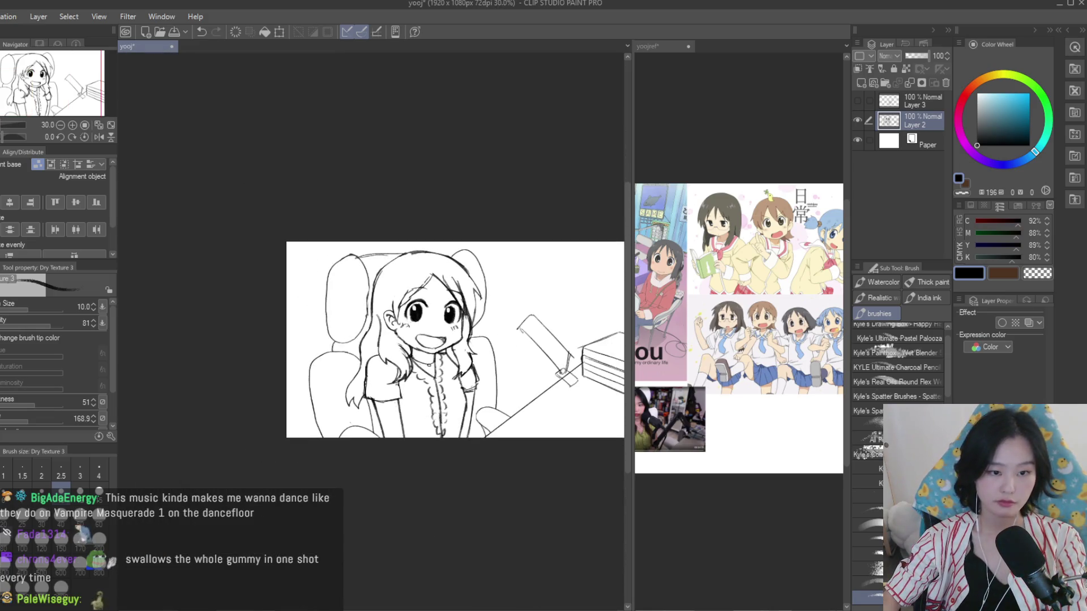
scroll(339, 385, "up", 6)
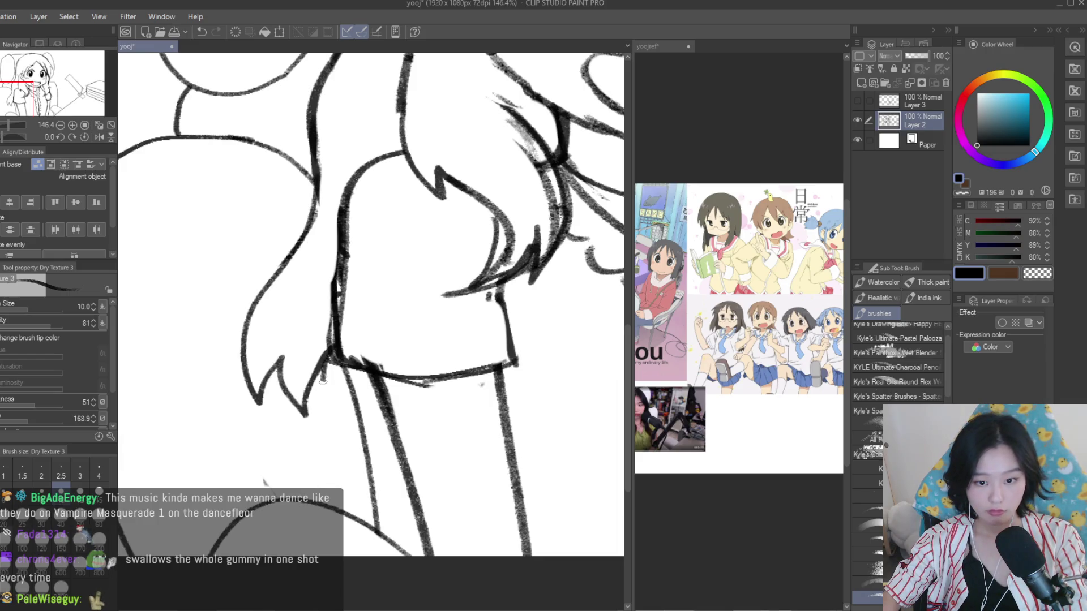
left_click_drag(323, 383, 333, 487)
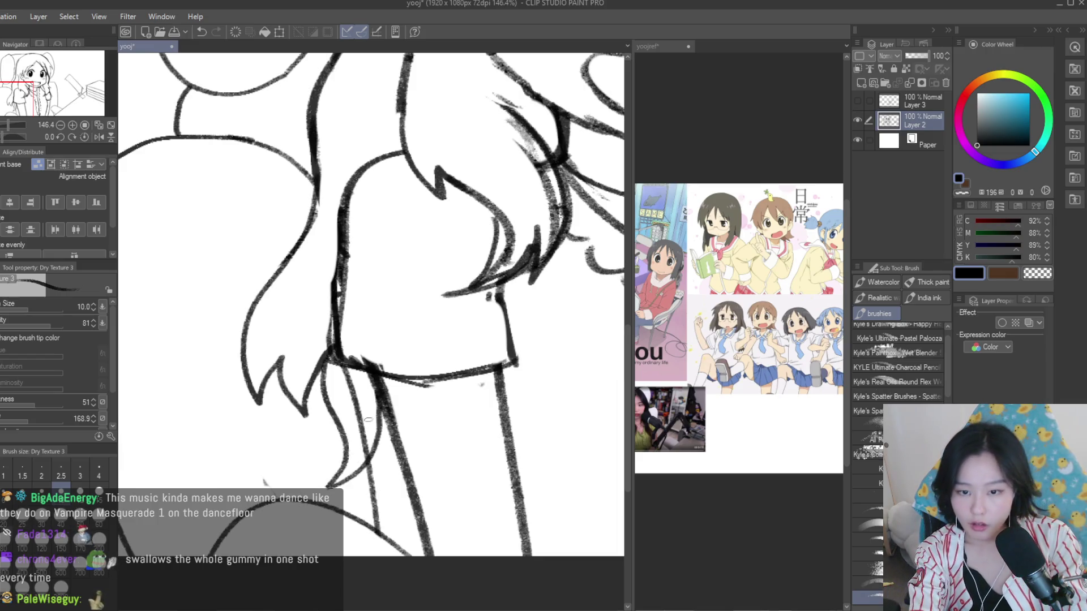
scroll(796, 347, "up", 5)
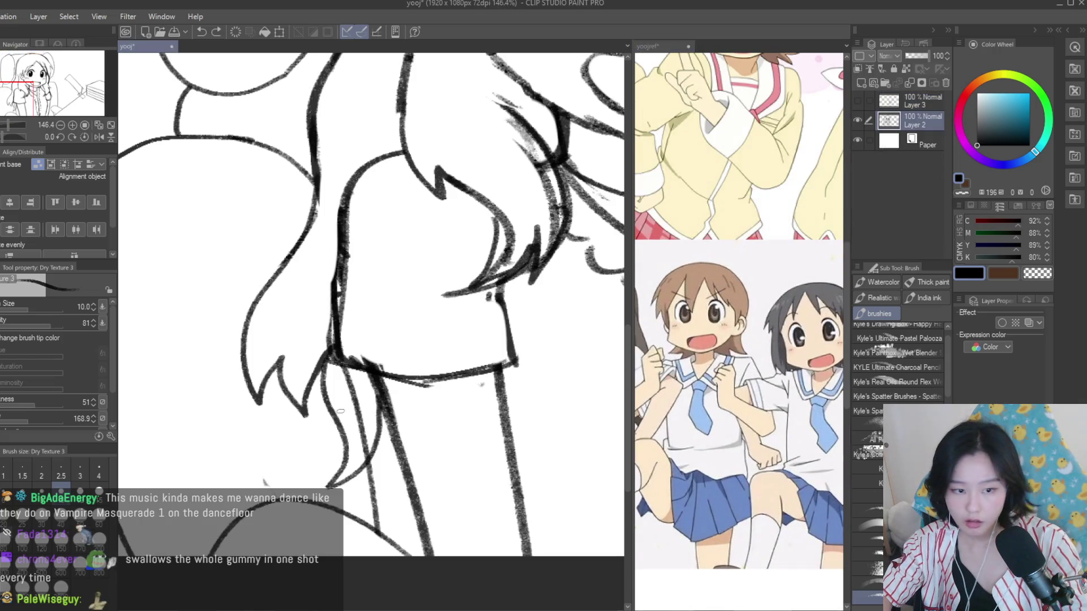
Thicken the hair strand beside the sleeve and erase its thin, jagged sketch lines
scroll(325, 355, "up", 1)
left_click_drag(324, 354, 349, 474)
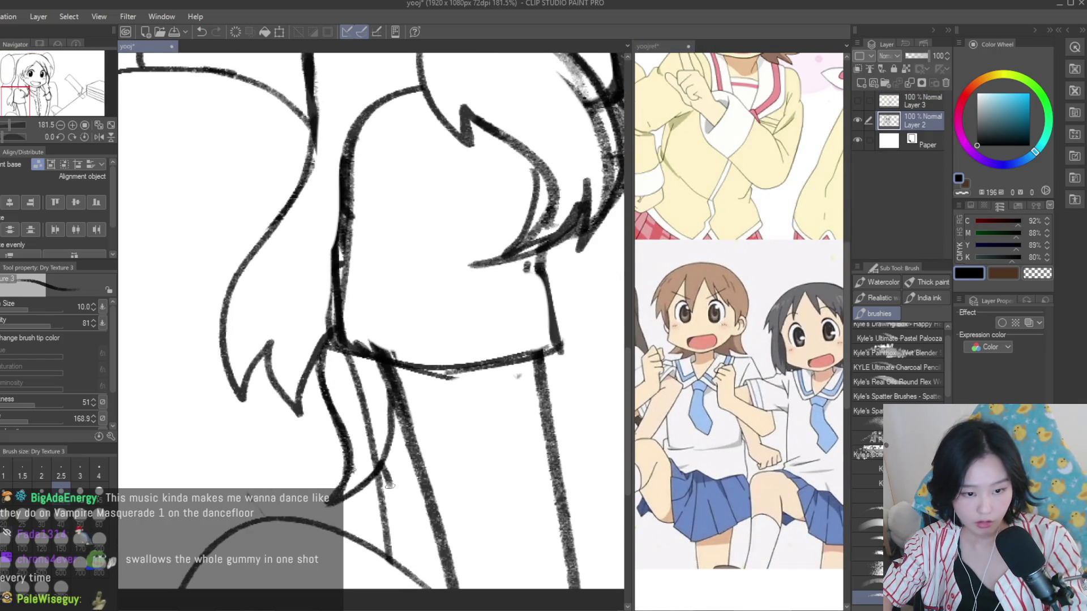
key("e")
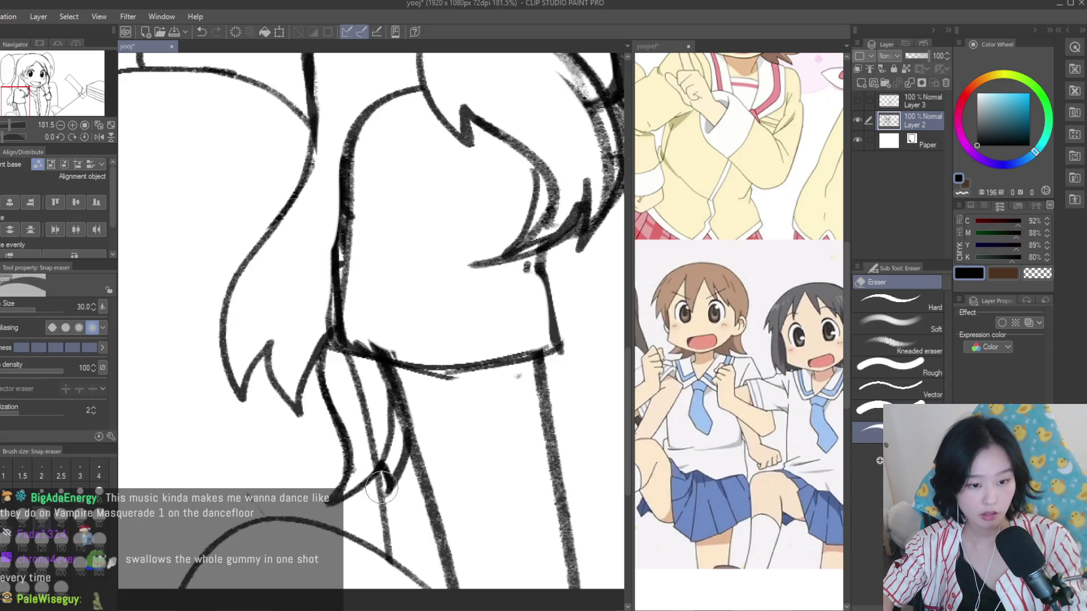
left_click_drag(382, 420, 347, 367)
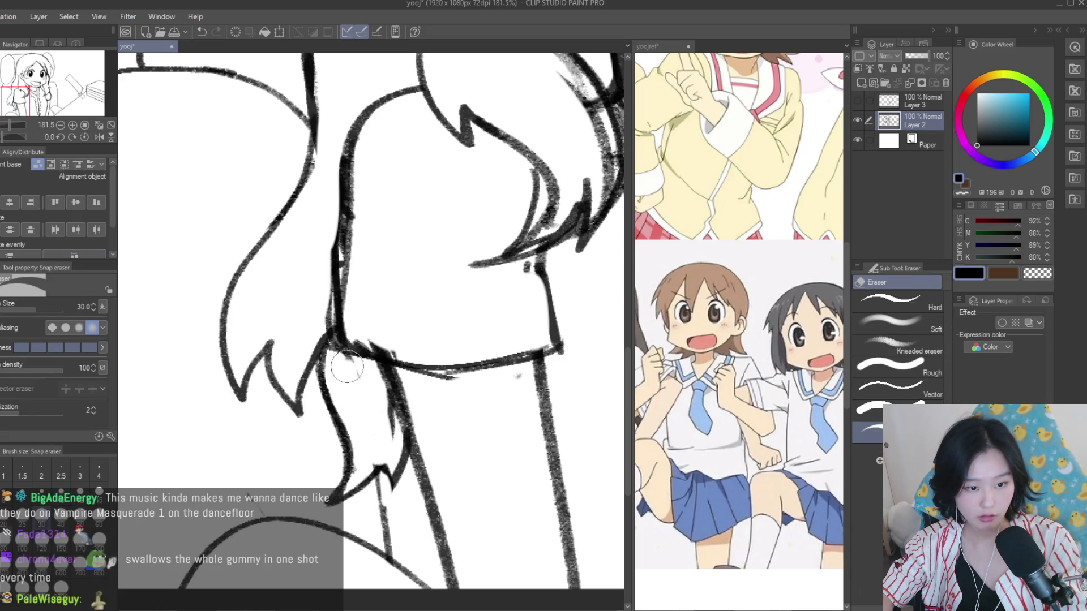
scroll(323, 292, "down", 5)
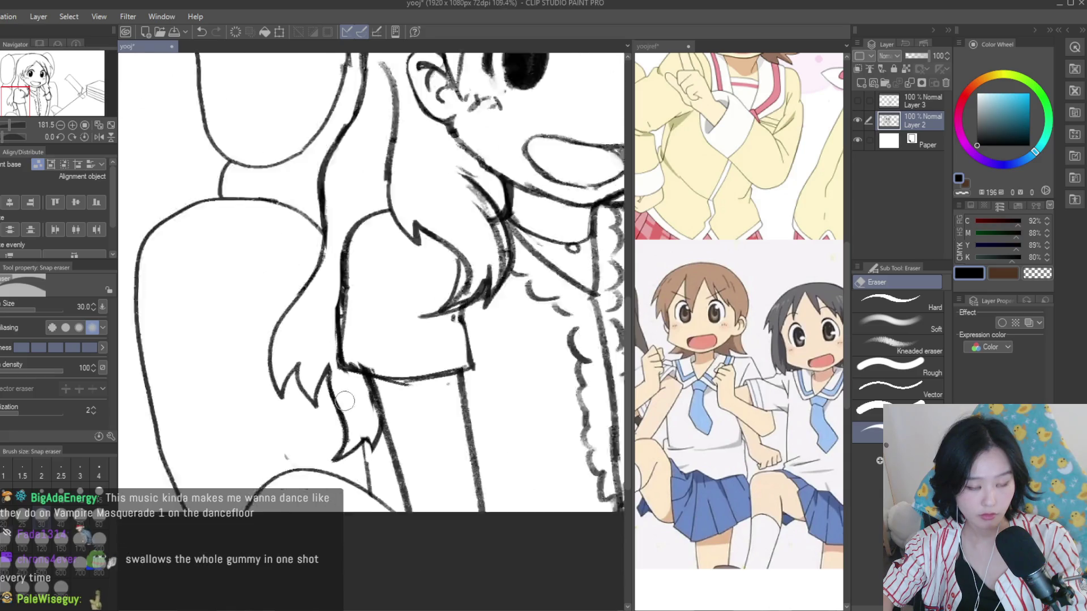
scroll(368, 396, "down", 3)
scroll(405, 506, "up", 3)
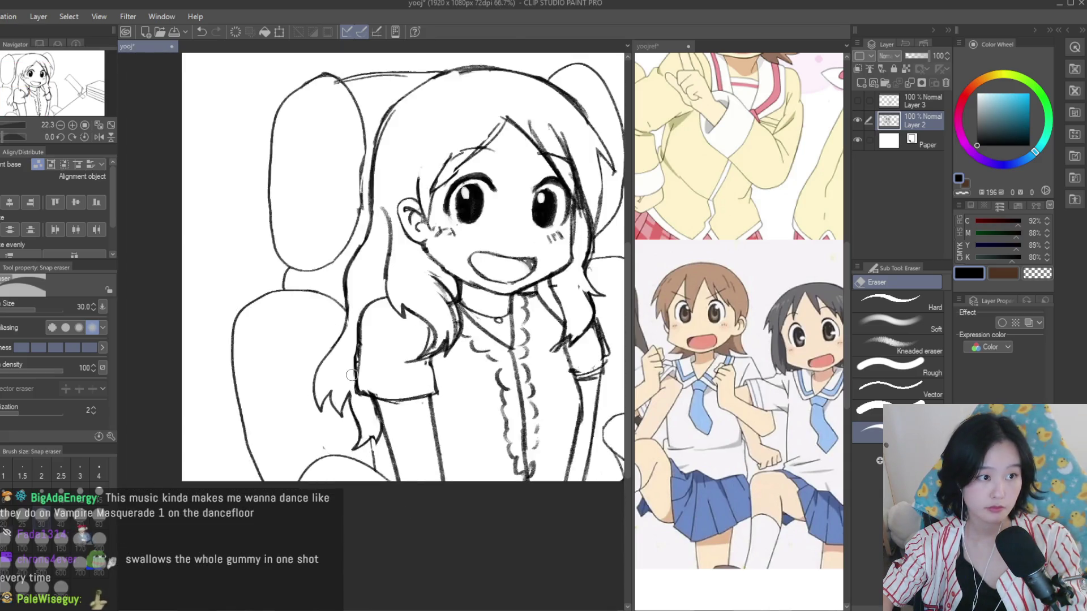
scroll(334, 388, "up", 3)
scroll(336, 480, "up", 2)
left_click_drag(342, 429, 324, 488)
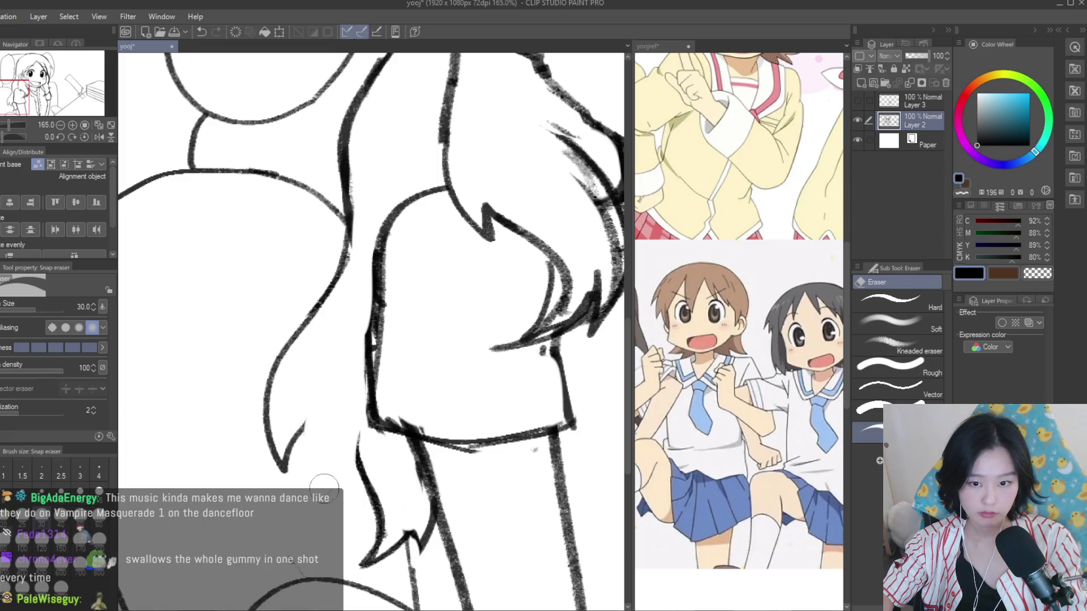
Draw pointed hair tips below the sleeve with the Dry Texture 3 brush
key("b")
scroll(261, 450, "up", 2)
left_click_drag(308, 396, 278, 487)
mouse_move(328, 408)
left_mouse_down()
mouse_move(292, 470)
mouse_move(354, 501)
left_mouse_up()
mouse_move(346, 501)
left_mouse_down()
mouse_move(374, 431)
mouse_move(391, 478)
left_mouse_up()
left_click_drag(371, 442, 411, 510)
scroll(411, 509, "down", 3)
scroll(410, 509, "down", 4)
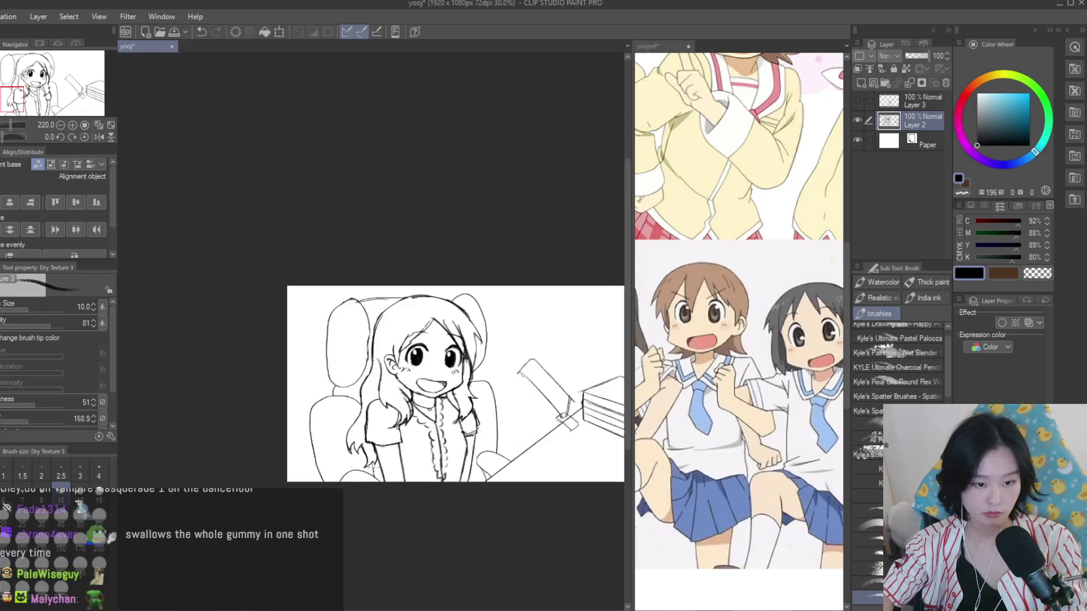
scroll(411, 509, "down", 2)
Check the drawing mirrored, then bring the yoojref reference document forward
key("h")
key("h")
left_click(736, 340)
scroll(736, 340, "down", 3)
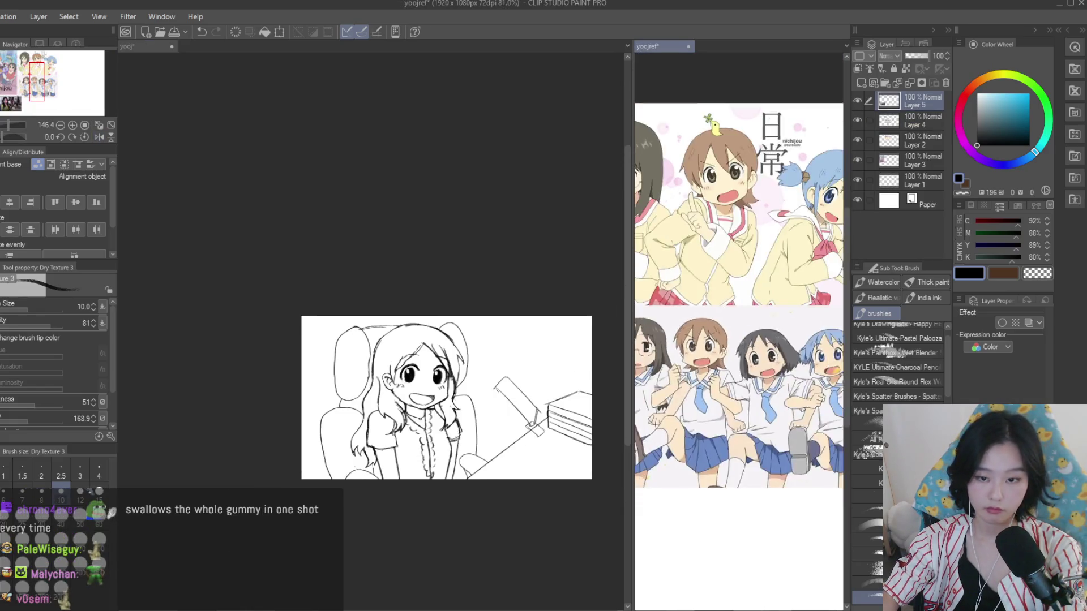
Return to the sketch document and add a curved line to it
left_click(481, 470)
scroll(482, 470, "up", 2)
scroll(481, 469, "up", 2)
scroll(481, 470, "up", 3)
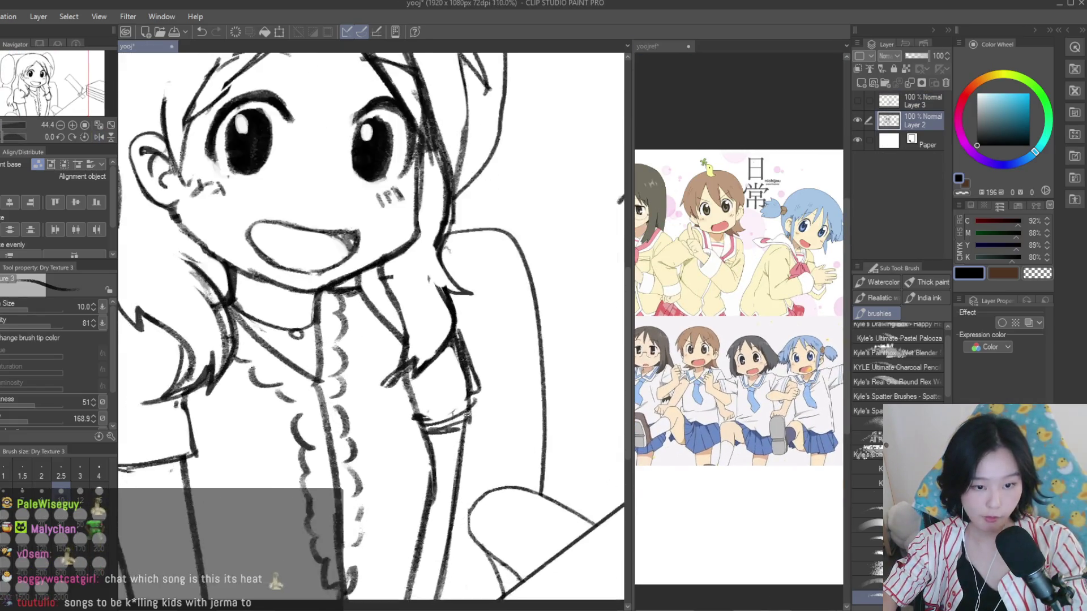
scroll(481, 470, "up", 2)
left_click_drag(470, 428, 517, 459)
scroll(482, 503, "down", 4)
scroll(482, 502, "down", 1)
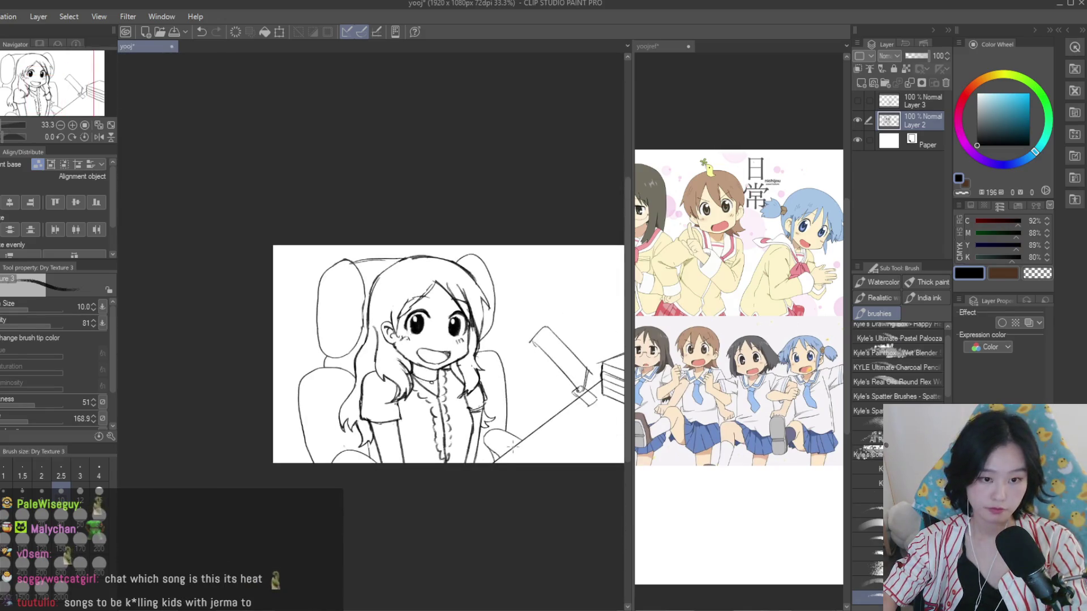
scroll(508, 445, "up", 2)
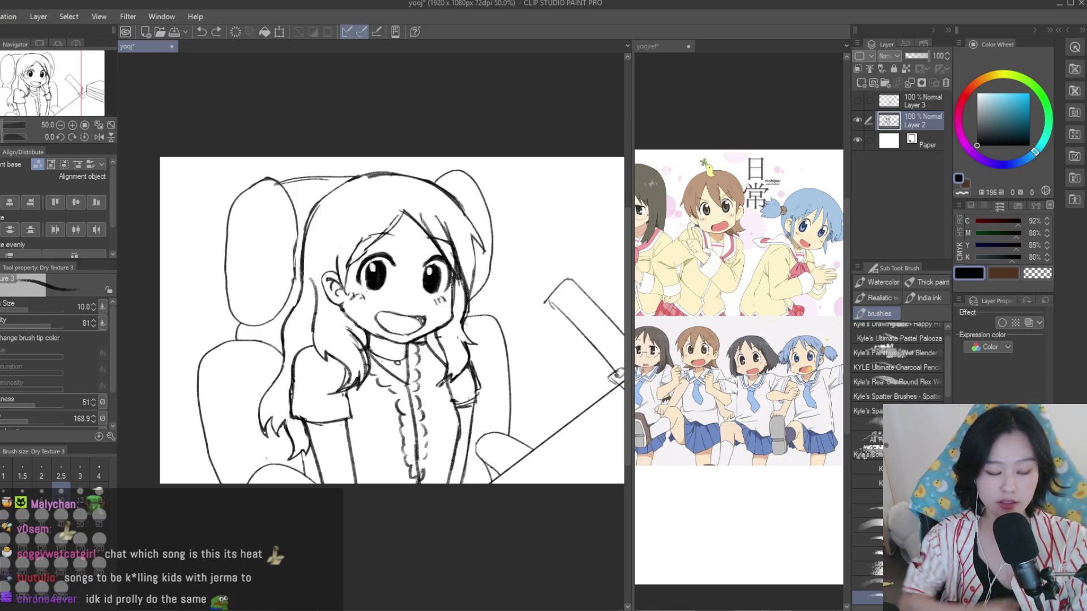
Bring the yooj line-art canvas back to the front with Ctrl+Tab
left_click(360, 409)
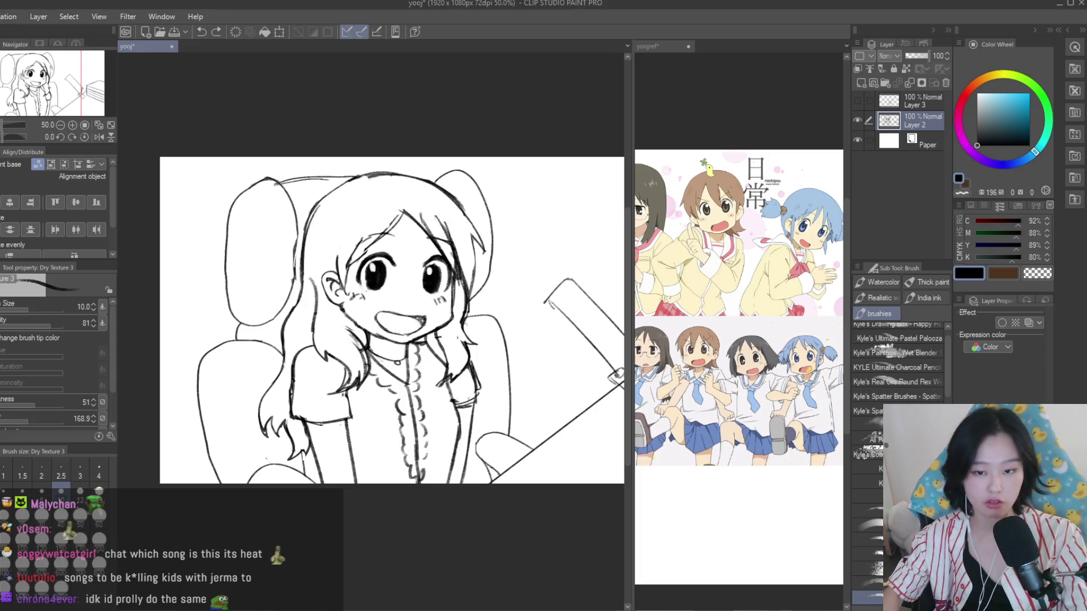
key("e")
key("ctrl+Tab")
key("ctrl+v")
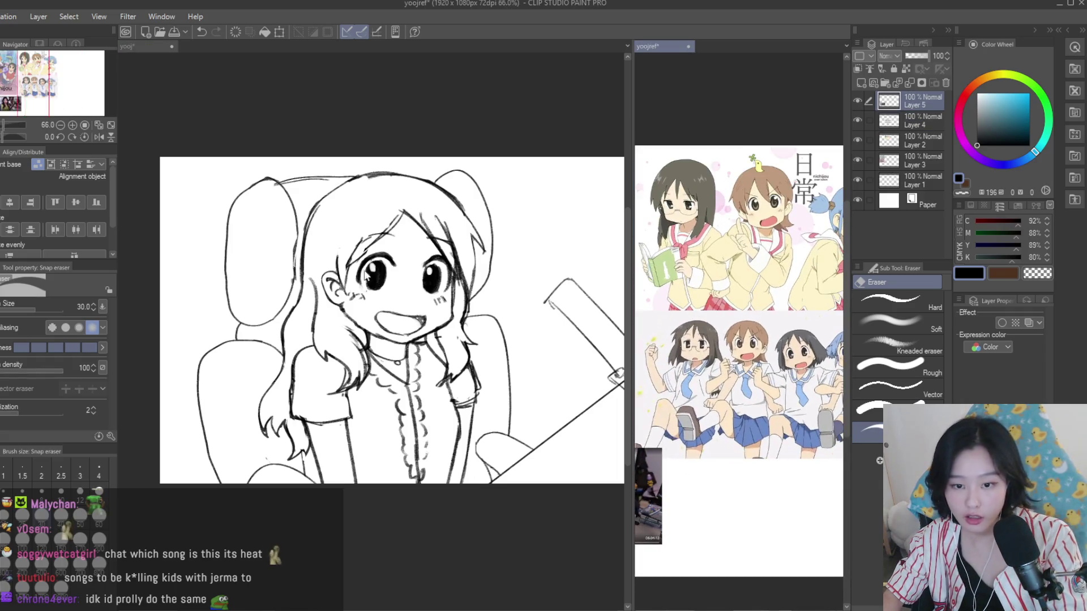
key("ctrl+Tab")
scroll(308, 370, "up", 3)
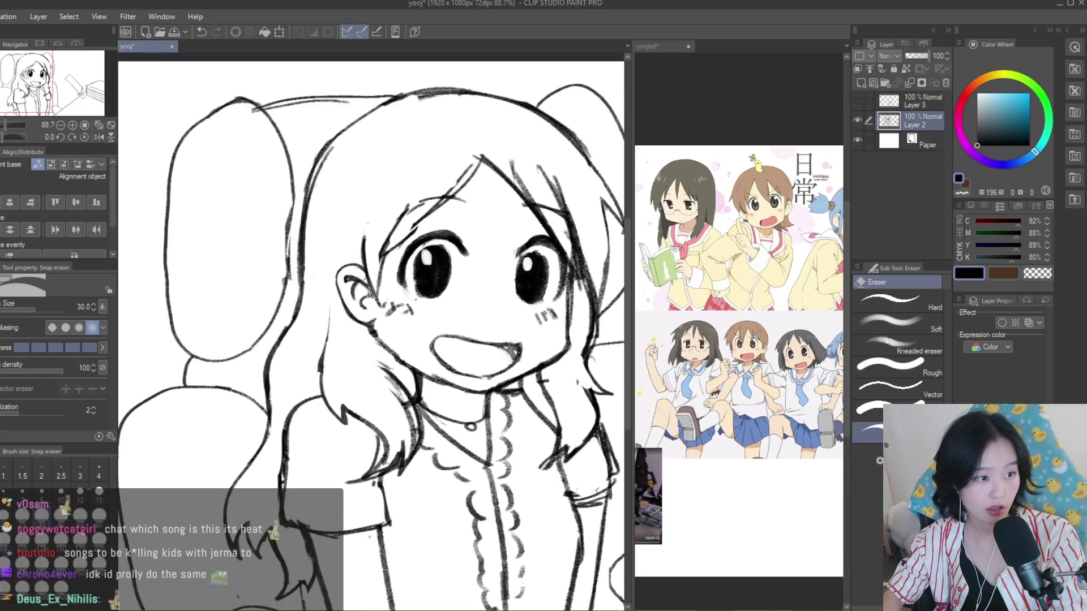
Draw hair strands left of the ear and erase the stray strokes there
key("b")
scroll(340, 278, "up", 2)
left_click_drag(332, 274, 312, 383)
left_click_drag(313, 290, 287, 356)
key("e")
left_click_drag(326, 286, 325, 337)
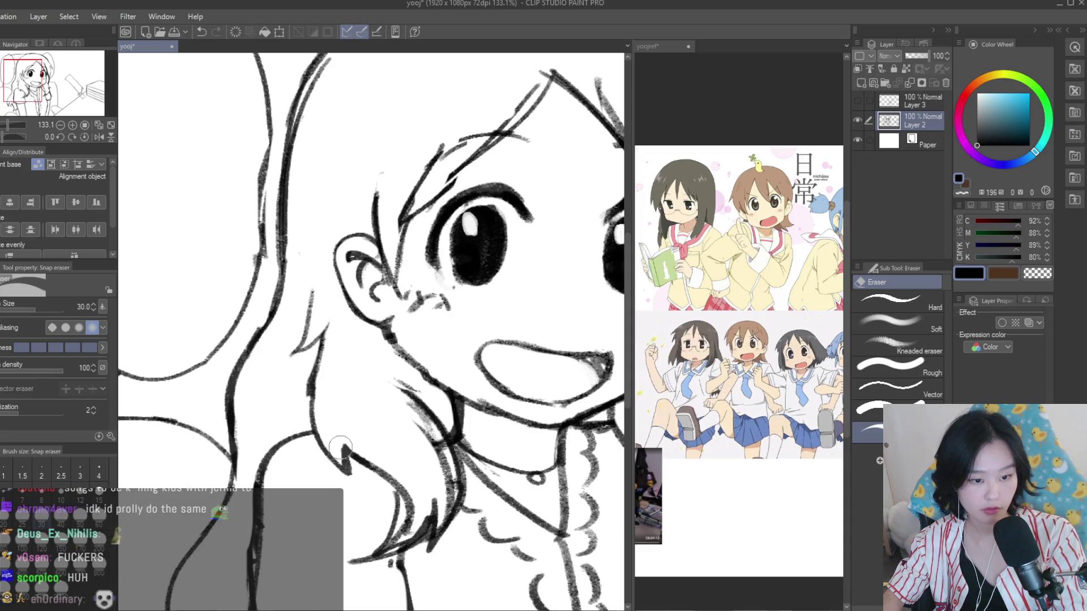
scroll(341, 447, "down", 3)
scroll(396, 397, "down", 3)
scroll(445, 347, "up", 1)
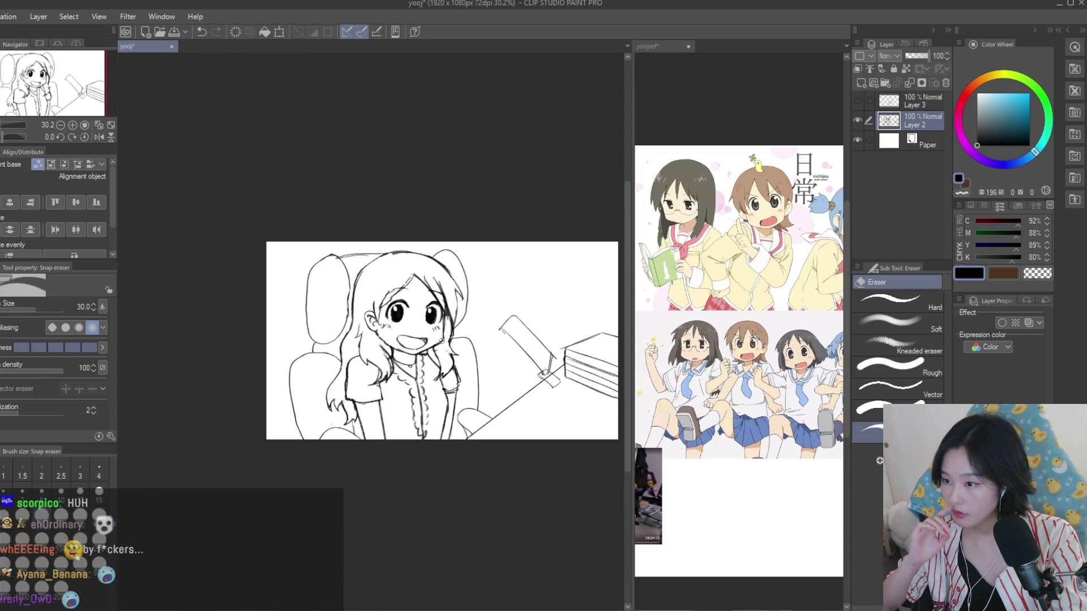
Erase a rough hair strand running down near the girl's eye
scroll(434, 326, "up", 1)
scroll(428, 294, "up", 2)
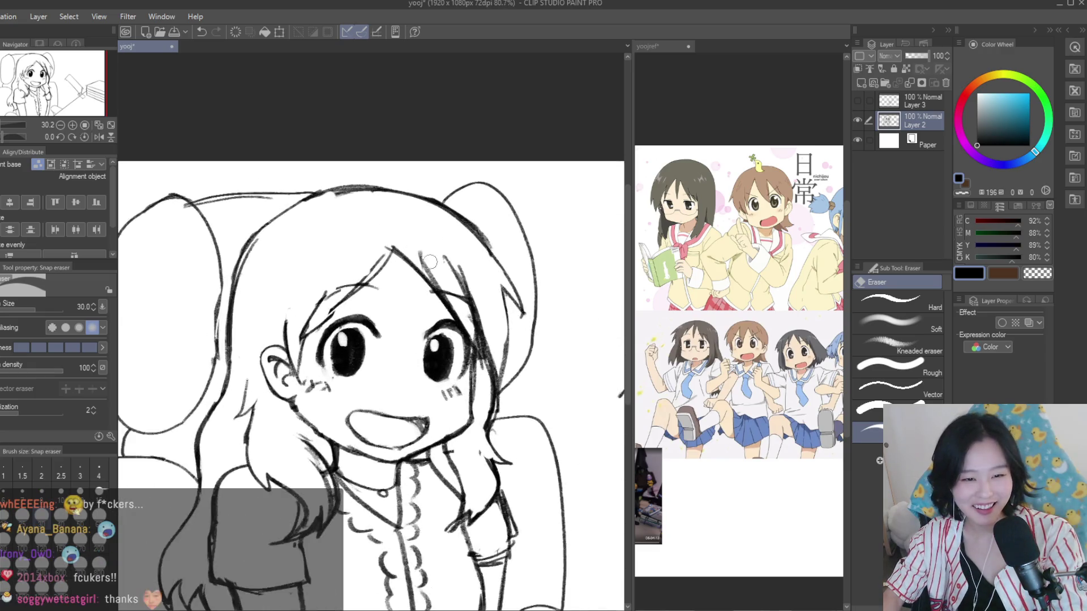
scroll(417, 251, "up", 2)
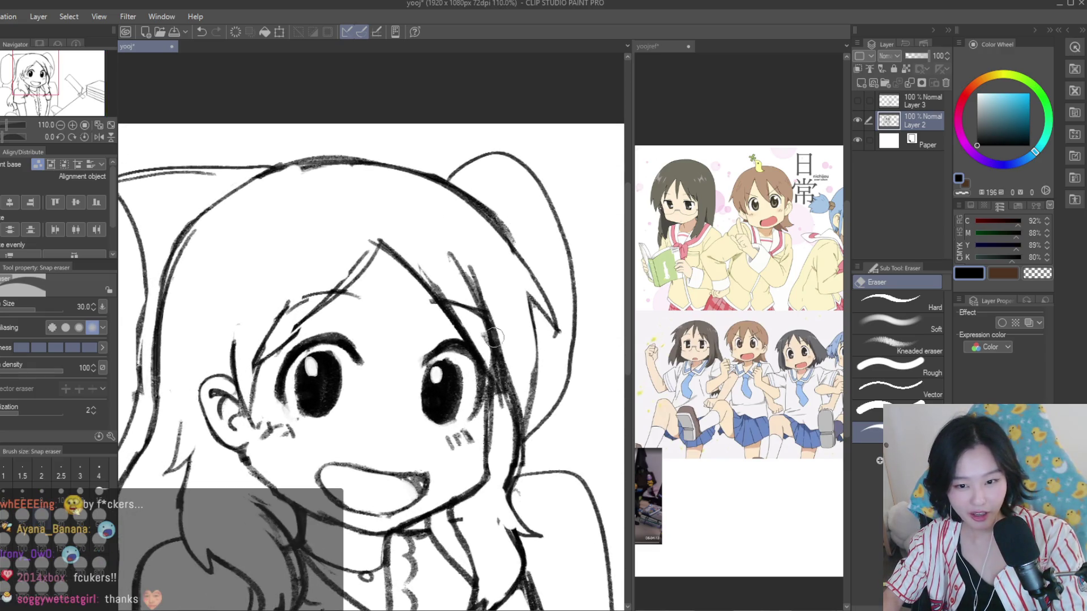
scroll(493, 338, "up", 2)
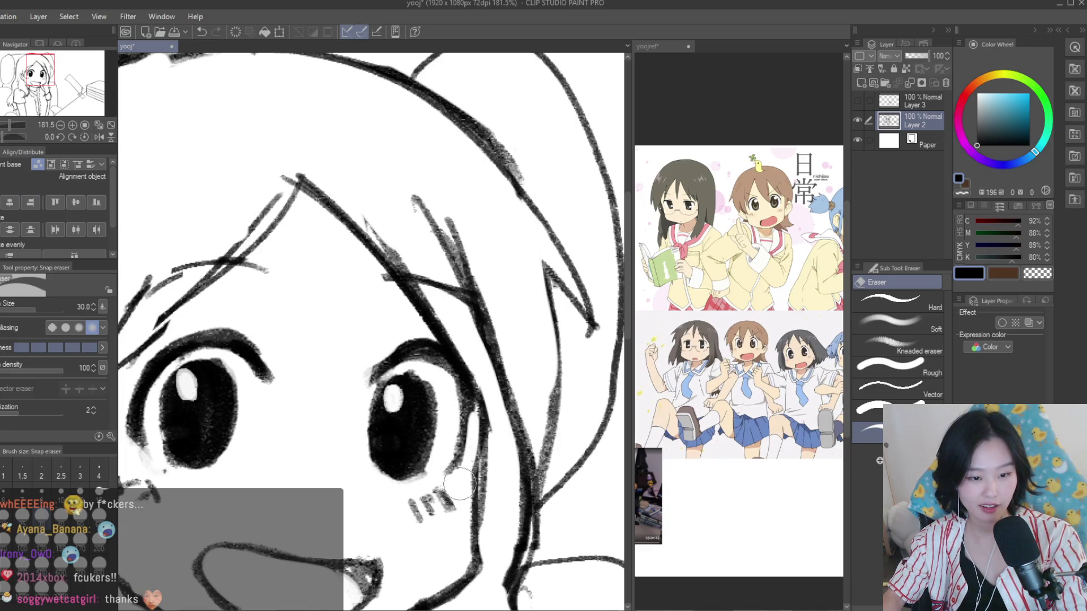
scroll(474, 422, "down", 3)
scroll(473, 421, "up", 1)
key("b")
scroll(342, 369, "up", 2)
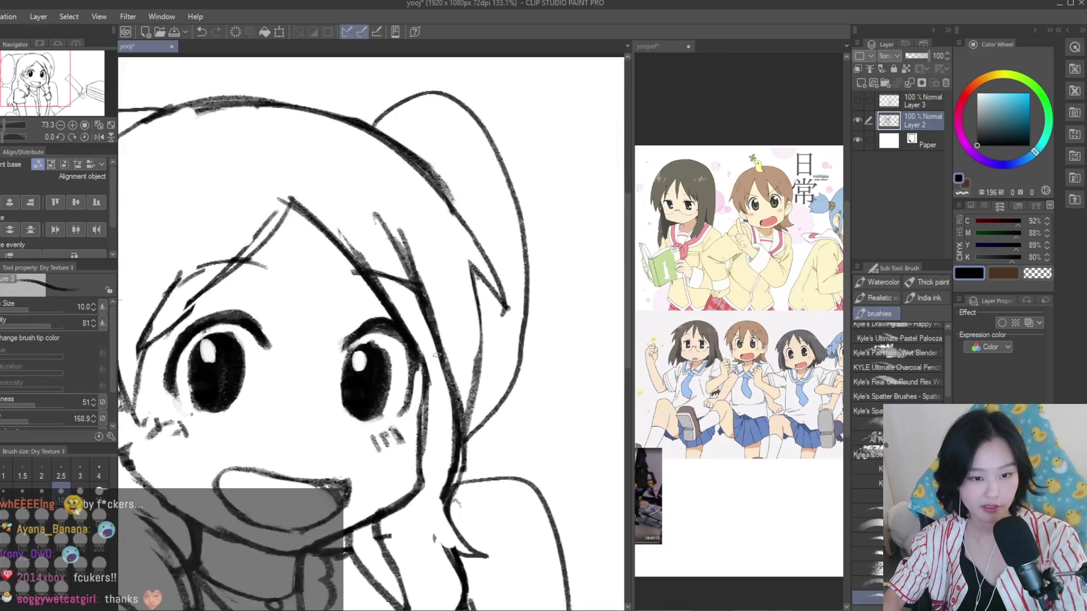
scroll(341, 369, "up", 1)
scroll(447, 379, "down", 2)
scroll(447, 379, "down", 1)
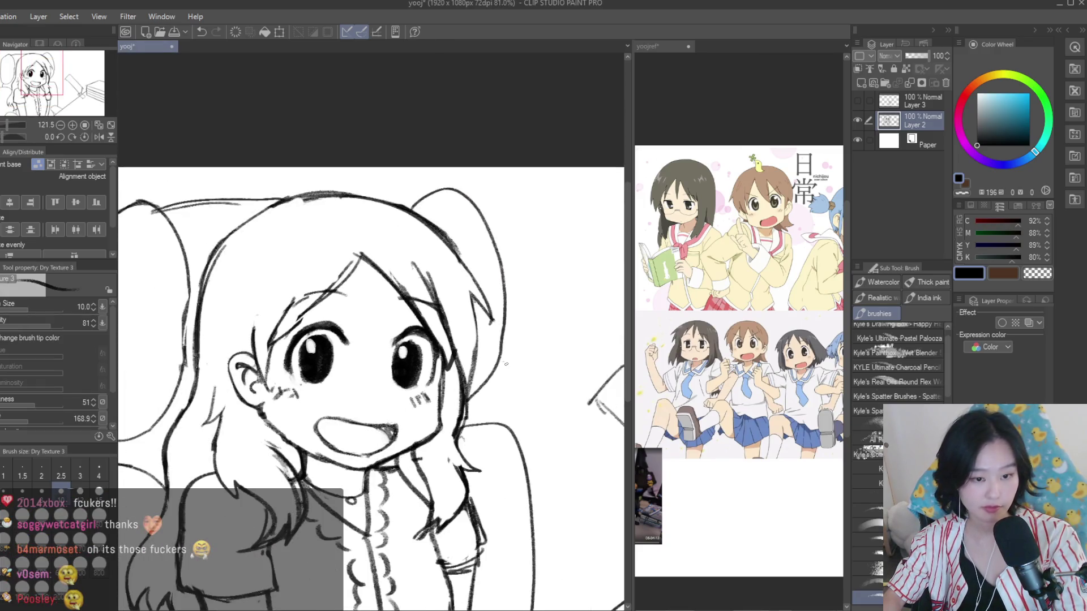
key("e")
scroll(464, 226, "up", 2)
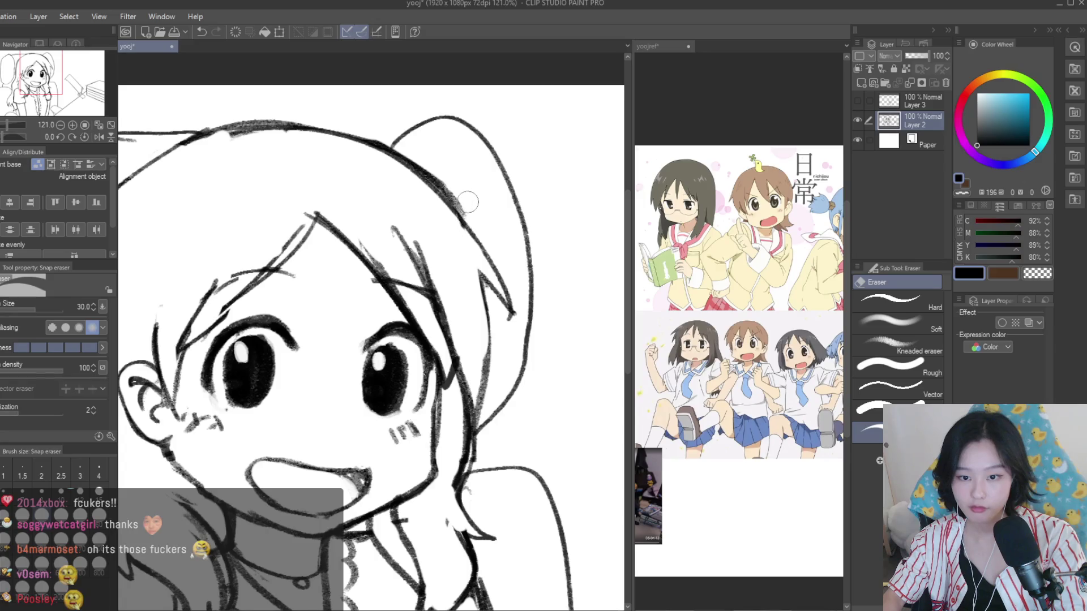
scroll(468, 202, "up", 1)
mouse_move(388, 231)
left_mouse_down()
mouse_move(434, 307)
mouse_move(444, 352)
left_mouse_up()
Redraw three hair strands beside the right eye with the Dry Texture 3 brush
key("b")
left_click_drag(456, 404, 460, 313)
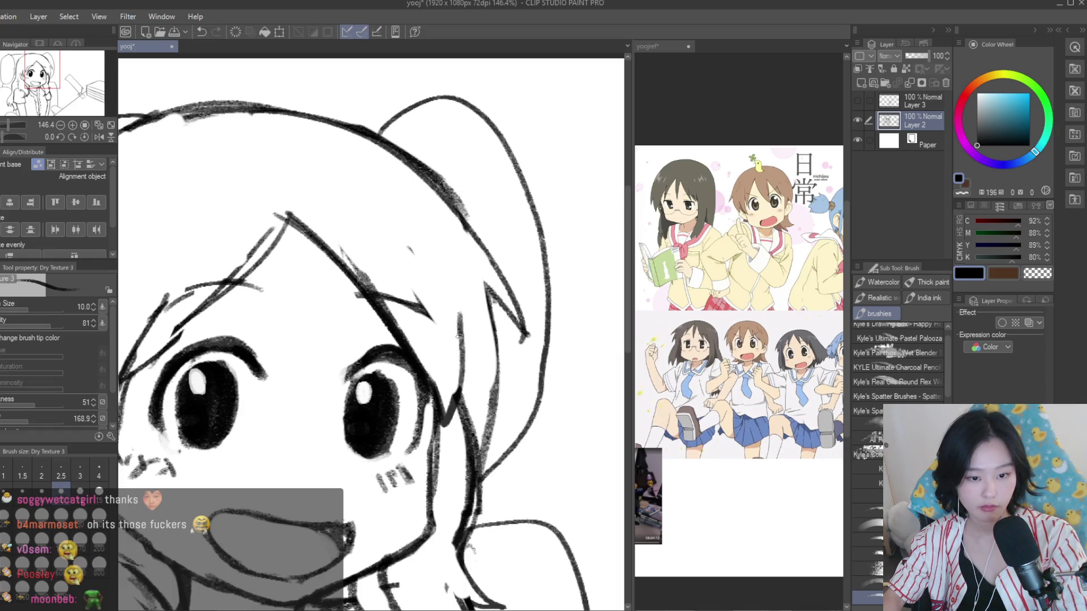
left_click_drag(497, 465, 464, 346)
left_click_drag(500, 396, 487, 276)
scroll(487, 277, "down", 2)
scroll(487, 278, "down", 2)
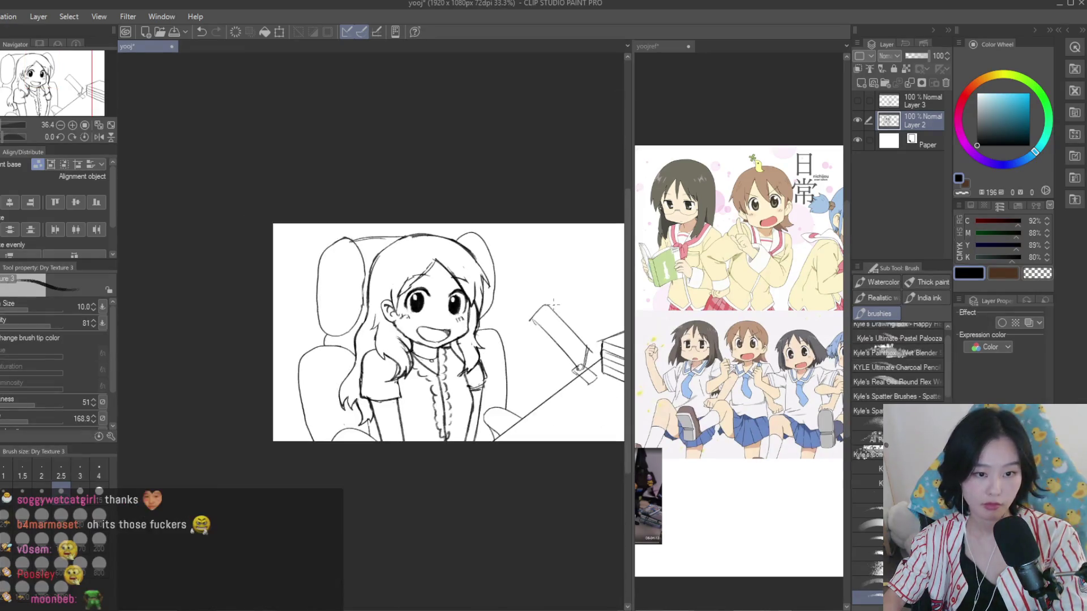
scroll(486, 277, "up", 1)
Trim the overlapping hair strokes around the right eye with the Snap eraser
key("e")
scroll(456, 293, "up", 1)
scroll(456, 293, "up", 2)
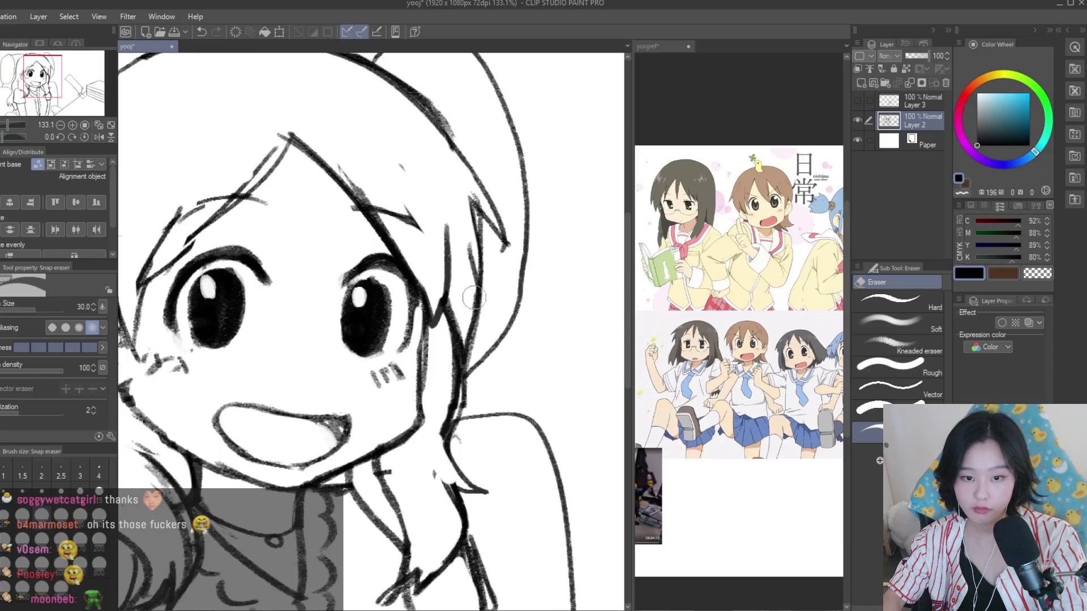
scroll(456, 293, "up", 2)
left_click_drag(456, 292, 461, 311)
scroll(458, 317, "down", 3)
scroll(456, 330, "down", 2)
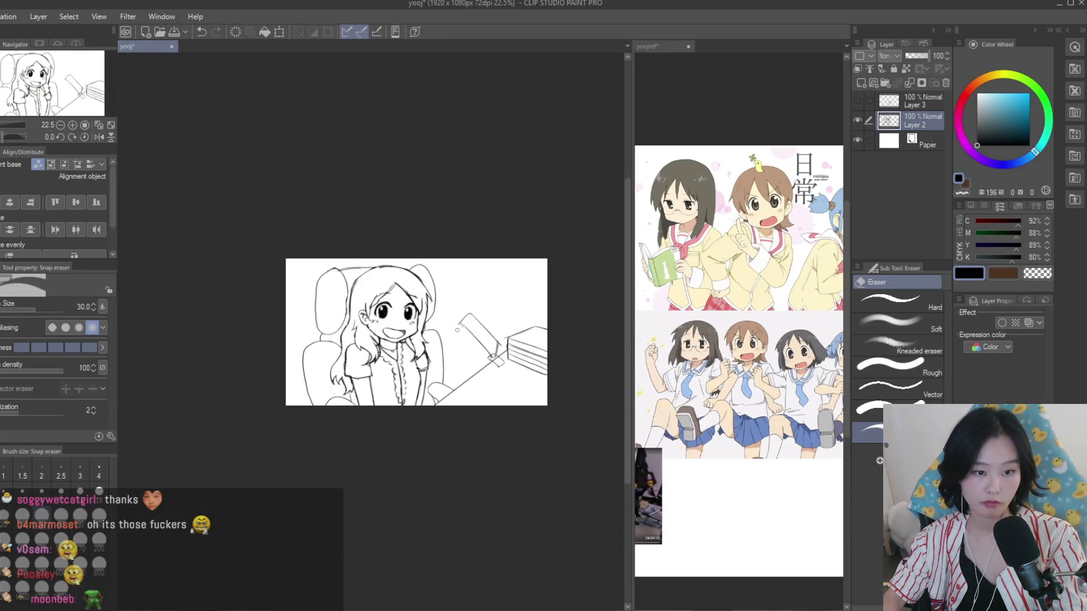
scroll(379, 346, "up", 1)
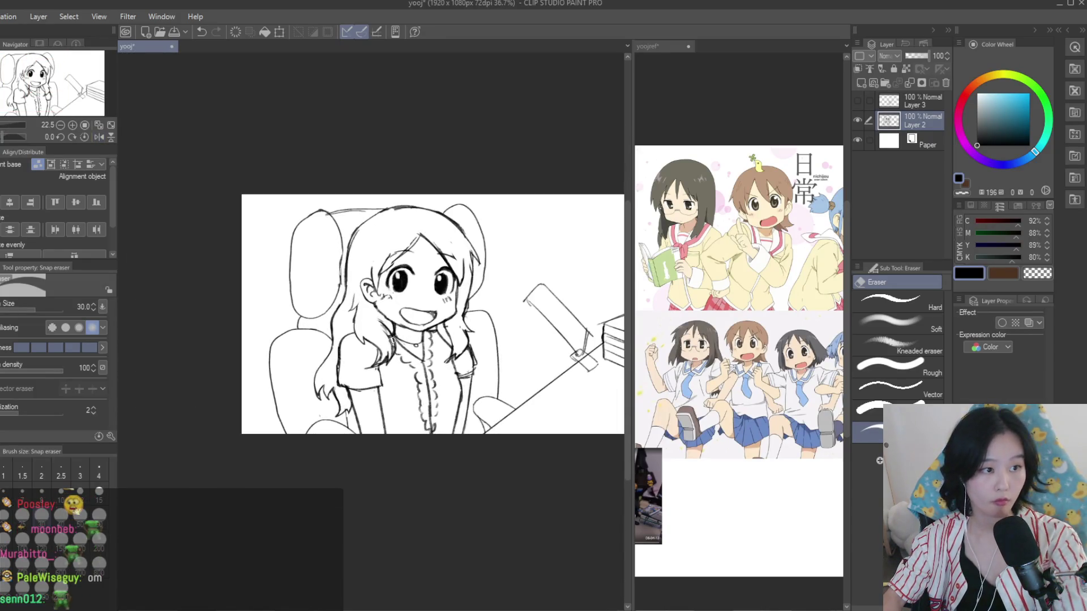
Erase the sketch strokes across the sleeve and chest
scroll(378, 346, "up", 2)
scroll(378, 346, "up", 2)
mouse_move(351, 320)
left_mouse_down()
mouse_move(401, 366)
mouse_move(418, 320)
left_mouse_up()
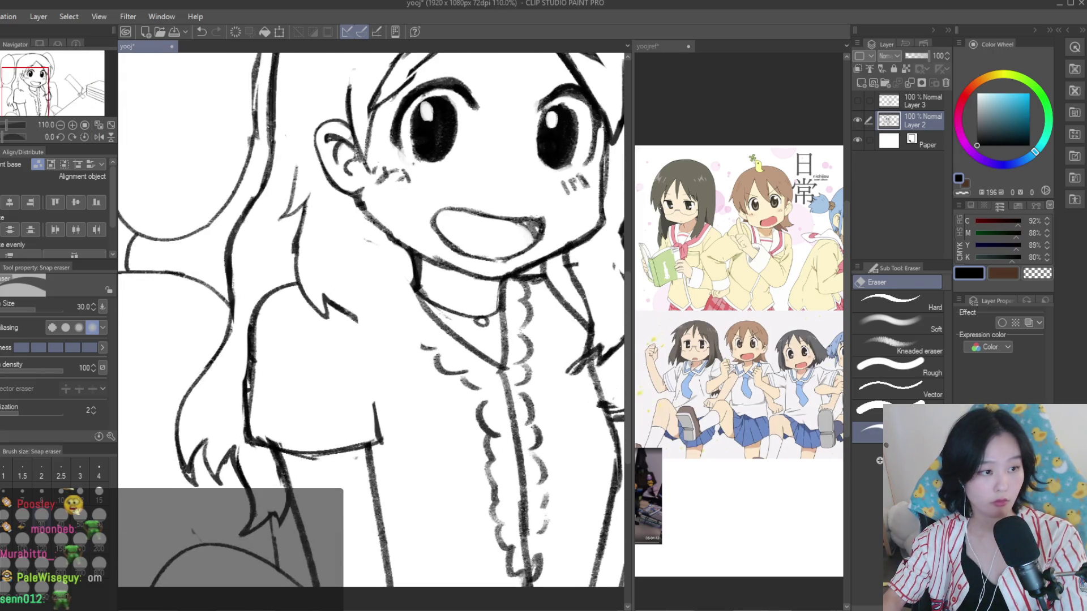
Draw a long curved shirt line down from the neck with Dry Texture 3
key("b")
scroll(393, 248, "up", 1)
mouse_move(392, 253)
left_mouse_down()
mouse_move(445, 503)
mouse_move(334, 317)
left_mouse_up()
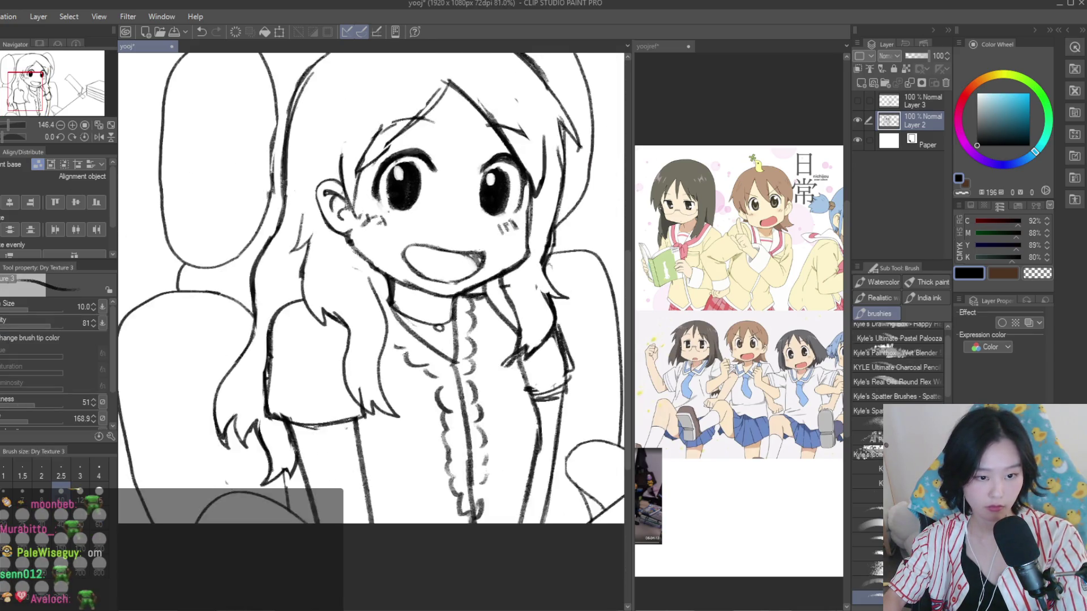
scroll(340, 329, "down", 4)
scroll(416, 342, "up", 1)
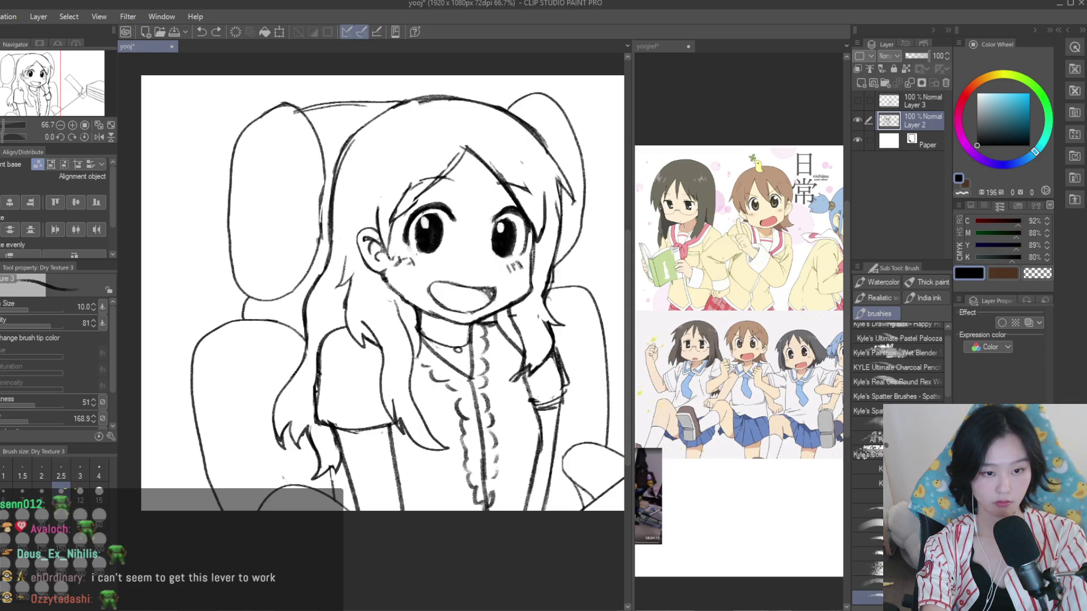
scroll(456, 385, "down", 2)
scroll(456, 385, "down", 3)
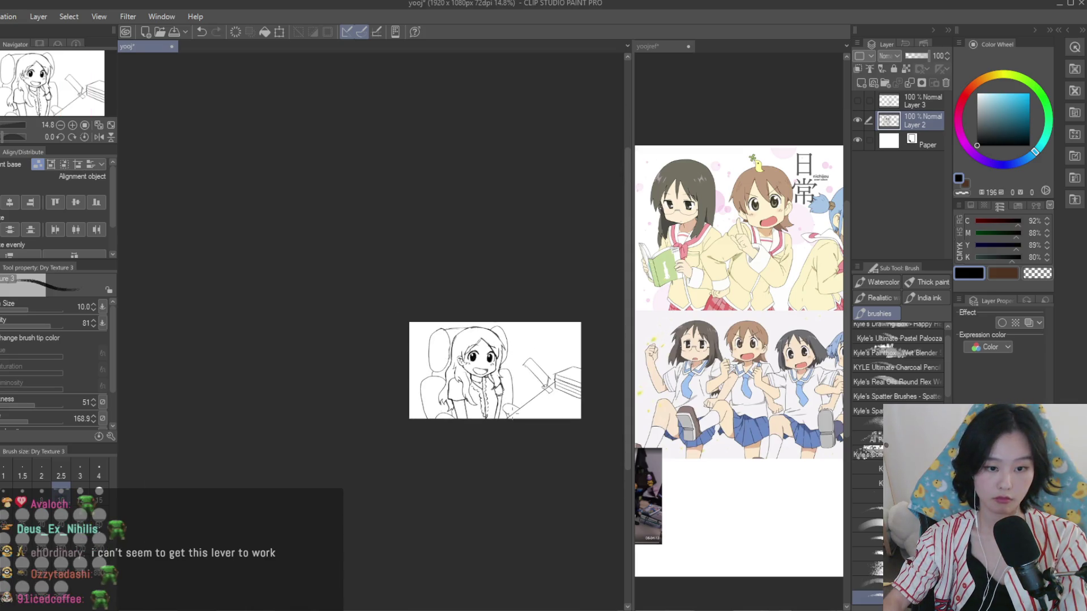
scroll(456, 339, "up", 3)
Undo the last collar strokes and erase stray marks near the collar and shoulder
key("ctrl+z")
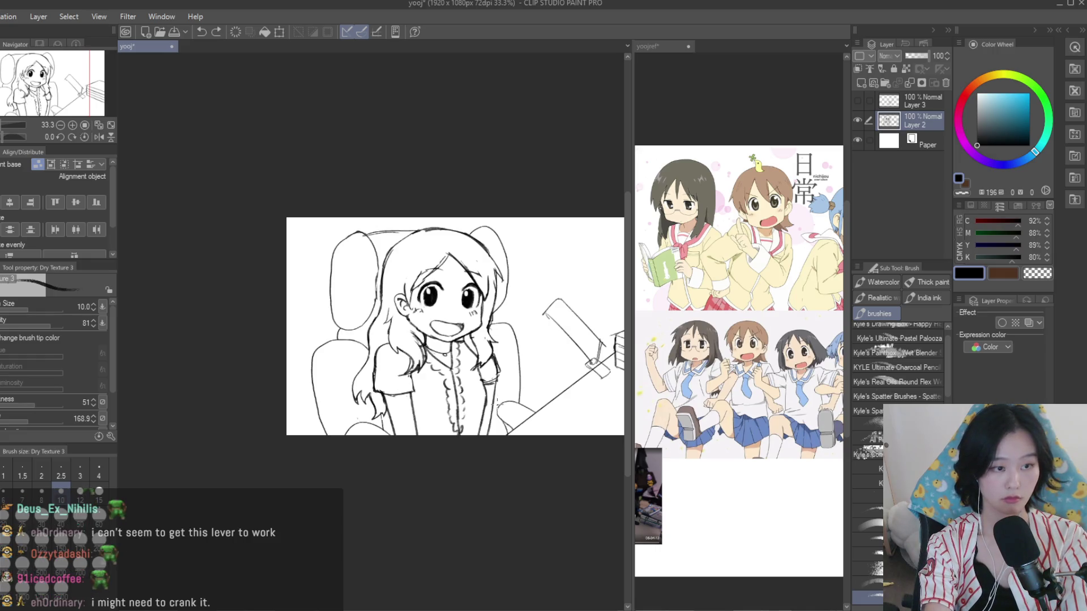
key("ctrl+z")
scroll(465, 342, "up", 2)
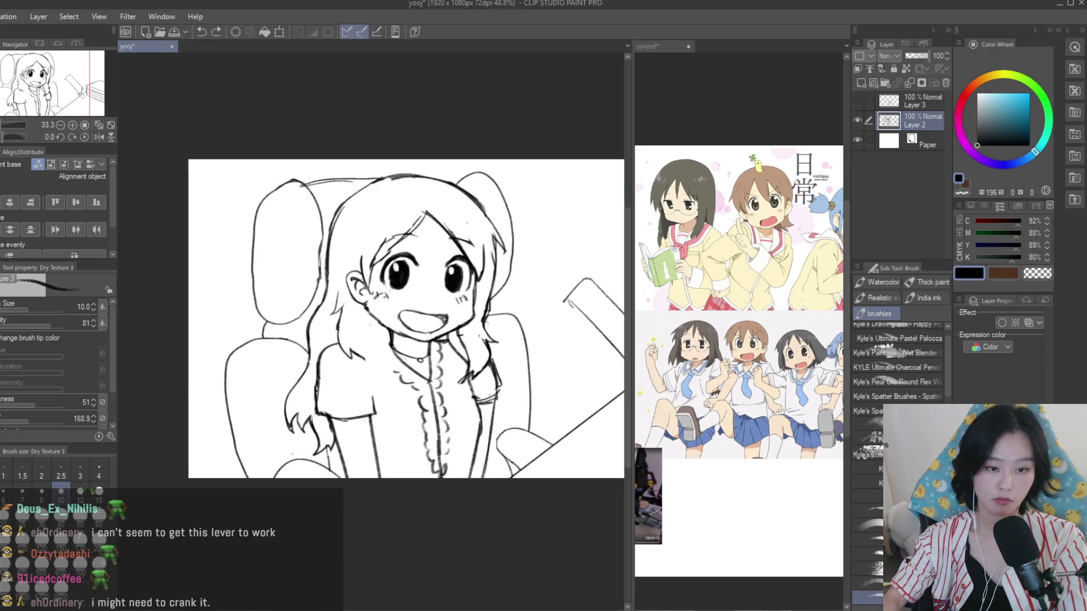
key("e")
scroll(464, 342, "up", 3)
mouse_move(464, 342)
left_mouse_down()
mouse_move(442, 317)
mouse_move(461, 427)
left_mouse_up()
left_click_drag(482, 374, 514, 354)
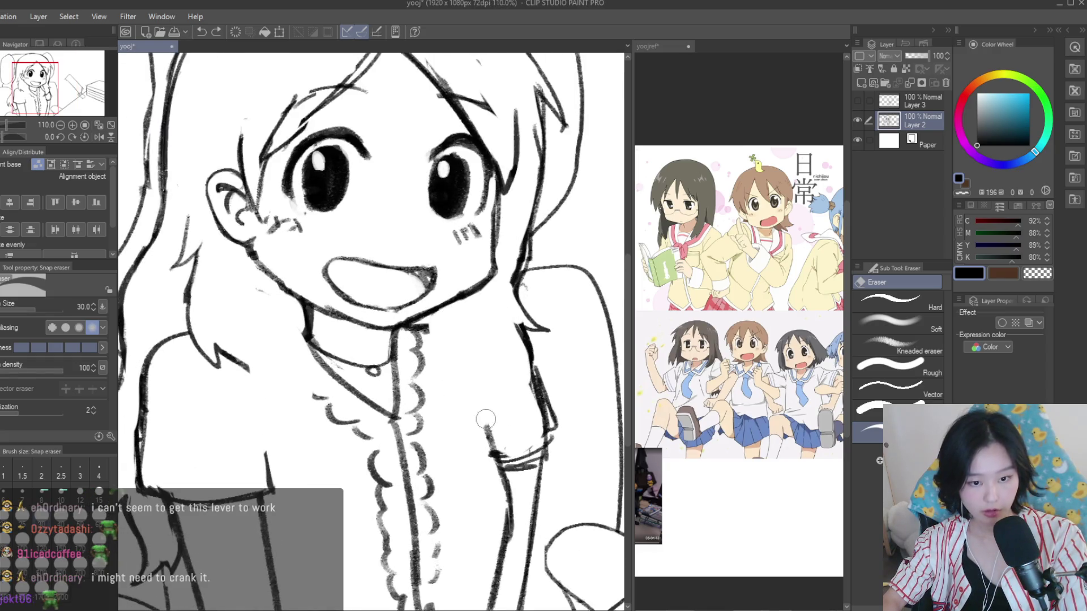
scroll(233, 338, "down", 5)
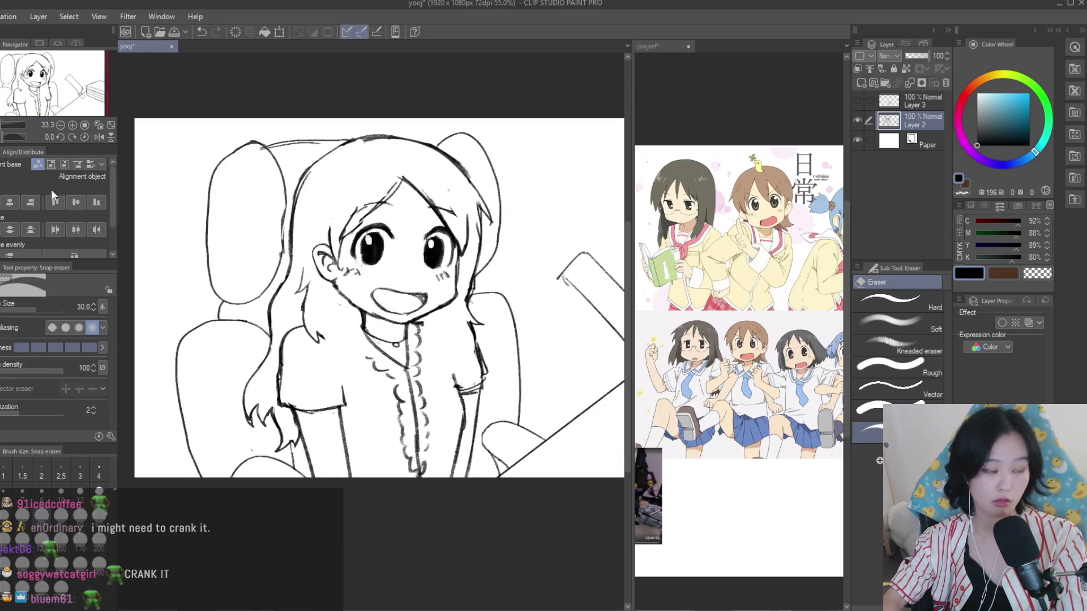
key("b")
scroll(339, 363, "up", 4)
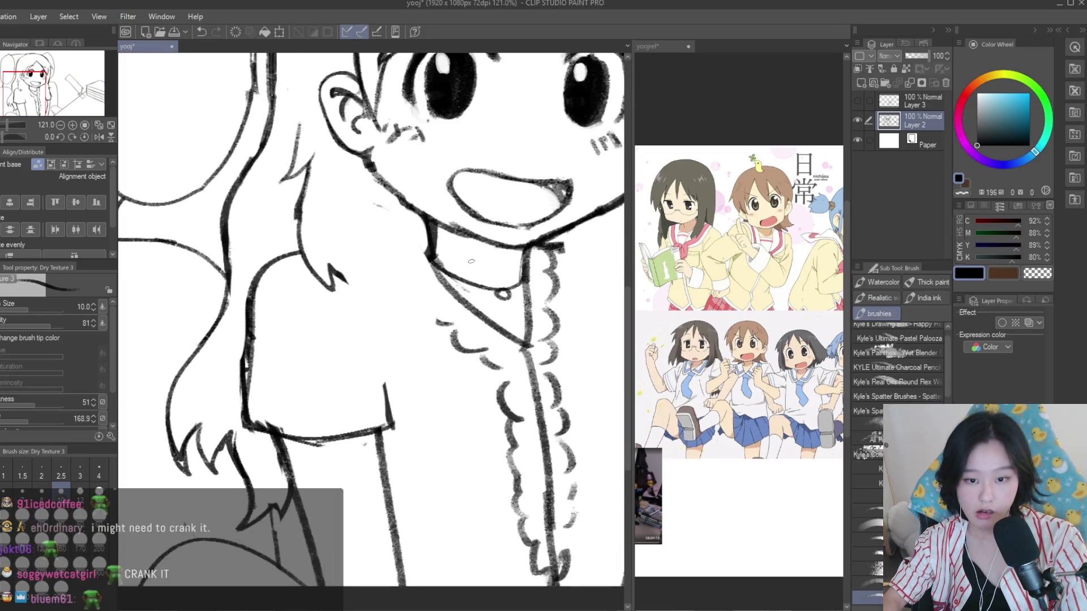
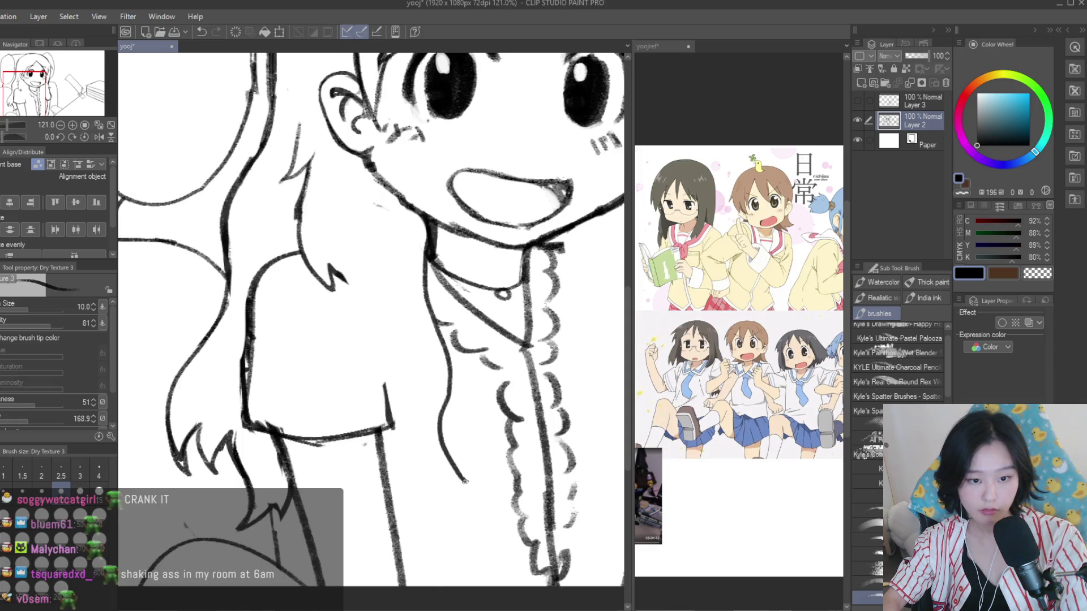
Ink wedge-shaped hair tips over the shoulder with the Dry Texture 3 brush
scroll(464, 481, "up", 2)
scroll(465, 482, "up", 1)
left_click_drag(448, 334, 492, 392)
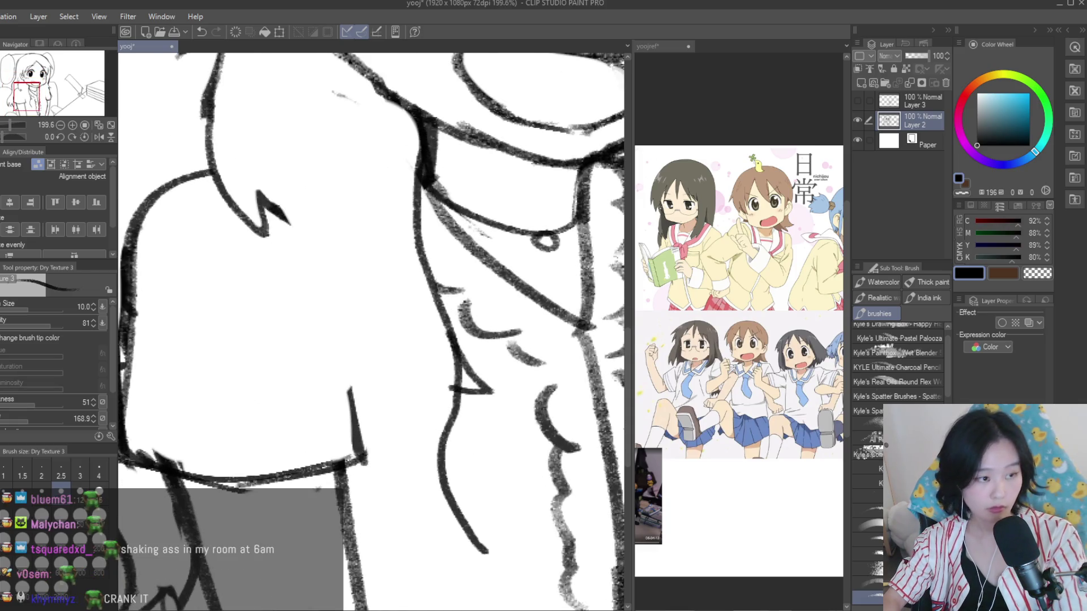
key("e")
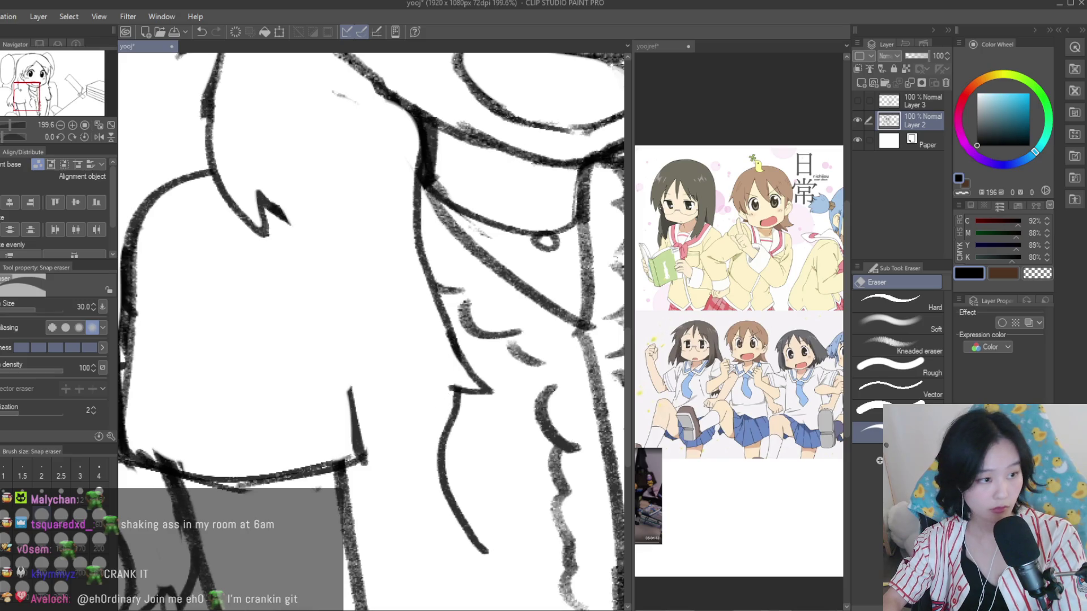
key("b")
Undo the stroke along the sleeve and redraw a hair strand from the collar with a jagged tip
scroll(480, 385, "down", 2)
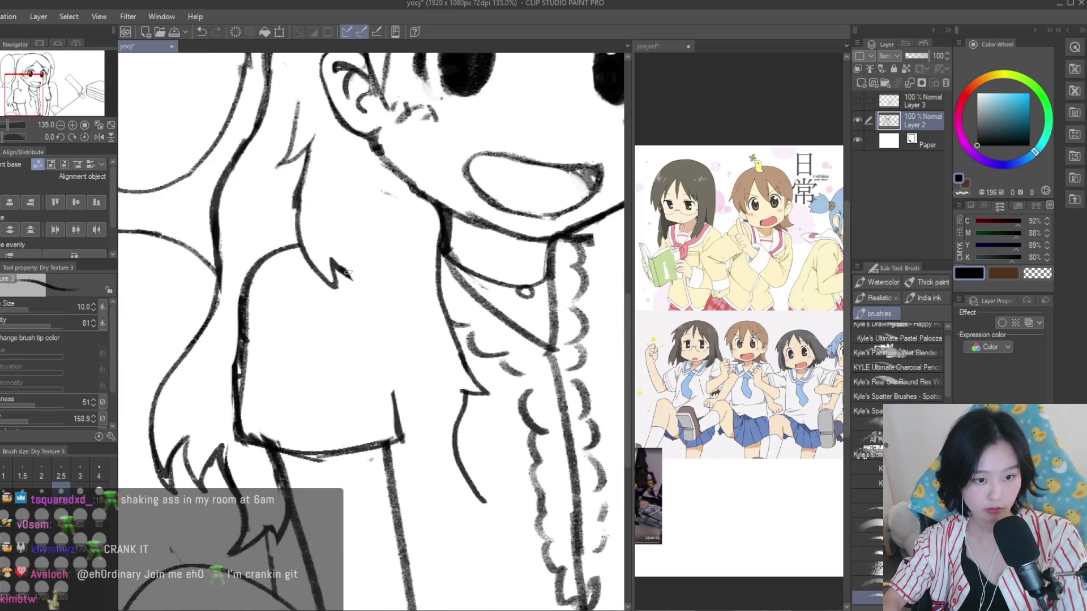
key("ctrl+z")
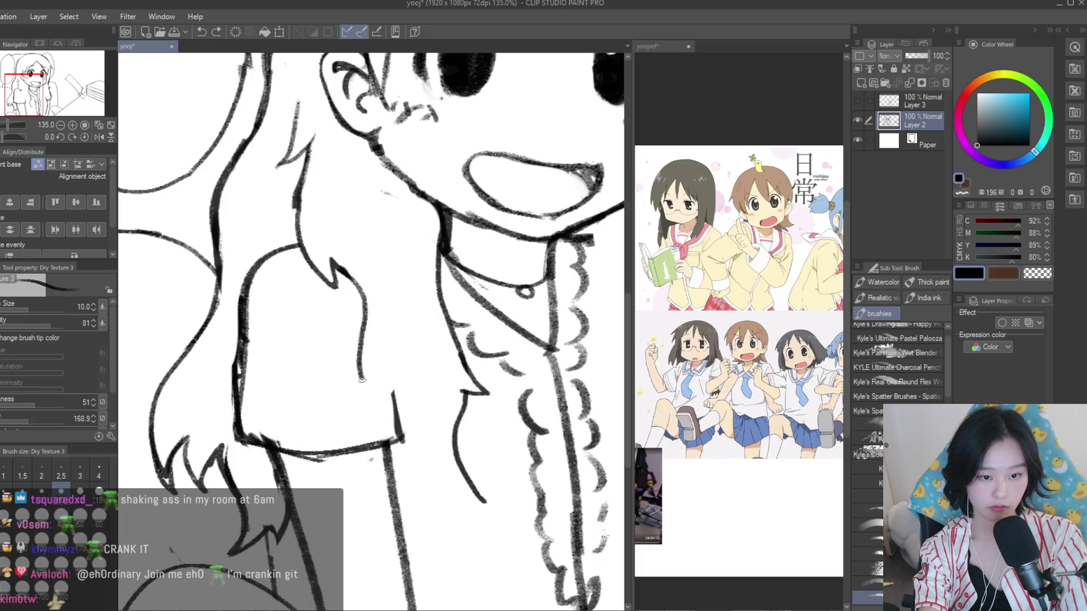
key("ctrl+z")
left_click_drag(359, 335, 390, 423)
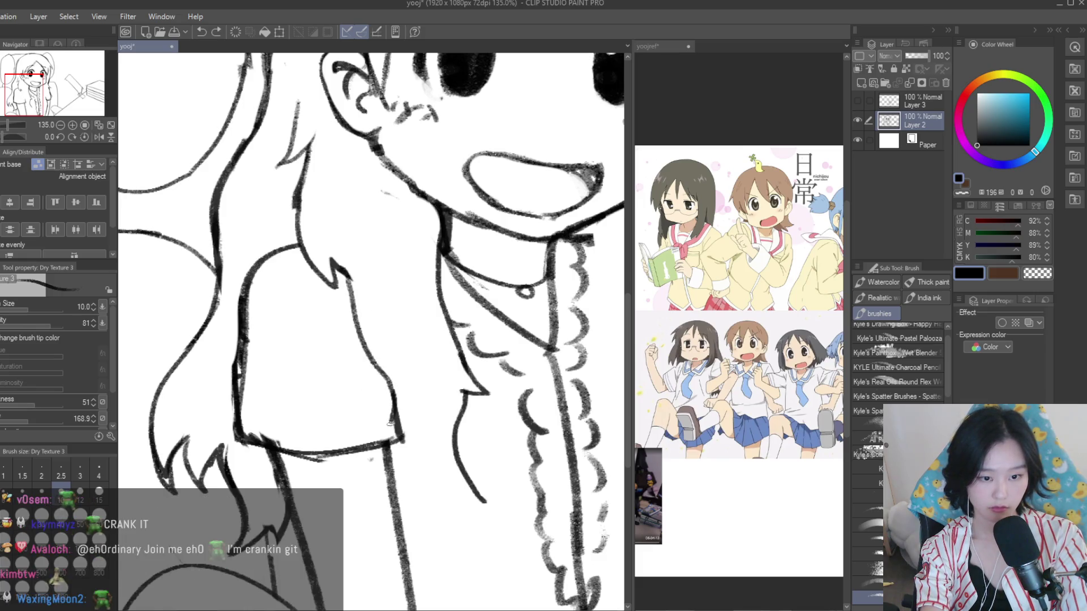
left_click_drag(440, 516, 450, 496)
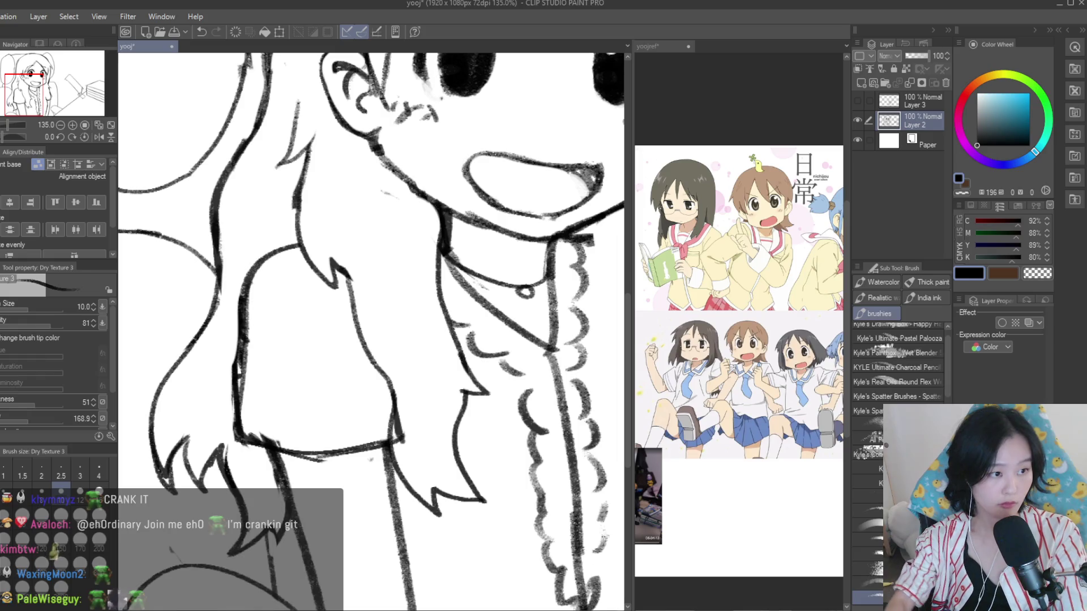
Erase the V-shaped line at the hair tip beside the shoulder with the Snap eraser
key("e")
scroll(405, 416, "down", 3)
scroll(494, 400, "down", 1)
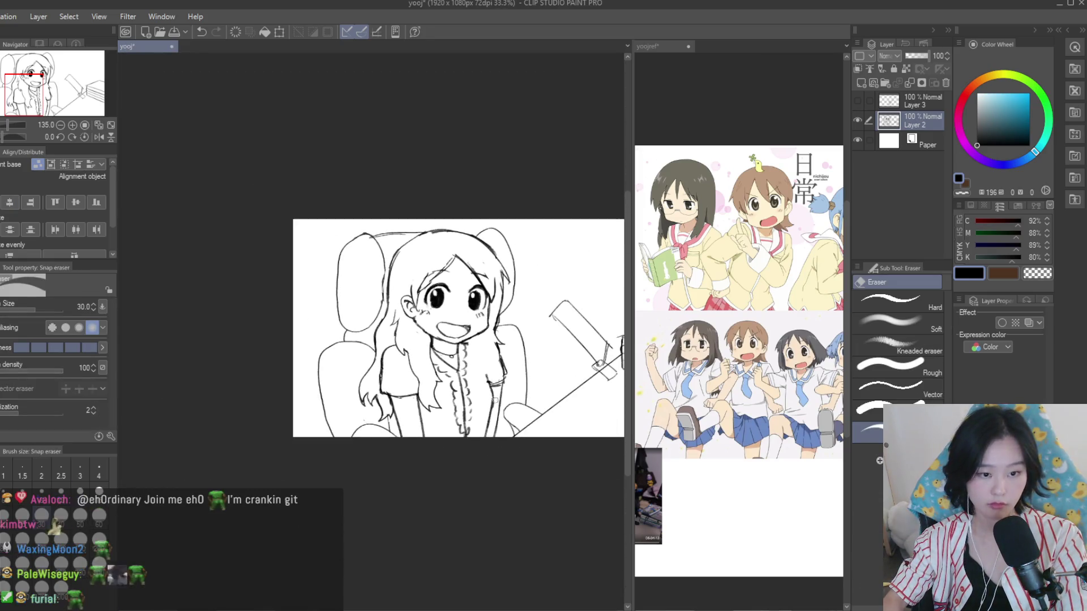
scroll(455, 375, "up", 3)
scroll(412, 323, "up", 1)
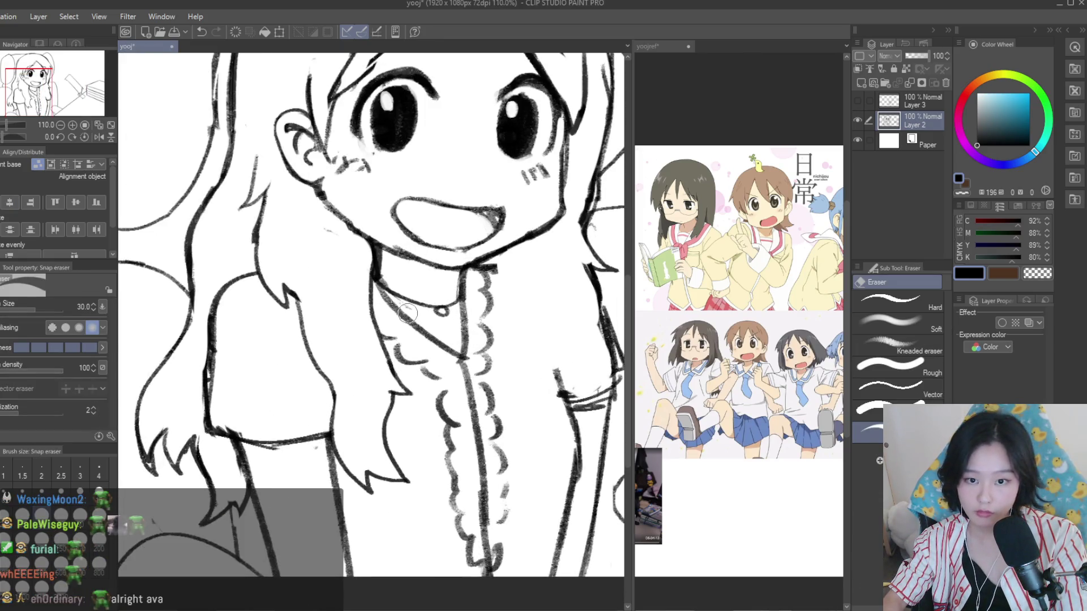
key("b")
scroll(344, 412, "up", 1)
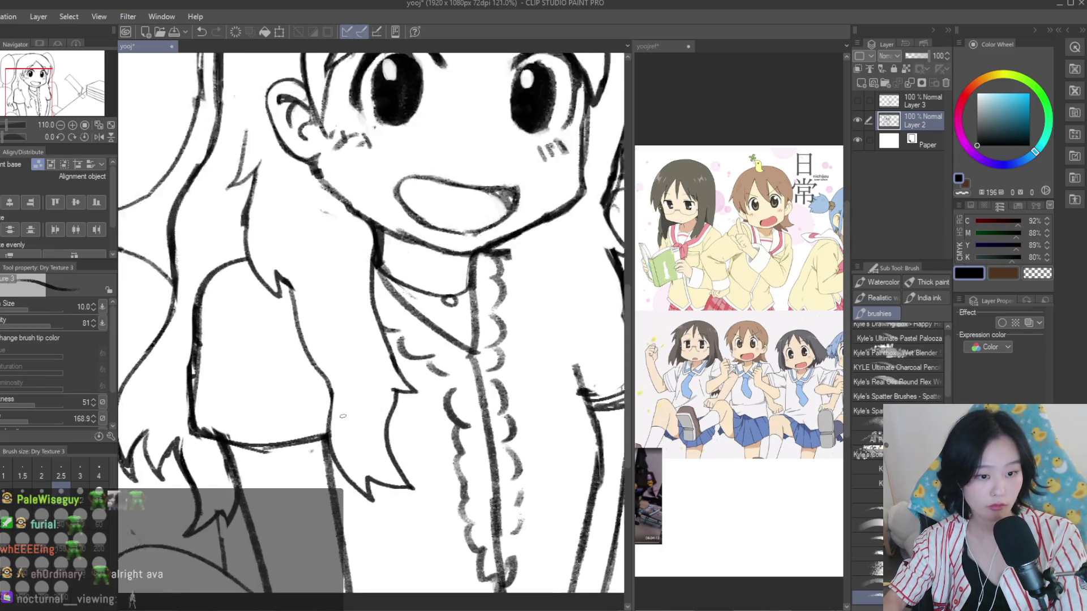
scroll(345, 411, "up", 1)
left_click_drag(377, 497, 363, 566)
scroll(363, 396, "up", 2)
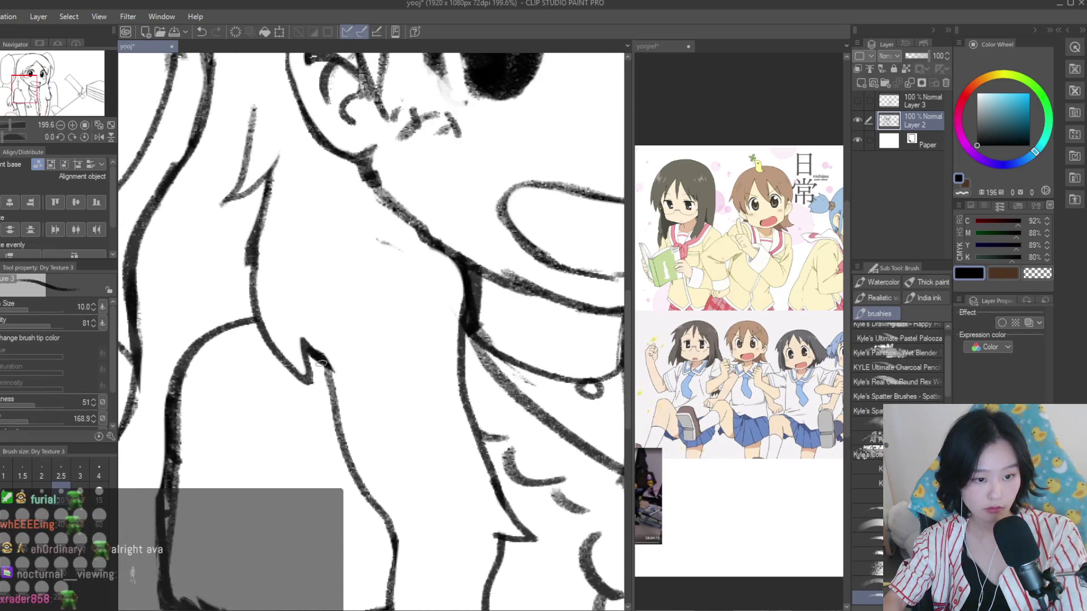
key("e")
mouse_move(298, 348)
left_mouse_down()
mouse_move(305, 380)
mouse_move(348, 387)
left_mouse_up()
key("b")
Zoom over the shoulder hair to review it, then activate the reference image window
scroll(269, 347, "up", 2)
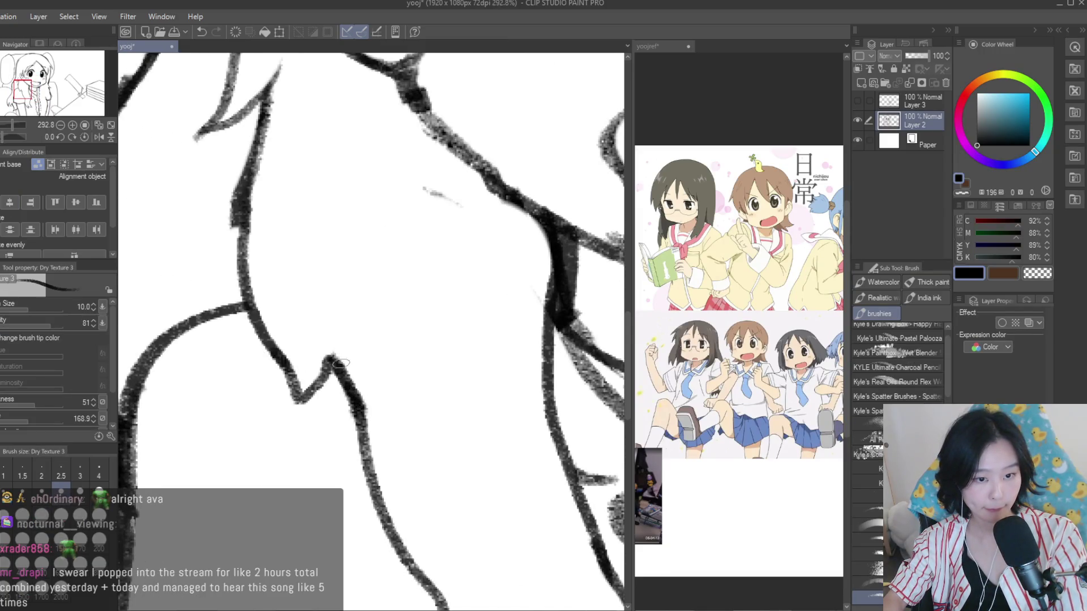
scroll(324, 351, "down", 4)
scroll(397, 340, "down", 2)
scroll(477, 329, "down", 1)
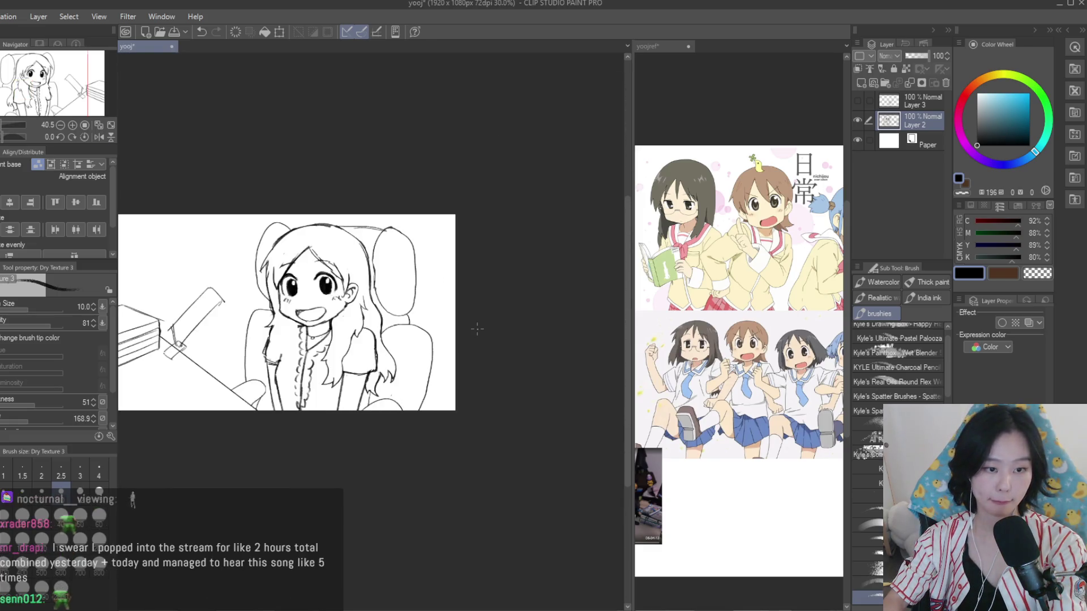
scroll(477, 329, "up", 1)
scroll(477, 329, "up", 1)
scroll(477, 329, "down", 1)
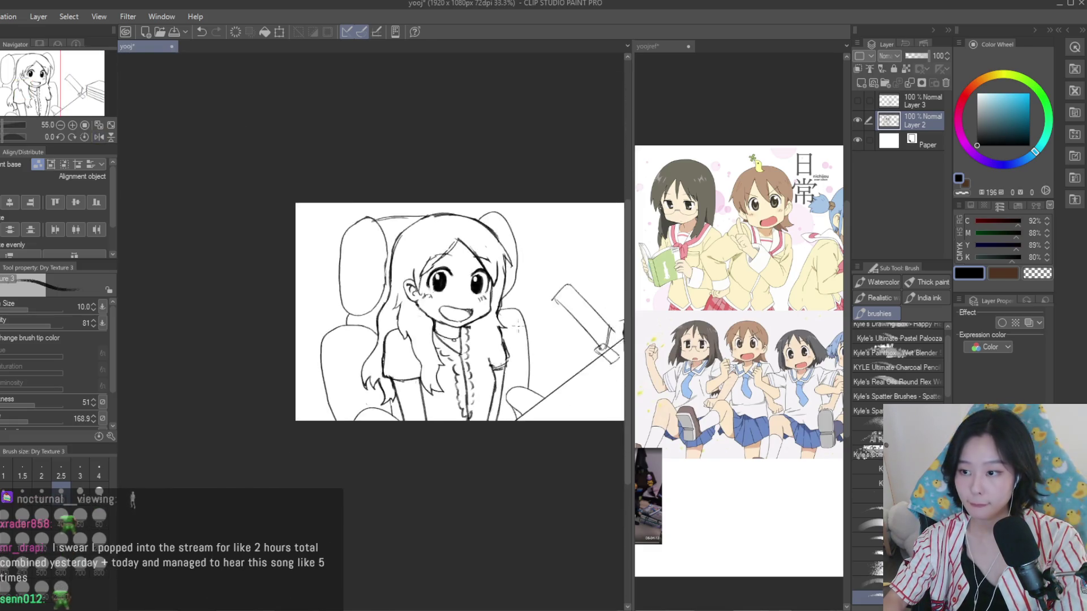
scroll(477, 329, "up", 2)
scroll(738, 317, "down", 2)
scroll(508, 274, "up", 1)
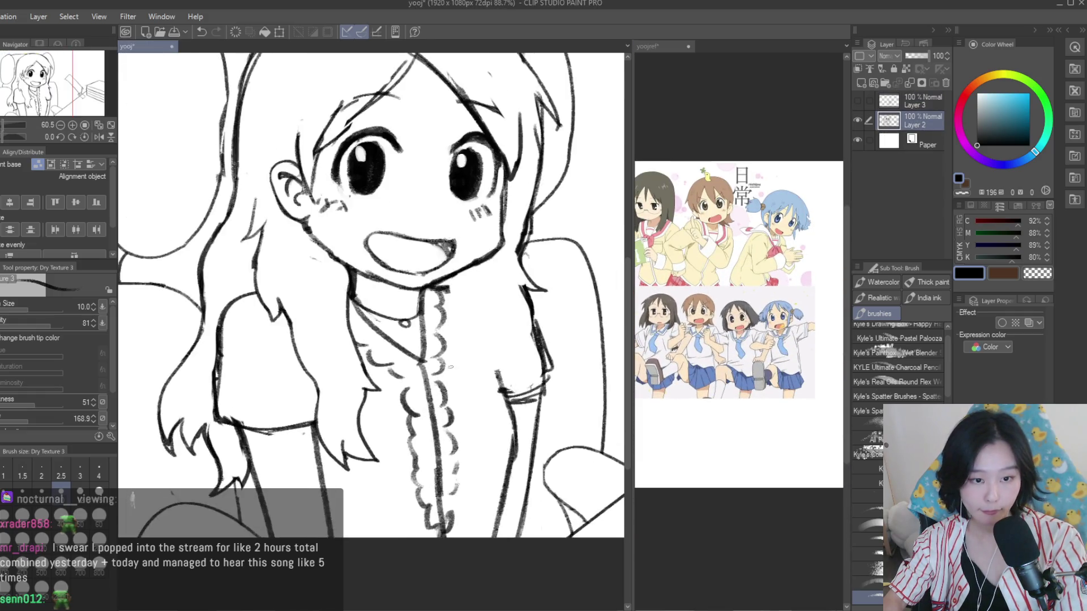
scroll(508, 273, "up", 1)
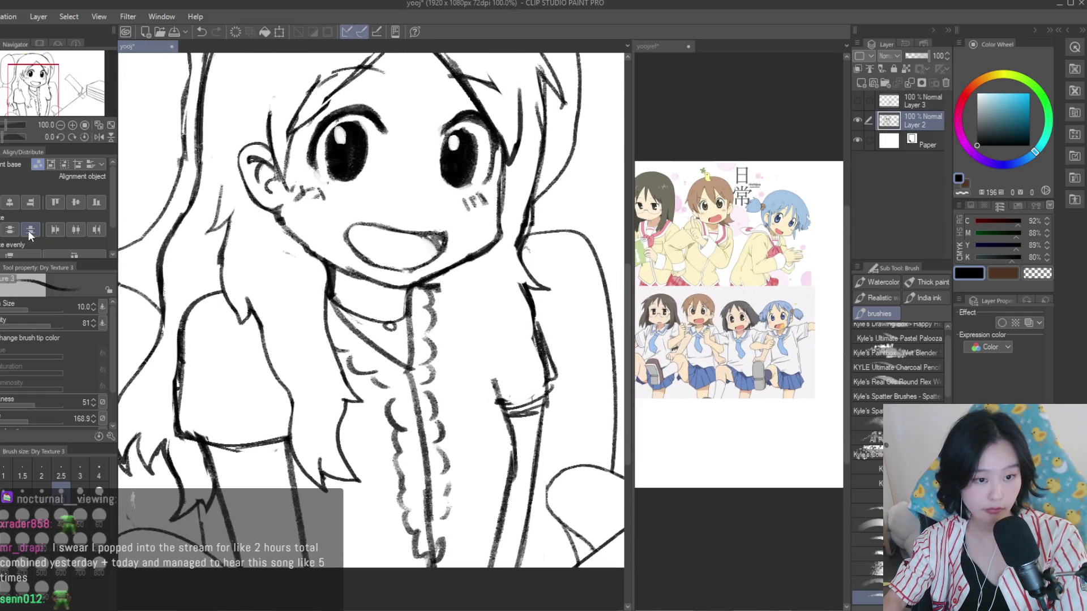
key("e")
left_click(657, 46)
Erase the small stray stroke on the collar
scroll(739, 305, "down", 2)
scroll(739, 305, "up", 3)
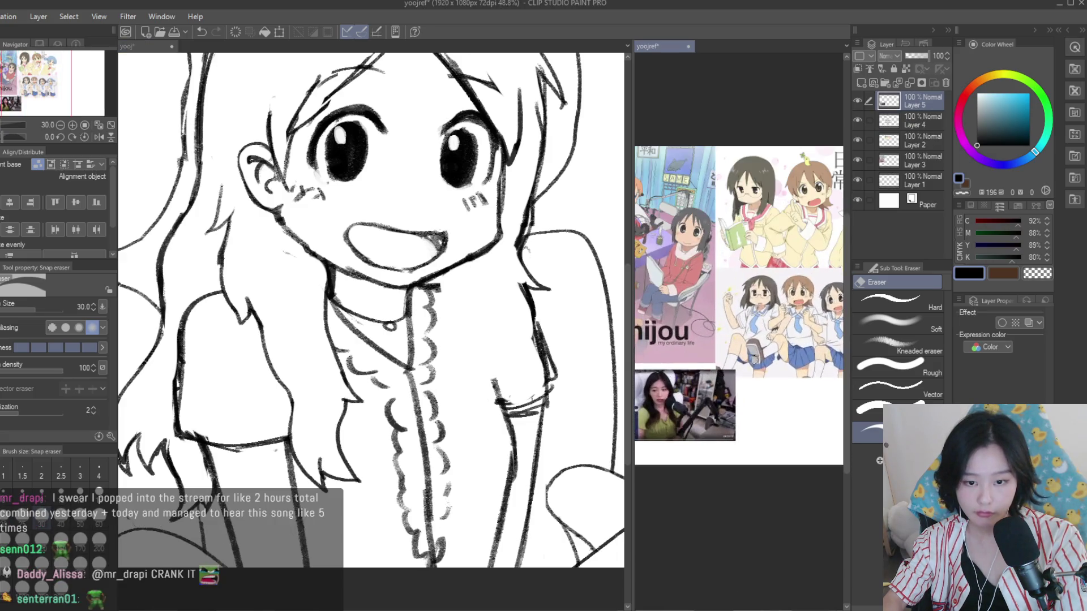
scroll(660, 377, "down", 2)
scroll(430, 289, "up", 2)
left_click_drag(418, 280, 450, 305)
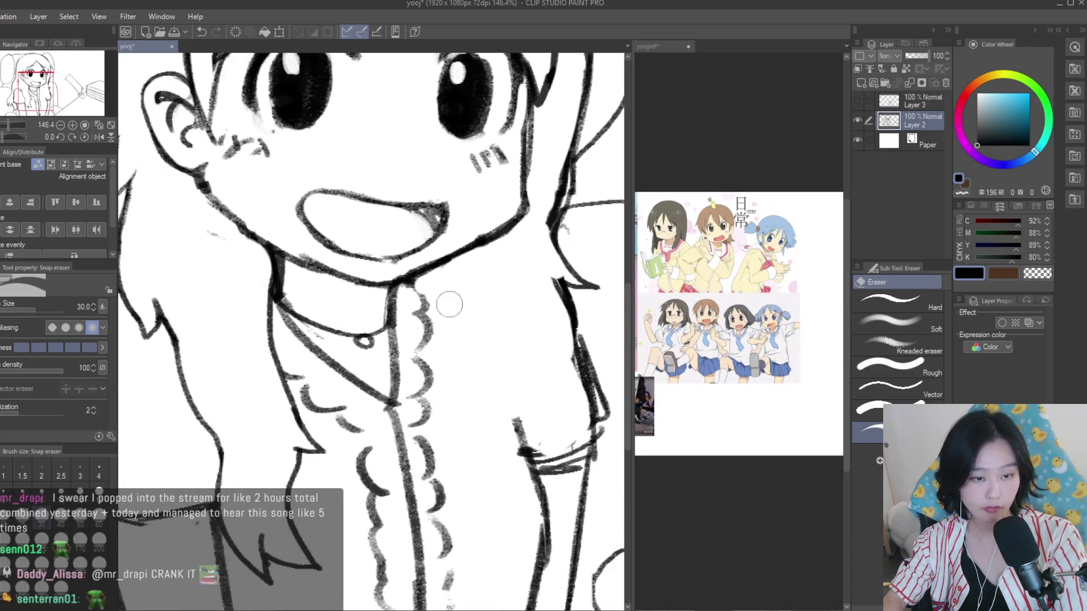
Undo the failed collar strokes and add a short curved stroke to the hair tip beside the shirt front
key("b")
scroll(416, 279, "down", 1)
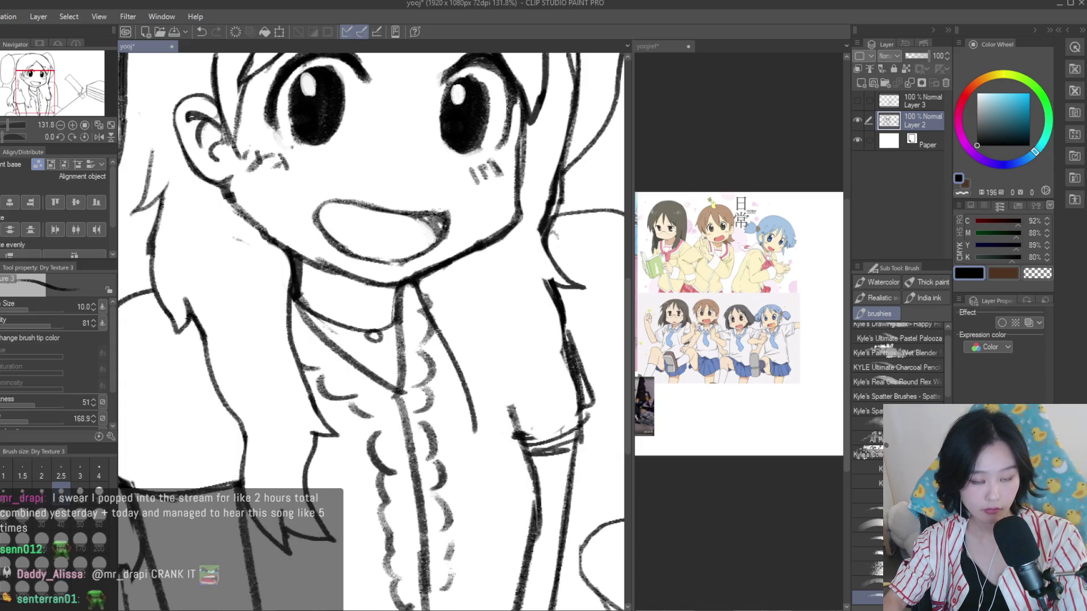
key("ctrl+z")
mouse_move(413, 285)
left_mouse_down()
mouse_move(469, 398)
mouse_move(474, 535)
left_mouse_up()
key("ctrl+z")
key("ctrl+z")
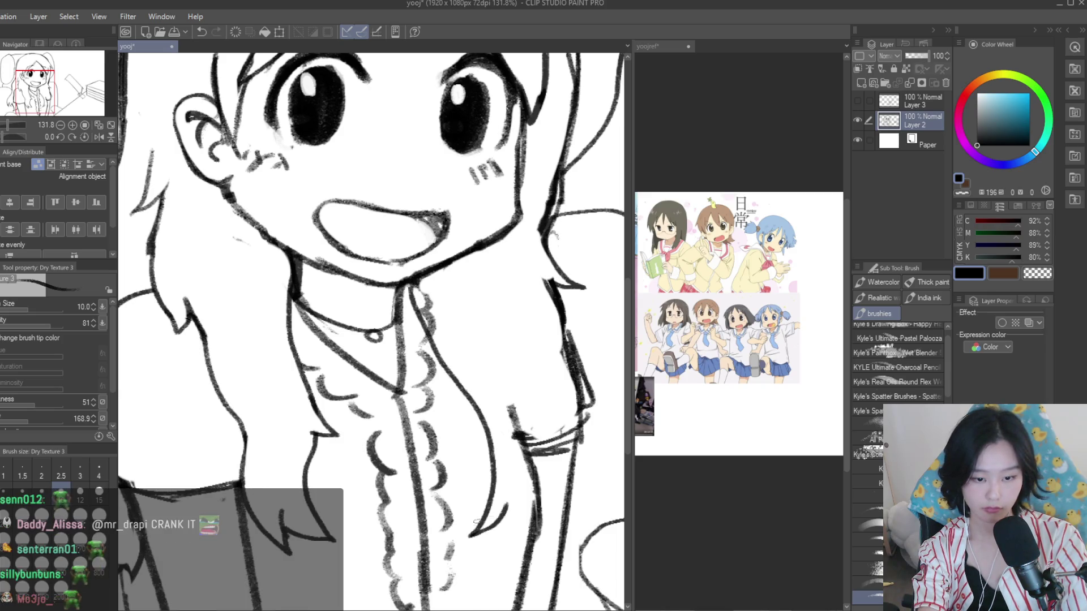
left_click_drag(469, 536, 510, 522)
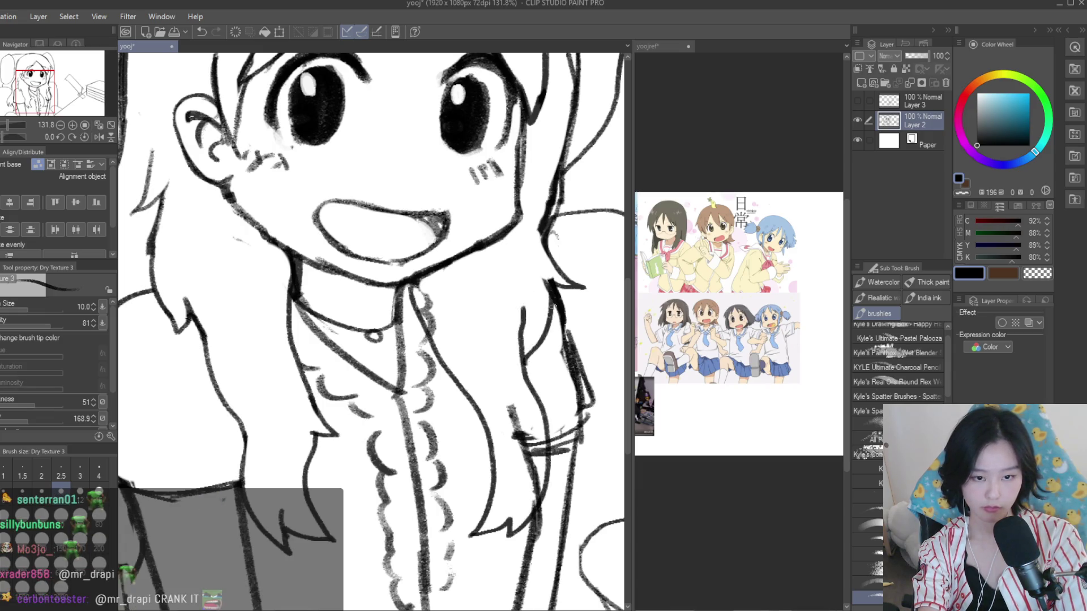
key("e")
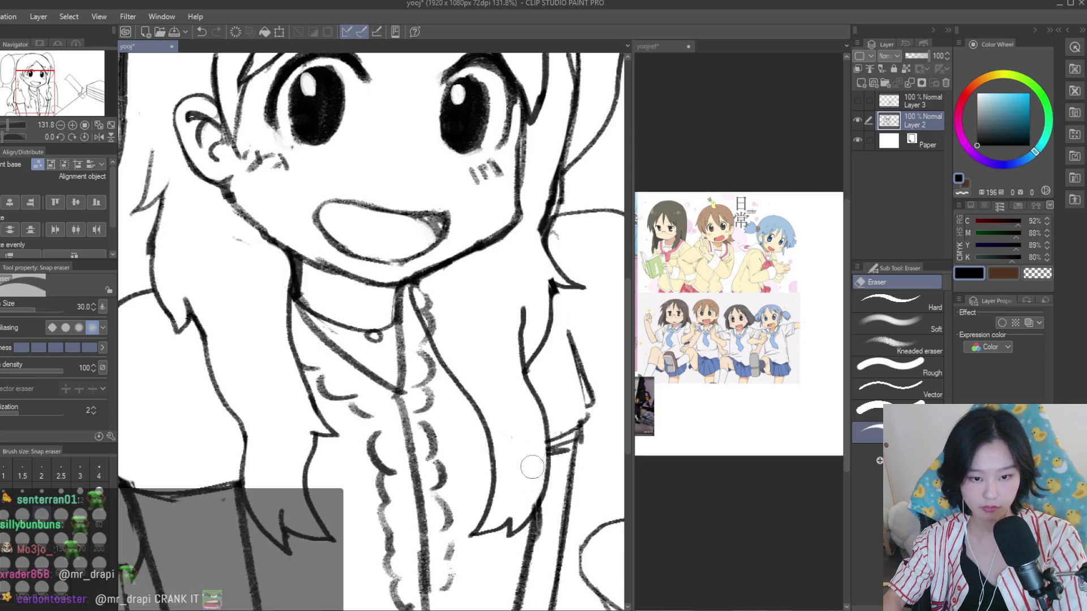
scroll(509, 408, "down", 3)
scroll(490, 352, "down", 2)
scroll(498, 353, "up", 1)
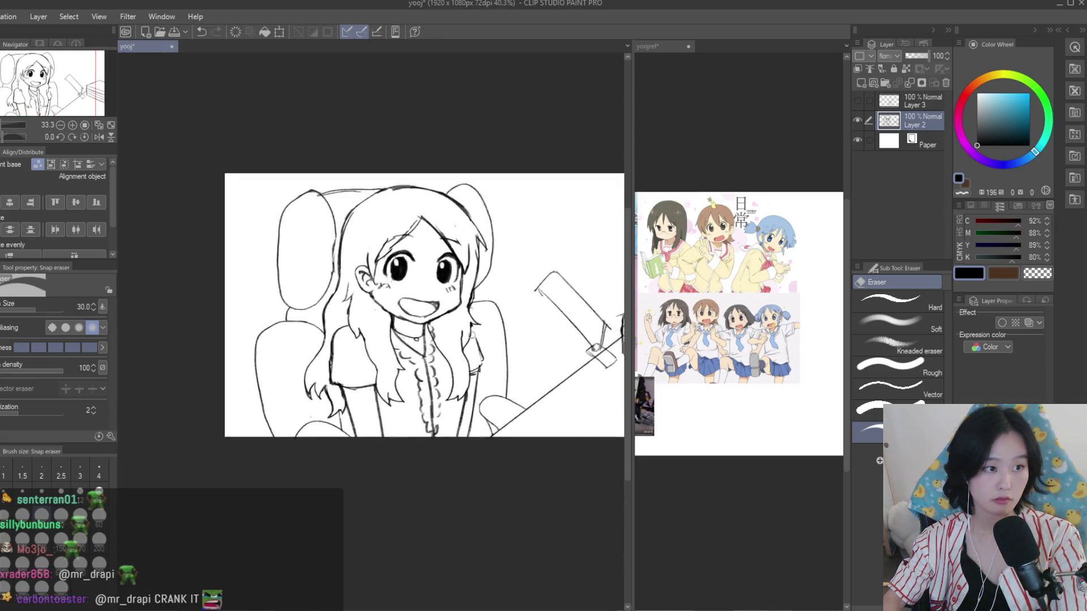
Ink a line from the neckline down the shoulder
scroll(499, 354, "up", 3)
key("b")
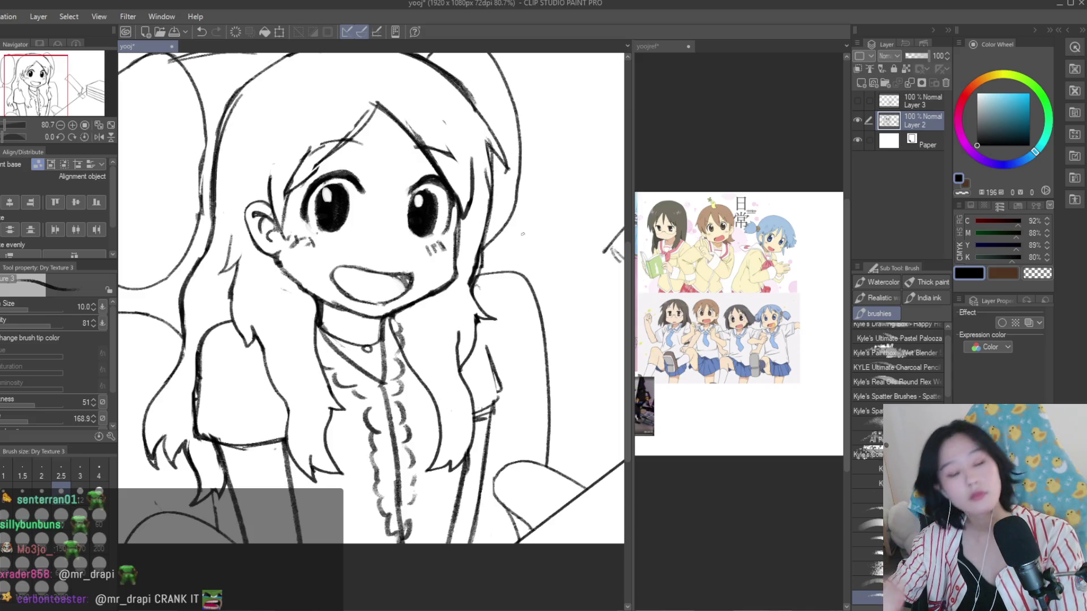
scroll(371, 300, "up", 1)
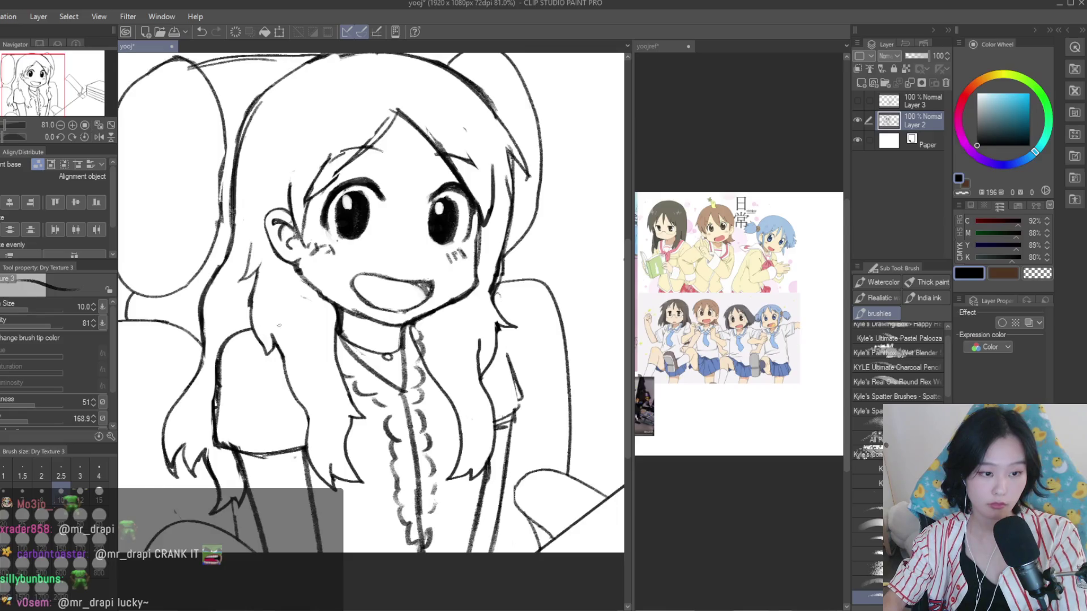
scroll(503, 331, "up", 4)
left_click_drag(485, 334, 519, 393)
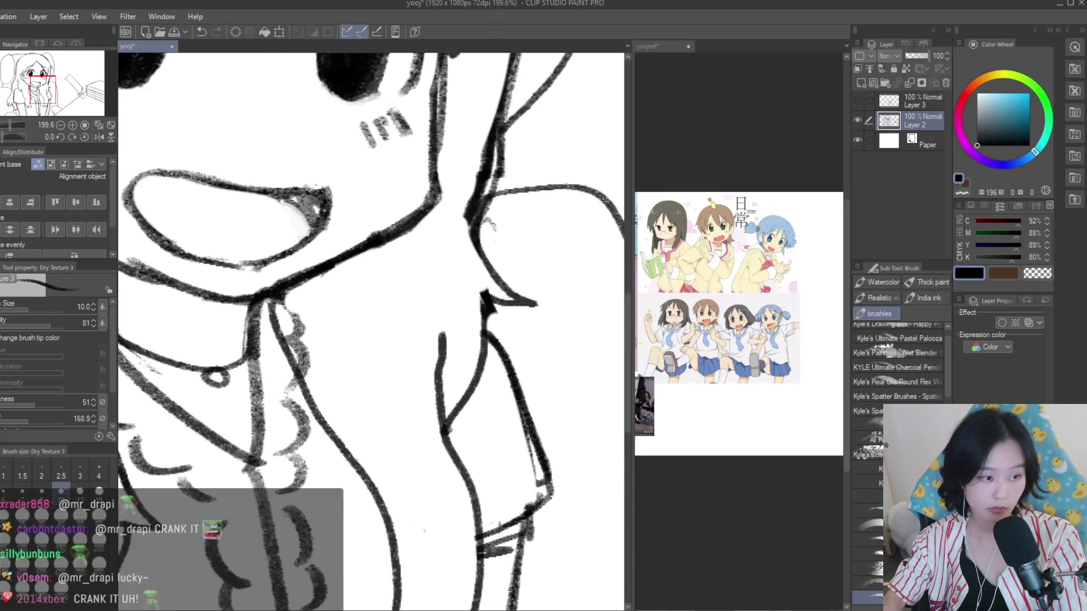
key("e")
Add two short ink touch-ups to the shoulder linework
scroll(478, 475, "down", 3)
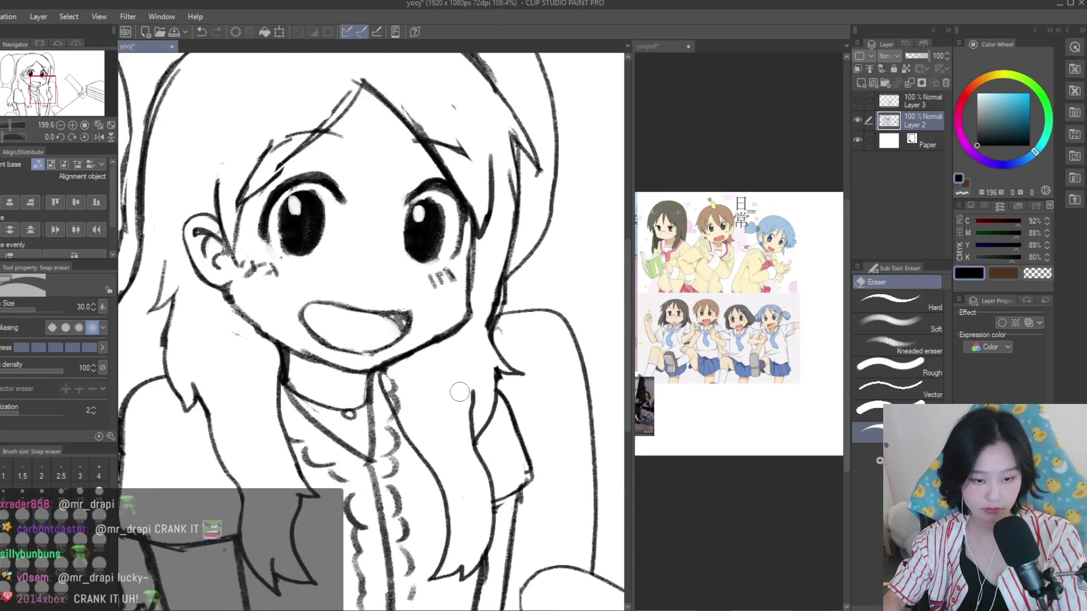
scroll(462, 419, "down", 3)
scroll(475, 397, "up", 2)
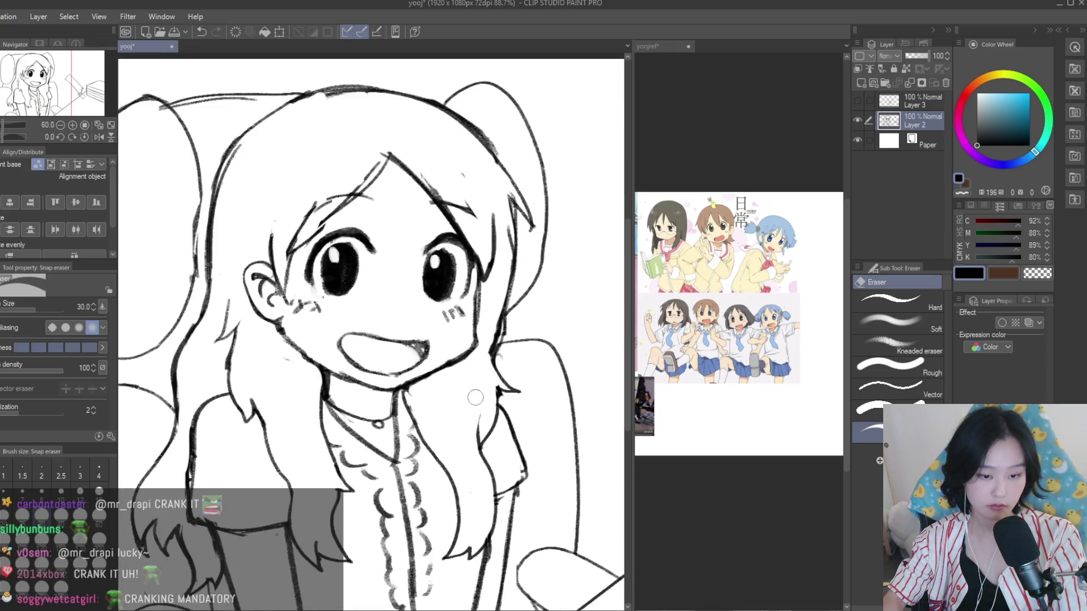
key("b")
scroll(453, 379, "up", 3)
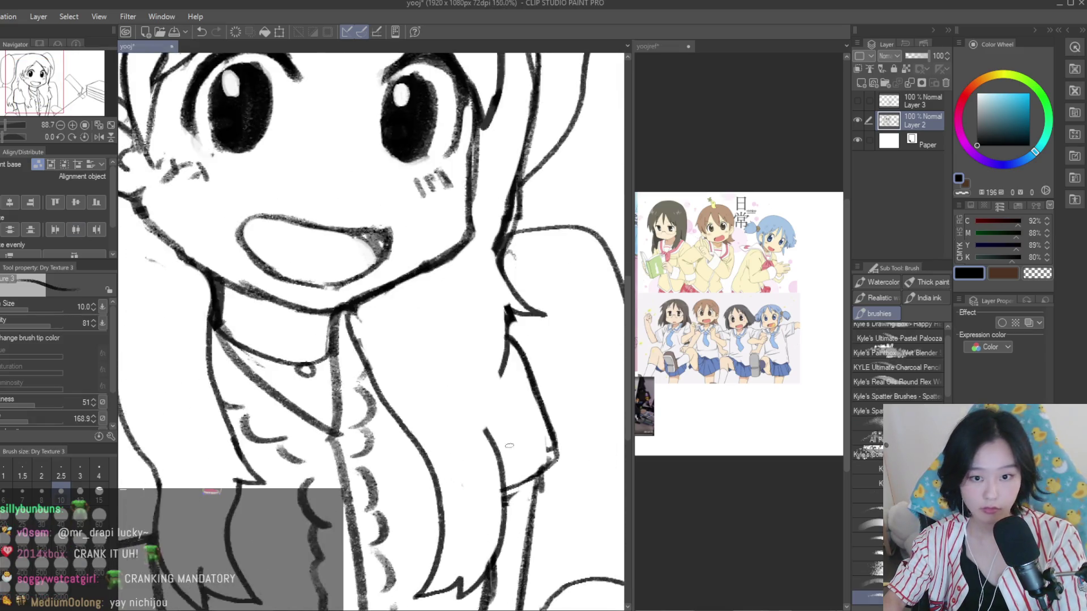
scroll(494, 360, "up", 3)
mouse_move(478, 391)
left_mouse_down()
mouse_move(439, 419)
mouse_move(442, 462)
left_mouse_up()
left_click_drag(448, 362, 470, 481)
scroll(493, 391, "down", 2)
scroll(493, 390, "down", 2)
scroll(493, 391, "up", 3)
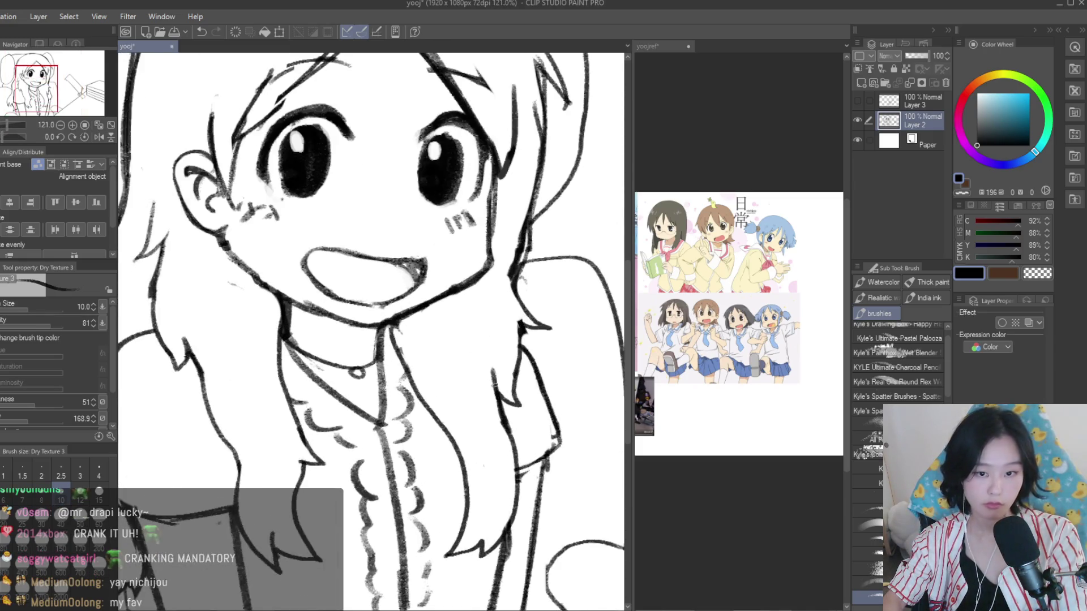
Compare the linework against the reference image document, then return to the drawing
left_click(706, 279)
scroll(706, 280, "up", 1)
scroll(706, 279, "up", 2)
scroll(707, 280, "down", 2)
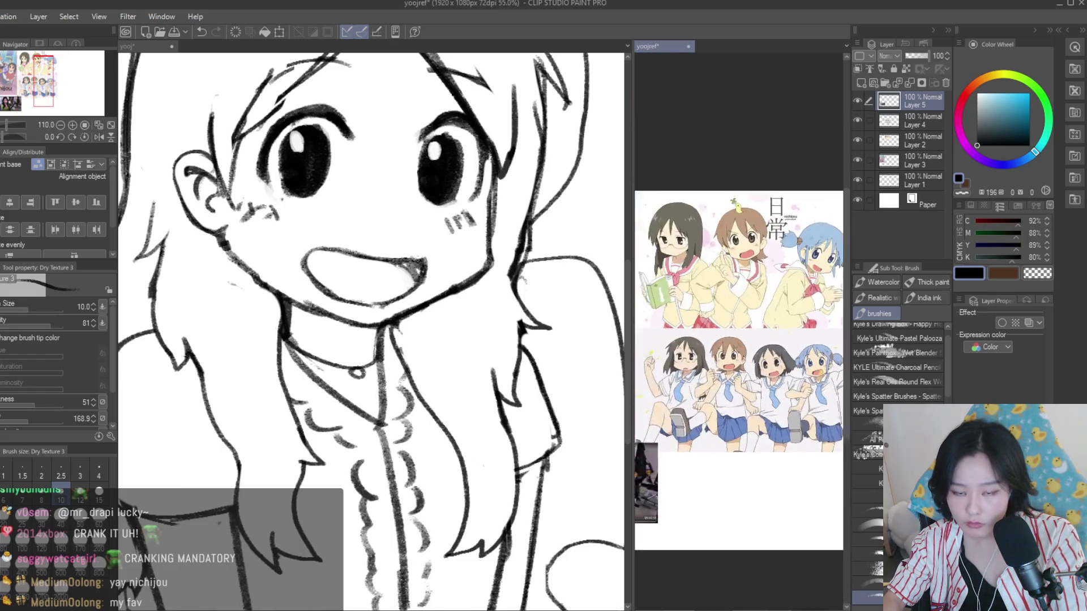
scroll(713, 238, "up", 3)
left_click(479, 374)
scroll(475, 332, "down", 3)
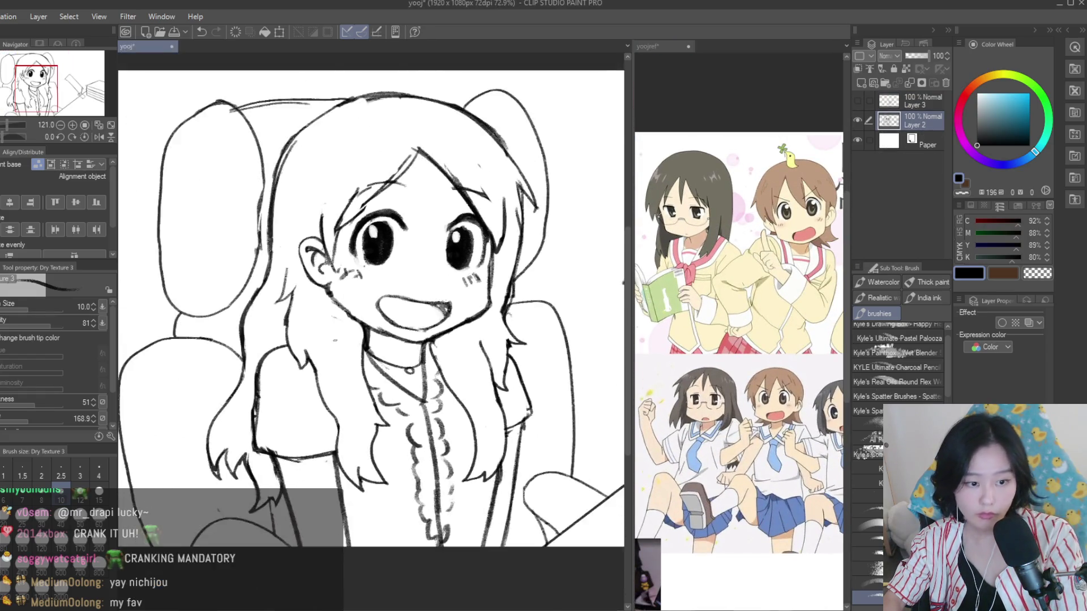
scroll(303, 333, "up", 2)
scroll(518, 374, "down", 5)
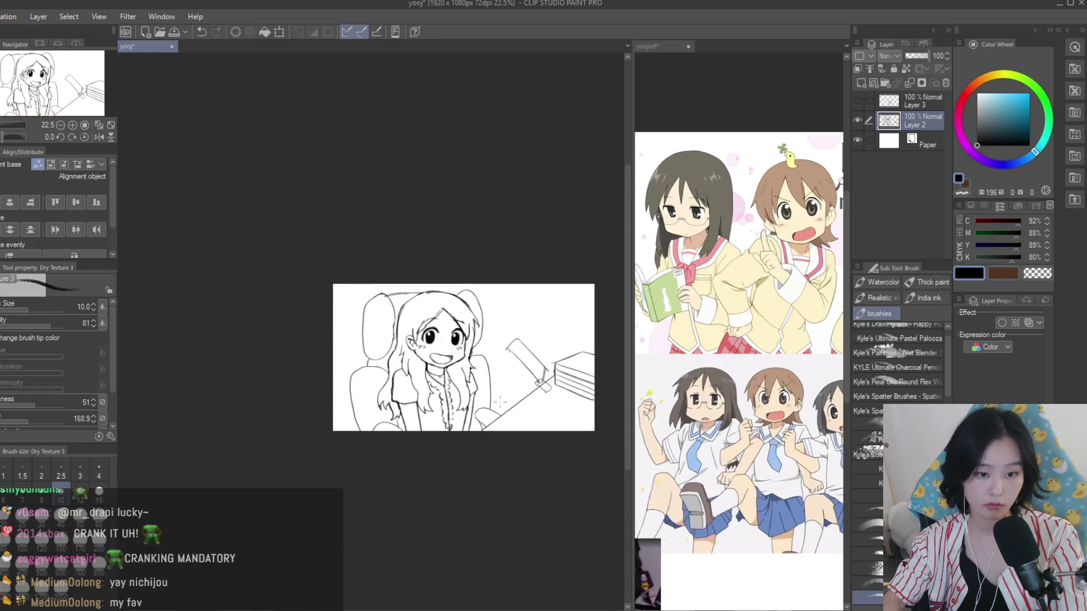
scroll(501, 402, "up", 2)
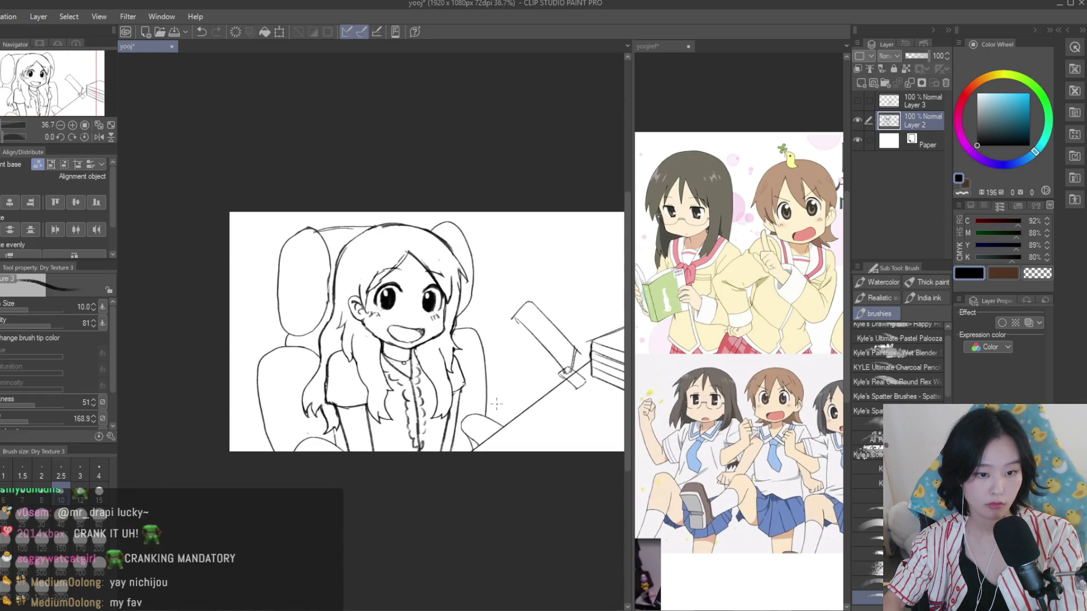
scroll(497, 405, "up", 1)
scroll(501, 362, "down", 3)
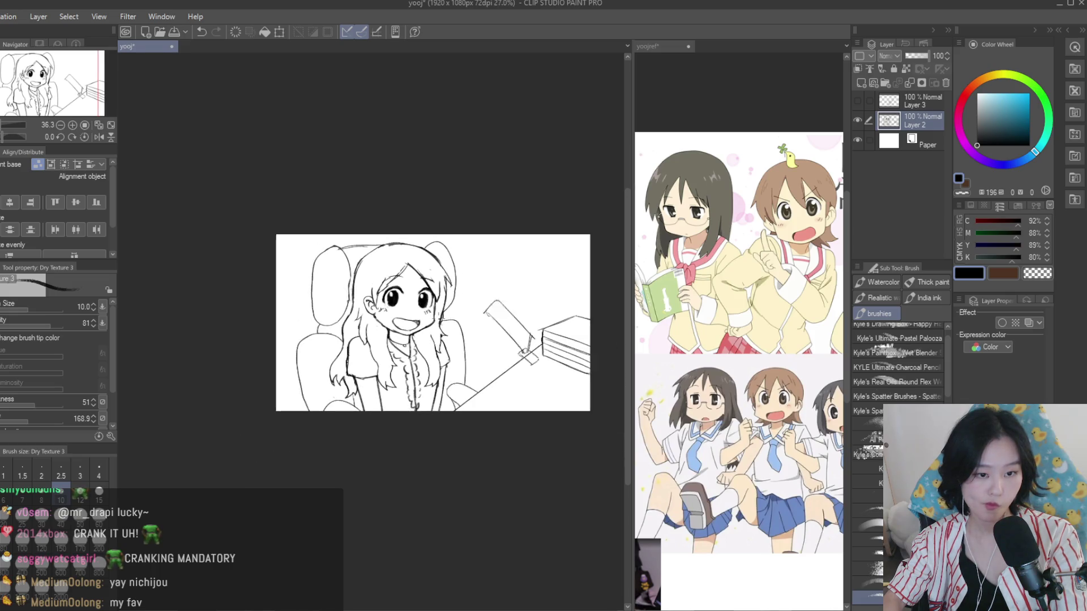
Flip the canvas horizontally to check the drawing, then toggle Layer 2's visibility off and on
key("h")
key("h")
scroll(507, 302, "up", 2)
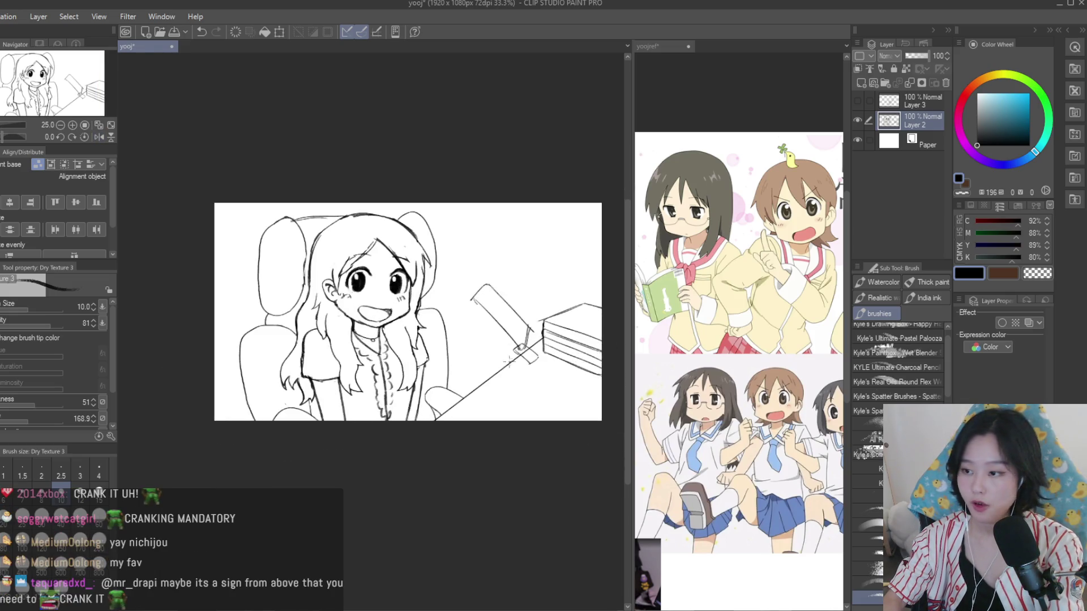
scroll(487, 417, "up", 3)
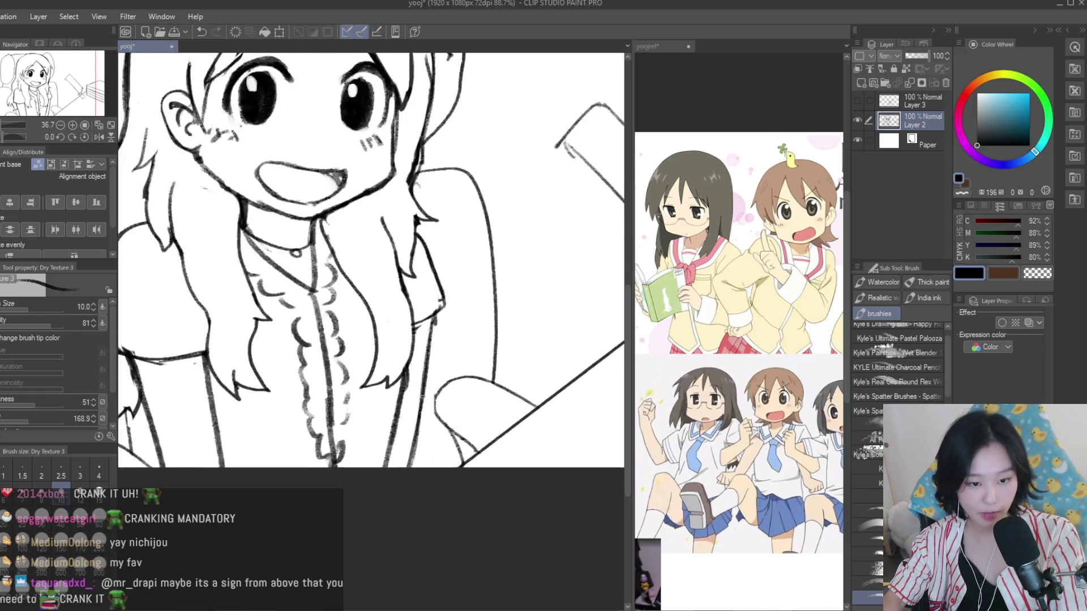
scroll(425, 401, "up", 1)
scroll(442, 440, "down", 4)
scroll(441, 340, "up", 1)
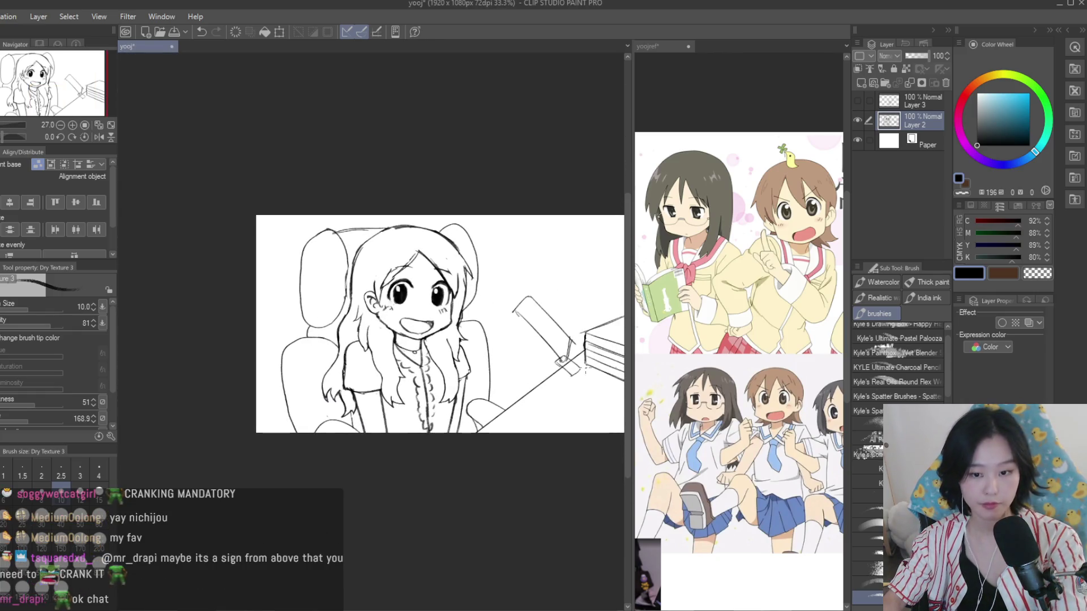
left_click(736, 283)
scroll(779, 231, "down", 2)
scroll(717, 306, "up", 5)
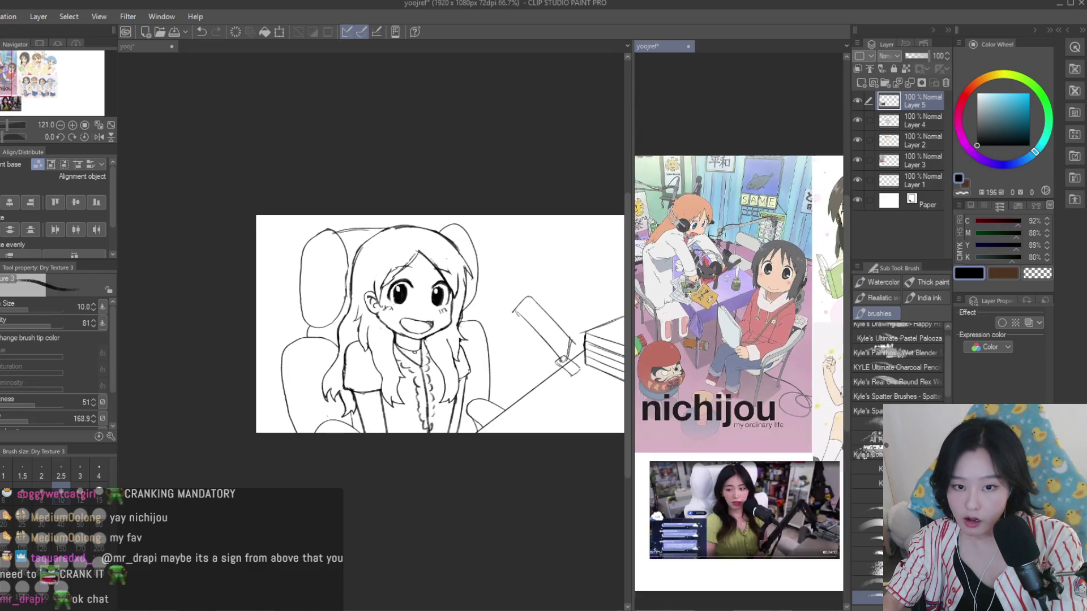
left_click(554, 204)
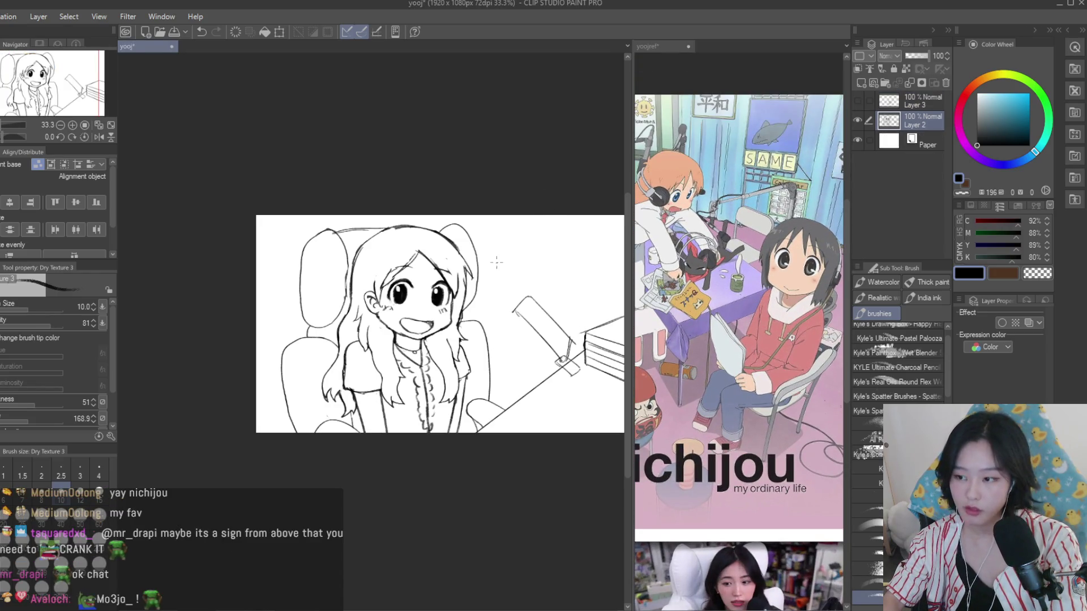
scroll(497, 262, "down", 2)
left_click(858, 120)
left_click(858, 120)
Fade the sketch layer (Layer 2) to a faint 10% opacity guide
left_click_drag(919, 55, 909, 56)
left_click(860, 82)
scroll(368, 322, "up", 1)
scroll(315, 327, "up", 1)
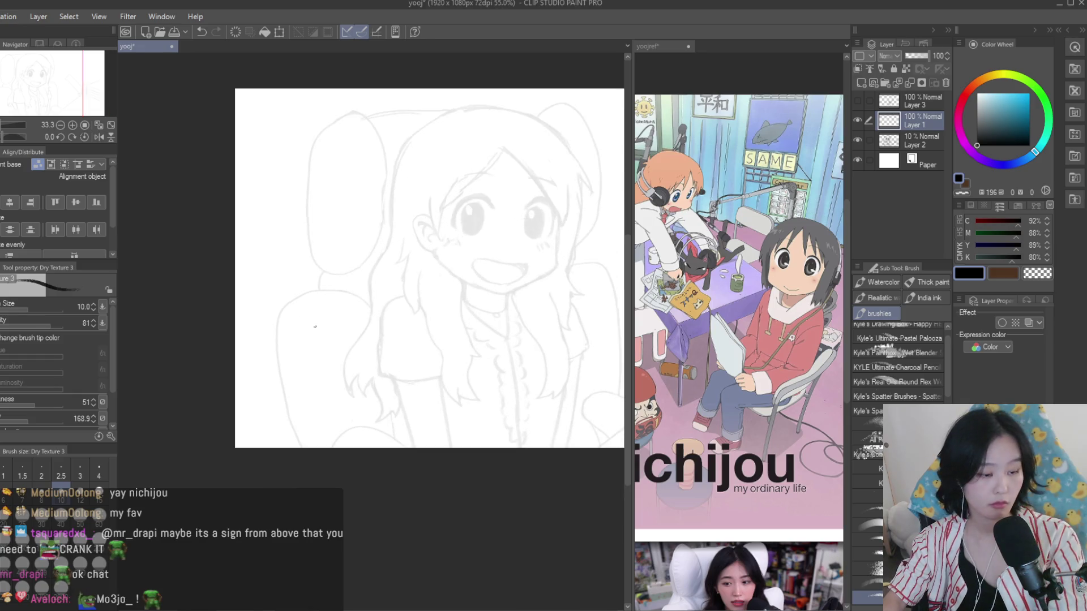
Switch to the inking pen, test a stroke near the face, and check the reference image
key("p")
scroll(453, 255, "up", 3)
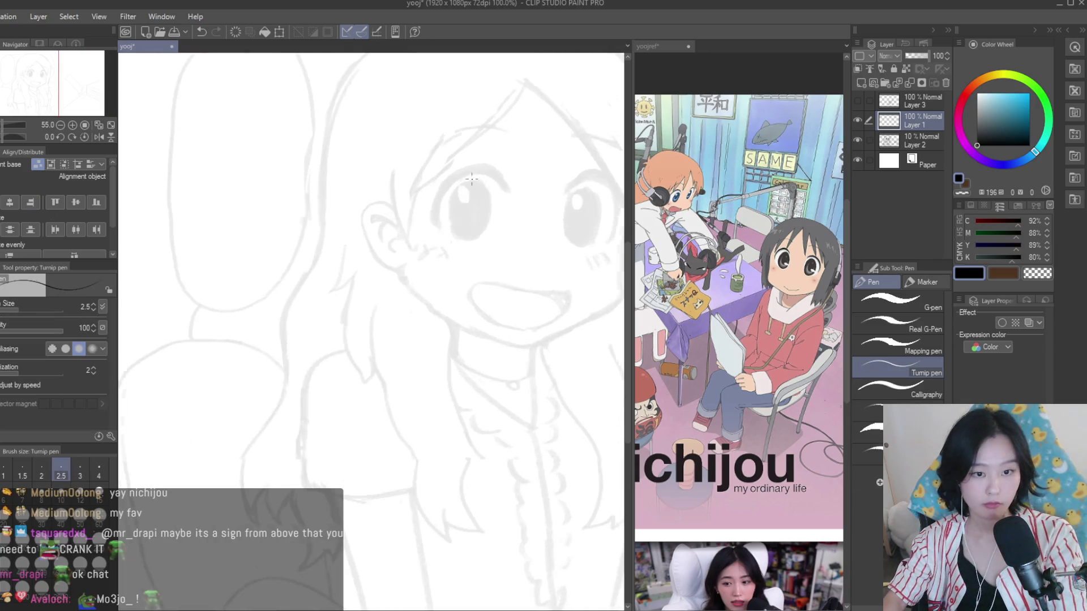
left_click_drag(421, 242, 430, 348)
left_click(671, 306)
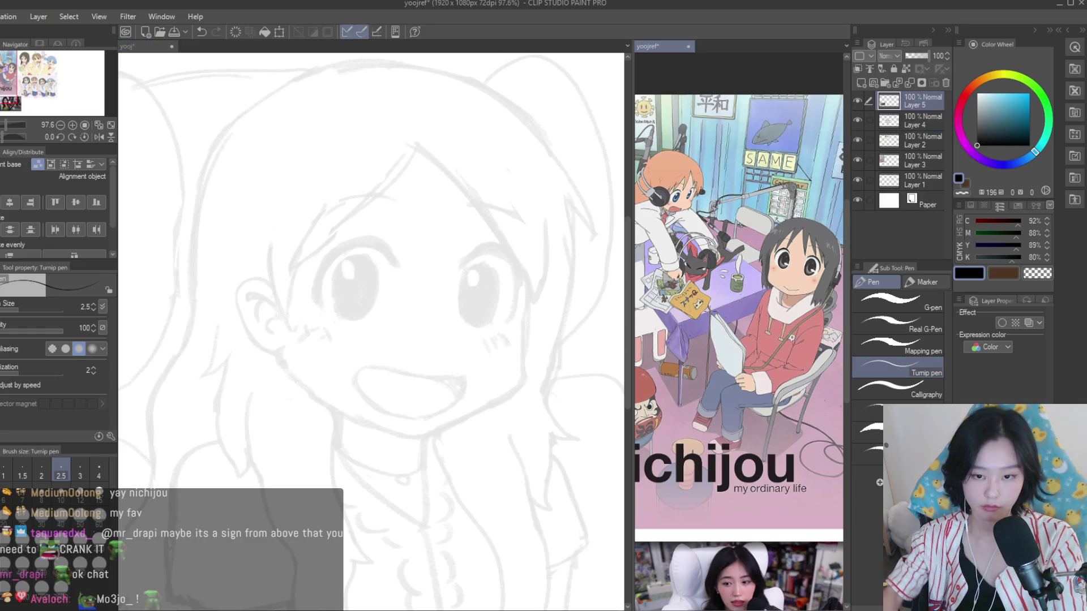
scroll(671, 306, "down", 3)
scroll(671, 306, "up", 3)
scroll(672, 306, "up", 2)
scroll(671, 306, "down", 2)
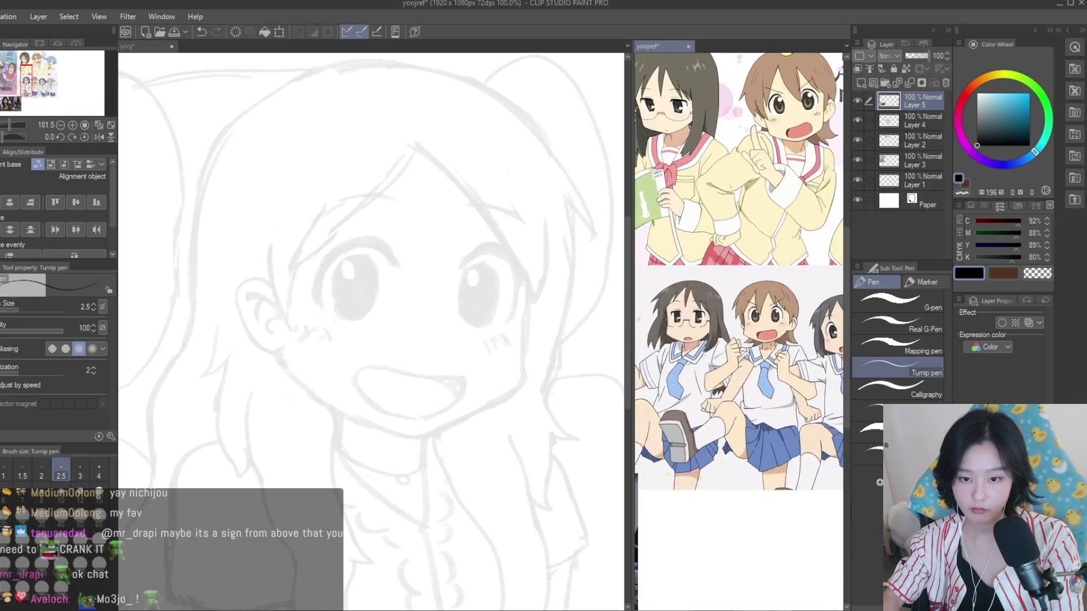
left_click(349, 231)
scroll(350, 231, "up", 1)
scroll(349, 231, "up", 2)
scroll(329, 217, "down", 1)
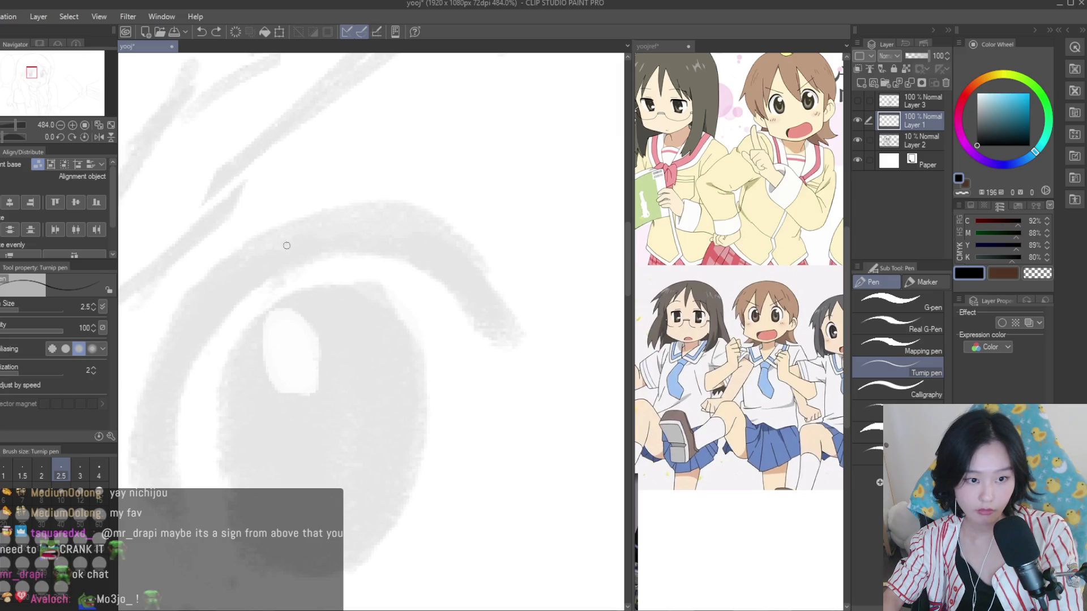
Ink the right eye's upper-lid arc at pen size 5.0, redoing it until the length fits
left_click_drag(363, 249, 462, 286)
scroll(461, 286, "down", 2)
scroll(461, 285, "down", 2)
key("ctrl+z")
key("bracketright")
key("bracketright")
key("bracketright")
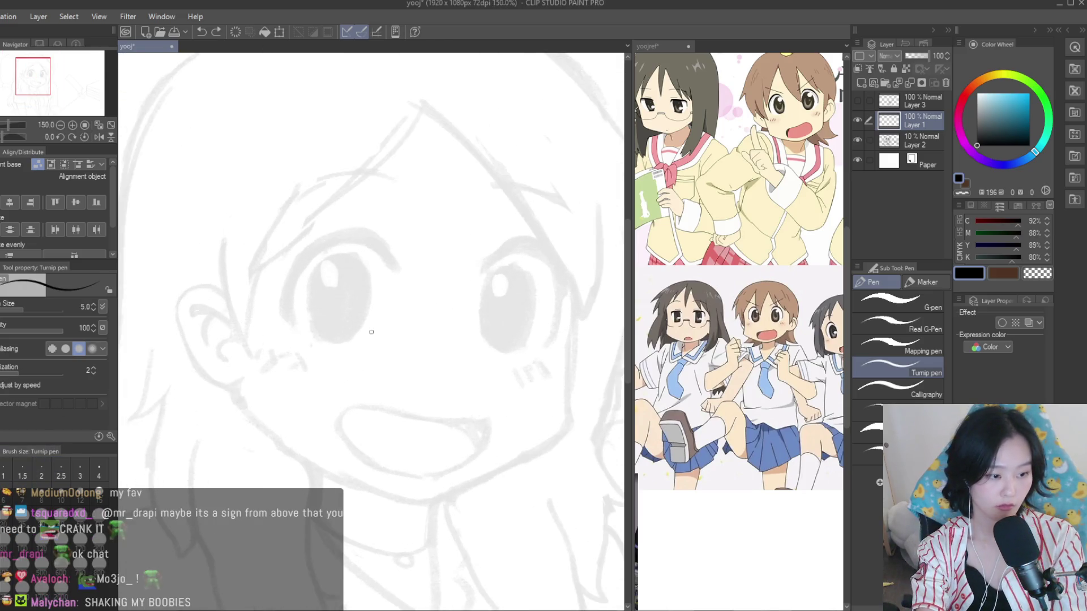
left_click_drag(393, 262, 260, 320)
scroll(435, 299, "down", 2)
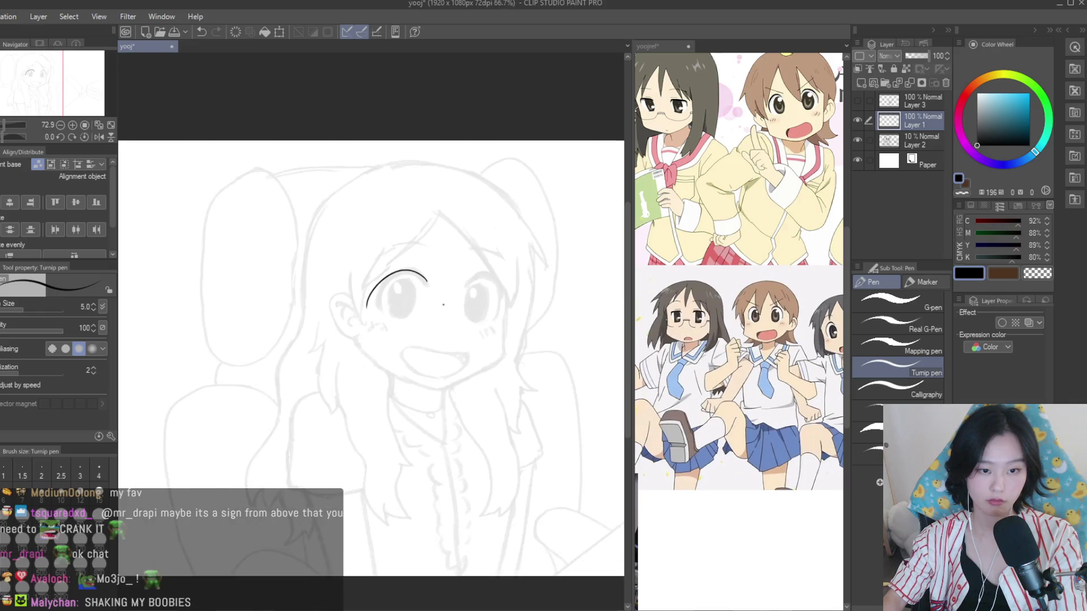
scroll(435, 299, "up", 3)
key("ctrl+z")
mouse_move(430, 256)
left_mouse_down()
mouse_move(358, 242)
mouse_move(311, 327)
left_mouse_up()
key("ctrl+z")
scroll(401, 239, "up", 2)
scroll(400, 239, "up", 2)
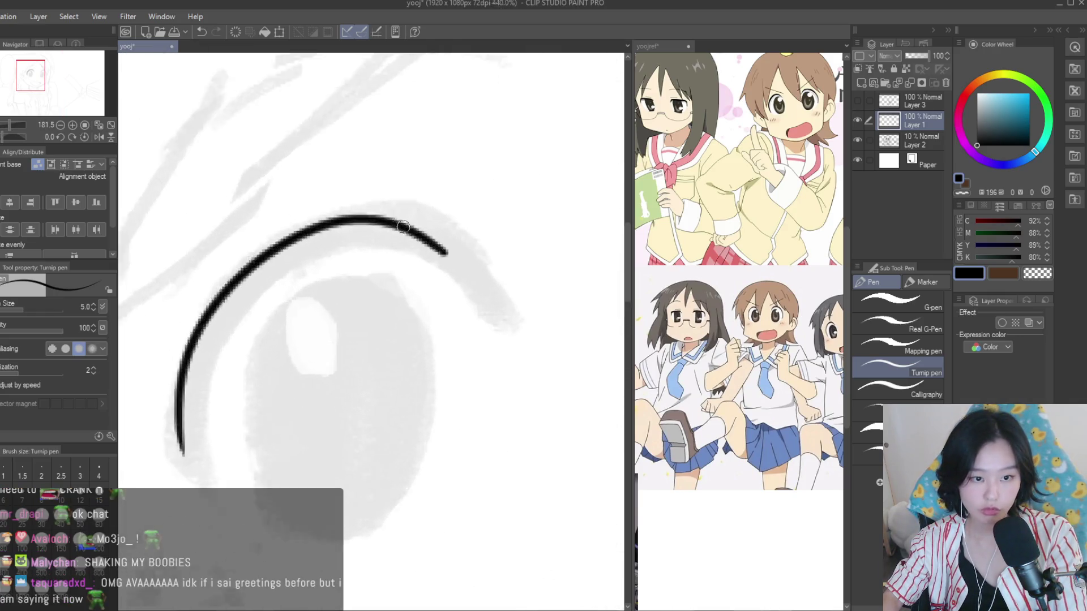
Thicken the upper-lid arc with extra passes and extend its right tip downward
left_click_drag(422, 233, 473, 309)
mouse_move(271, 258)
left_mouse_down()
mouse_move(344, 224)
mouse_move(464, 282)
left_mouse_up()
left_click_drag(238, 276, 433, 253)
scroll(333, 284, "down", 1)
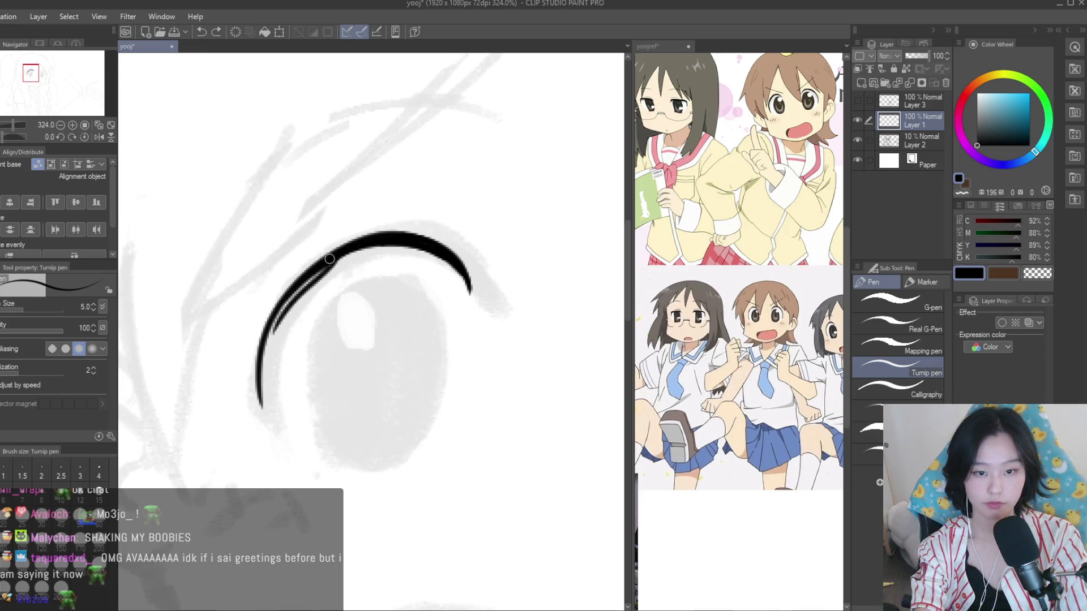
left_click_drag(340, 258, 269, 332)
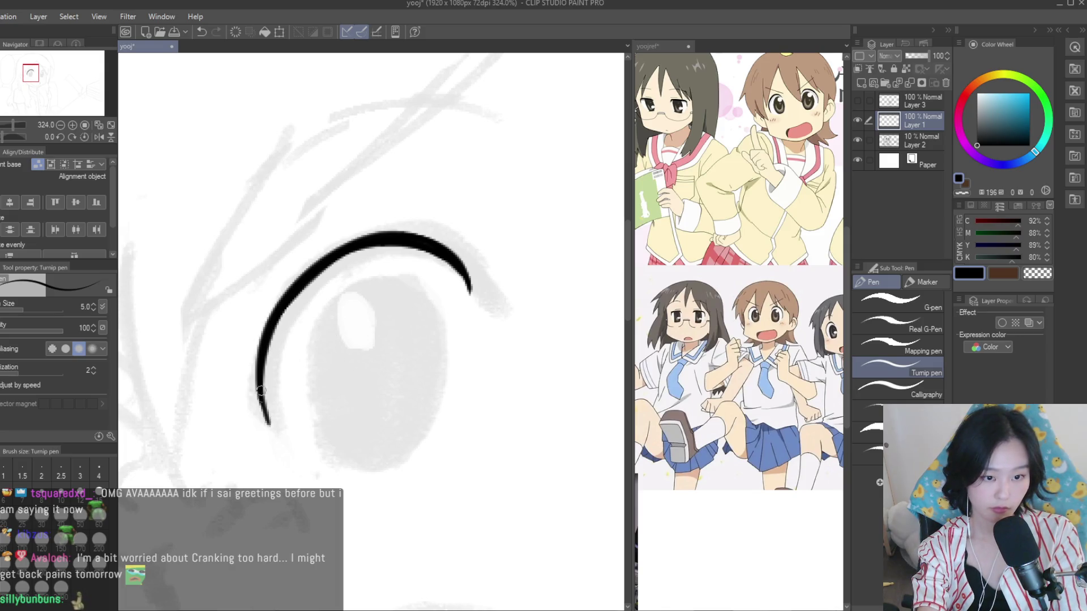
scroll(456, 273, "up", 2)
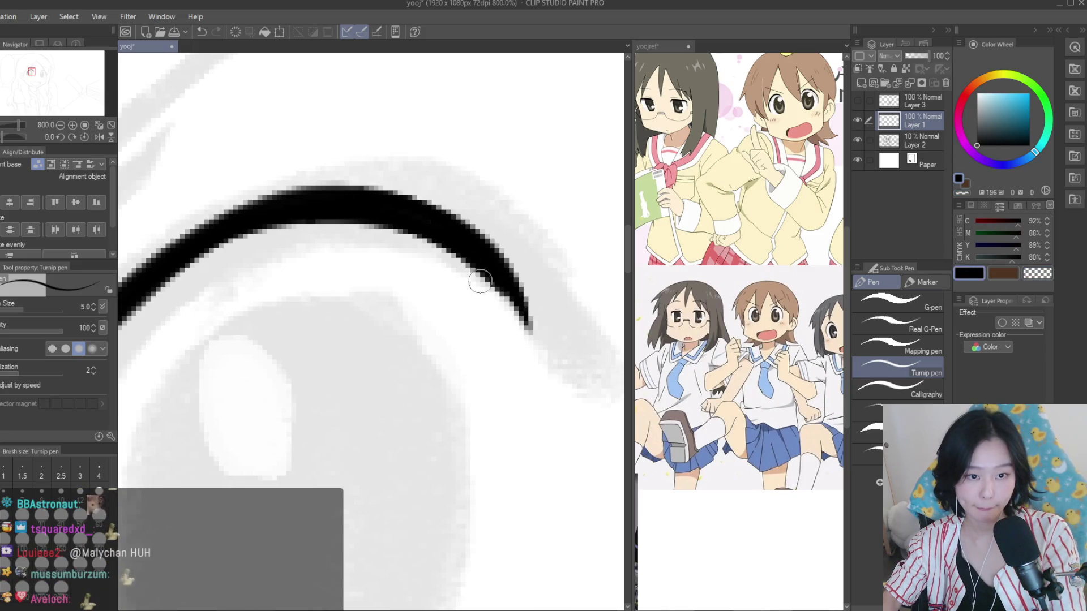
left_click_drag(456, 252, 542, 356)
scroll(243, 240, "down", 2)
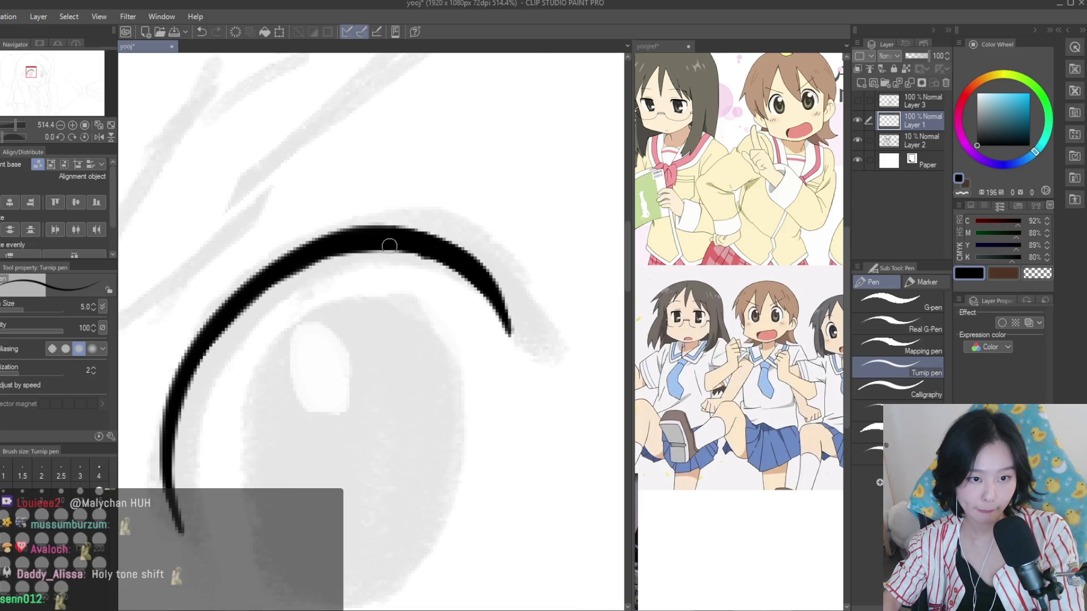
scroll(252, 296, "down", 1)
Draw the oval iris outline beneath the upper lid
left_click_drag(406, 277, 324, 474)
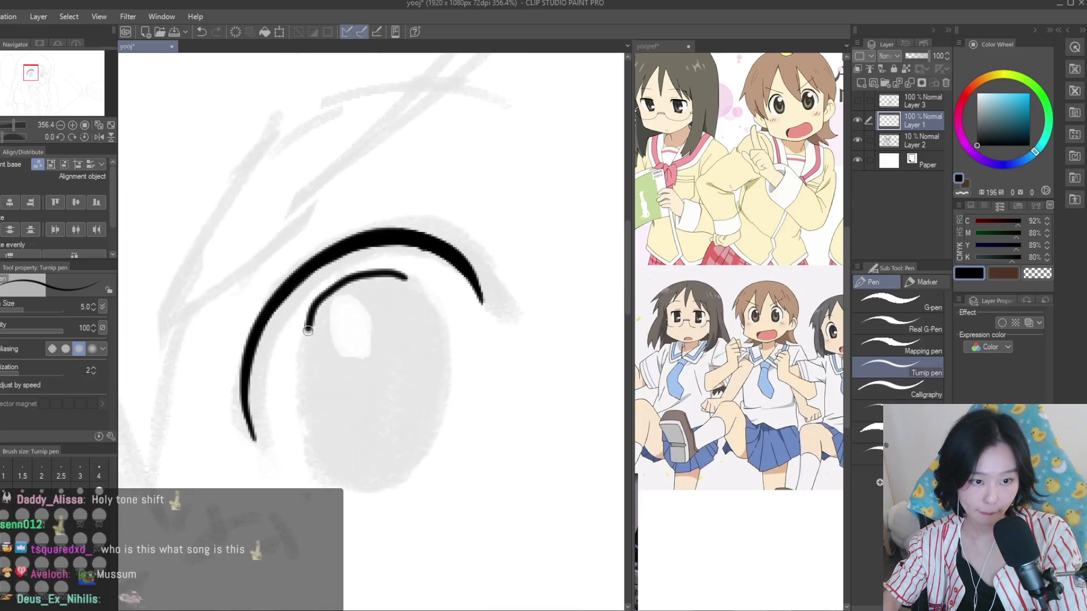
key("ctrl+z")
left_click_drag(412, 281, 430, 324)
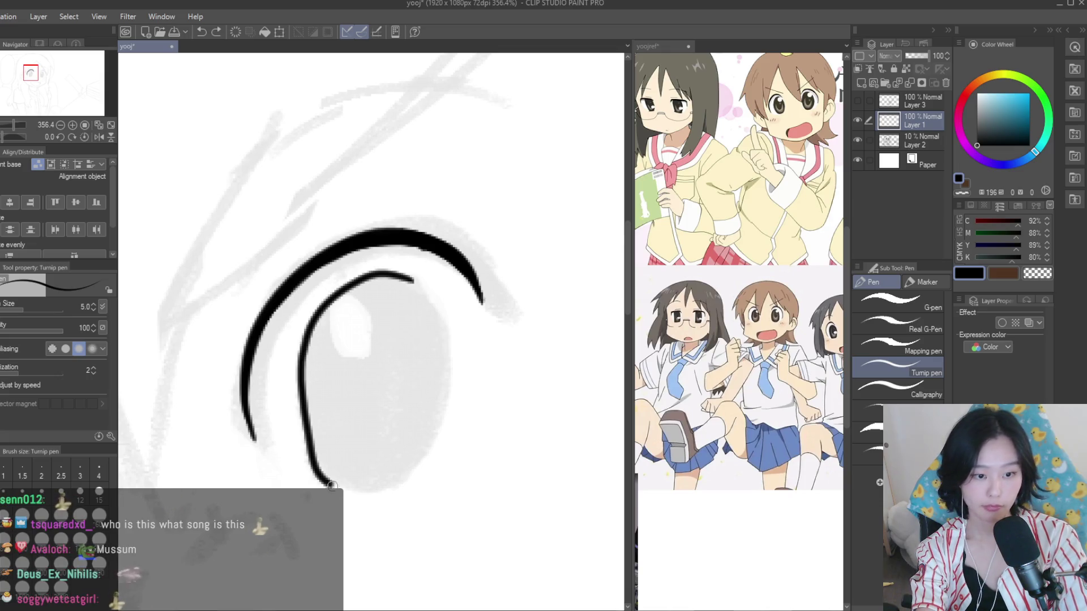
left_click_drag(411, 268, 448, 385)
key("ctrl+z")
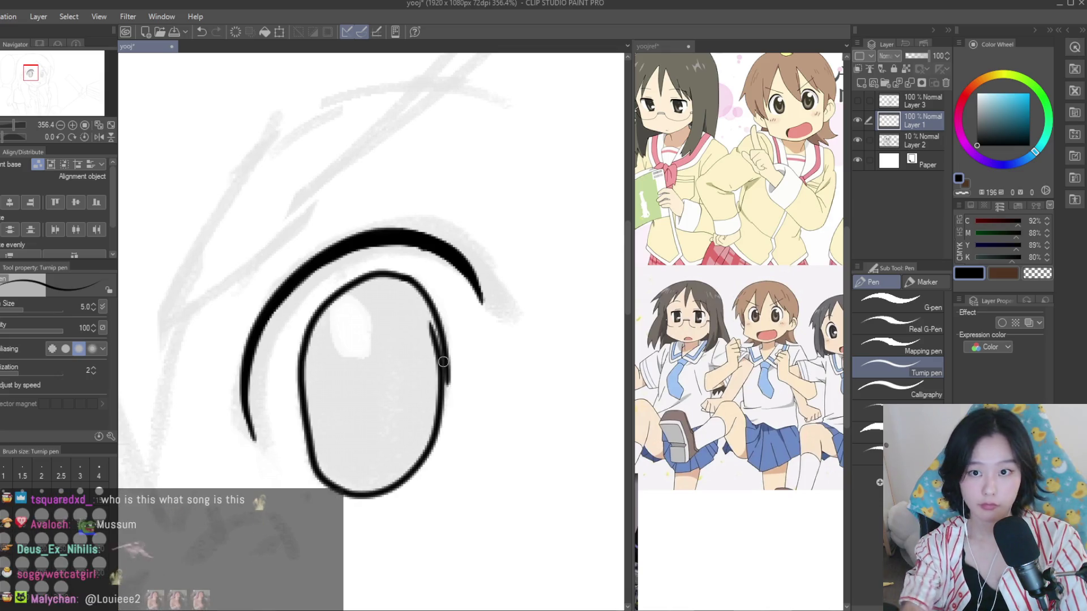
Erase the doubled lines on the iris's right and inner left edges with transparent colour
left_click(1037, 274)
left_click_drag(430, 325, 432, 424)
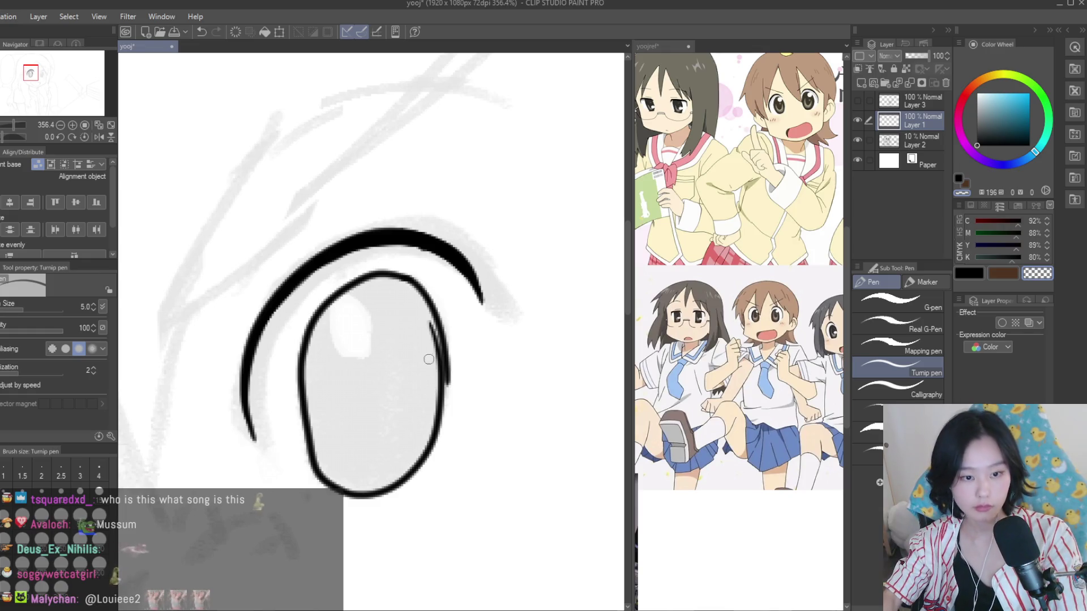
scroll(432, 424, "down", 5)
scroll(420, 322, "up", 5)
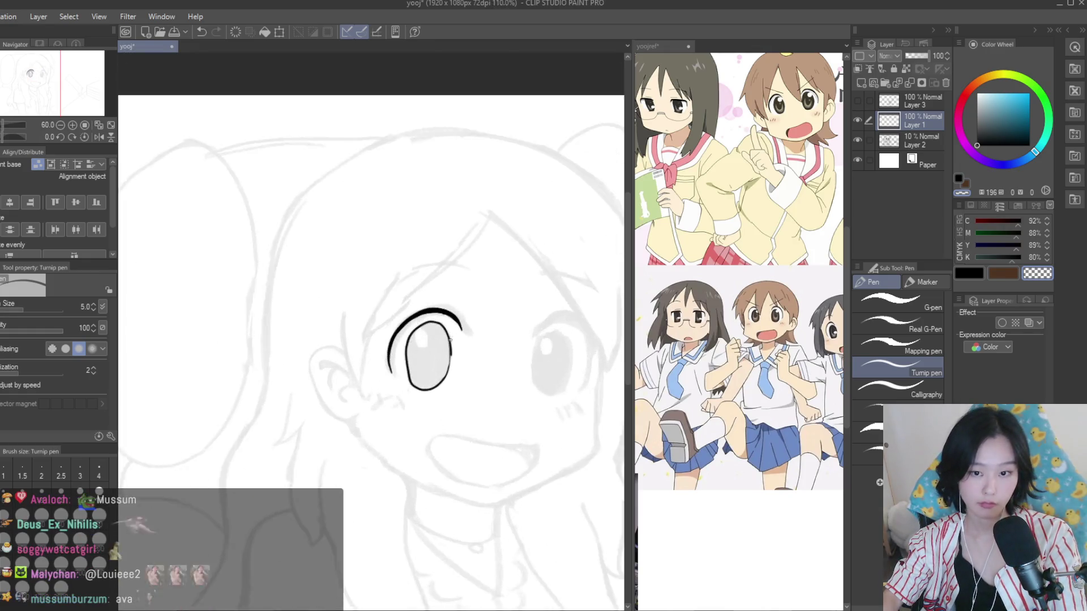
scroll(421, 321, "down", 1)
left_click_drag(343, 351, 356, 447)
Back in black at pen size 5.0, thicken the iris's right and left edges
left_click(934, 299)
scroll(371, 328, "up", 1)
key("bracketleft")
key("bracketleft")
key("bracketleft")
scroll(486, 342, "up", 1)
left_click_drag(486, 342, 491, 424)
scroll(311, 352, "up", 5)
left_click_drag(292, 320, 296, 370)
left_click_drag(294, 300, 293, 351)
mouse_move(305, 455)
left_mouse_down()
mouse_move(293, 348)
mouse_move(314, 498)
left_mouse_up()
Thicken the iris's lower-left edge and the top of its outline
left_click_drag(290, 391, 315, 499)
scroll(485, 313, "up", 4)
left_click_drag(485, 313, 263, 308)
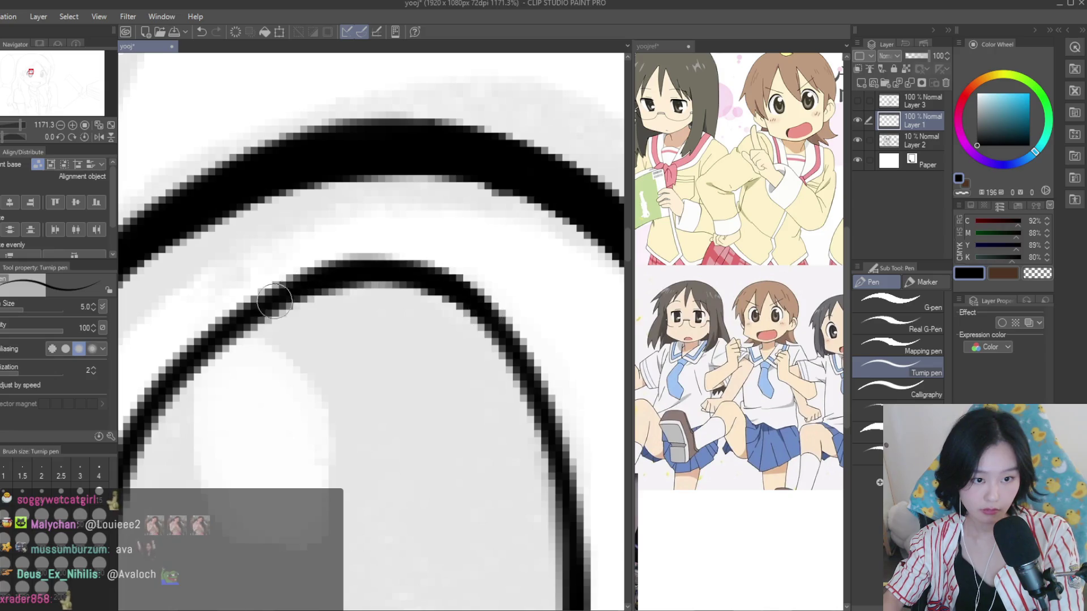
left_click_drag(404, 263, 523, 340)
scroll(479, 284, "down", 5)
scroll(474, 262, "up", 3)
scroll(475, 262, "up", 1)
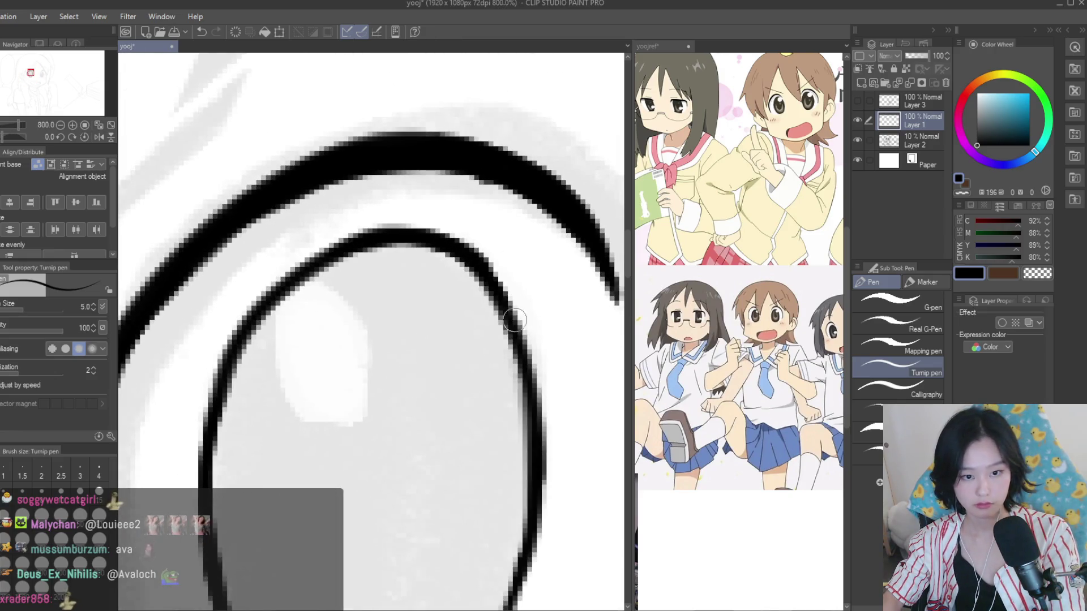
Return to black and start the left eye by inking its upper-lid arc
left_click(1037, 274)
scroll(506, 395, "down", 3)
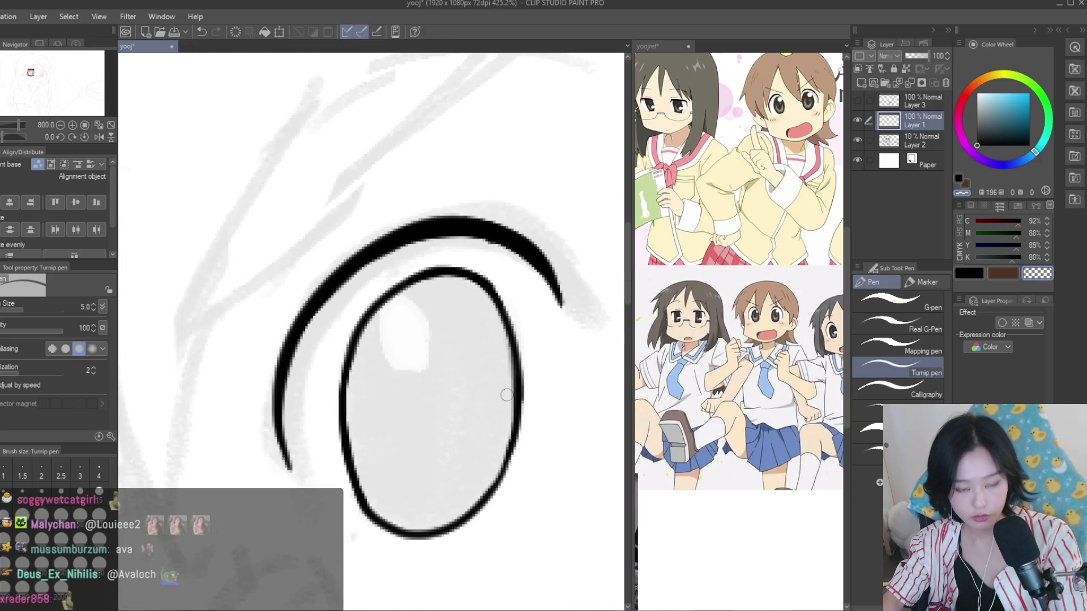
scroll(519, 439, "down", 1)
scroll(526, 419, "down", 3)
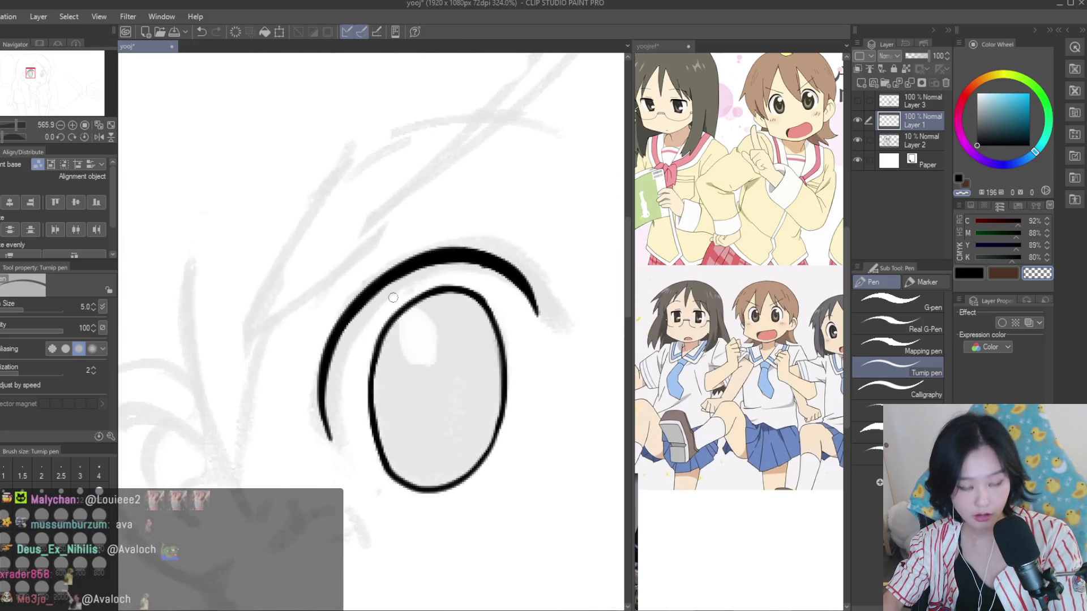
scroll(535, 397, "down", 3)
scroll(544, 378, "down", 2)
scroll(544, 378, "up", 2)
key("c")
scroll(340, 241, "up", 1)
scroll(334, 240, "up", 2)
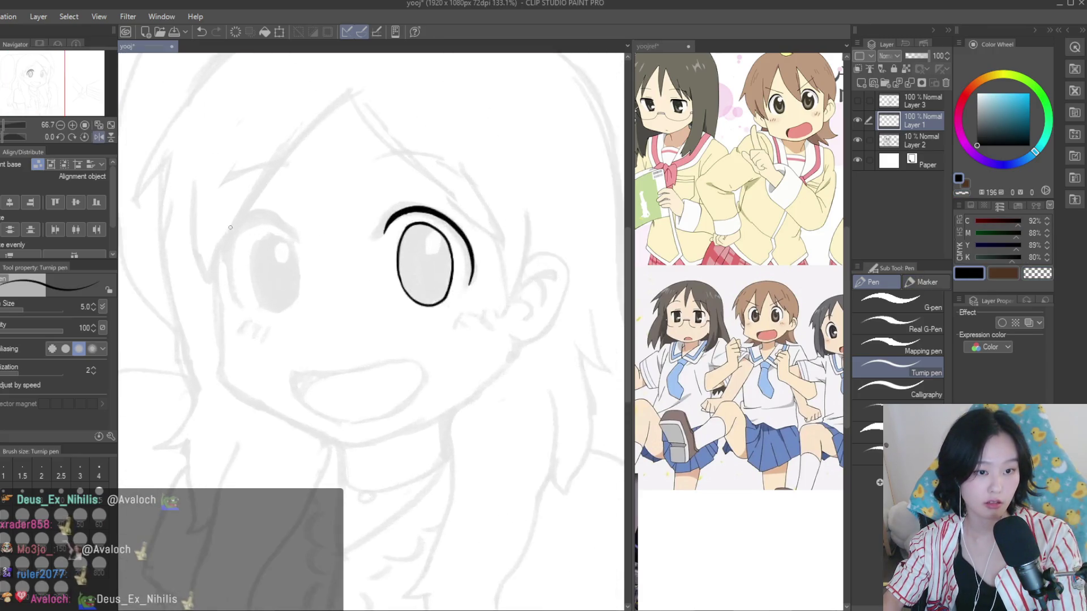
scroll(323, 238, "up", 3)
left_click_drag(343, 246, 189, 336)
Ink the left eye's thick upper-lid arc down its side, retrying strokes with undo
scroll(206, 379, "down", 2)
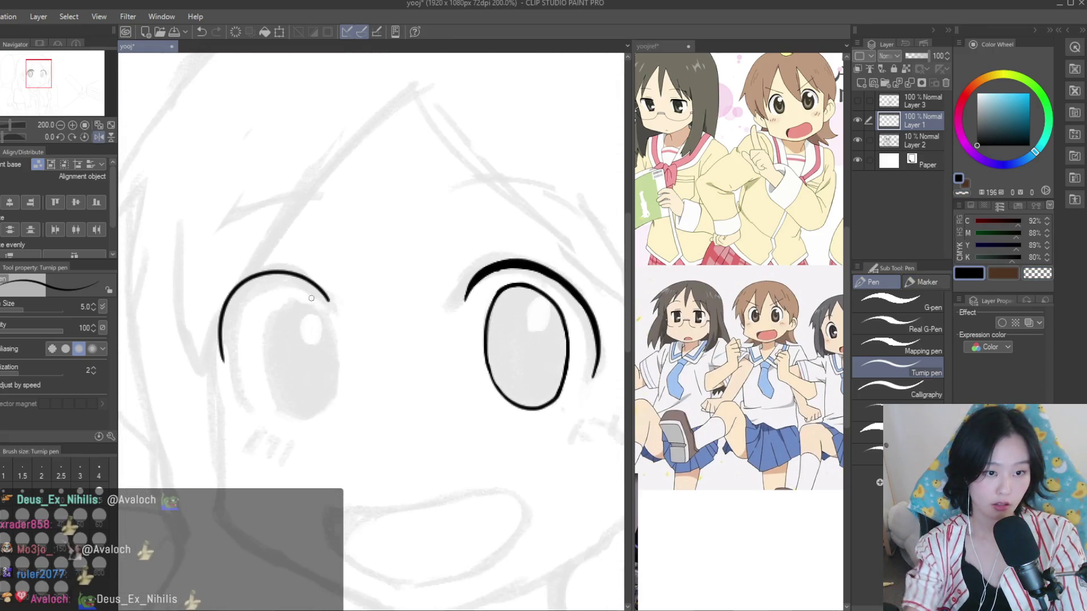
key("ctrl+z")
left_click_drag(323, 294, 245, 404)
key("ctrl+z")
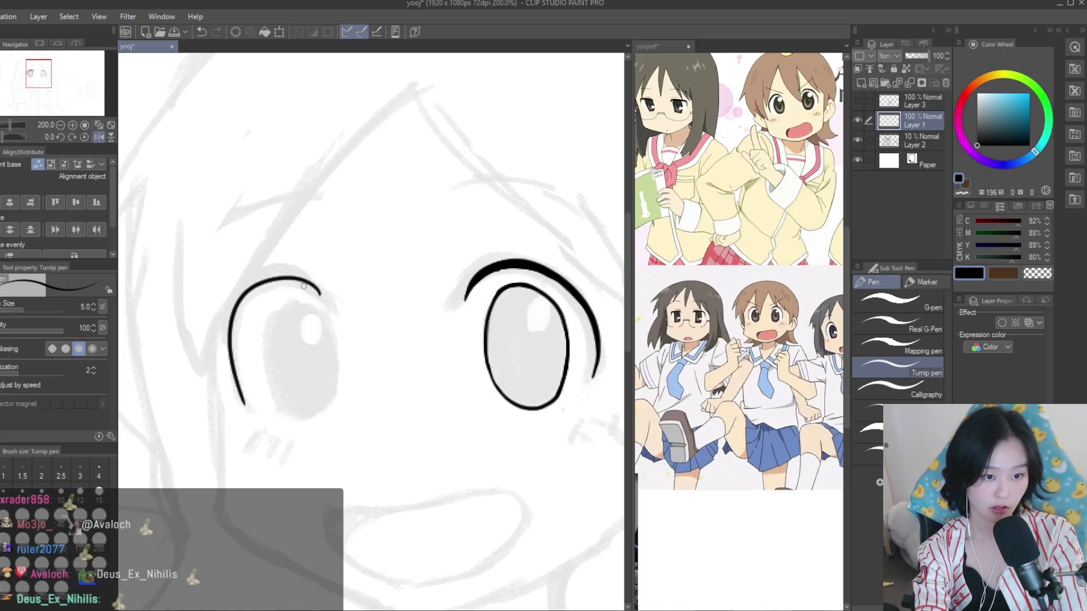
scroll(278, 275, "up", 3)
scroll(277, 274, "up", 2)
mouse_move(396, 351)
left_mouse_down()
mouse_move(188, 322)
mouse_move(145, 355)
left_mouse_up()
left_click_drag(255, 291, 413, 364)
mouse_move(317, 288)
left_mouse_down()
mouse_move(437, 388)
mouse_move(353, 304)
left_mouse_up()
scroll(320, 347, "up", 1)
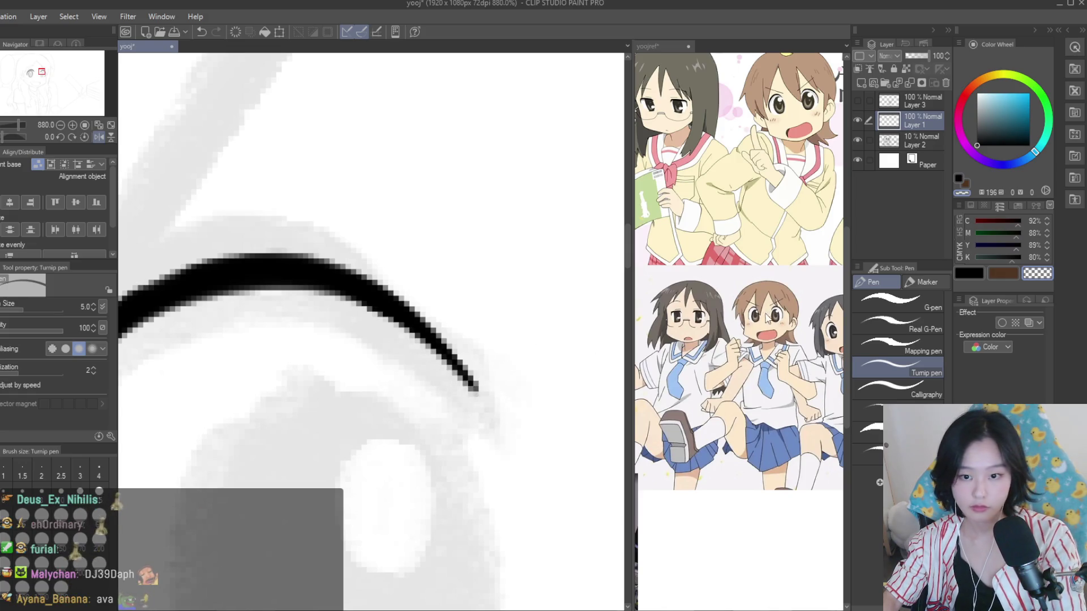
scroll(767, 318, "up", 3)
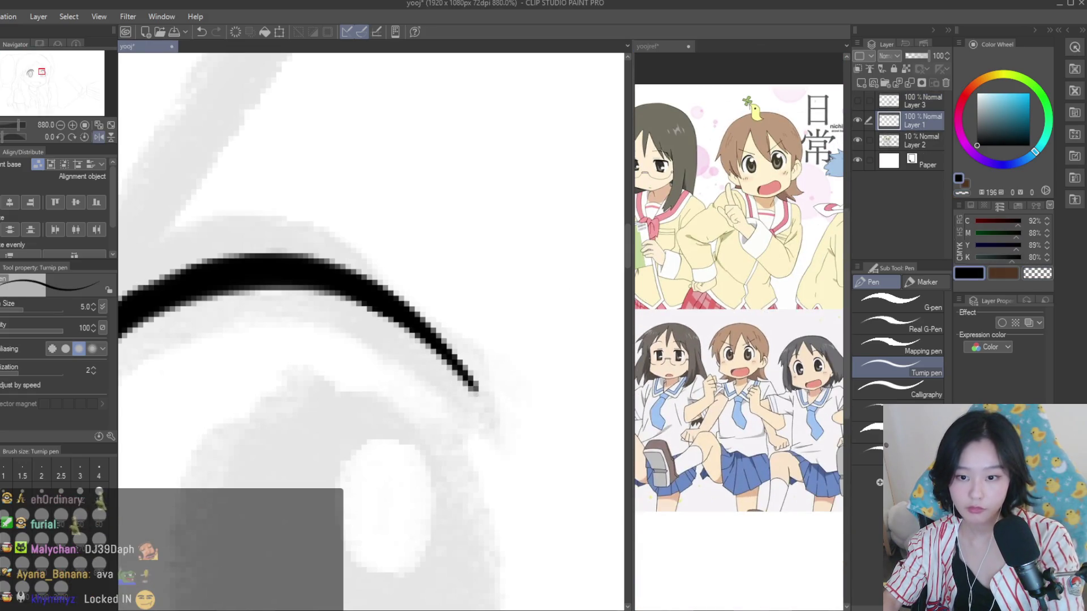
scroll(375, 299, "down", 2)
scroll(459, 274, "down", 4)
scroll(477, 246, "down", 2)
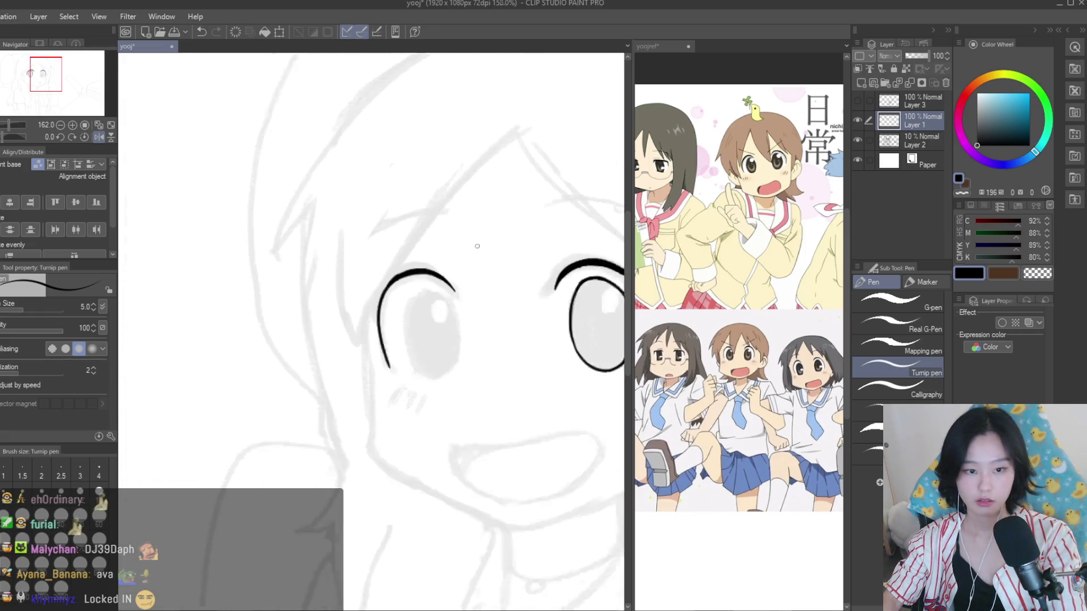
scroll(477, 247, "down", 2)
With the canvas unmirrored, thicken the eyelid's top and outer side
key("h")
scroll(542, 233, "up", 2)
scroll(542, 233, "up", 2)
scroll(541, 233, "up", 1)
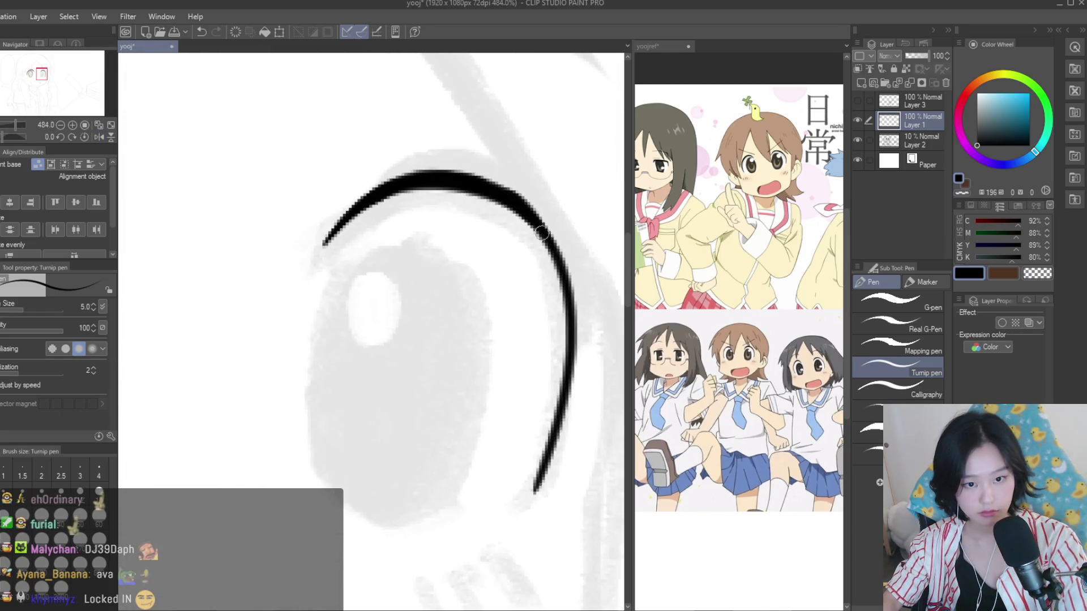
left_click_drag(491, 196, 561, 279)
mouse_move(542, 244)
left_mouse_down()
mouse_move(572, 376)
mouse_move(530, 504)
left_mouse_up()
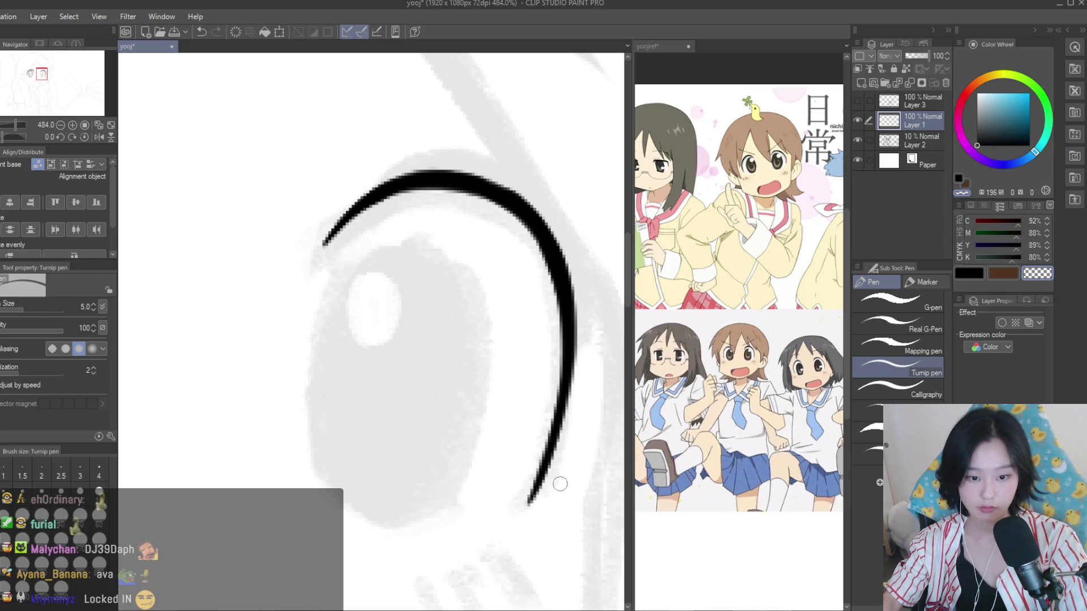
scroll(538, 495, "down", 3)
scroll(538, 495, "down", 3)
On the mirrored canvas, ink the oval iris outline in black, redoing its curled end
key("h")
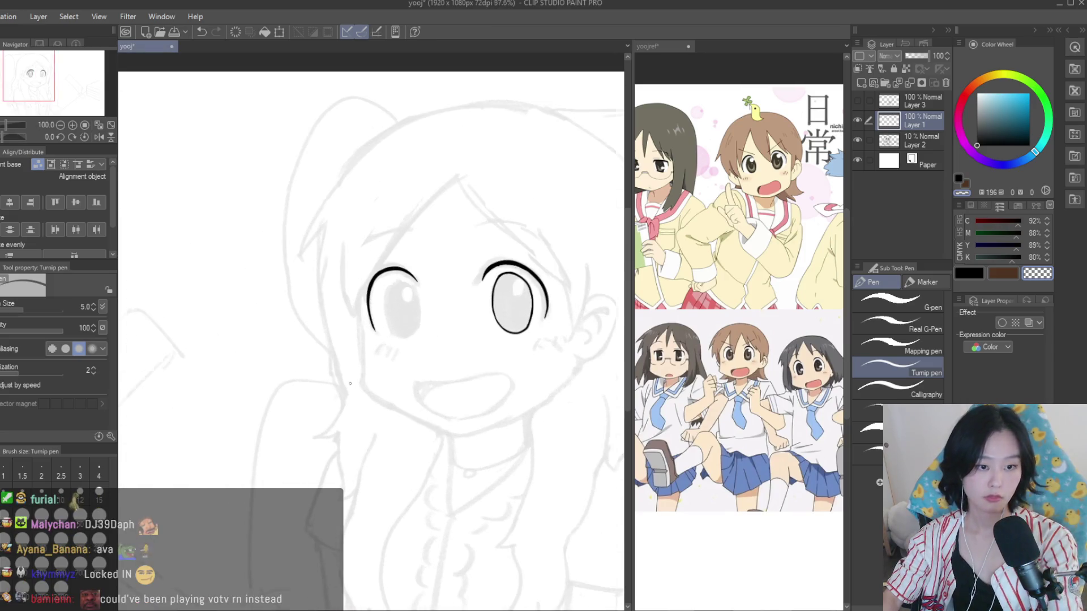
left_click(960, 274)
scroll(390, 300, "up", 2)
scroll(391, 300, "up", 4)
mouse_move(406, 245)
left_mouse_down()
mouse_move(321, 308)
mouse_move(450, 427)
left_mouse_up()
scroll(430, 317, "down", 2)
scroll(430, 317, "down", 3)
scroll(407, 317, "up", 3)
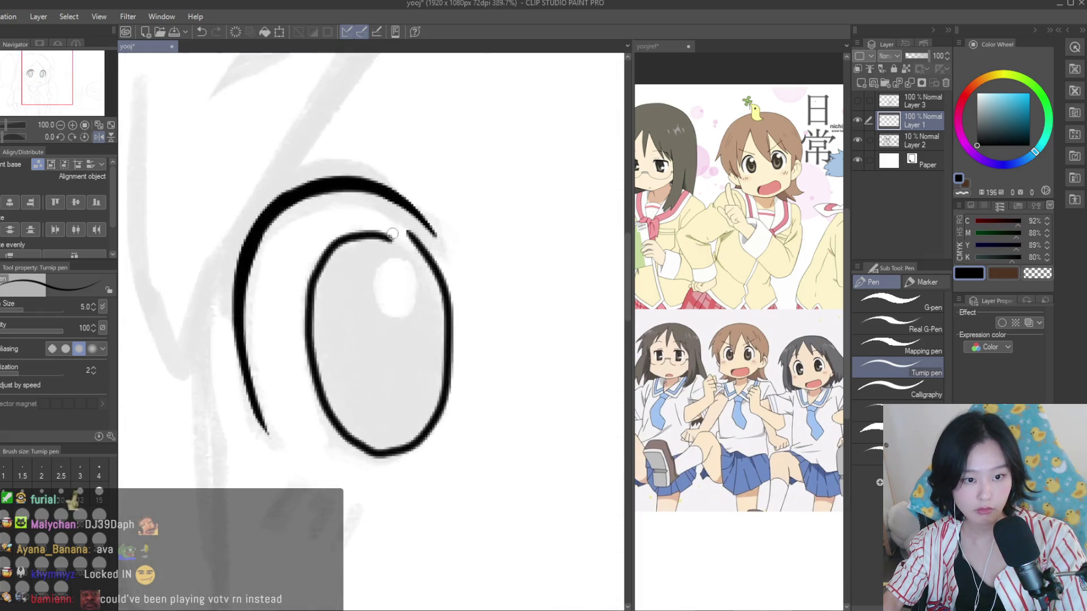
scroll(407, 317, "up", 3)
scroll(399, 240, "down", 3)
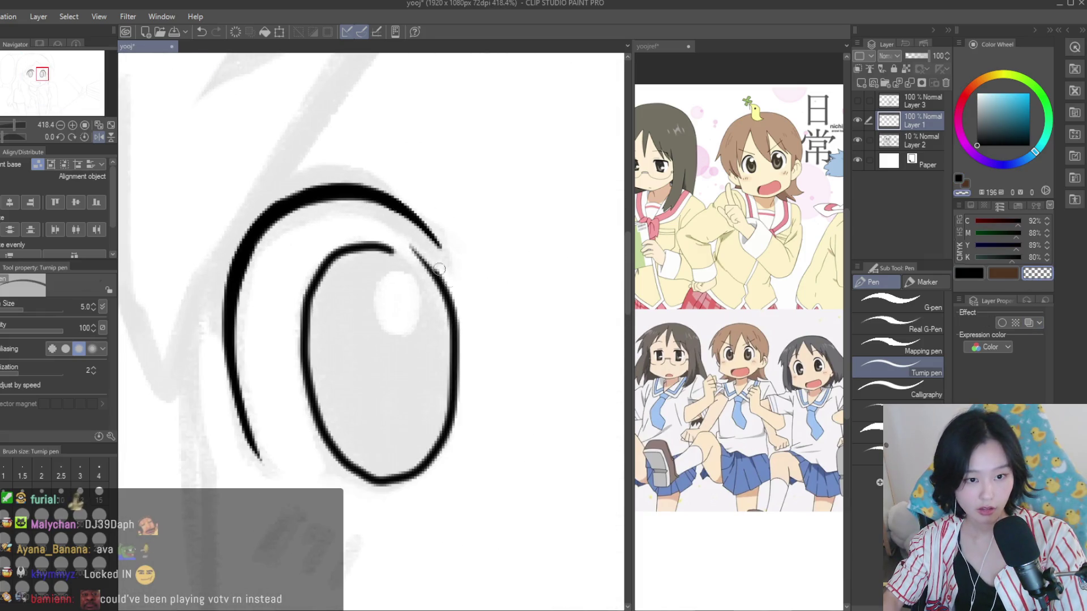
key("ctrl+z")
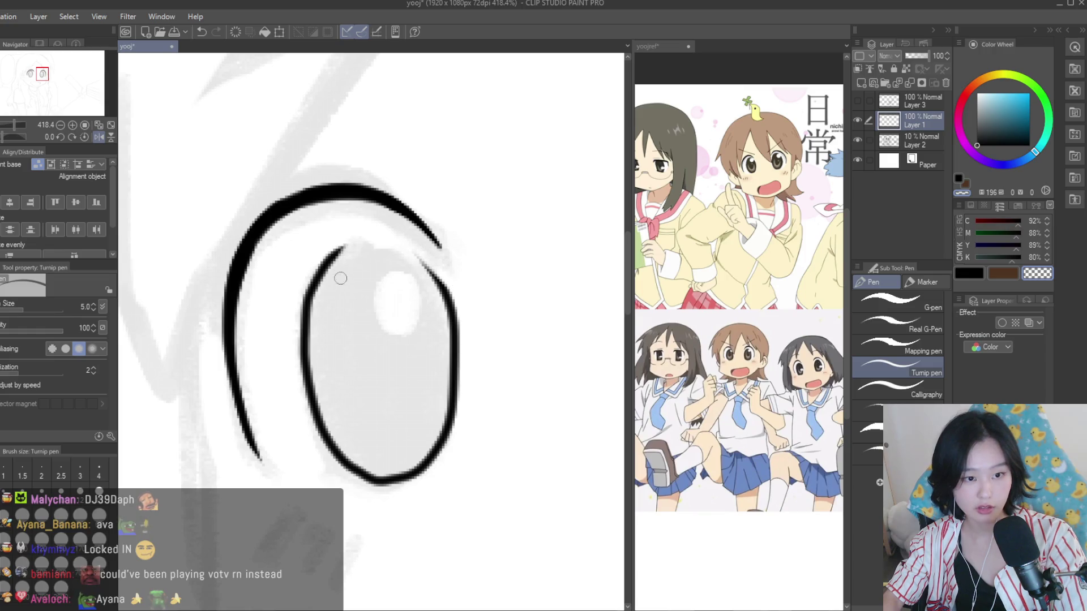
scroll(430, 293, "up", 2)
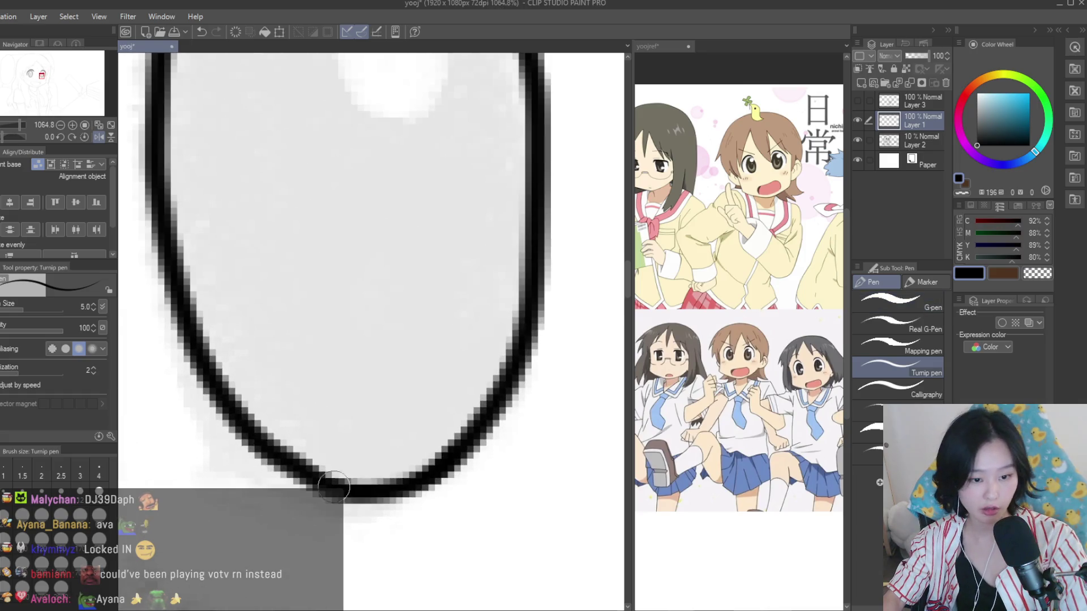
scroll(364, 187, "down", 2)
scroll(483, 301, "up", 2)
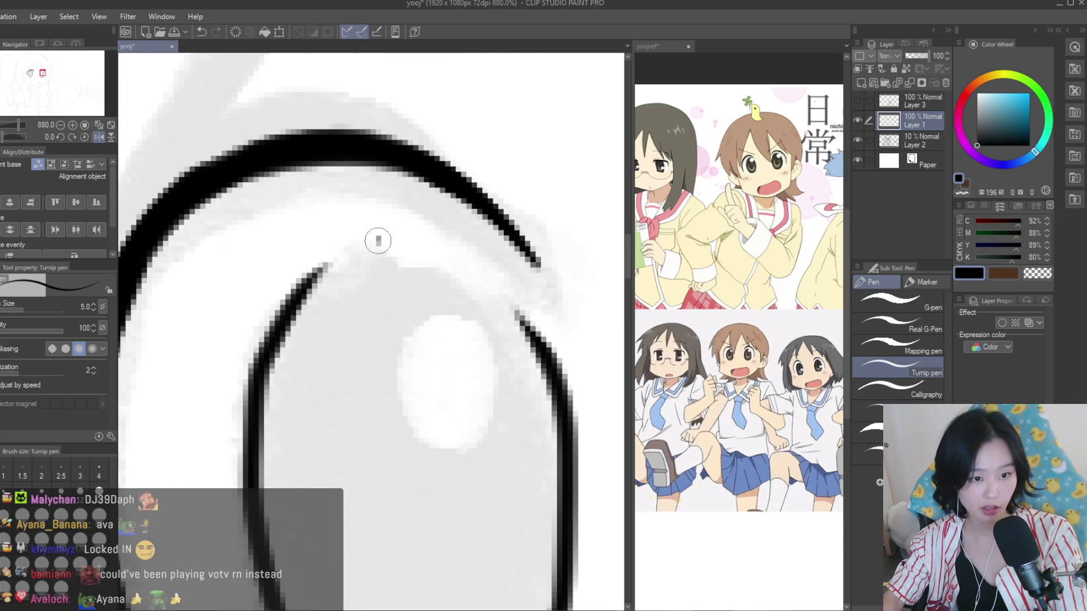
left_click_drag(376, 240, 514, 310)
View the whole face at 100% and compare it with the reference picture
left_click(1031, 276)
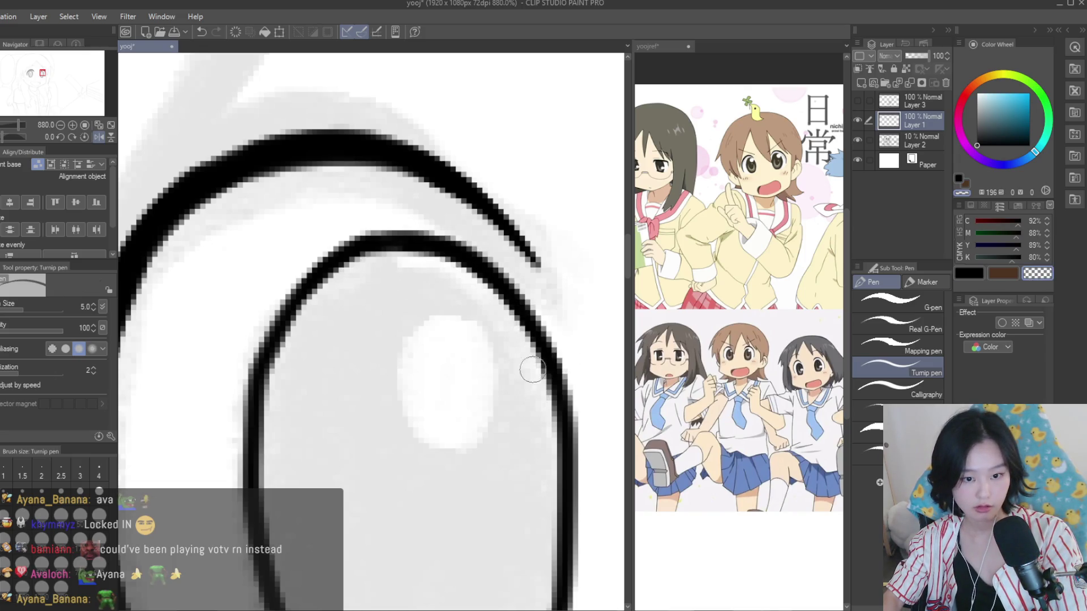
key("ctrl+alt+0")
scroll(400, 353, "up", 10)
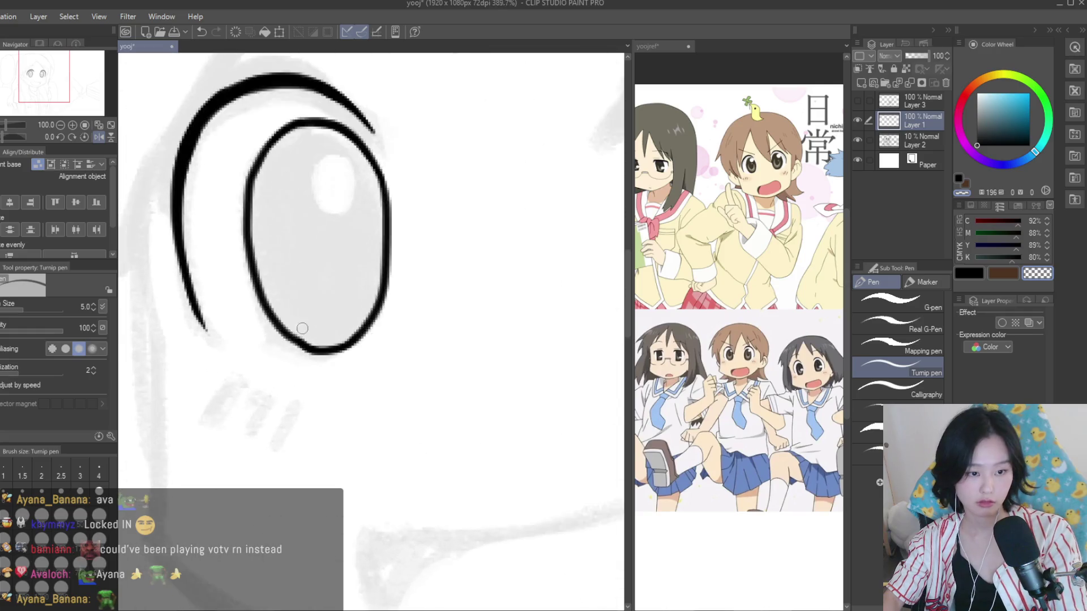
scroll(551, 272, "down", 2)
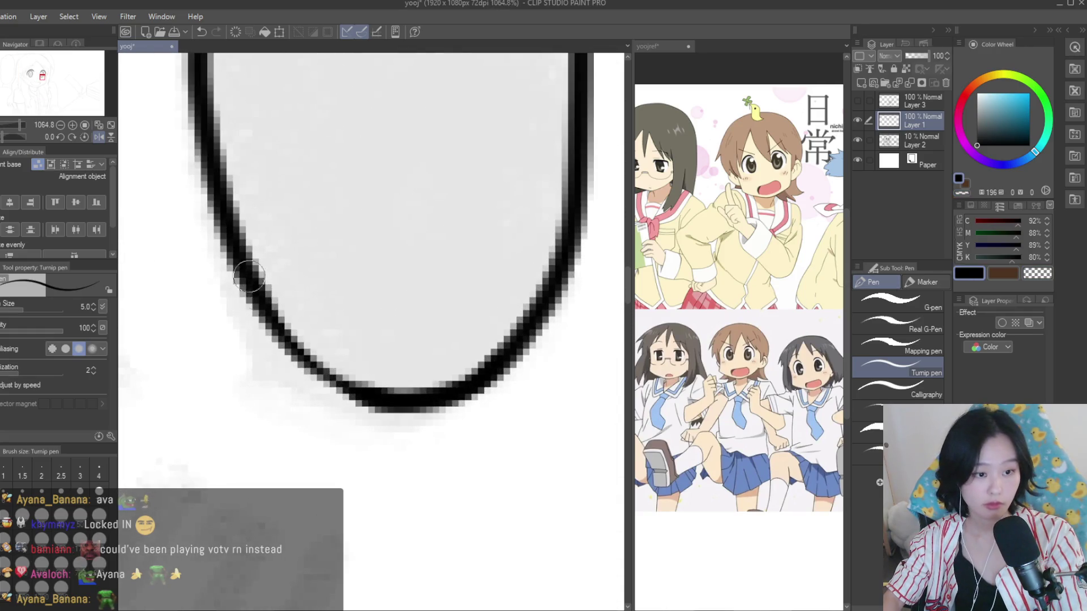
scroll(291, 389, "down", 4)
scroll(766, 275, "up", 2)
scroll(766, 275, "up", 1)
scroll(767, 276, "down", 2)
scroll(767, 276, "down", 2)
scroll(767, 276, "up", 1)
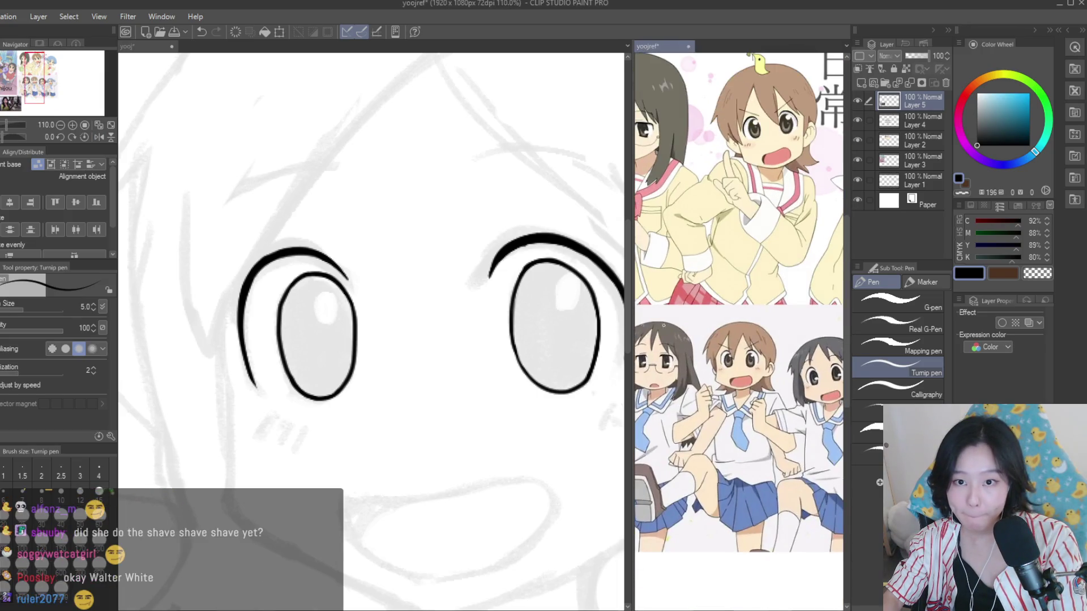
left_click(589, 338)
Try a trial upper mouth line, then undo it
scroll(559, 333, "down", 3)
scroll(559, 334, "up", 1)
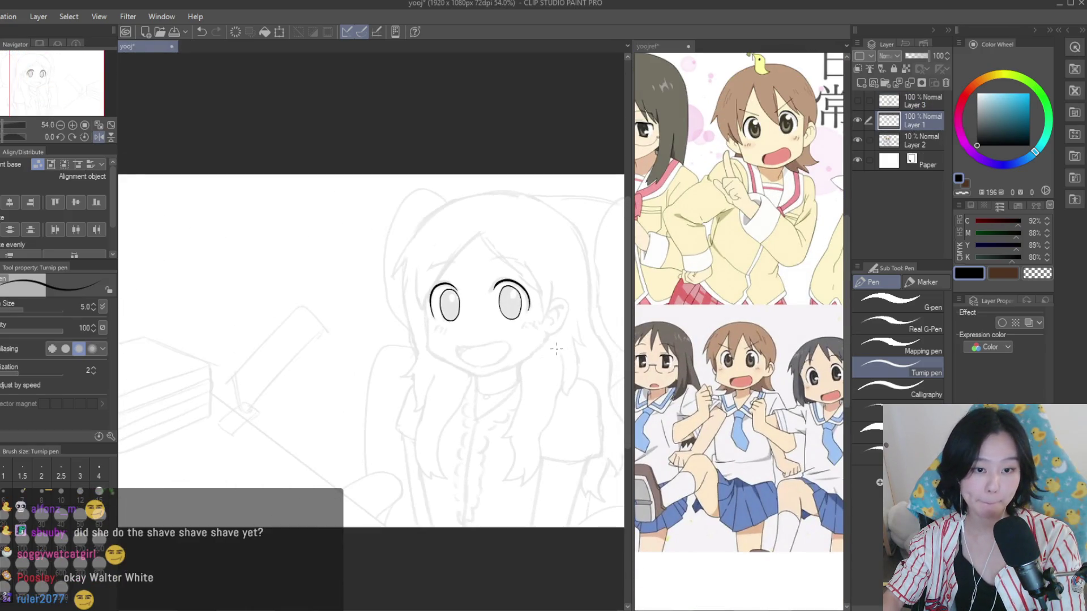
scroll(432, 363, "up", 1)
scroll(433, 363, "up", 3)
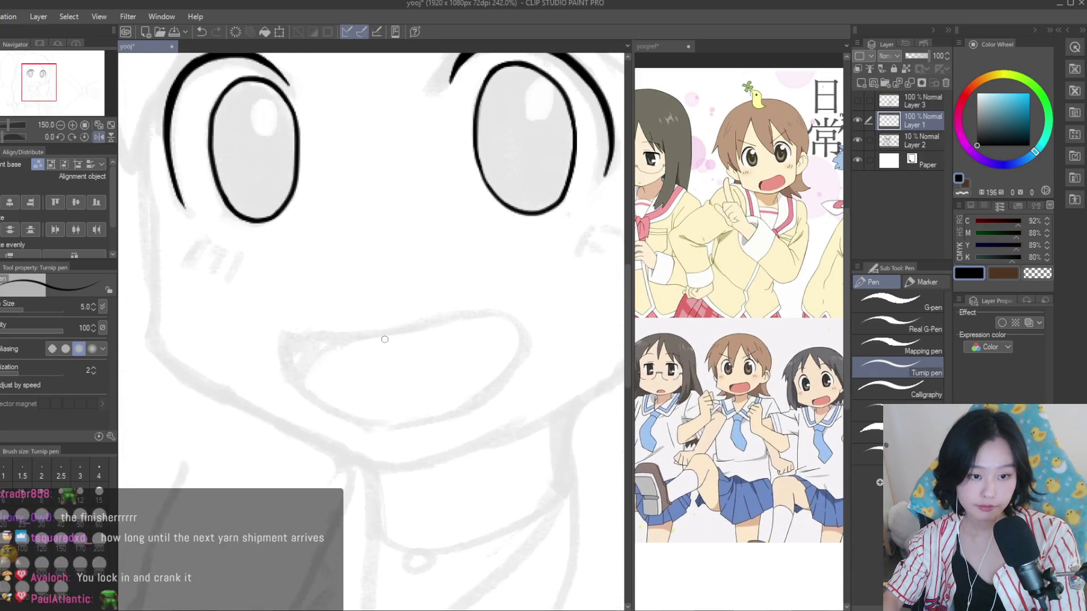
scroll(433, 362, "up", 2)
left_click_drag(465, 313, 258, 351)
key("ctrl+z")
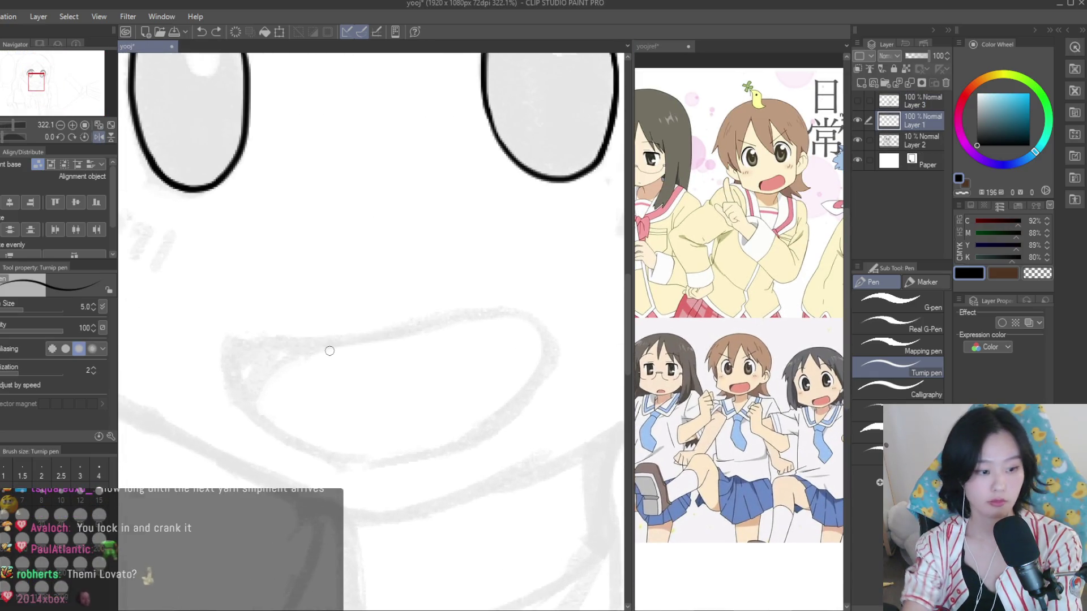
Draw a thin eyebrow arc above one eye
scroll(327, 346, "down", 3)
scroll(470, 357, "down", 1)
scroll(470, 358, "down", 1)
scroll(435, 297, "up", 2)
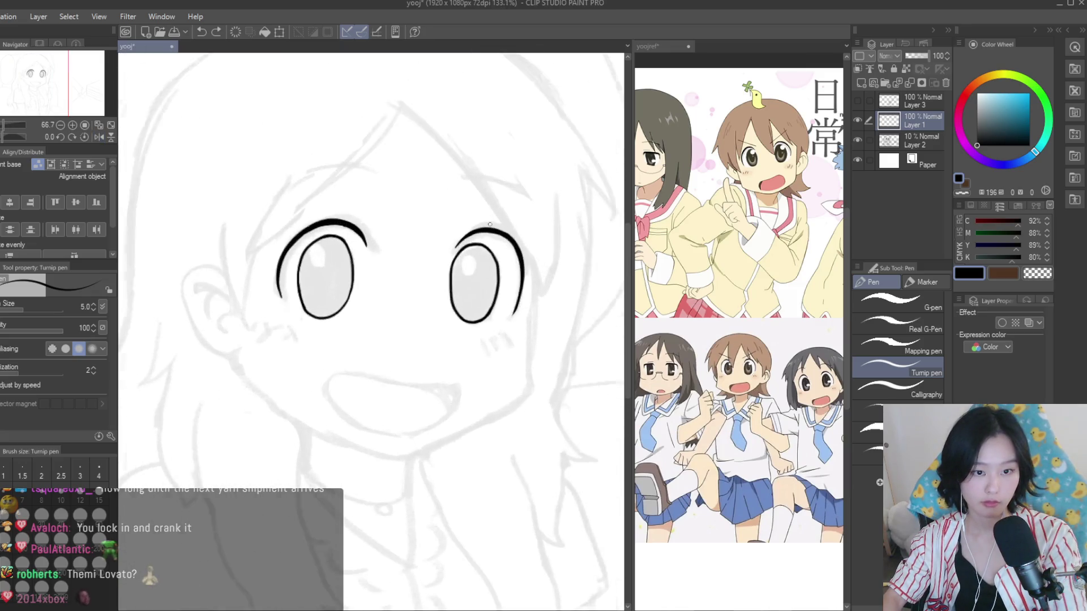
scroll(489, 226, "up", 3)
scroll(489, 226, "up", 2)
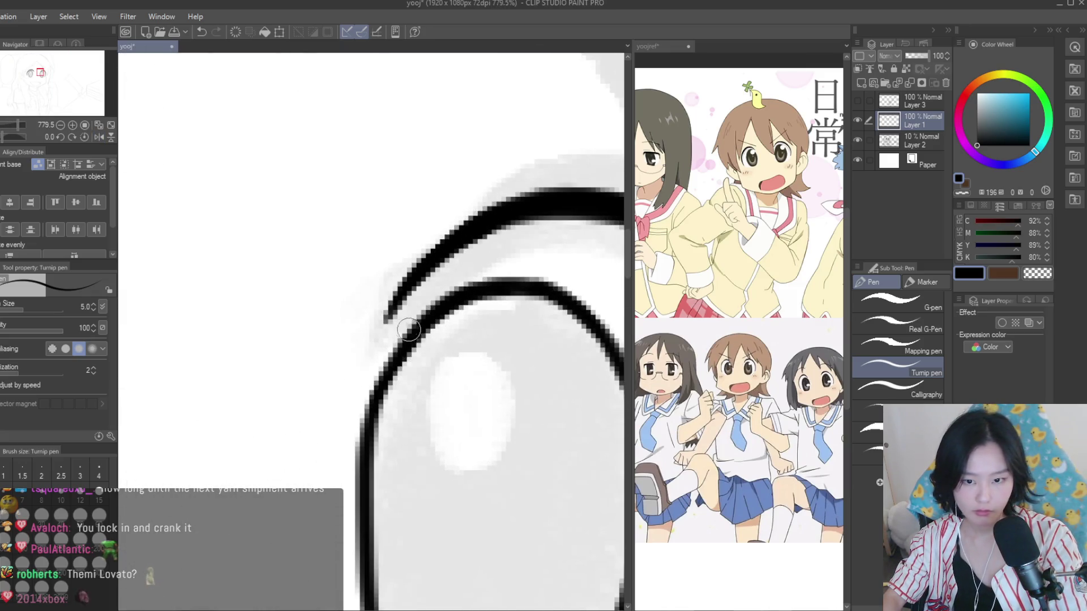
scroll(457, 235, "down", 2)
scroll(378, 250, "down", 2)
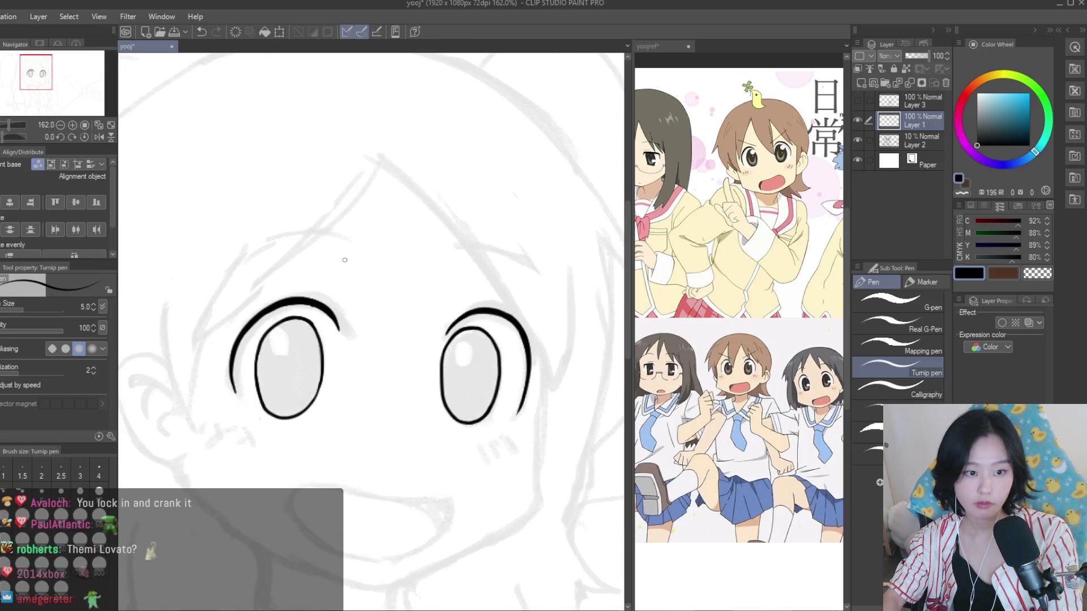
left_click_drag(377, 250, 203, 278)
scroll(377, 251, "down", 2)
Draw the second eyebrow shorter and redraw the left eyebrow higher and longer
scroll(364, 255, "up", 2)
left_click_drag(364, 254, 500, 280)
scroll(470, 273, "down", 2)
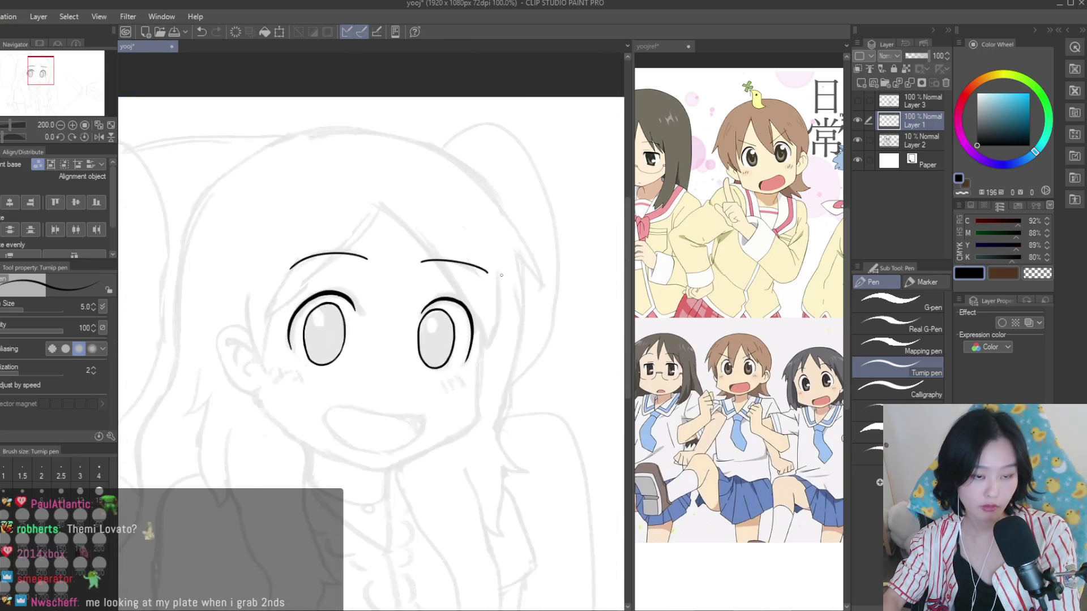
scroll(445, 262, "up", 2)
key("ctrl+z")
key("ctrl+z")
mouse_move(400, 259)
left_mouse_down()
mouse_move(449, 261)
mouse_move(527, 290)
left_mouse_up()
key("ctrl+z")
mouse_move(402, 259)
left_mouse_down()
mouse_move(452, 262)
mouse_move(518, 296)
left_mouse_up()
key("ctrl+z")
left_click_drag(302, 253, 158, 275)
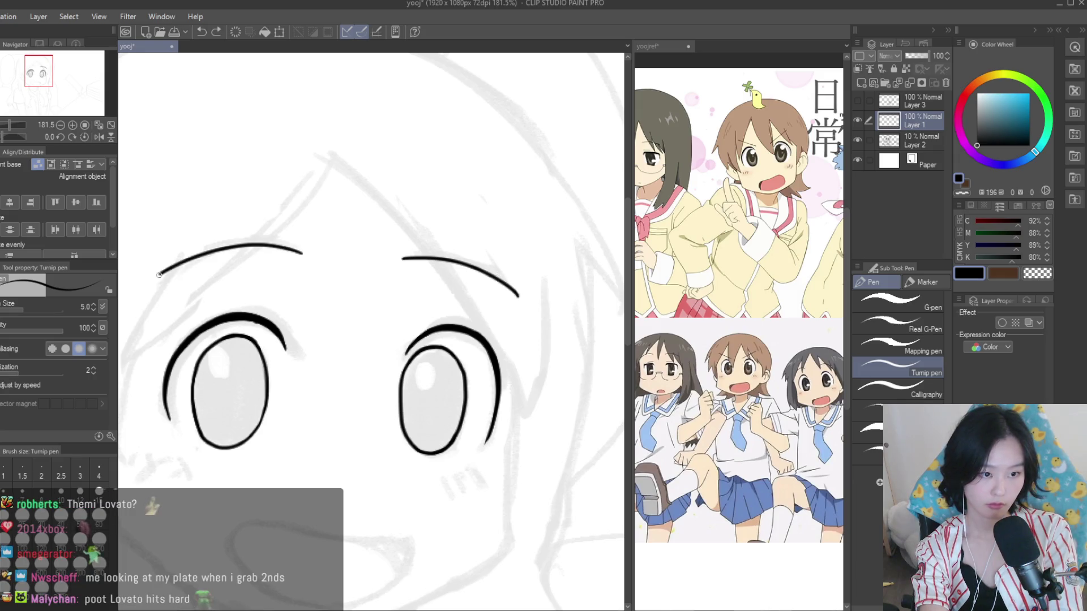
scroll(433, 285, "down", 5)
scroll(495, 339, "up", 2)
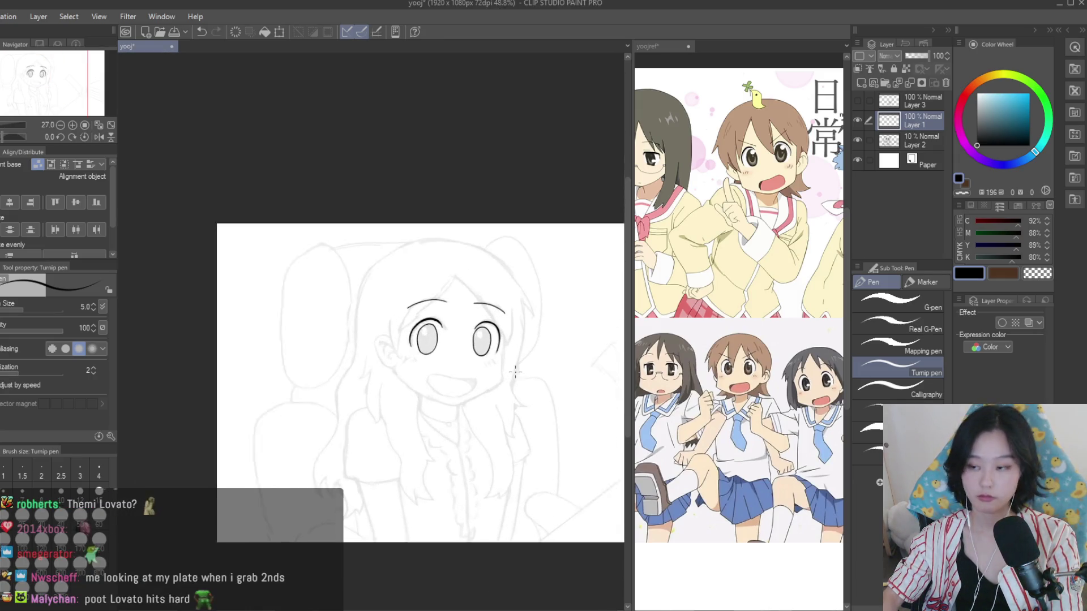
scroll(506, 352, "down", 2)
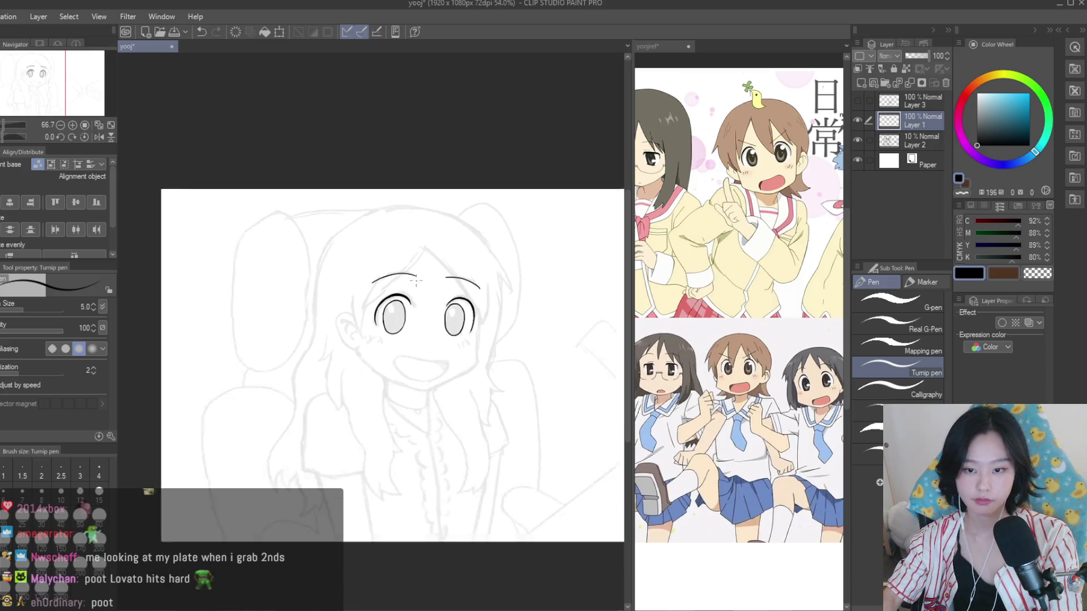
scroll(304, 320, "up", 4)
scroll(304, 319, "down", 3)
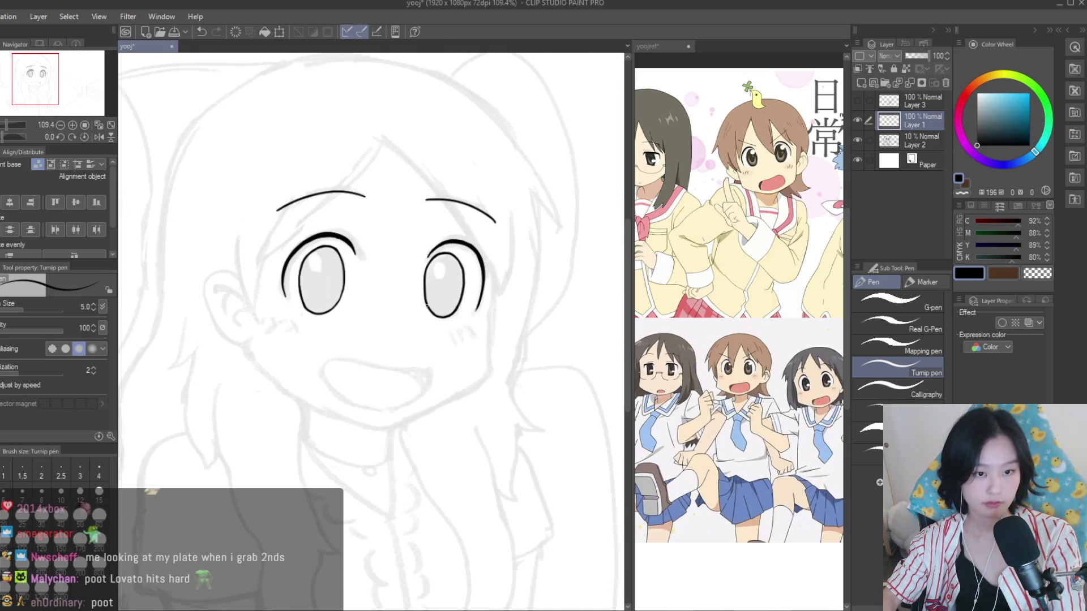
Lasso the right eyebrow and rotate and move it with Ctrl+T, then deselect
key("m")
scroll(376, 165, "up", 2)
mouse_move(544, 226)
left_mouse_down()
mouse_move(558, 219)
mouse_move(492, 215)
left_mouse_up()
scroll(558, 220, "up", 1)
key("ctrl+t")
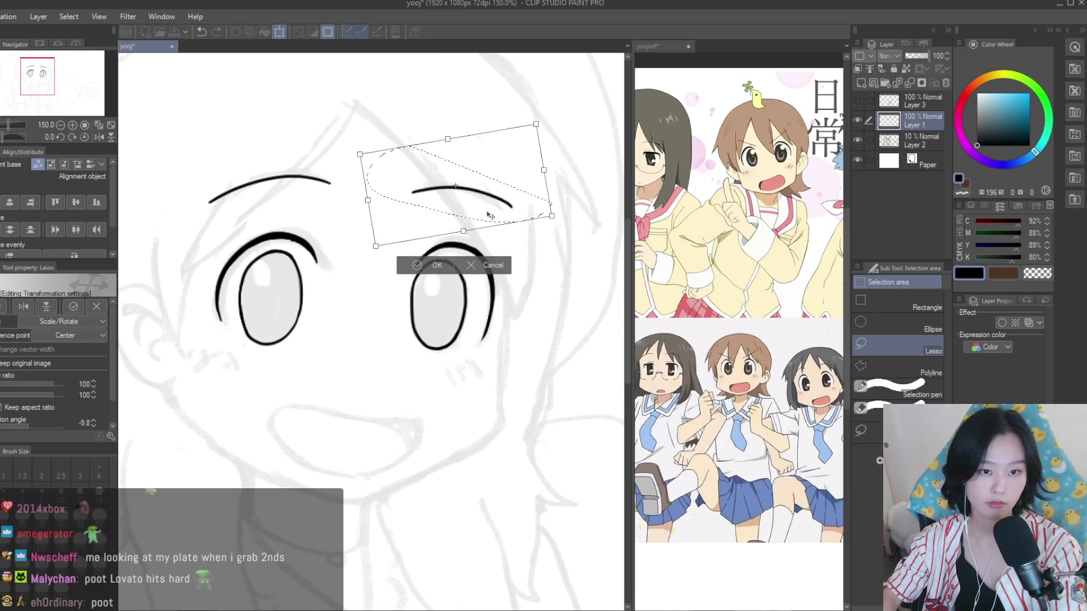
key("Return")
key("ctrl+d")
Reselect the right eyebrow and shrink it to about 93% so it sits evenly
scroll(505, 314, "down", 2)
scroll(506, 314, "down", 2)
scroll(315, 199, "up", 2)
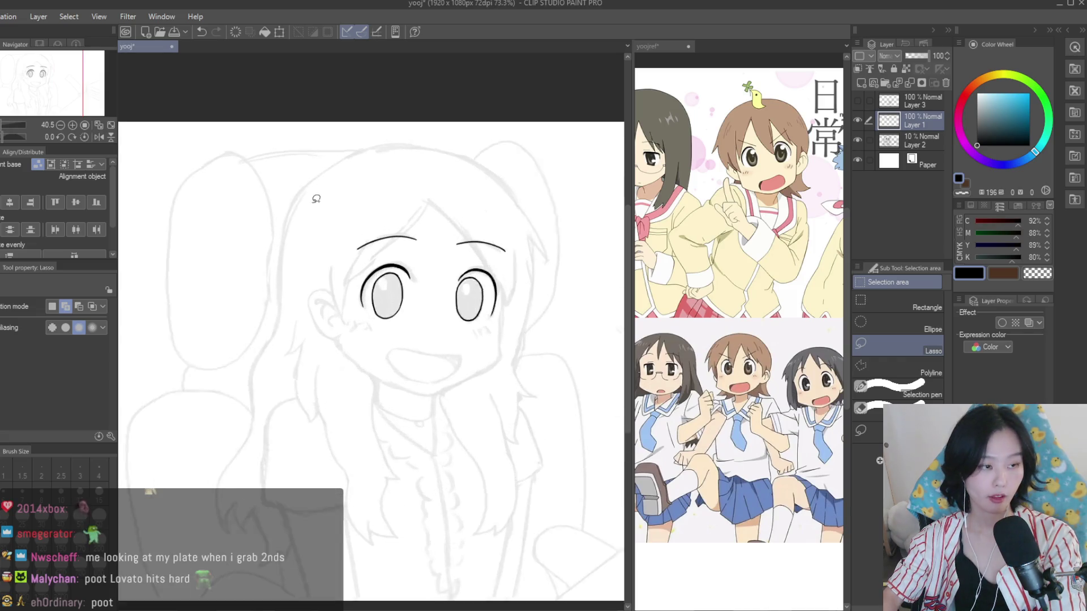
scroll(420, 198, "up", 1)
scroll(419, 199, "up", 2)
left_click_drag(447, 226, 477, 223)
scroll(504, 250, "up", 1)
key("ctrl+t")
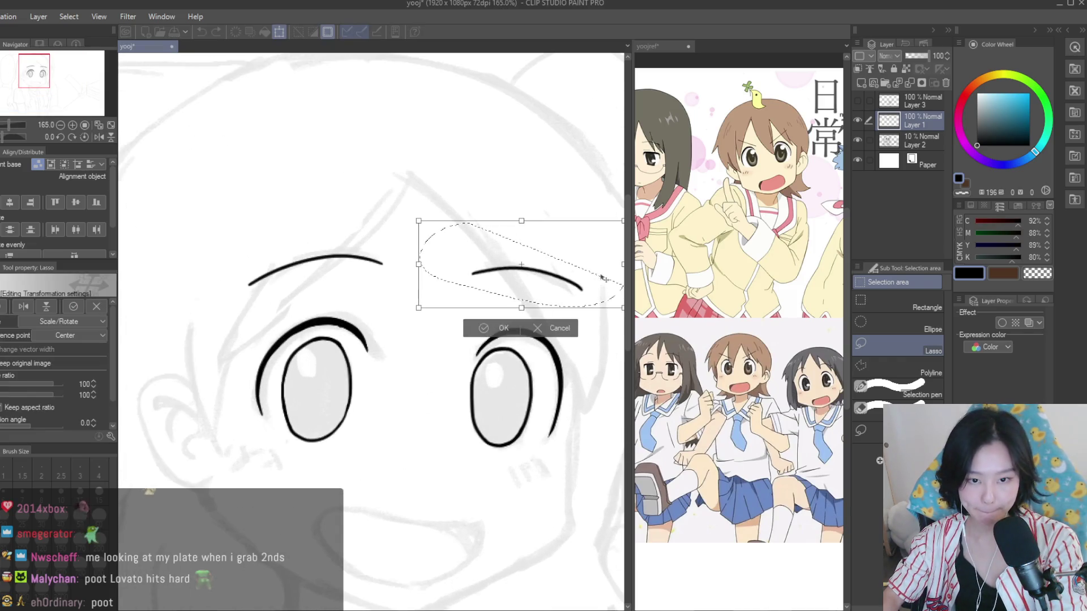
scroll(504, 249, "down", 1)
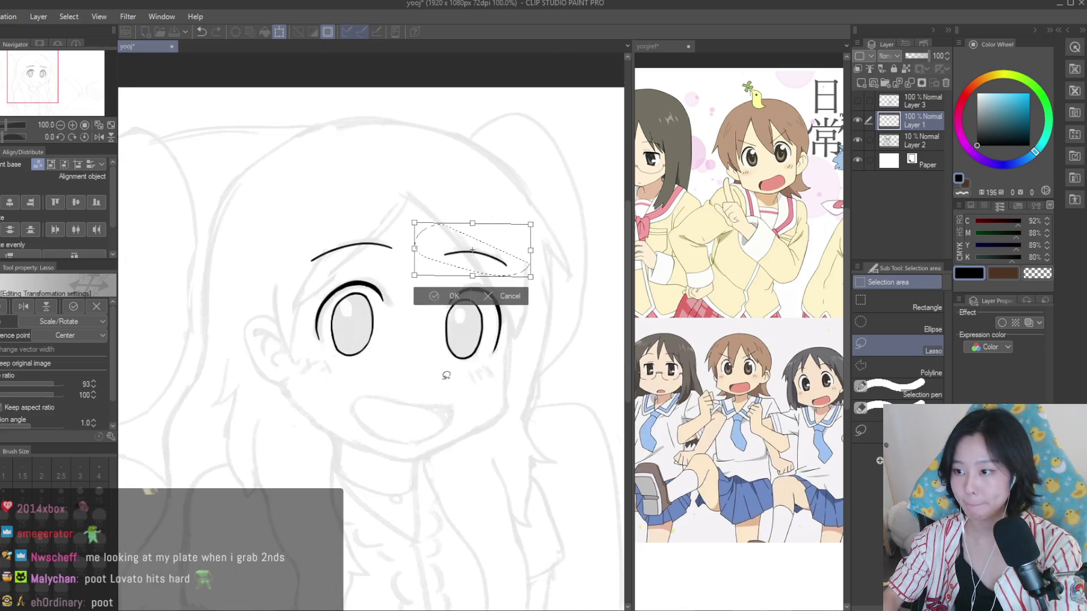
key("Return")
scroll(557, 264, "up", 1)
key("p")
scroll(413, 345, "up", 2)
scroll(413, 344, "up", 2)
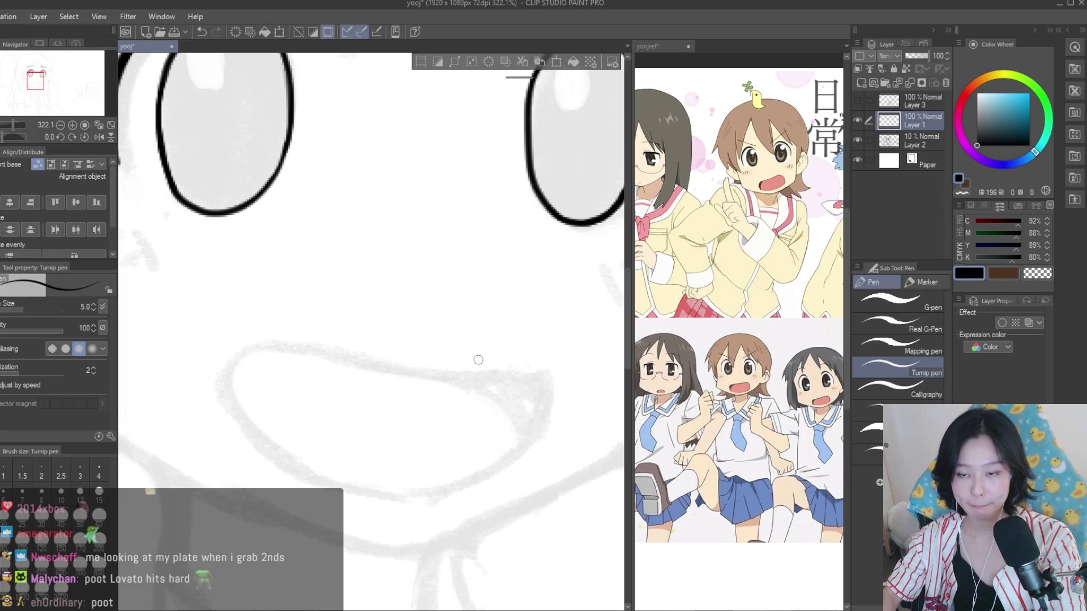
Ink the mouth's upper lip, curved left side and lower lip, redoing failed strokes
key("ctrl+d")
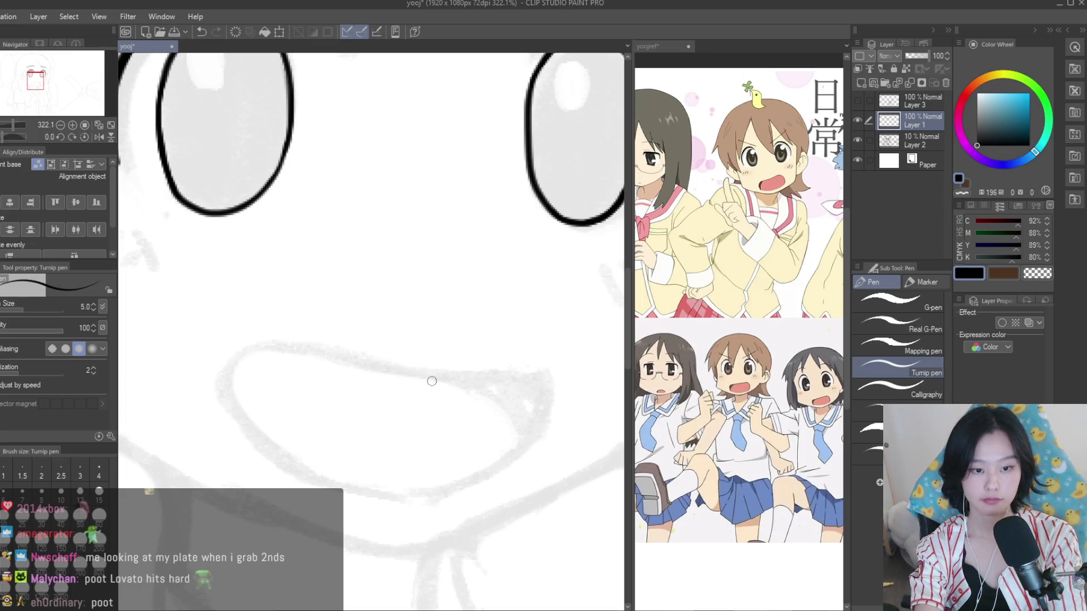
mouse_move(541, 377)
left_mouse_down()
mouse_move(324, 356)
mouse_move(226, 437)
left_mouse_up()
key("ctrl+z")
left_click_drag(343, 362, 218, 428)
key("ctrl+z")
left_click_drag(343, 363, 221, 416)
left_click_drag(226, 365, 312, 474)
key("ctrl+z")
left_click_drag(232, 362, 326, 479)
left_click_drag(539, 376, 286, 465)
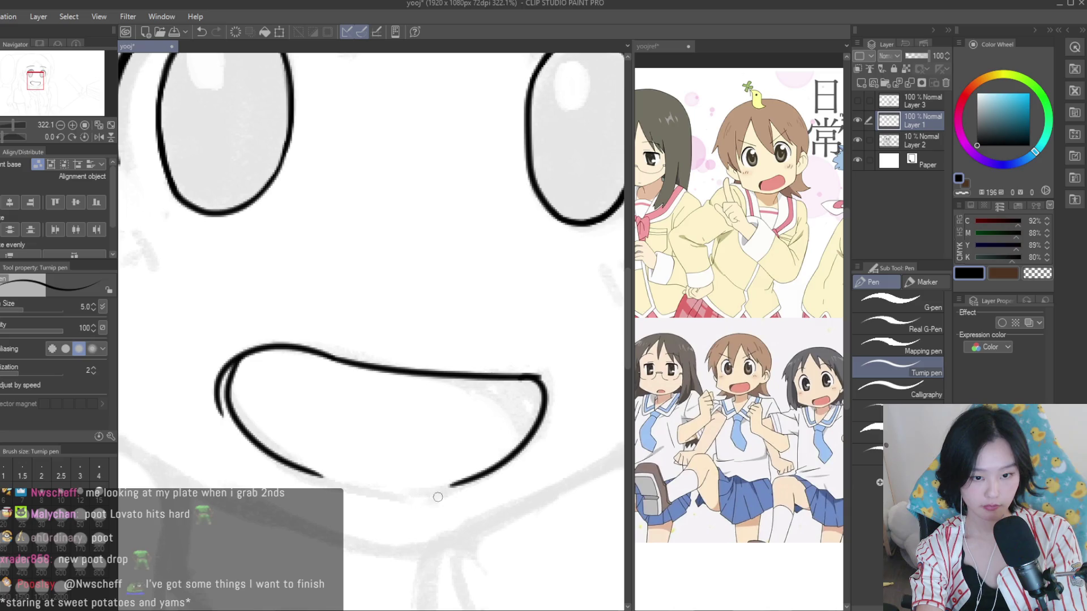
Erase the doubled stroke at the mouth's left corner
key("e")
scroll(216, 340, "up", 1)
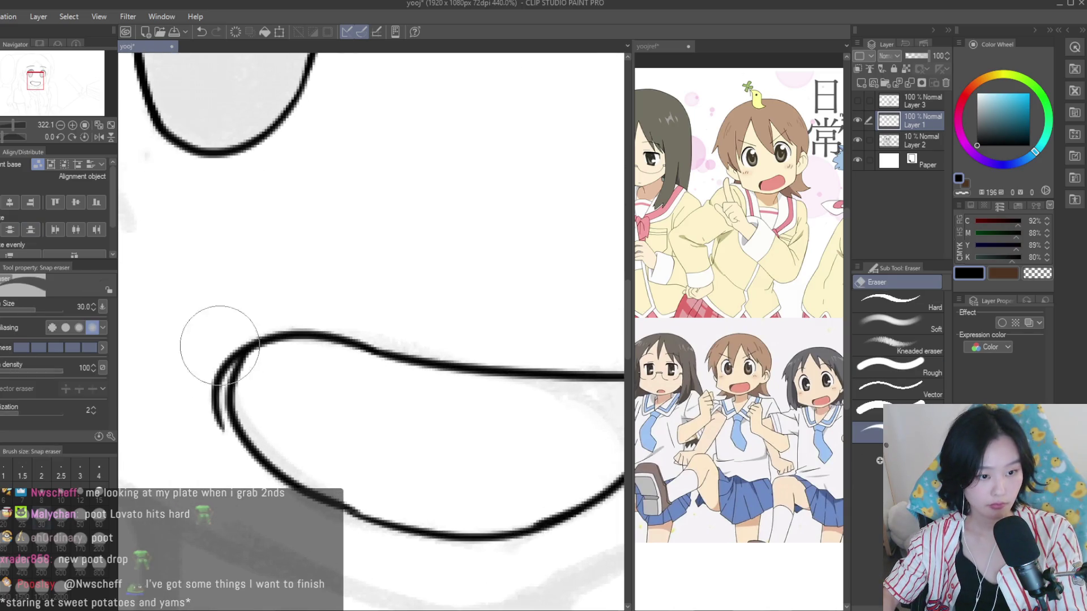
left_click_drag(226, 341, 201, 405)
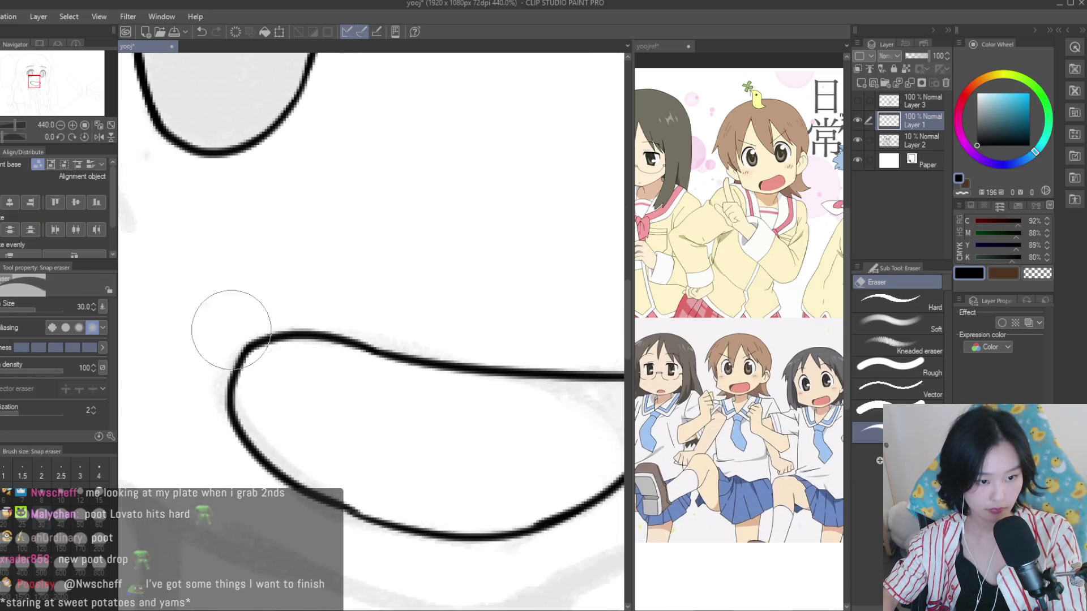
scroll(243, 318, "down", 1)
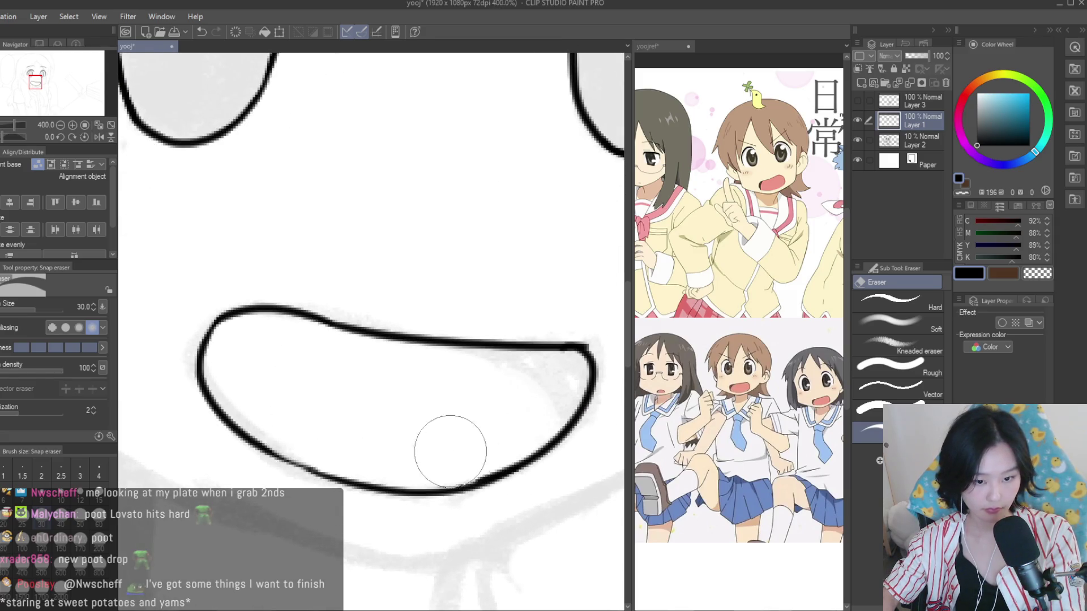
scroll(364, 417, "down", 5)
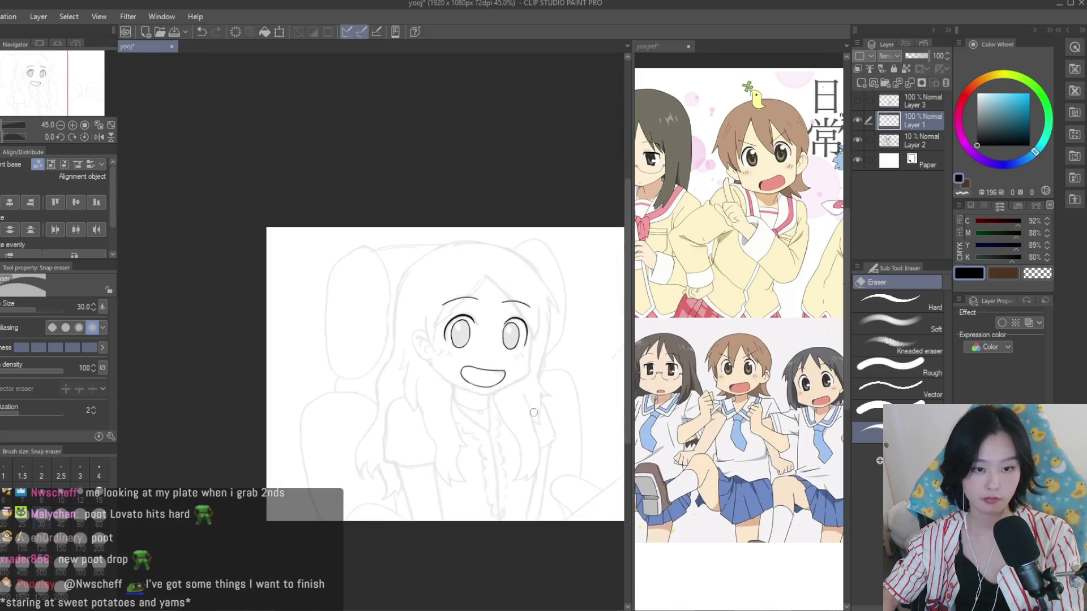
scroll(364, 417, "up", 1)
key("p")
scroll(491, 332, "up", 10)
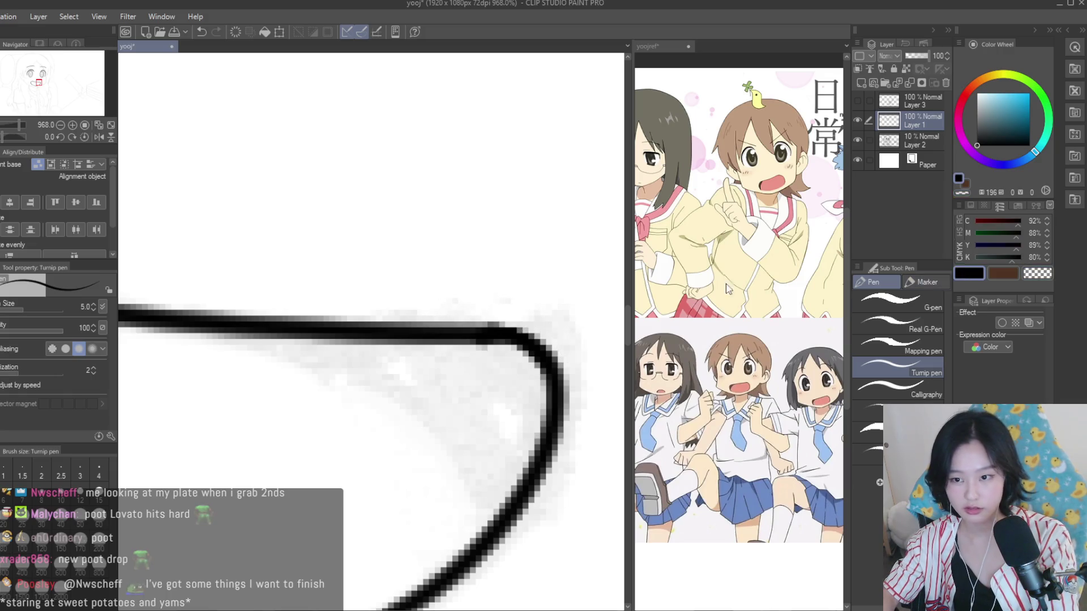
scroll(558, 436, "down", 6)
scroll(296, 408, "up", 2)
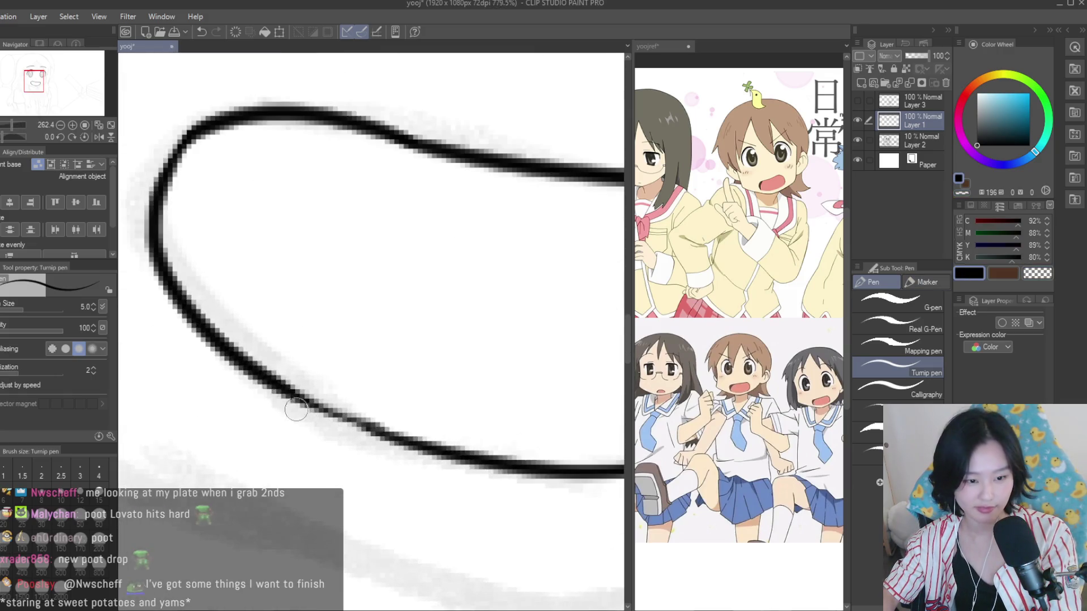
Check the reference mouth shape, then erase part of the mouth's lower outline
left_click(706, 348)
scroll(707, 349, "up", 3)
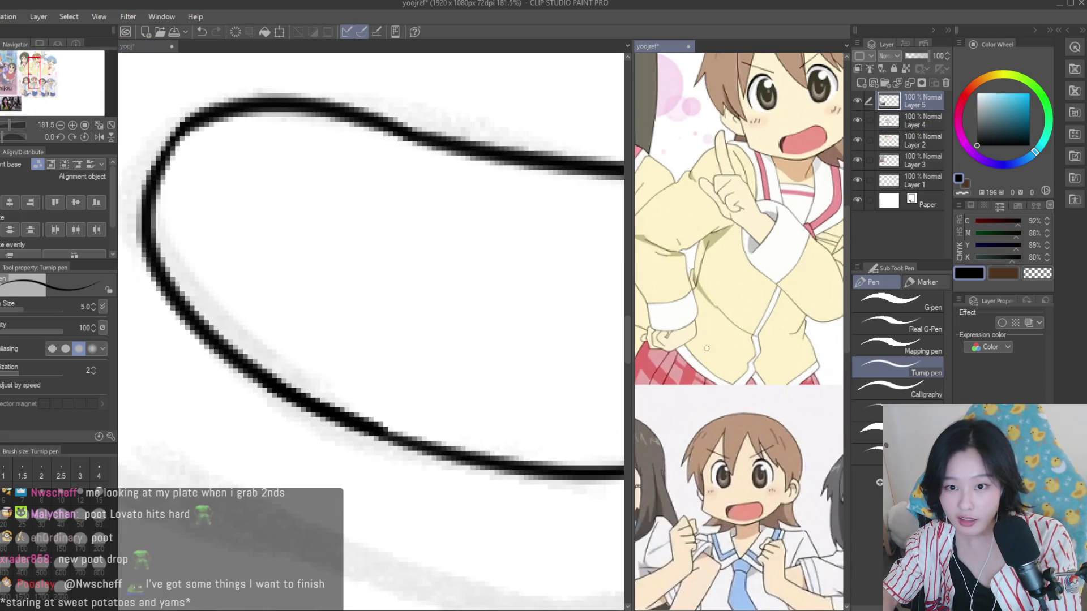
scroll(707, 348, "down", 3)
left_click(240, 365)
scroll(240, 365, "down", 3)
key("e")
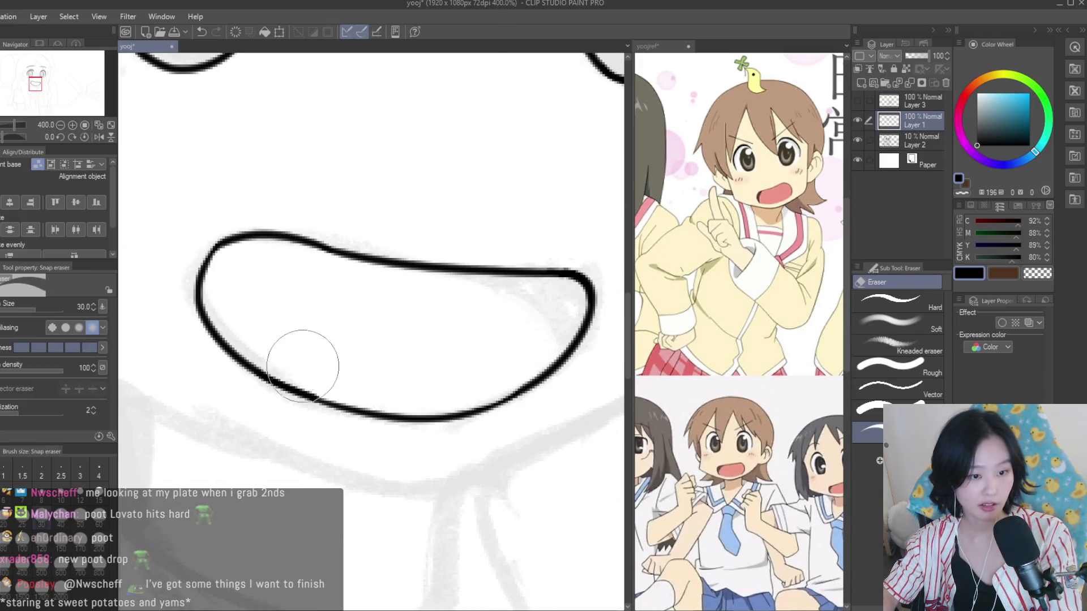
left_click_drag(301, 359, 407, 396)
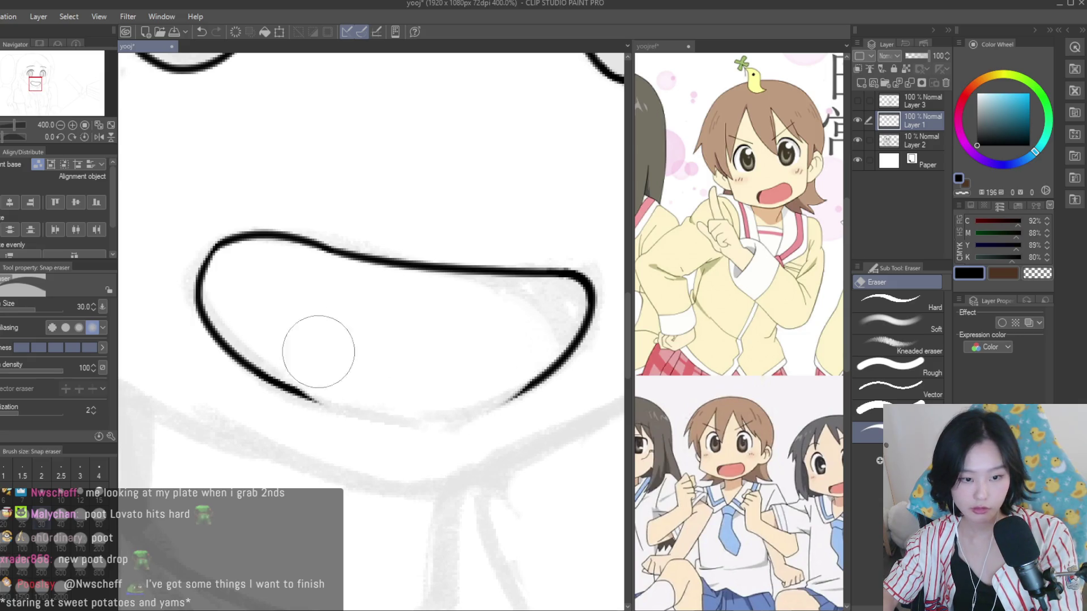
scroll(390, 390, "down", 5)
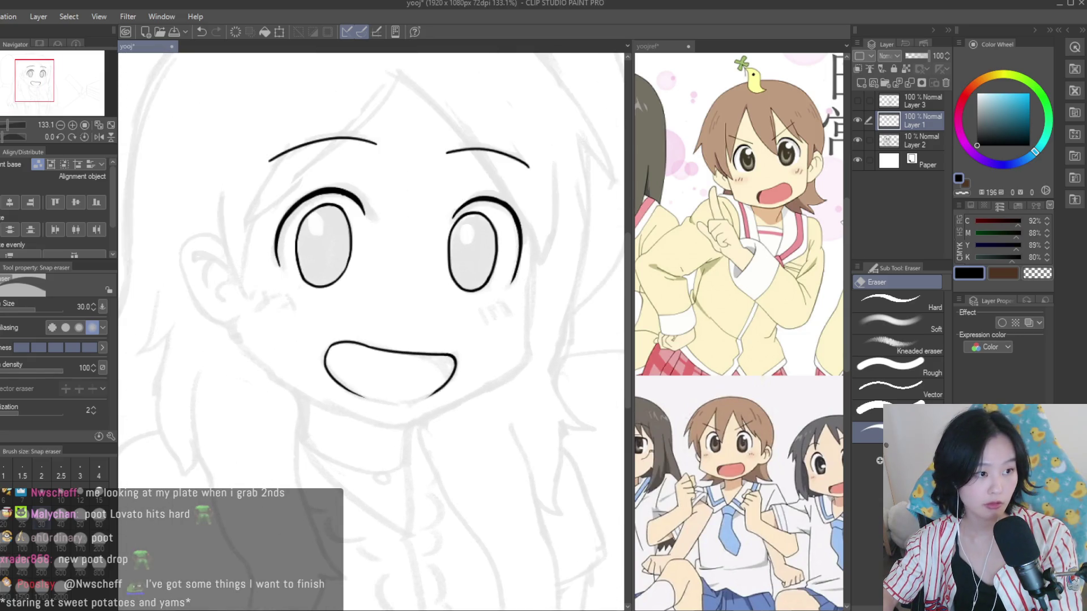
key("j")
scroll(436, 378, "up", 3)
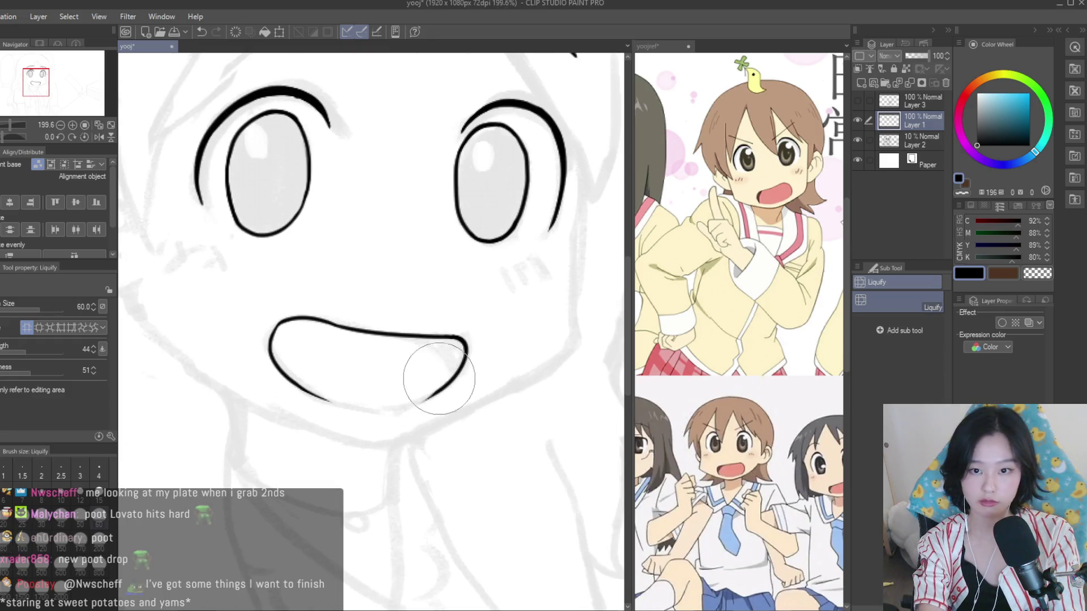
Enlarge the Liquify brush to 70 and push the mouth's lower-right stroke into a rounder curve
key("bracketright")
left_click_drag(432, 382, 442, 400)
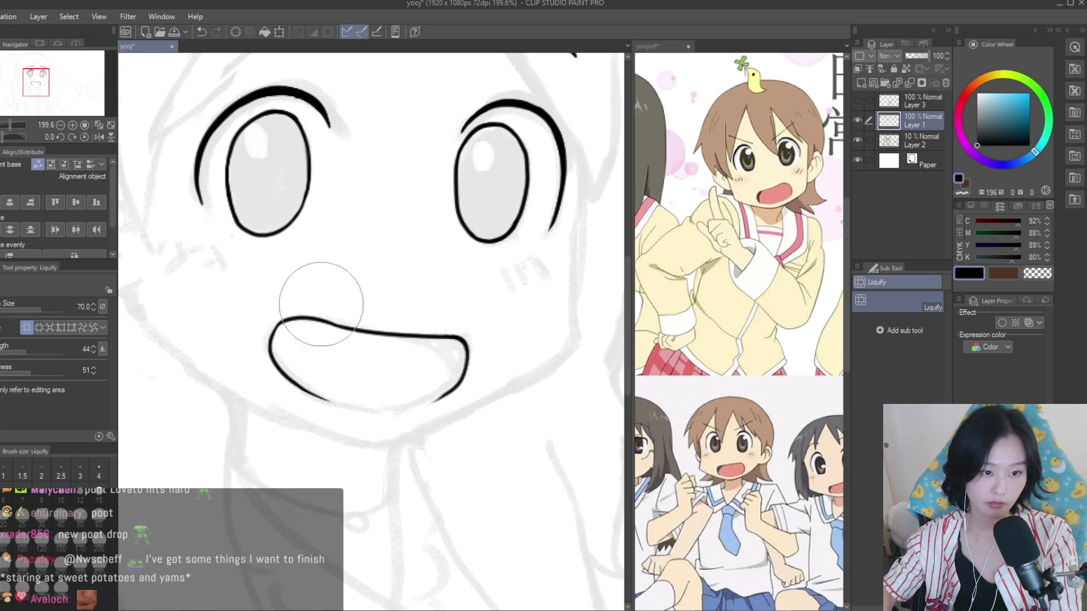
scroll(317, 294, "down", 3)
scroll(368, 321, "down", 3)
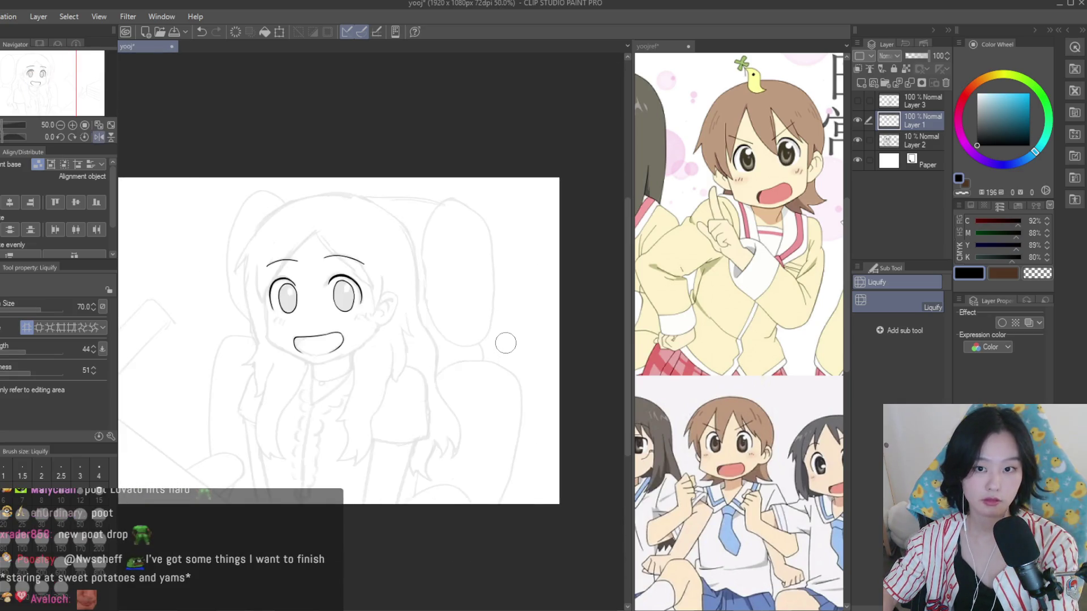
scroll(396, 306, "up", 5)
scroll(418, 266, "down", 5)
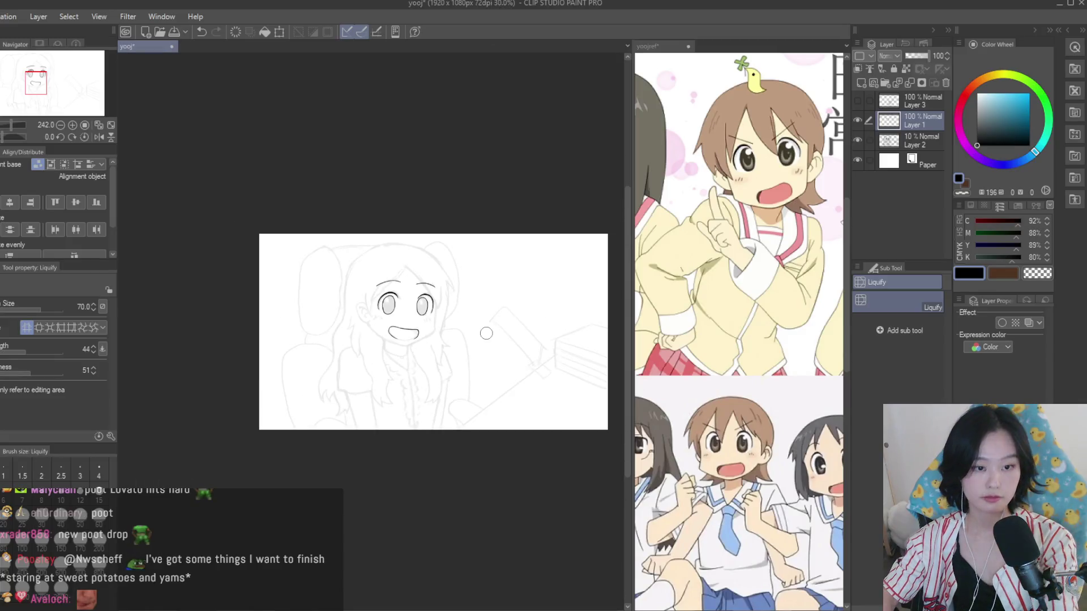
scroll(474, 321, "up", 2)
Return to the Turnip pen and add two short blush strokes on the left cheek
key("p")
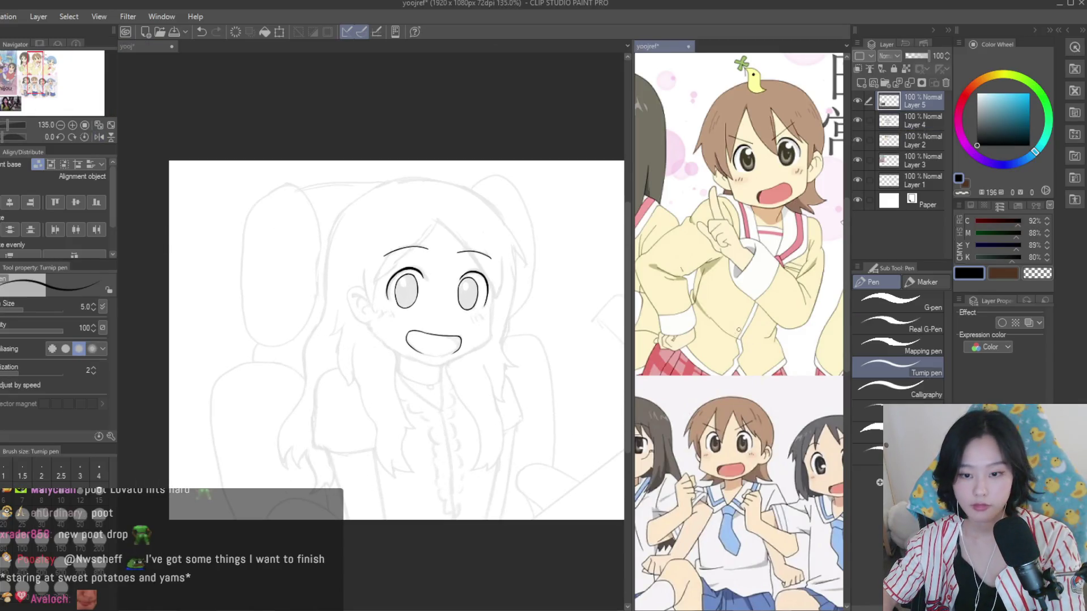
scroll(736, 283, "down", 1)
scroll(487, 308, "up", 3)
scroll(497, 306, "up", 2)
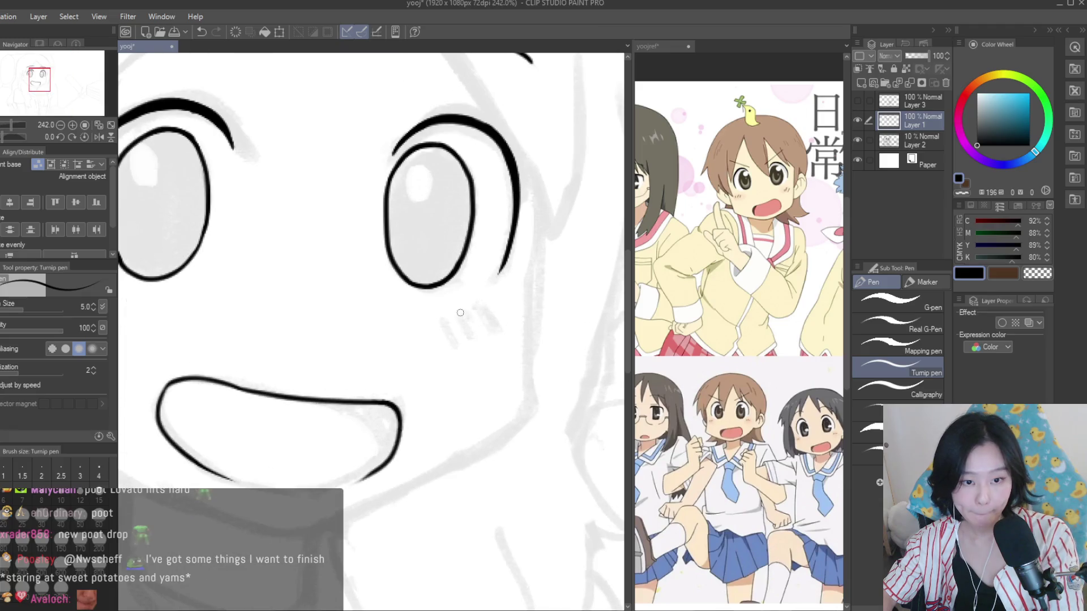
scroll(456, 328, "down", 3)
scroll(318, 316, "up", 3)
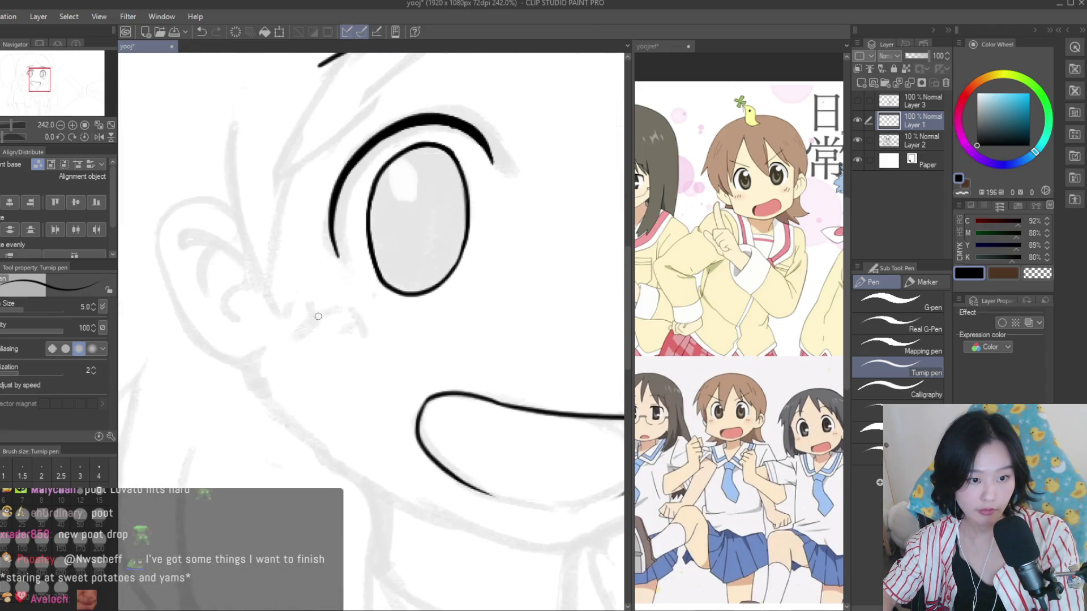
left_click_drag(321, 320, 334, 309)
left_click_drag(341, 323, 352, 314)
Ink the right cheek contour, undoing and redrawing it shorter and straighter
scroll(447, 342, "down", 3)
scroll(447, 342, "down", 1)
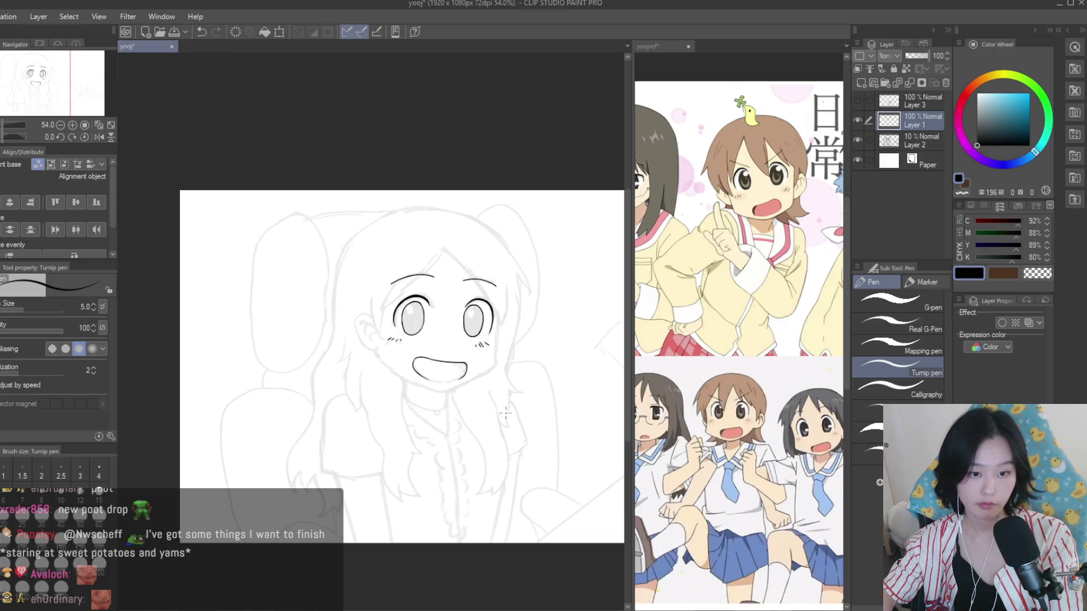
scroll(447, 341, "up", 1)
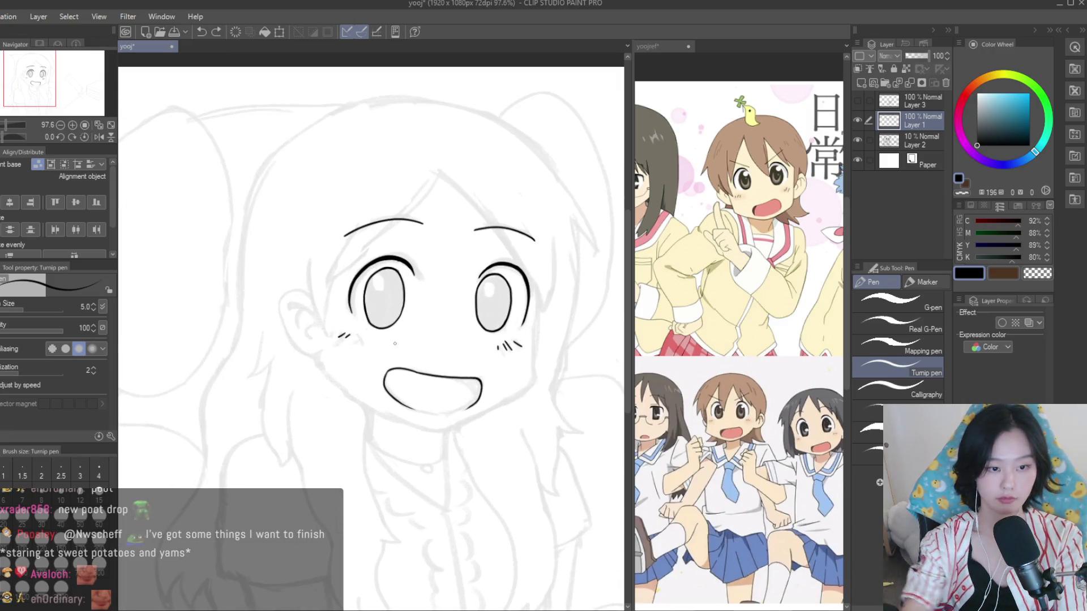
scroll(395, 343, "up", 3)
scroll(430, 345, "down", 4)
scroll(498, 348, "up", 2)
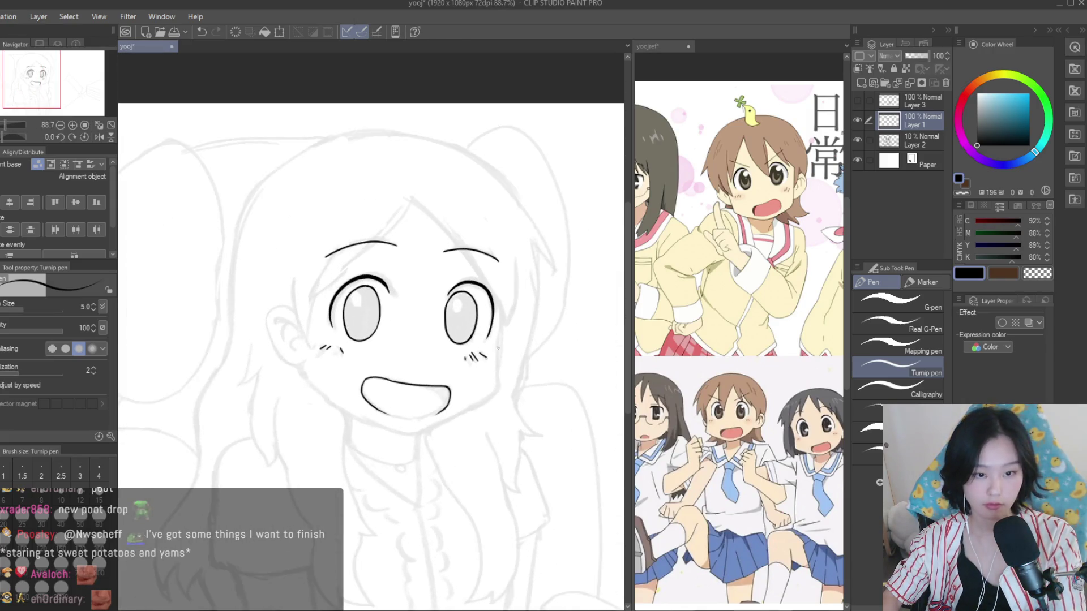
scroll(487, 348, "up", 3)
left_click_drag(529, 284, 523, 406)
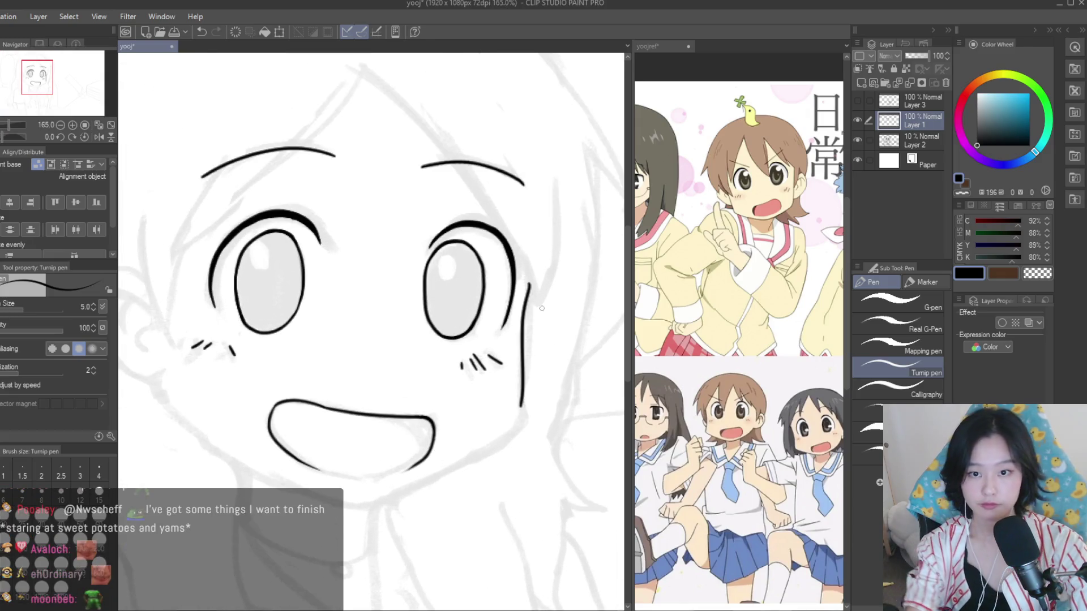
key("ctrl+z")
left_click_drag(531, 281, 527, 389)
key("ctrl+z")
left_click_drag(531, 281, 523, 391)
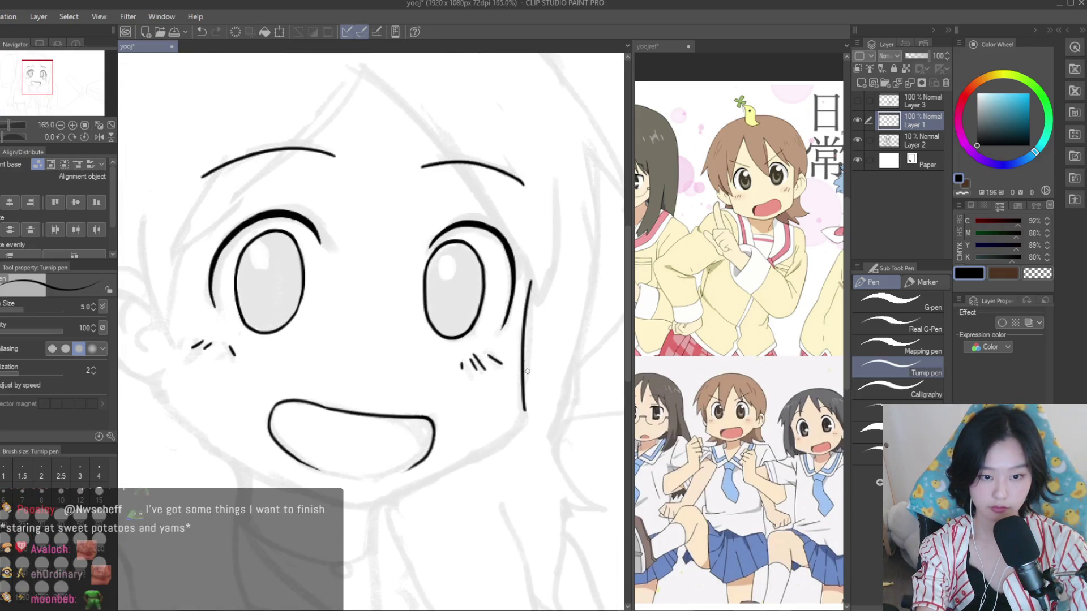
Mirror the canvas horizontally and draw the jaw line from cheek to chin
scroll(524, 381, "up", 5)
key("h")
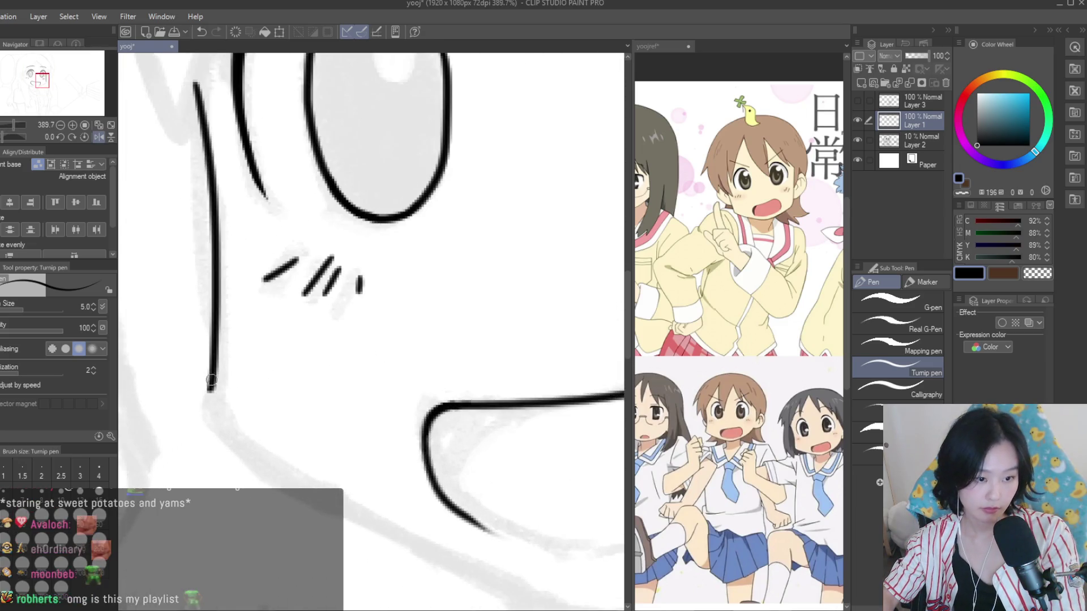
key("ctrl+z")
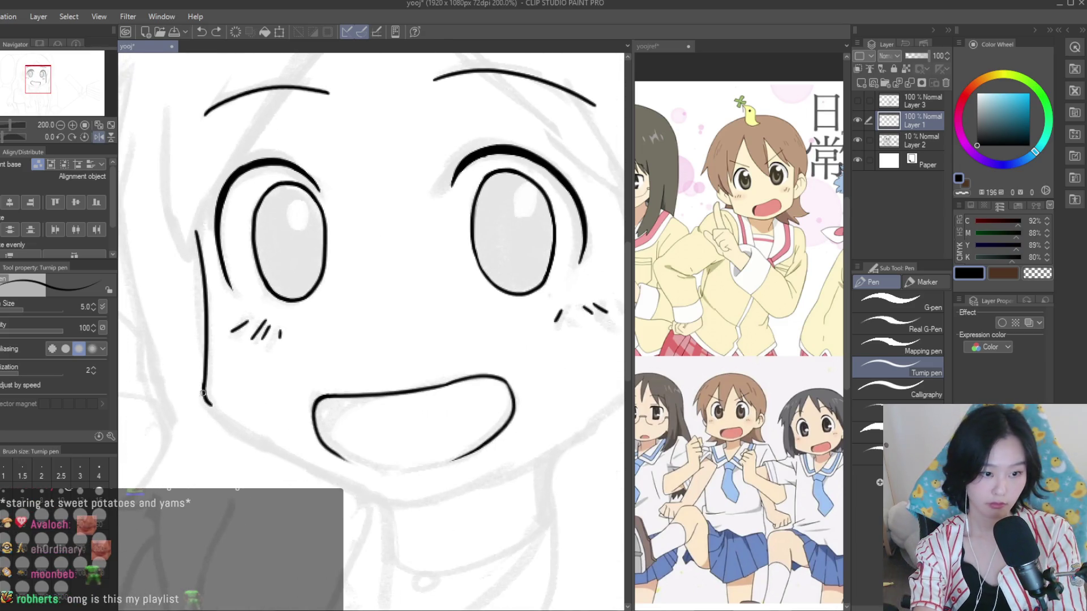
left_click_drag(205, 399, 370, 502)
key("ctrl+z")
left_click_drag(202, 393, 392, 503)
Clean up with the Snap eraser and touch up the jaw line at the cheek
scroll(485, 432, "down", 2)
scroll(486, 432, "down", 2)
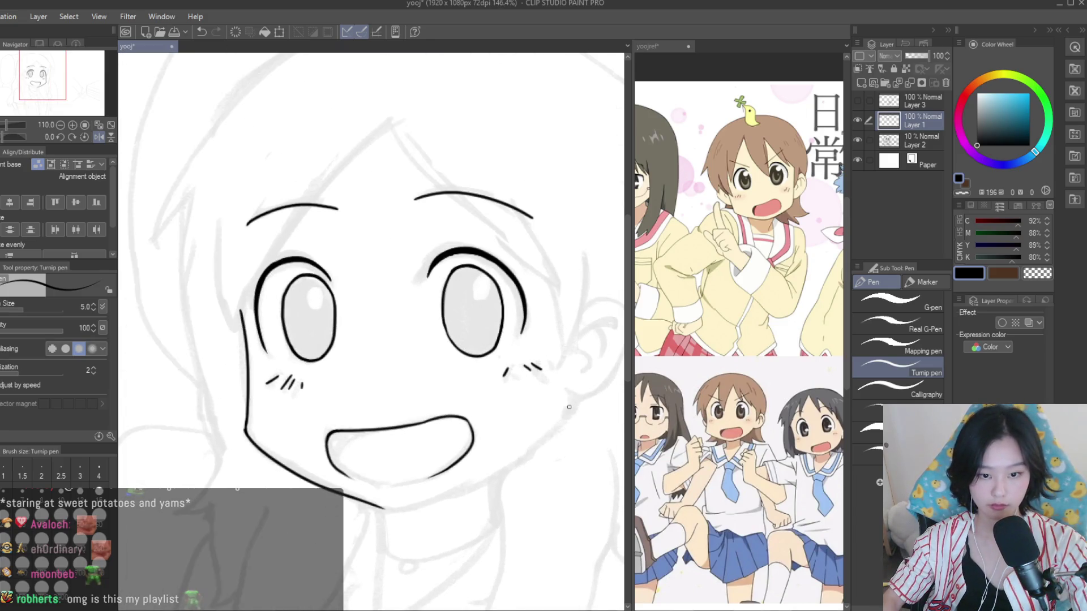
scroll(499, 317, "down", 1)
key("e")
scroll(368, 363, "up", 2)
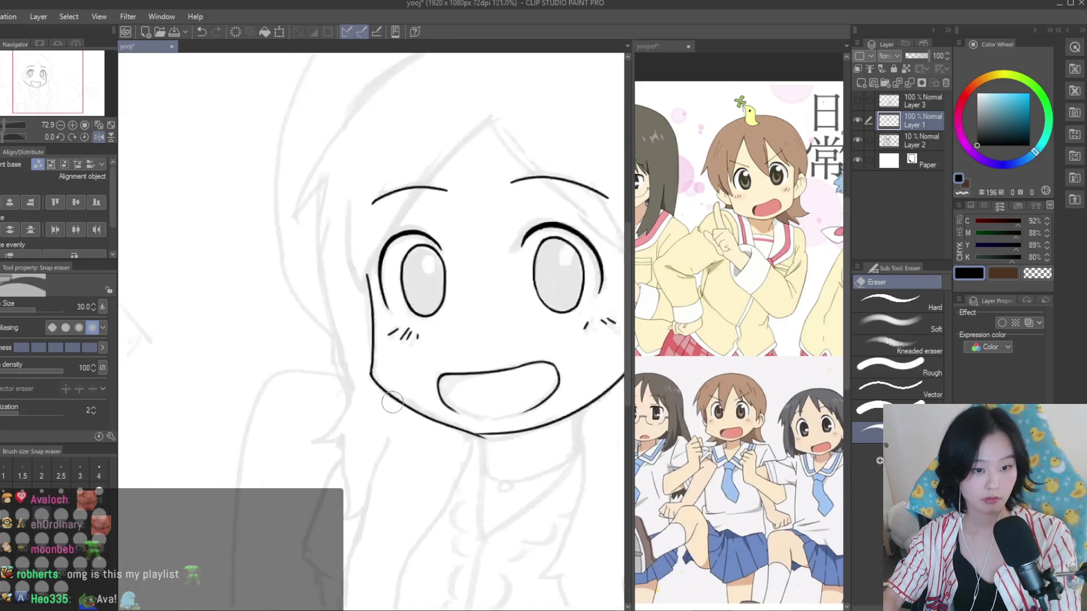
scroll(364, 357, "up", 2)
key("p")
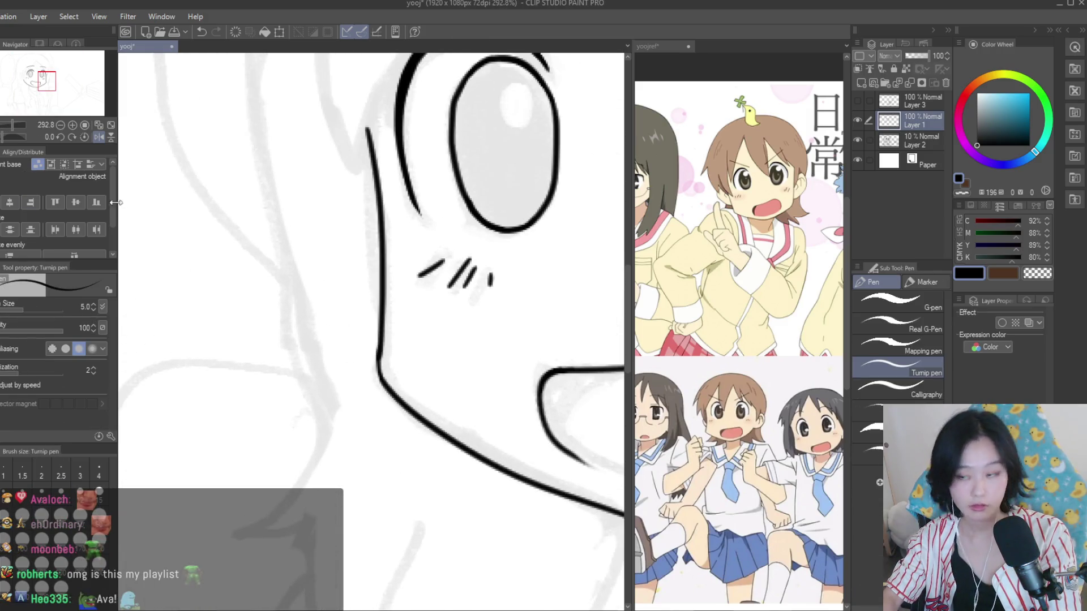
scroll(374, 351, "up", 2)
scroll(364, 407, "up", 1)
left_click_drag(369, 396, 396, 481)
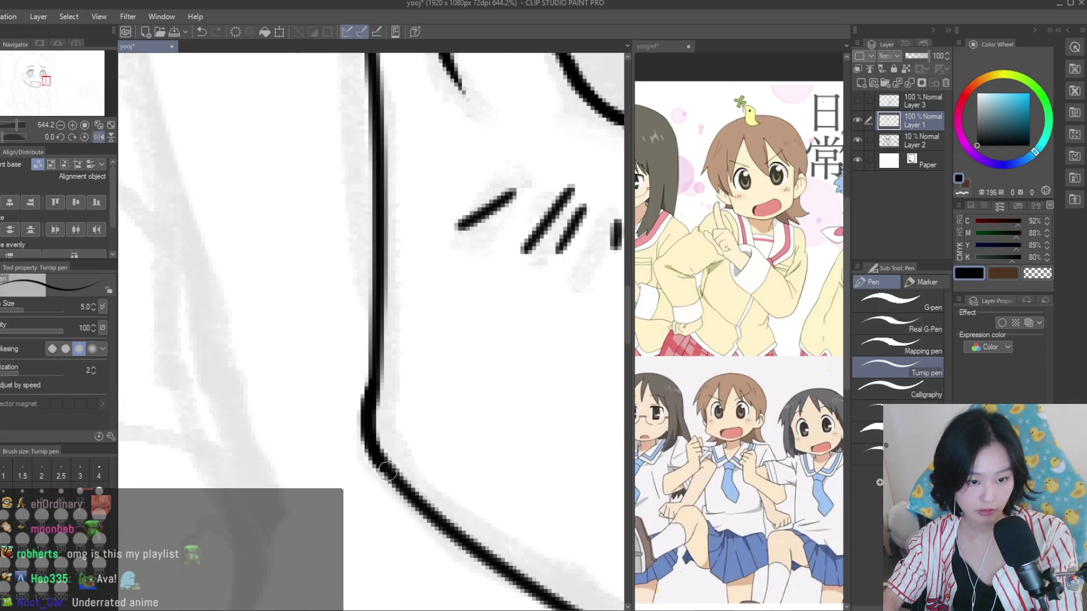
Thicken the jaw line under the mouth and tidy stray ink with the Snap eraser
scroll(340, 339, "down", 2)
scroll(334, 334, "down", 1)
key("e")
scroll(327, 330, "down", 2)
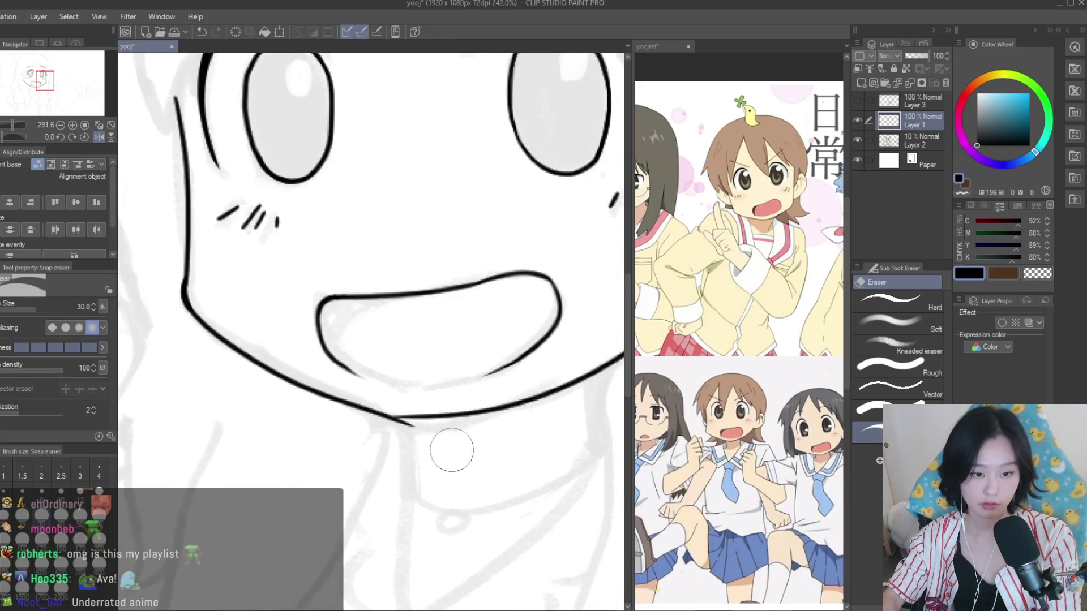
scroll(449, 449, "up", 2)
key("p")
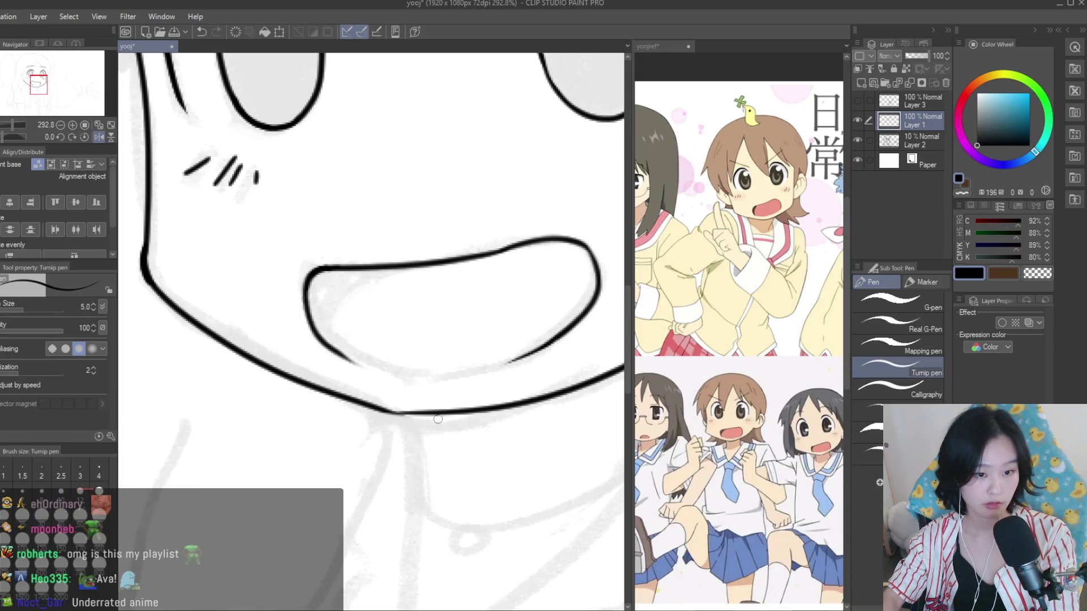
scroll(438, 420, "up", 2)
left_click_drag(304, 399, 467, 405)
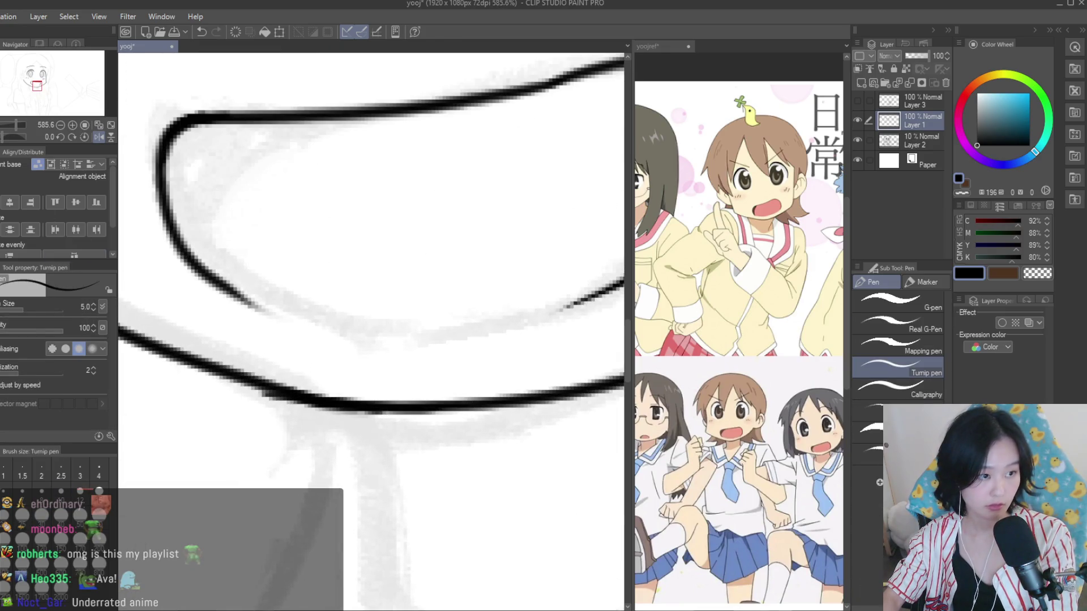
key("e")
scroll(424, 396, "down", 5)
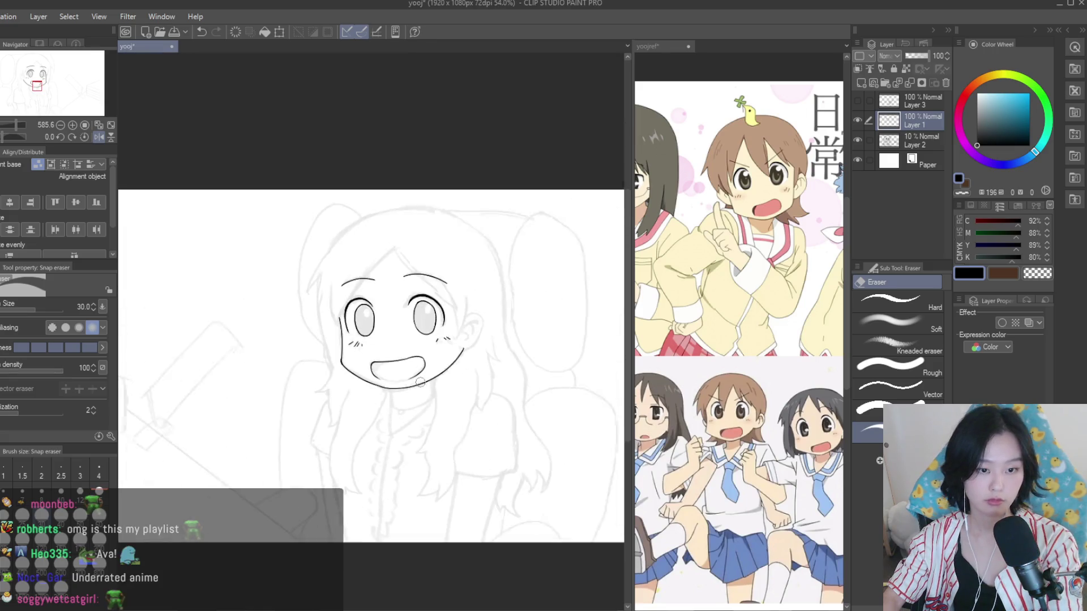
scroll(421, 383, "up", 4)
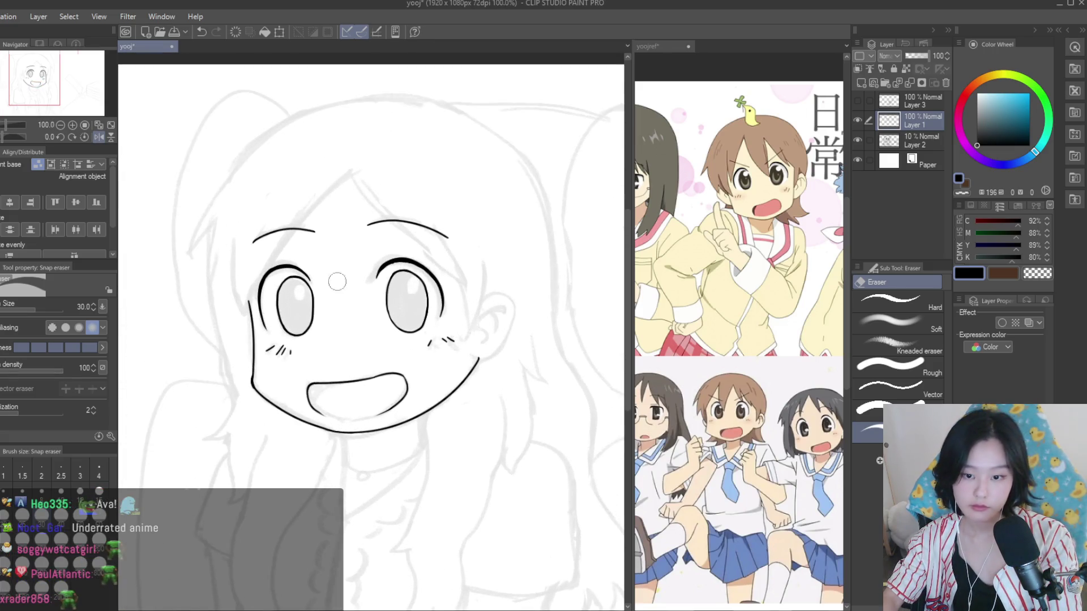
key("p")
scroll(312, 310, "up", 5)
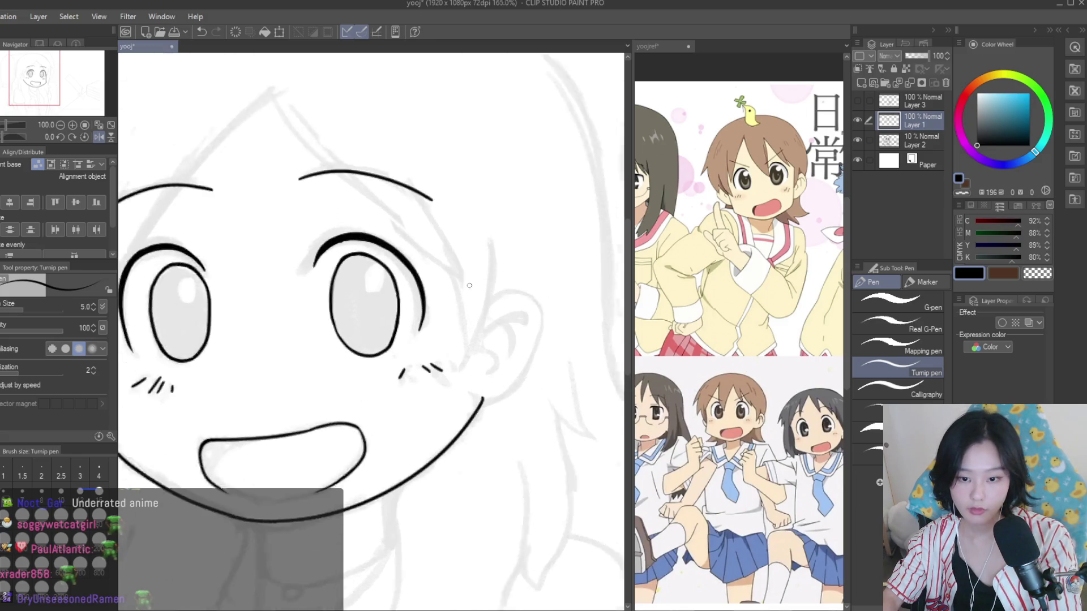
Ink the ear: a line down to the jaw, the outer curve, and an inner-ear detail
left_click_drag(578, 345, 479, 467)
scroll(462, 304, "down", 2)
scroll(461, 304, "up", 4)
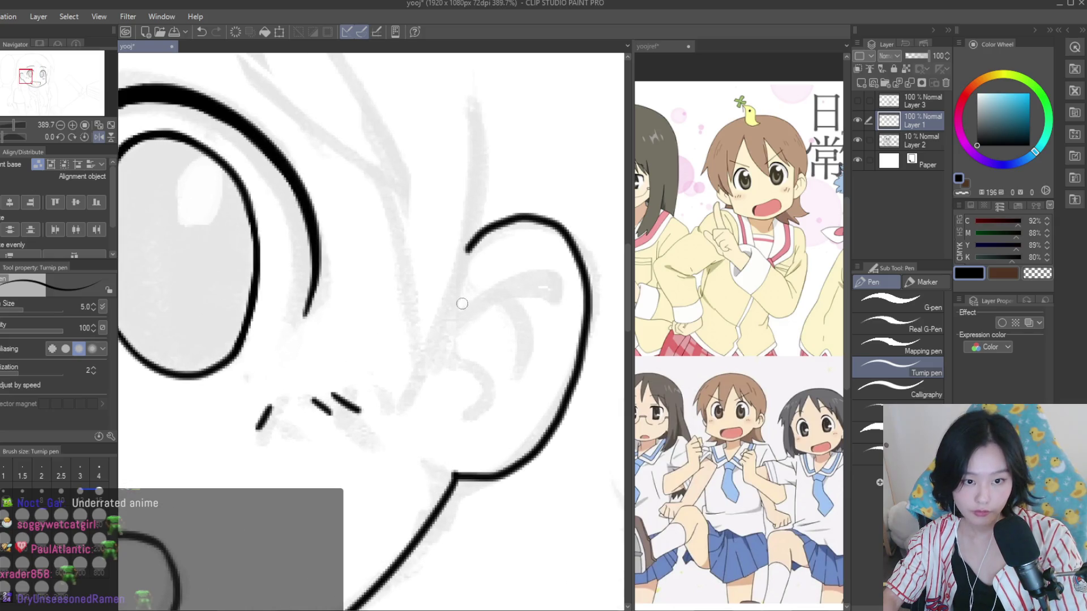
left_click_drag(456, 314, 559, 320)
left_click_drag(494, 300, 509, 396)
scroll(420, 171, "down", 2)
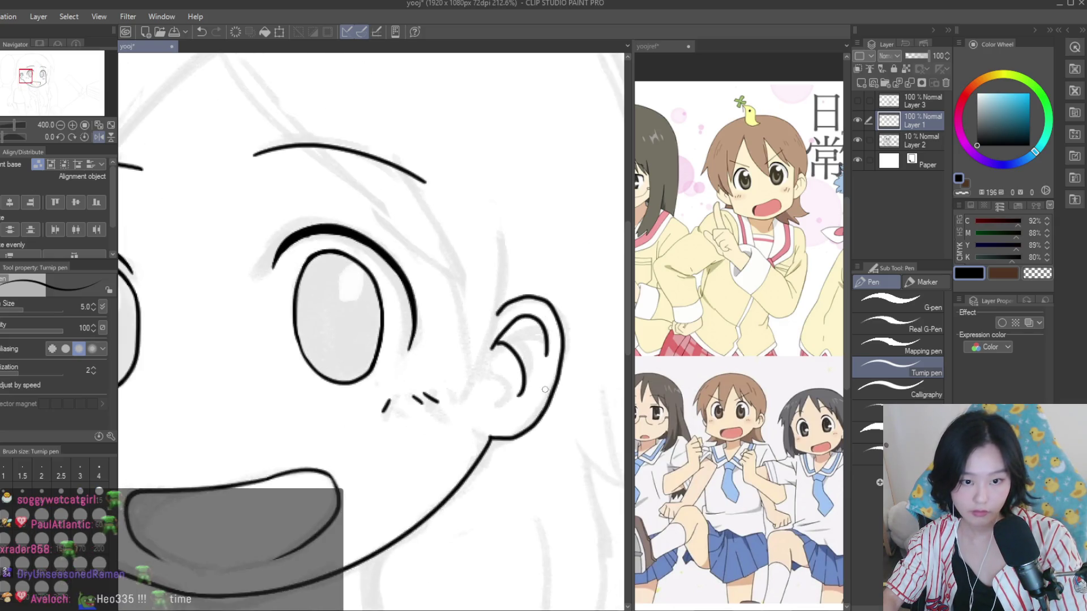
scroll(419, 171, "down", 2)
Draw a long diagonal bang strand and a shorter one across the forehead
left_click_drag(306, 106, 513, 289)
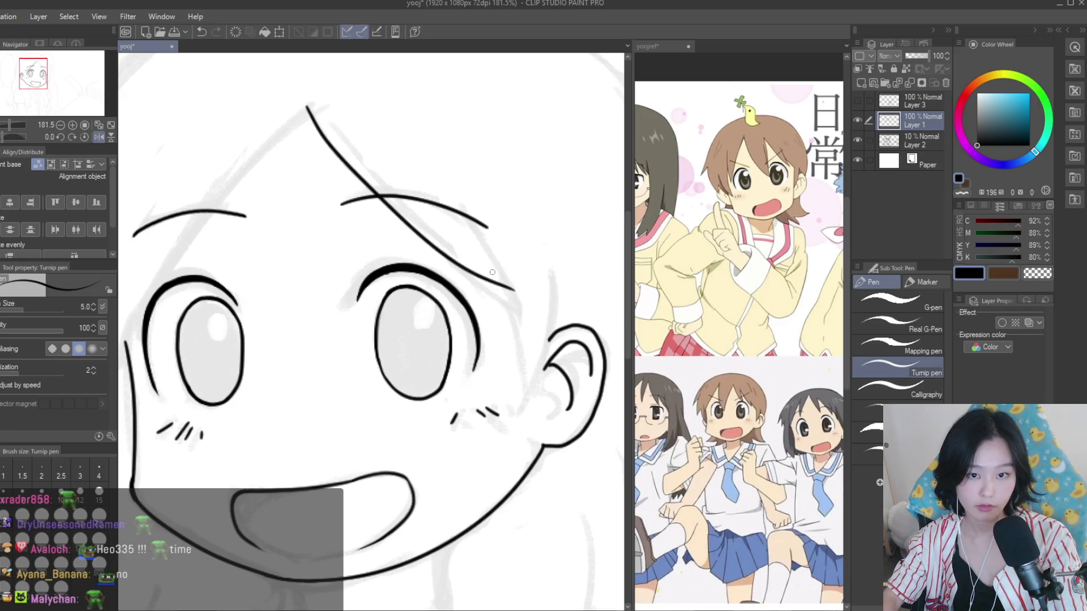
key("ctrl+z")
left_click_drag(310, 105, 472, 278)
left_click_drag(433, 189, 510, 298)
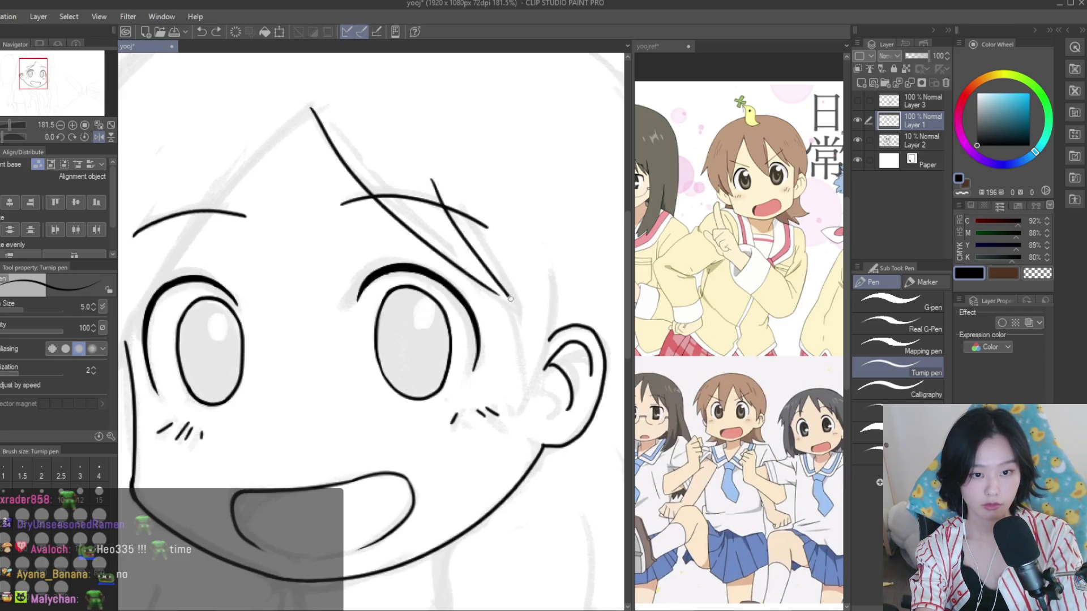
key("ctrl+z")
key("ctrl+z")
left_click_drag(310, 106, 512, 310)
key("ctrl+z")
left_click_drag(444, 196, 479, 265)
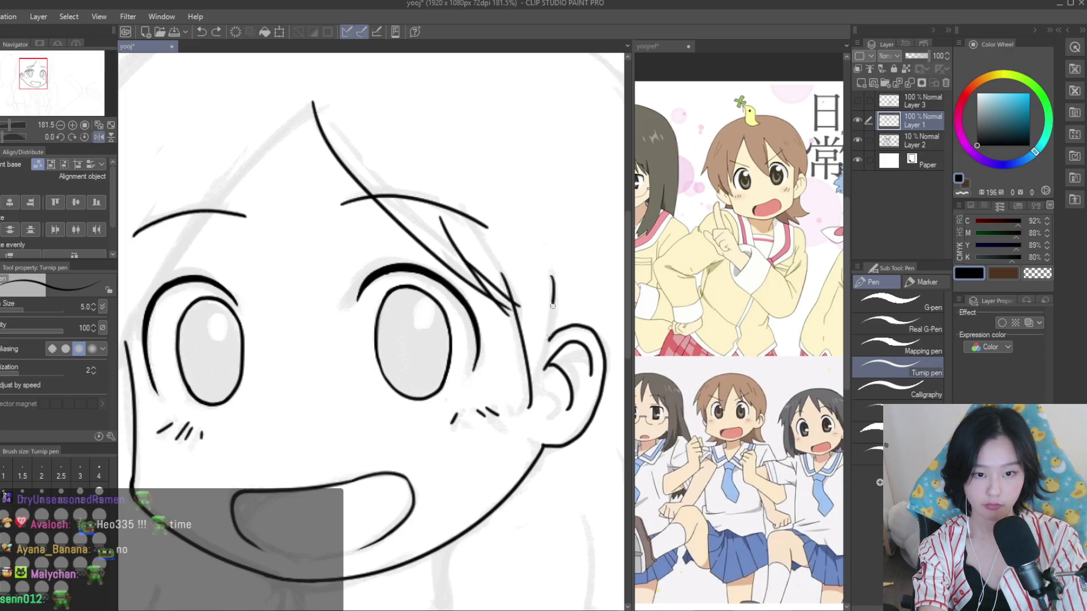
Erase the stray line near the ear, then shrink the eraser from 30 to 12 and clean near the eye corner
key("e")
scroll(538, 432, "up", 3)
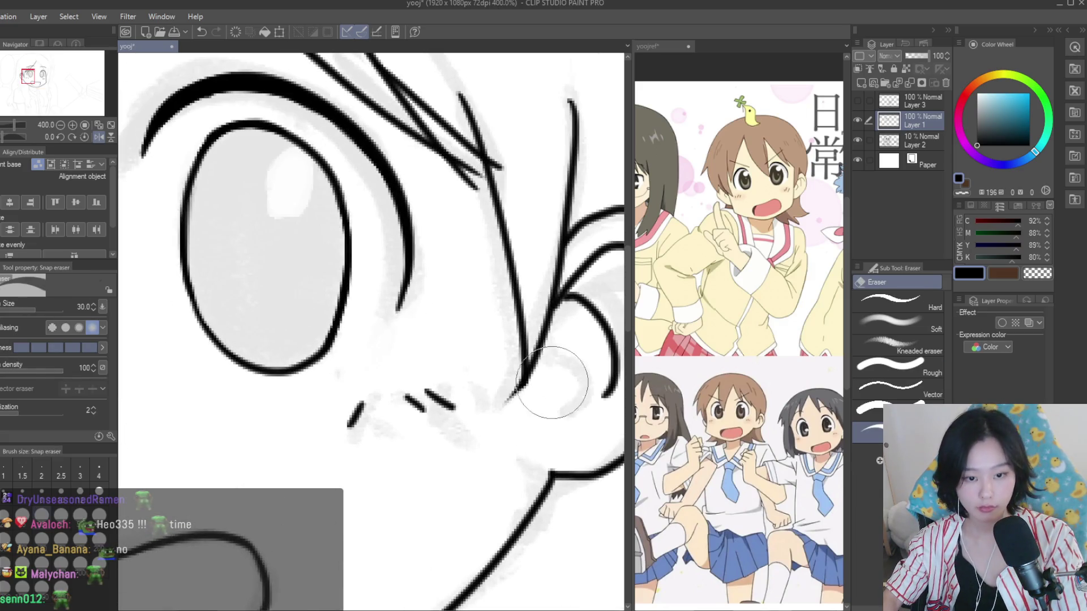
scroll(497, 389, "up", 2)
left_click_drag(443, 289, 470, 303)
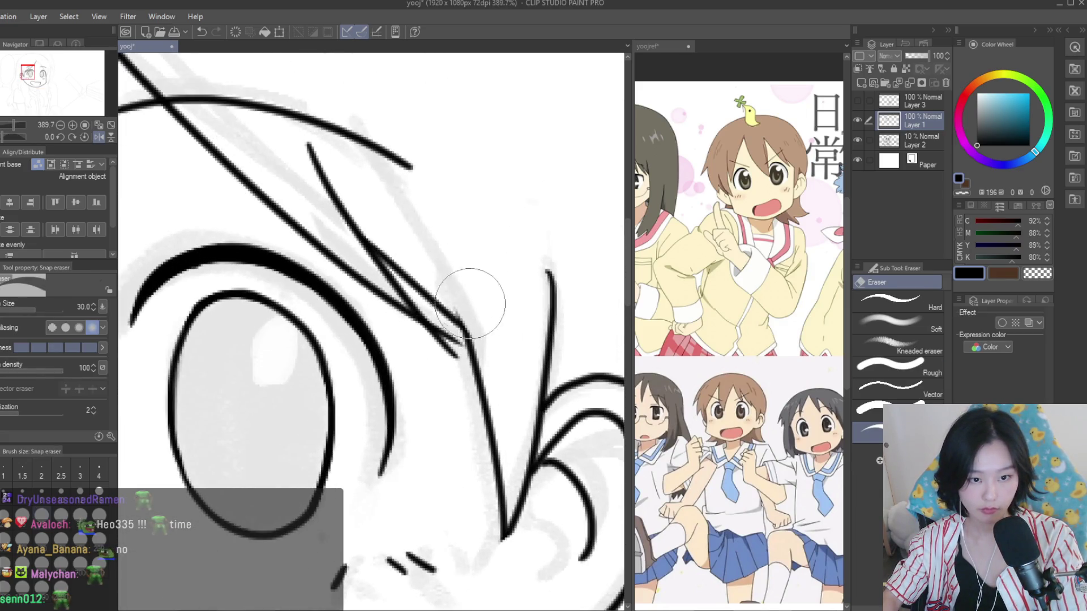
key("bracketleft")
key("bracketleft")
key("bracketleft")
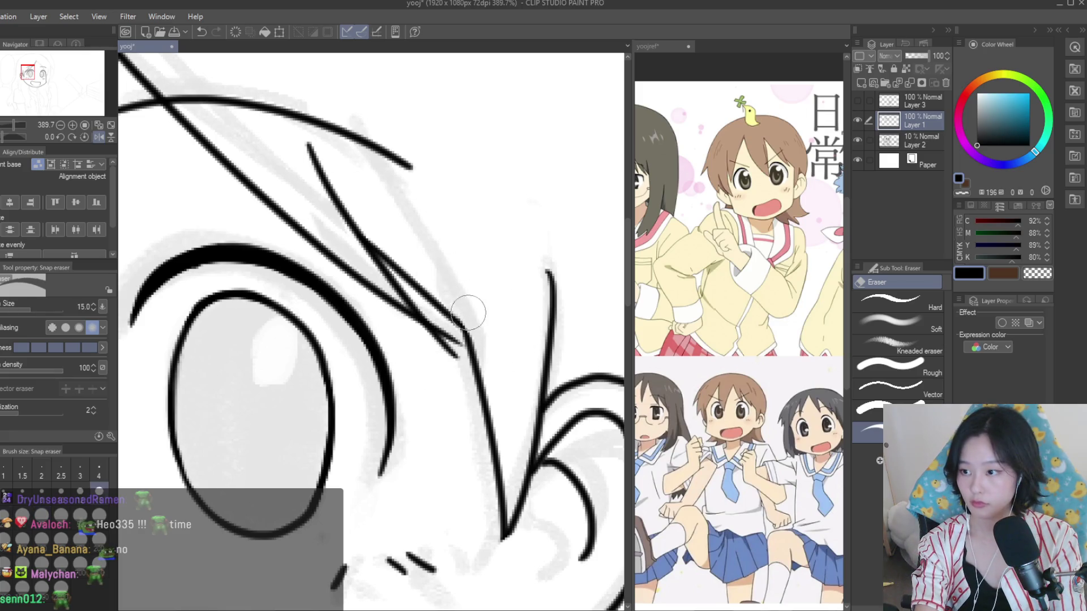
scroll(442, 337, "up", 1)
mouse_move(405, 333)
left_mouse_down()
mouse_move(400, 311)
mouse_move(444, 318)
left_mouse_up()
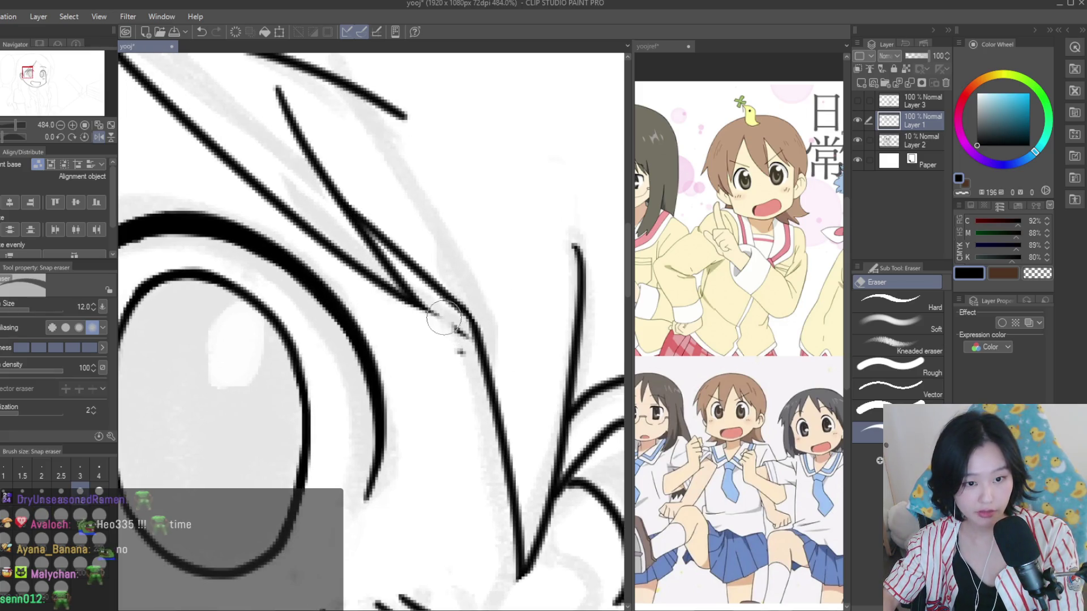
scroll(360, 245, "down", 1)
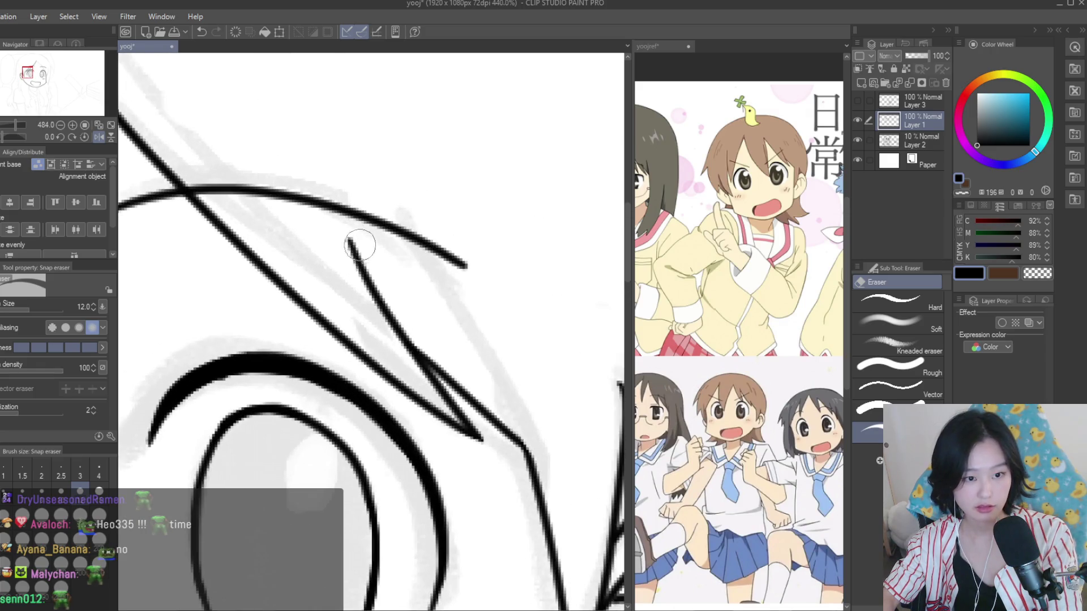
scroll(371, 261, "down", 7)
scroll(547, 406, "down", 4)
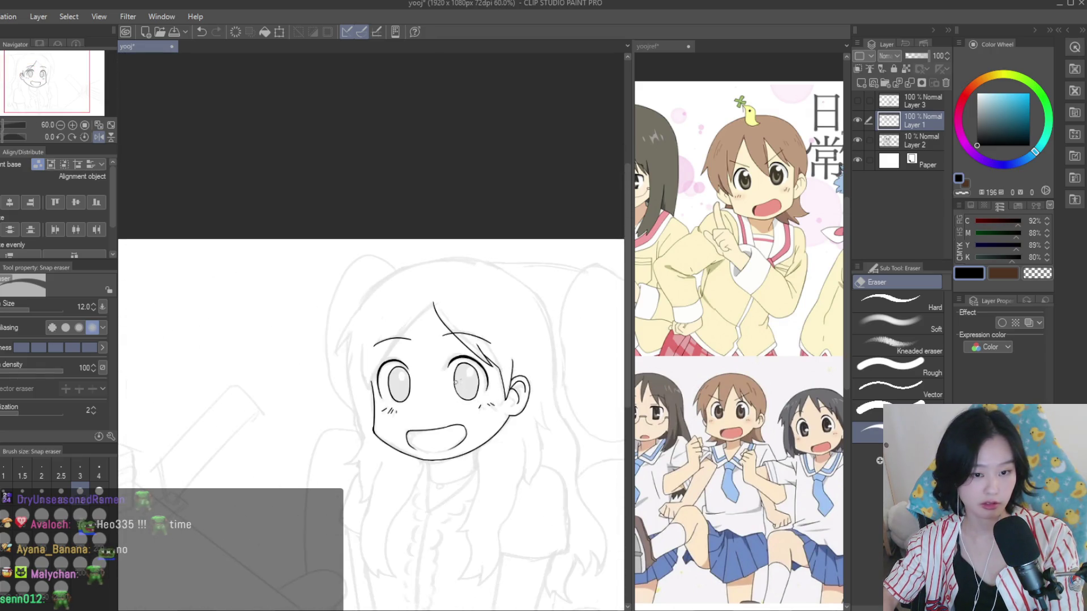
scroll(456, 382, "up", 3)
scroll(455, 382, "up", 3)
Unmirror the canvas and draw two long hair strands down the right side from the apex
key("p")
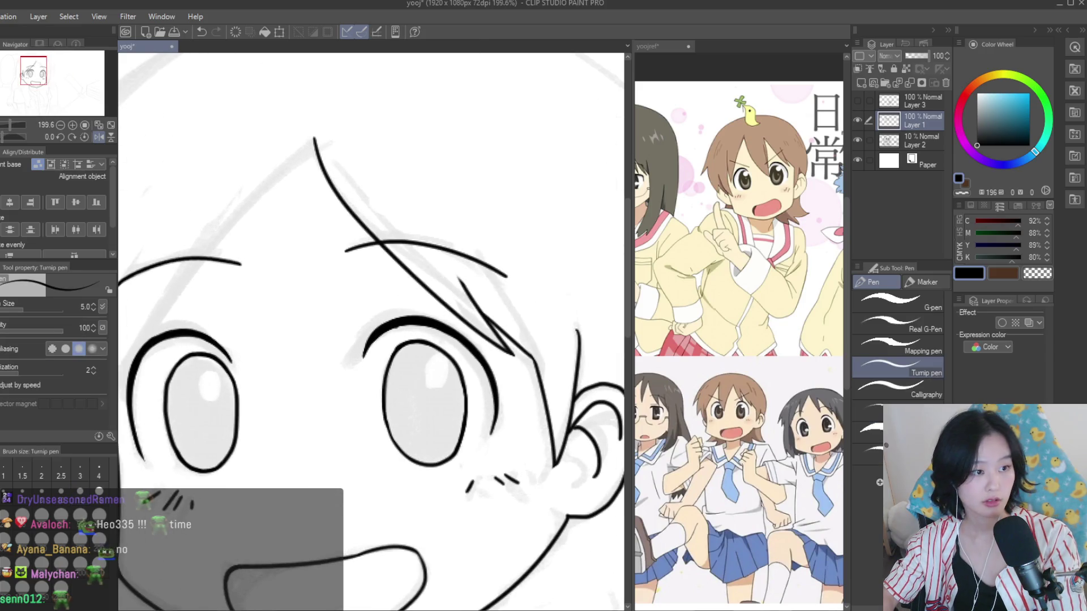
scroll(464, 212, "down", 2)
key("h")
scroll(174, 180, "up", 1)
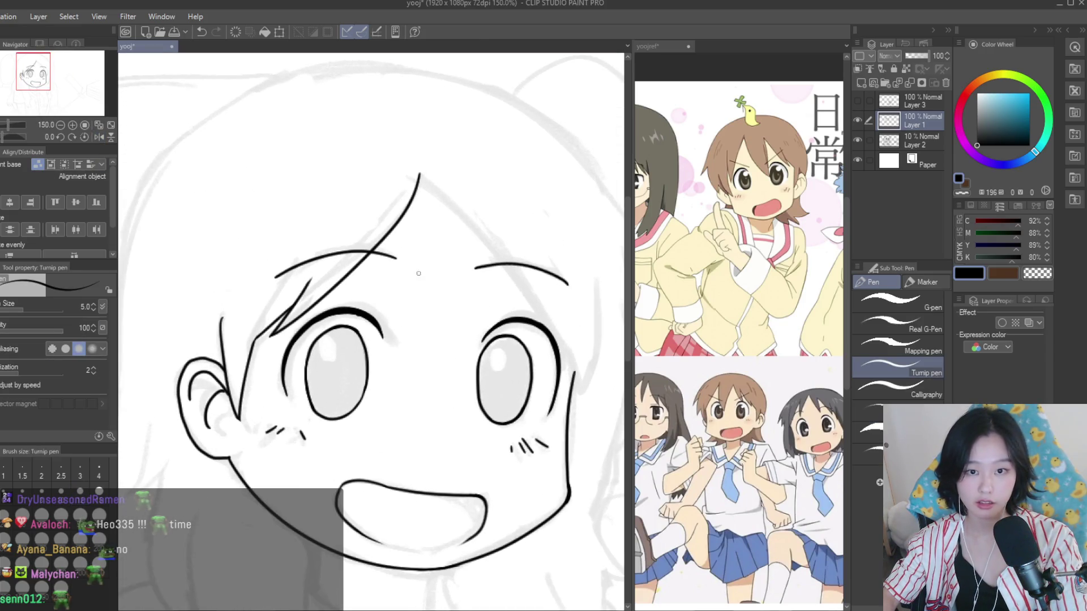
left_click_drag(420, 175, 600, 447)
scroll(600, 447, "up", 2)
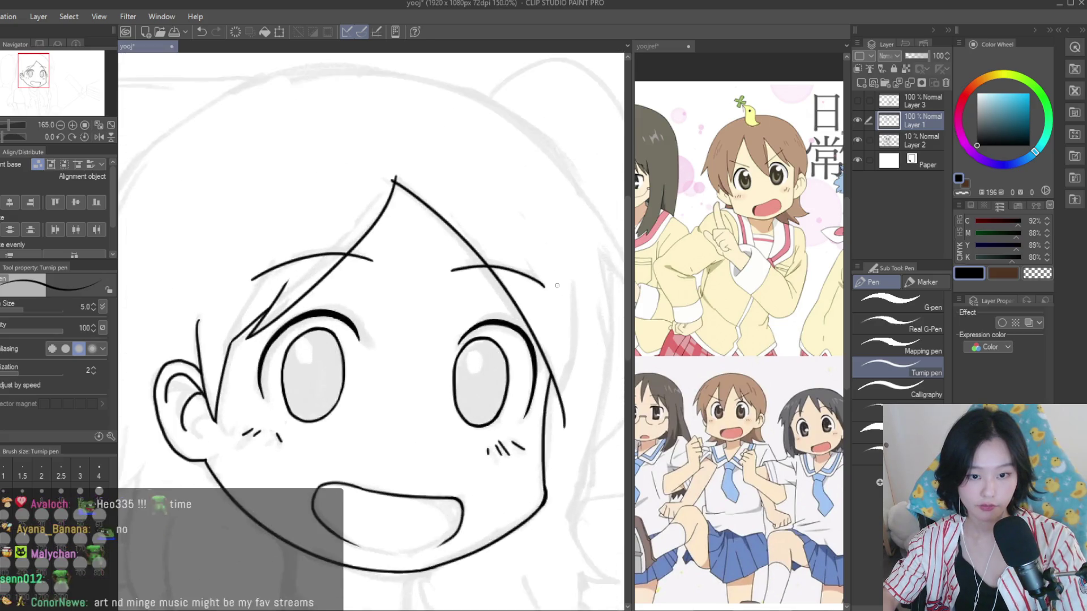
left_click_drag(560, 263, 569, 473)
scroll(573, 474, "down", 3)
Switch to the Snap eraser and zoom across the new hair strands to check for stray ink
key("e")
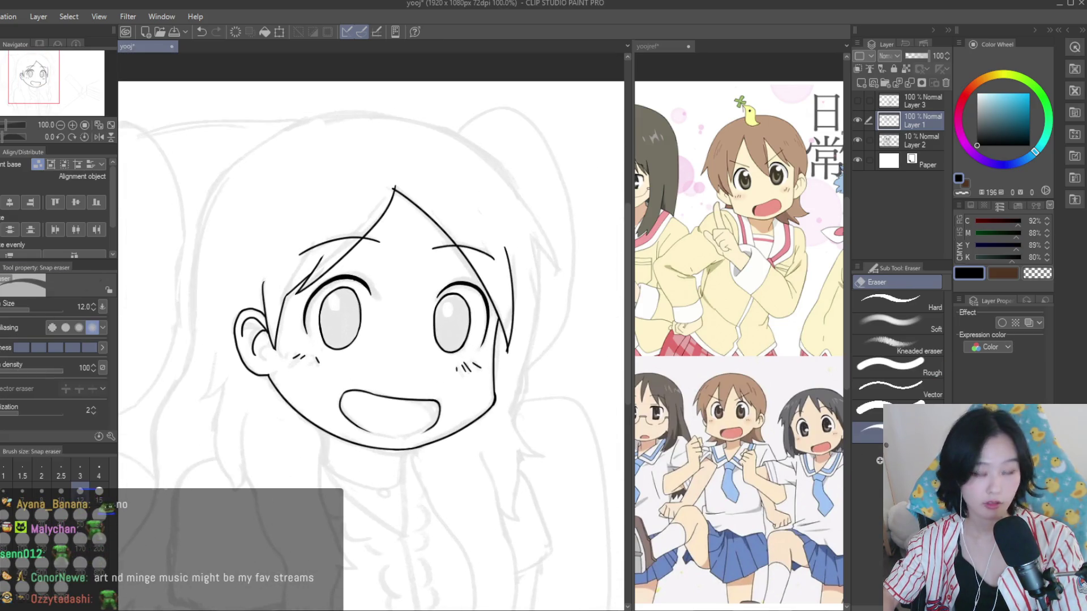
scroll(518, 349, "up", 3)
scroll(478, 420, "up", 2)
scroll(458, 331, "up", 2)
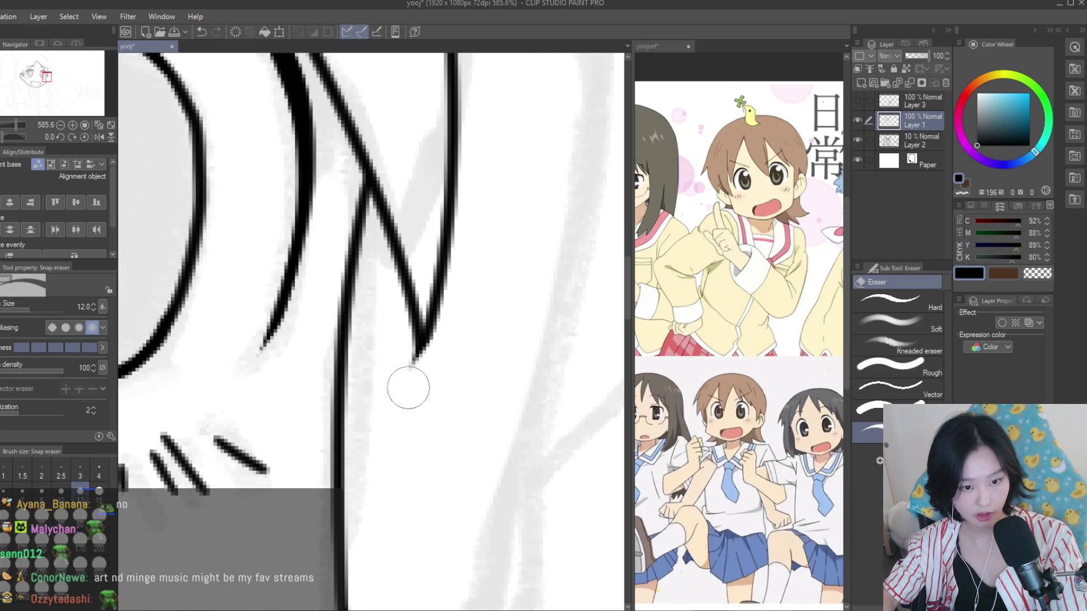
scroll(408, 388, "down", 2)
scroll(442, 150, "down", 2)
scroll(452, 228, "down", 2)
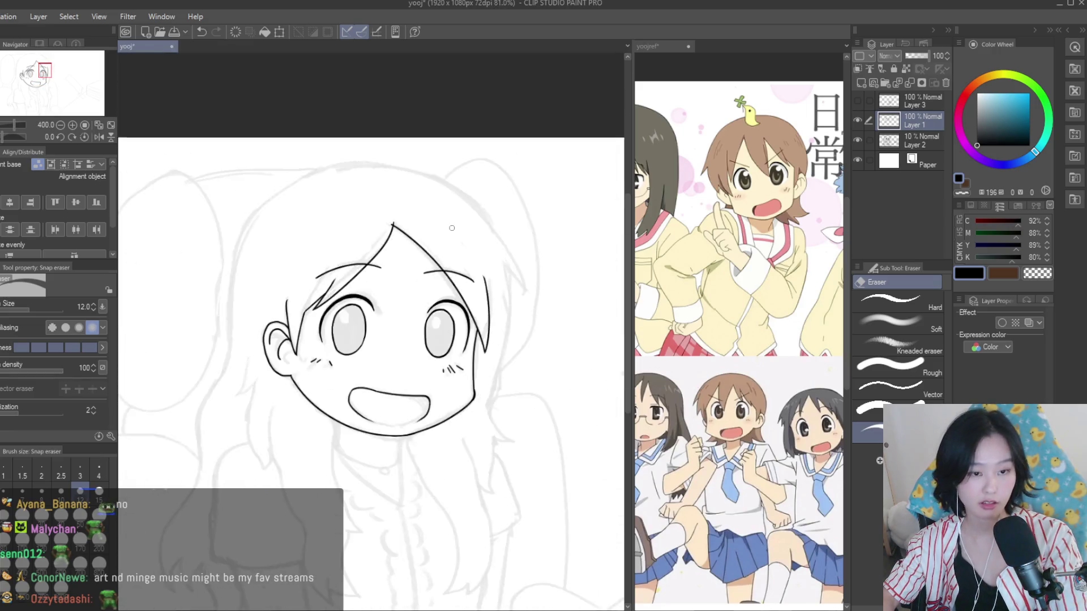
scroll(418, 232, "up", 3)
scroll(422, 239, "up", 1)
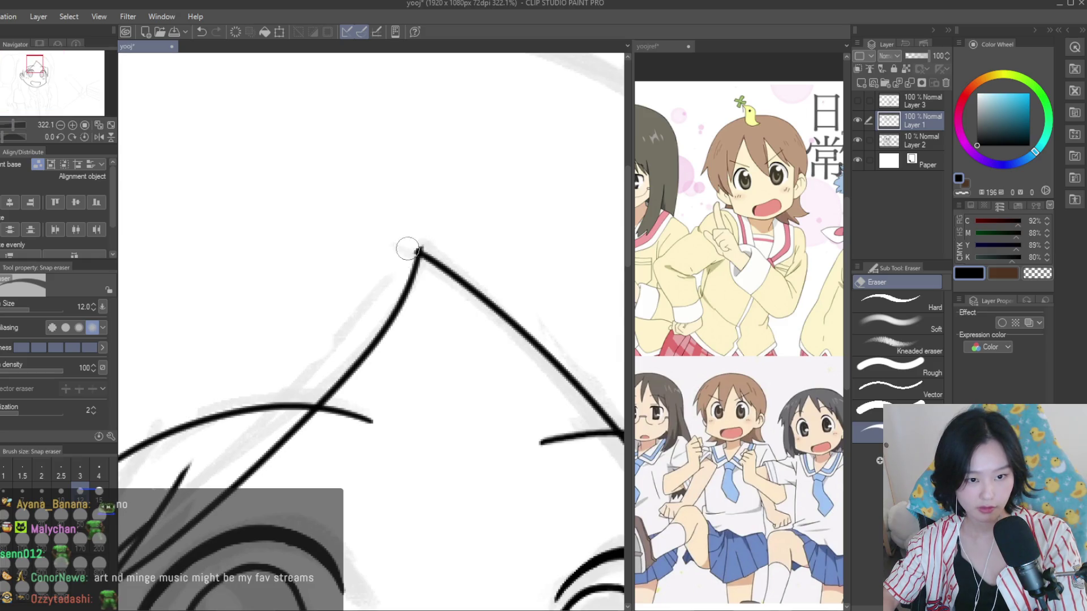
scroll(445, 233, "down", 4)
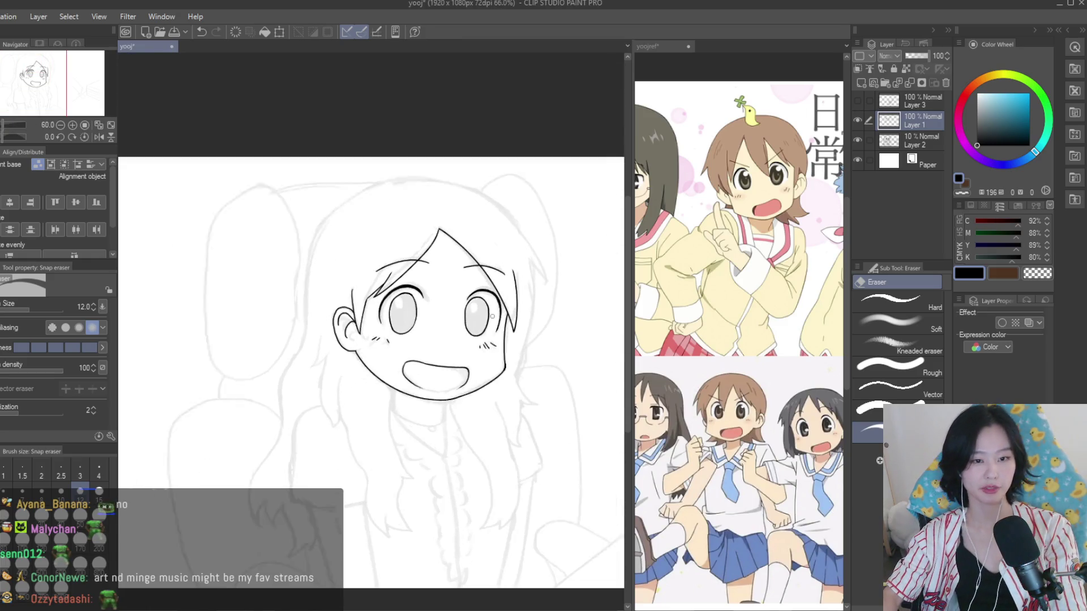
Return to the Turnip pen, briefly erase stray ink near the ear, and resume inking
key("p")
scroll(431, 356, "down", 2)
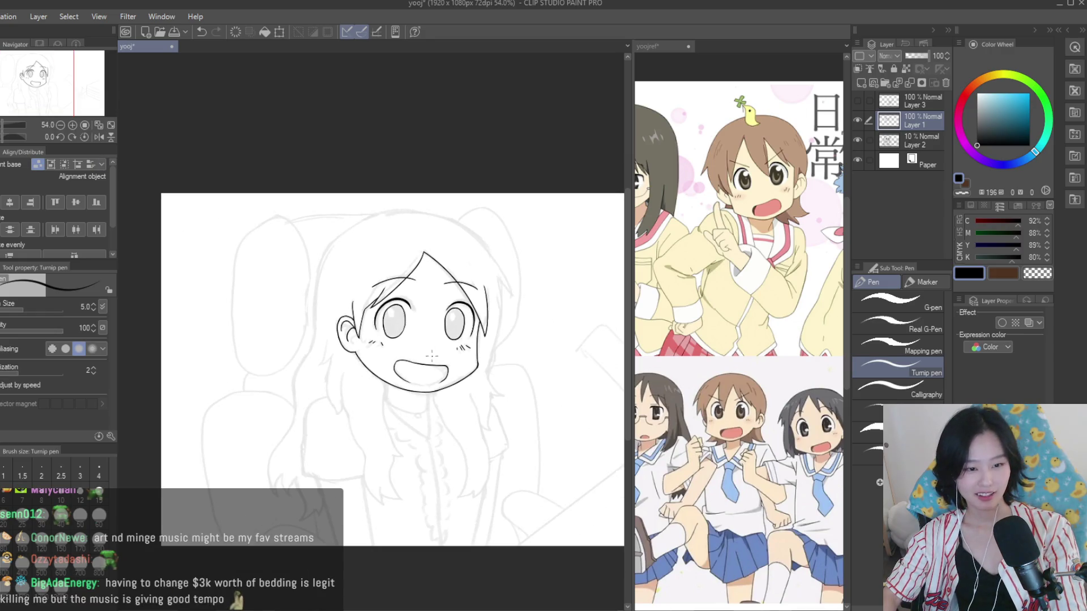
scroll(334, 377, "up", 3)
scroll(396, 340, "down", 2)
scroll(441, 308, "up", 2)
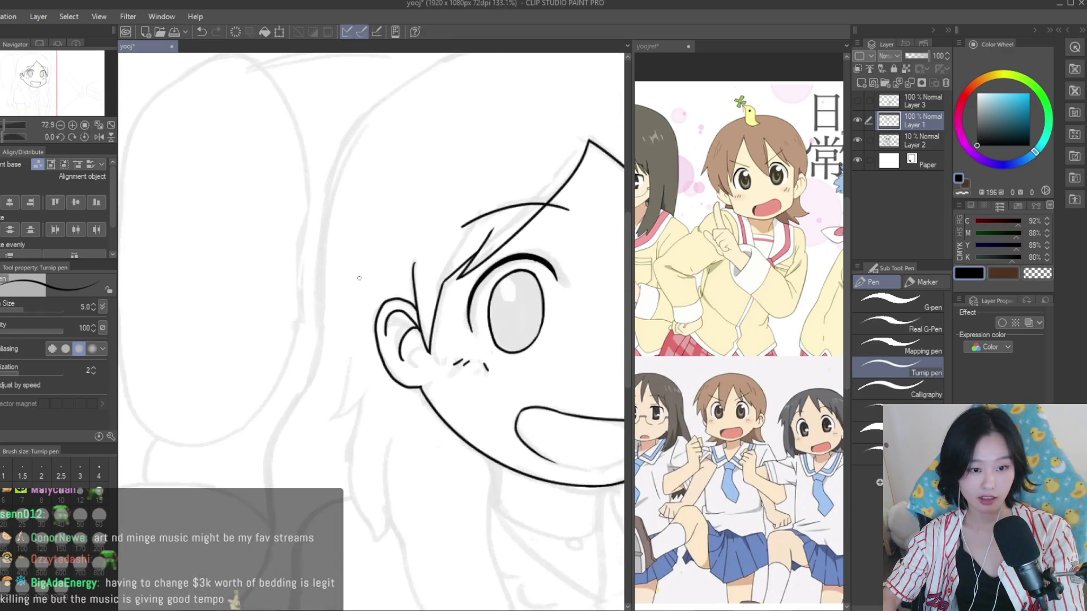
scroll(453, 300, "up", 2)
scroll(358, 317, "up", 1)
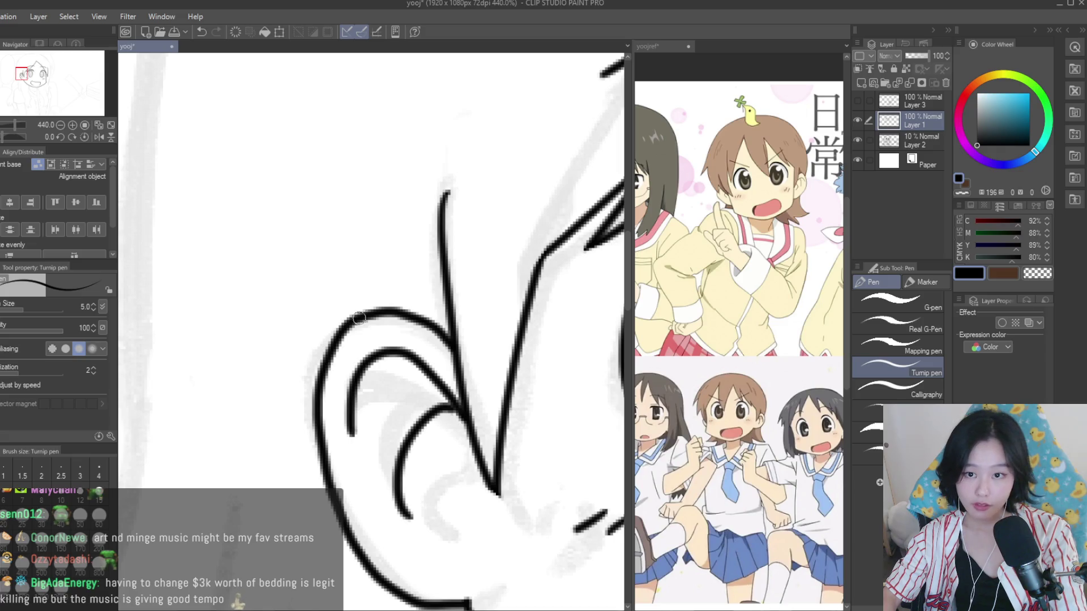
scroll(362, 321, "down", 3)
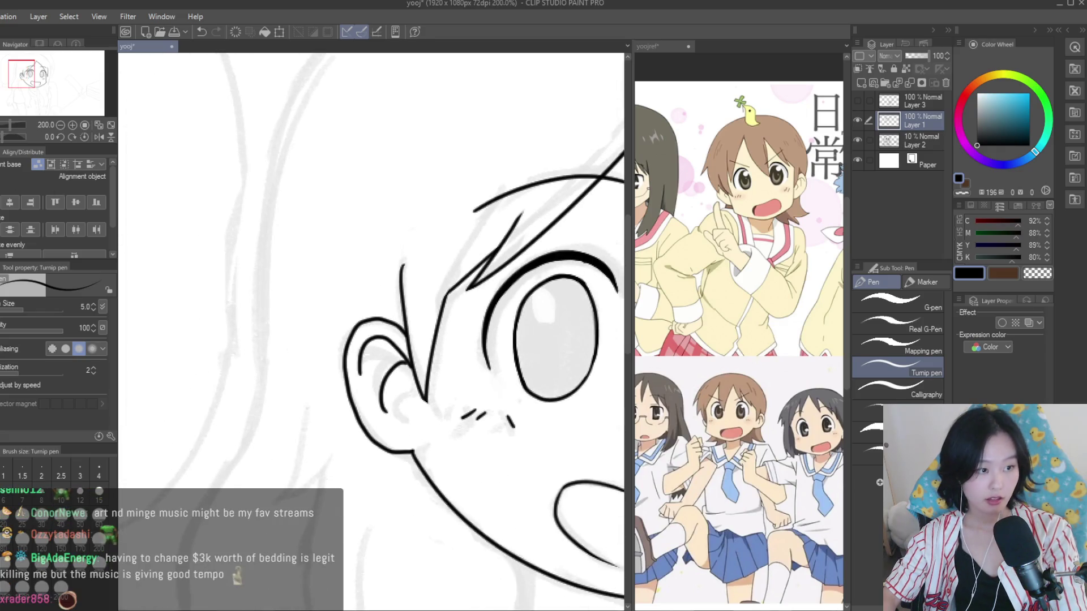
key("e")
scroll(394, 251, "up", 1)
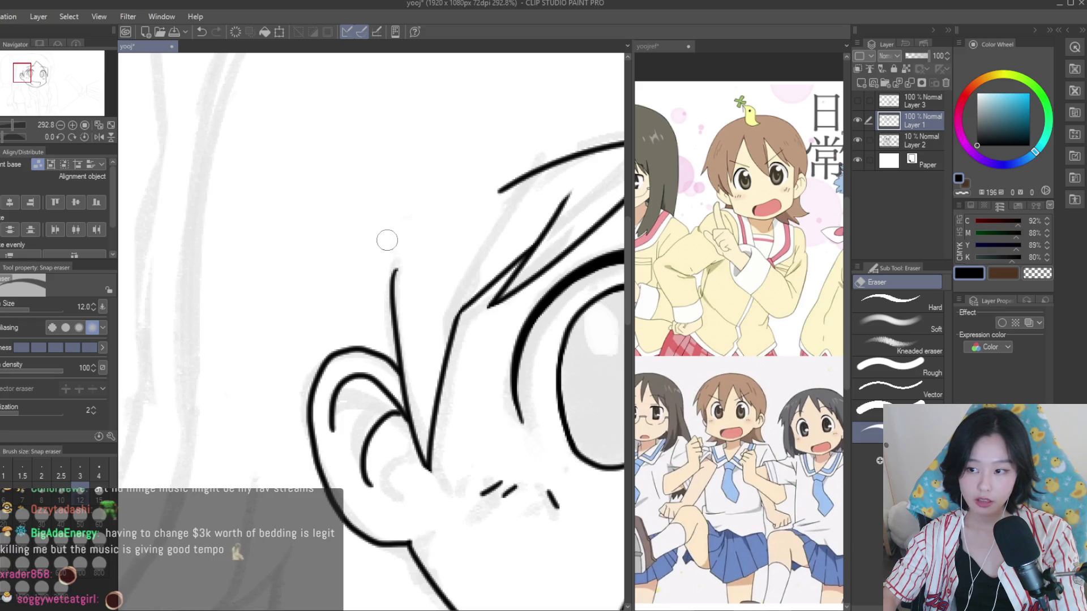
scroll(301, 252, "down", 3)
key("p")
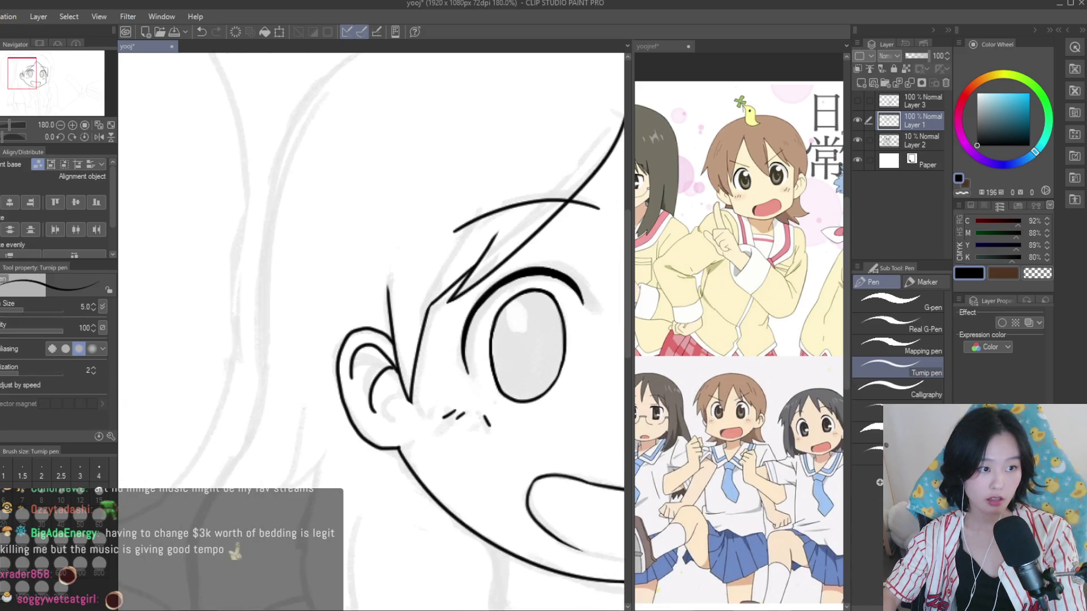
scroll(303, 231, "down", 1)
scroll(303, 231, "down", 1)
scroll(348, 405, "up", 6)
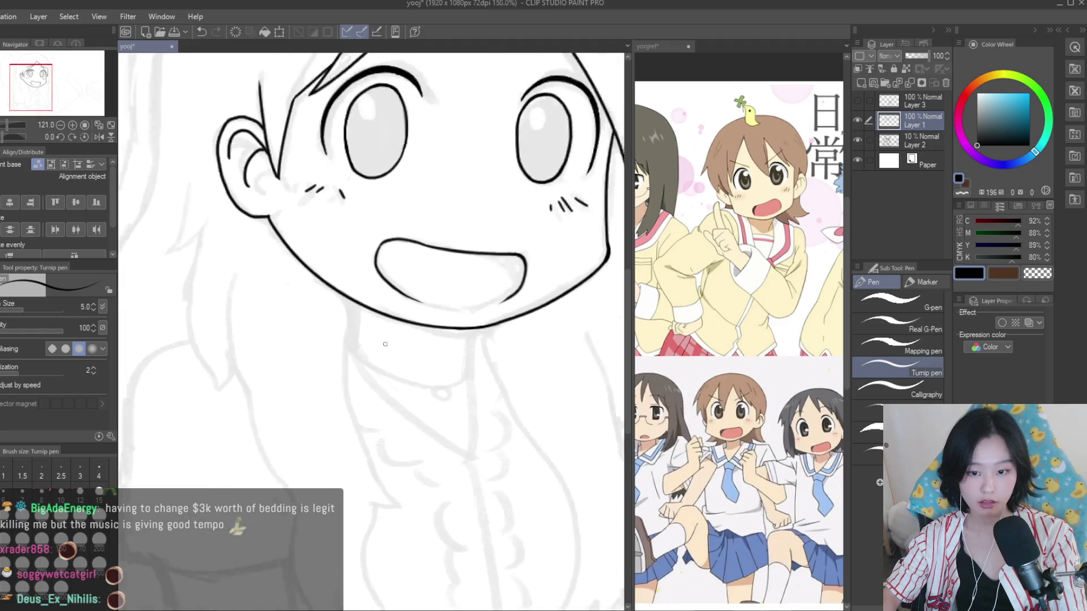
Ink the left and right neck lines below the jaw and the collar's diagonal edge
left_click_drag(332, 331, 338, 397)
scroll(336, 373, "up", 3)
left_click_drag(485, 368, 486, 462)
scroll(485, 461, "down", 5)
scroll(317, 278, "up", 4)
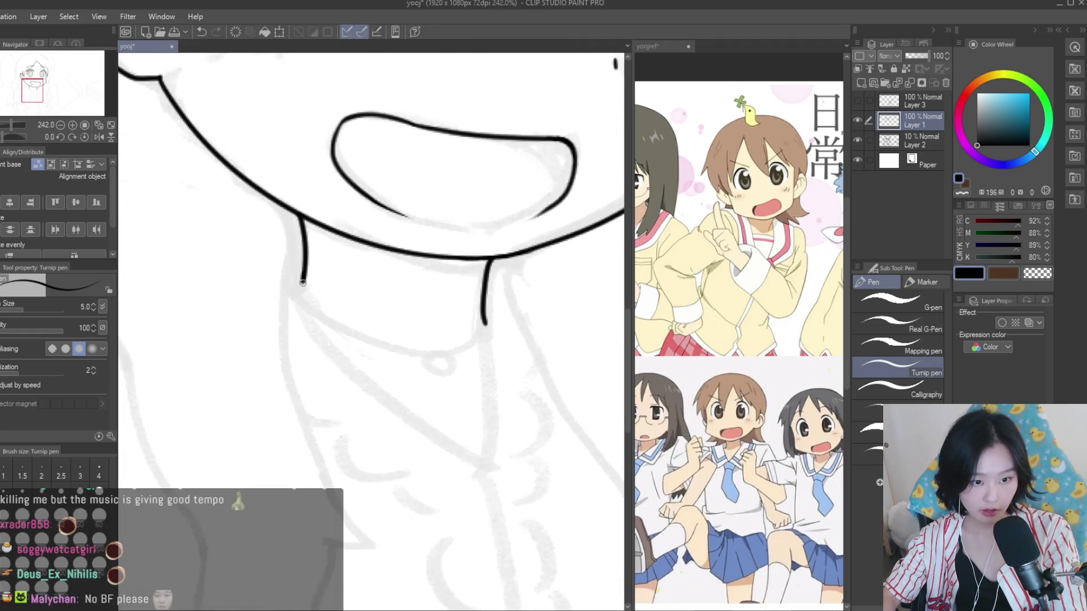
left_click_drag(303, 282, 479, 473)
scroll(488, 330, "up", 2)
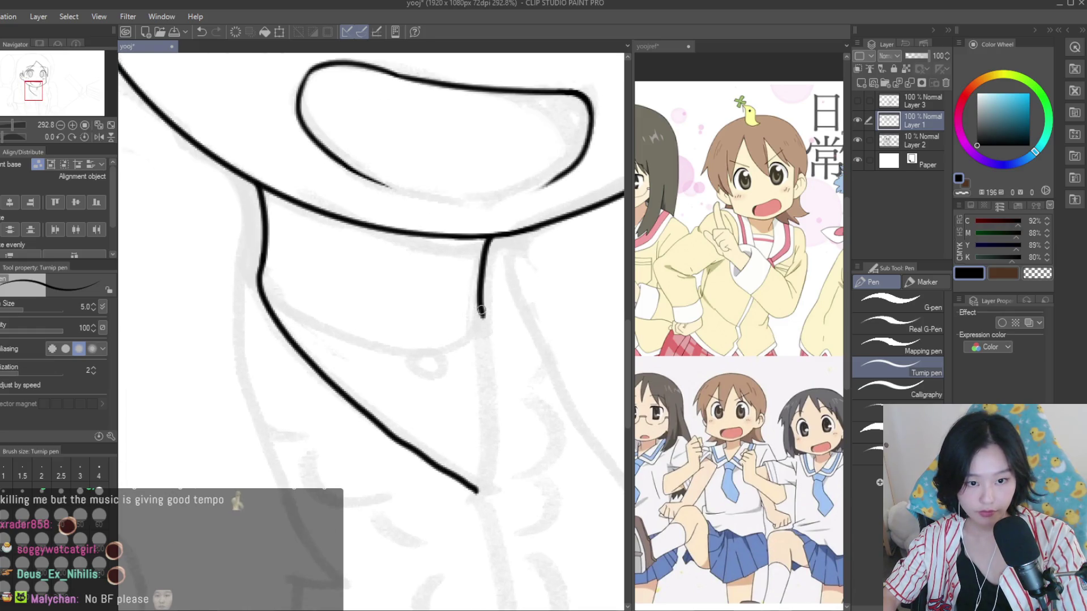
left_click_drag(481, 315, 477, 489)
scroll(489, 309, "up", 2)
left_click_drag(493, 283, 469, 354)
left_click_drag(474, 283, 476, 349)
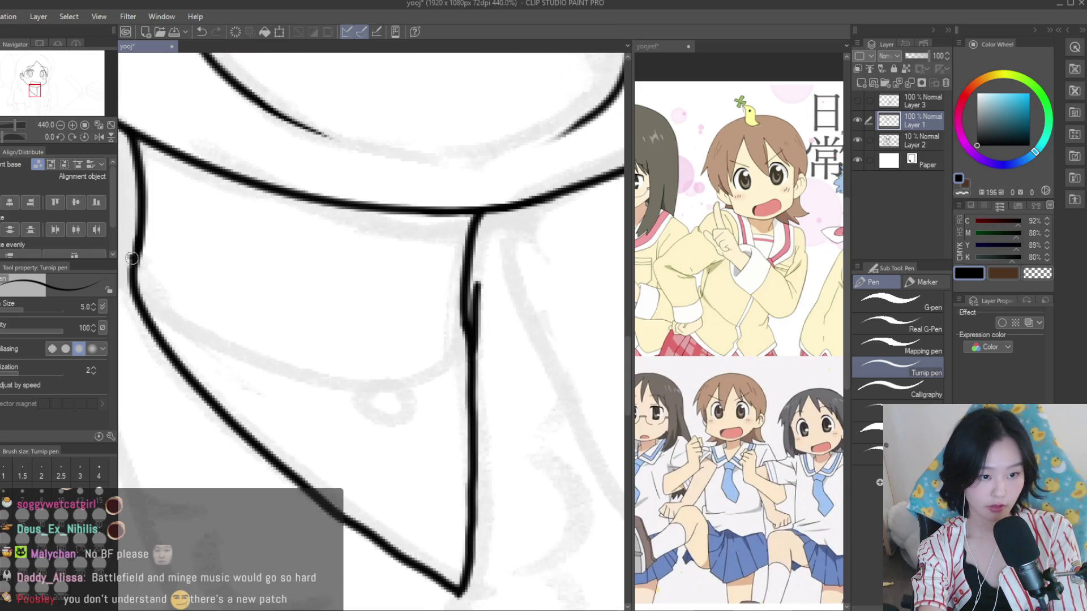
Draw the collar's inner curves and the small round button
left_click_drag(131, 258, 376, 405)
left_click_drag(467, 328, 378, 403)
key("ctrl+z")
mouse_move(467, 330)
left_mouse_down()
mouse_move(374, 404)
mouse_move(419, 415)
left_mouse_up()
scroll(403, 357, "down", 6)
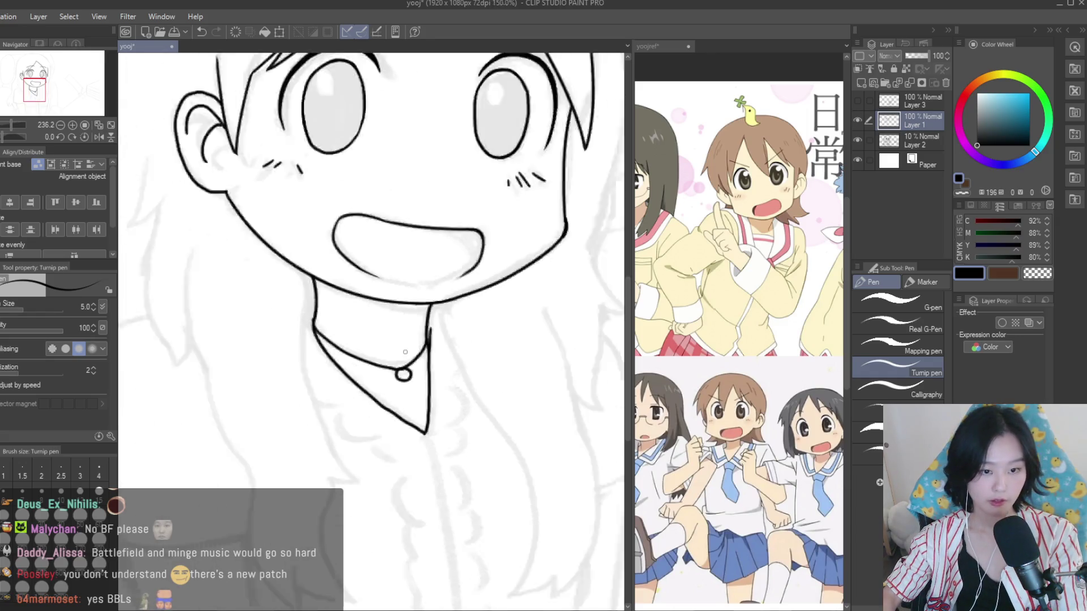
scroll(470, 399, "down", 5)
scroll(456, 392, "up", 3)
scroll(456, 392, "up", 5)
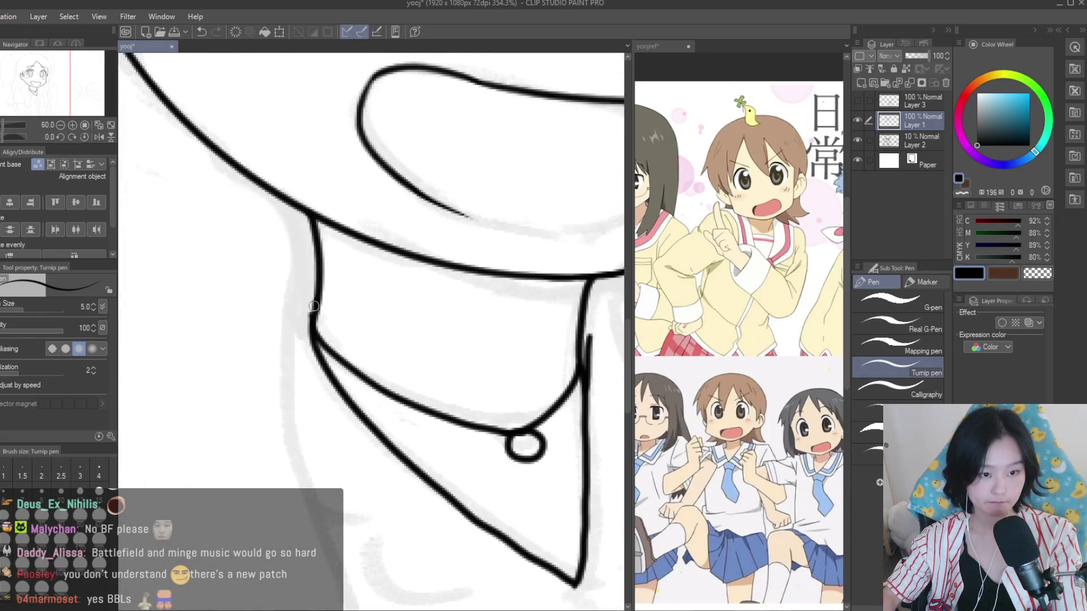
Tidy the collar lines with the Snap eraser and thicken the lower collar edge
key("e")
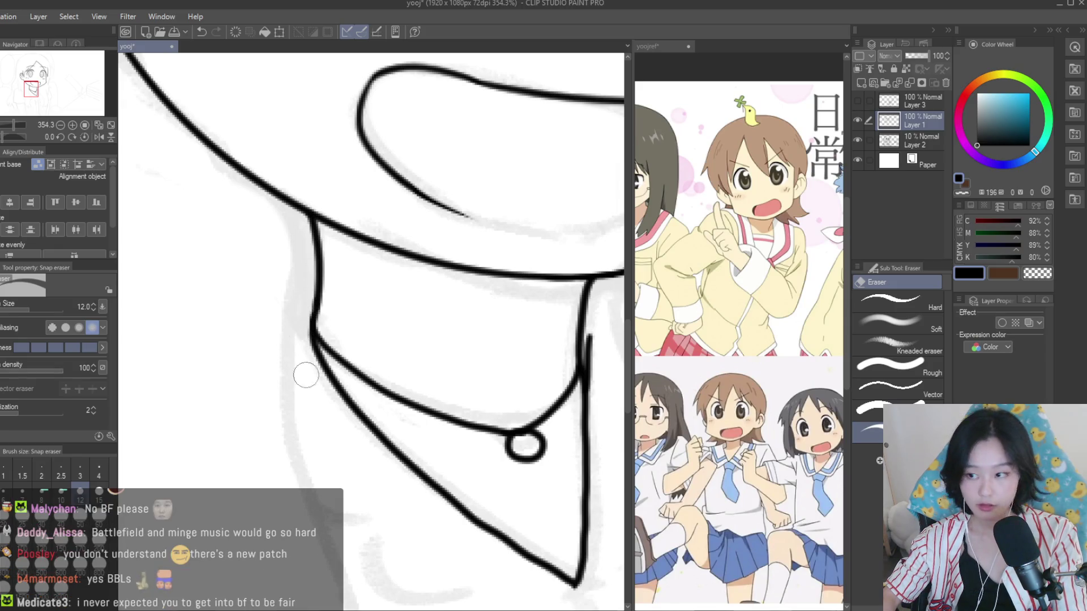
scroll(306, 375, "down", 3)
scroll(305, 375, "down", 3)
scroll(385, 361, "up", 3)
scroll(386, 361, "up", 2)
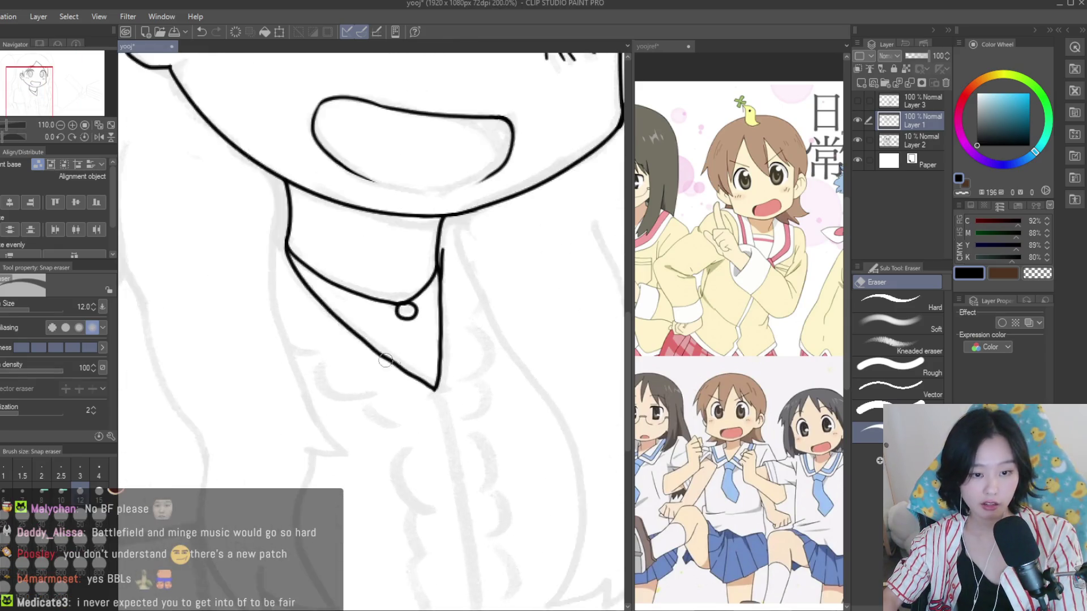
scroll(385, 361, "up", 3)
key("p")
scroll(421, 363, "up", 2)
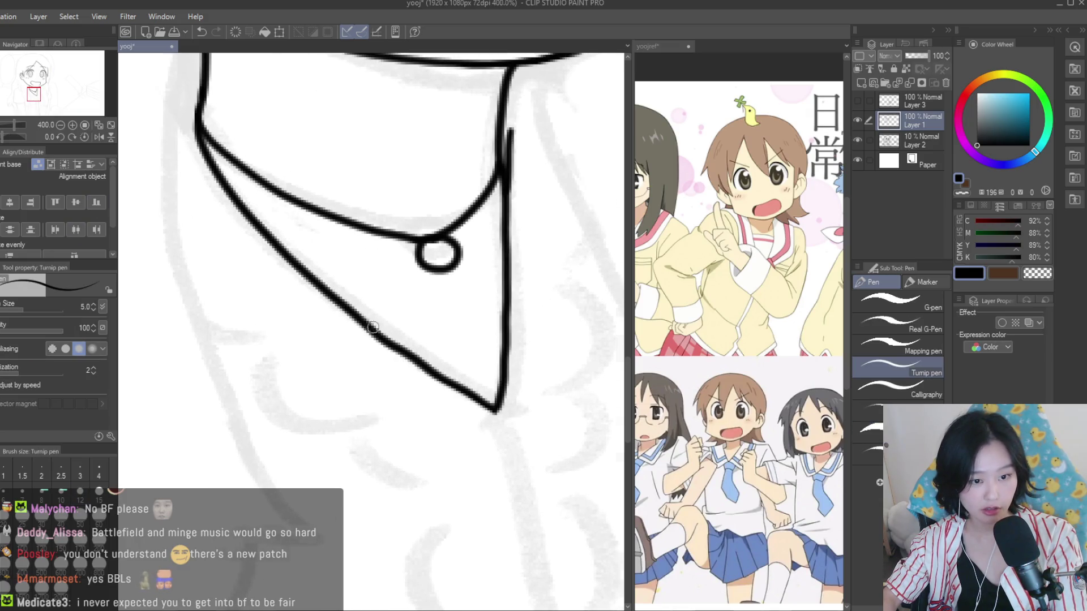
left_click_drag(376, 329, 422, 363)
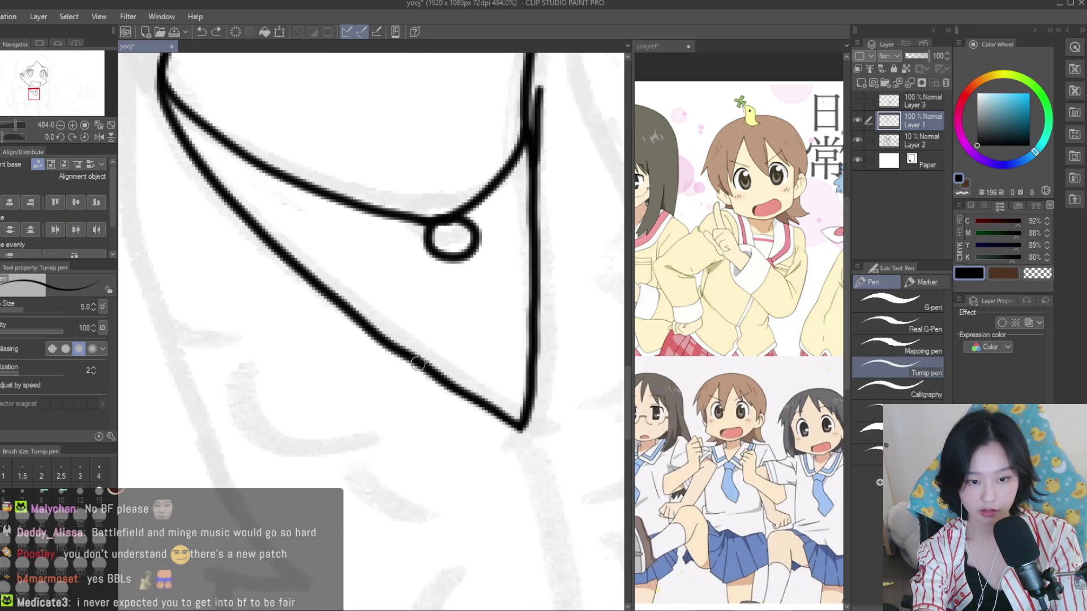
scroll(517, 420, "down", 5)
scroll(339, 226, "up", 3)
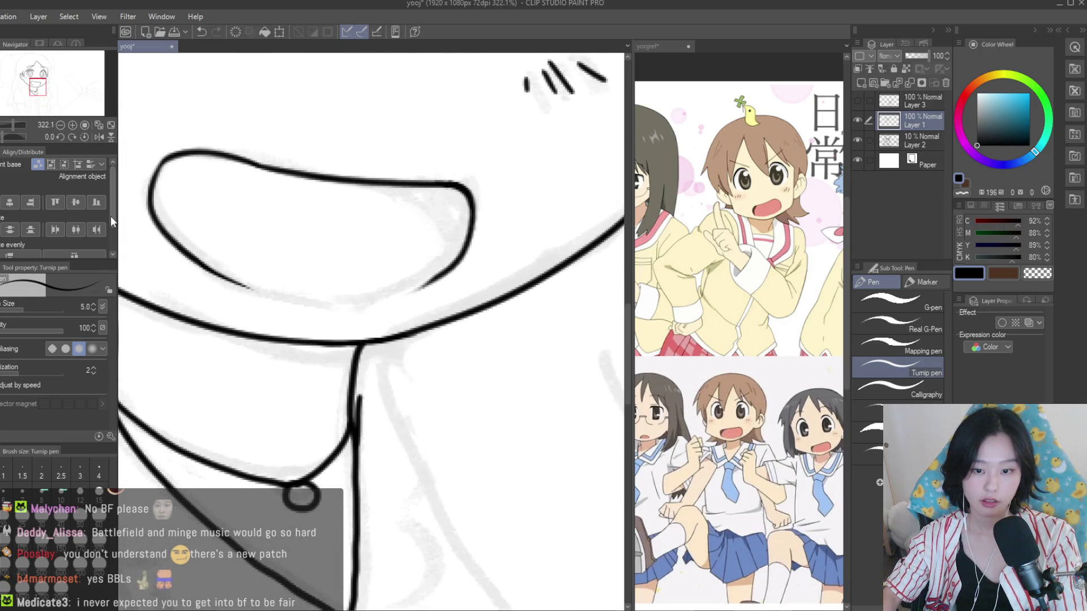
Erase the neck line's overshoot below the jaw
key("e")
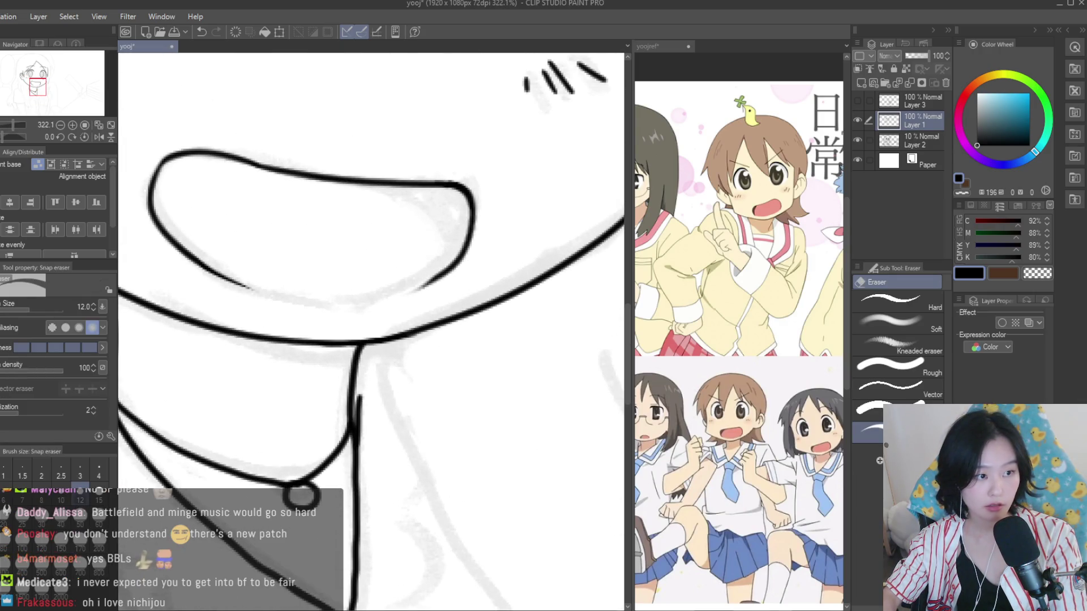
scroll(364, 425, "up", 2)
scroll(364, 424, "up", 1)
left_click_drag(364, 422, 359, 379)
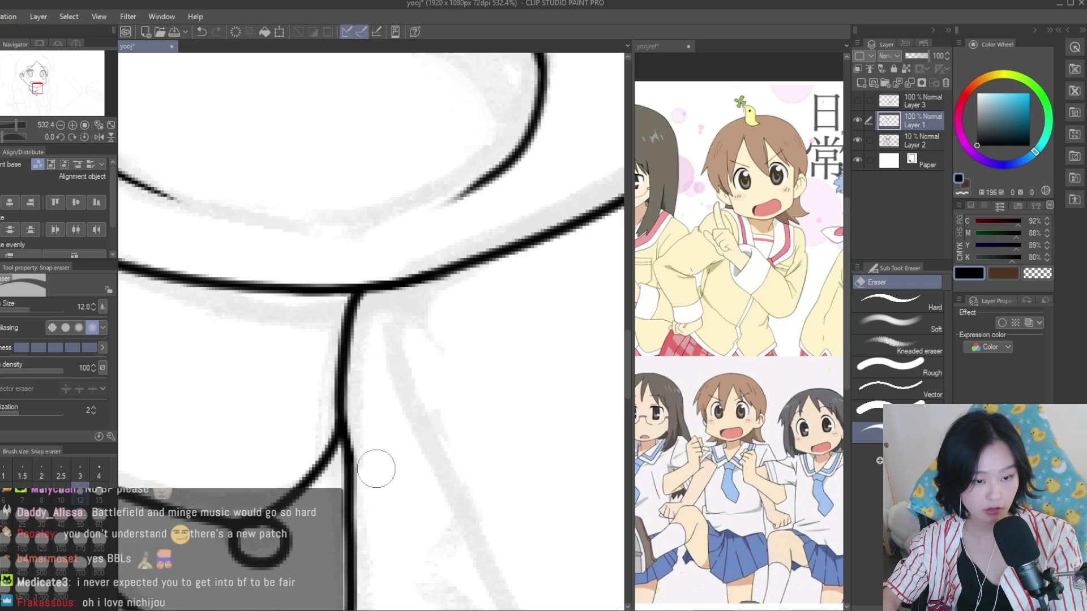
key("p")
Draw a long arc for the top of the head
scroll(363, 398, "down", 5)
scroll(364, 381, "down", 6)
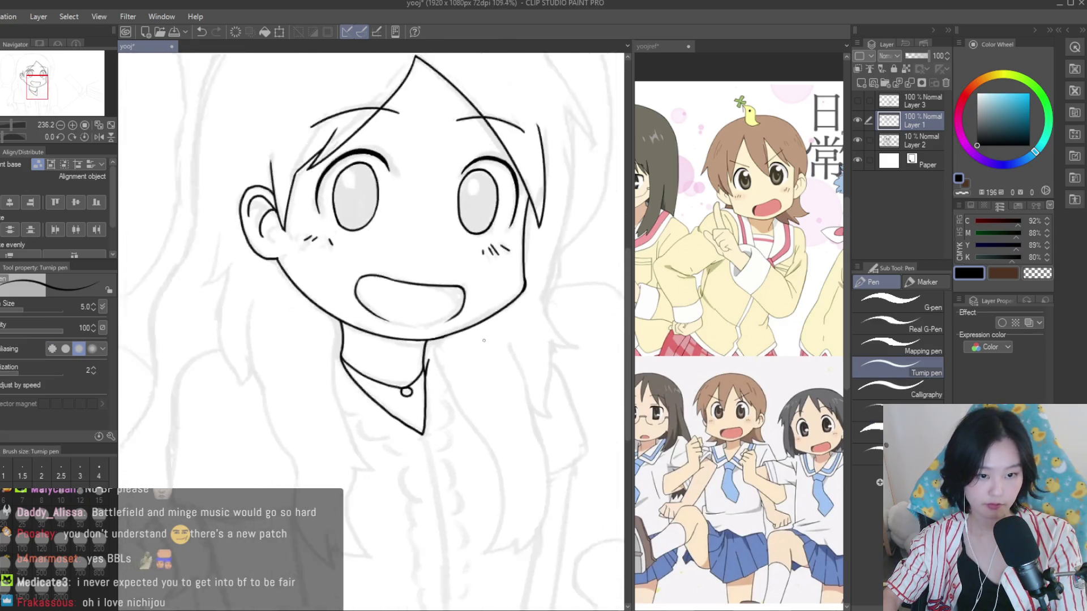
scroll(501, 364, "down", 4)
scroll(511, 429, "up", 2)
scroll(489, 359, "down", 1)
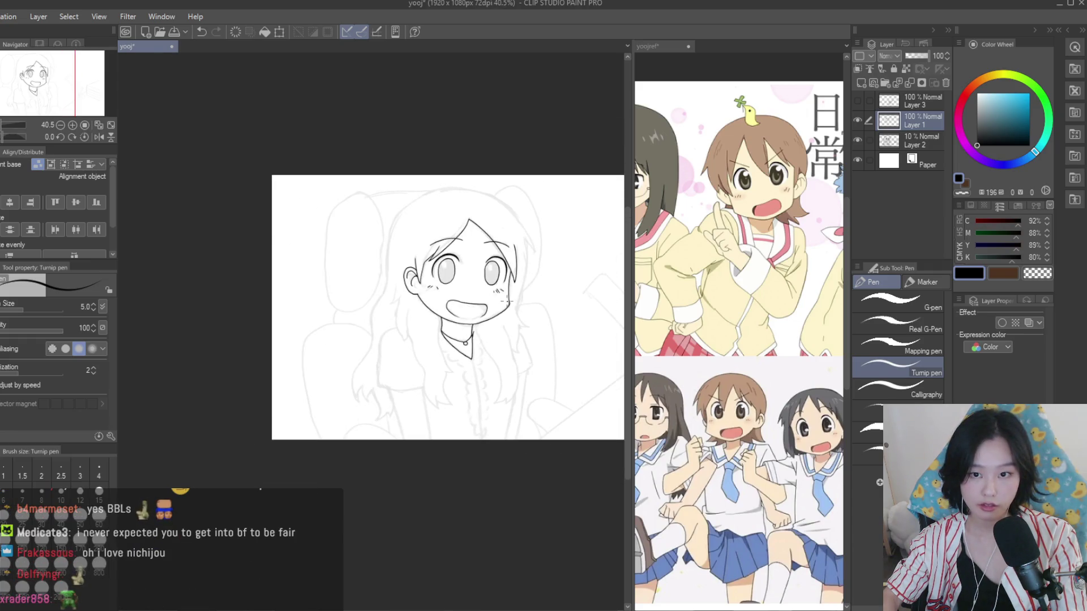
scroll(507, 303, "up", 1)
scroll(507, 302, "up", 1)
scroll(506, 303, "up", 2)
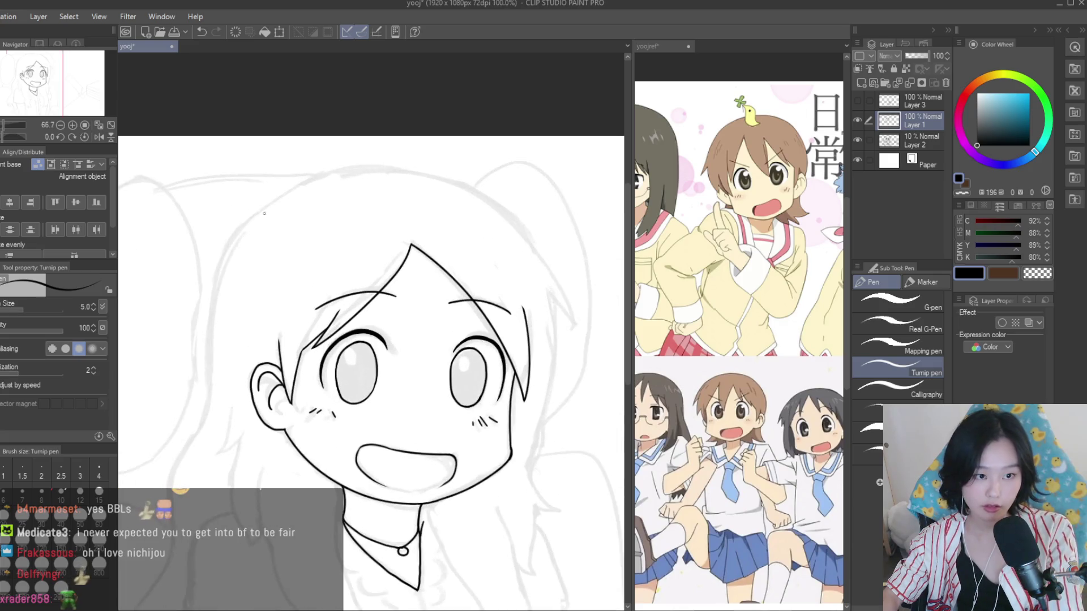
left_click_drag(246, 221, 507, 219)
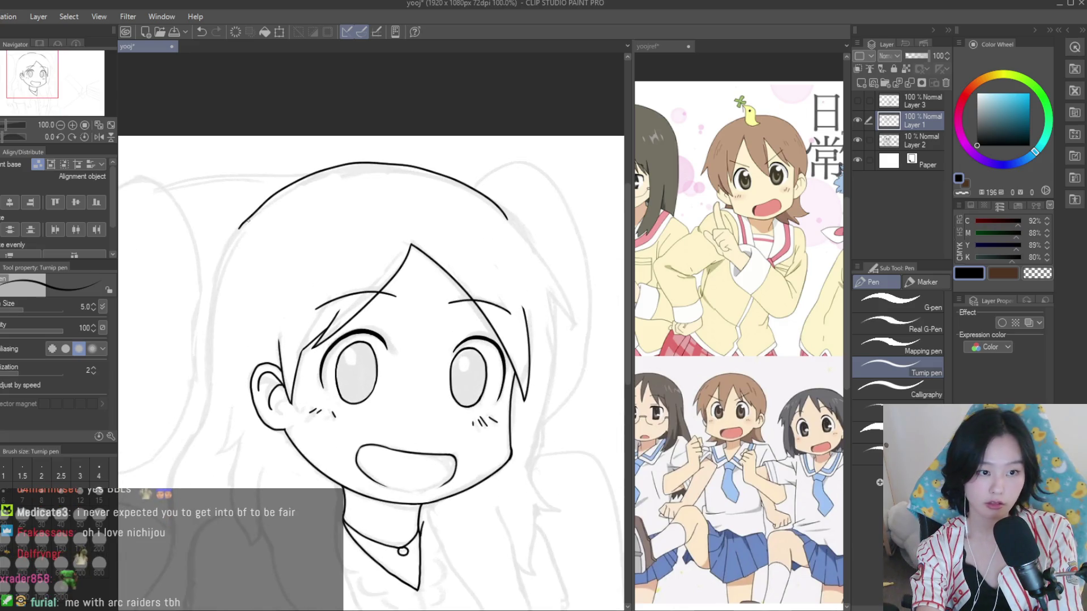
Redraw a shorter crown arc and ink two strokes along the upper-right hair
key("ctrl+z")
left_click_drag(238, 230, 317, 180)
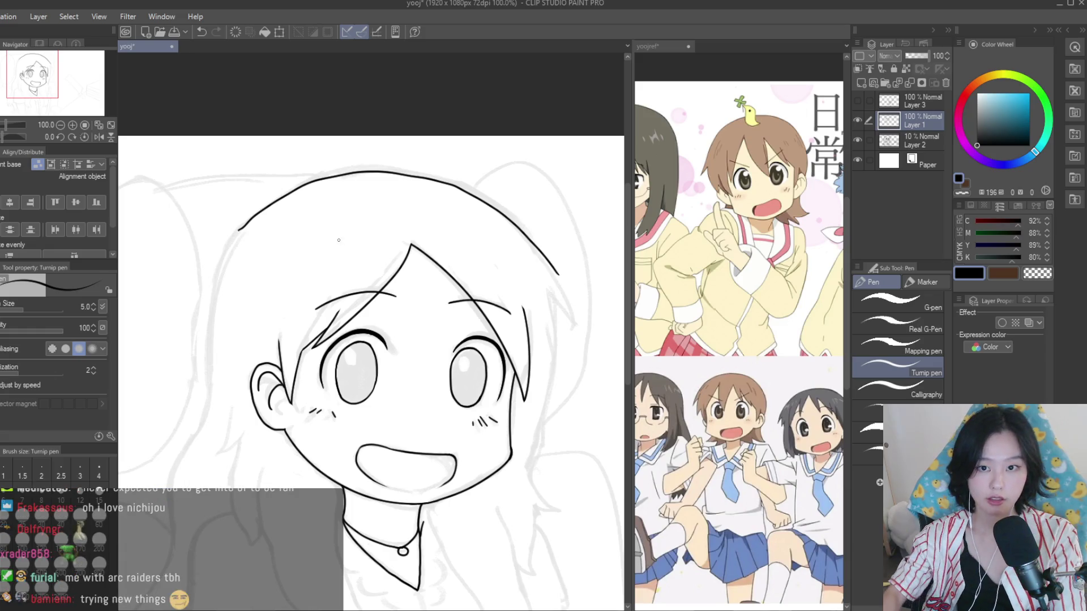
scroll(566, 272, "up", 4)
left_click_drag(488, 279, 572, 450)
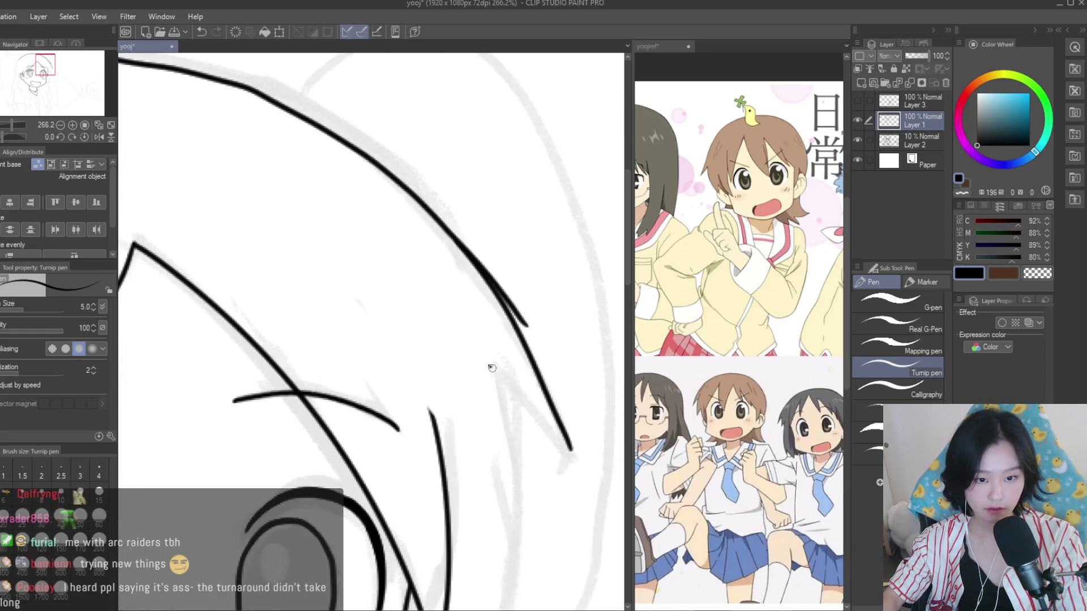
left_click_drag(490, 367, 577, 457)
Erase the doubled stray stroke on the hair
key("e")
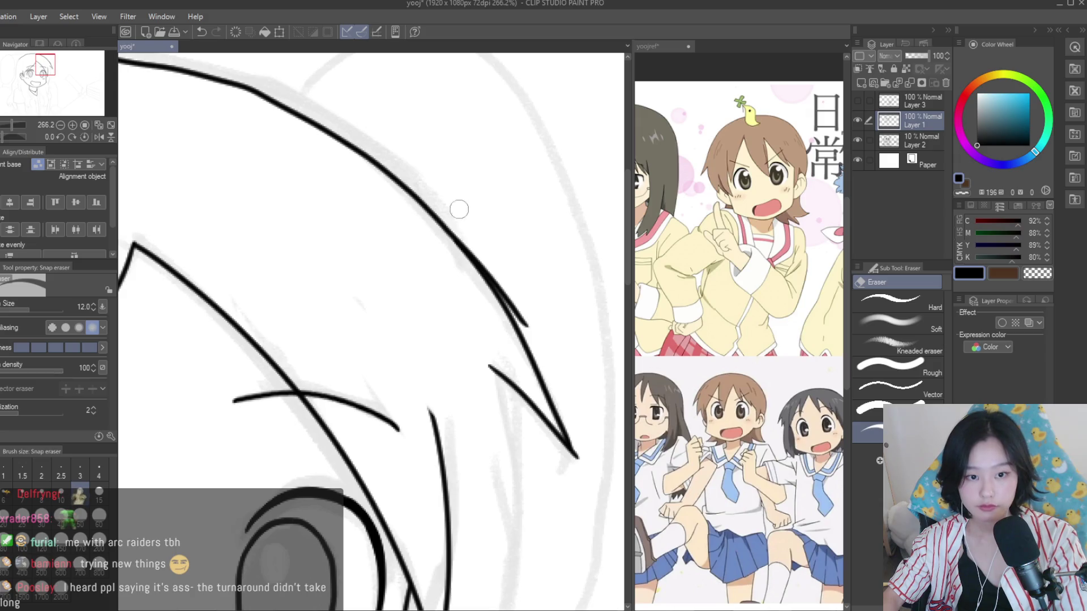
left_click_drag(459, 209, 540, 348)
key("p")
scroll(526, 312, "up", 1)
scroll(530, 316, "up", 1)
scroll(530, 315, "down", 2)
scroll(510, 272, "down", 1)
scroll(496, 241, "down", 2)
scroll(496, 241, "down", 1)
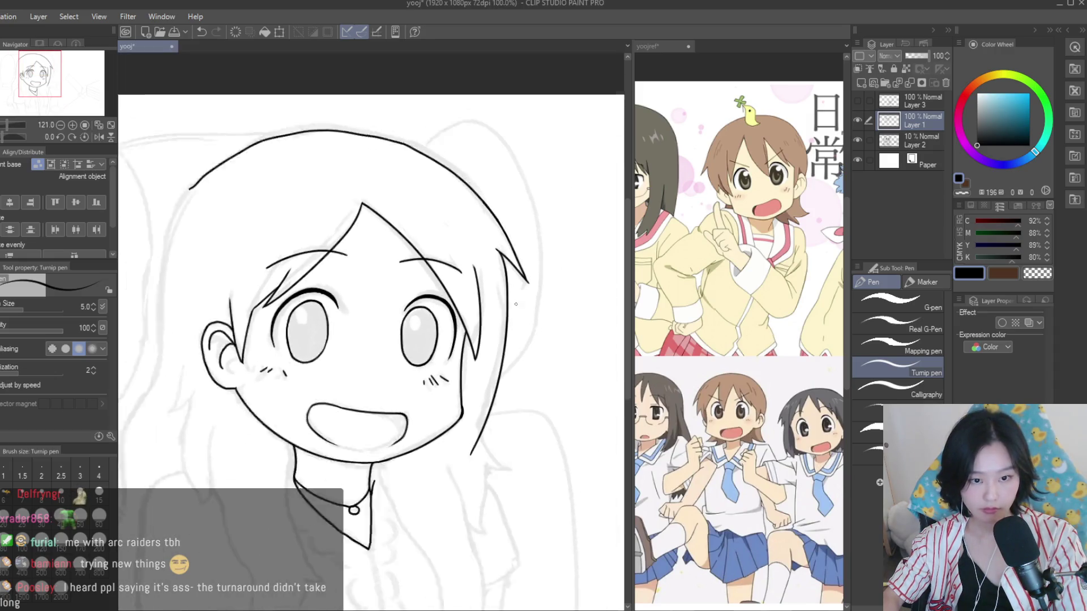
Ink the hair line from tip to cheek and the cheek-to-chin stroke
left_click_drag(508, 230, 477, 413)
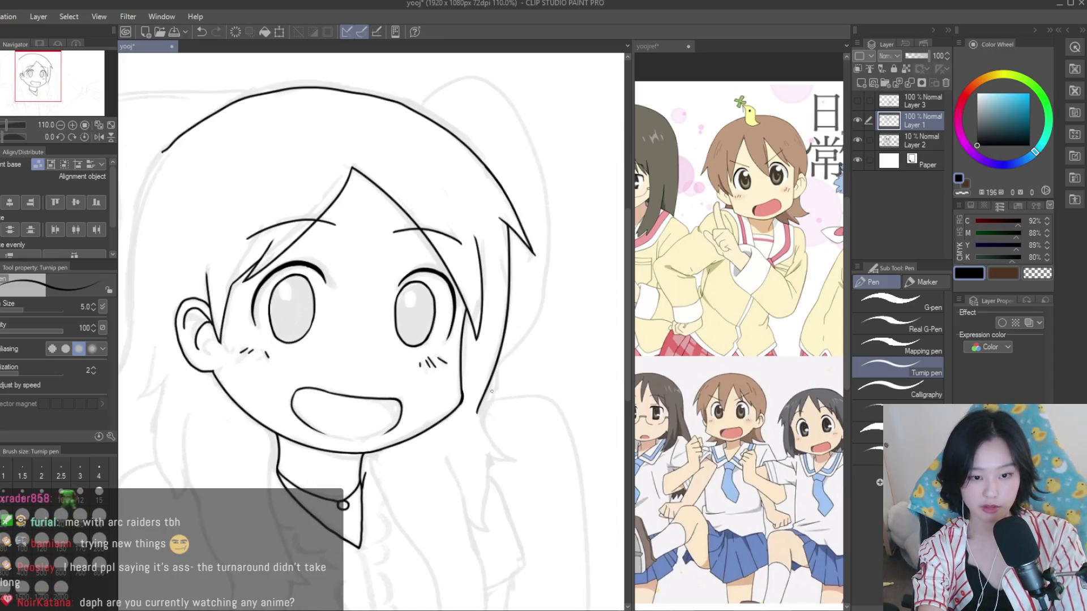
scroll(491, 498, "up", 4)
scroll(490, 464, "up", 3)
left_click_drag(484, 358, 566, 556)
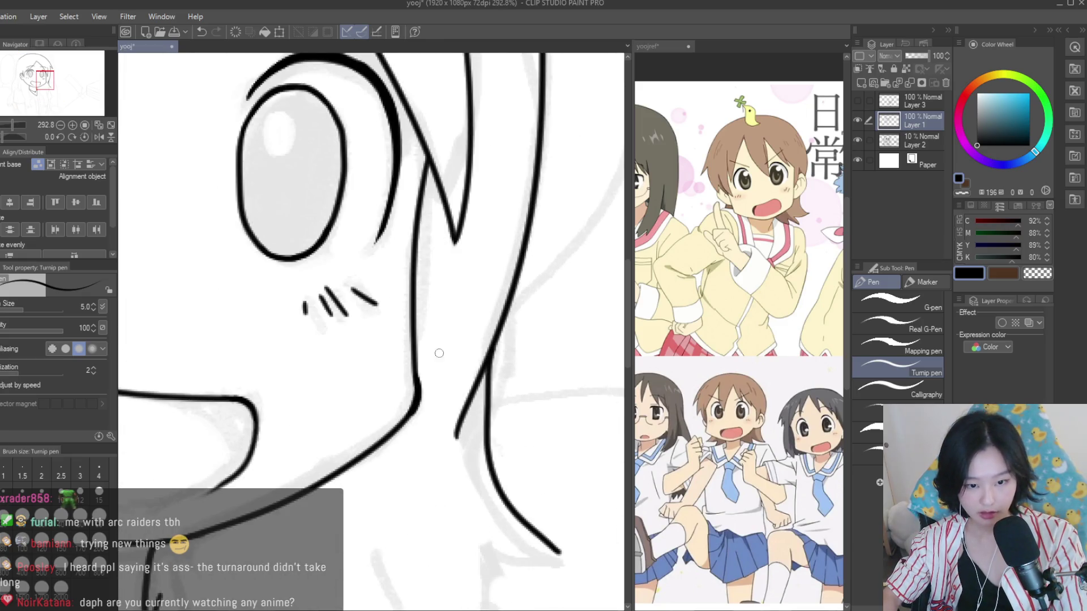
scroll(497, 327, "up", 2)
key("ctrl+z")
mouse_move(460, 276)
left_mouse_down()
mouse_move(538, 475)
mouse_move(439, 429)
left_mouse_up()
key("ctrl+z")
left_click_drag(533, 474, 433, 407)
Ink the long hair line following the sketch downward, retrying several paths
key("e")
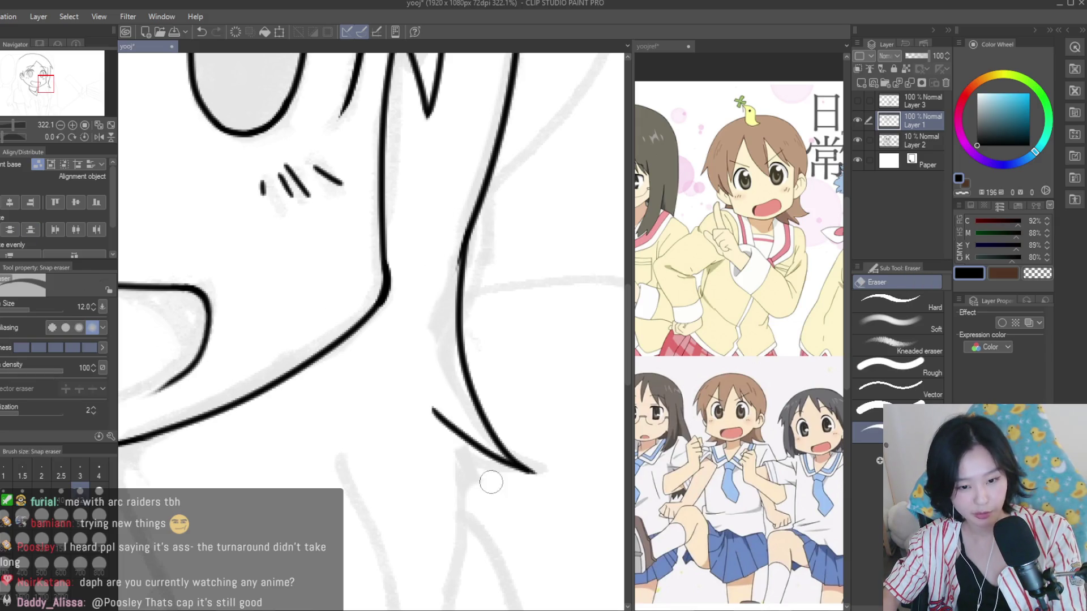
scroll(447, 435, "down", 1)
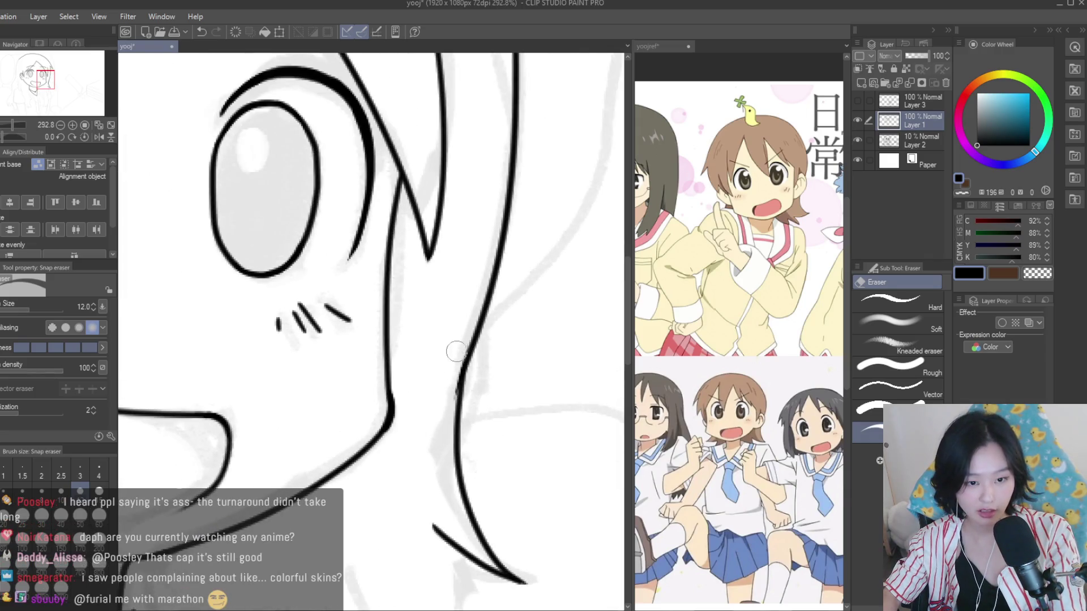
scroll(454, 363, "down", 4)
scroll(498, 368, "up", 3)
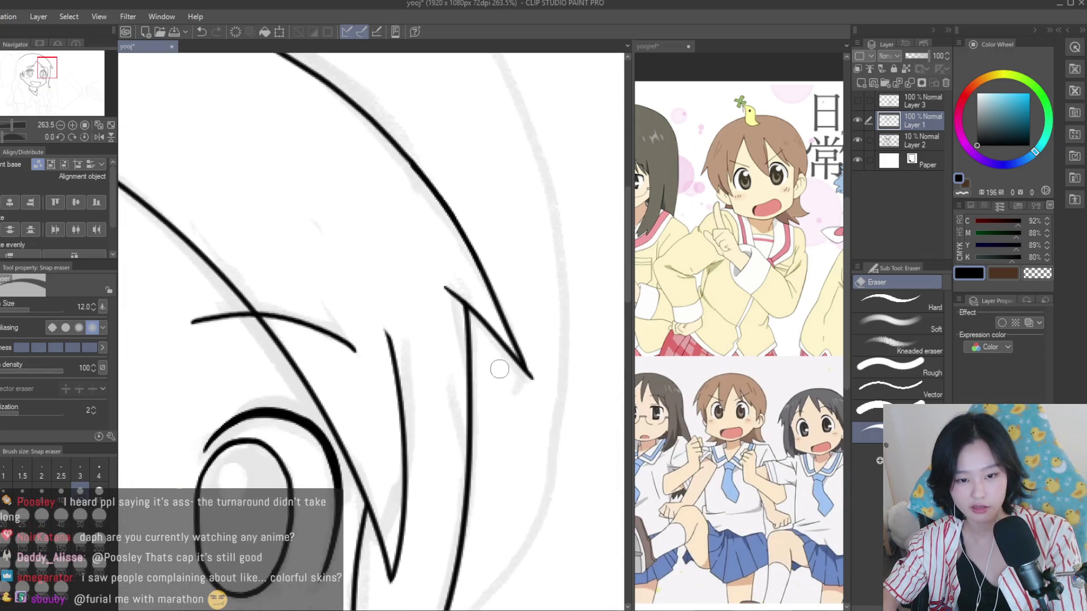
scroll(476, 295, "up", 5)
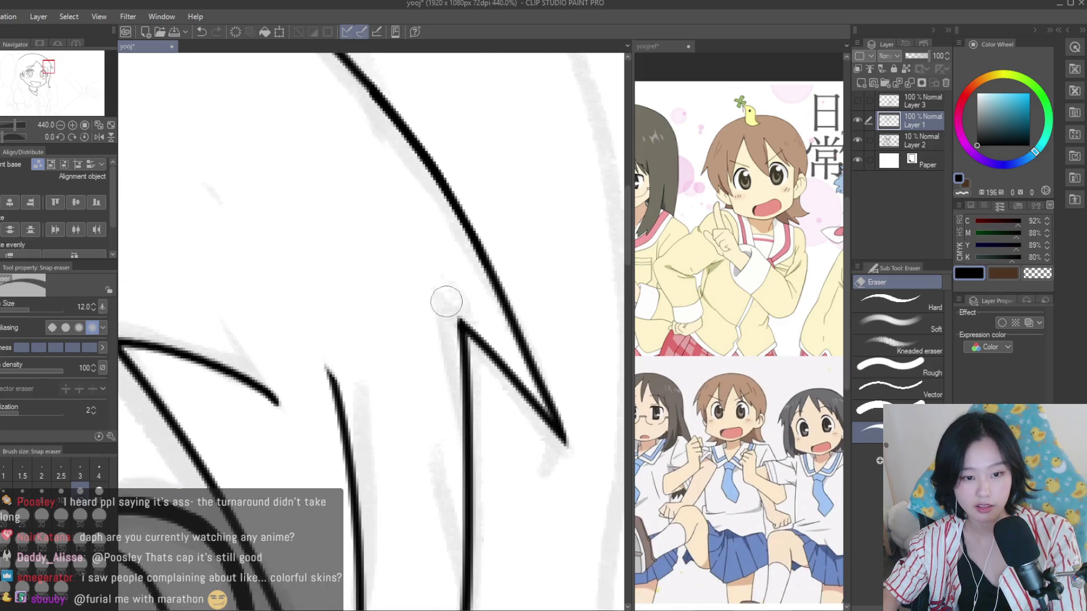
scroll(446, 301, "down", 15)
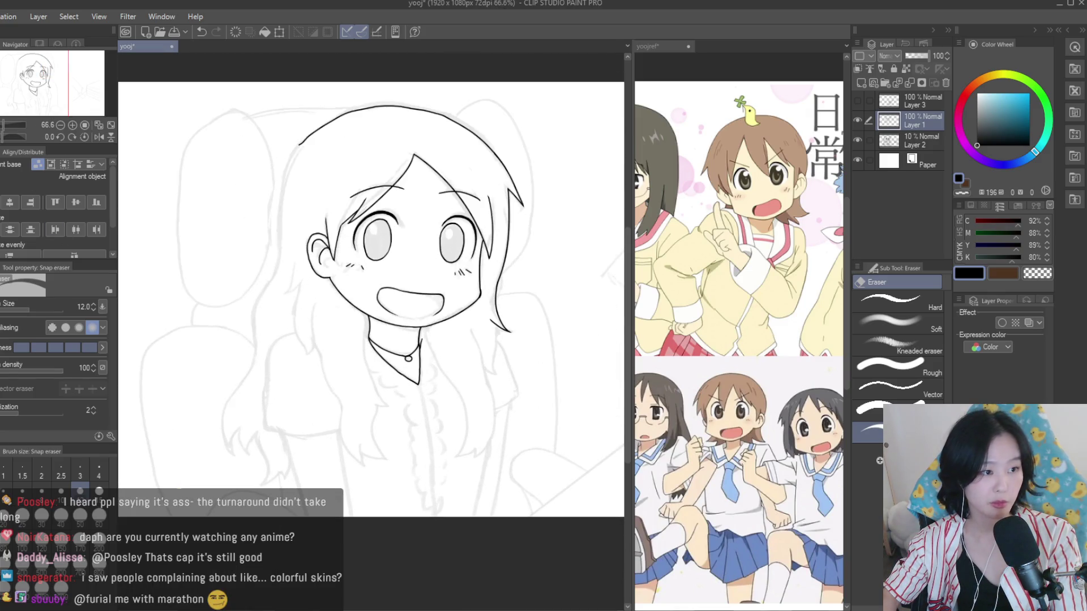
key("p")
scroll(509, 281, "up", 12)
left_click_drag(510, 281, 519, 521)
key("ctrl+z")
left_click_drag(516, 286, 512, 522)
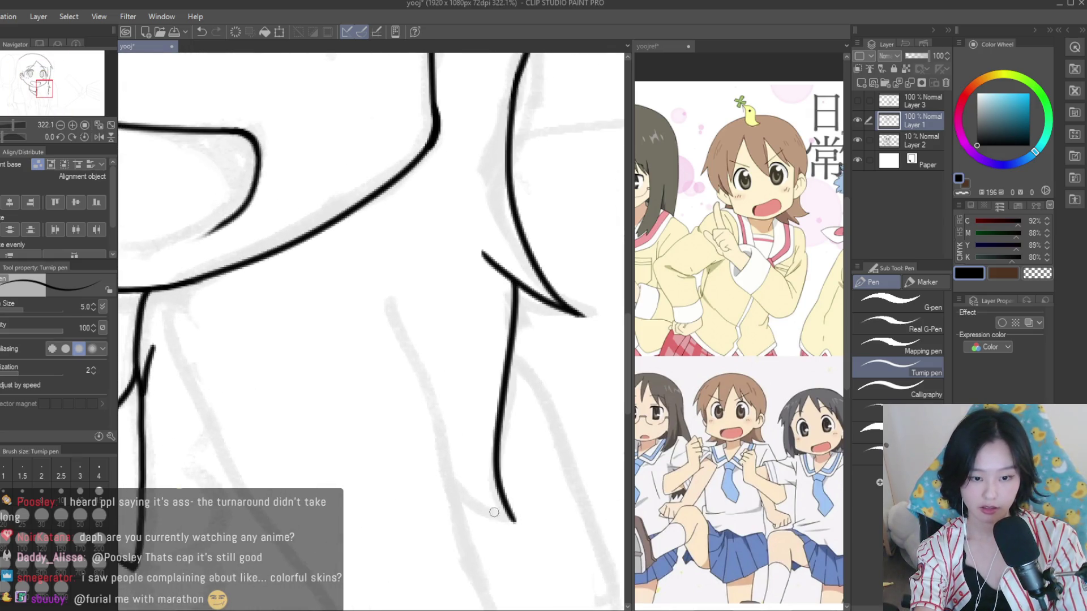
key("ctrl+z")
mouse_move(457, 471)
left_mouse_down()
mouse_move(504, 513)
mouse_move(444, 445)
left_mouse_up()
key("ctrl+z")
Draw the long hair line curving down from the collar
scroll(451, 376, "down", 10)
scroll(522, 301, "up", 5)
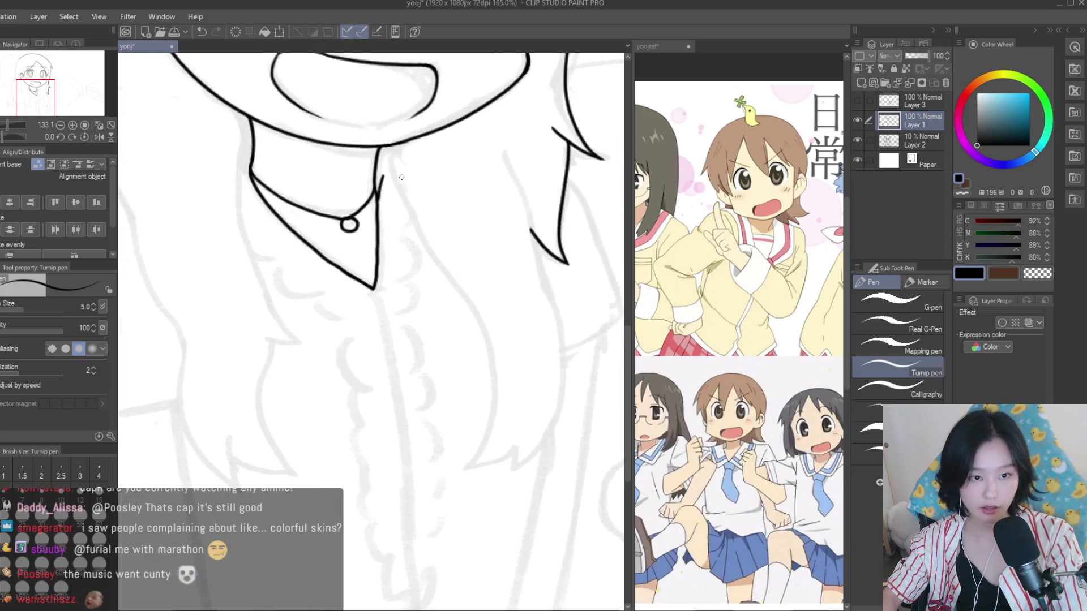
left_click_drag(385, 150, 458, 447)
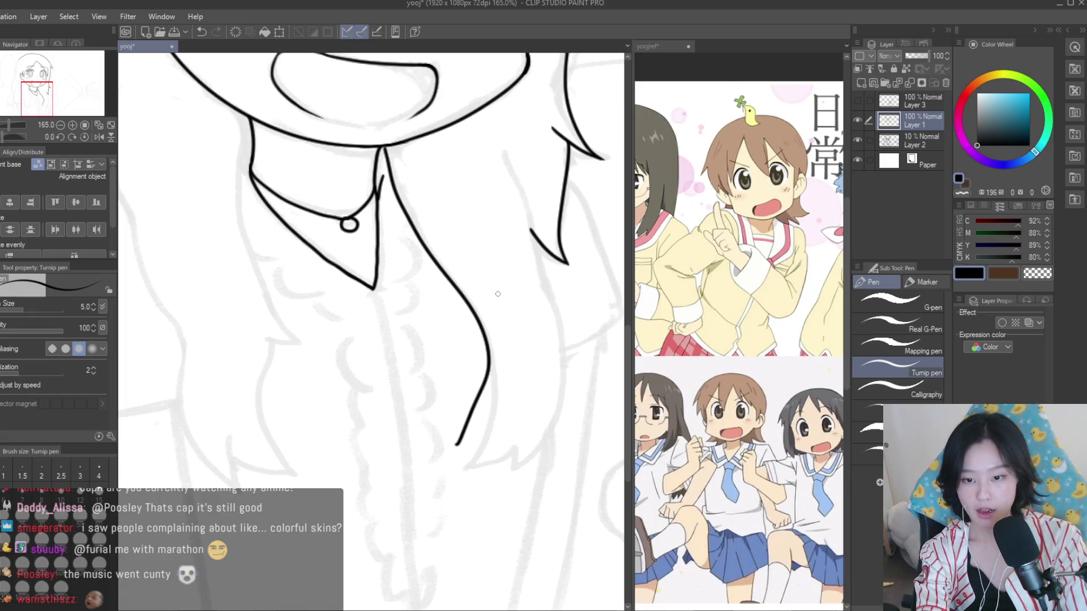
key("ctrl+z")
left_click_drag(430, 246, 478, 424)
key("ctrl+z")
left_click_drag(387, 148, 470, 404)
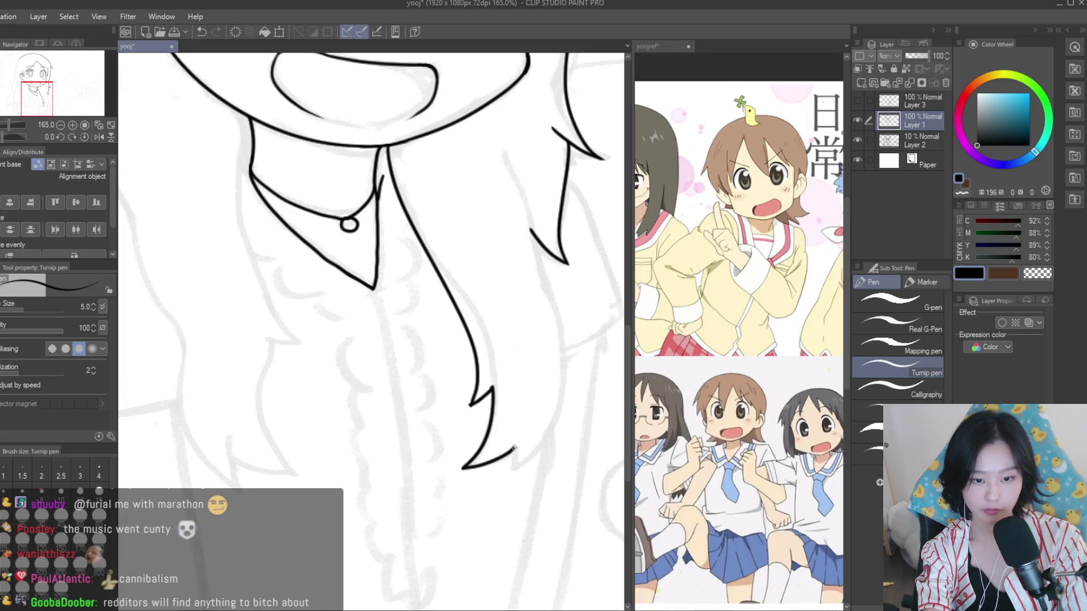
Draw the long outer hair strand on the right side
left_click_drag(531, 229, 512, 462)
key("ctrl+z")
left_click_drag(531, 230, 510, 463)
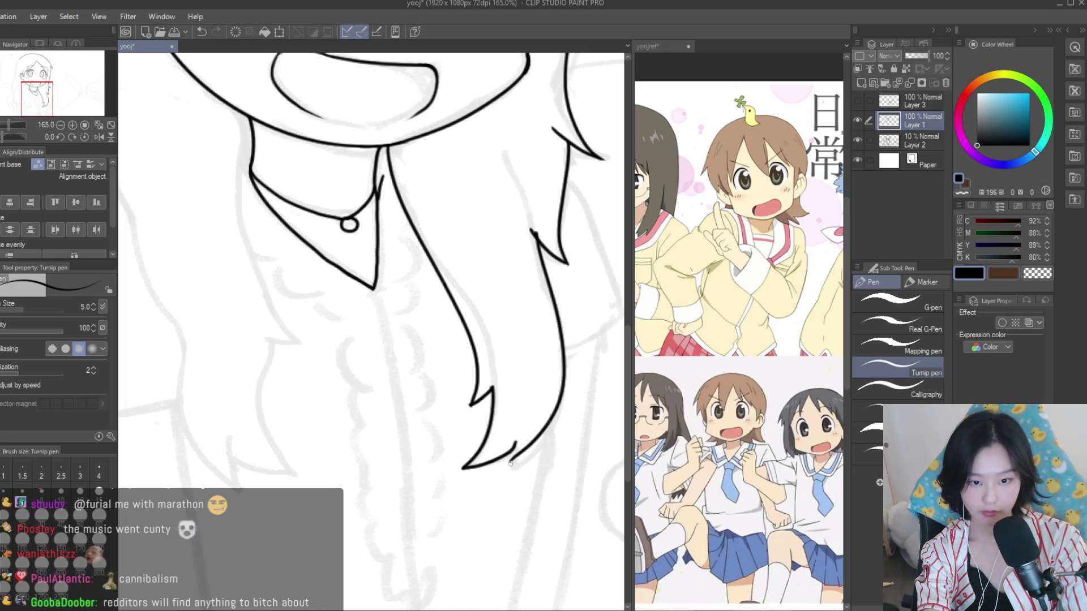
scroll(529, 403, "down", 2)
scroll(532, 394, "down", 2)
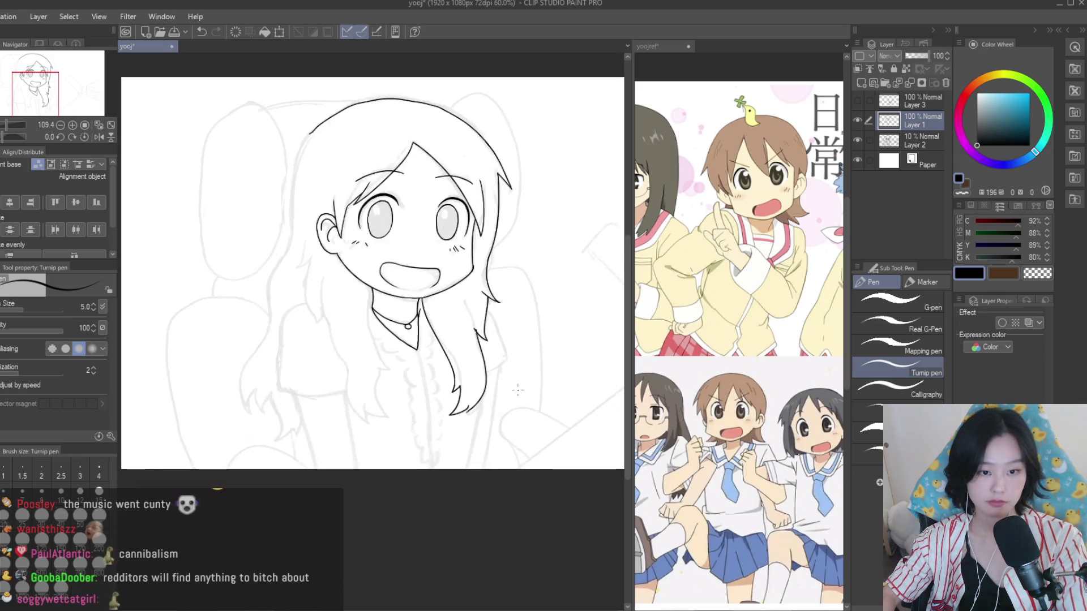
scroll(536, 380, "down", 1)
scroll(535, 385, "up", 1)
scroll(532, 394, "up", 2)
scroll(530, 402, "up", 2)
Redraw the right hair strand down to its tip until it fits the sketch
key("ctrl+z")
left_click_drag(496, 255, 527, 407)
key("ctrl+z")
mouse_move(496, 255)
left_mouse_down()
mouse_move(498, 462)
mouse_move(518, 411)
left_mouse_up()
key("ctrl+z")
key("ctrl+z")
left_click_drag(496, 255, 486, 469)
key("ctrl+z")
key("ctrl+z")
left_click_drag(495, 255, 482, 470)
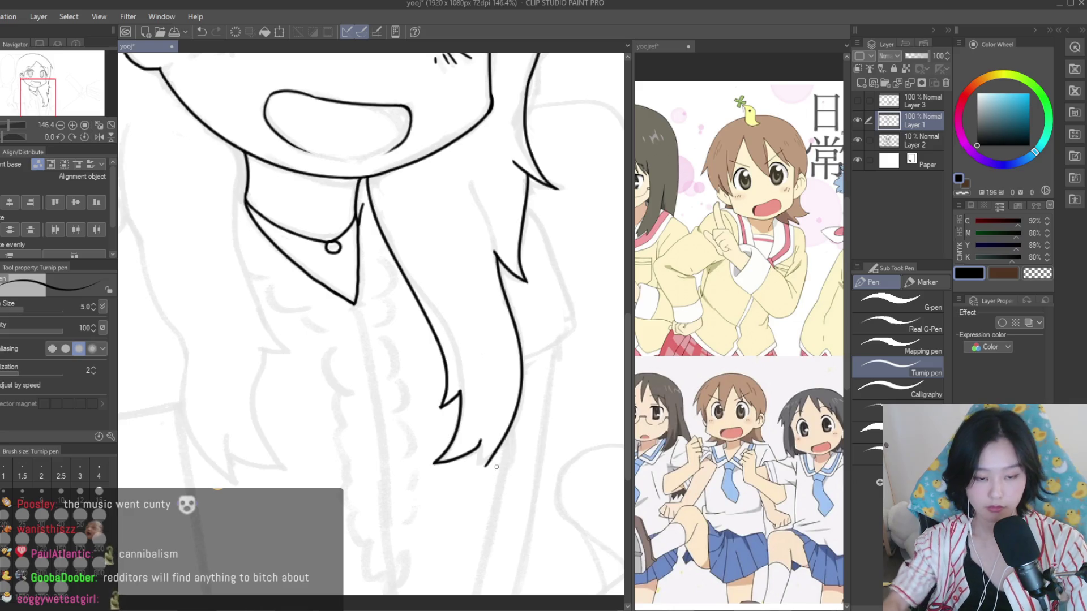
Ink a zigzag jagged tip at the end of the hair strand
scroll(496, 467, "down", 1)
key("e")
scroll(450, 401, "up", 3)
scroll(450, 400, "up", 2)
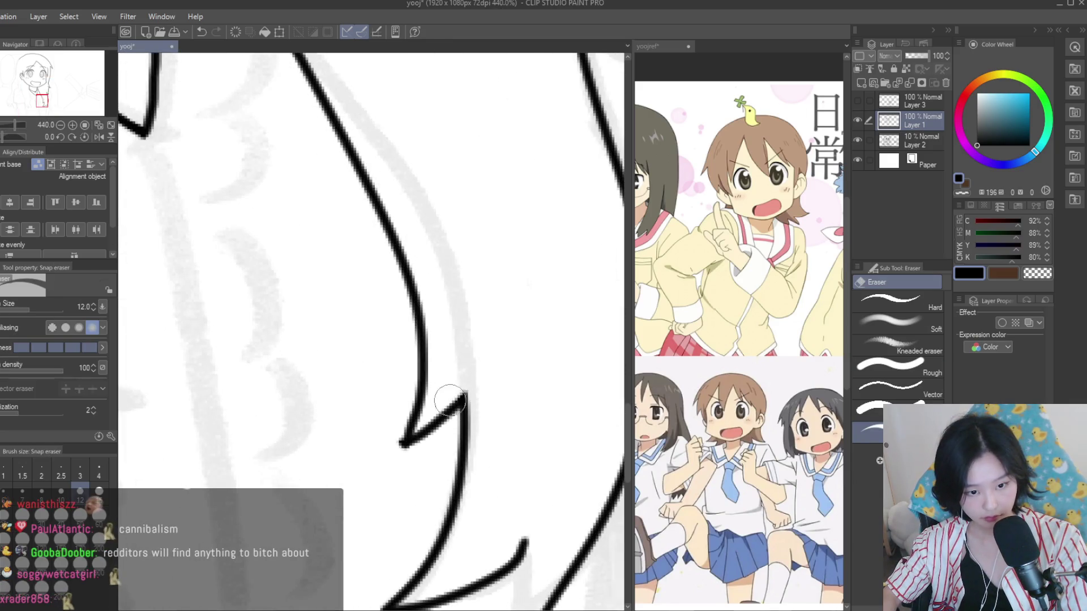
scroll(392, 451, "down", 1)
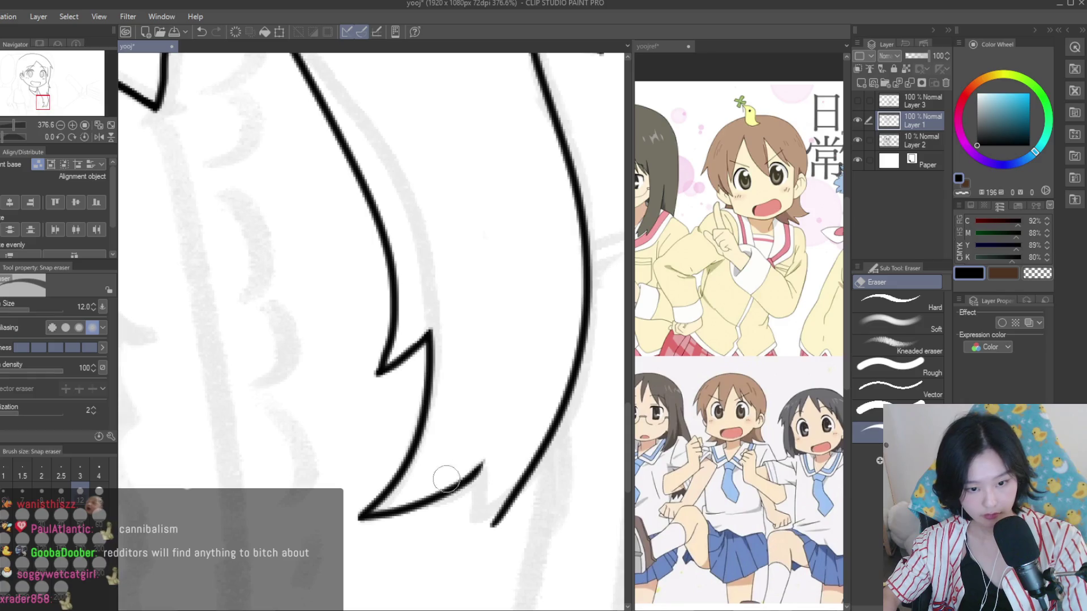
key("p")
scroll(507, 484, "up", 3)
mouse_move(471, 437)
left_mouse_down()
mouse_move(451, 566)
mouse_move(491, 529)
left_mouse_up()
Add a short stroke to finish the jagged hair tip
scroll(471, 450, "down", 3)
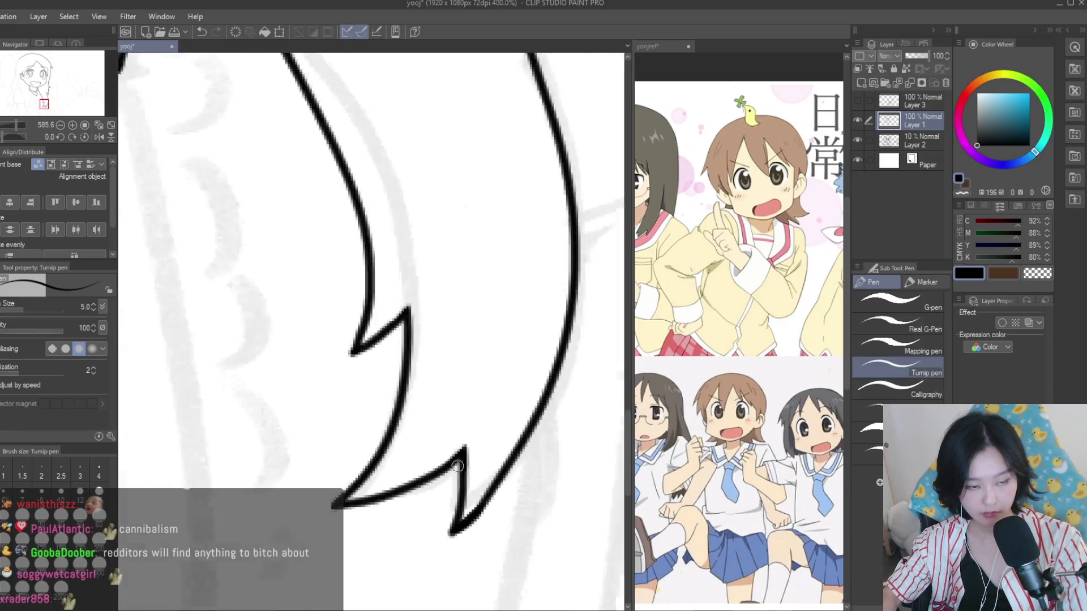
scroll(471, 450, "down", 2)
scroll(508, 341, "up", 4)
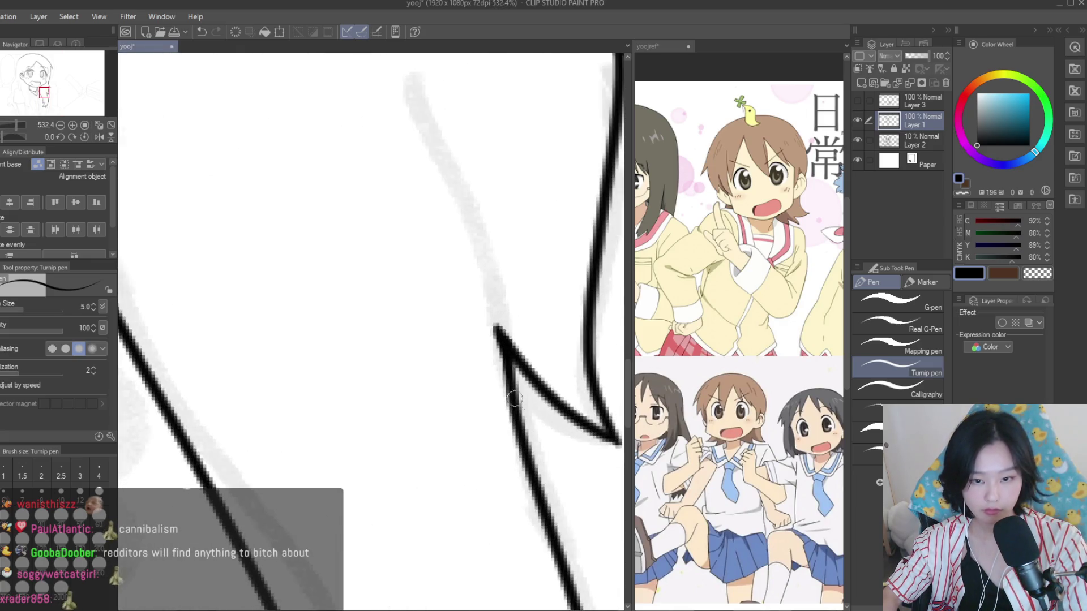
scroll(514, 398, "down", 4)
scroll(514, 398, "up", 2)
left_click_drag(518, 397, 493, 460)
scroll(510, 430, "down", 1)
scroll(563, 421, "down", 3)
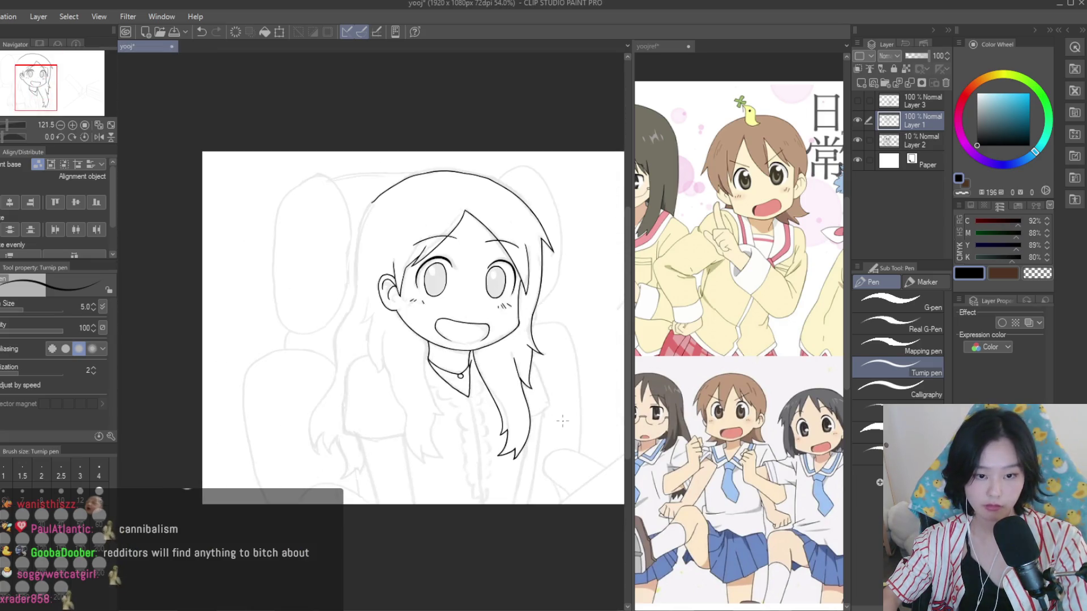
Ink the neck line down from the collar, redrawing it until it sits right
scroll(562, 421, "down", 1)
scroll(494, 285, "up", 2)
scroll(494, 284, "up", 2)
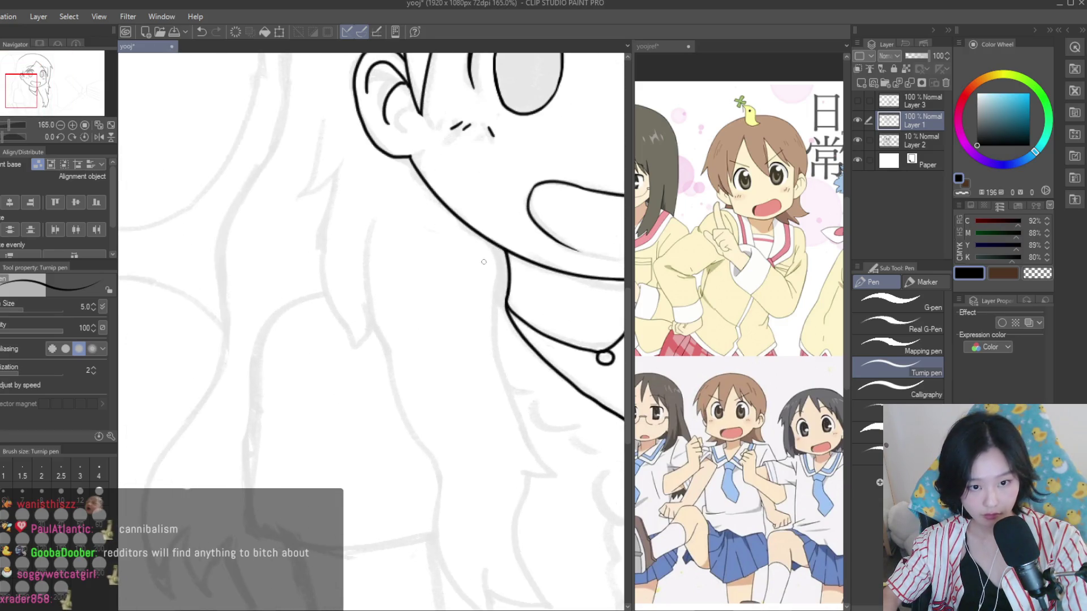
scroll(484, 262, "down", 1)
scroll(484, 262, "up", 2)
left_click_drag(460, 249, 523, 481)
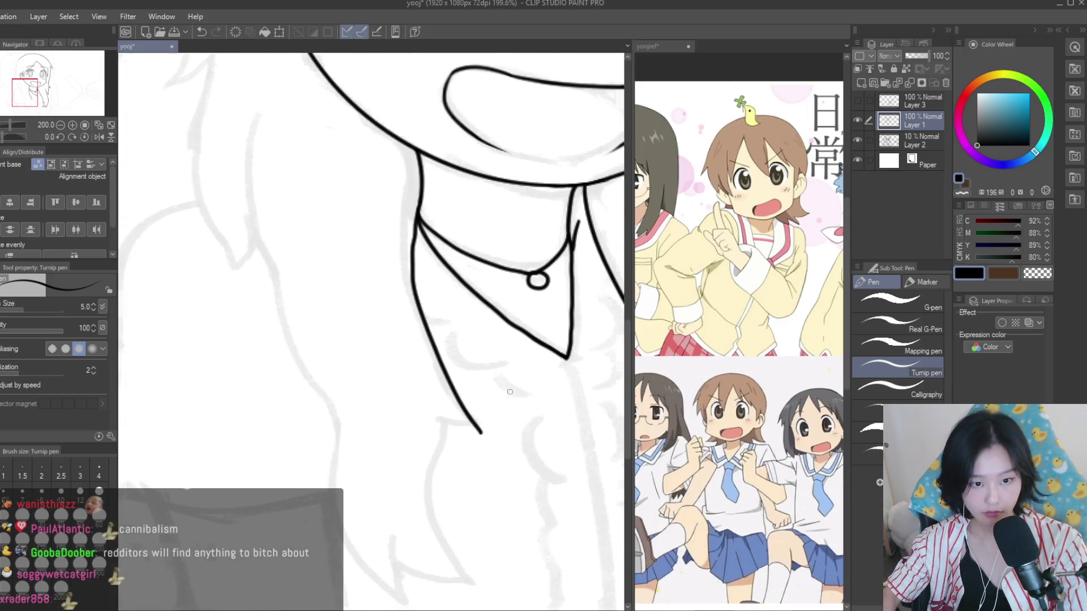
key("ctrl+z")
left_click_drag(418, 215, 482, 434)
key("ctrl+z")
left_click_drag(418, 215, 483, 414)
key("ctrl+z")
left_click_drag(418, 216, 483, 415)
Ink the collar edge, then hair lines running down past the collar
scroll(473, 404, "up", 3)
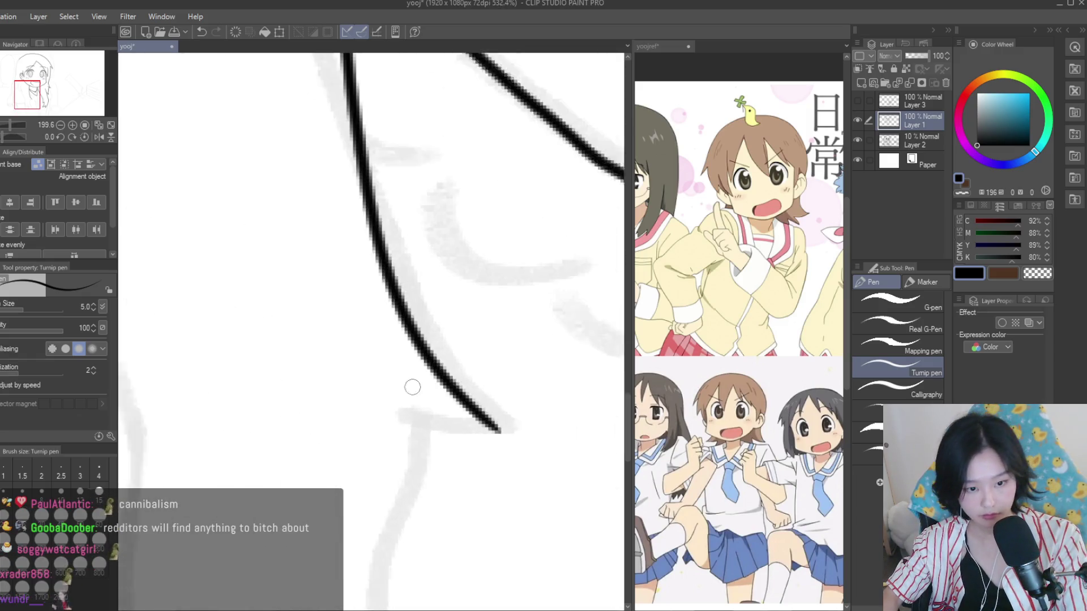
scroll(413, 387, "up", 1)
left_click_drag(403, 409, 498, 433)
scroll(496, 432, "down", 3)
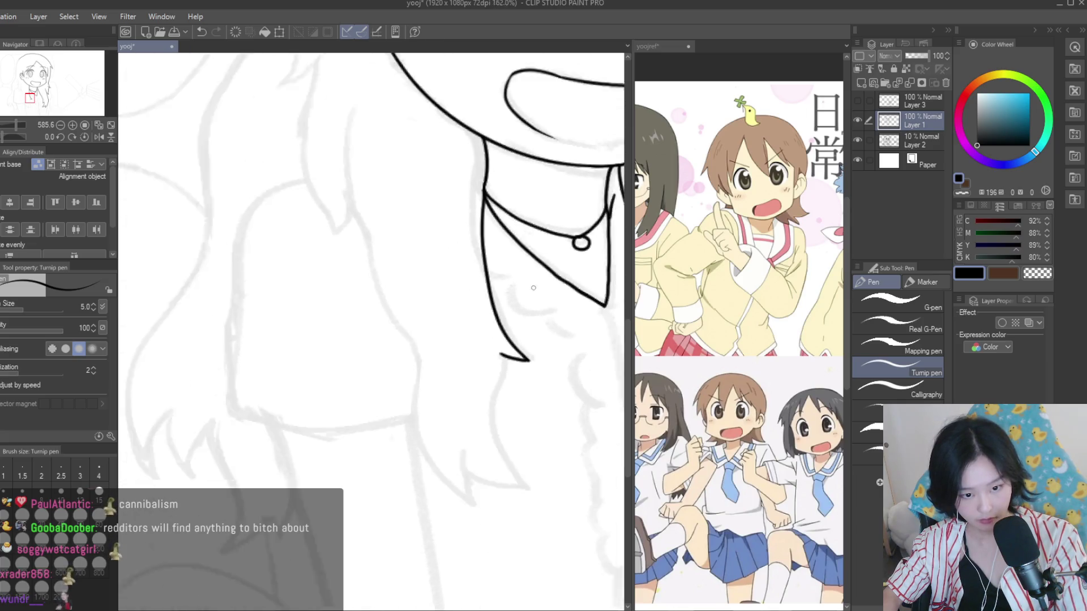
scroll(478, 297, "up", 1)
left_click_drag(491, 326, 530, 501)
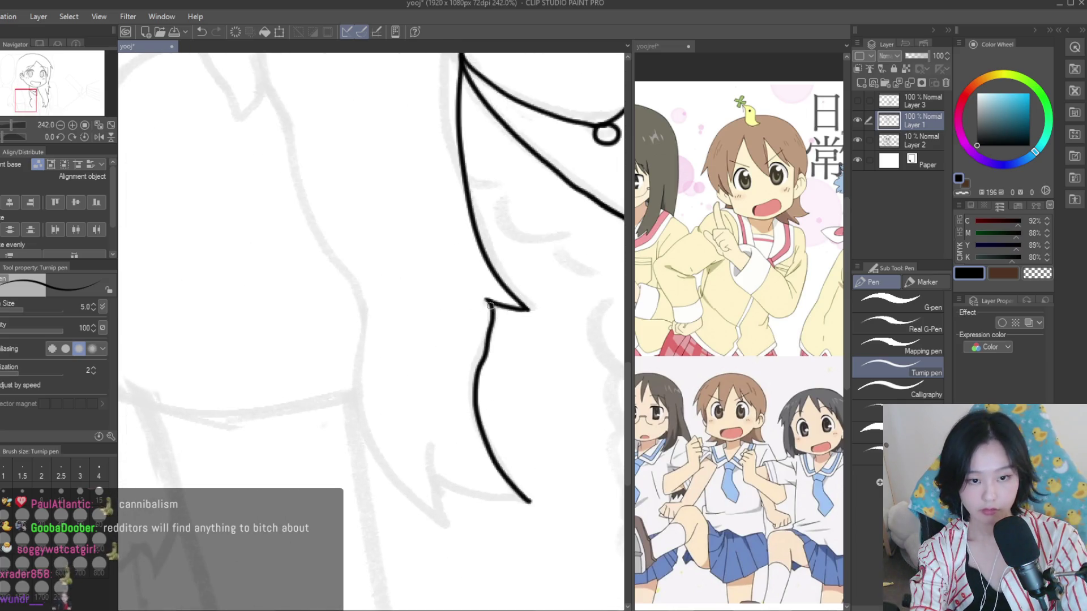
key("ctrl+z")
left_click_drag(489, 304, 524, 502)
scroll(472, 464, "down", 1)
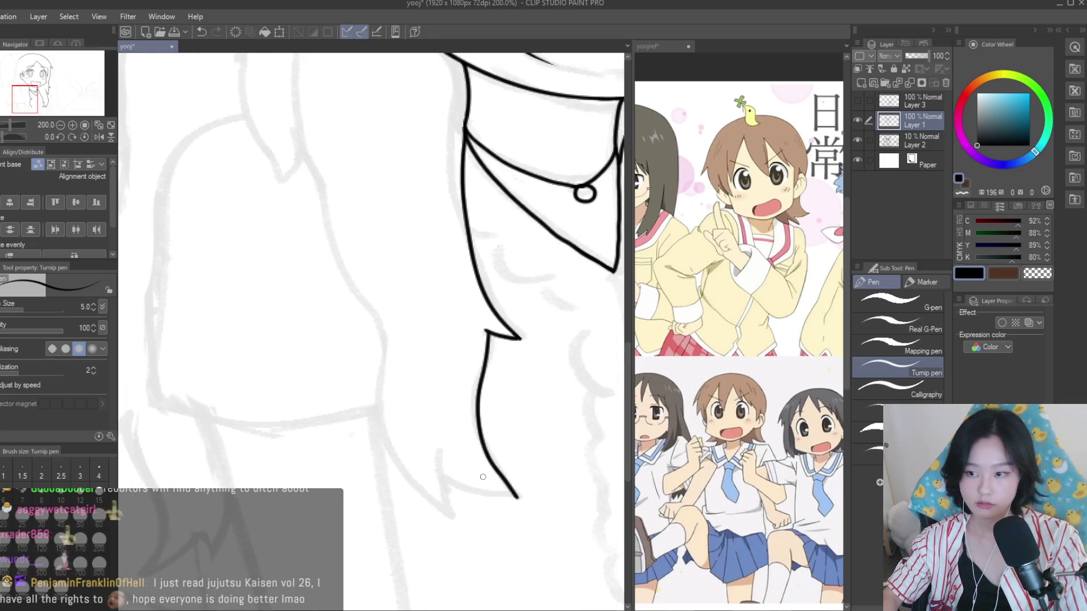
mouse_move(312, 183)
left_mouse_down()
mouse_move(455, 521)
mouse_move(416, 384)
mouse_move(586, 478)
left_mouse_up()
Switch to the eraser and save the drawing
scroll(476, 536, "up", 3)
scroll(416, 383, "up", 2)
scroll(586, 478, "down", 4)
key("e")
scroll(431, 384, "up", 2)
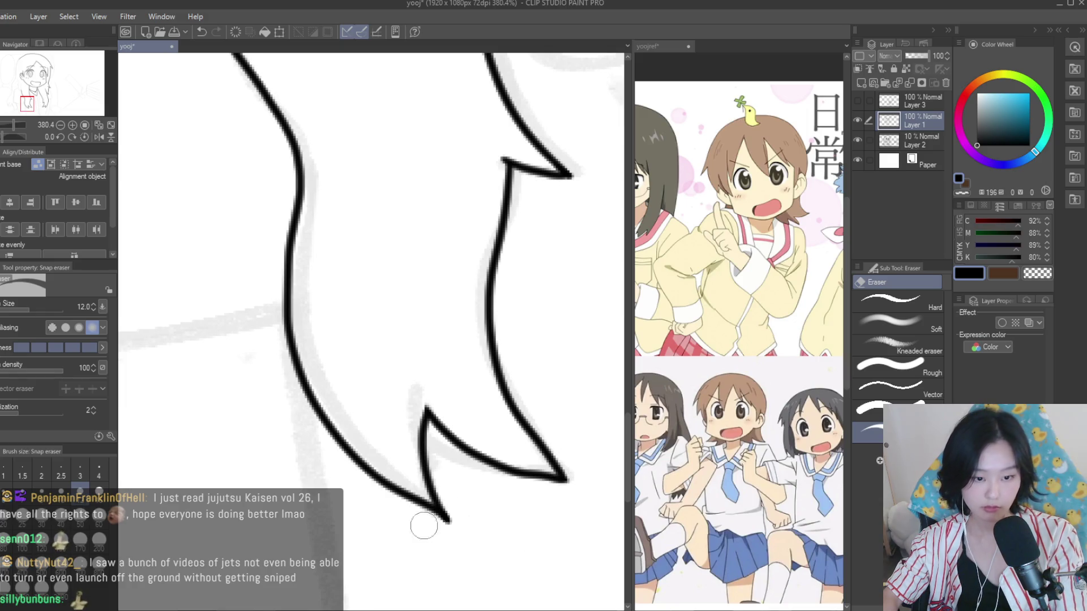
scroll(423, 526, "down", 6)
key("ctrl+s")
With the Turnip pen, ink the hair strand below the ear toward its V tip
key("p")
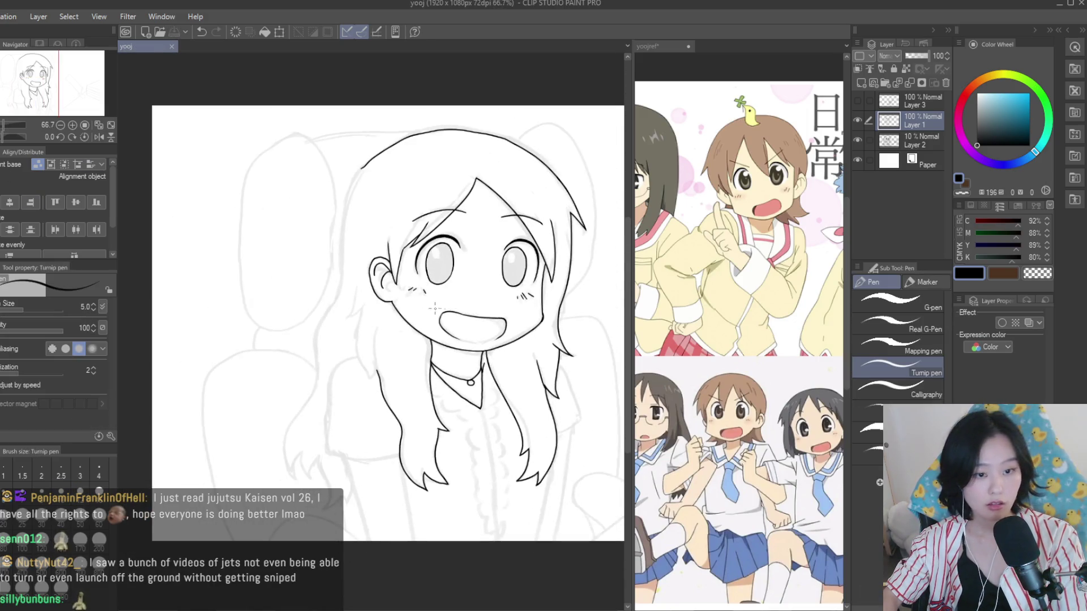
scroll(367, 347, "up", 3)
scroll(366, 347, "up", 2)
left_click_drag(371, 225, 409, 477)
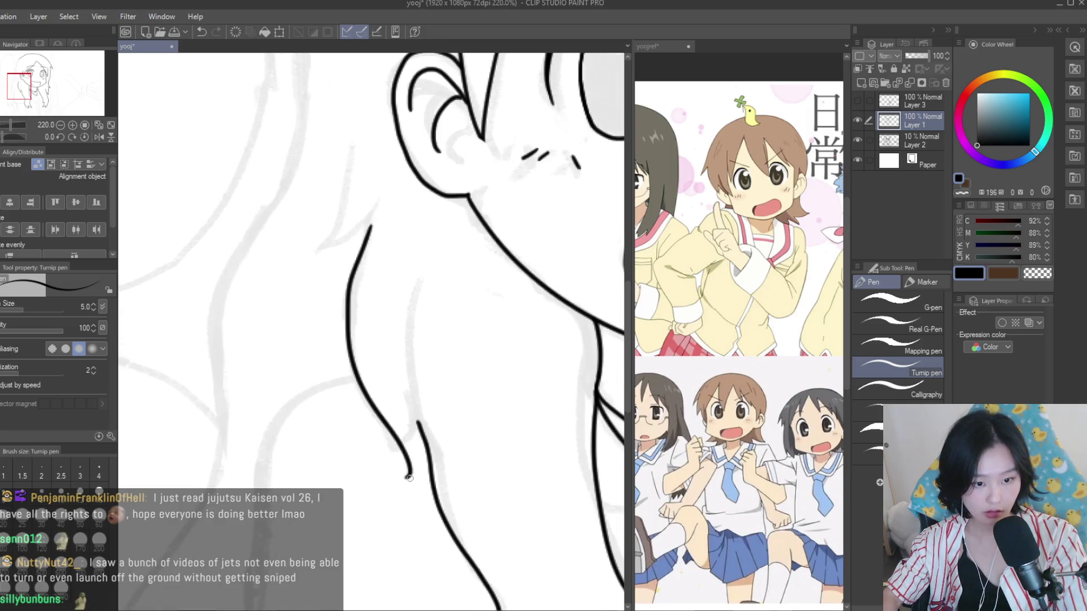
key("ctrl+z")
left_click_drag(368, 228, 399, 487)
key("ctrl+z")
left_click_drag(368, 228, 400, 483)
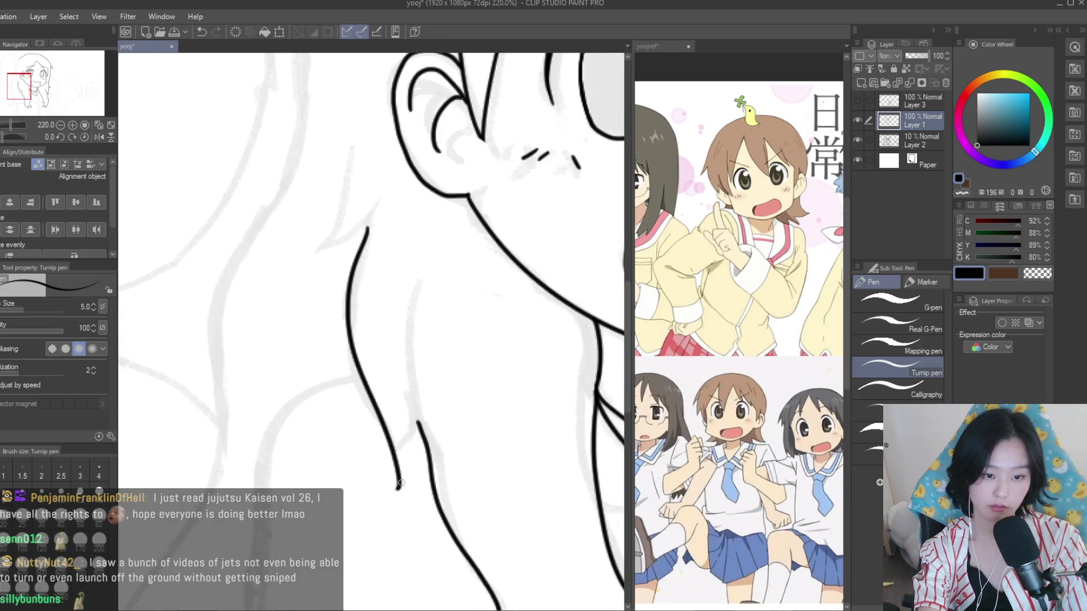
key("ctrl+z")
mouse_move(419, 423)
left_mouse_down()
mouse_move(399, 474)
mouse_move(399, 327)
left_mouse_up()
key("ctrl+z")
mouse_move(419, 432)
left_mouse_down()
mouse_move(416, 289)
mouse_move(420, 417)
left_mouse_up()
key("ctrl+z")
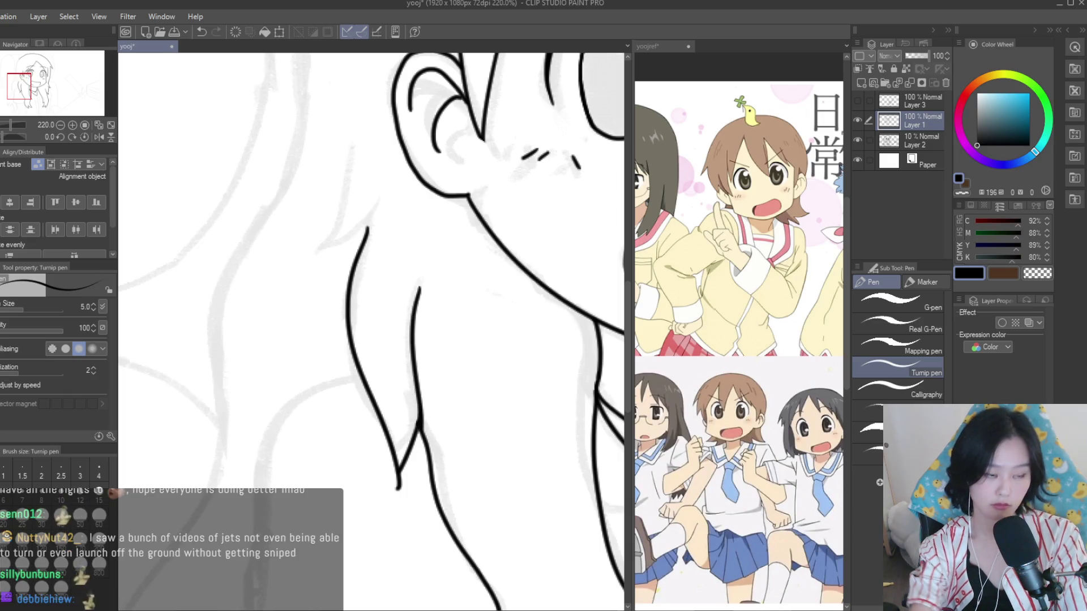
Switch to the snapping eraser and save the drawing
key("e")
scroll(396, 486, "up", 3)
scroll(407, 450, "down", 5)
key("ctrl+s")
Extend the hair tip line into a point, then undo the long right-hair stroke
key("p")
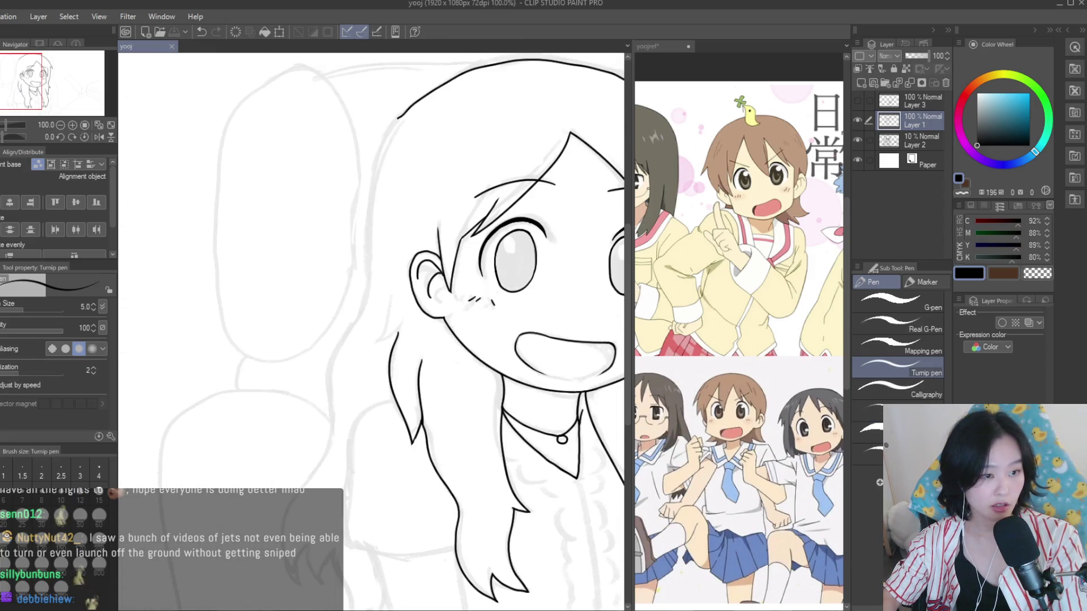
scroll(413, 294, "up", 4)
mouse_move(424, 263)
left_mouse_down()
mouse_move(351, 437)
mouse_move(469, 367)
left_mouse_up()
scroll(368, 432, "up", 2)
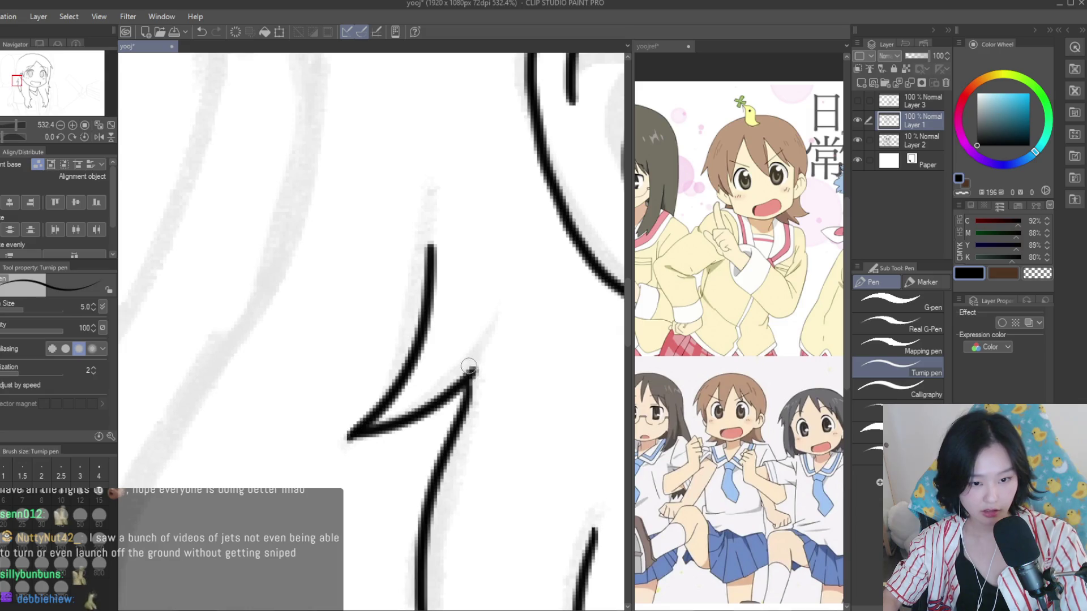
scroll(464, 415, "down", 5)
scroll(475, 391, "down", 2)
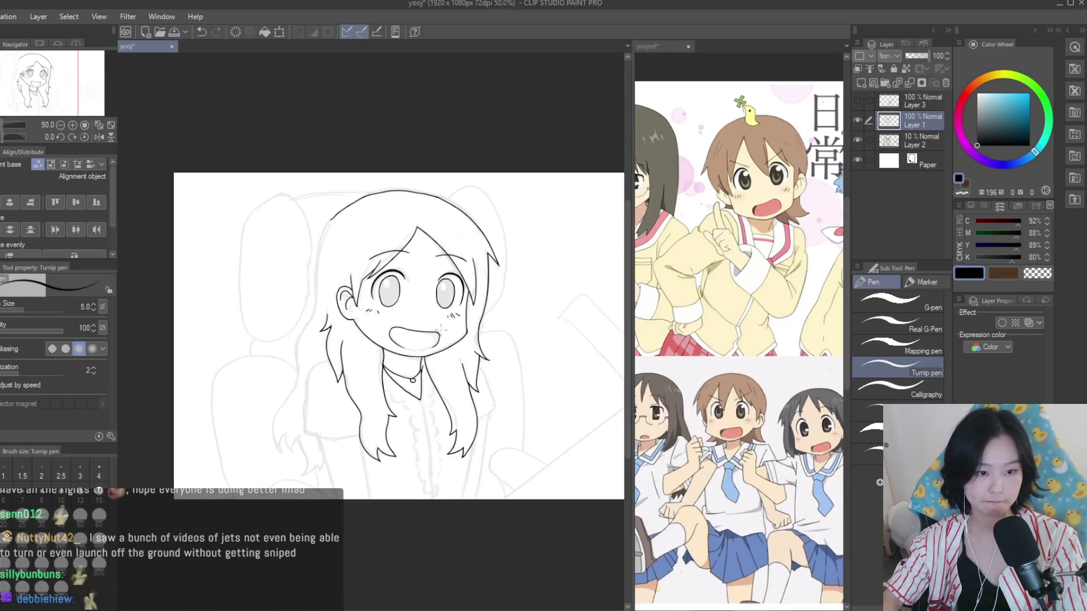
scroll(481, 373, "down", 1)
scroll(484, 364, "down", 1)
scroll(484, 364, "up", 2)
scroll(437, 139, "up", 2)
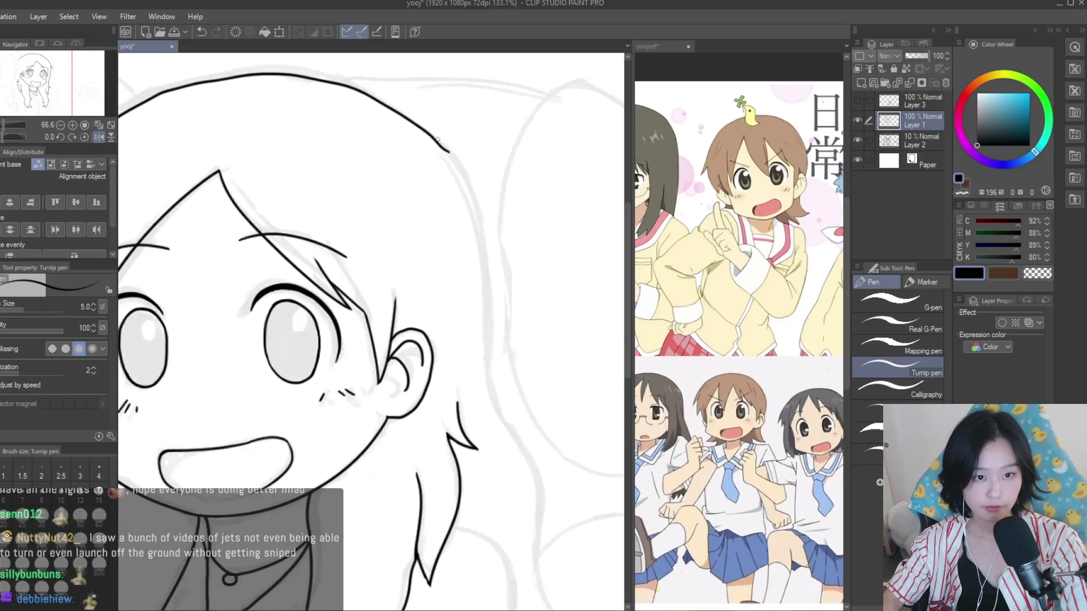
key("ctrl+z")
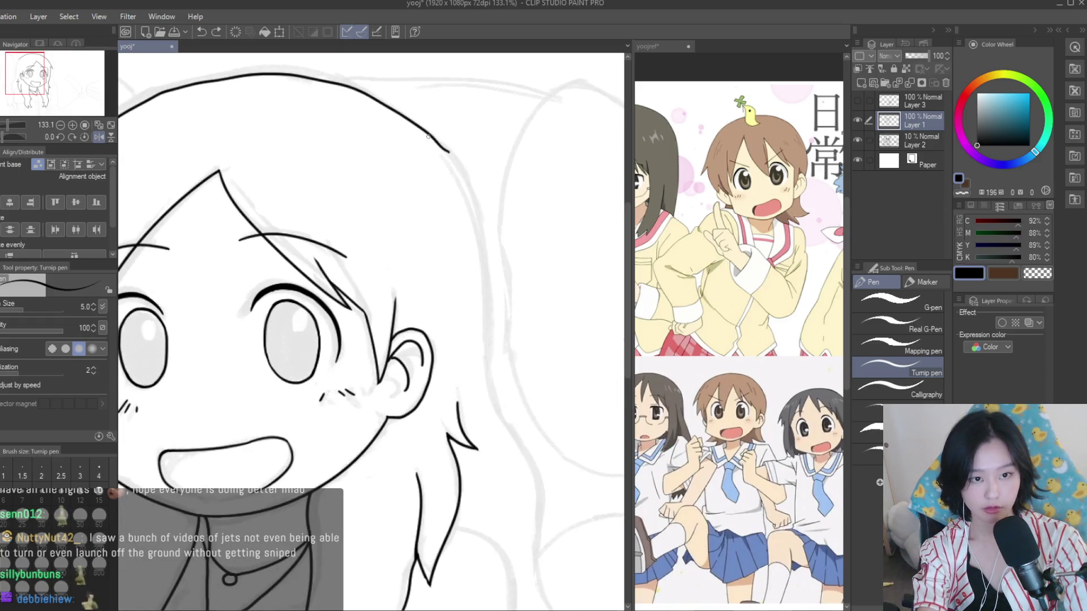
scroll(437, 168, "down", 3)
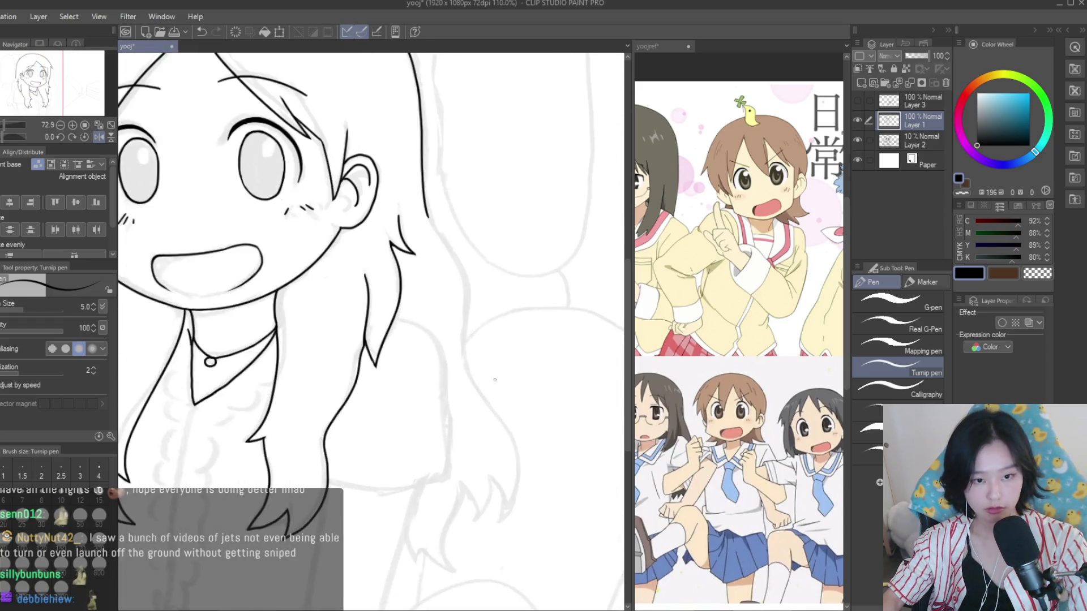
scroll(428, 199, "up", 1)
Erase the stray doubled line on the head outline with the Snap eraser
left_click_drag(471, 368, 523, 566)
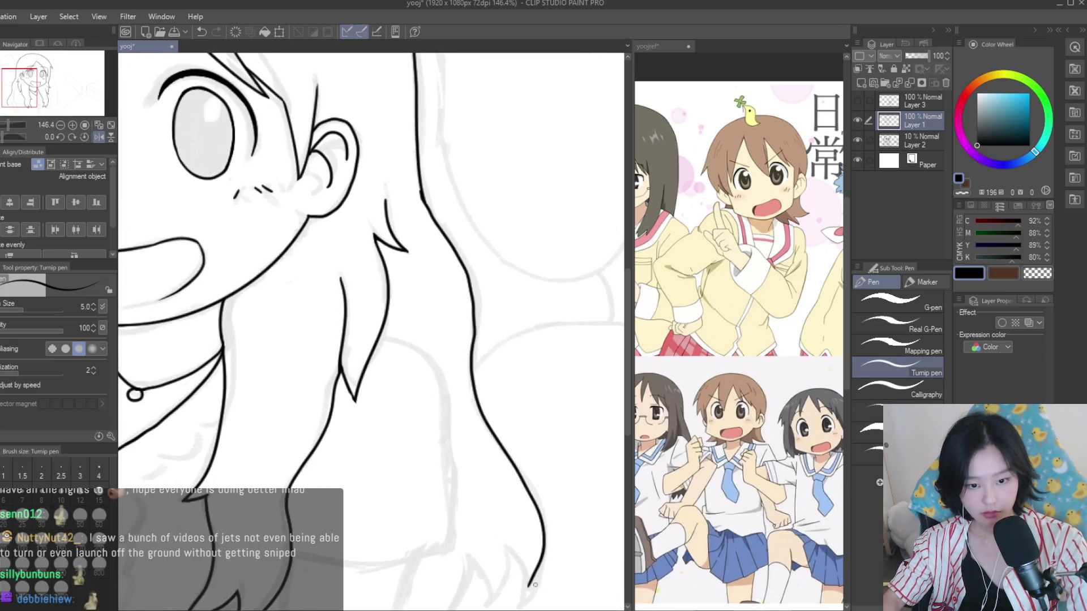
scroll(426, 187, "down", 3)
key("ctrl+z")
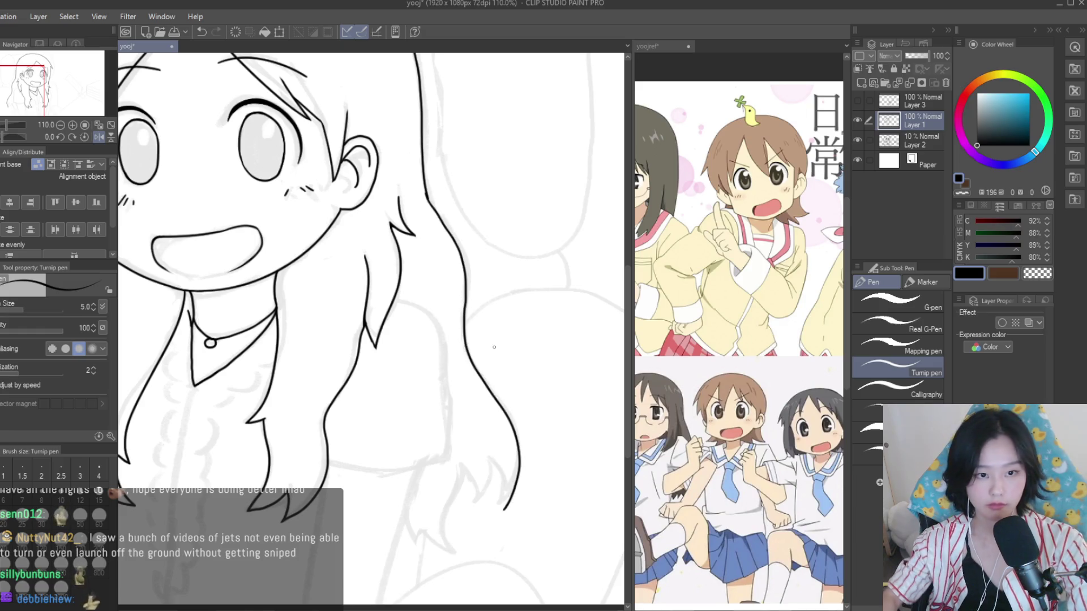
key("e")
scroll(431, 237, "up", 5)
scroll(431, 237, "up", 4)
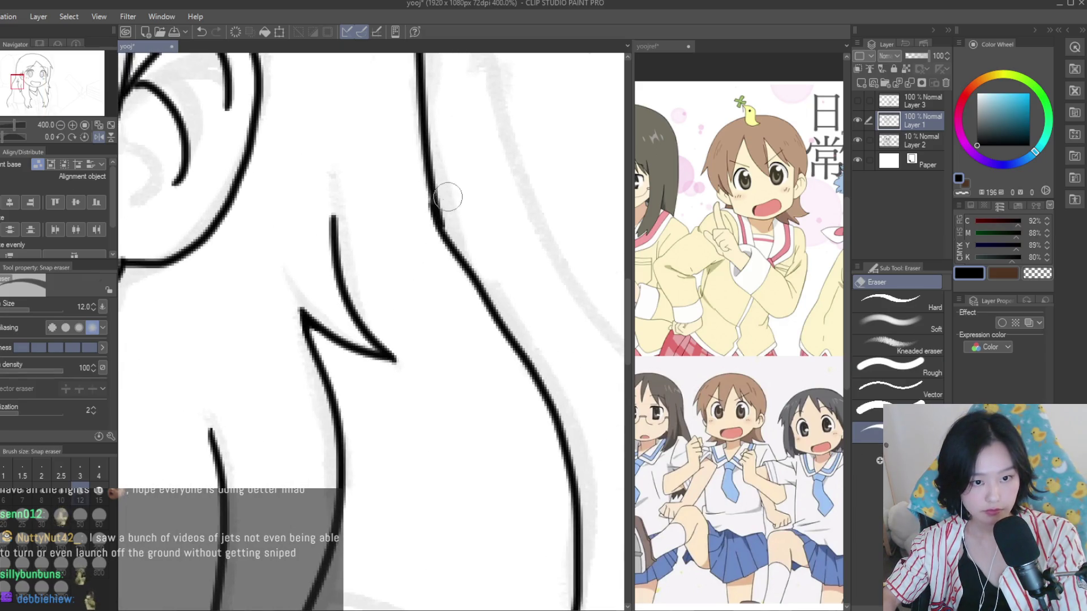
scroll(431, 245, "down", 8)
scroll(436, 286, "up", 8)
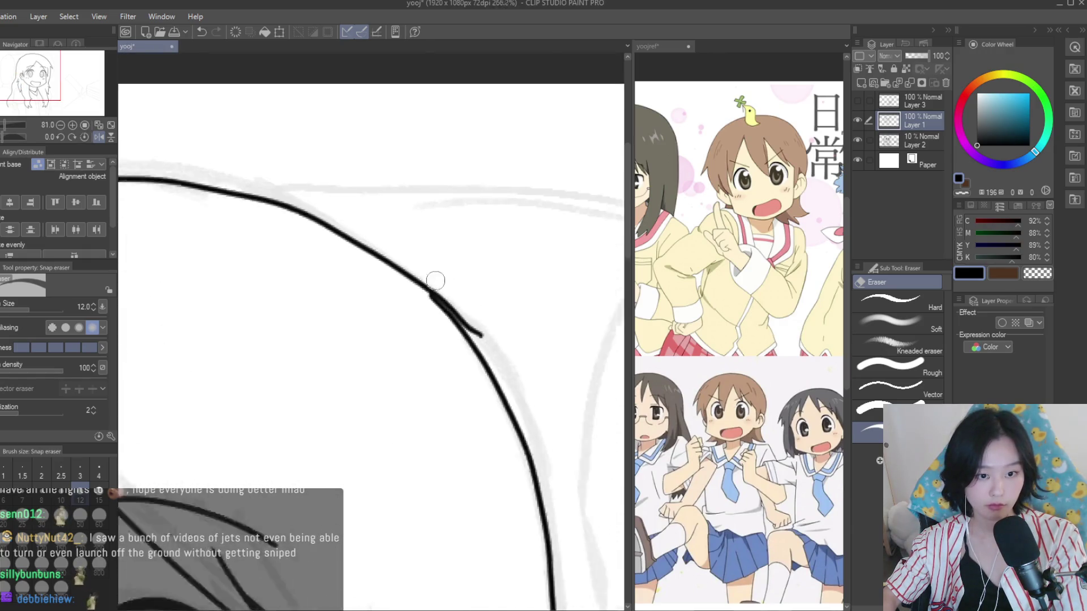
left_click_drag(443, 283, 484, 346)
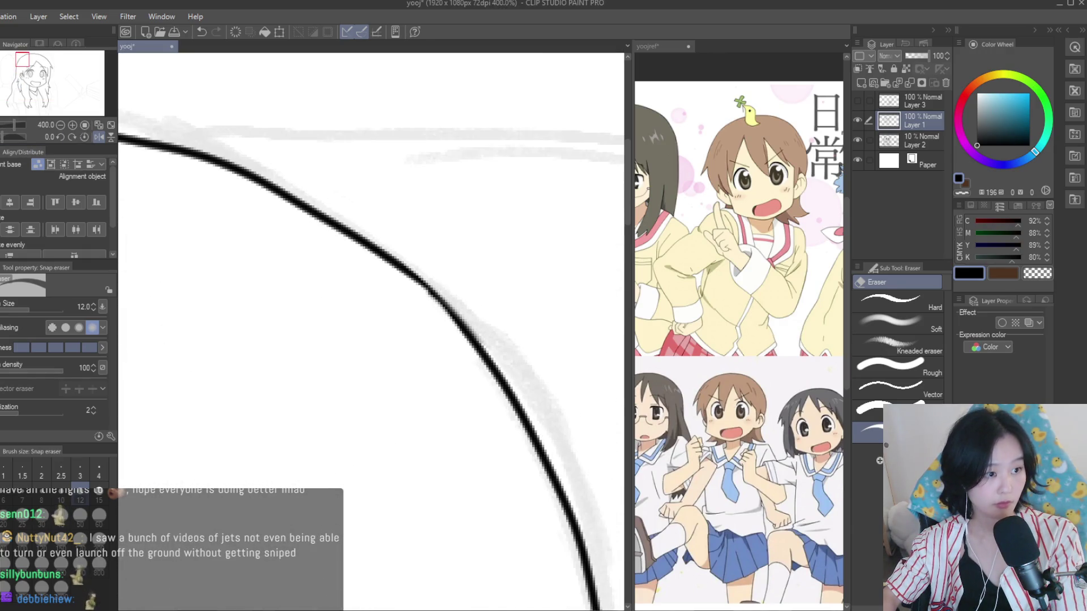
Redraw the head outline curve cleanly with the Turnip pen and save
key("p")
left_click_drag(401, 268, 511, 393)
scroll(437, 180, "down", 5)
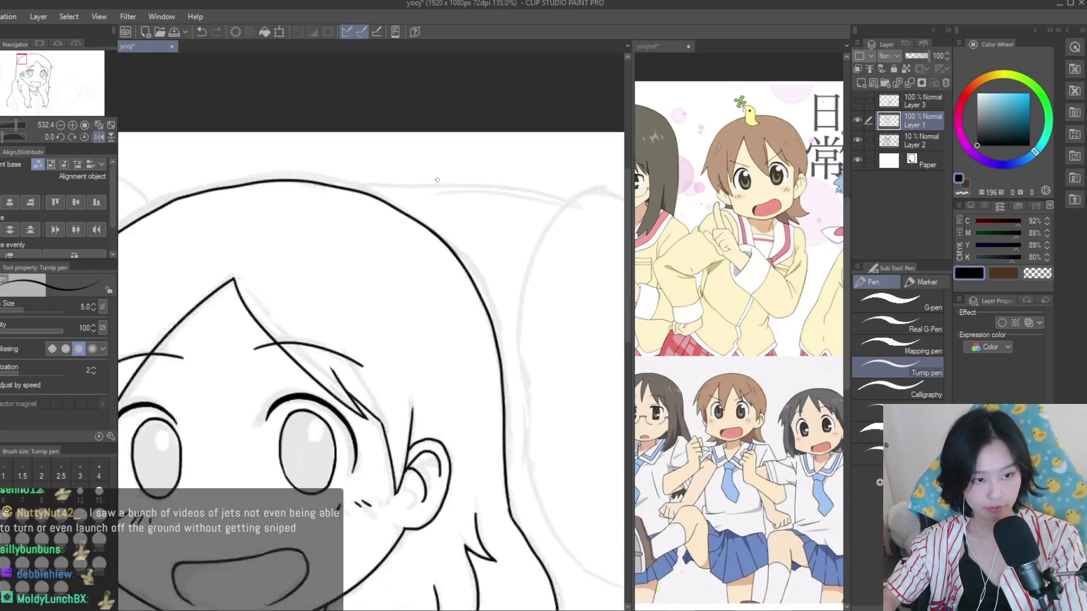
key("ctrl+s")
scroll(437, 179, "down", 2)
scroll(481, 312, "up", 2)
scroll(509, 339, "up", 2)
scroll(514, 351, "up", 2)
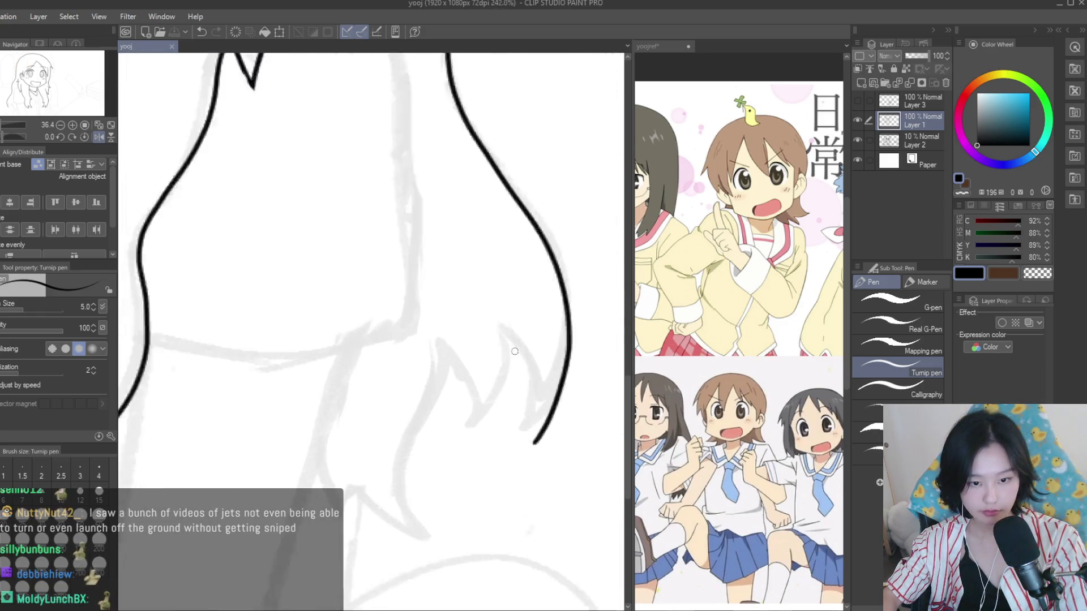
scroll(514, 352, "up", 1)
Draw a jagged pointed spike at the right hair ends
left_click_drag(513, 357, 546, 484)
left_click_drag(515, 351, 453, 469)
scroll(425, 364, "up", 1)
left_click_drag(413, 360, 459, 484)
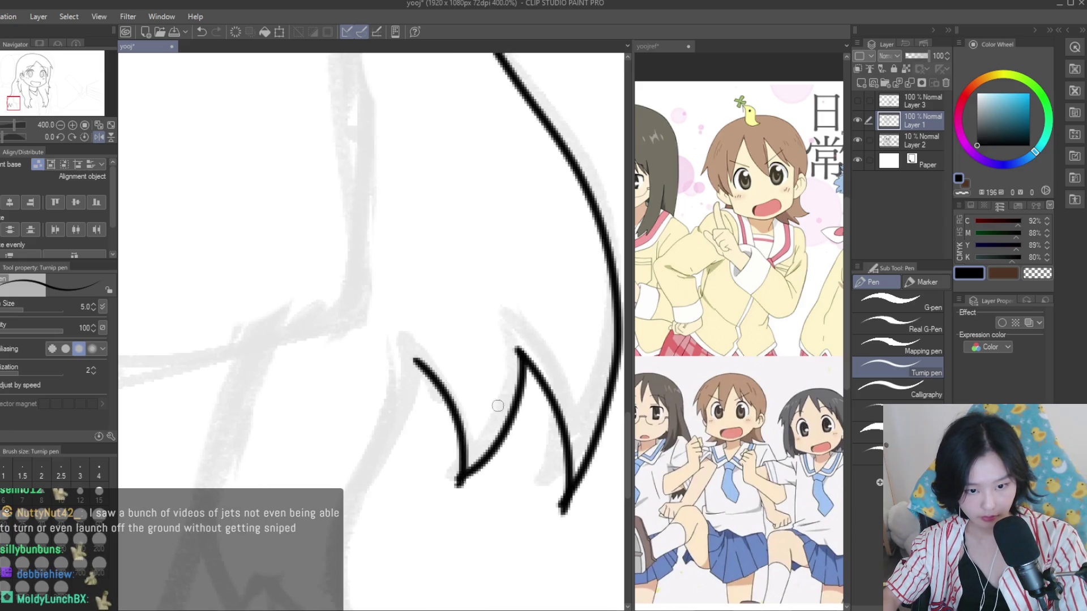
scroll(498, 406, "down", 1)
mouse_move(469, 343)
left_mouse_down()
mouse_move(460, 541)
mouse_move(348, 440)
mouse_move(335, 468)
mouse_move(274, 403)
left_mouse_up()
scroll(470, 541, "up", 1)
scroll(273, 403, "down", 2)
Save the drawing and return to the Turnip pen
key("e")
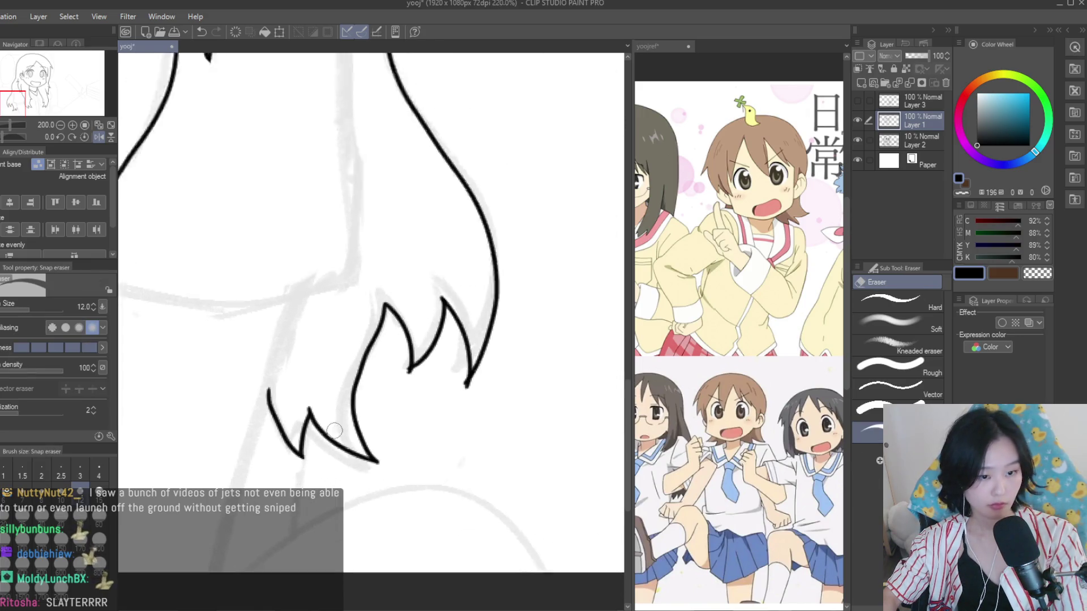
scroll(334, 432, "up", 2)
scroll(431, 323, "up", 2)
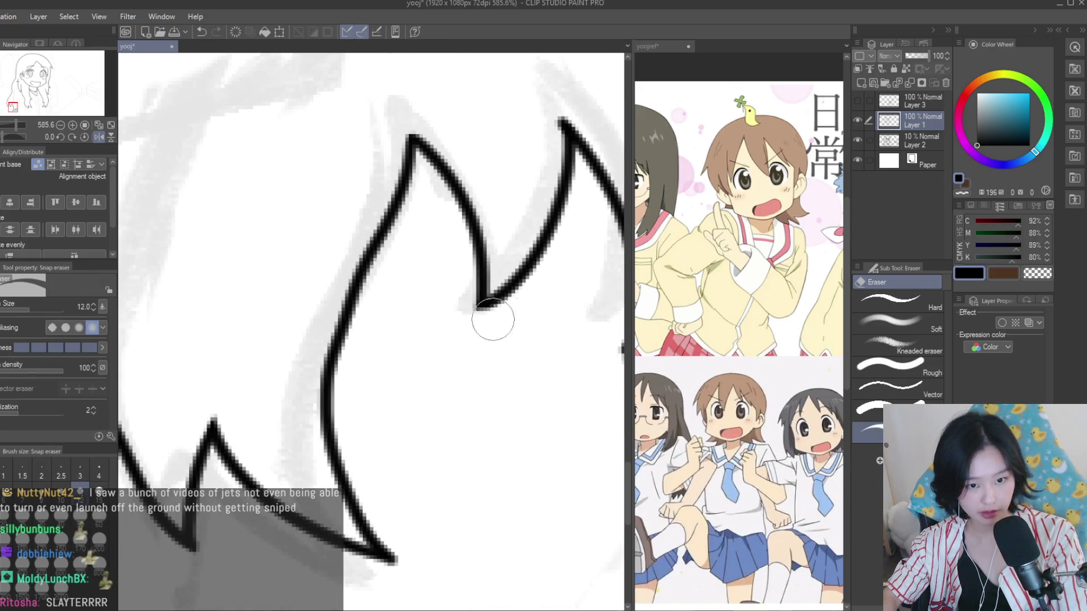
scroll(491, 334, "down", 1)
scroll(461, 417, "down", 3)
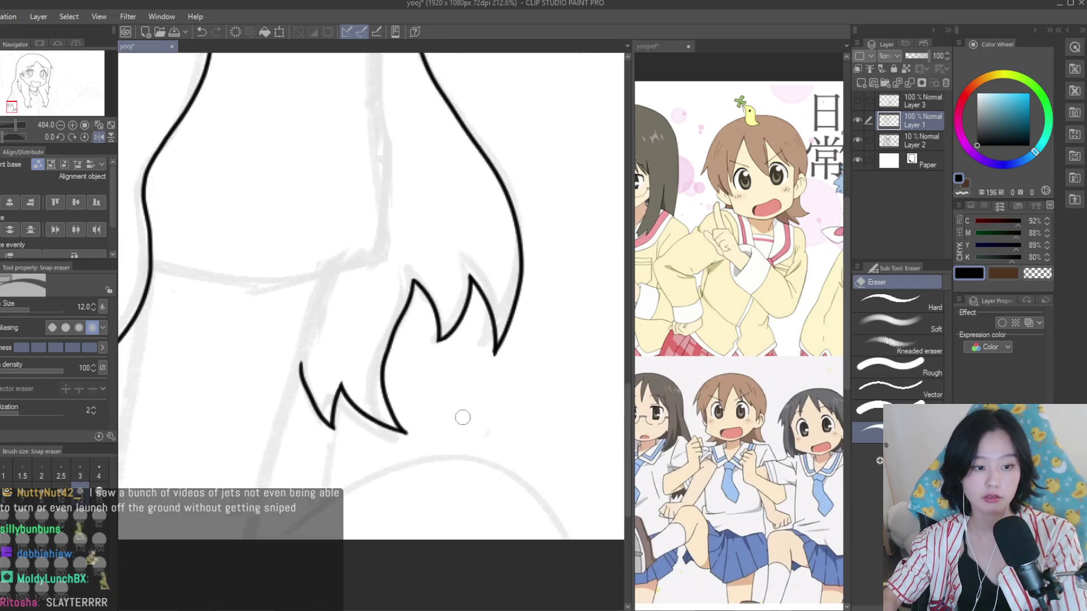
scroll(461, 417, "down", 2)
scroll(461, 418, "down", 2)
scroll(539, 416, "down", 2)
scroll(486, 412, "up", 1)
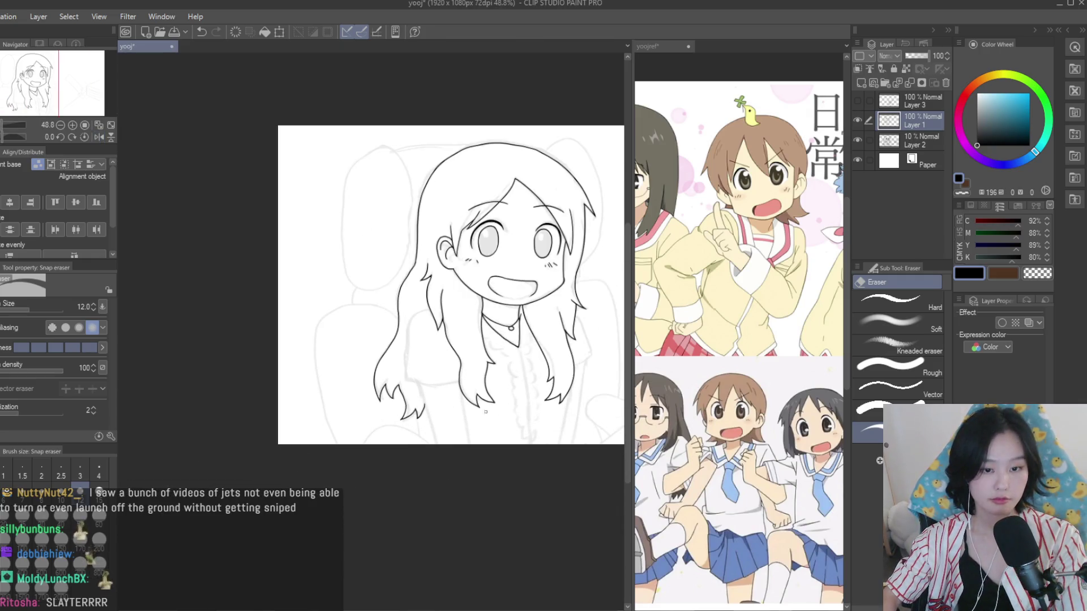
key("p")
key("ctrl+s")
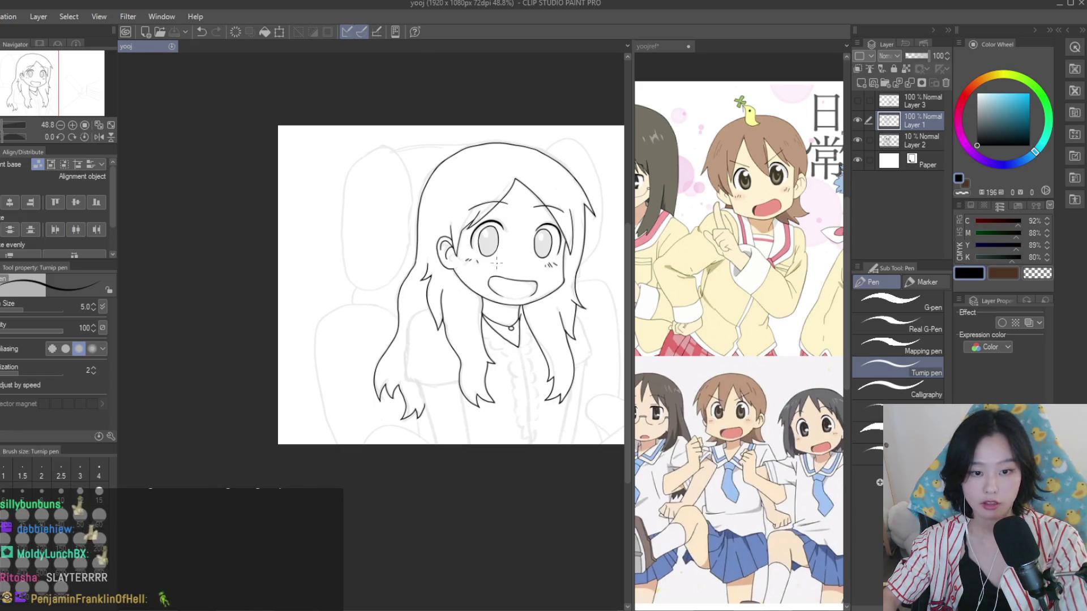
Add a short shirt-front line down from the collar's point
scroll(509, 338, "up", 1)
scroll(509, 338, "up", 1)
scroll(509, 339, "up", 2)
left_click_drag(507, 317, 527, 416)
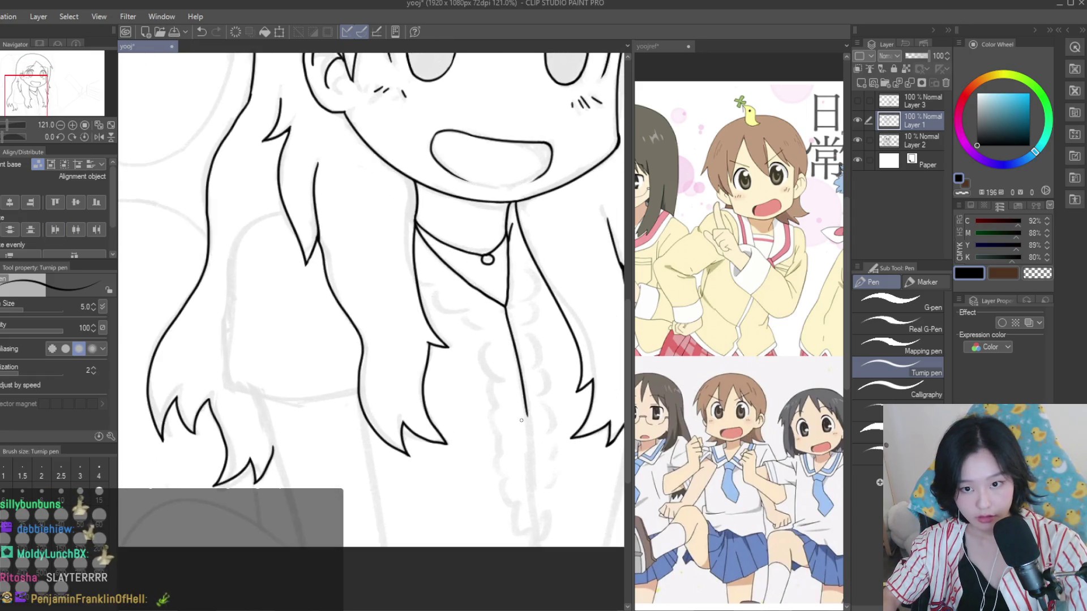
key("ctrl+z")
left_click_drag(507, 306, 513, 333)
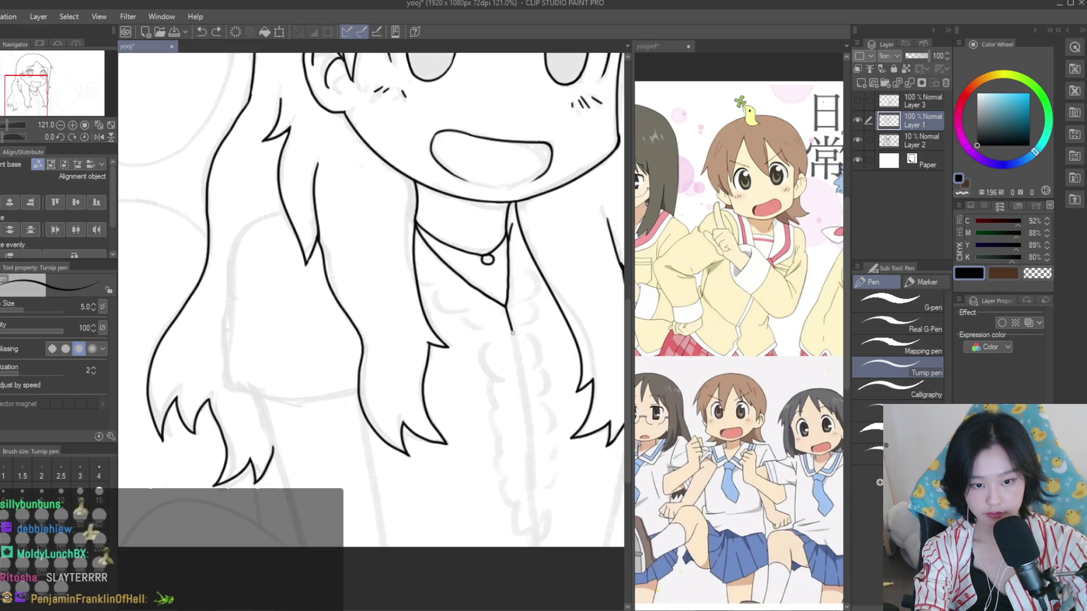
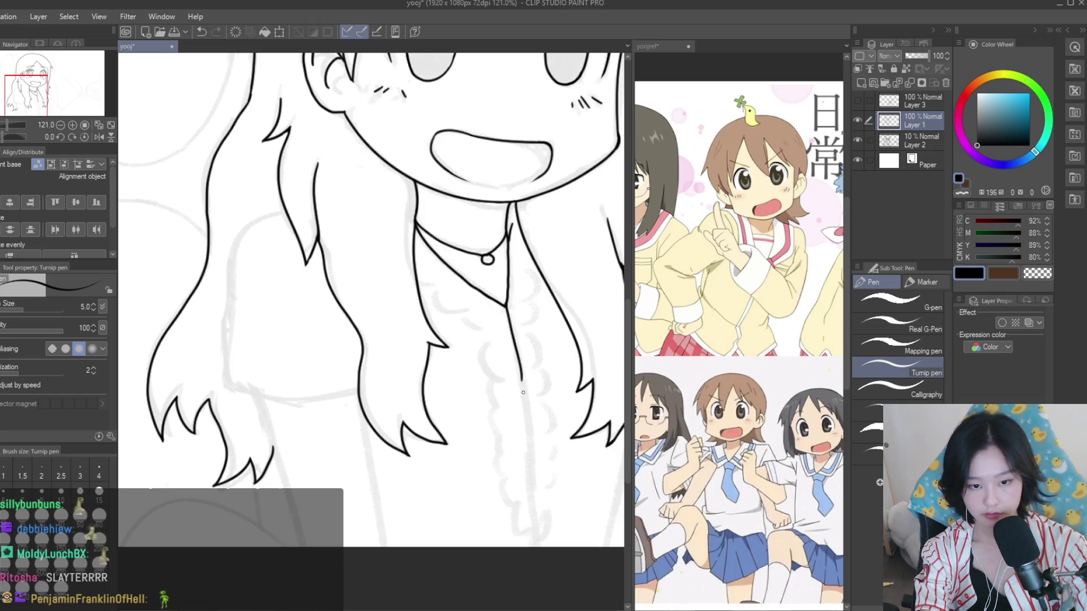
Undo the stray line and redraw the blouse centre line down below the collar
key("ctrl+z")
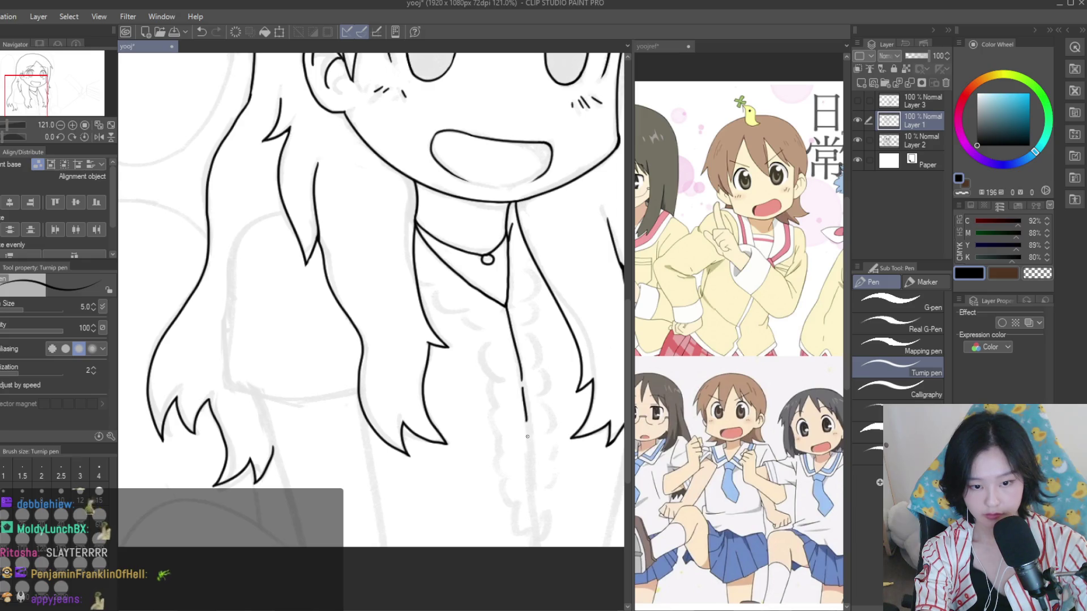
left_click_drag(527, 437, 538, 514)
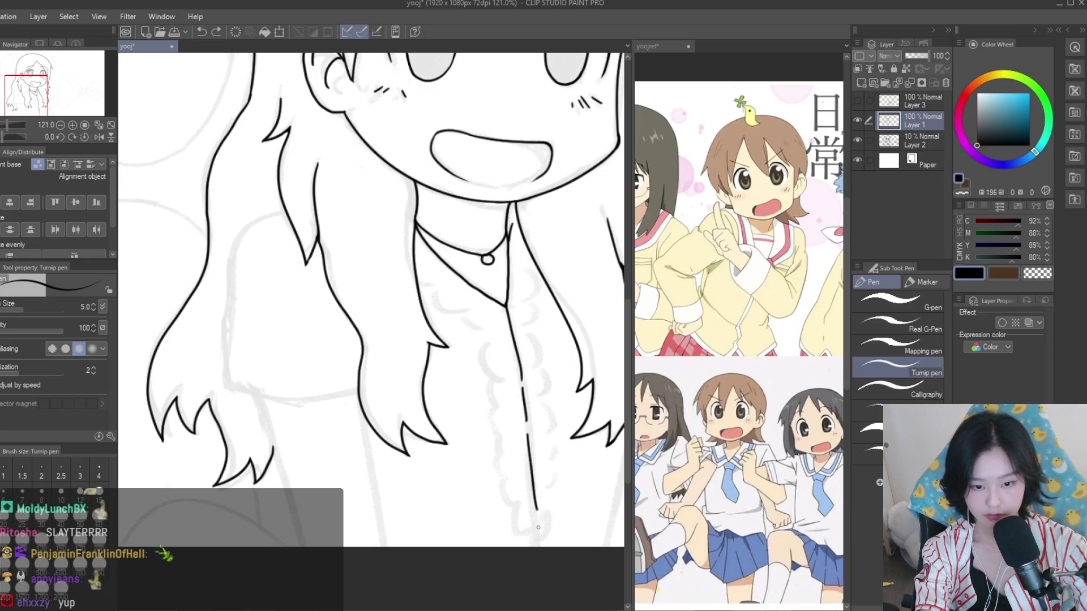
scroll(473, 379, "down", 3)
scroll(304, 219, "up", 5)
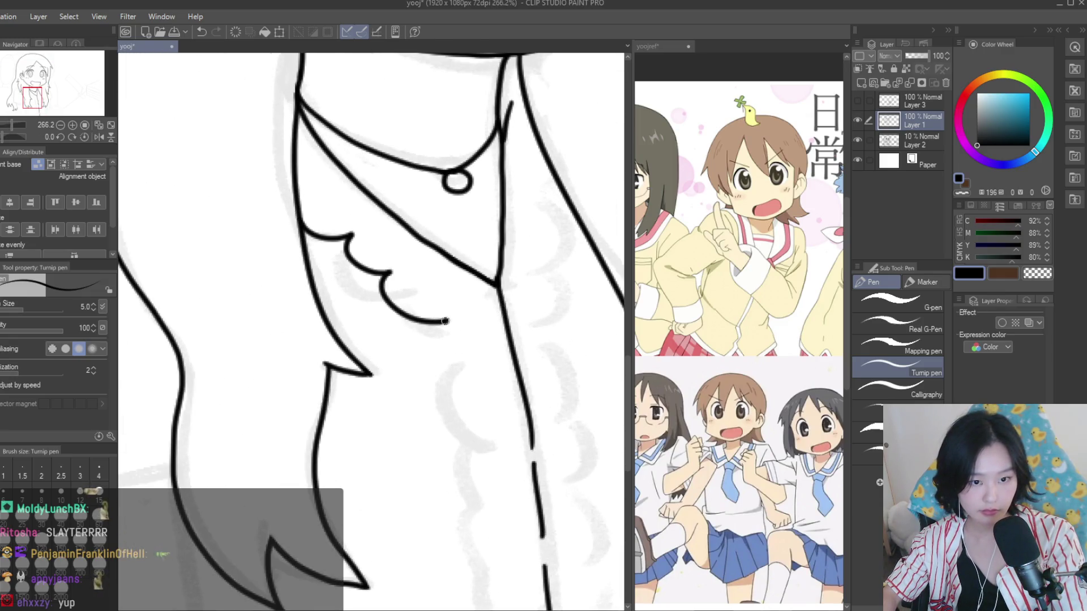
Draw wavy scalloped ruffle curls down the left side of the centre line
left_click_drag(445, 322, 478, 398)
scroll(478, 398, "down", 3)
scroll(416, 304, "up", 2)
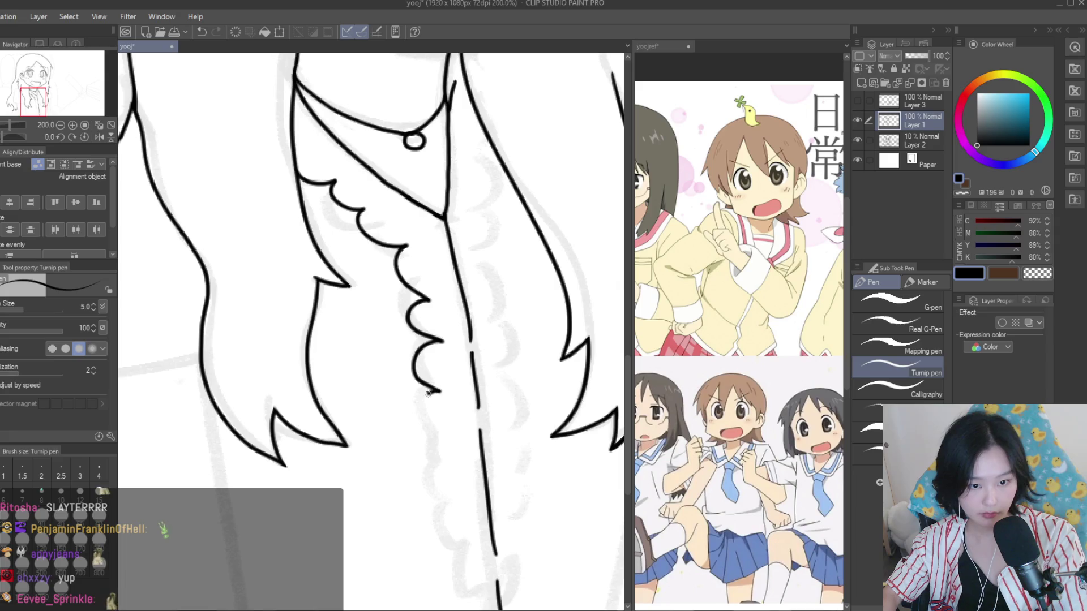
left_click_drag(428, 392, 442, 456)
key("ctrl+minus")
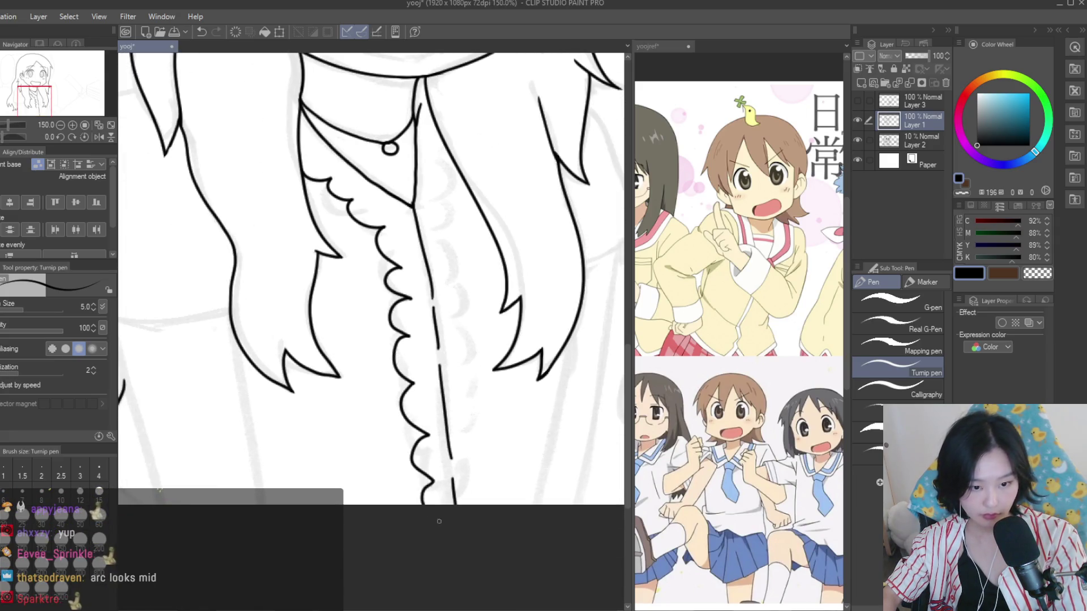
scroll(439, 521, "down", 5)
scroll(465, 233, "up", 4)
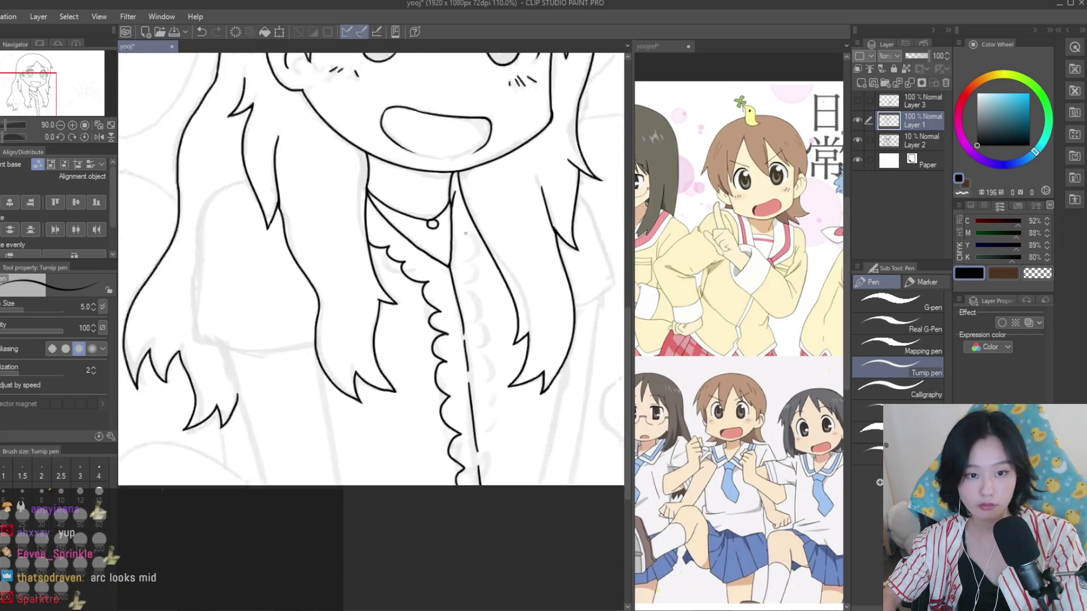
scroll(466, 233, "up", 2)
scroll(473, 223, "up", 2)
scroll(473, 281, "down", 2)
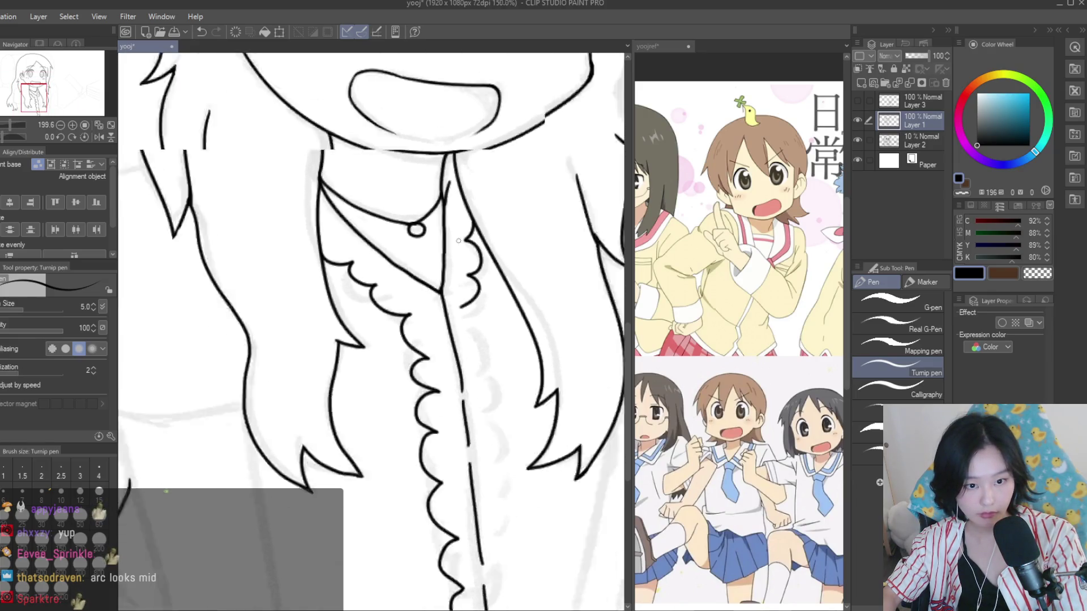
scroll(470, 283, "up", 1)
scroll(467, 289, "up", 1)
Draw matching ruffle curls down the right side of the blouse's centre line
left_click_drag(450, 218, 464, 293)
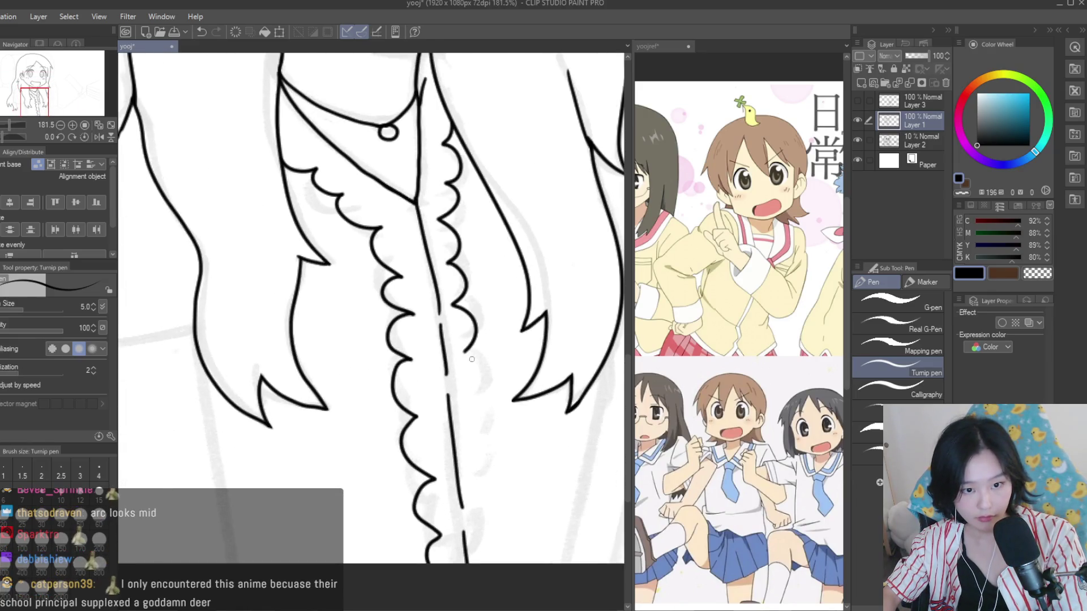
scroll(467, 354, "up", 1)
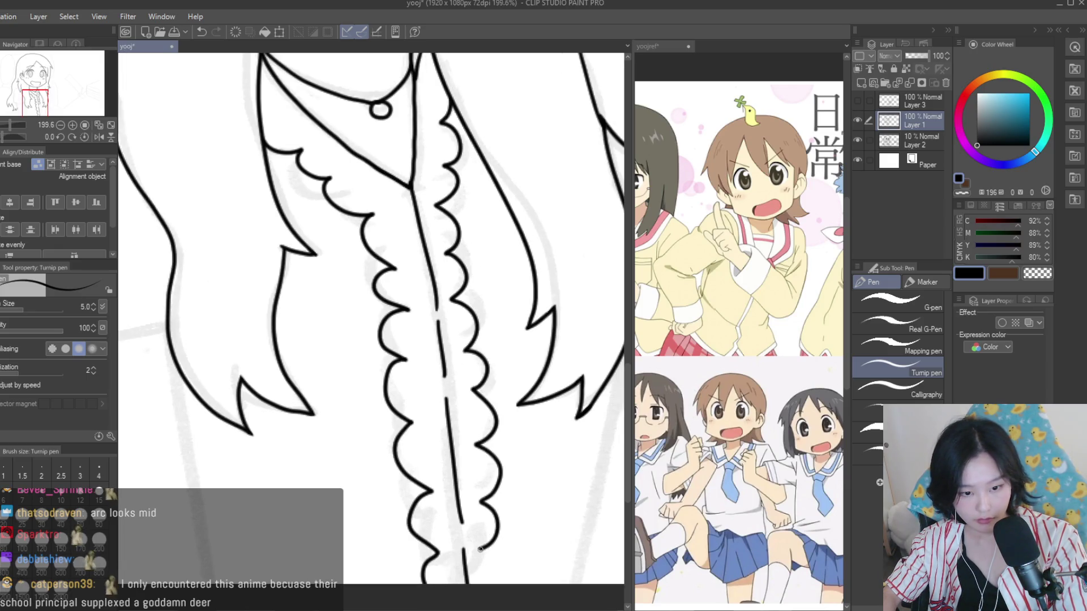
scroll(480, 548, "down", 2)
scroll(509, 453, "down", 3)
scroll(591, 436, "down", 1)
scroll(590, 436, "right", 5)
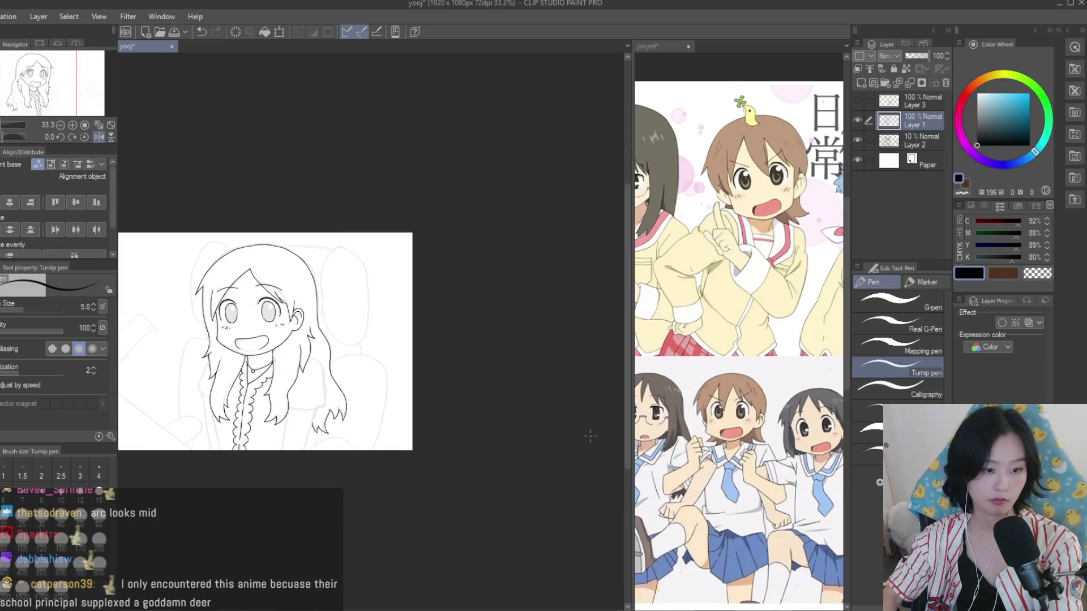
scroll(590, 436, "up", 1)
key("m")
scroll(506, 367, "up", 3)
scroll(505, 367, "up", 2)
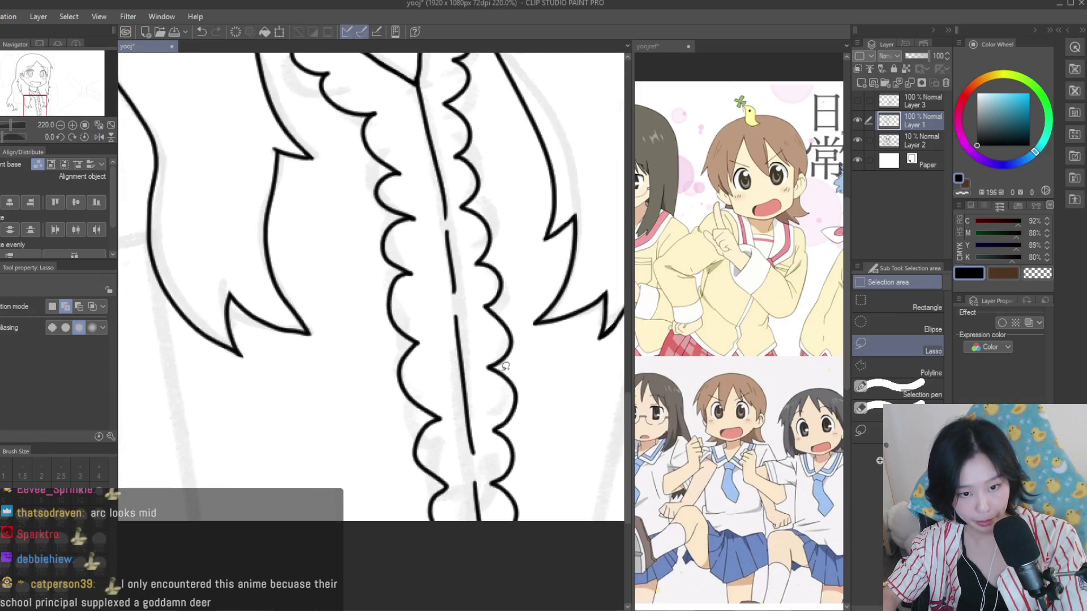
Lasso the lower frill section and tilt it about 2 degrees with Ctrl+T
left_click_drag(395, 349, 374, 355)
scroll(525, 402, "up", 4)
scroll(371, 377, "down", 5)
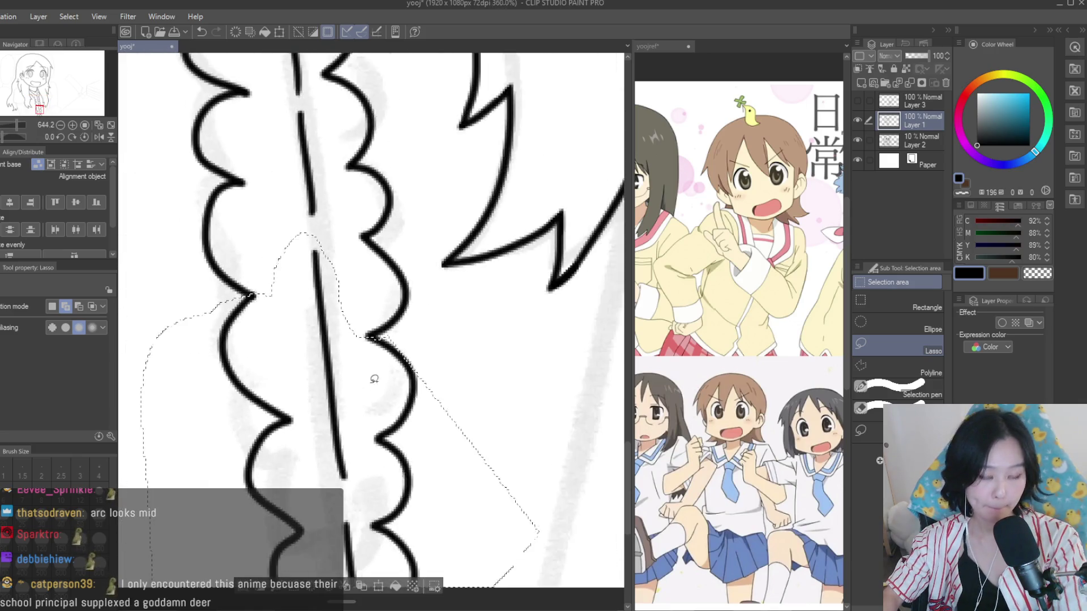
key("ctrl+t")
left_click_drag(479, 438, 447, 458)
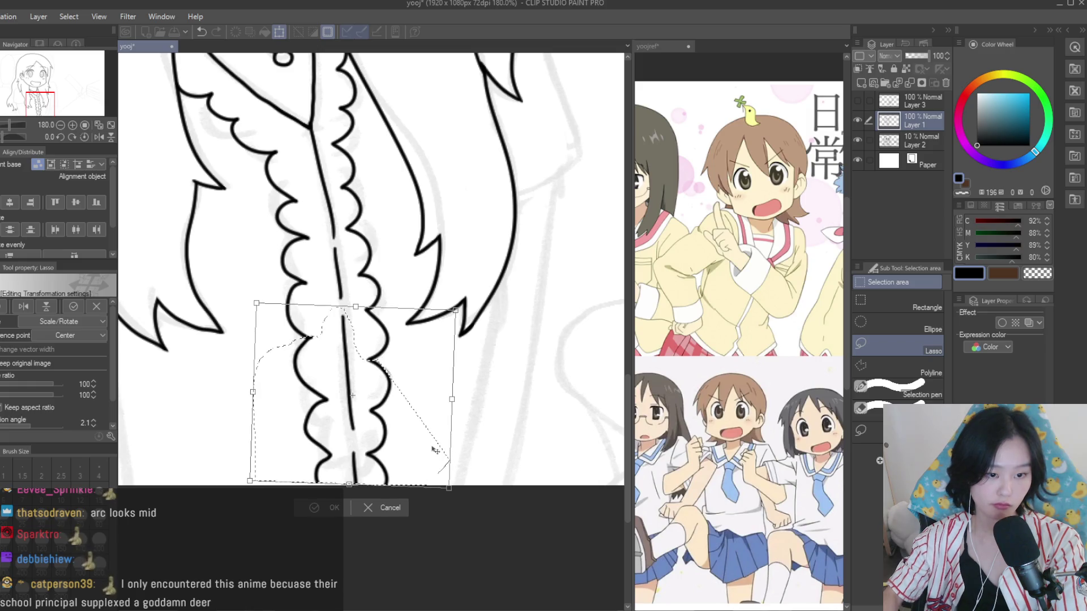
key("Return")
scroll(452, 420, "down", 1)
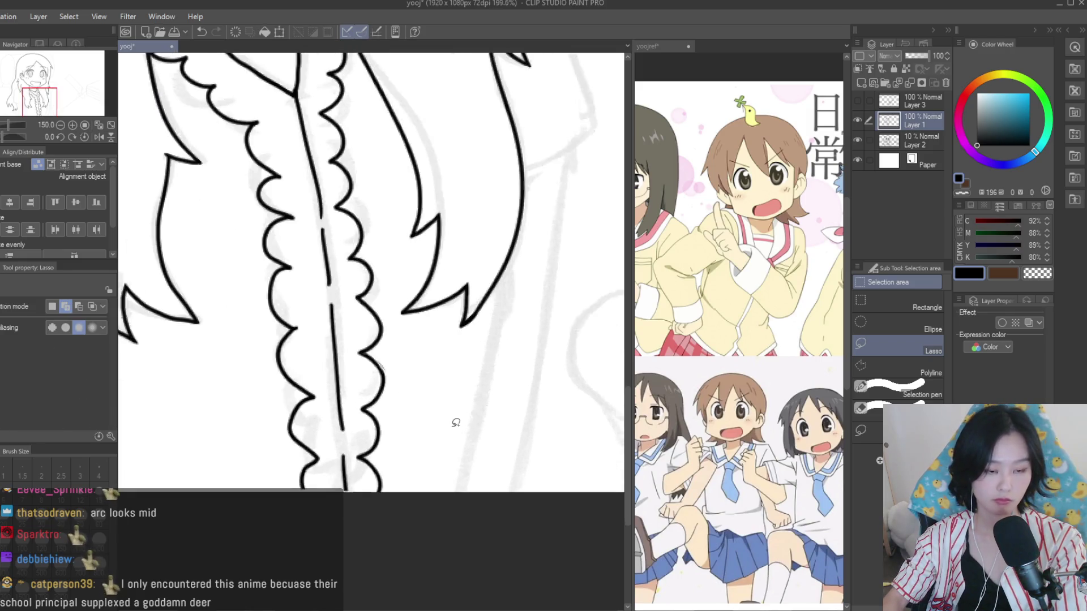
scroll(481, 418, "down", 4)
scroll(507, 414, "down", 3)
scroll(498, 390, "up", 2)
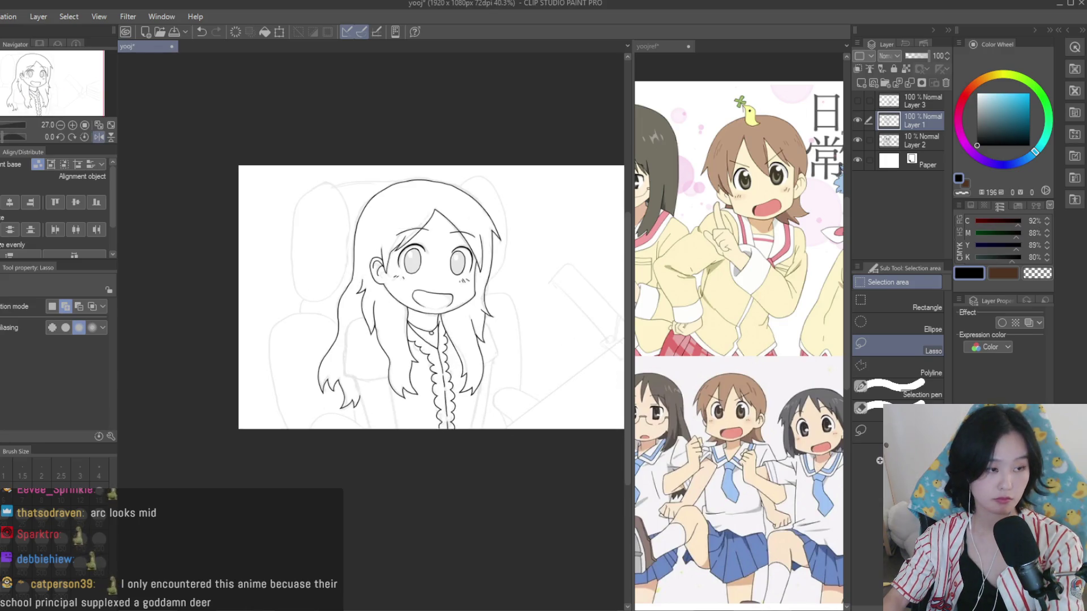
Tidy the rotated frill with the eraser, then return to the pen
key("e")
scroll(475, 356, "up", 5)
scroll(471, 350, "up", 2)
scroll(471, 350, "up", 2)
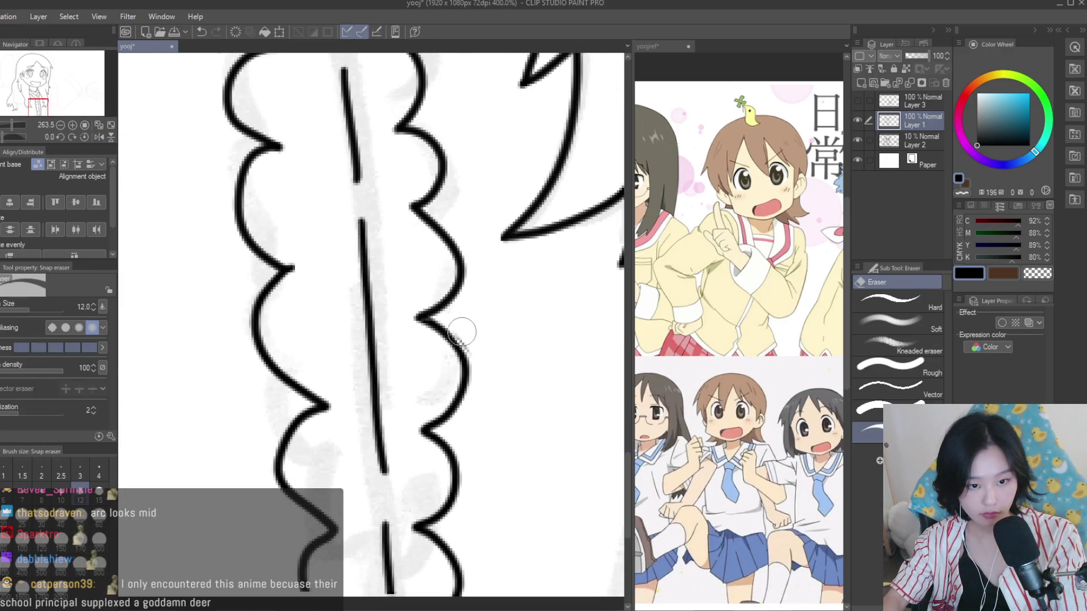
scroll(487, 389, "down", 5)
scroll(487, 389, "down", 2)
scroll(232, 272, "up", 2)
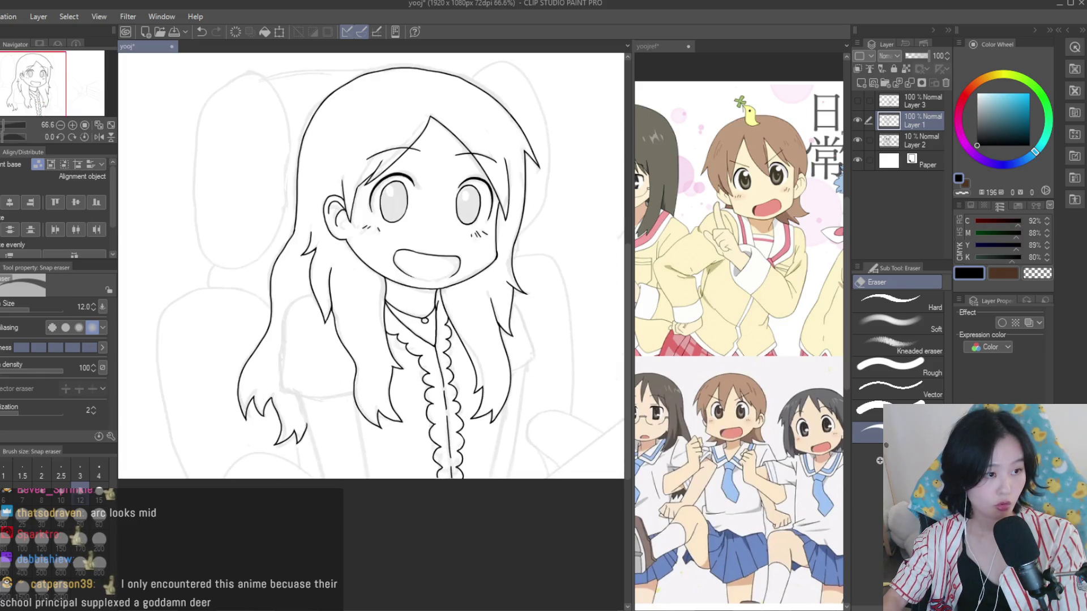
key("p")
scroll(447, 419, "up", 5)
scroll(447, 419, "up", 2)
scroll(448, 425, "down", 3)
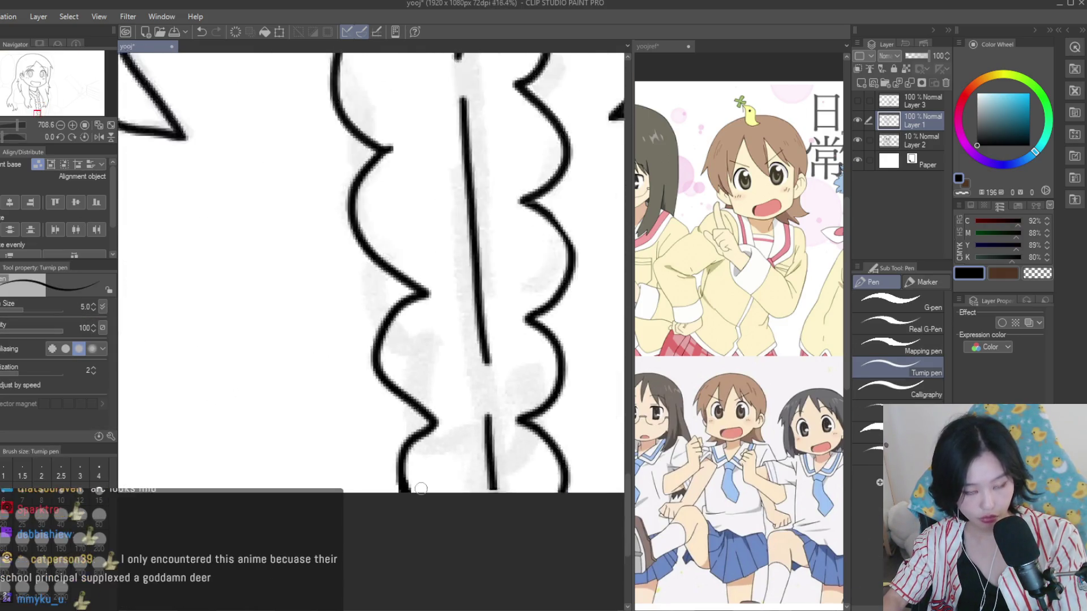
scroll(447, 426, "down", 2)
scroll(449, 426, "down", 3)
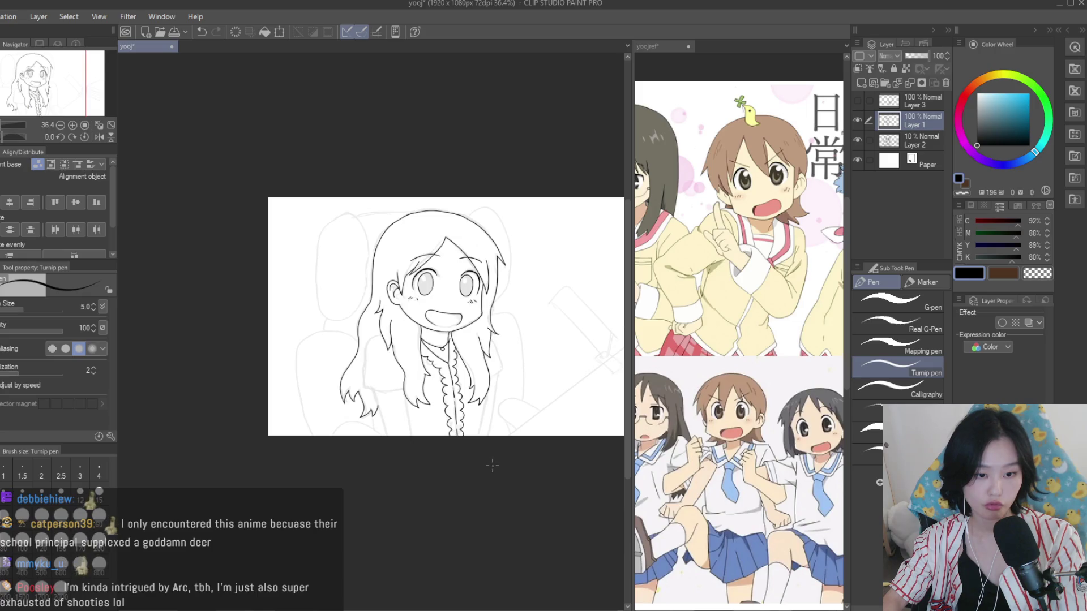
scroll(491, 465, "up", 3)
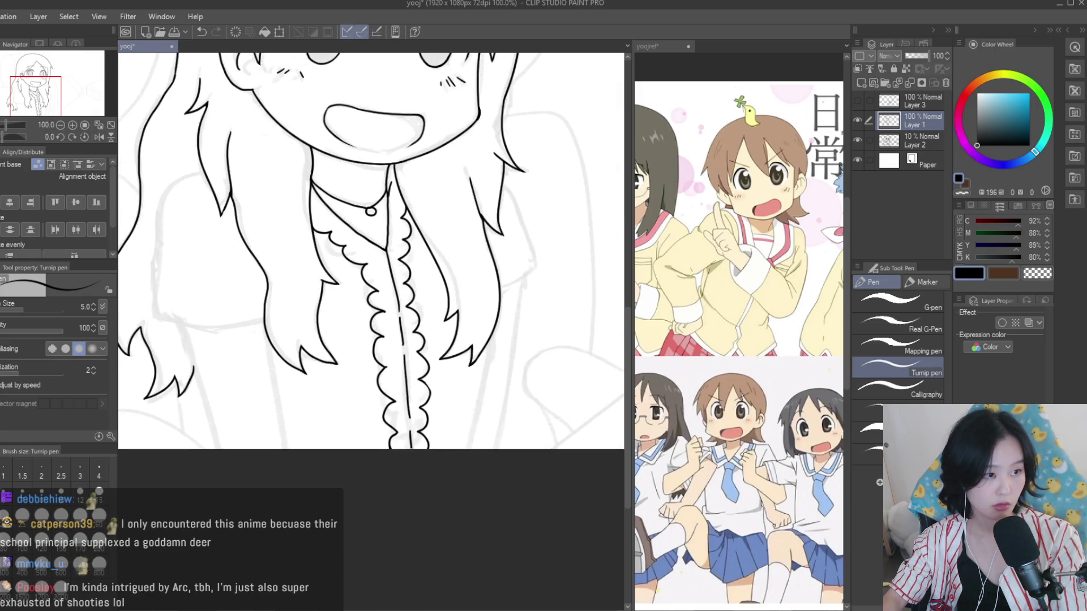
Reselect the lower frill and rotate it about 3 degrees clockwise
key("m")
scroll(402, 282, "up", 2)
scroll(402, 282, "up", 1)
scroll(402, 281, "up", 1)
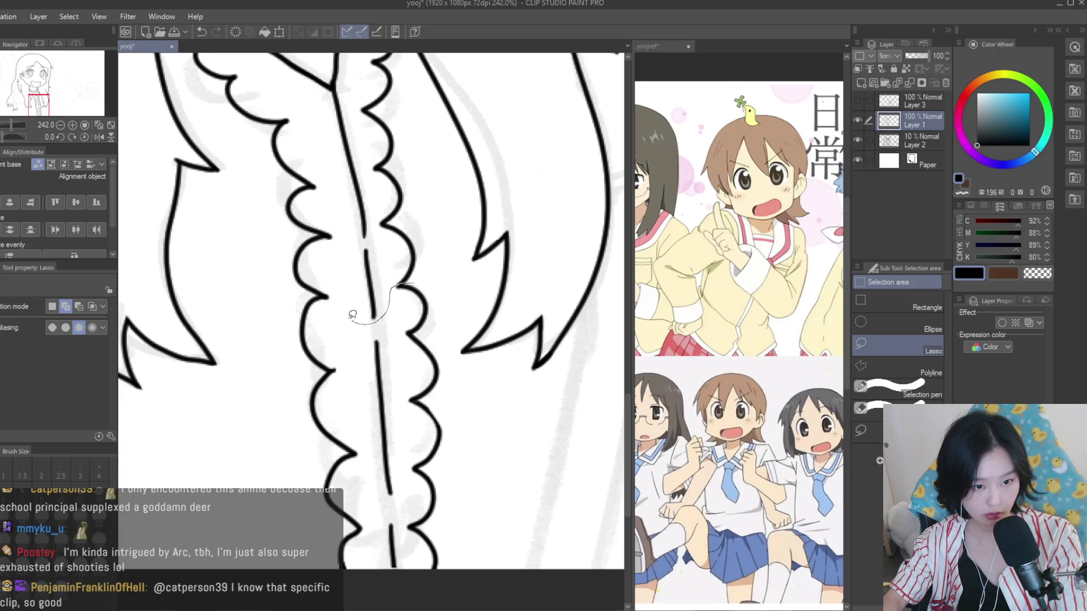
left_click_drag(254, 407, 491, 419)
left_click_drag(451, 134, 451, 134)
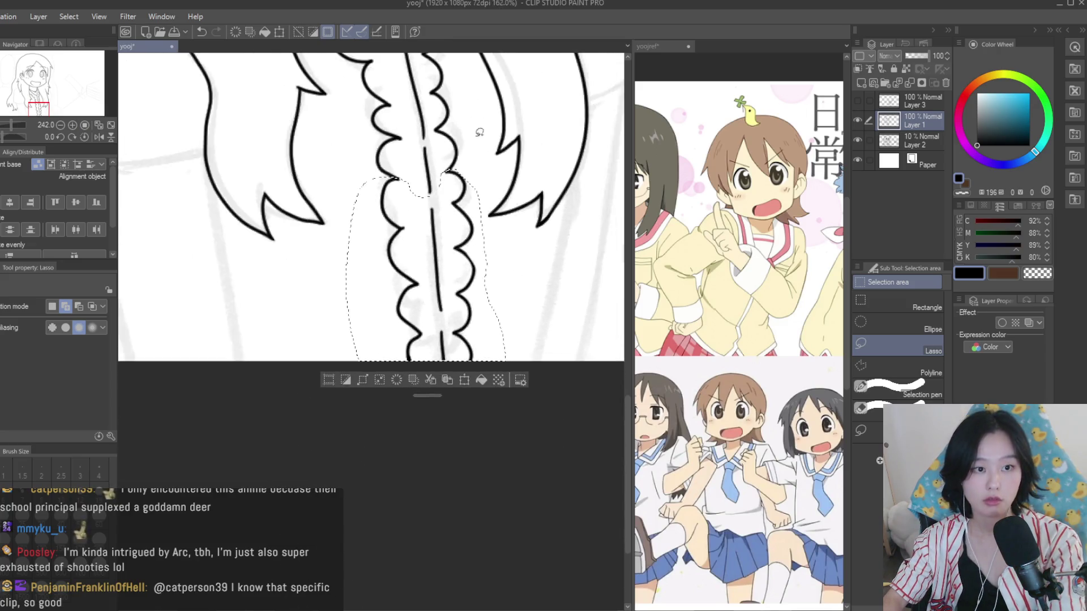
scroll(344, 202, "up", 2)
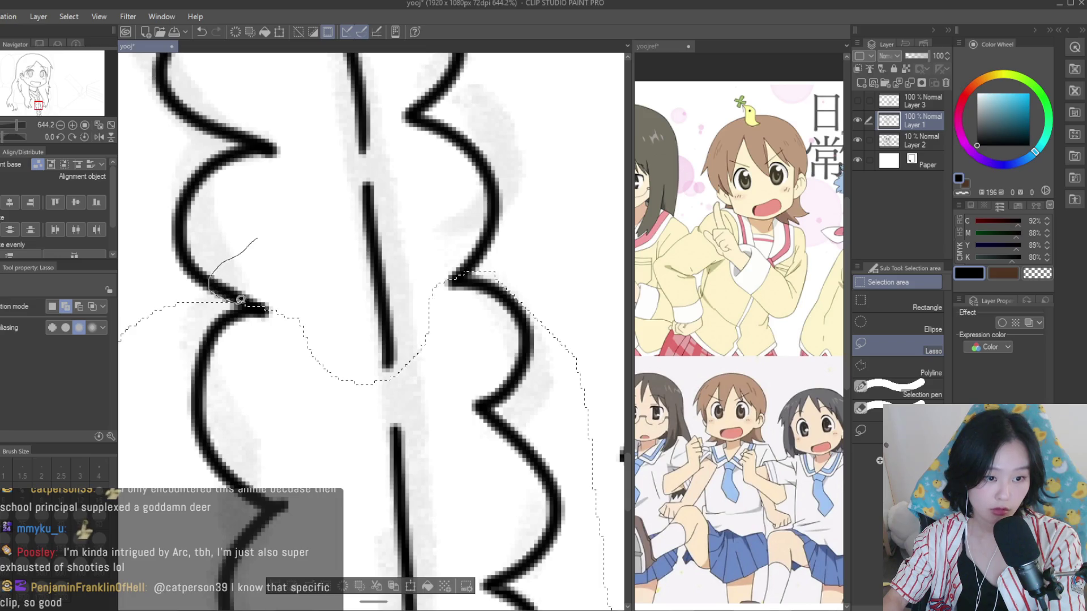
left_click_drag(492, 272, 491, 273)
scroll(492, 273, "down", 2)
scroll(492, 272, "down", 3)
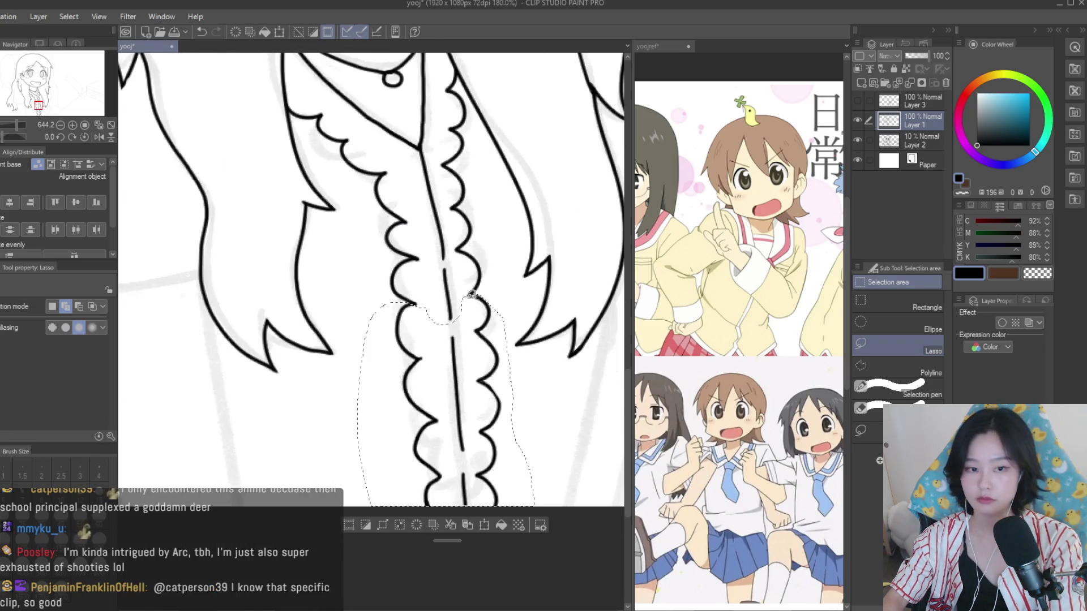
key("ctrl+t")
left_click_drag(539, 341, 587, 365)
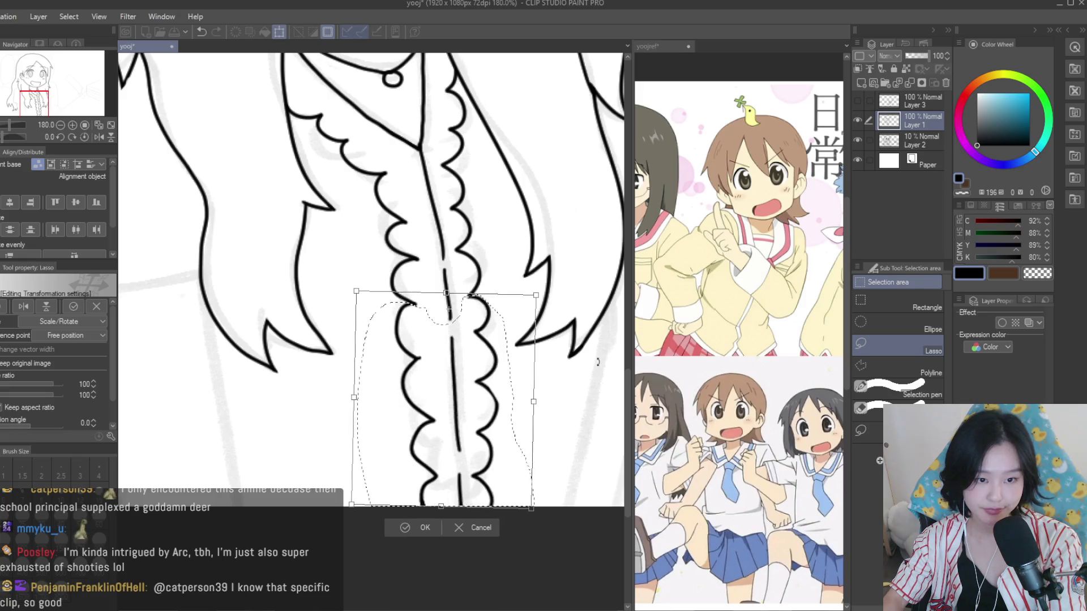
scroll(569, 350, "down", 4)
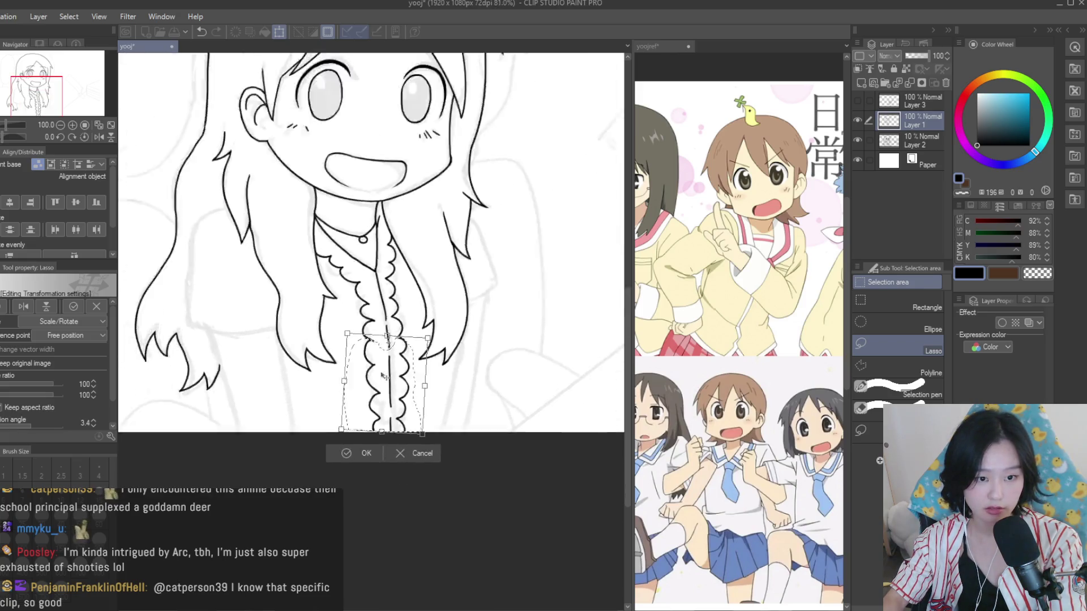
scroll(356, 367, "up", 2)
key("Return")
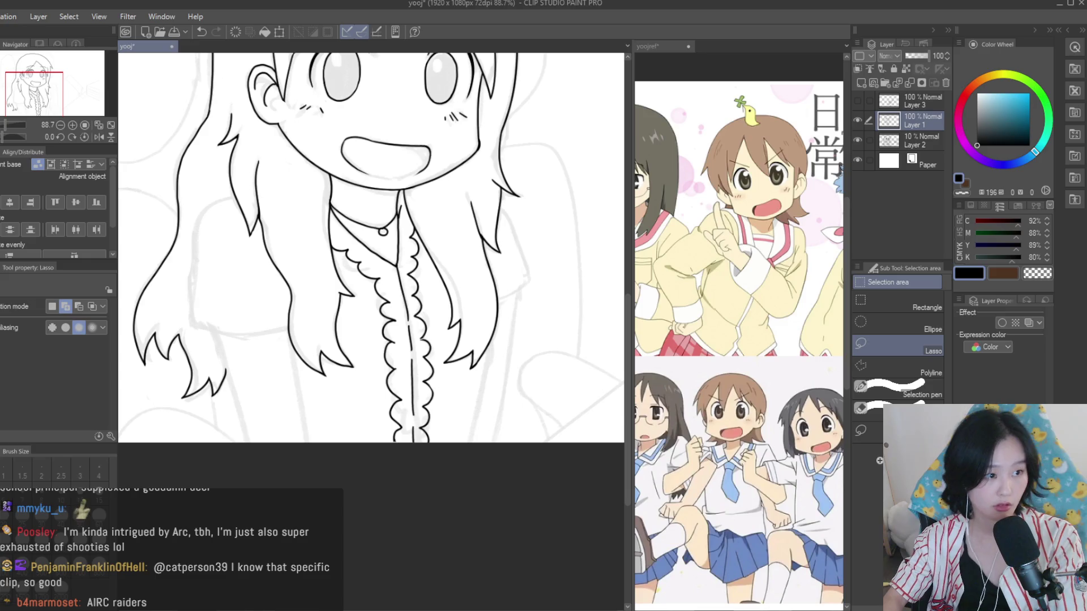
Redraw the hair strand curving downward beside the waist, making it a bit longer
key("p")
scroll(365, 448, "up", 10)
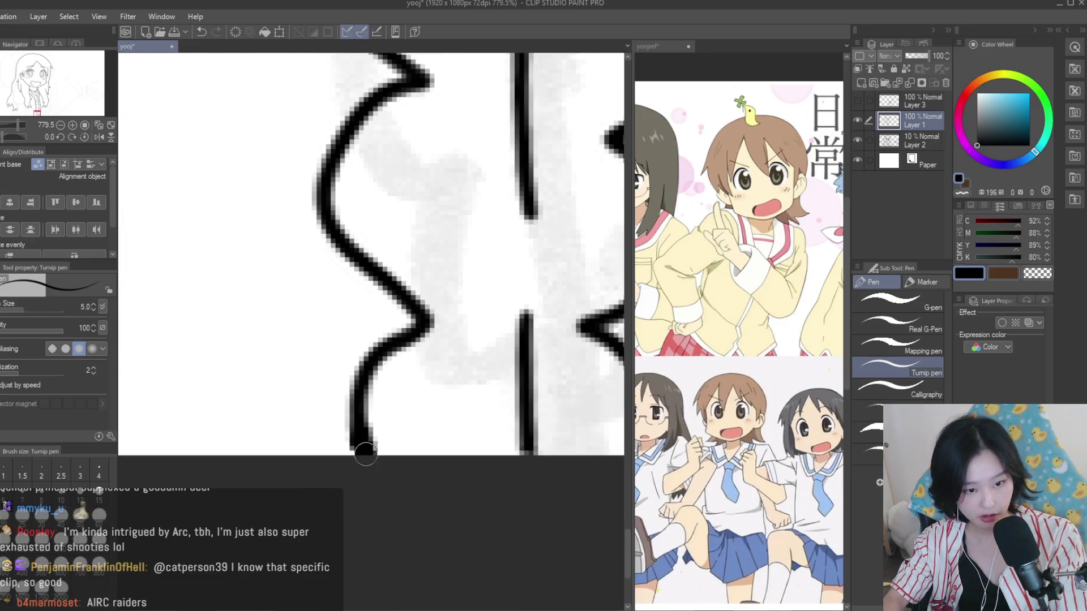
scroll(365, 453, "down", 8)
scroll(482, 351, "up", 10)
scroll(480, 351, "down", 10)
scroll(400, 280, "up", 2)
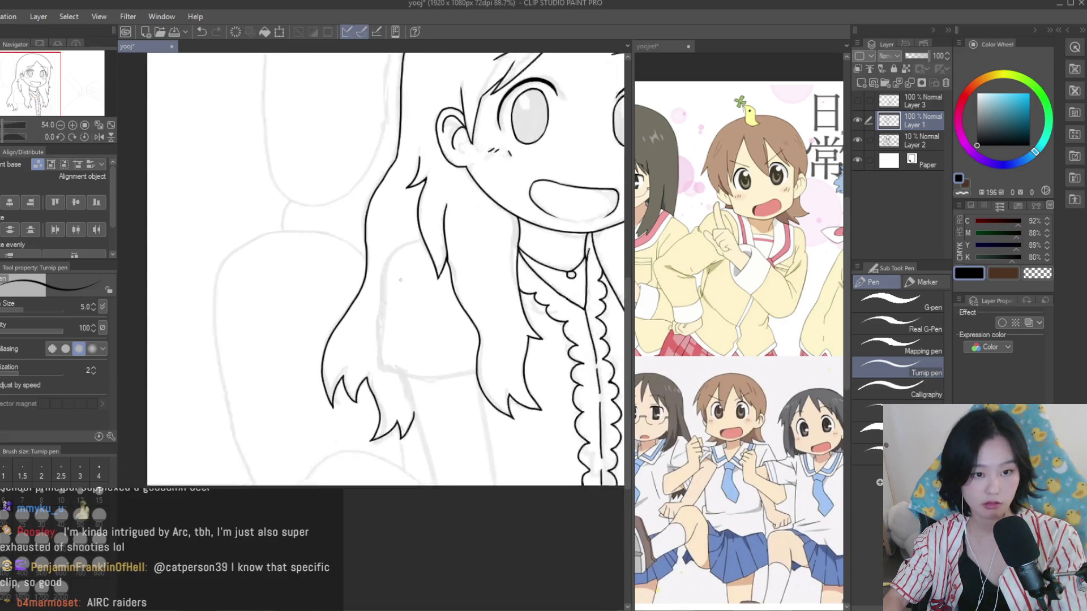
scroll(400, 280, "up", 3)
key("ctrl+z")
left_click_drag(431, 205, 362, 383)
key("ctrl+z")
left_click_drag(431, 205, 364, 420)
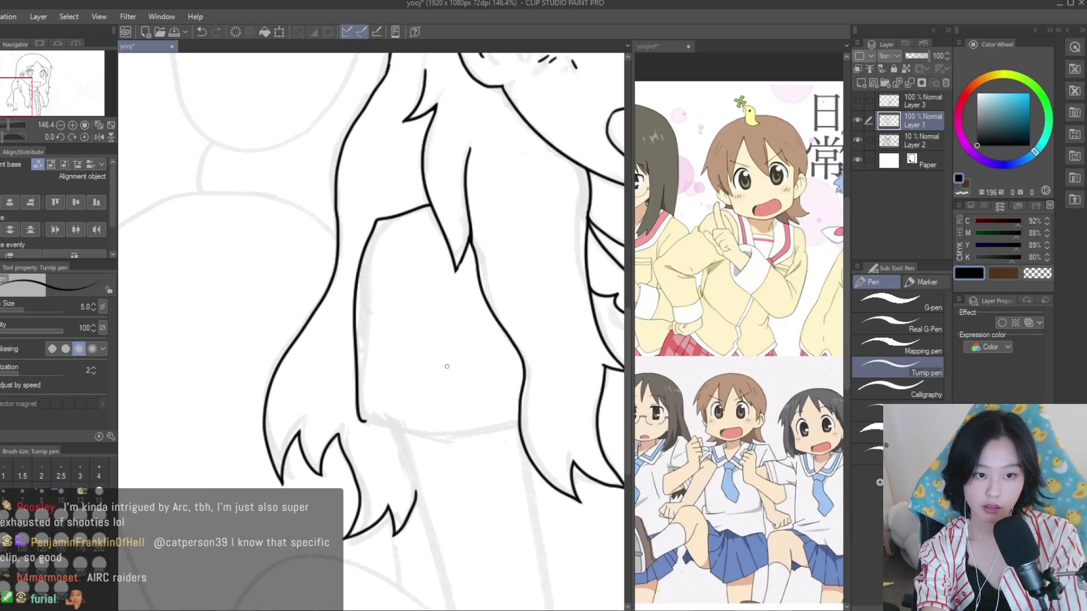
Try a line along the waist, then undo it
left_click_drag(394, 426, 538, 433)
key("ctrl+z")
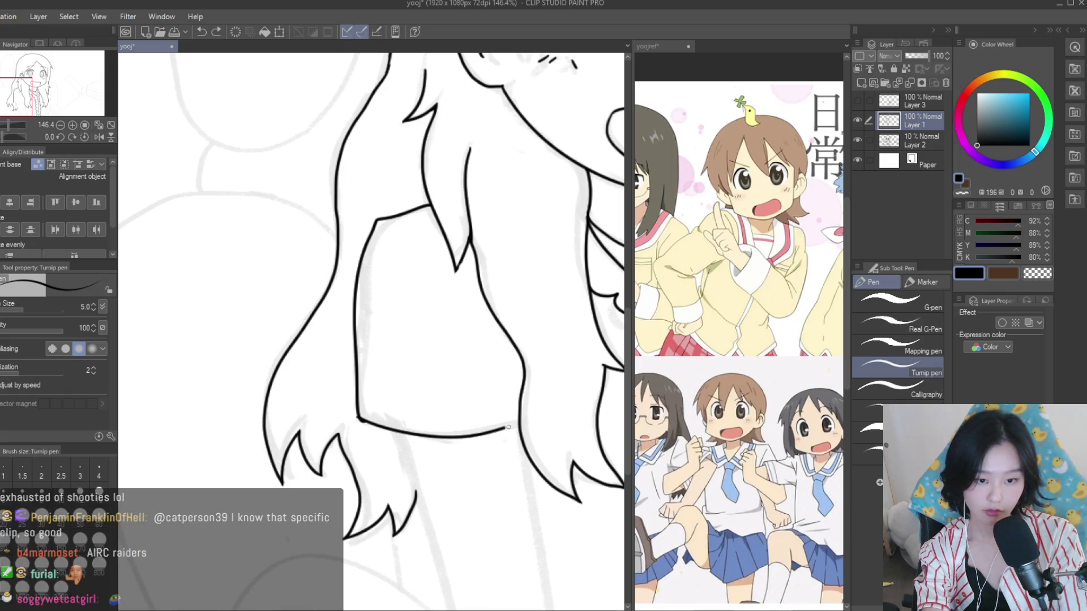
scroll(316, 346, "down", 5)
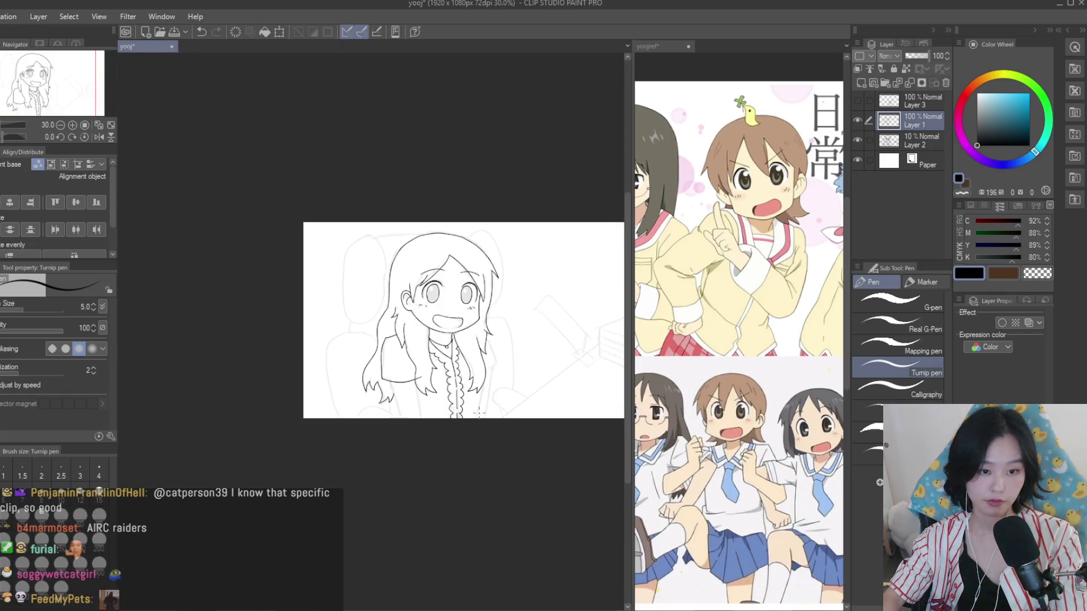
scroll(414, 345, "up", 3)
Erase the stray stroke where the waist meets the hair
key("e")
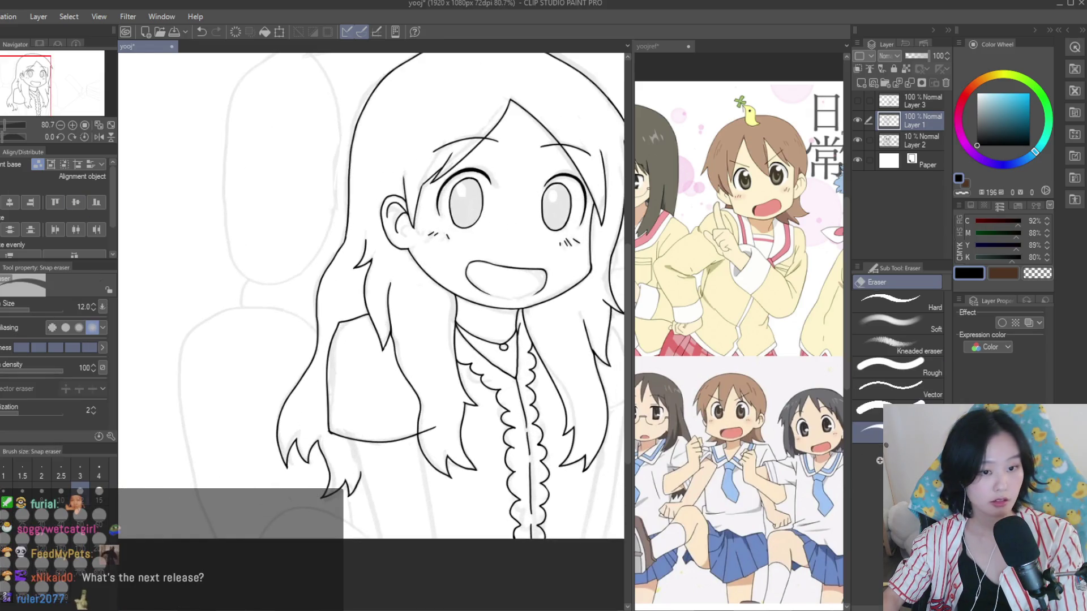
scroll(421, 423, "up", 2)
scroll(422, 422, "up", 2)
left_click(435, 463)
scroll(447, 461, "down", 3)
scroll(396, 396, "up", 1)
scroll(291, 303, "up", 2)
scroll(321, 283, "down", 1)
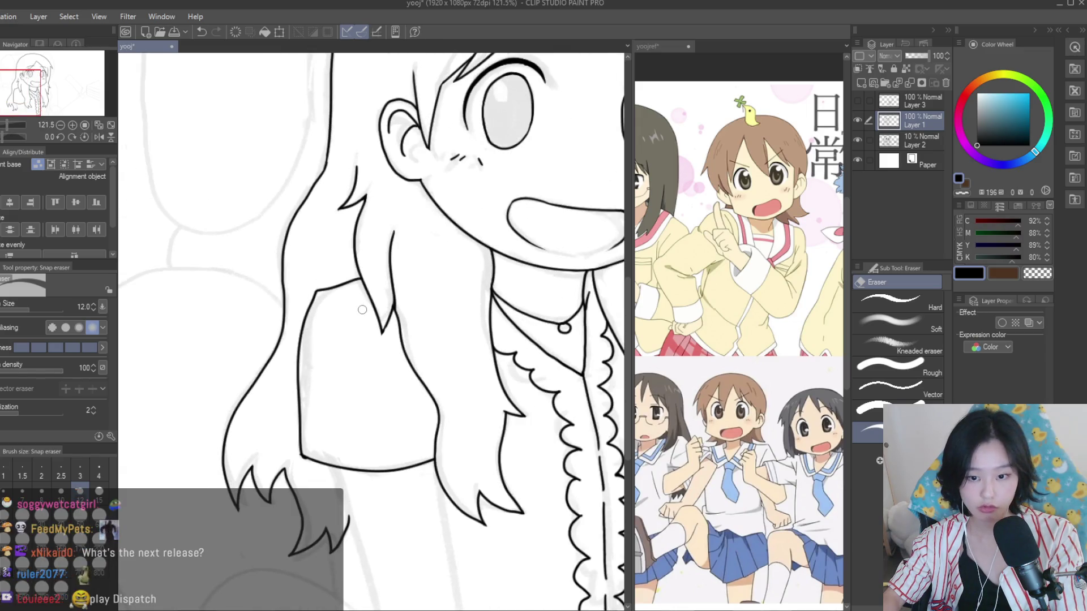
scroll(326, 279, "down", 3)
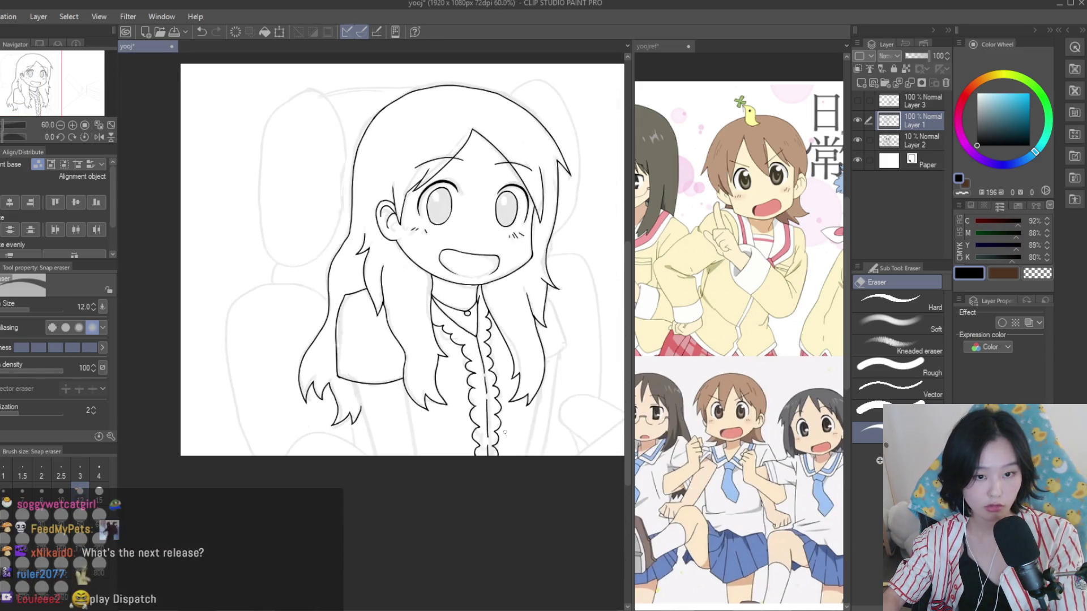
key("p")
scroll(518, 216, "up", 3)
scroll(518, 216, "up", 3)
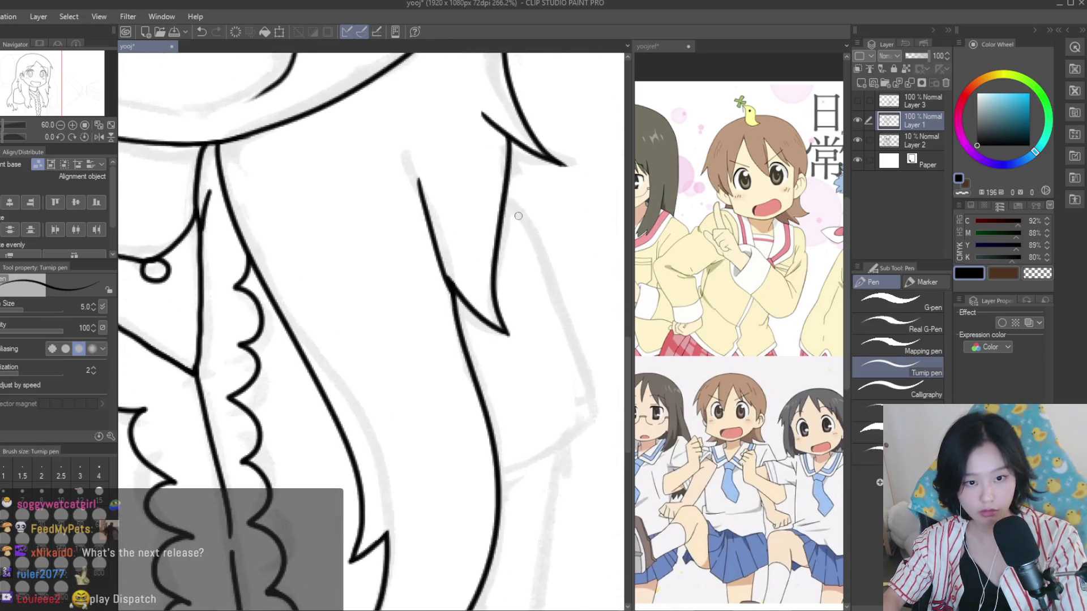
Ink a line following the right hair strand and touch it up with the eraser
mouse_move(503, 190)
left_mouse_down()
mouse_move(604, 417)
mouse_move(430, 502)
left_mouse_up()
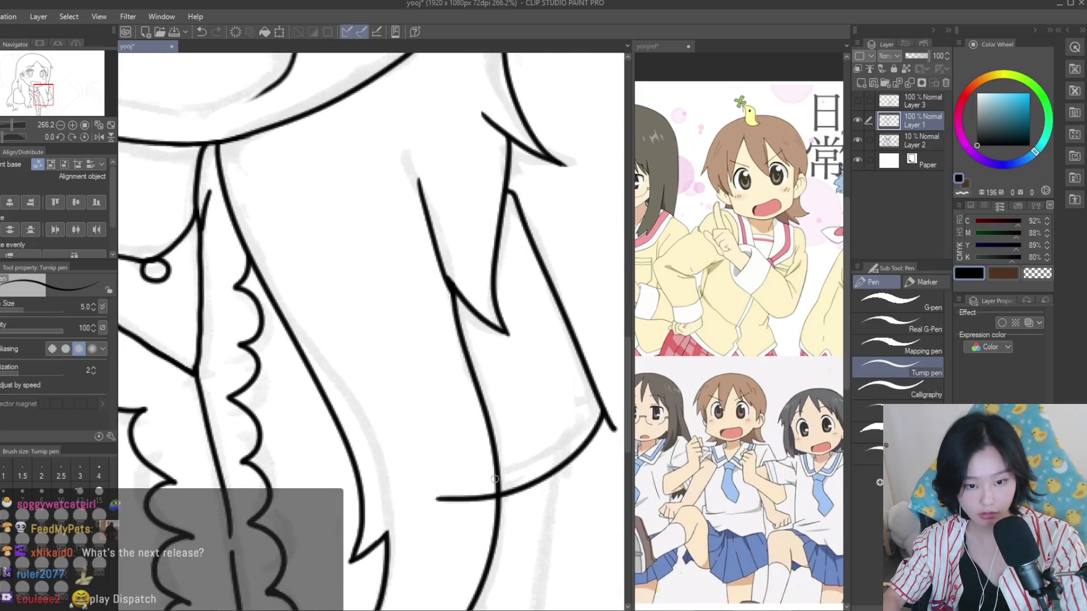
scroll(452, 453, "down", 5)
scroll(473, 429, "up", 3)
scroll(474, 429, "up", 2)
key("e")
scroll(474, 429, "up", 3)
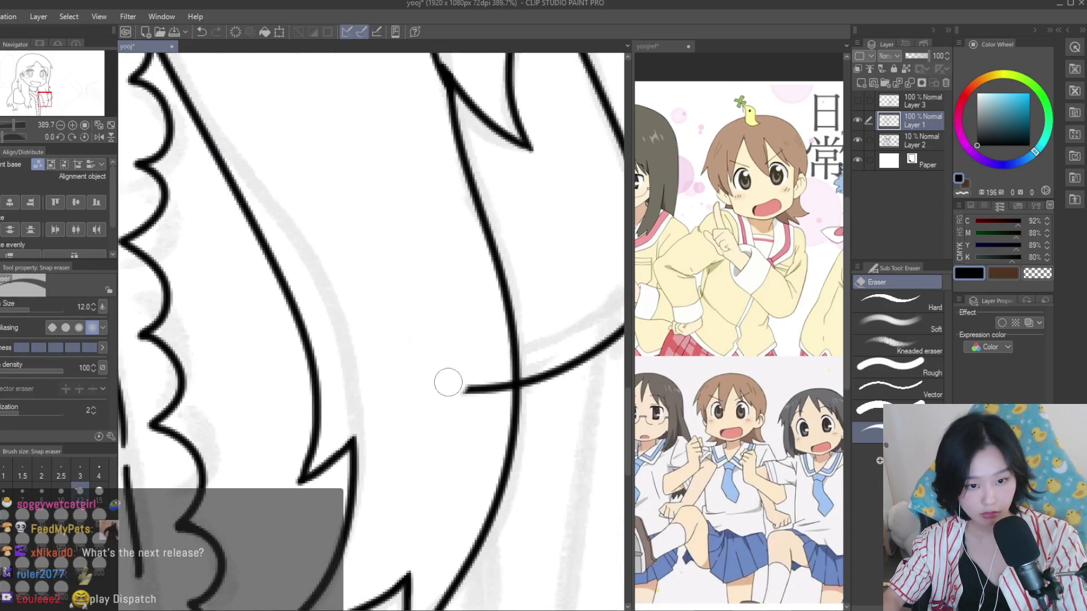
scroll(574, 386, "up", 1)
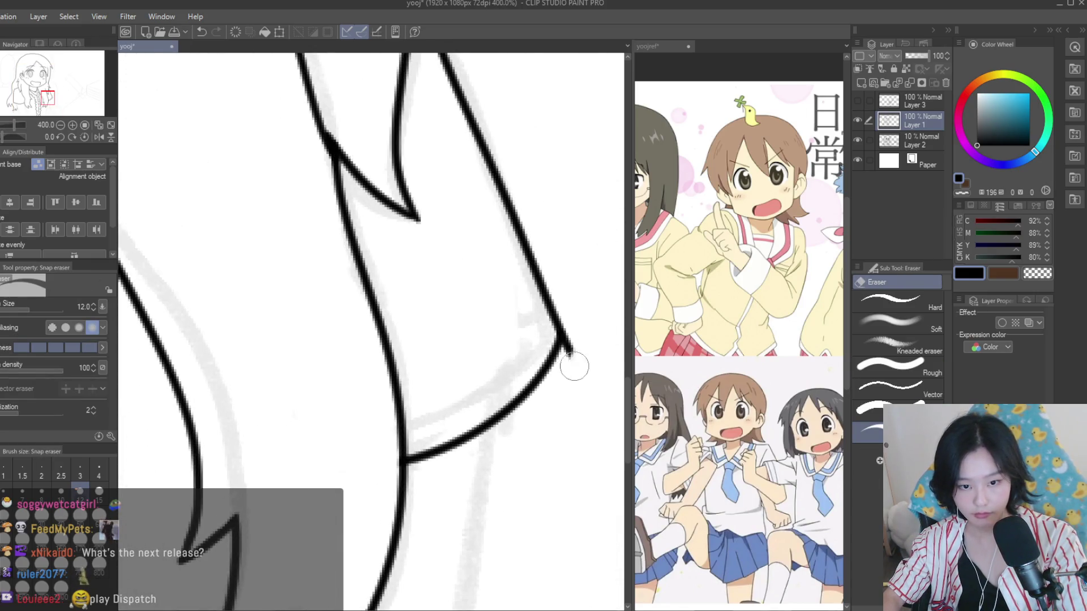
scroll(581, 312, "down", 9)
scroll(510, 329, "down", 2)
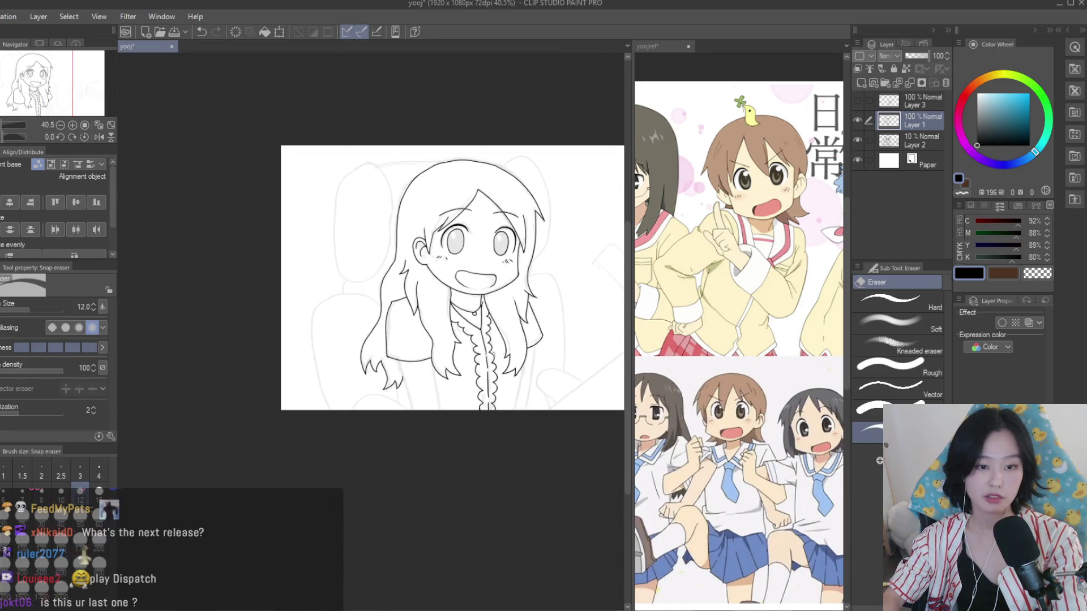
scroll(397, 340, "up", 3)
scroll(372, 349, "up", 4)
scroll(372, 349, "up", 4)
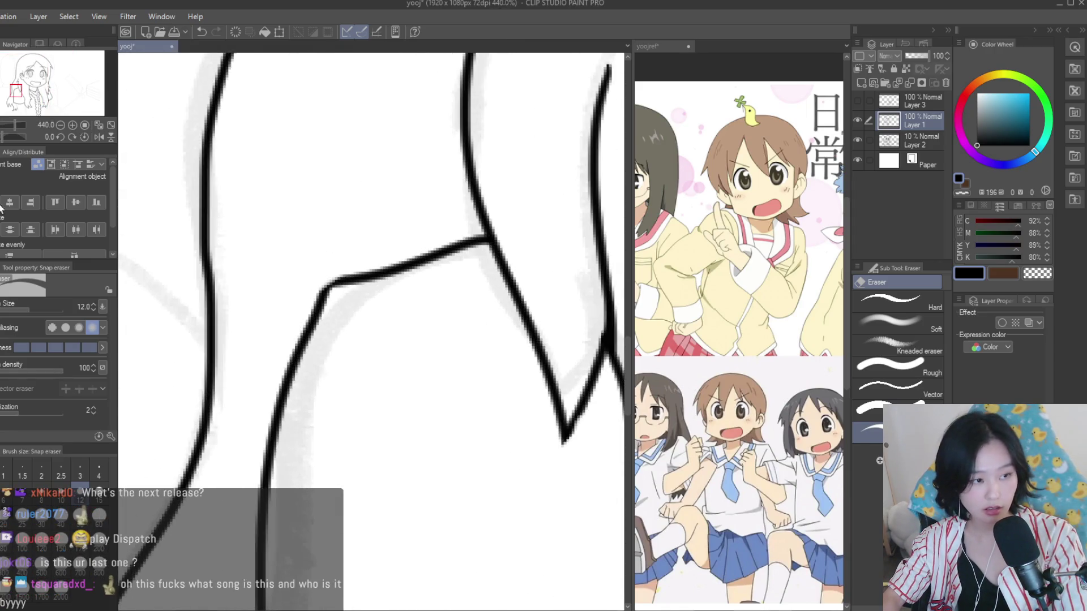
Draw a long pen line down from the bottom of the hair shape
key("p")
scroll(324, 279, "up", 3)
scroll(324, 278, "down", 7)
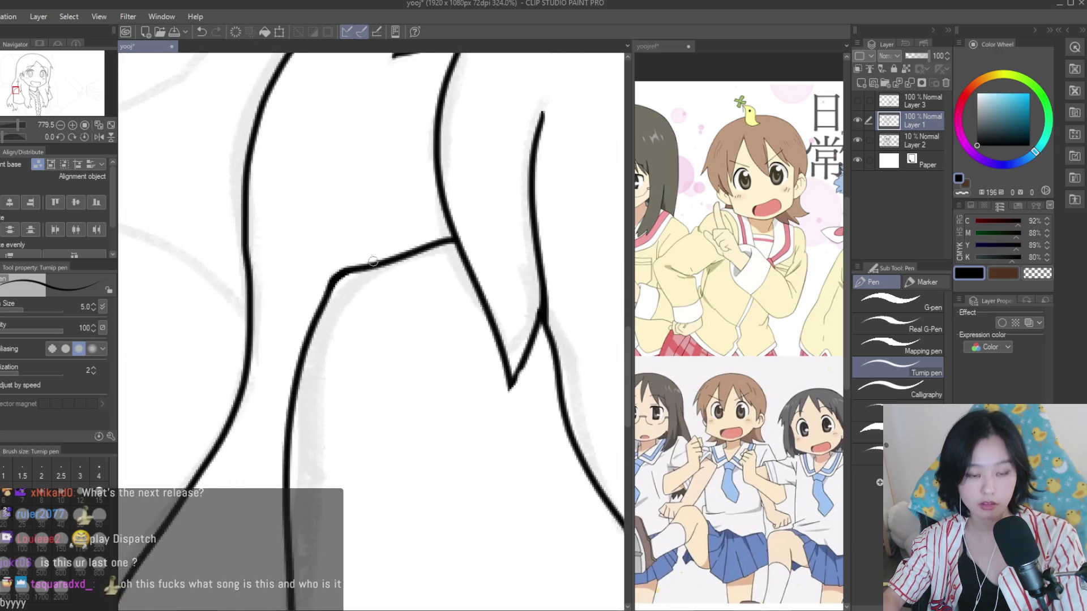
scroll(381, 343, "up", 2)
scroll(382, 343, "up", 1)
left_click_drag(352, 316, 452, 564)
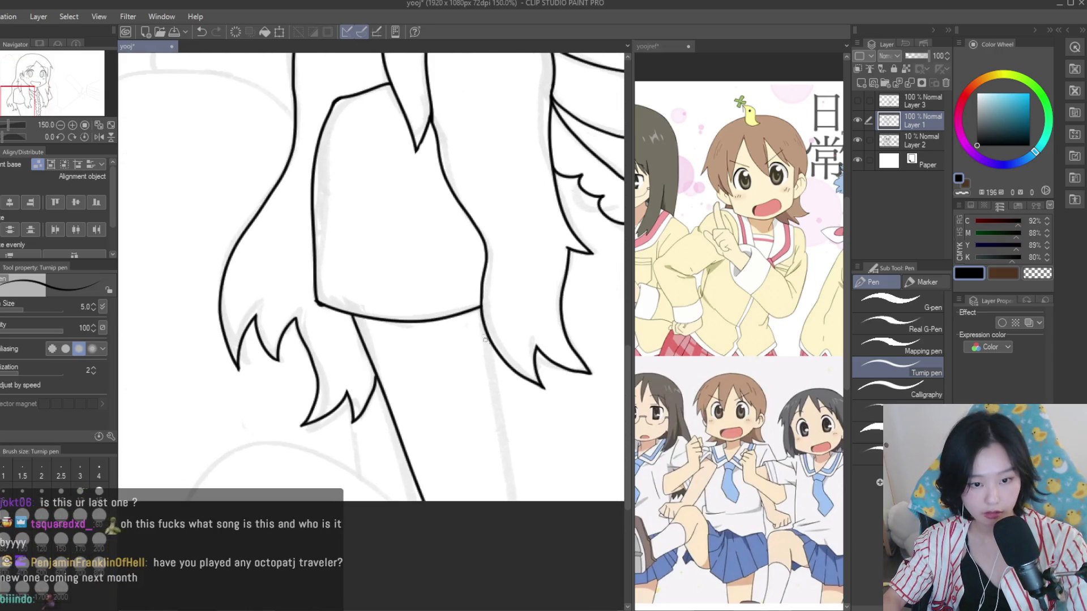
scroll(490, 443, "down", 3)
scroll(453, 396, "up", 2)
scroll(432, 341, "up", 1)
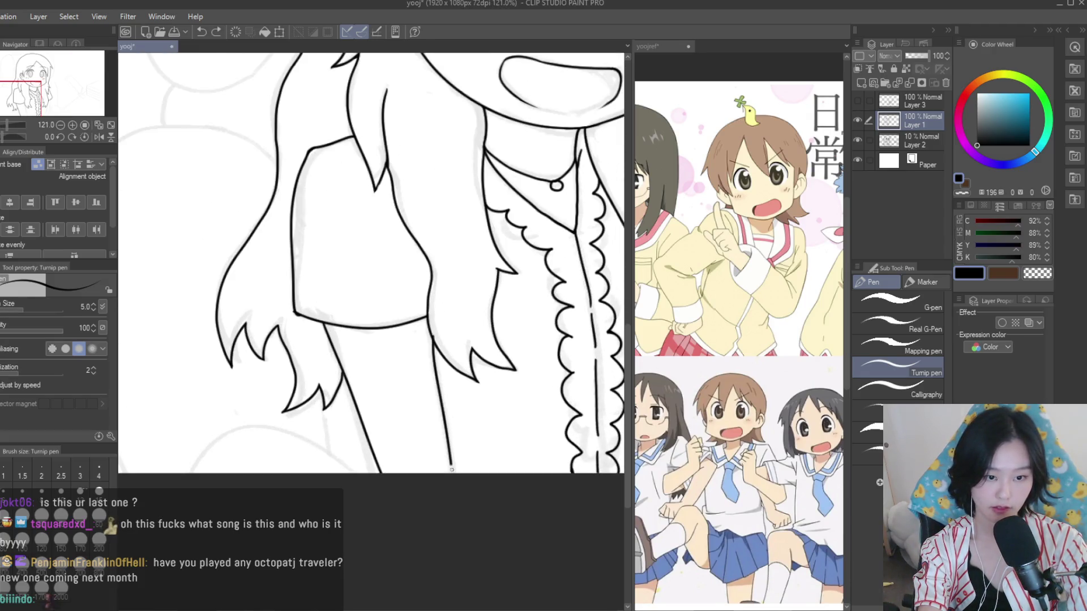
Trim the hair-skirt join with the Snap eraser and save the drawing
key("e")
scroll(291, 306, "up", 2)
scroll(291, 304, "up", 1)
scroll(291, 306, "down", 1)
scroll(504, 347, "up", 1)
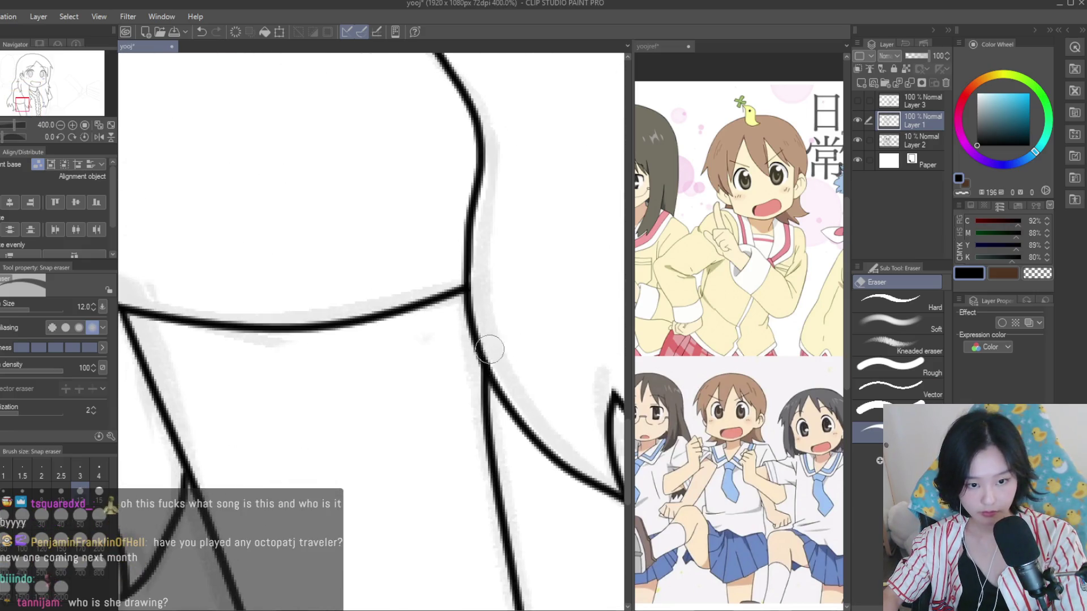
scroll(504, 347, "down", 4)
scroll(506, 368, "down", 2)
scroll(507, 383, "down", 1)
scroll(462, 428, "up", 1)
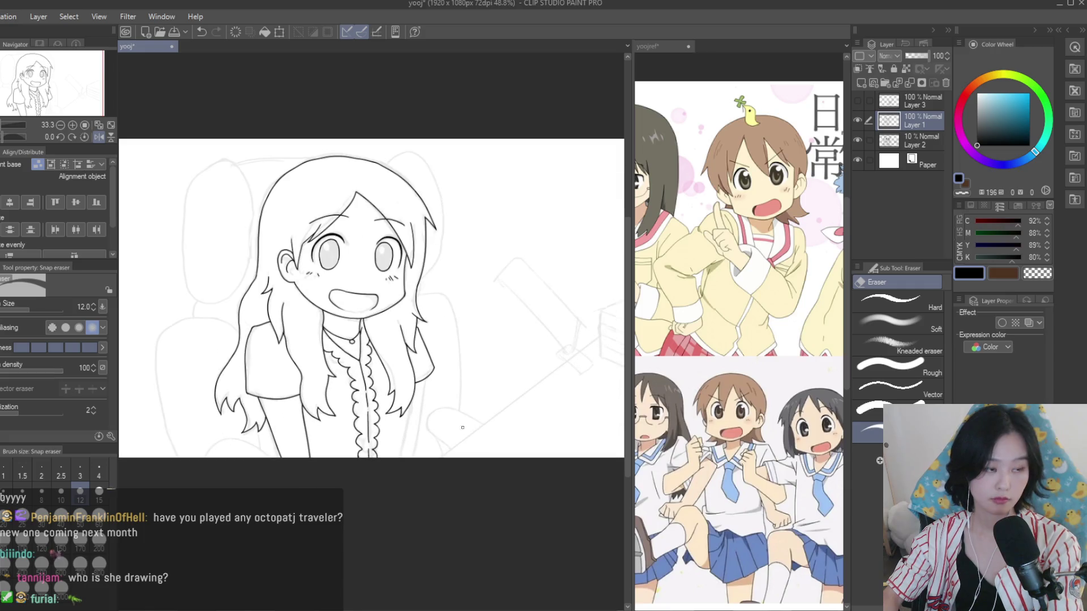
key("p")
scroll(484, 446, "up", 1)
key("ctrl+s")
scroll(369, 368, "up", 3)
Ink the torso strokes, redrawing the torso's right-side line
left_click_drag(369, 374, 407, 543)
scroll(408, 544, "down", 3)
scroll(527, 419, "up", 2)
left_click_drag(480, 319, 444, 488)
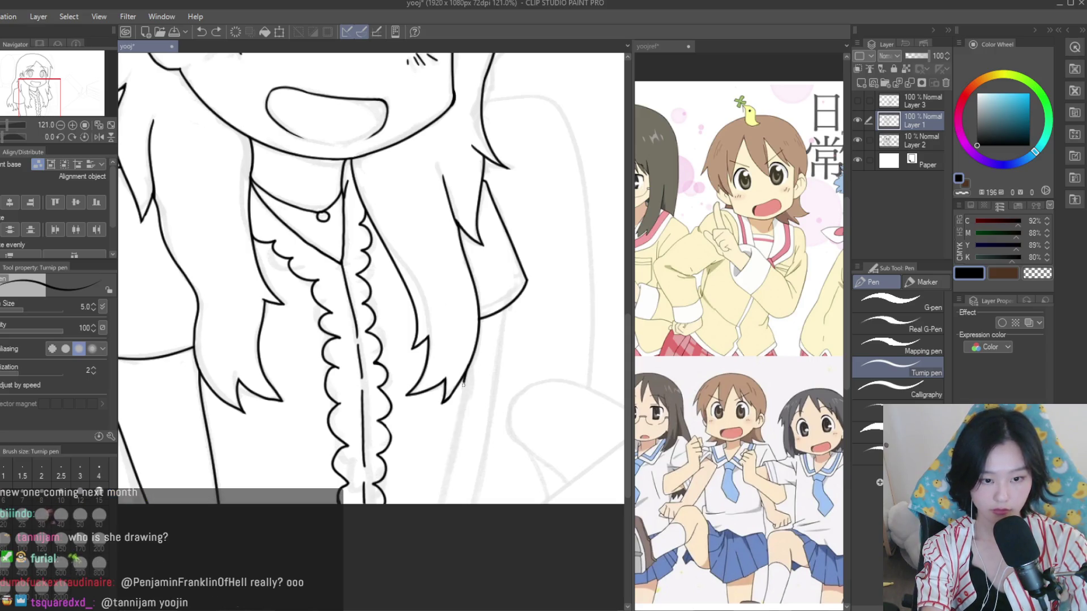
scroll(432, 442, "up", 4)
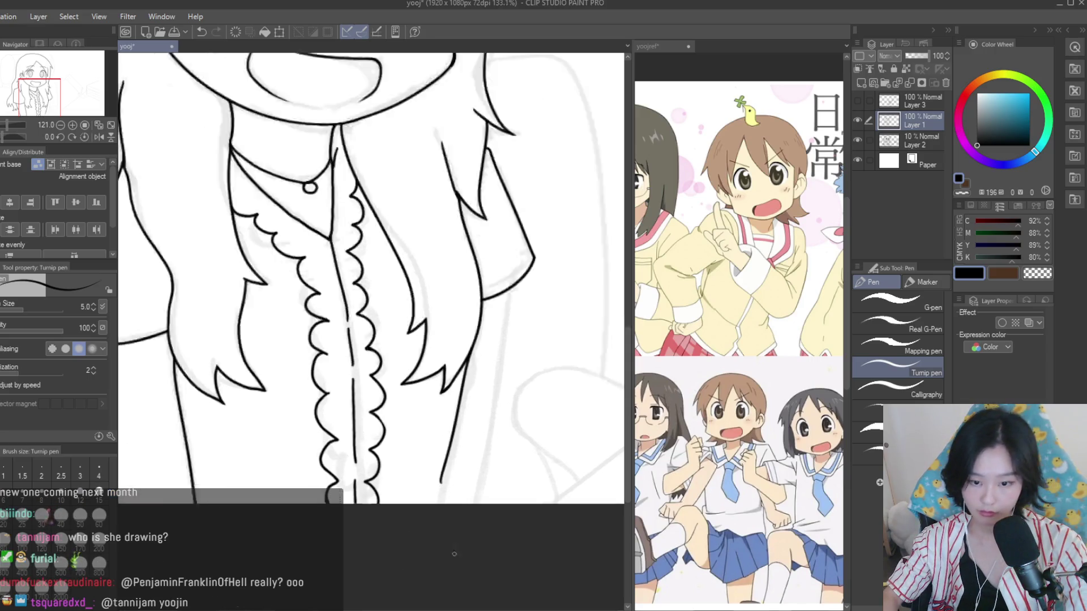
left_click_drag(441, 390, 444, 513)
scroll(466, 509, "down", 2)
scroll(465, 509, "down", 3)
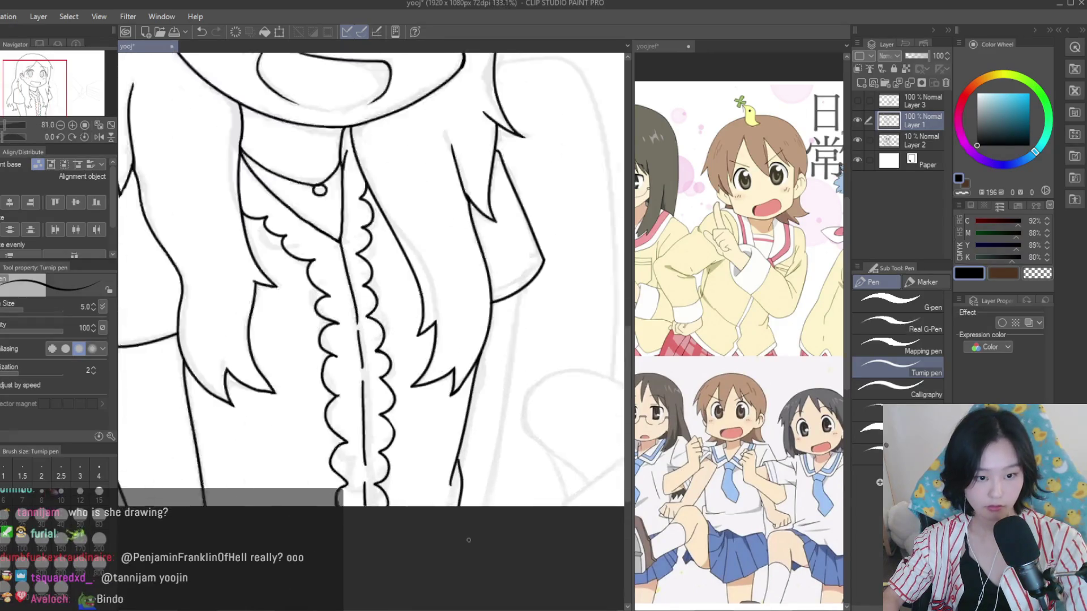
scroll(465, 509, "up", 5)
scroll(549, 411, "down", 5)
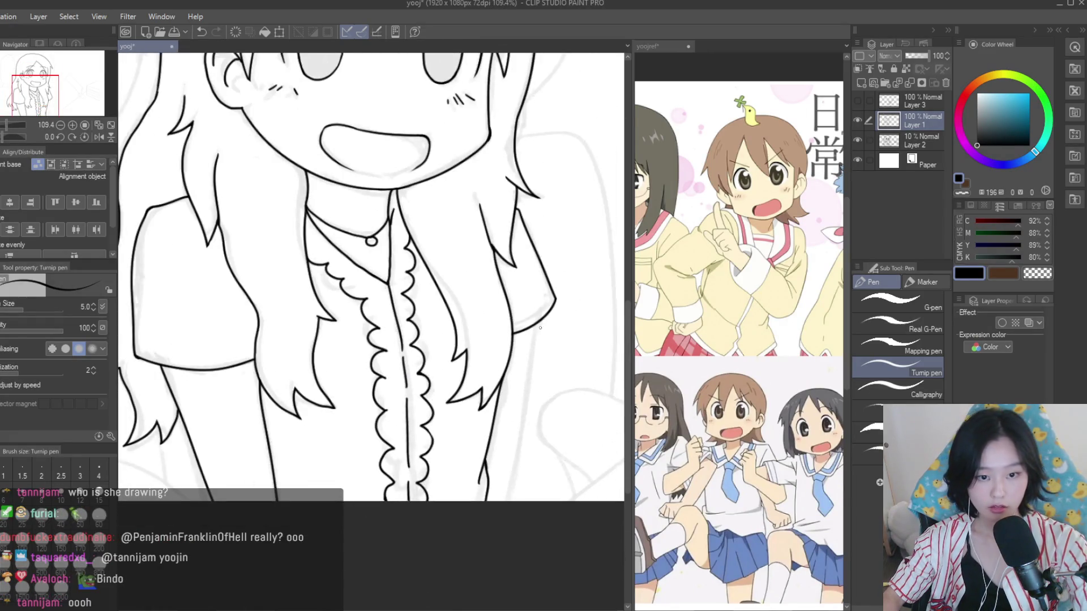
scroll(507, 525, "down", 3)
scroll(507, 525, "up", 3)
scroll(453, 521, "down", 3)
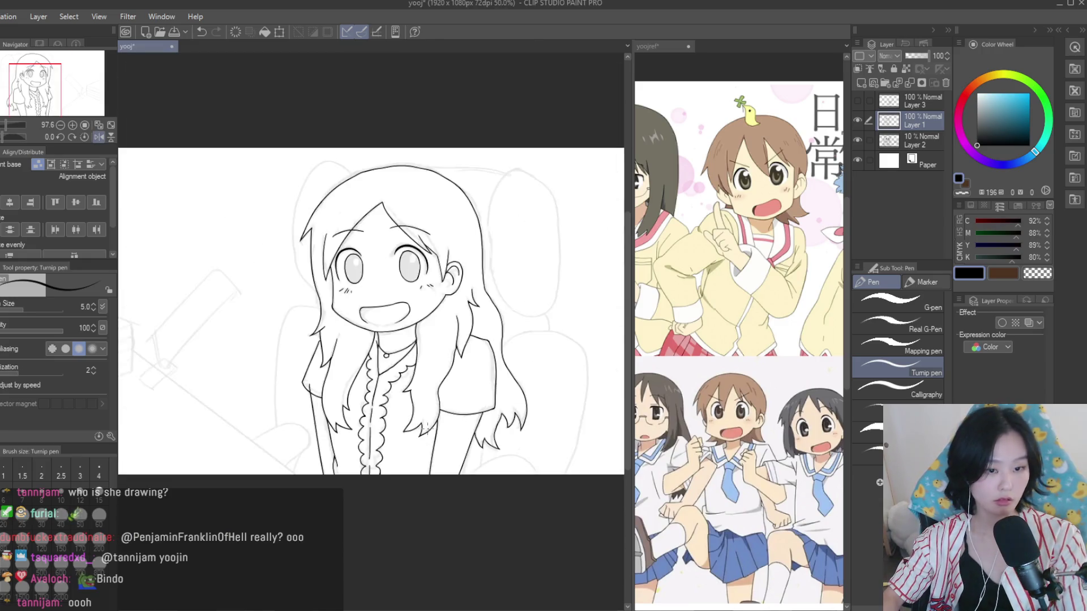
scroll(416, 520, "down", 2)
scroll(385, 430, "up", 4)
Erase overlaps at the torso line joins and save the drawing with Ctrl+S
key("e")
scroll(351, 374, "up", 5)
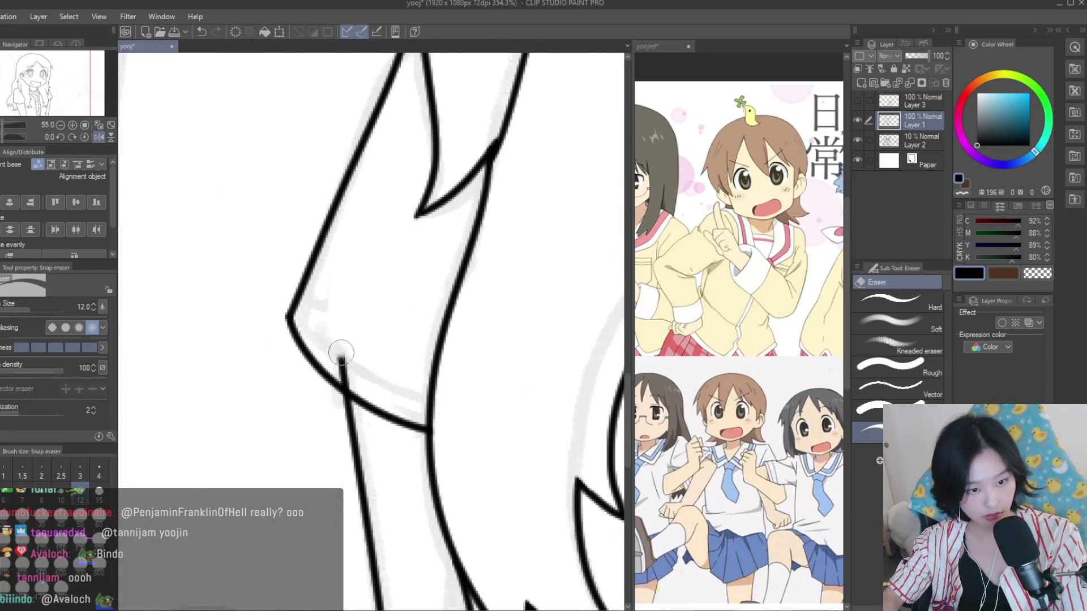
scroll(351, 372, "down", 3)
scroll(351, 372, "down", 2)
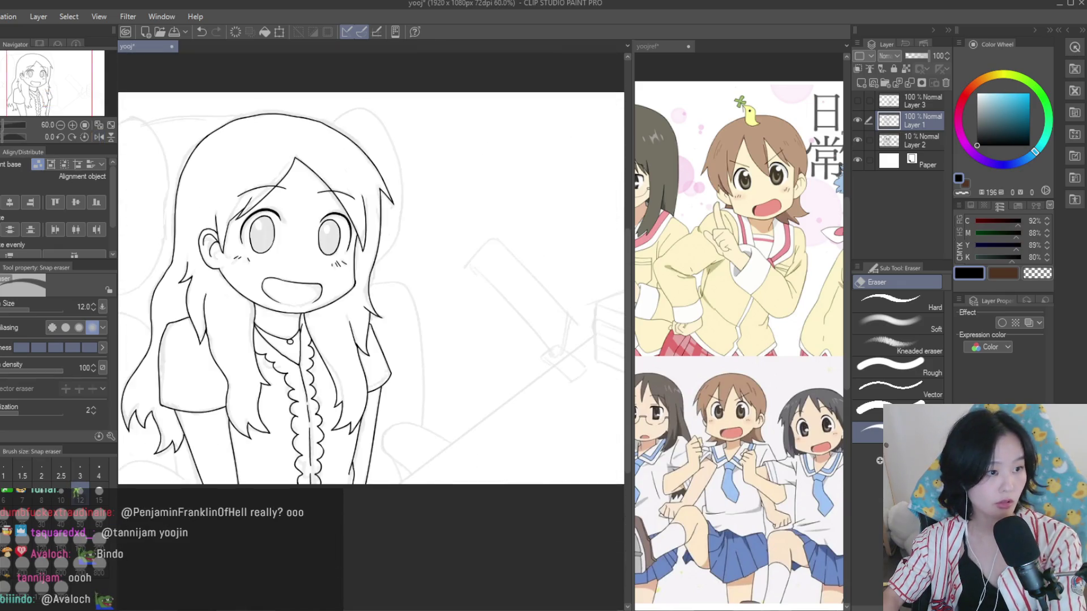
key("p")
scroll(455, 323, "down", 2)
key("ctrl+s")
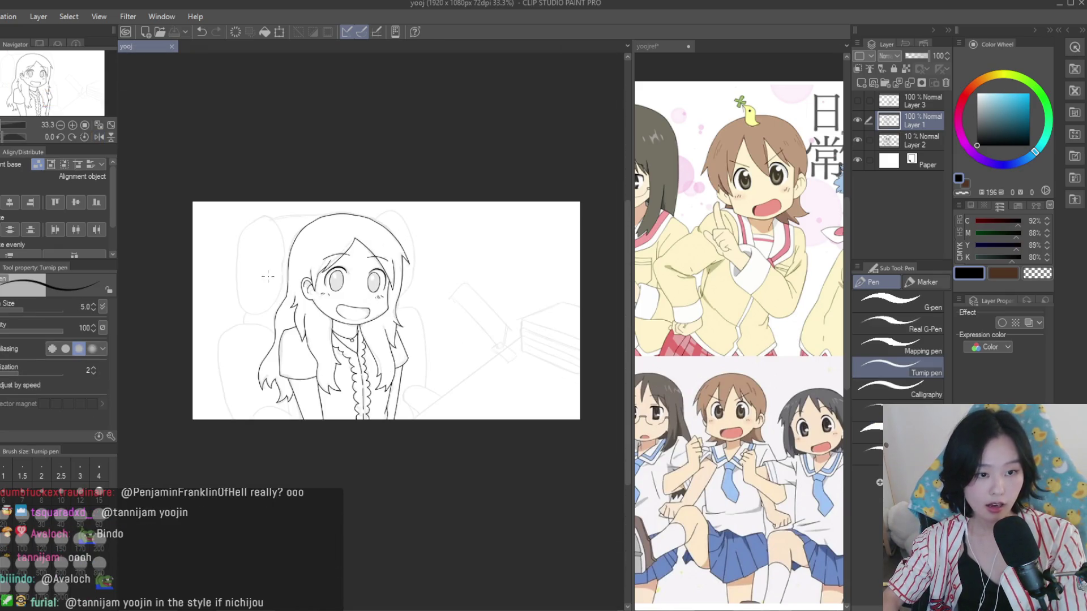
scroll(465, 368, "up", 3)
scroll(397, 374, "down", 1)
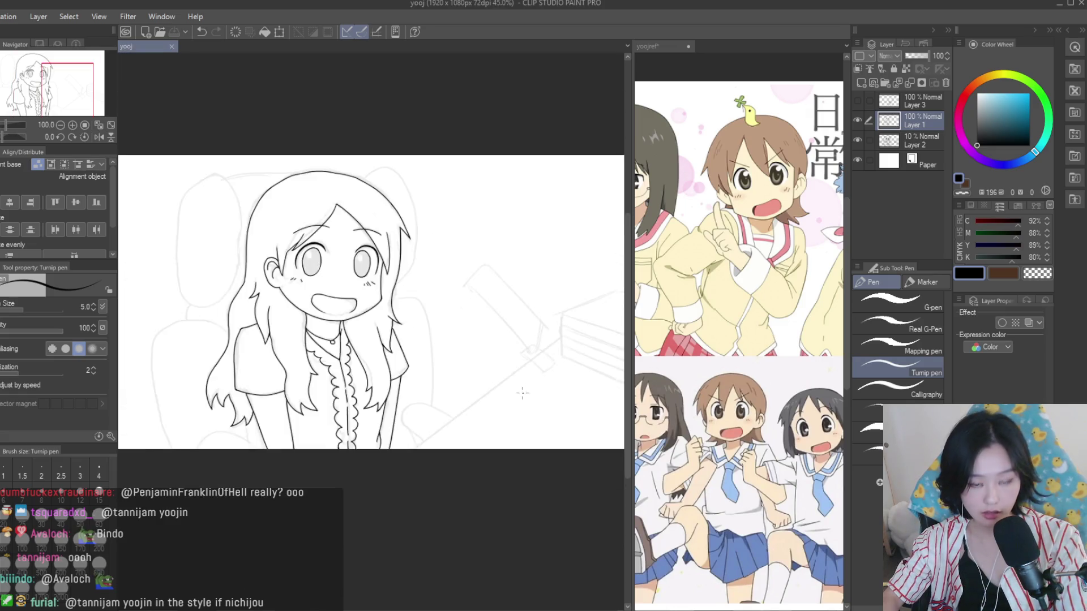
scroll(339, 377, "down", 3)
scroll(279, 377, "up", 2)
scroll(519, 357, "up", 1)
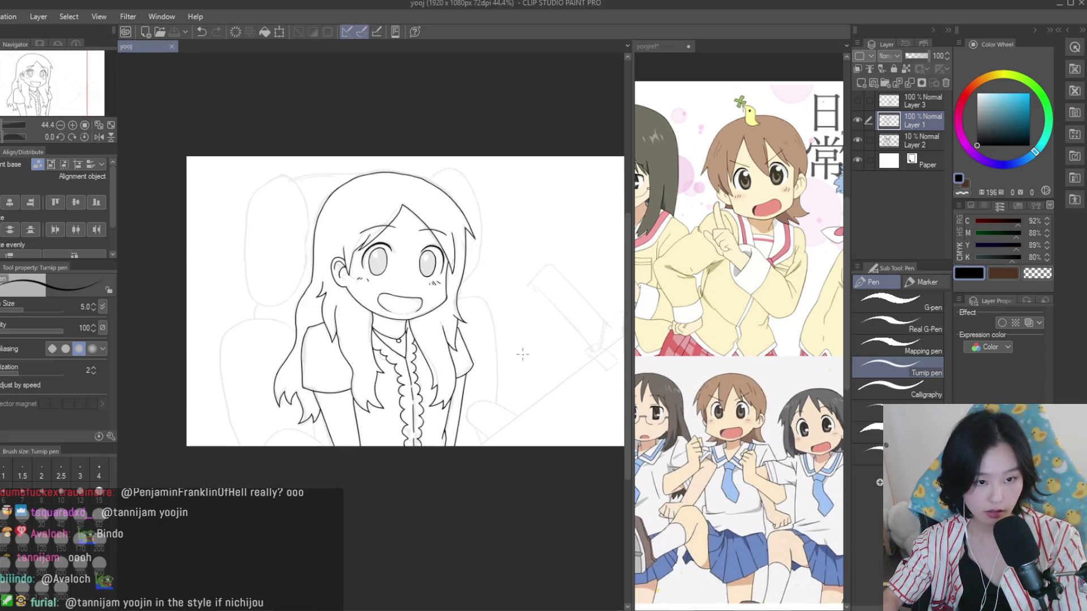
Hide and re-show the sketch layer (Layer 2) to check the line art
left_click(857, 141)
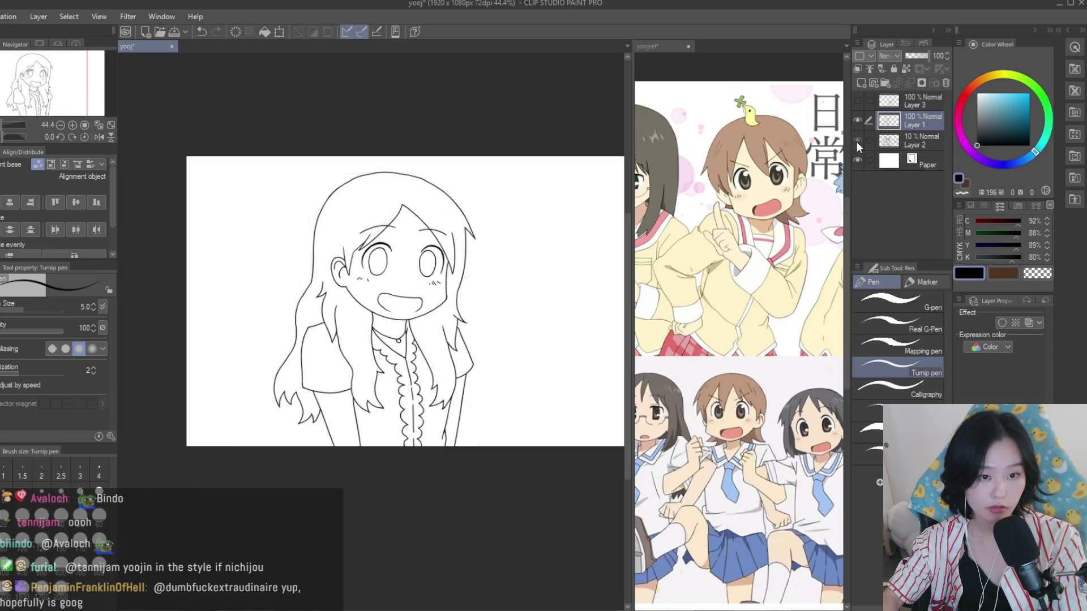
left_click(857, 142)
scroll(368, 252, "up", 5)
Show Layer 3, undo the last head stroke, and flip the canvas horizontally
scroll(368, 252, "up", 5)
scroll(368, 252, "up", 5)
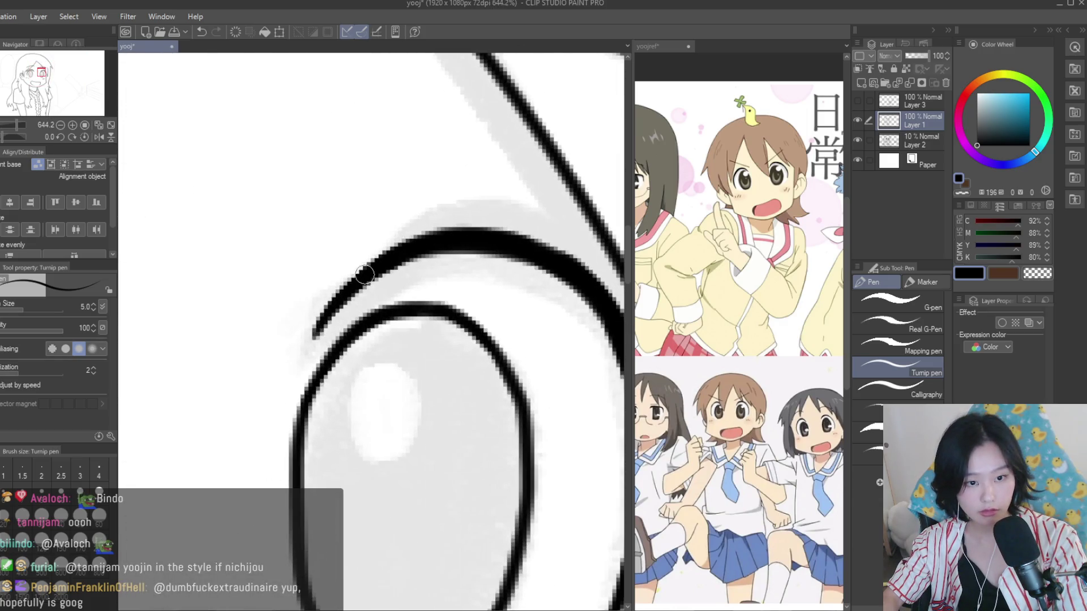
scroll(418, 260, "down", 2)
scroll(419, 260, "down", 2)
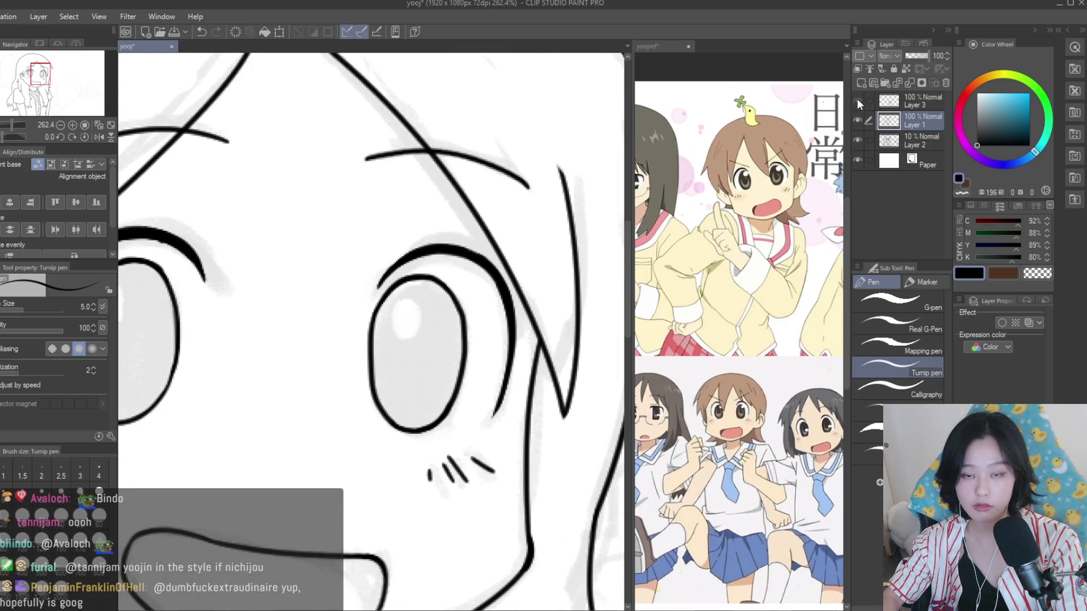
left_click(858, 102)
scroll(354, 154, "down", 2)
scroll(354, 155, "down", 2)
scroll(353, 154, "up", 2)
scroll(353, 154, "up", 1)
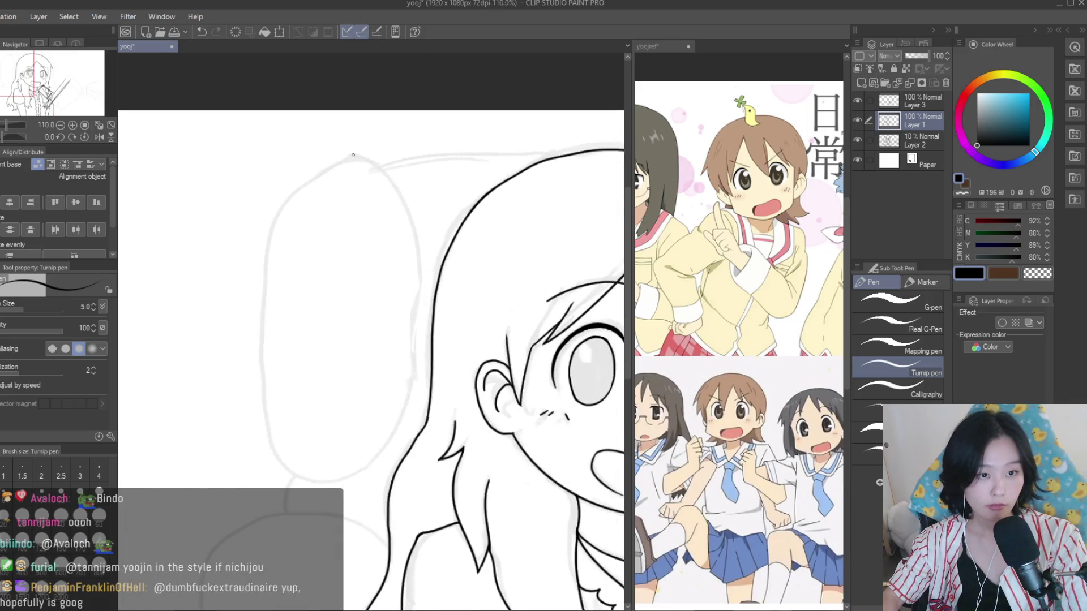
key("ctrl+z")
key("h")
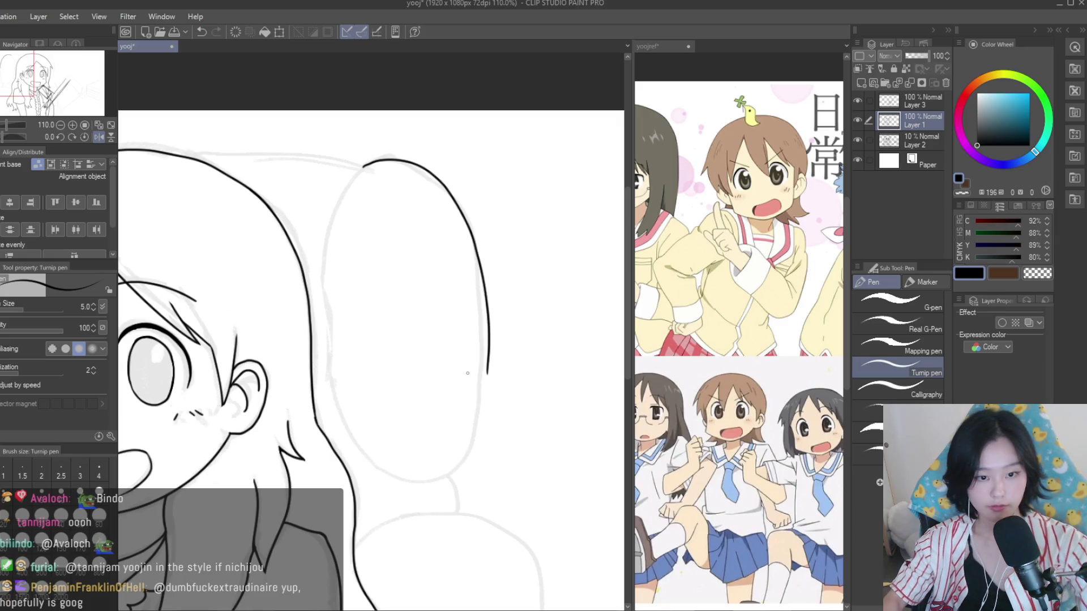
scroll(468, 373, "up", 1)
Ink the left and right edges of the chair's back oval, undoing and redrawing stray strokes
left_click_drag(491, 391, 466, 514)
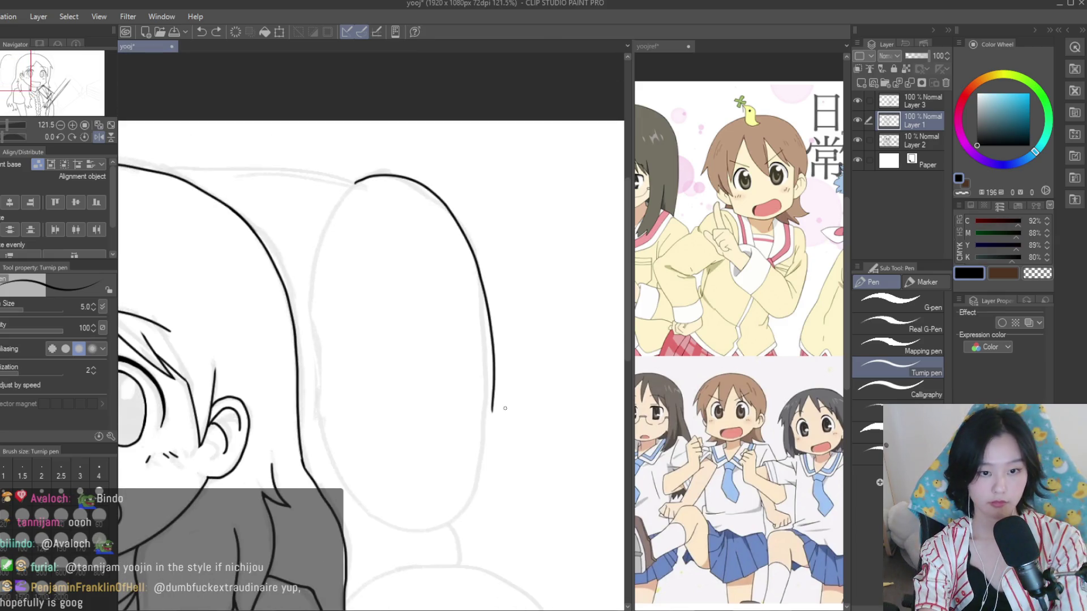
scroll(510, 409, "down", 3)
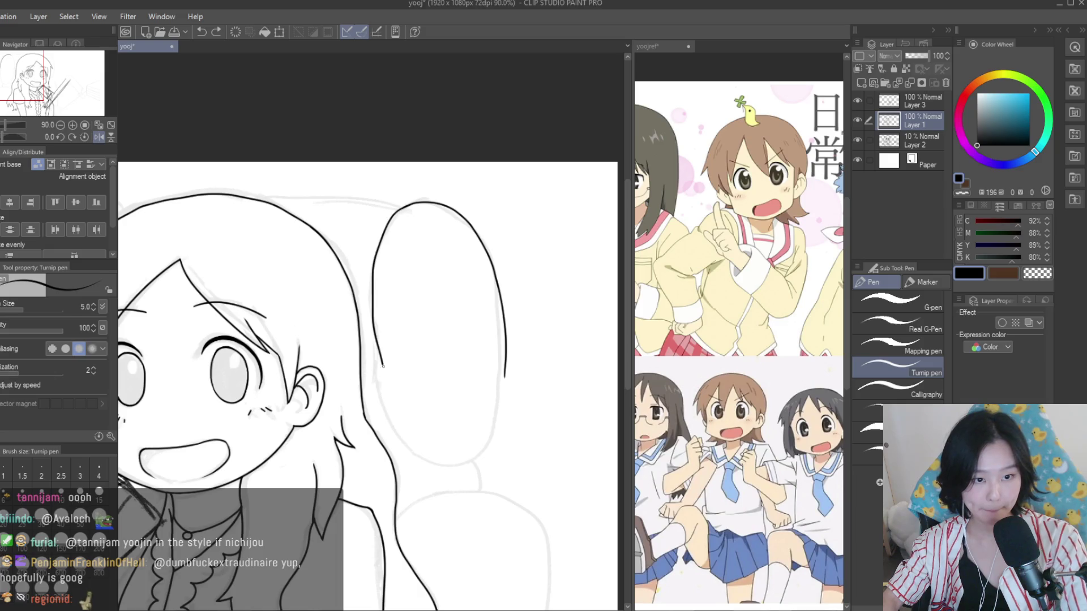
left_click_drag(382, 366, 408, 446)
scroll(396, 397, "up", 1)
key("ctrl+z")
mouse_move(364, 411)
left_mouse_down()
mouse_move(398, 185)
mouse_move(378, 415)
left_mouse_up()
key("ctrl+z")
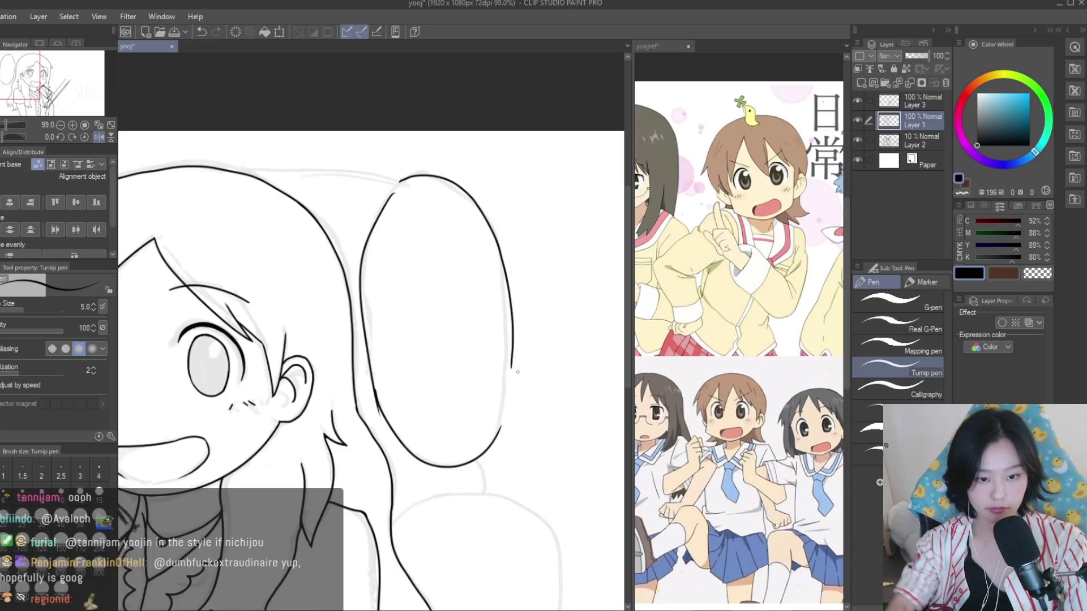
scroll(517, 372, "up", 5)
left_click_drag(520, 340, 502, 453)
left_click_drag(527, 359, 478, 532)
key("ctrl+z")
left_click_drag(516, 308, 476, 569)
scroll(498, 340, "down", 5)
scroll(383, 182, "up", 1)
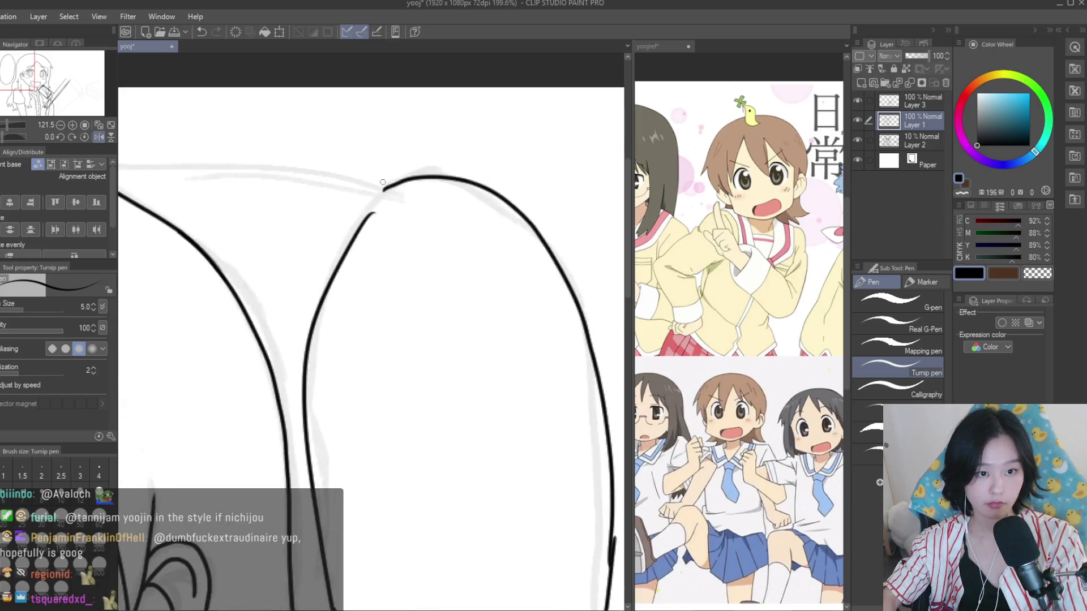
scroll(383, 182, "down", 1)
scroll(382, 183, "down", 4)
scroll(283, 283, "up", 3)
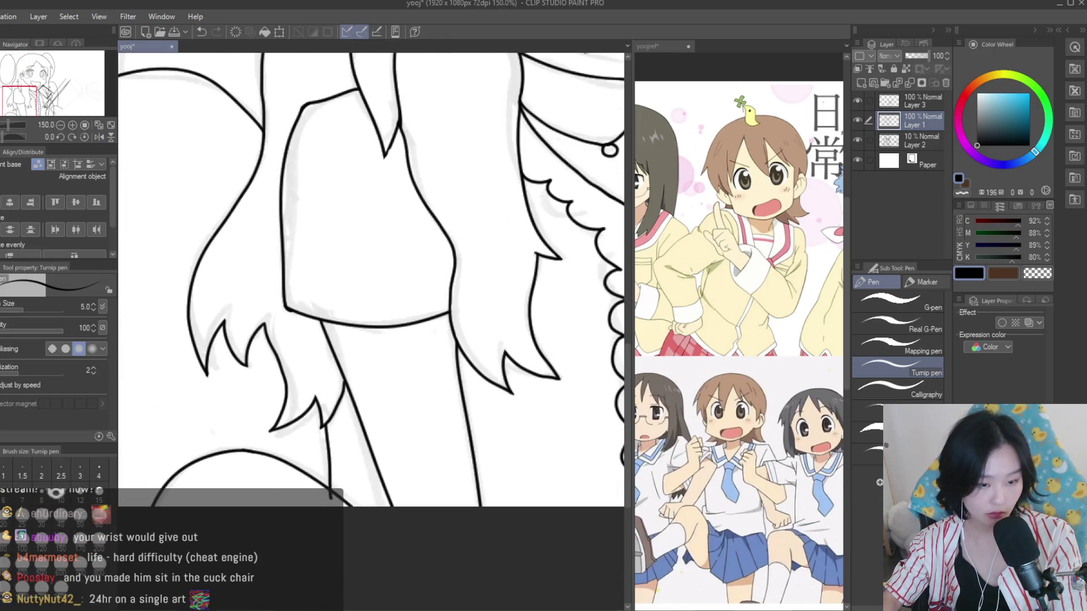
Connect the oval's outline to the curve below it
key("e")
scroll(334, 496, "up", 3)
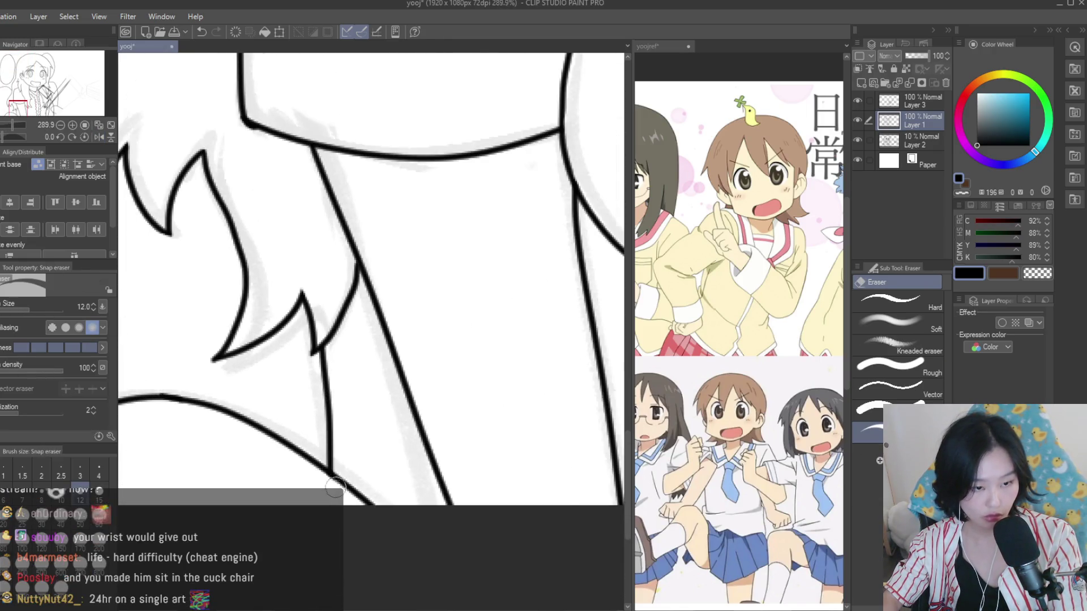
scroll(335, 488, "down", 5)
key("p")
scroll(278, 300, "up", 6)
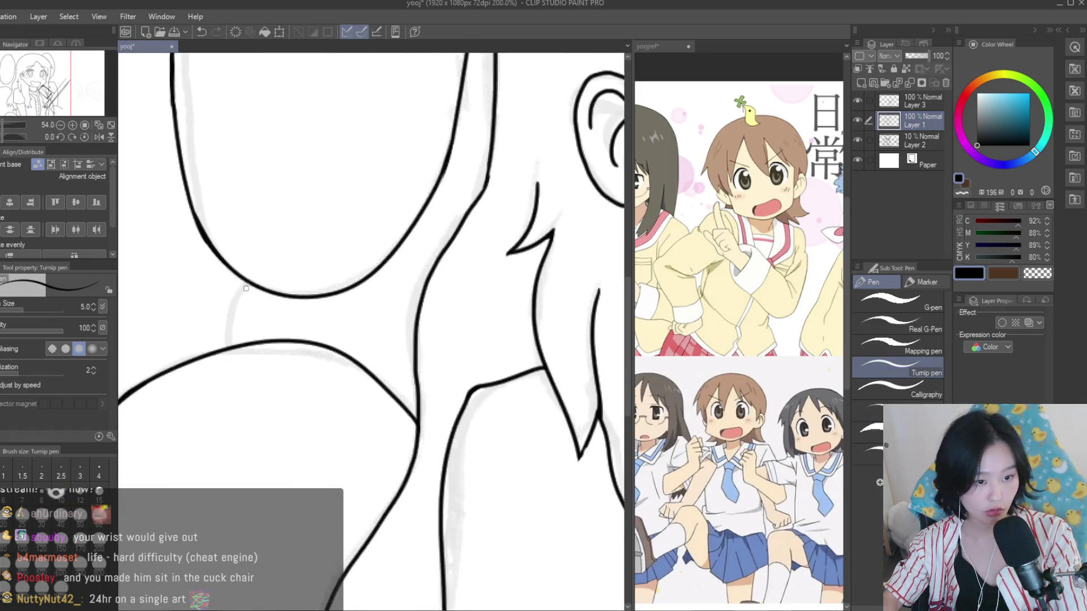
left_click_drag(235, 320, 214, 388)
scroll(215, 388, "down", 5)
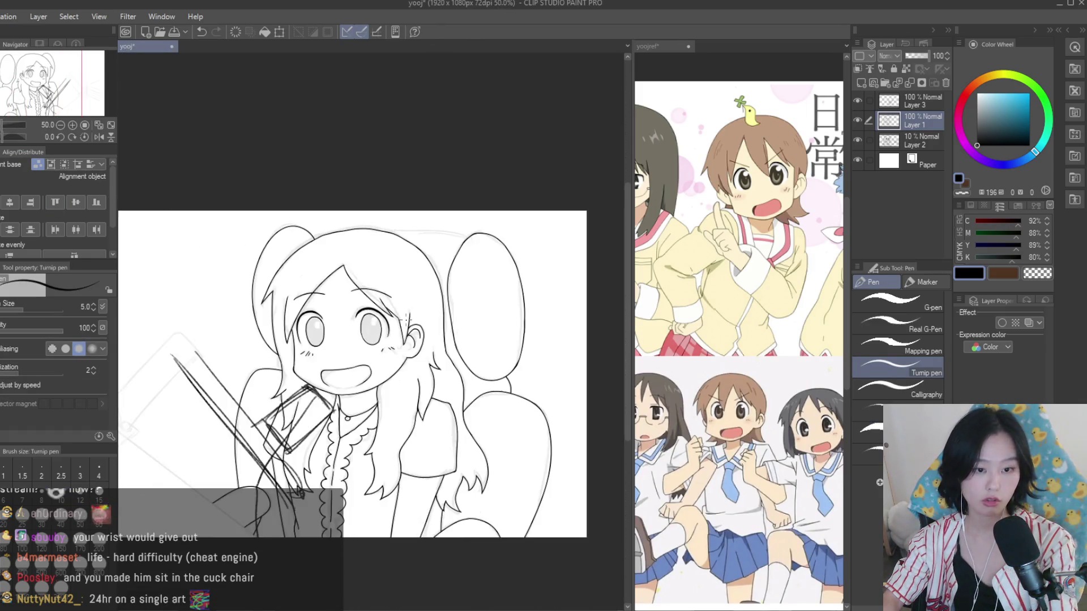
Erase the overlapping hairline end and dash at the head top between the buns
mouse_move(259, 241)
left_mouse_down()
mouse_move(520, 238)
mouse_move(432, 232)
left_mouse_up()
scroll(405, 253, "down", 1)
key("ctrl+z")
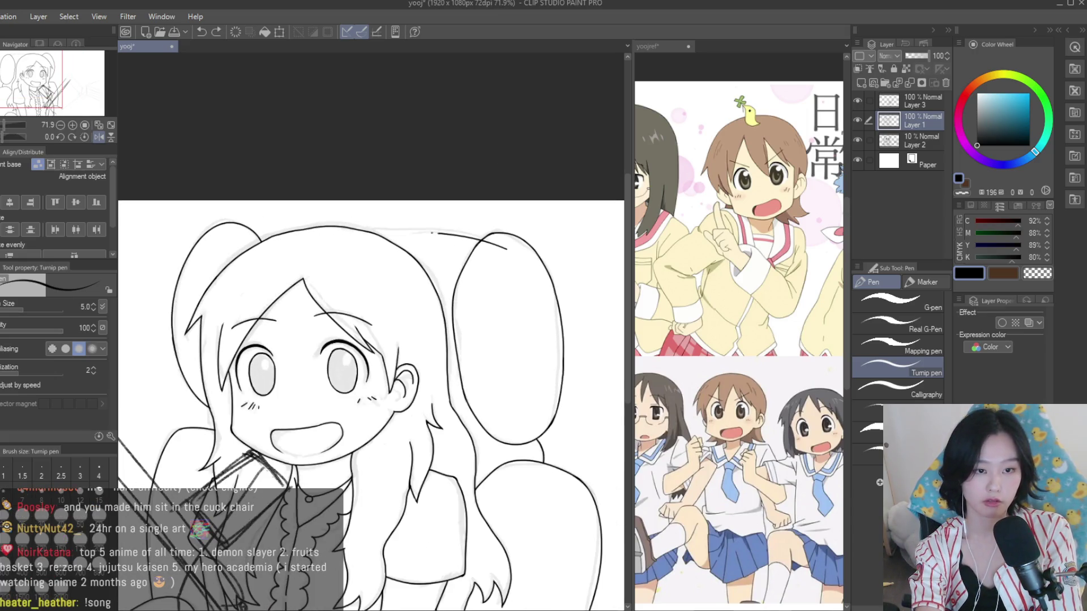
key("e")
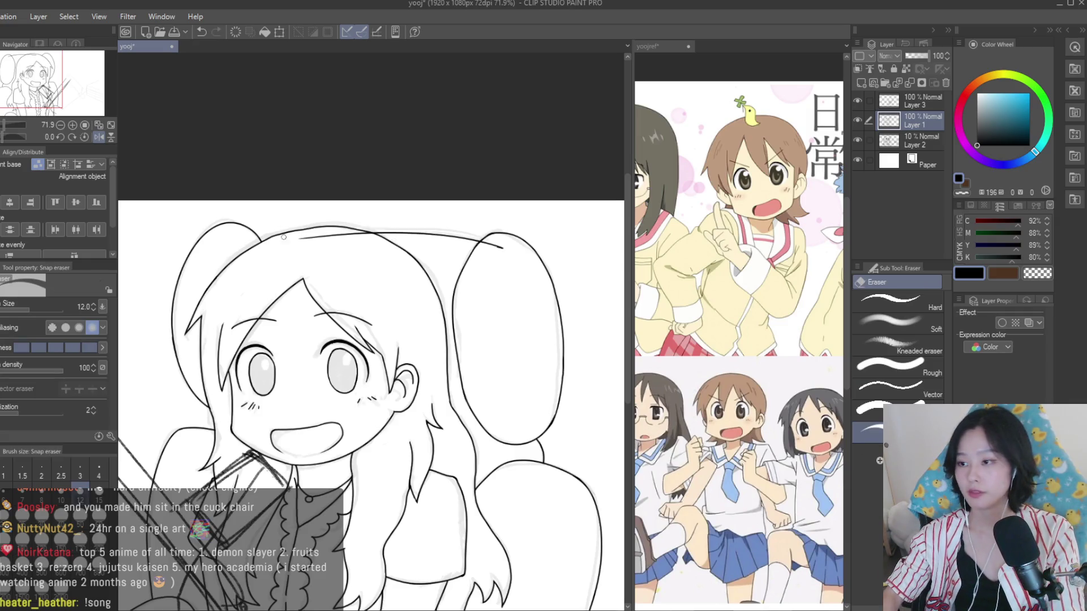
scroll(362, 243, "up", 3)
scroll(362, 244, "up", 2)
left_click_drag(370, 259, 413, 269)
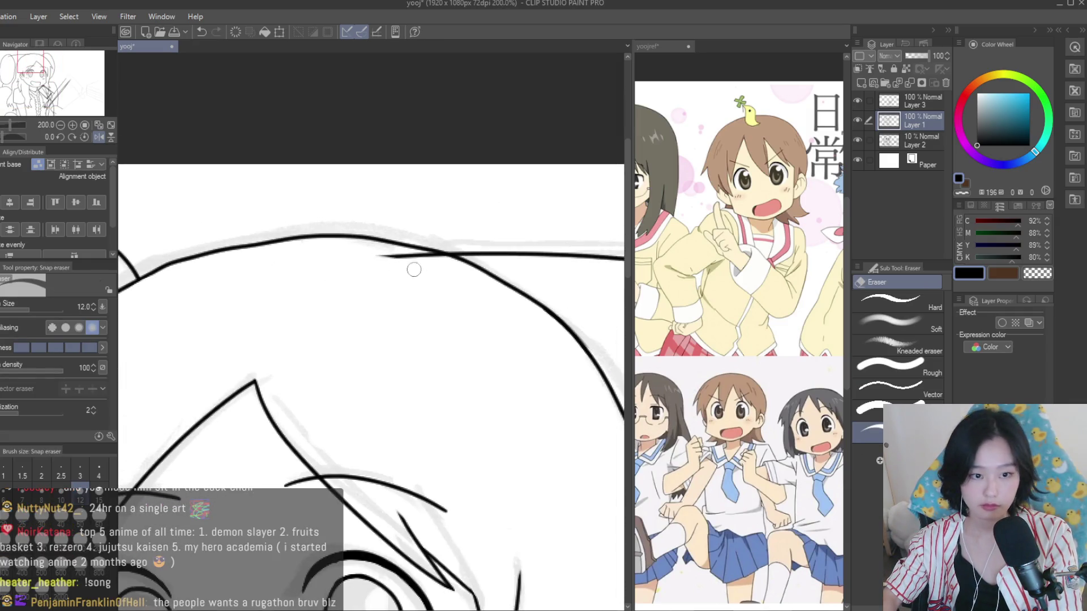
scroll(447, 265, "up", 1)
scroll(165, 327, "down", 3)
scroll(448, 357, "up", 2)
left_click_drag(426, 364, 473, 369)
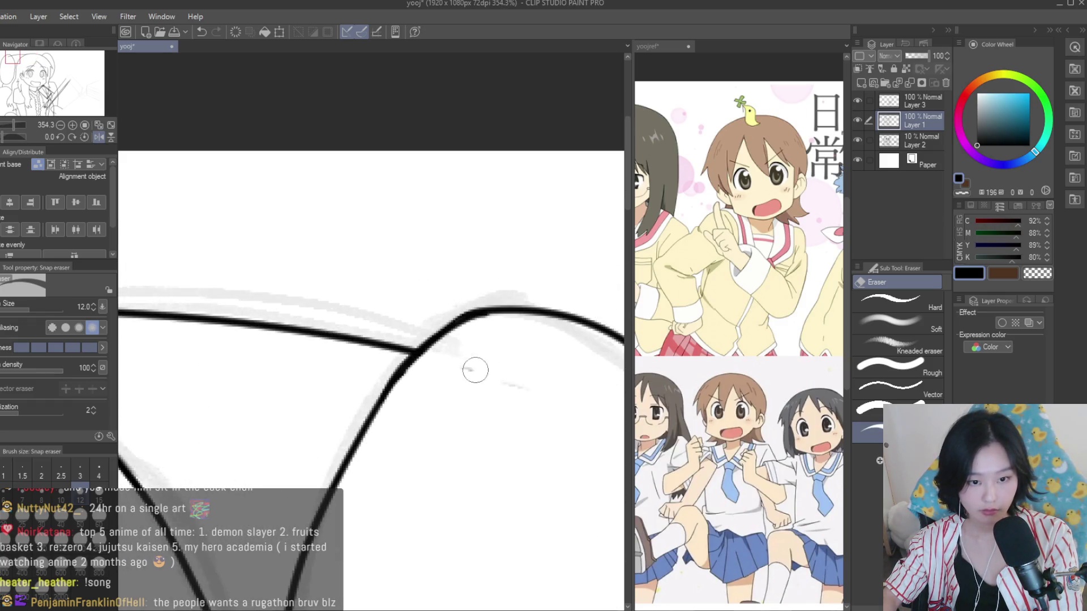
scroll(338, 168, "down", 2)
scroll(338, 168, "down", 2)
scroll(559, 334, "down", 1)
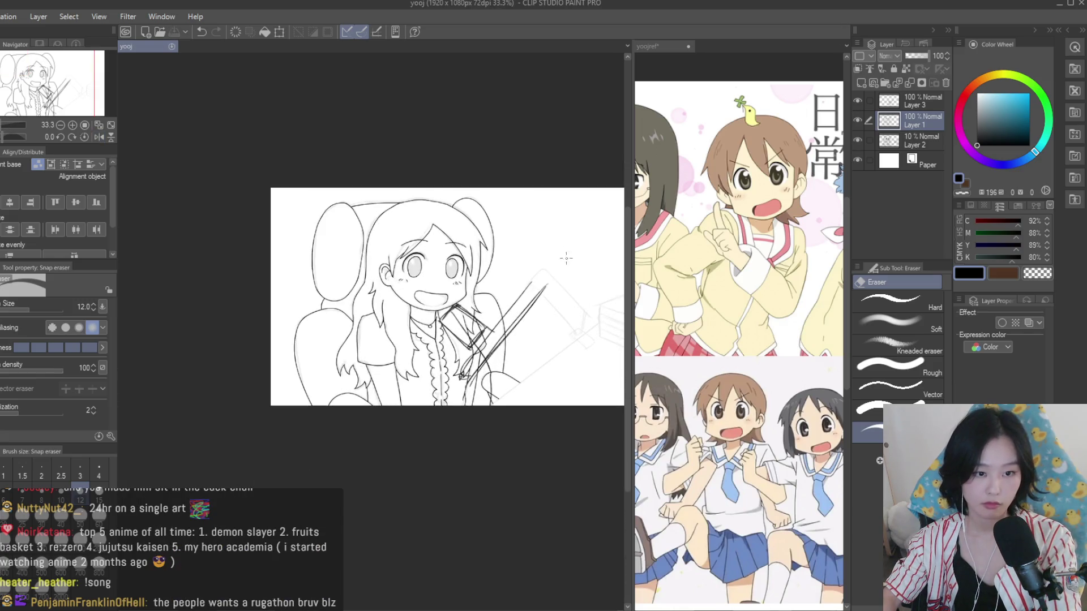
scroll(369, 248, "up", 1)
Review the yoojref reference collage, then return to the yooj drawing with the Turnip pen
left_click(736, 317)
scroll(735, 317, "down", 2)
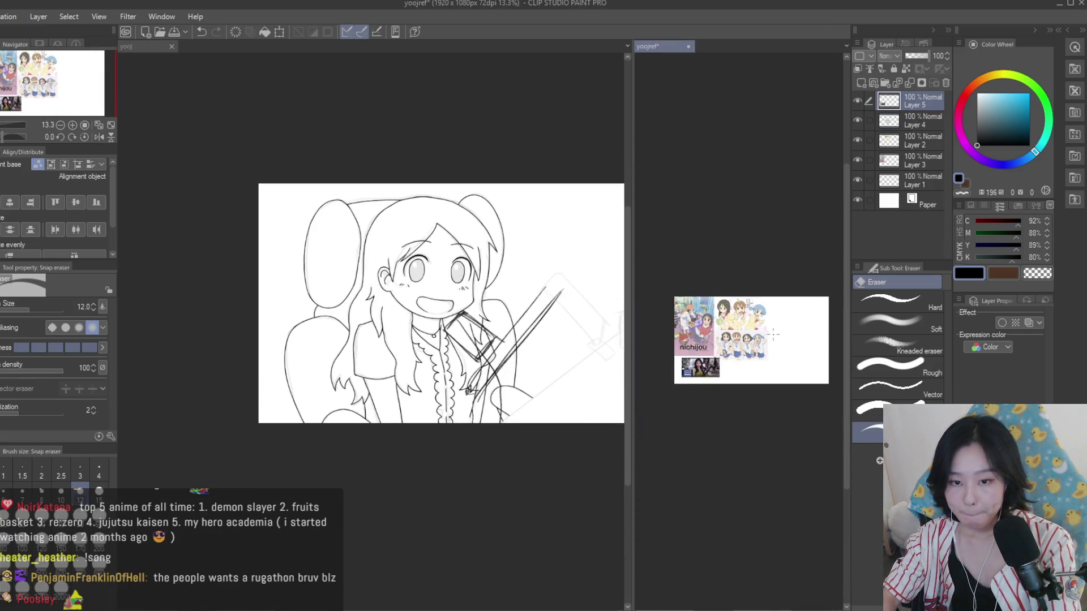
scroll(736, 317, "up", 1)
scroll(736, 317, "up", 1)
left_click(196, 224)
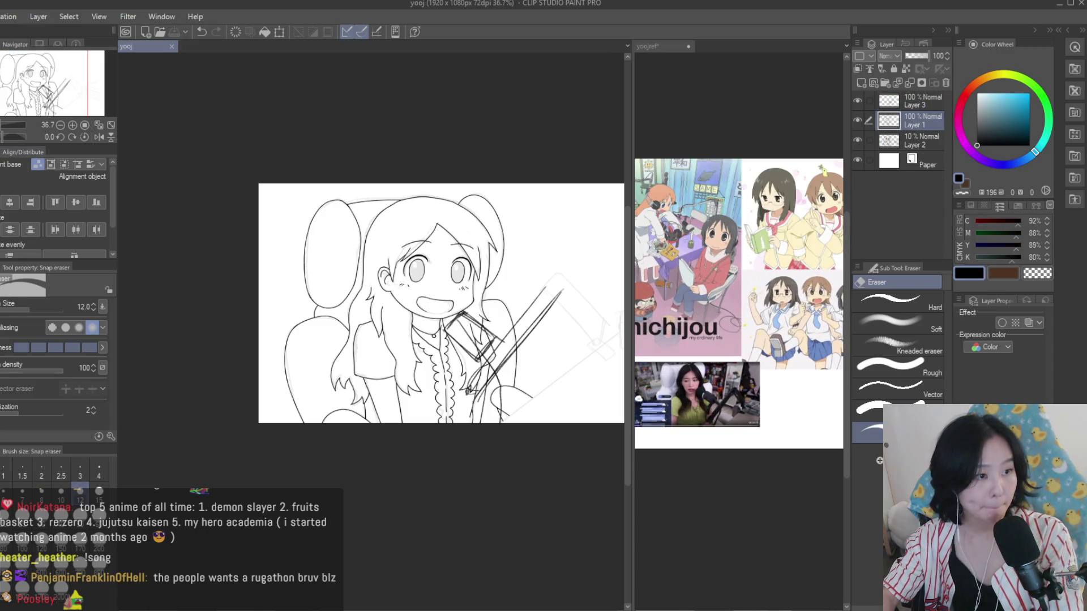
key("p")
Ink a stroke joining the two hair lines and a curved strand above it
scroll(348, 303, "up", 5)
scroll(347, 302, "up", 3)
scroll(348, 303, "up", 3)
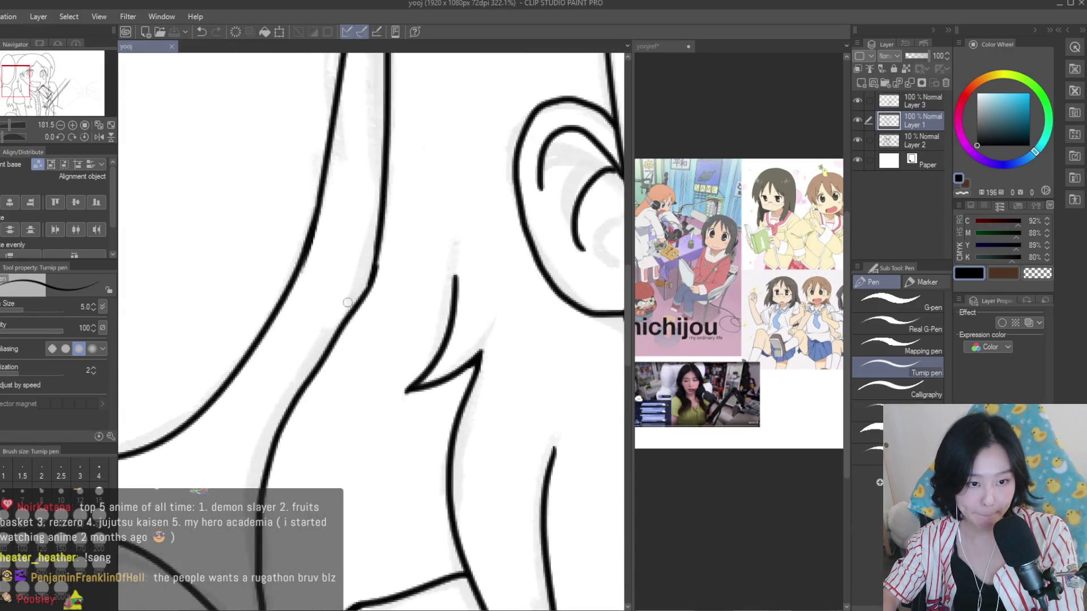
scroll(348, 302, "up", 3)
left_click_drag(366, 296, 263, 278)
key("ctrl+z")
left_click_drag(369, 293, 269, 278)
left_click_drag(320, 244, 373, 290)
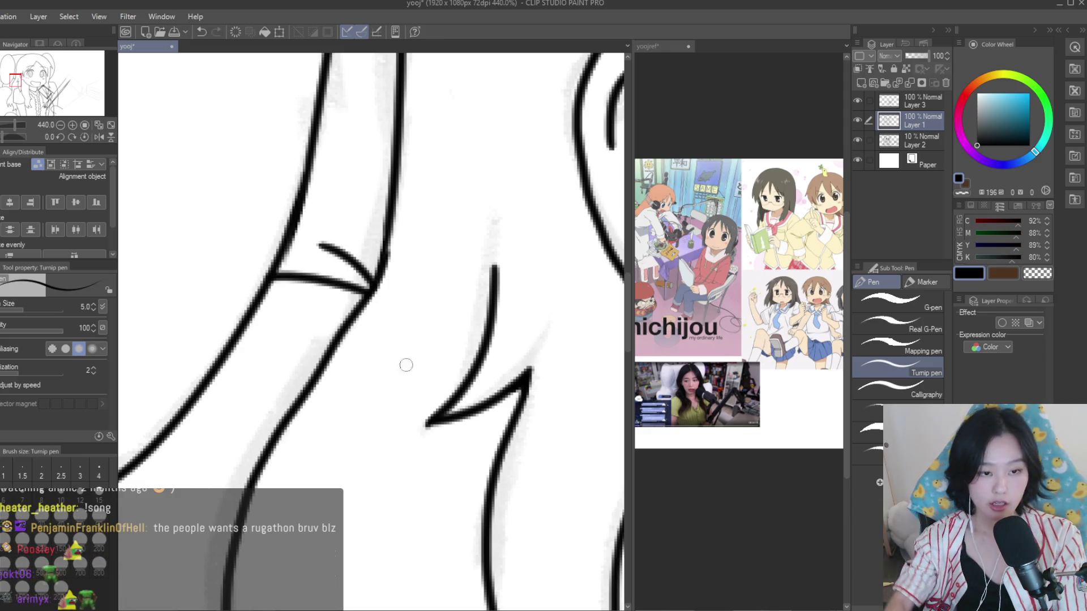
Draw two curved hair strands sweeping over the chair oval
scroll(406, 365, "down", 3)
scroll(406, 365, "down", 2)
scroll(660, 396, "up", 3)
scroll(660, 396, "up", 2)
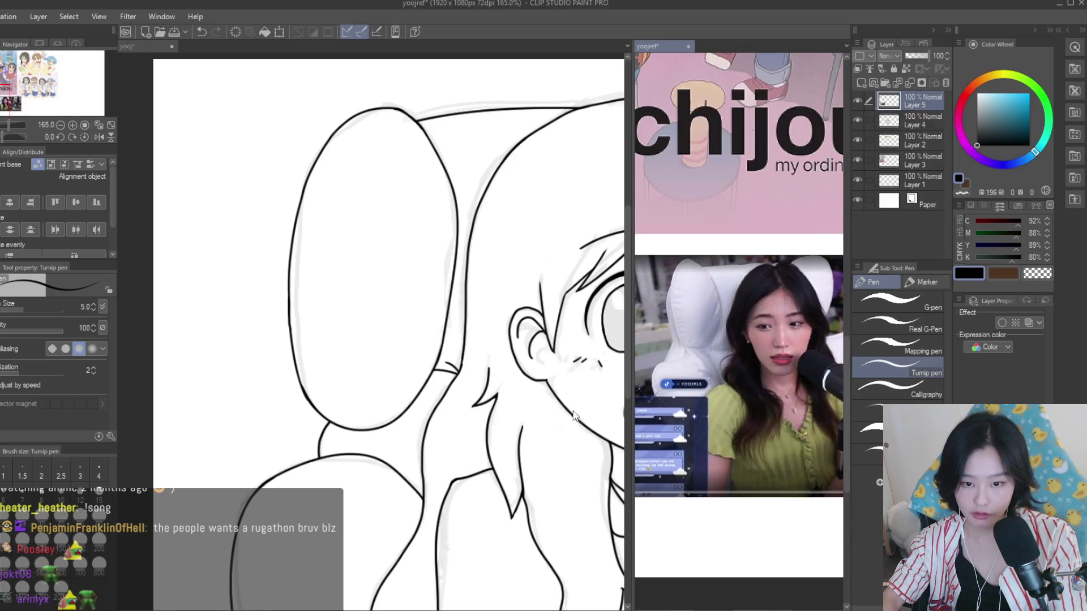
scroll(451, 477, "up", 2)
scroll(407, 440, "down", 2)
scroll(451, 309, "up", 1)
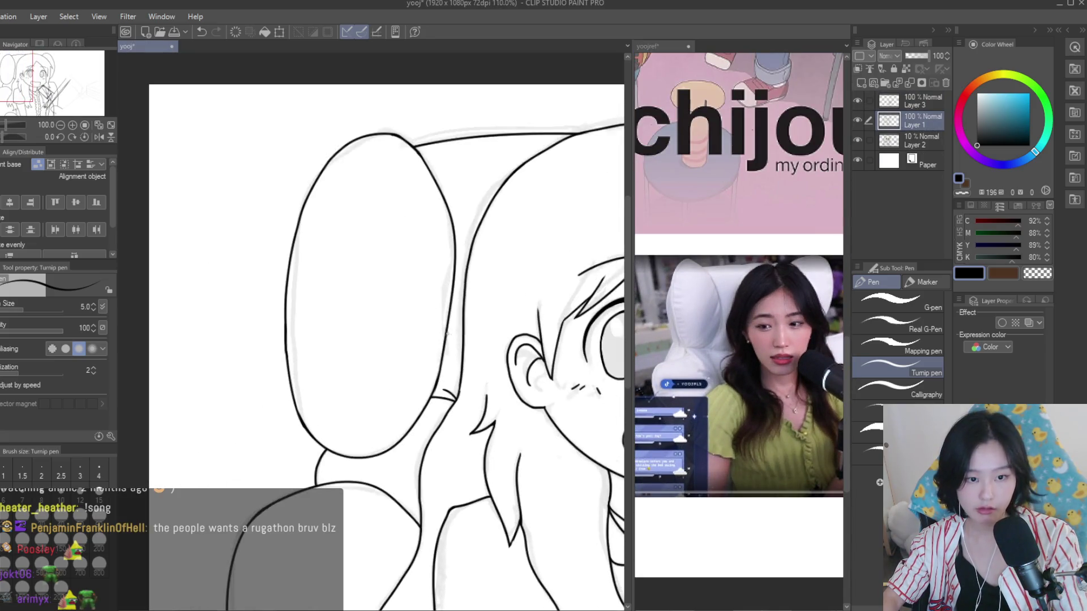
scroll(451, 309, "up", 2)
left_click_drag(451, 315, 378, 432)
scroll(378, 432, "down", 2)
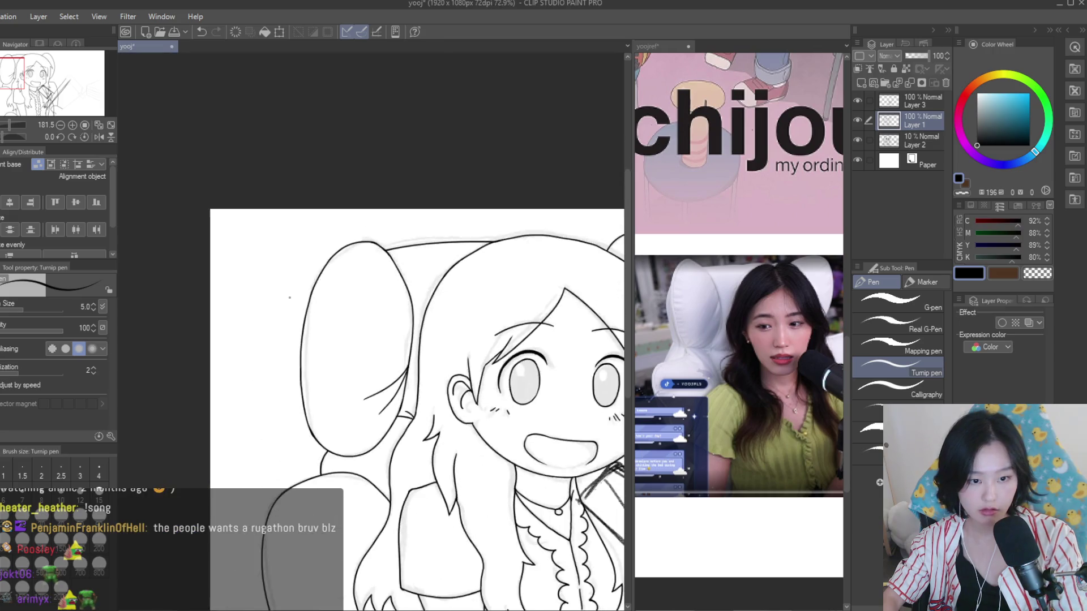
scroll(396, 419, "down", 1)
scroll(480, 391, "up", 2)
scroll(480, 391, "up", 1)
key("ctrl+z")
key("ctrl+z")
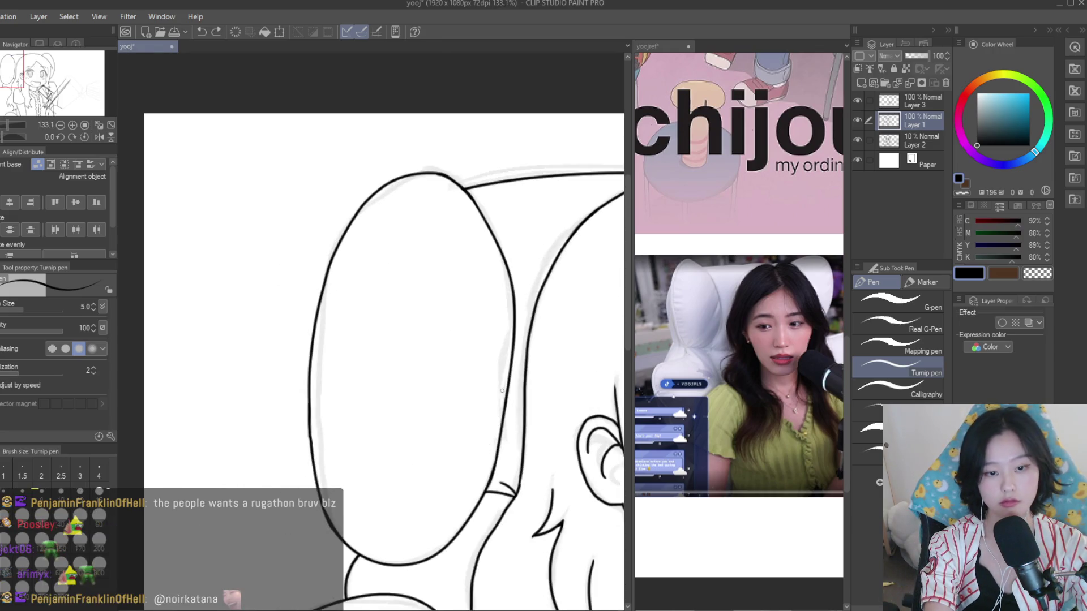
left_click_drag(507, 391, 417, 448)
left_click_drag(507, 391, 419, 444)
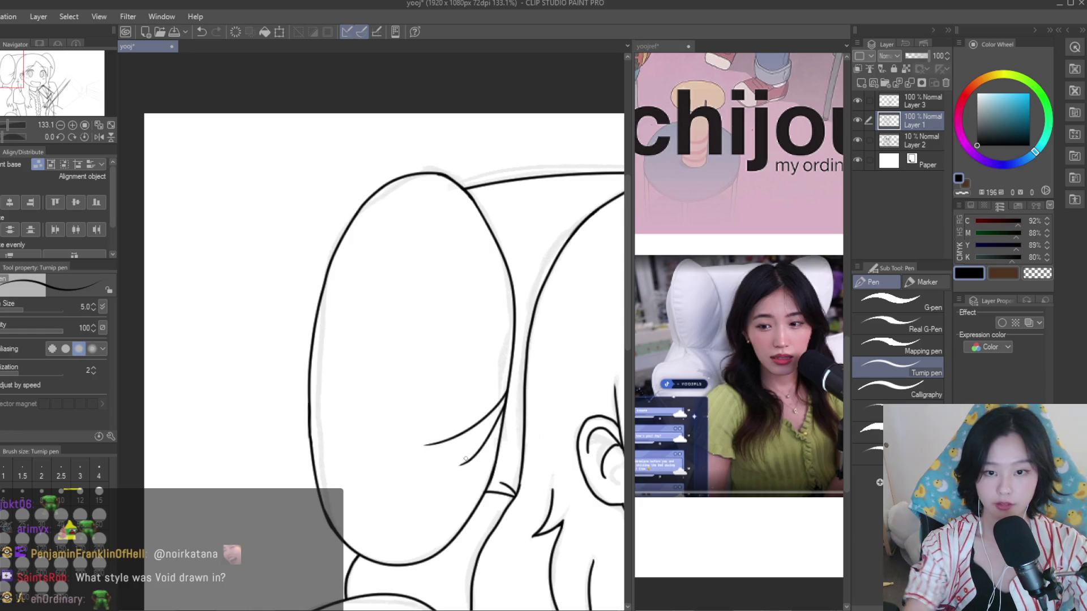
Ink two curved hair strands meeting near the shoulder
scroll(465, 459, "down", 2)
scroll(465, 459, "up", 2)
scroll(466, 460, "down", 3)
key("e")
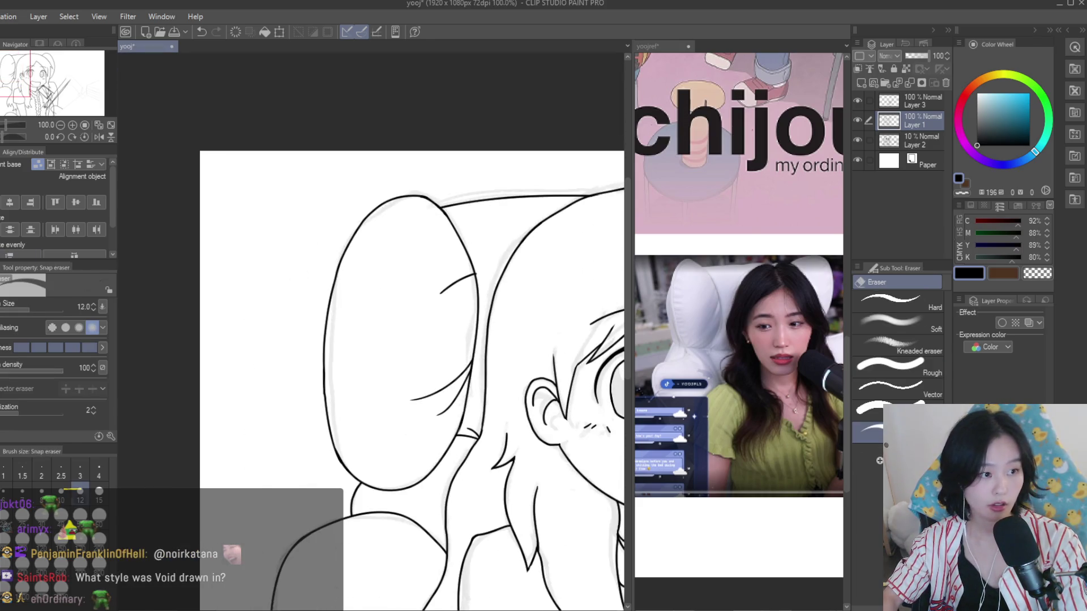
scroll(476, 278, "up", 6)
scroll(442, 196, "down", 2)
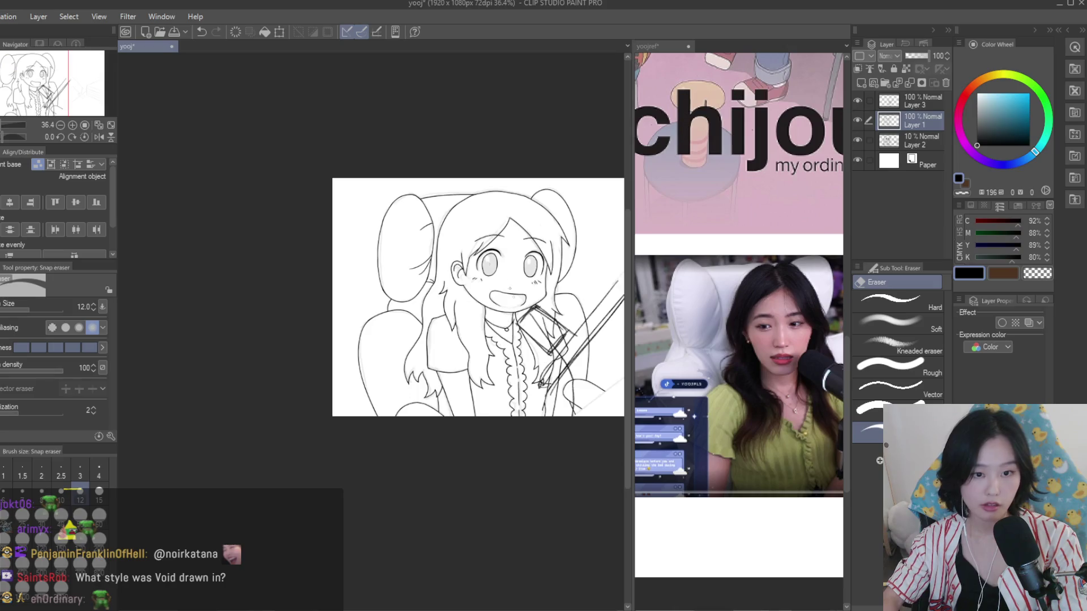
scroll(418, 249, "up", 2)
key("p")
scroll(395, 304, "up", 2)
scroll(394, 305, "up", 3)
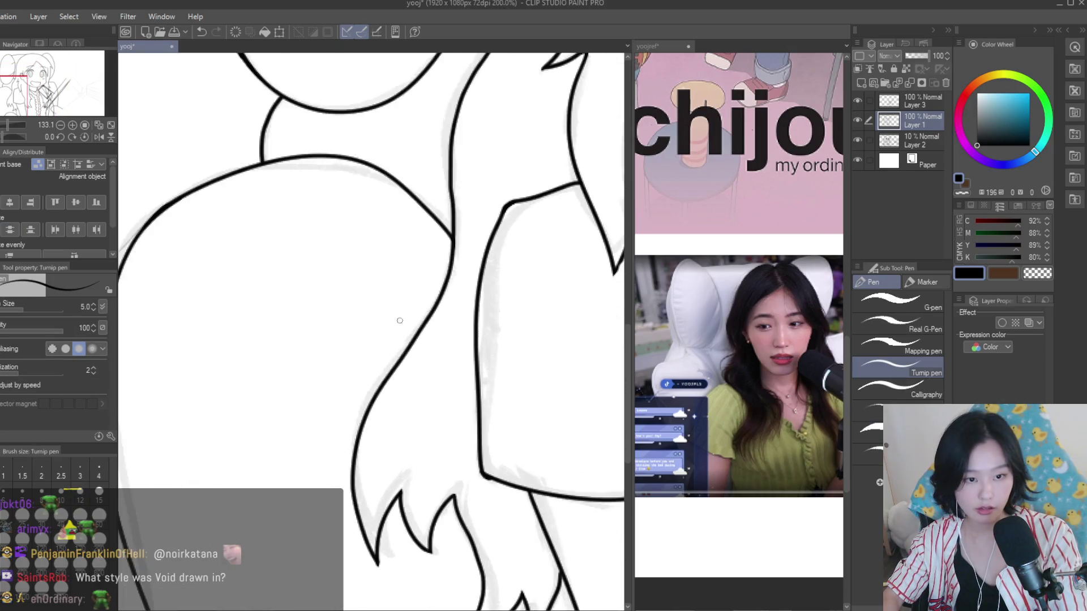
scroll(395, 305, "up", 1)
mouse_move(240, 245)
left_mouse_down()
mouse_move(428, 328)
mouse_move(343, 206)
left_mouse_up()
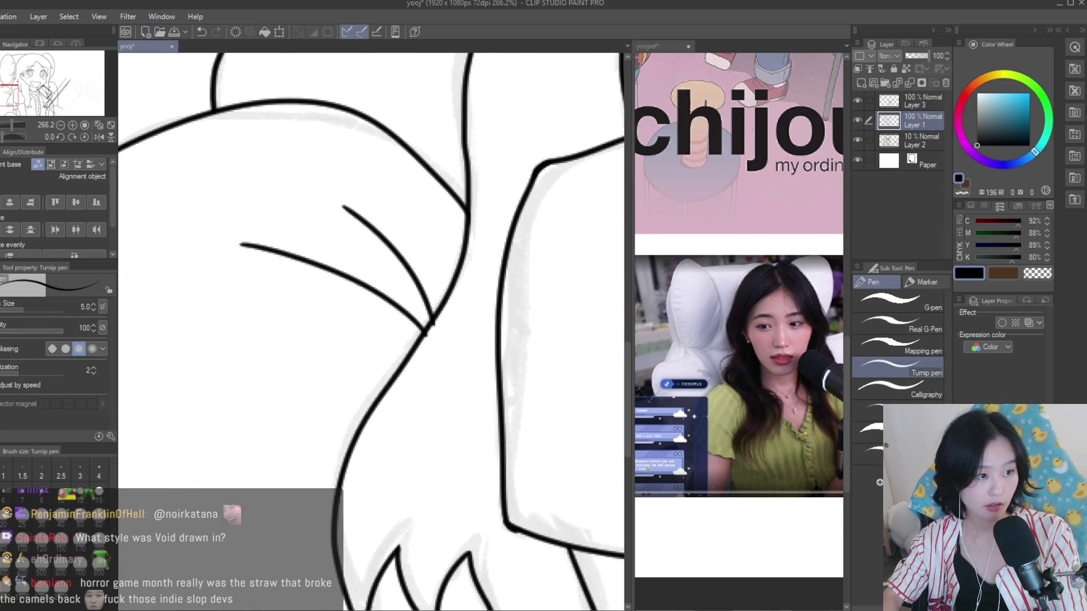
Erase the overshoot where the shoulder strands cross and hide the sketch layer
key("e")
scroll(436, 328, "up", 2)
left_click_drag(436, 328, 436, 352)
scroll(290, 302, "down", 5)
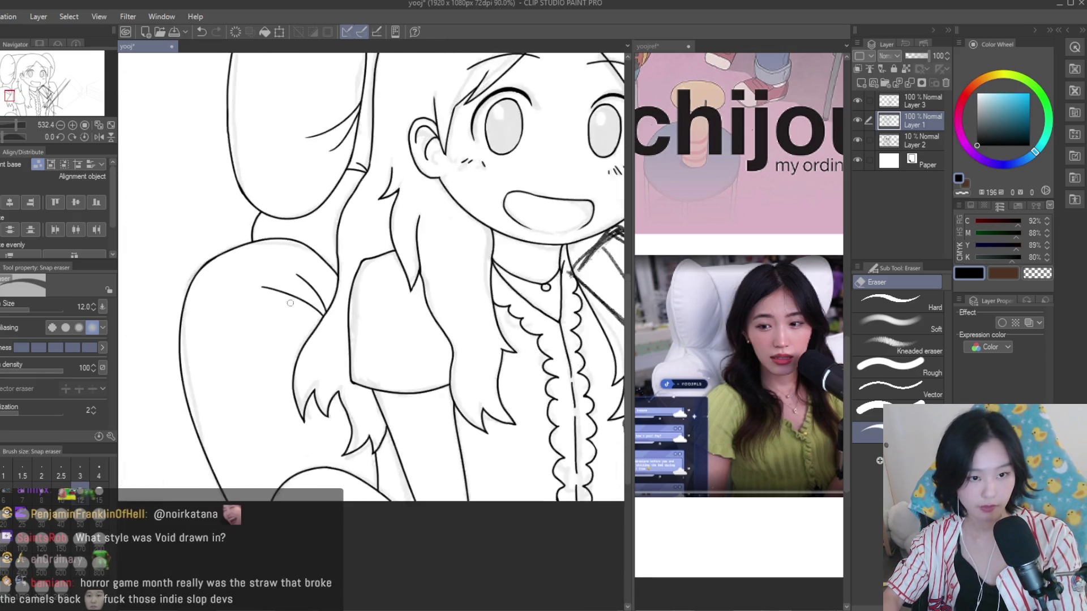
scroll(290, 303, "down", 3)
scroll(396, 312, "up", 2)
key("p")
scroll(497, 337, "up", 1)
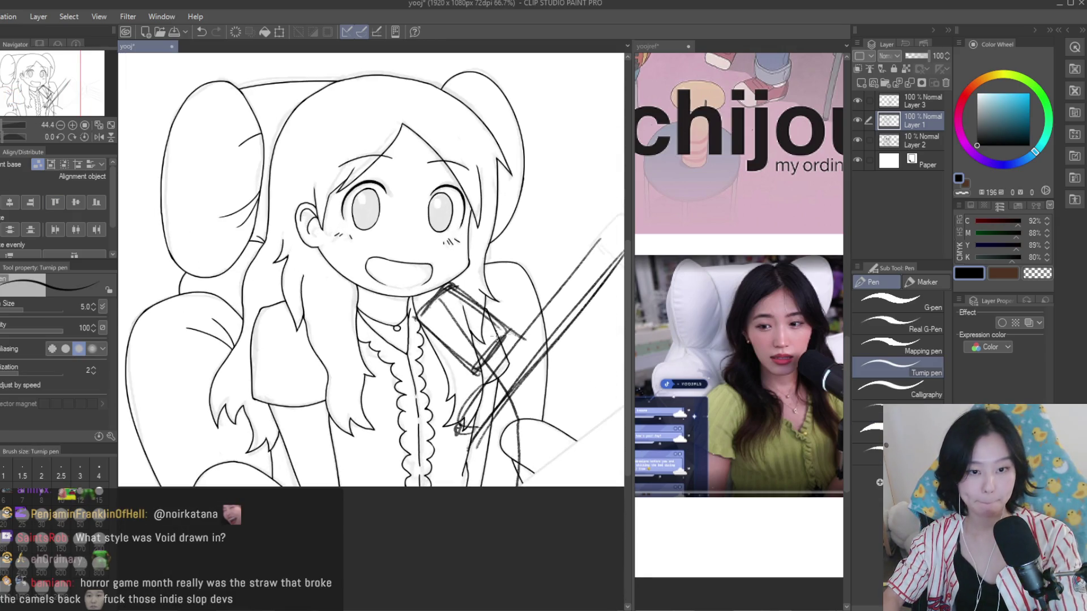
left_click(857, 140)
Hide the rough sketch layer and erase a stray mark beside the line with Snap eraser
left_click(857, 100)
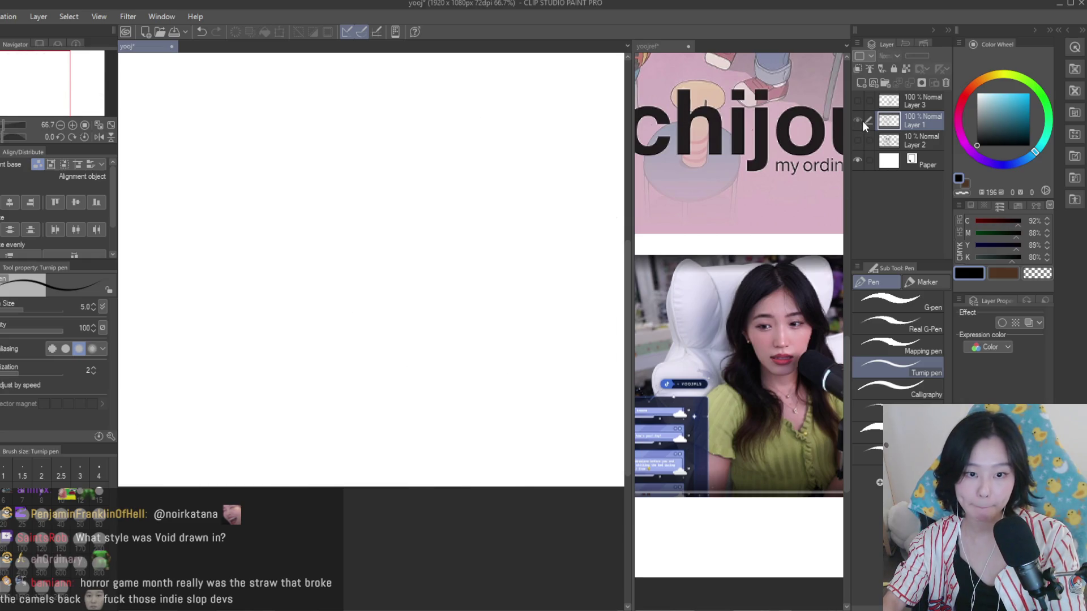
scroll(506, 306, "up", 2)
scroll(506, 306, "up", 2)
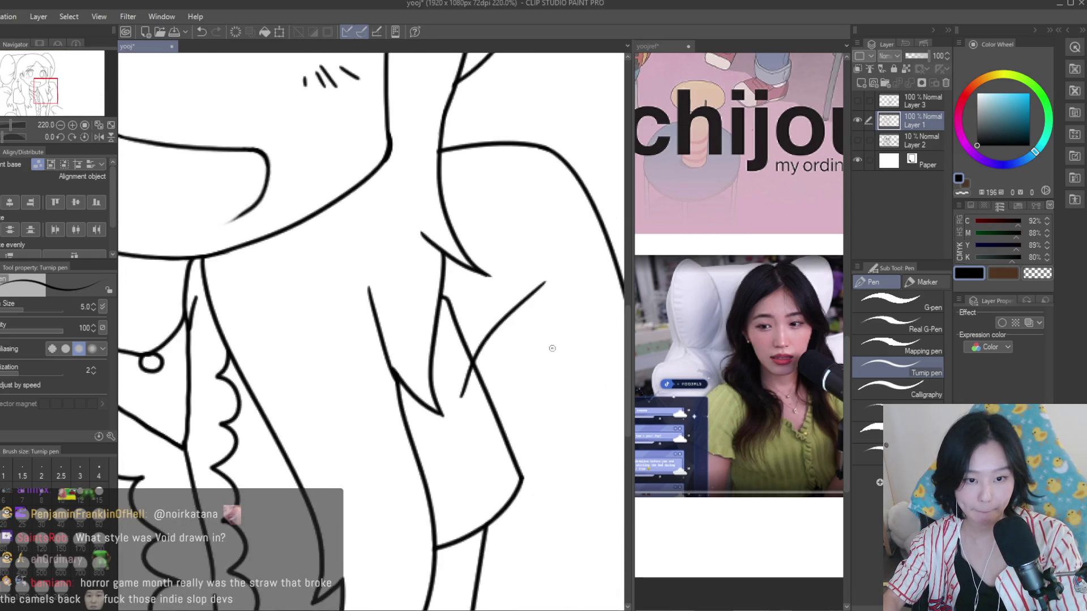
key("e")
scroll(480, 379, "up", 3)
mouse_move(479, 379)
left_mouse_down()
mouse_move(464, 406)
mouse_move(423, 413)
left_mouse_up()
scroll(422, 413, "down", 3)
scroll(455, 409, "down", 2)
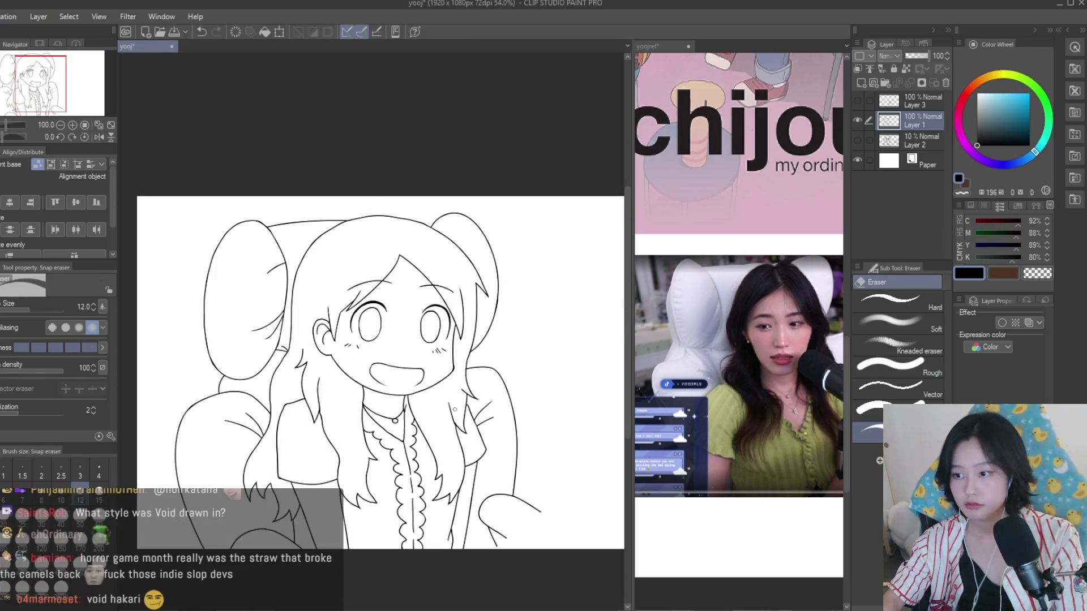
Erase the stub overshooting the crossing lines, then zoom back out
key("p")
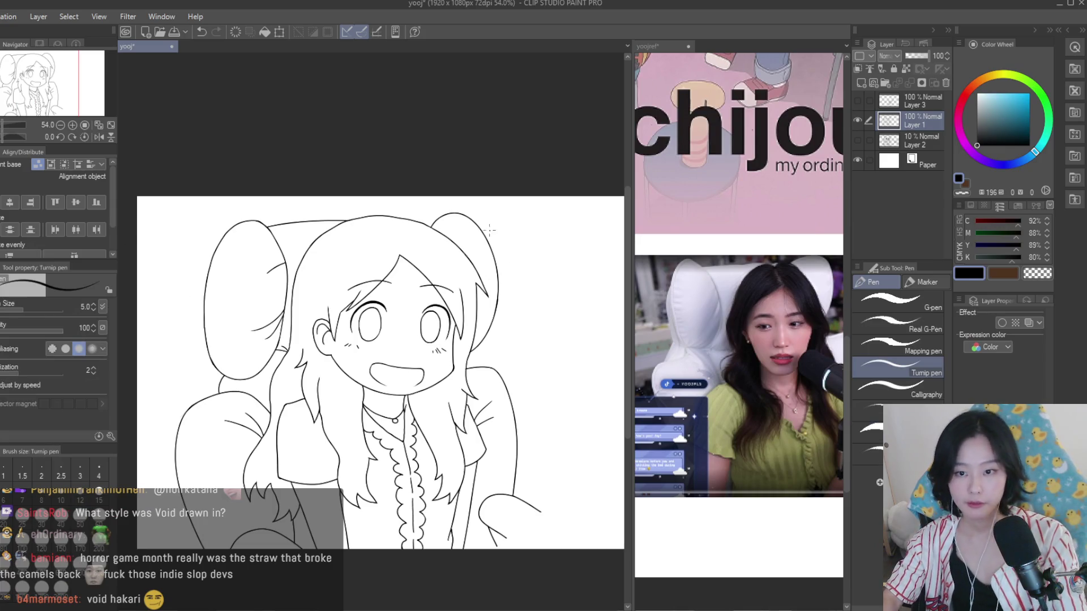
scroll(489, 230, "up", 4)
scroll(453, 255, "up", 3)
key("e")
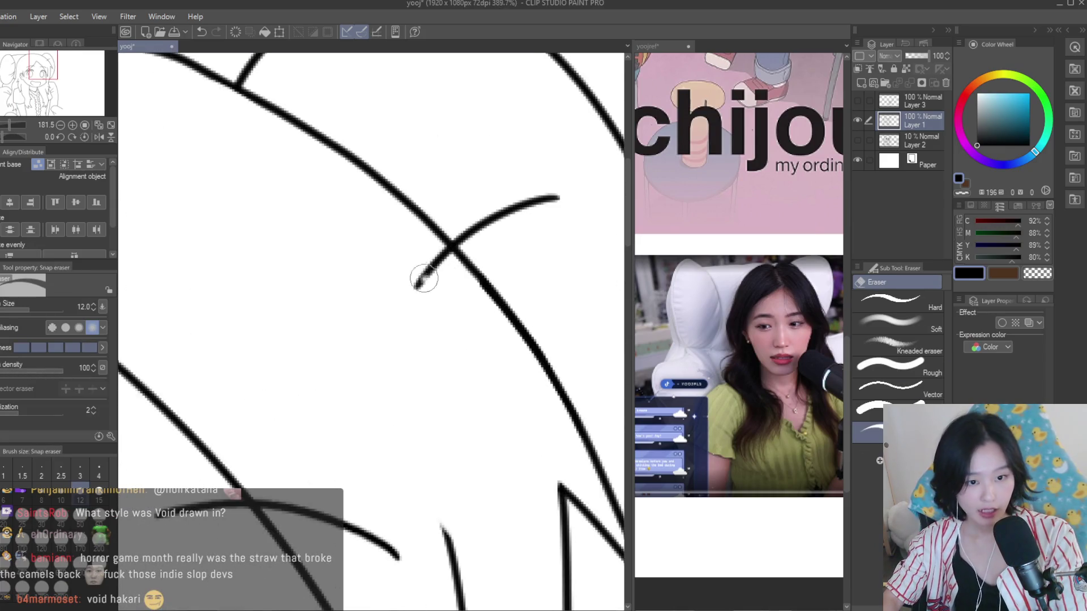
left_click_drag(424, 278, 447, 252)
scroll(491, 229, "down", 5)
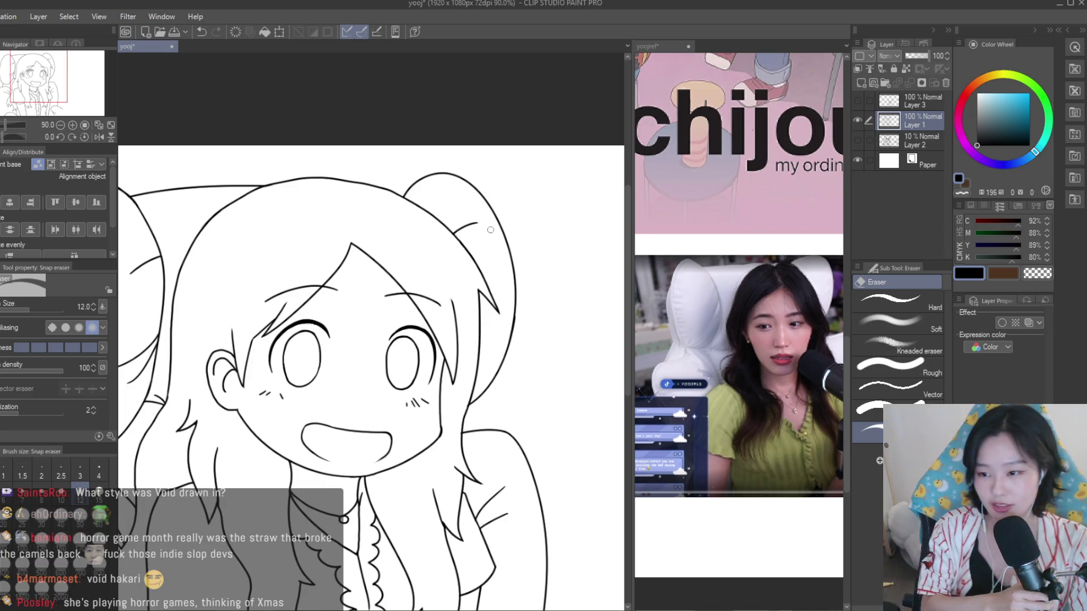
scroll(490, 229, "down", 4)
scroll(445, 188, "down", 2)
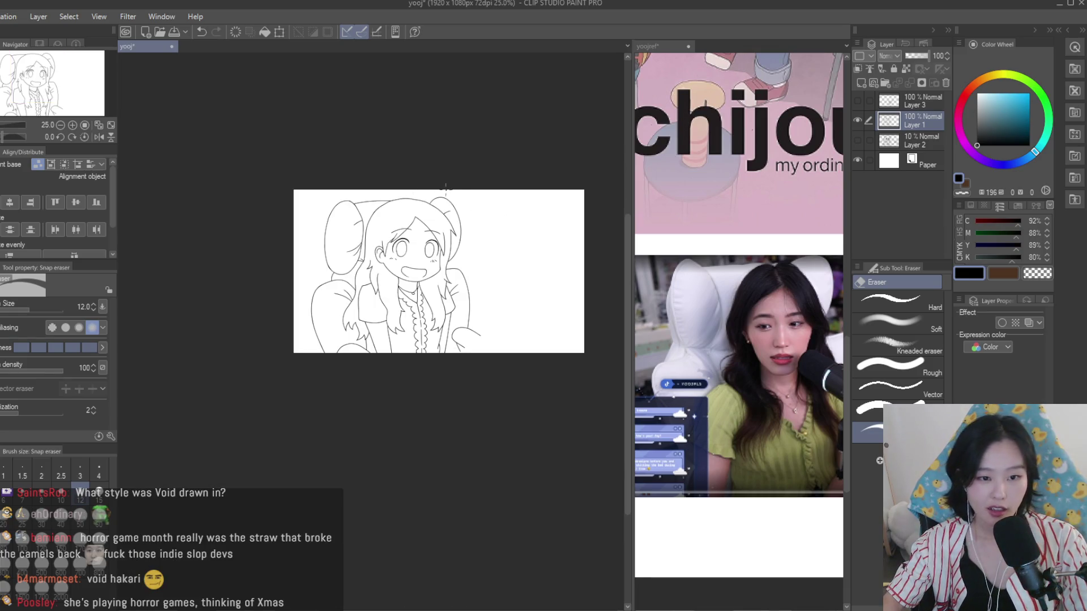
Turn Layer 2 back on to show the 10% table-and-books sketch
left_click(858, 140)
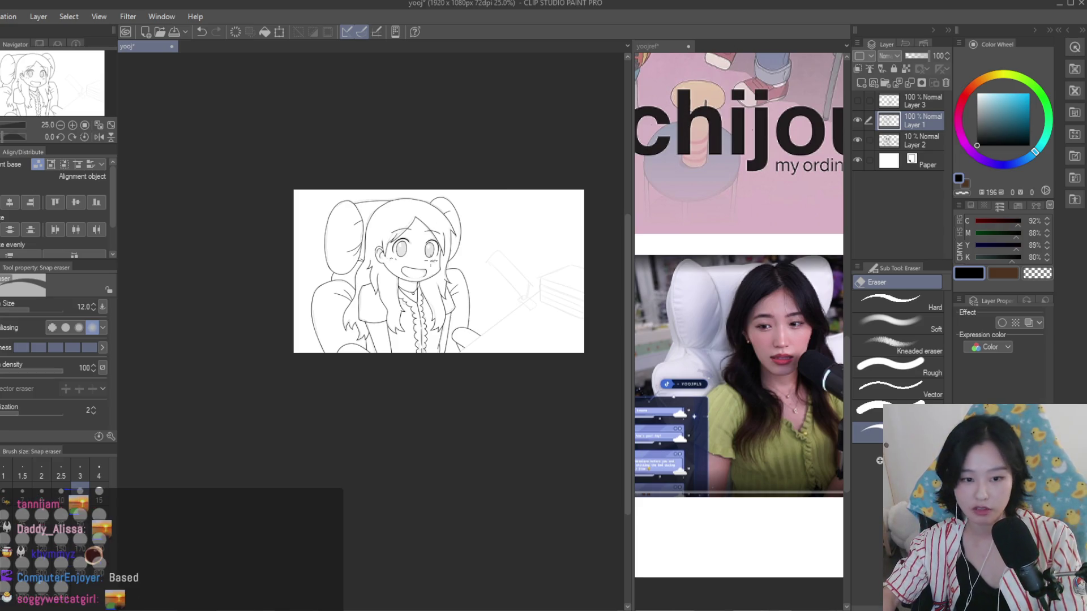
Ink a straight table-edge line from the book stack to the canvas bottom at pen size 5
scroll(526, 258, "up", 5)
scroll(524, 347, "up", 3)
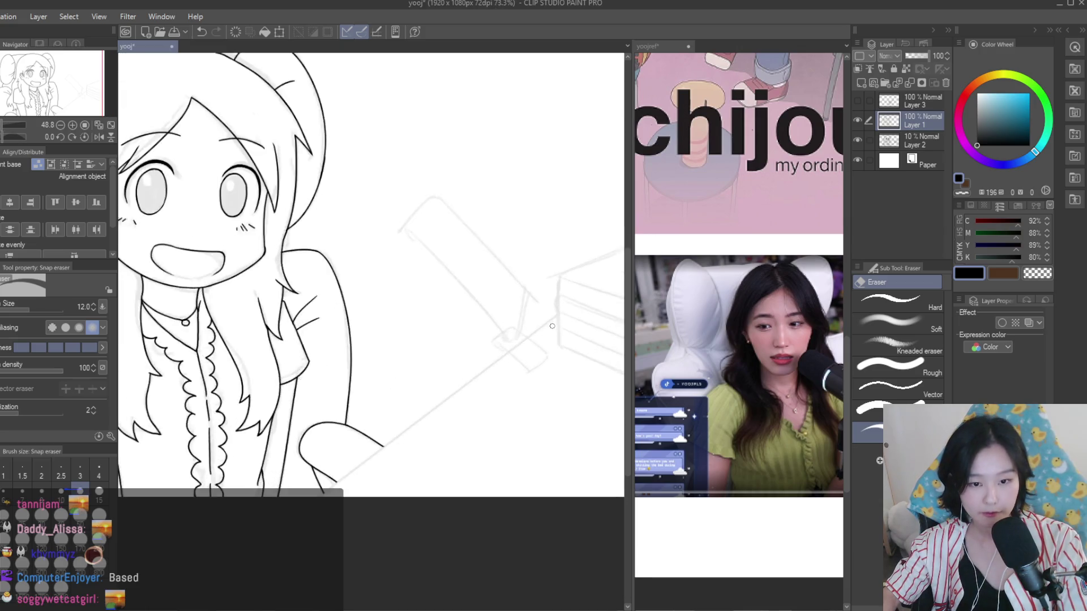
key("p")
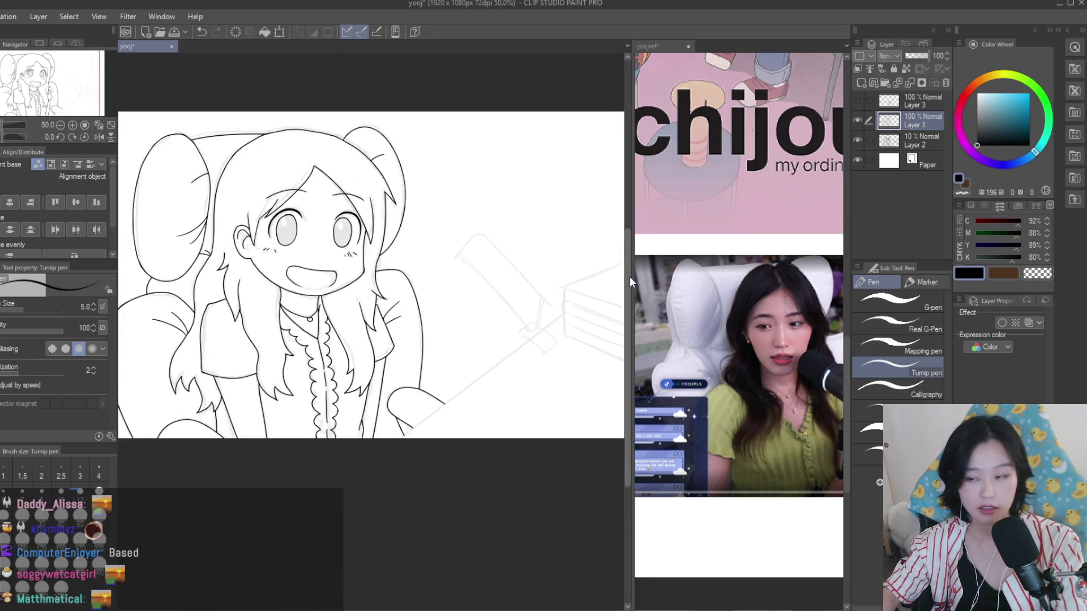
scroll(181, 310, "left", 3)
scroll(182, 310, "up", 3)
key("bracketleft")
key("bracketleft")
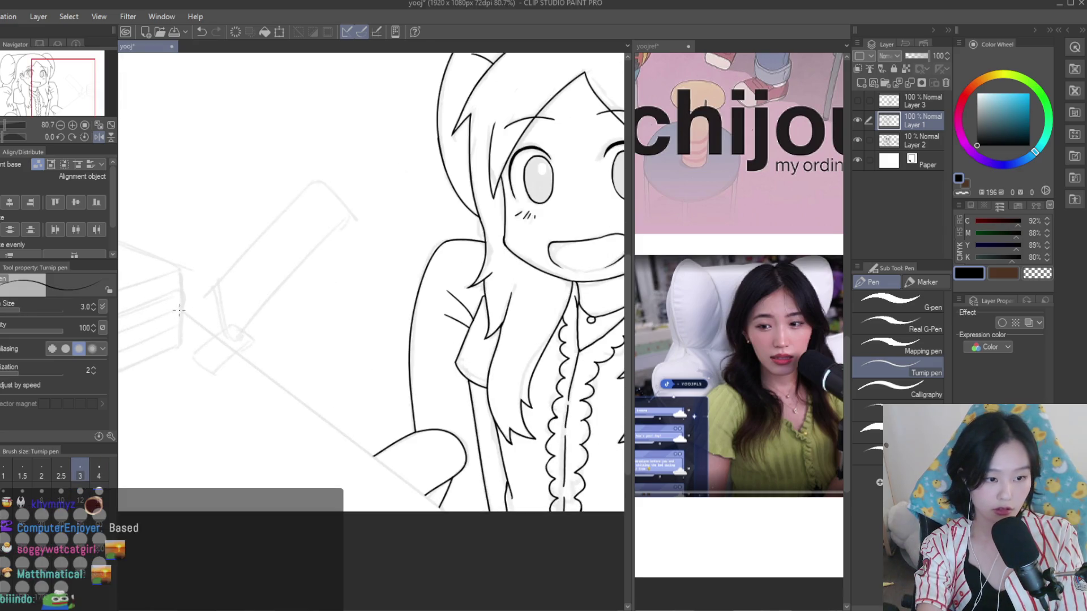
left_click_drag(181, 310, 410, 499)
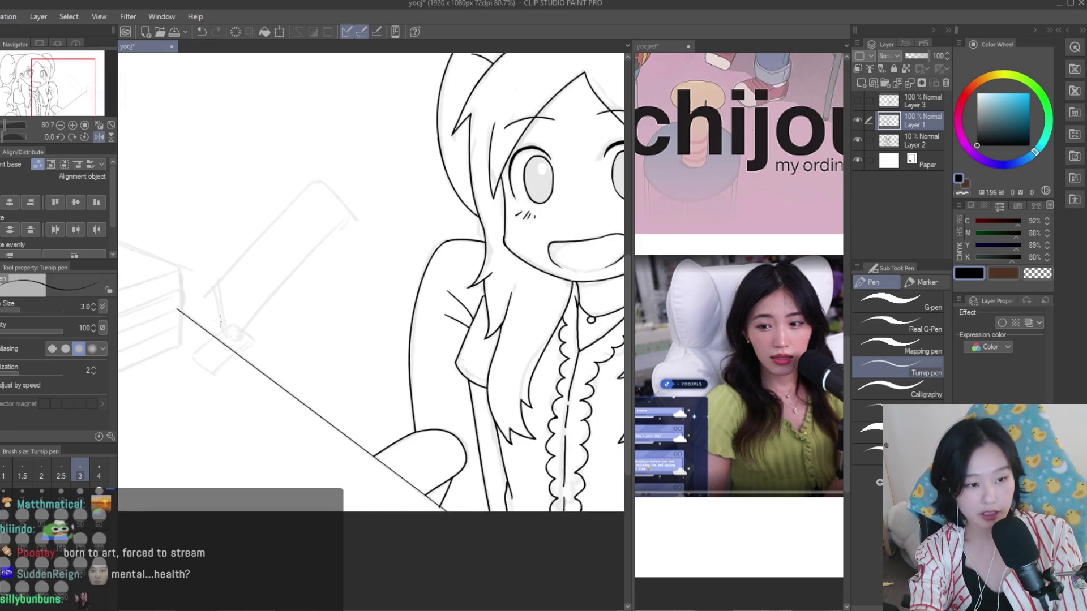
key("ctrl+z")
key("bracketright")
key("bracketright")
left_click_drag(178, 309, 458, 526)
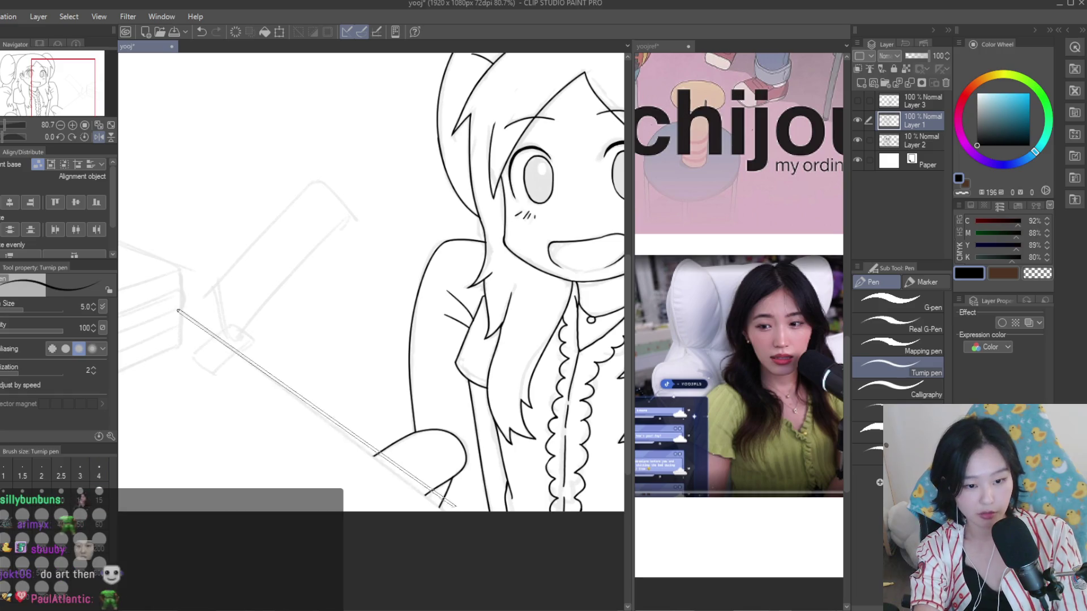
scroll(394, 392, "down", 5)
scroll(244, 352, "up", 4)
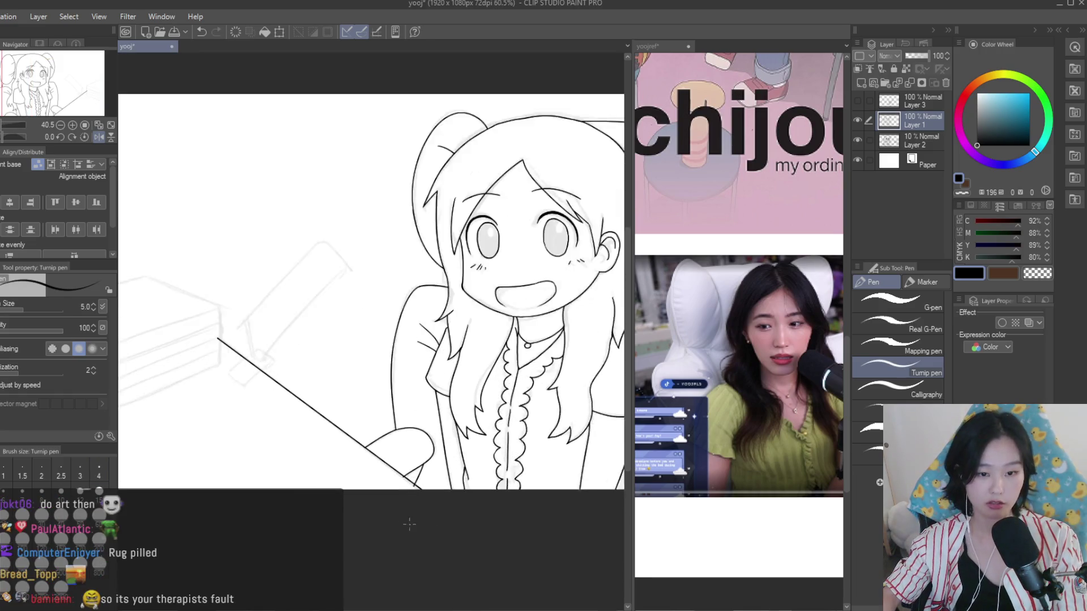
key("ctrl+z")
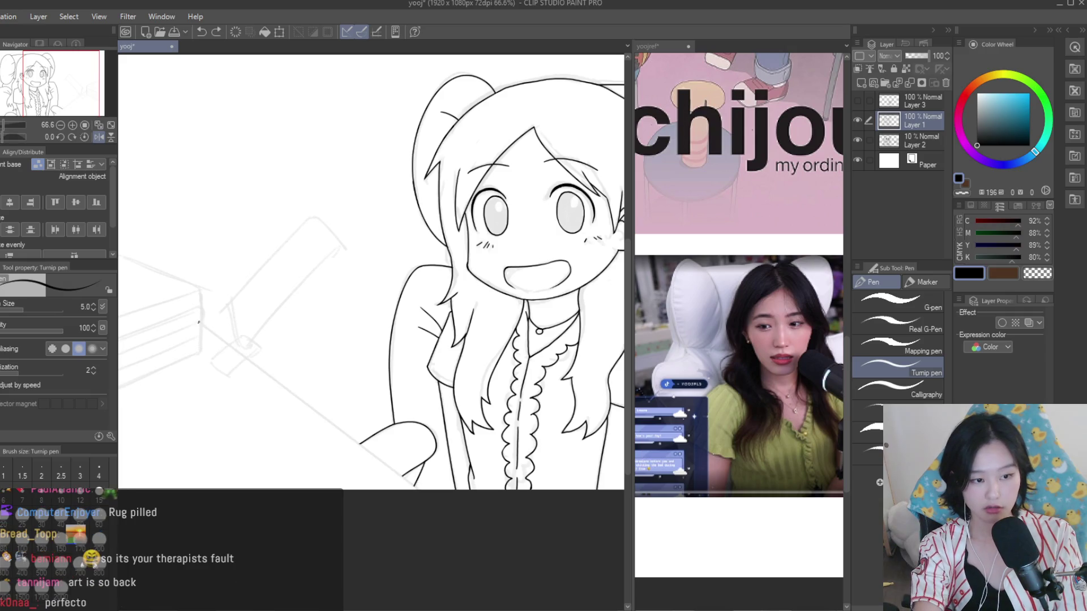
left_click_drag(198, 323, 419, 504)
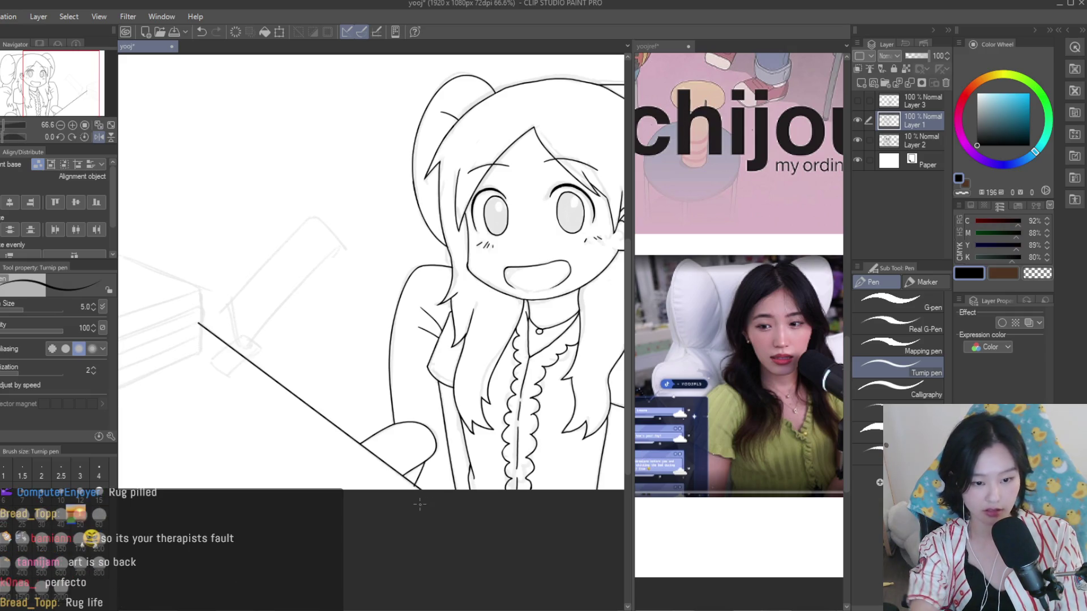
Trim the overshooting end of the table-edge line with Snap eraser
key("e")
scroll(198, 324, "up", 5)
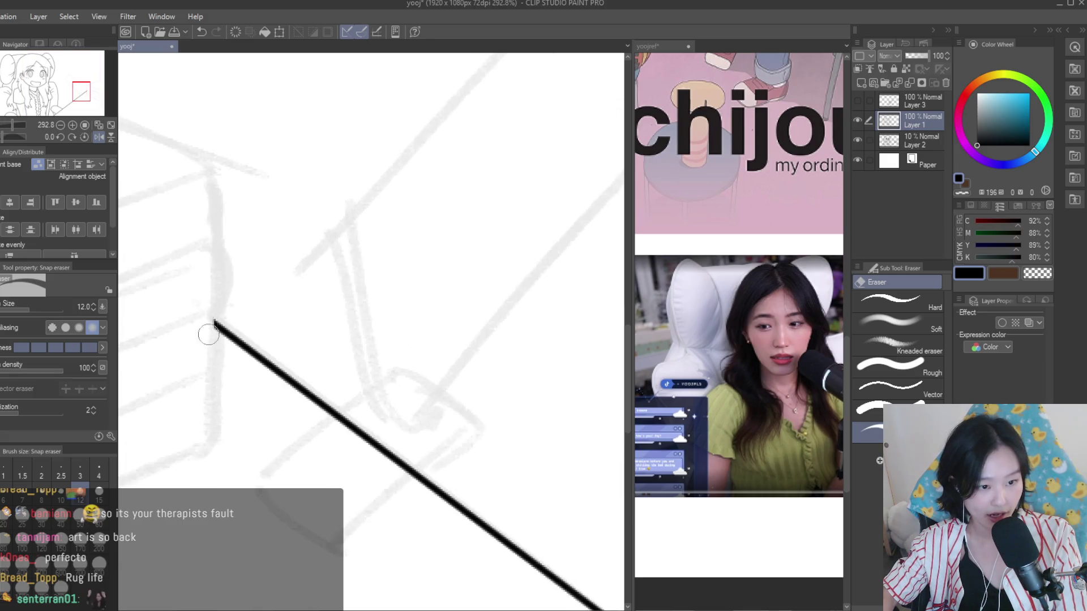
scroll(317, 385, "down", 8)
scroll(513, 525, "up", 4)
scroll(468, 553, "up", 2)
scroll(529, 547, "up", 3)
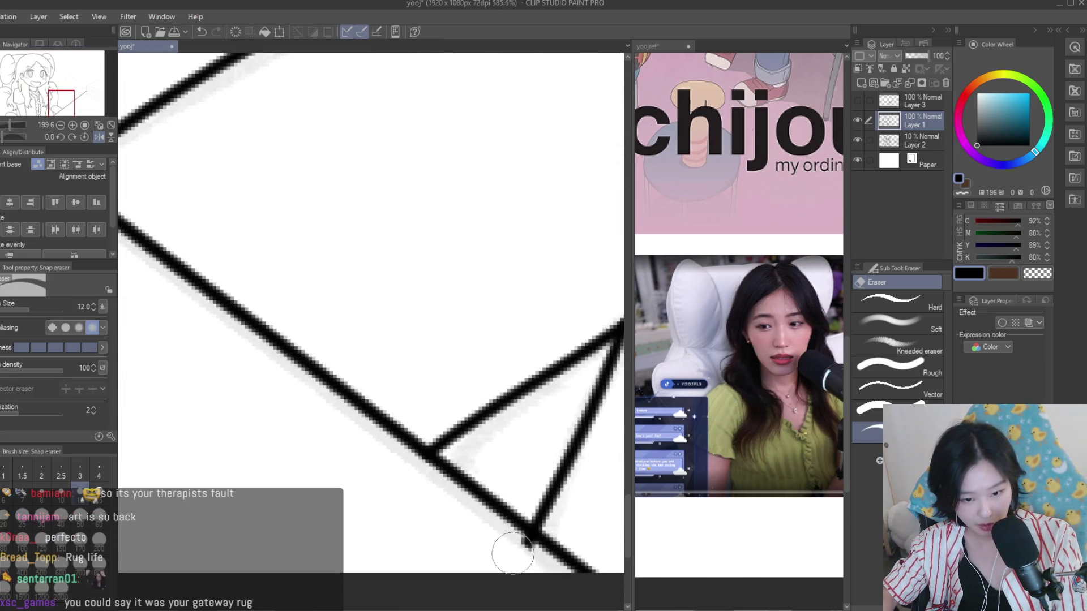
scroll(532, 555, "down", 3)
scroll(453, 453, "down", 3)
scroll(397, 397, "down", 3)
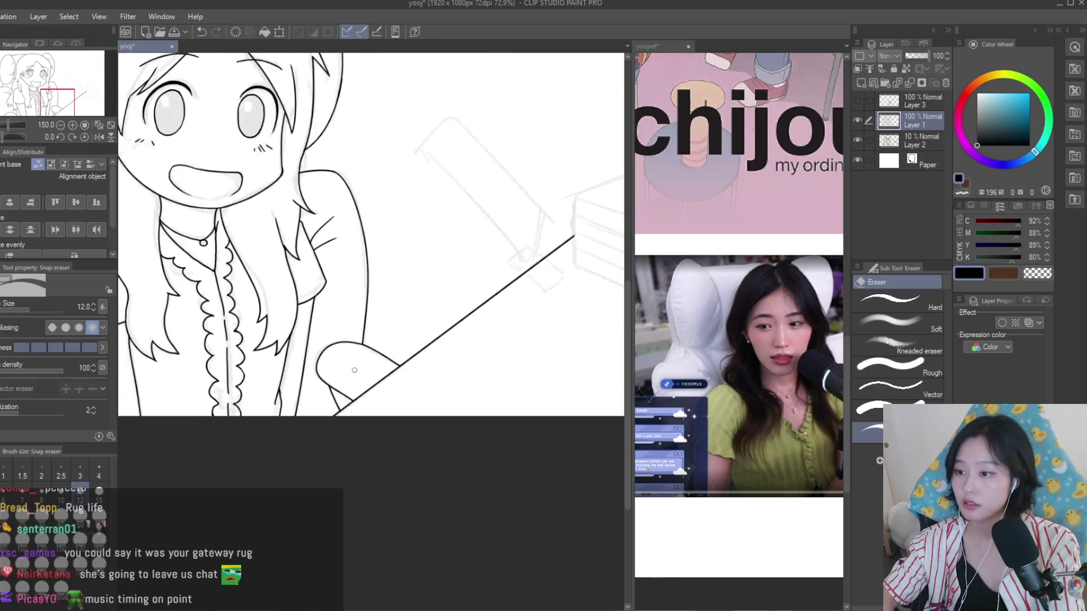
scroll(364, 369, "down", 2)
Save the drawing with Ctrl+S
key("ctrl+s")
scroll(501, 345, "down", 1)
scroll(535, 309, "up", 1)
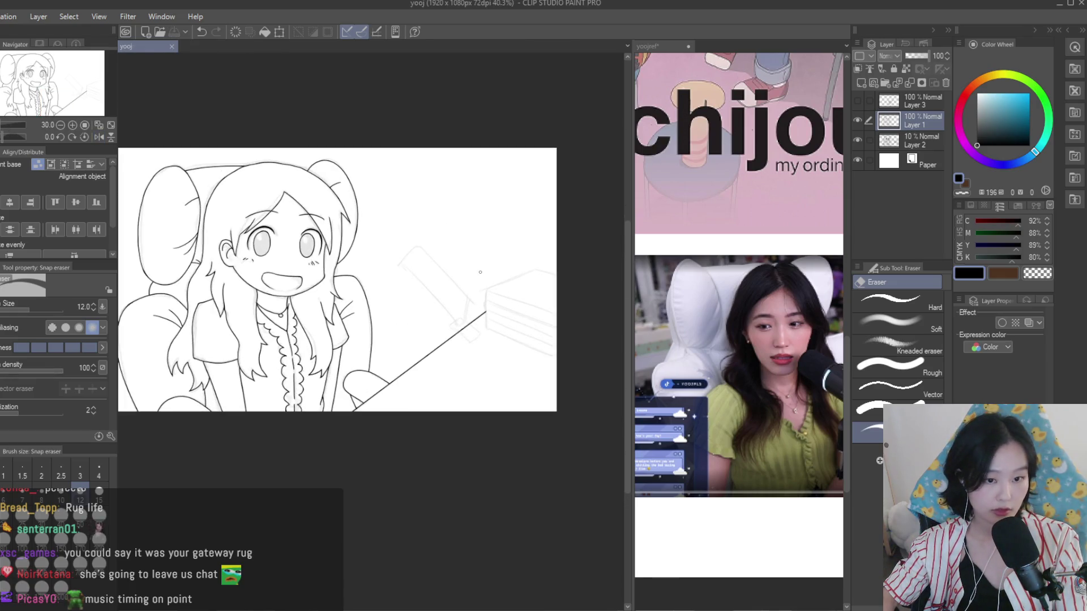
key("p")
scroll(548, 354, "down", 2)
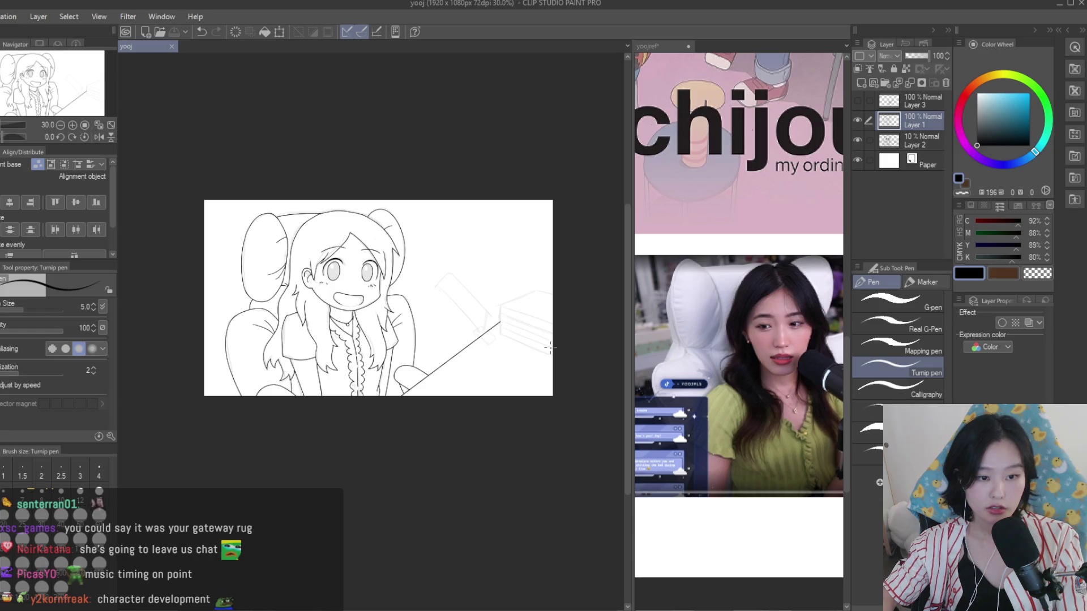
scroll(705, 347, "down", 2)
scroll(705, 346, "down", 1)
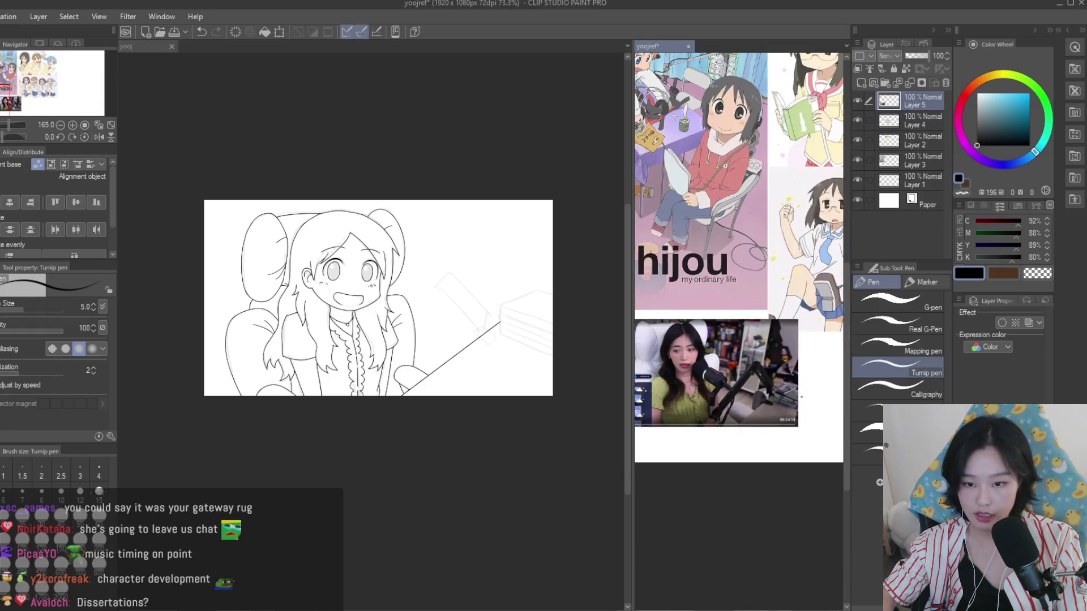
Toggle the faint sketch layer off and on, and make the line art layer visible again
scroll(550, 317, "up", 8)
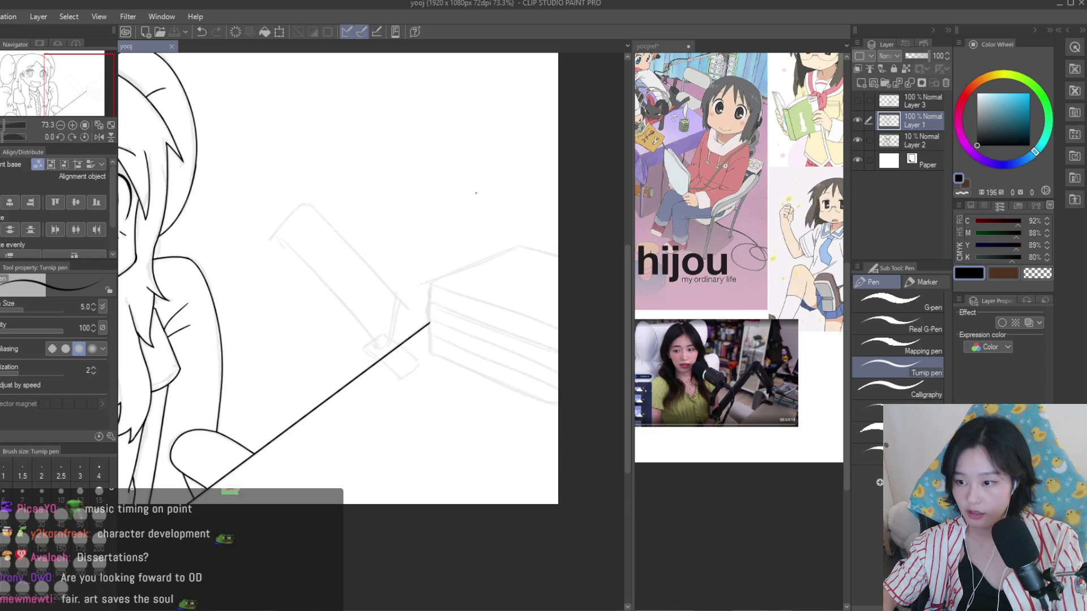
scroll(557, 314, "down", 2)
scroll(558, 314, "down", 3)
scroll(558, 314, "up", 1)
left_click(856, 140)
left_click(855, 140)
left_click(857, 120)
Ink the wavy book spine edge down to the table and fix the stack's bottom and side edges
scroll(576, 300, "up", 5)
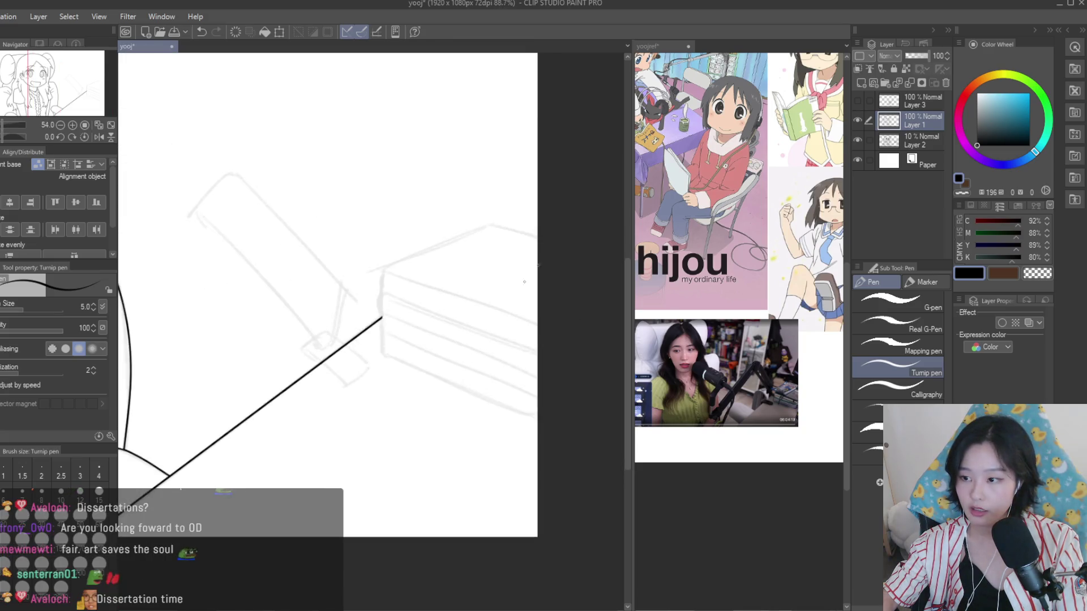
scroll(396, 245, "up", 4)
scroll(306, 292, "up", 3)
scroll(306, 292, "up", 1)
left_click_drag(310, 254, 299, 441)
scroll(299, 442, "up", 2)
left_click_drag(287, 354, 285, 433)
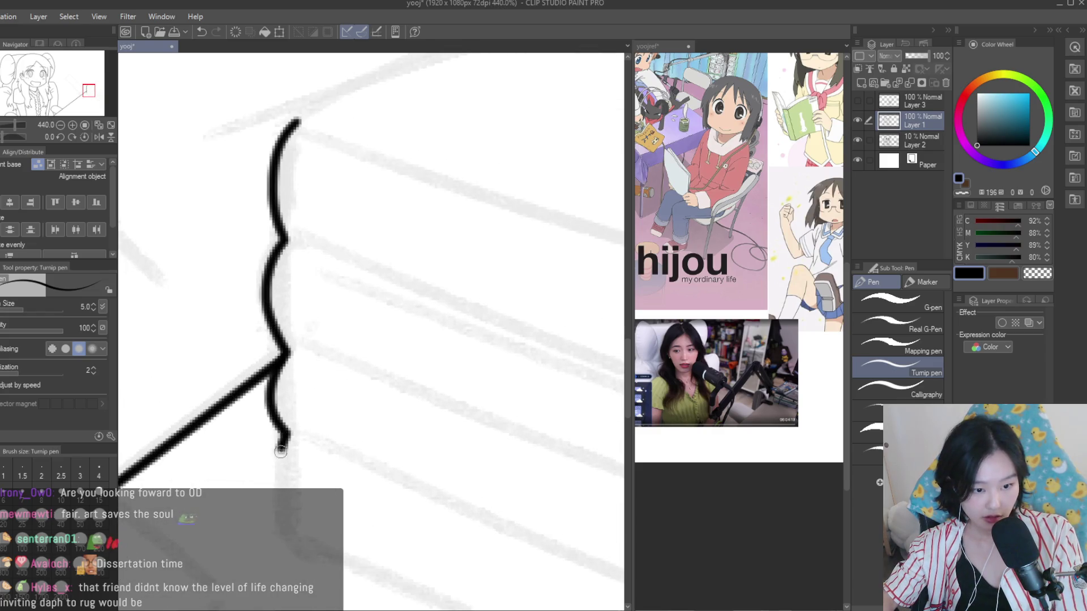
scroll(281, 451, "down", 3)
scroll(411, 482, "down", 3)
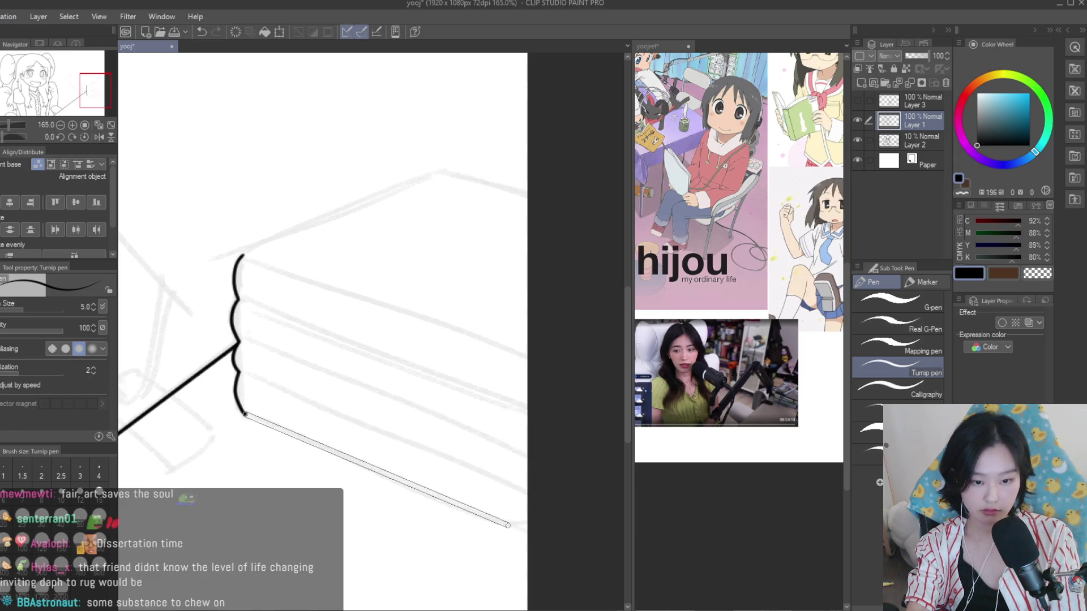
left_click(508, 525, "shift")
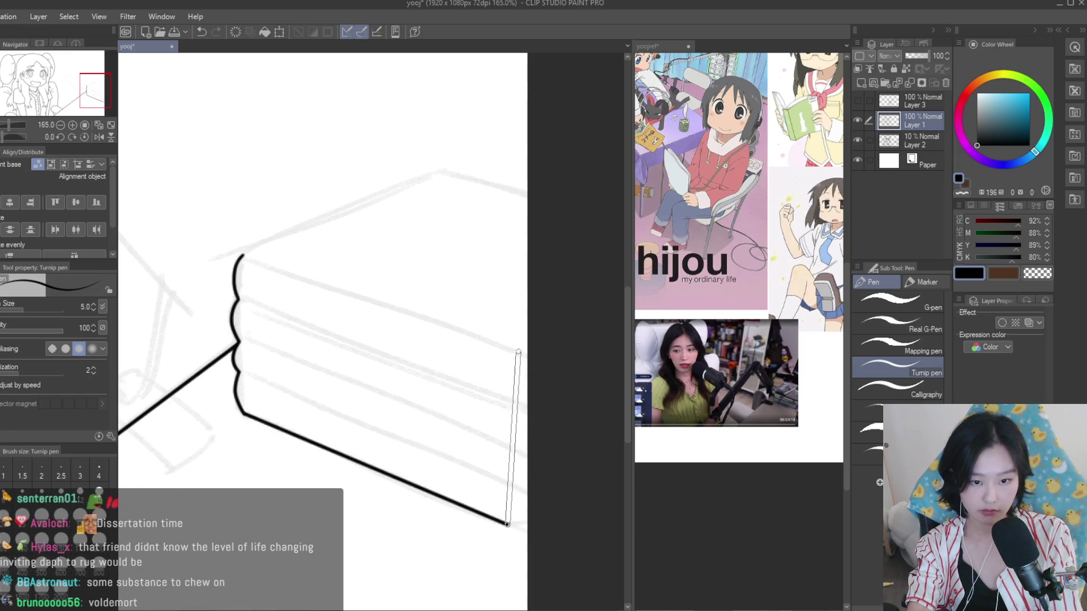
left_click(517, 353)
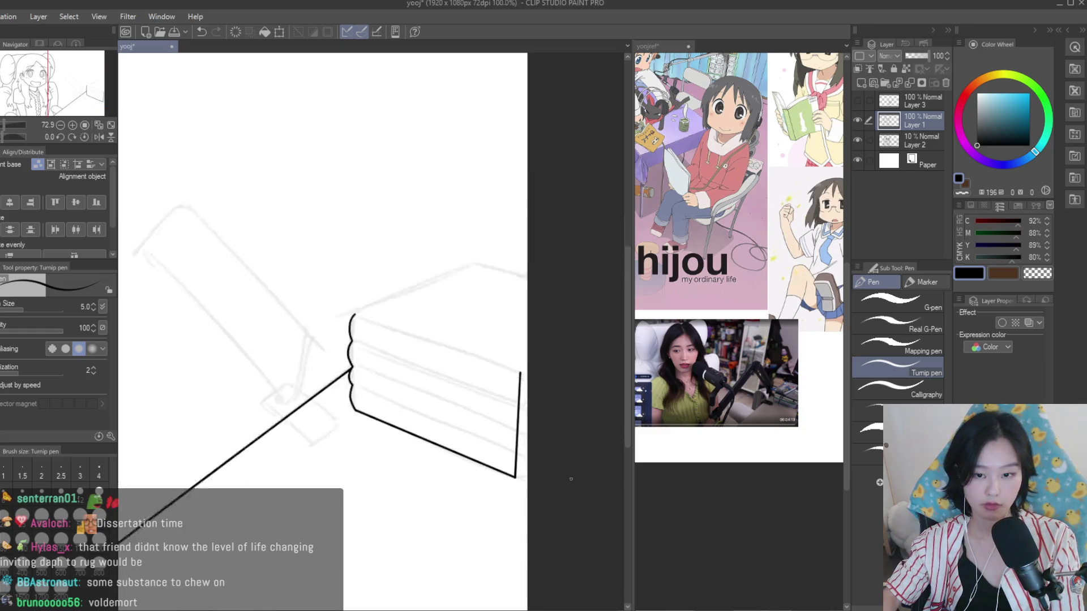
Ink the four parallel book lines: bottom edge, two dividers and the stack's top edge
scroll(793, 403, "up", 2)
scroll(793, 403, "up", 1)
scroll(504, 413, "up", 2)
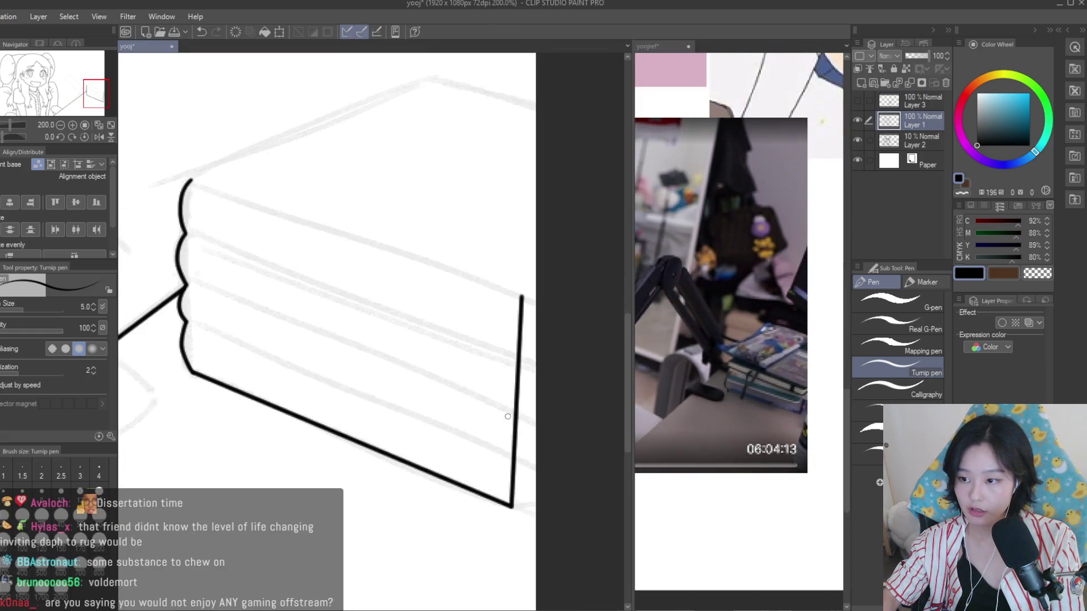
scroll(504, 453, "up", 3)
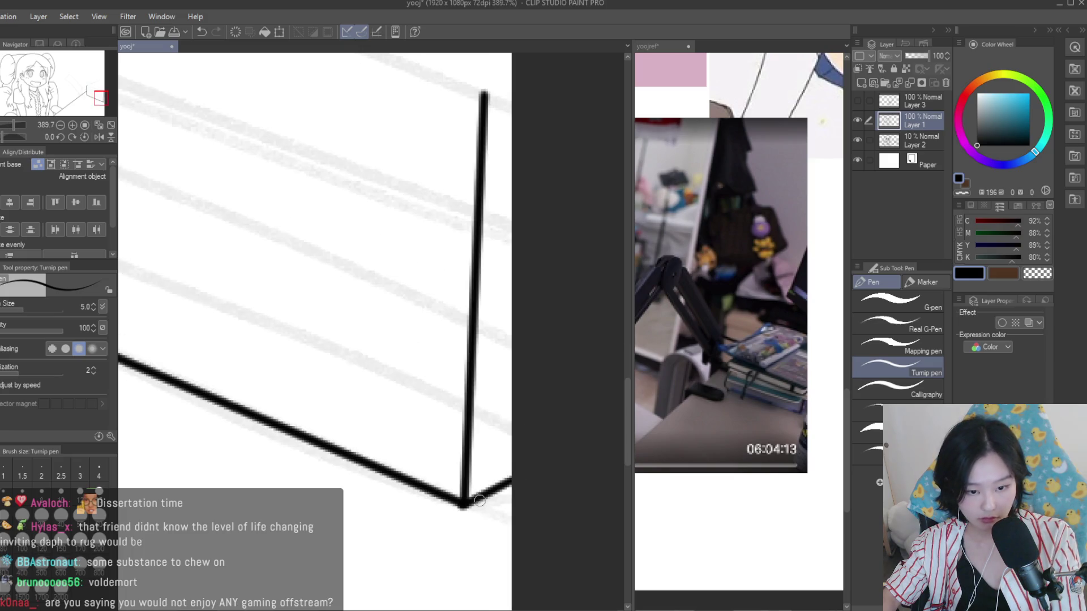
scroll(478, 497, "down", 4)
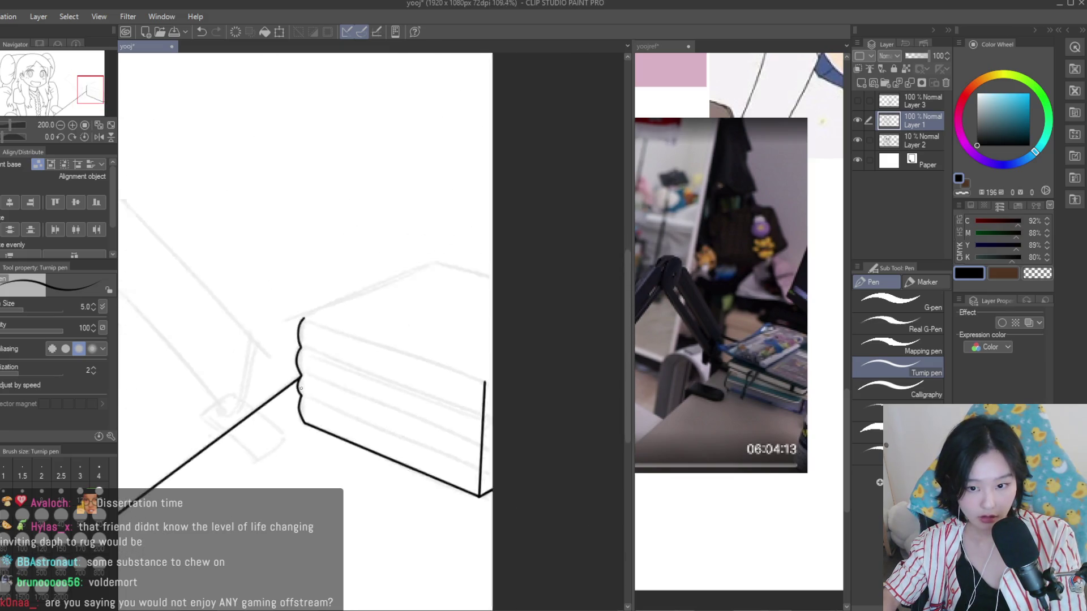
left_click_drag(260, 378, 478, 465)
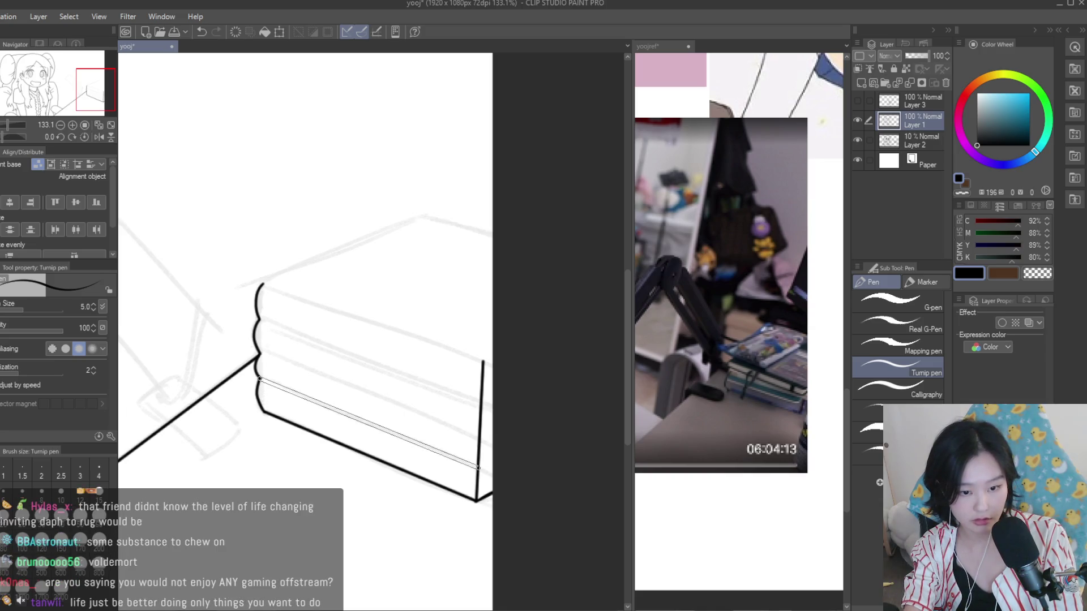
left_click_drag(262, 351, 477, 436)
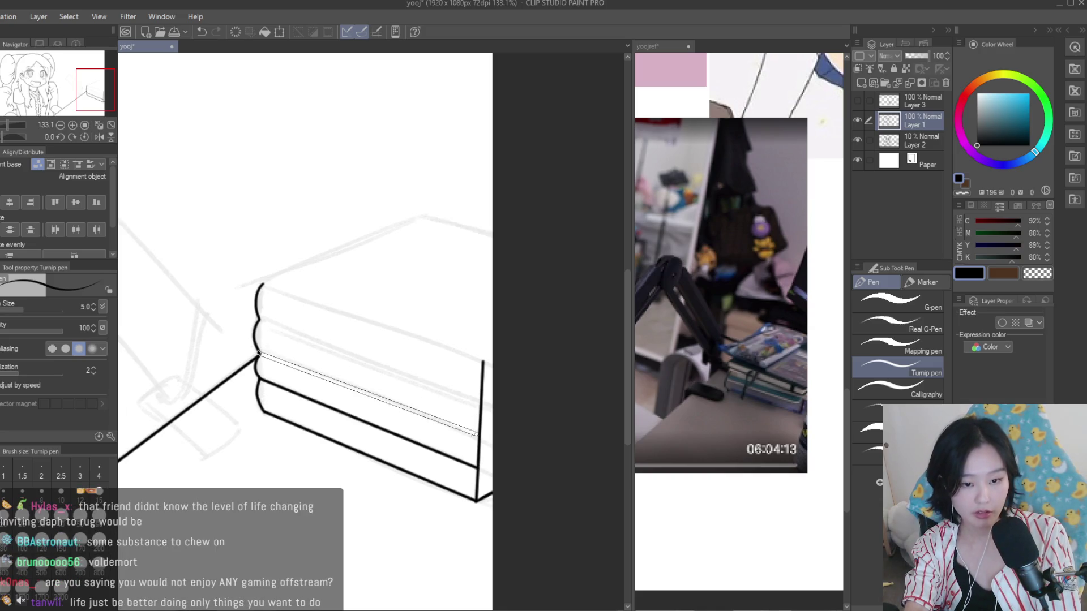
left_click_drag(262, 319, 480, 402)
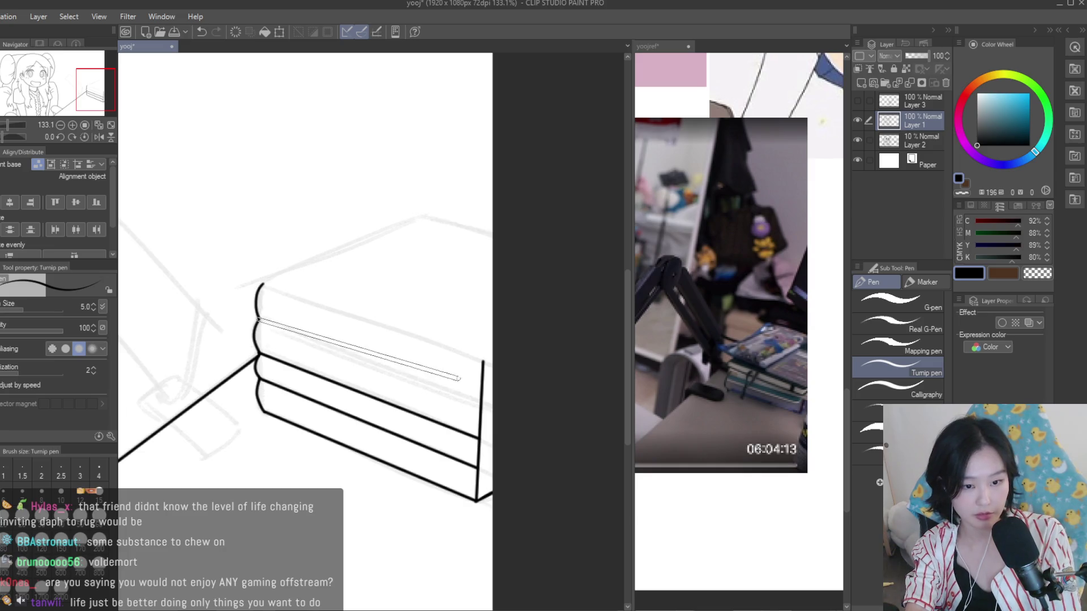
left_click_drag(262, 284, 484, 362)
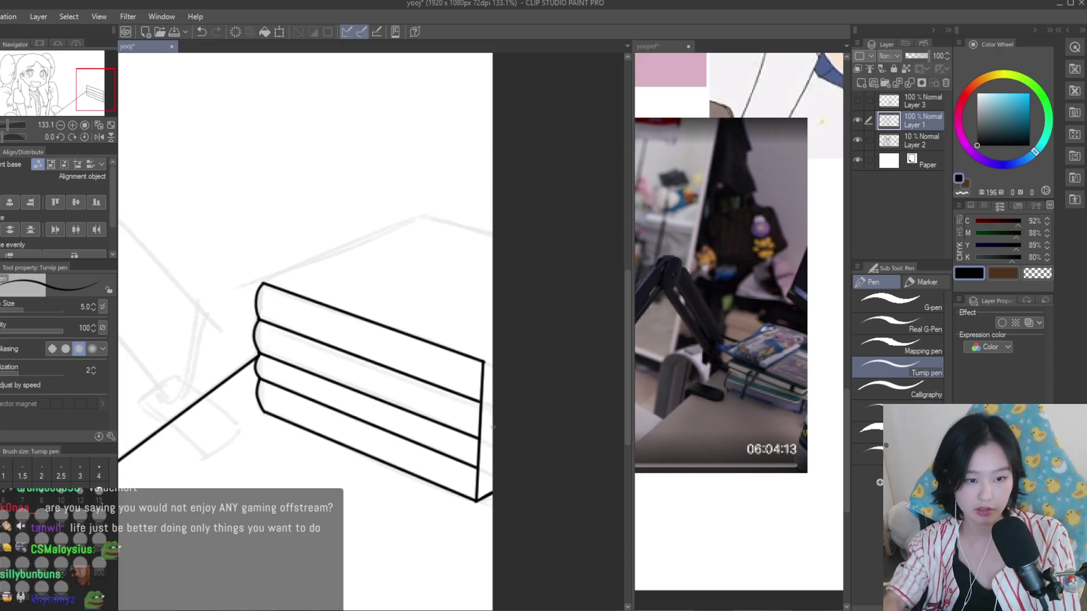
Ink the back top edge of the book stack
scroll(484, 362, "down", 5)
scroll(440, 417, "up", 3)
scroll(378, 424, "up", 4)
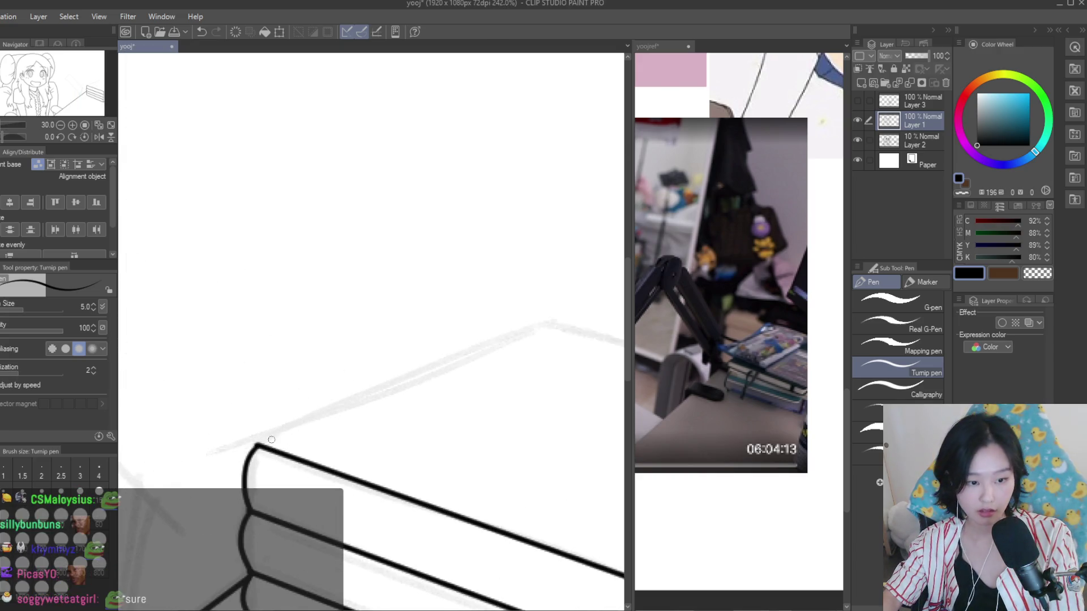
scroll(262, 441, "down", 3)
scroll(375, 366, "up", 2)
left_click_drag(375, 367, 465, 386)
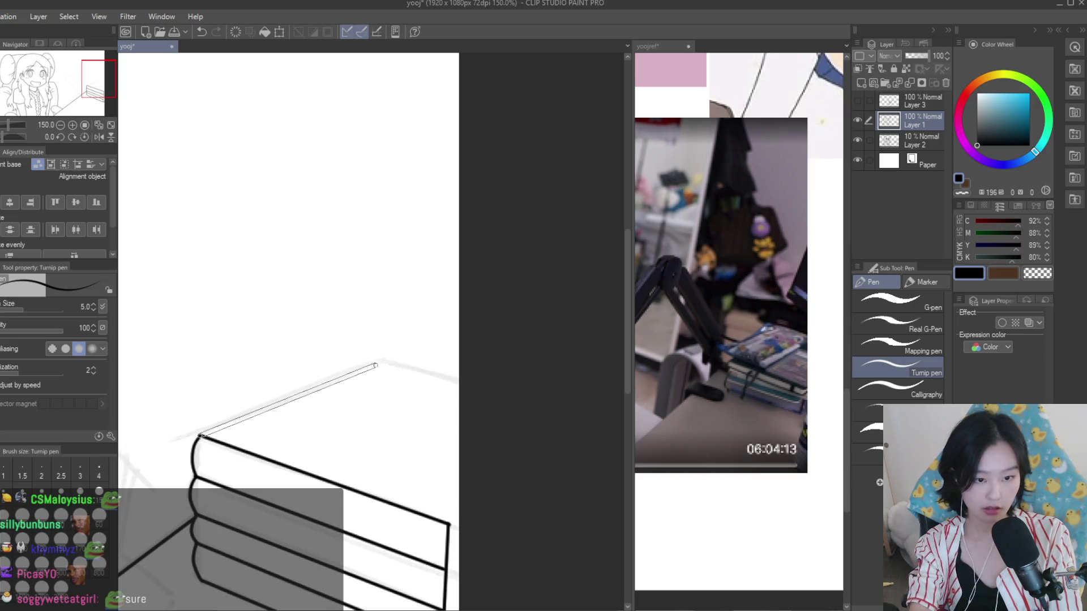
scroll(474, 359, "down", 4)
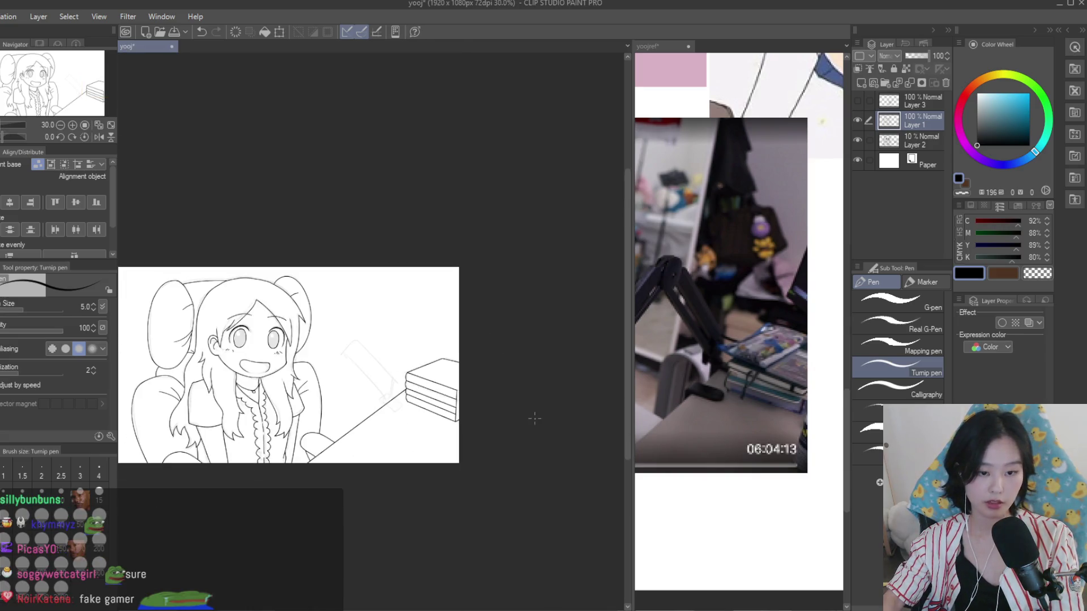
Erase the stray line stub above the book stack's right corner junction with the Snap eraser
scroll(475, 359, "up", 3)
scroll(475, 359, "up", 2)
scroll(479, 363, "up", 2)
scroll(483, 368, "up", 2)
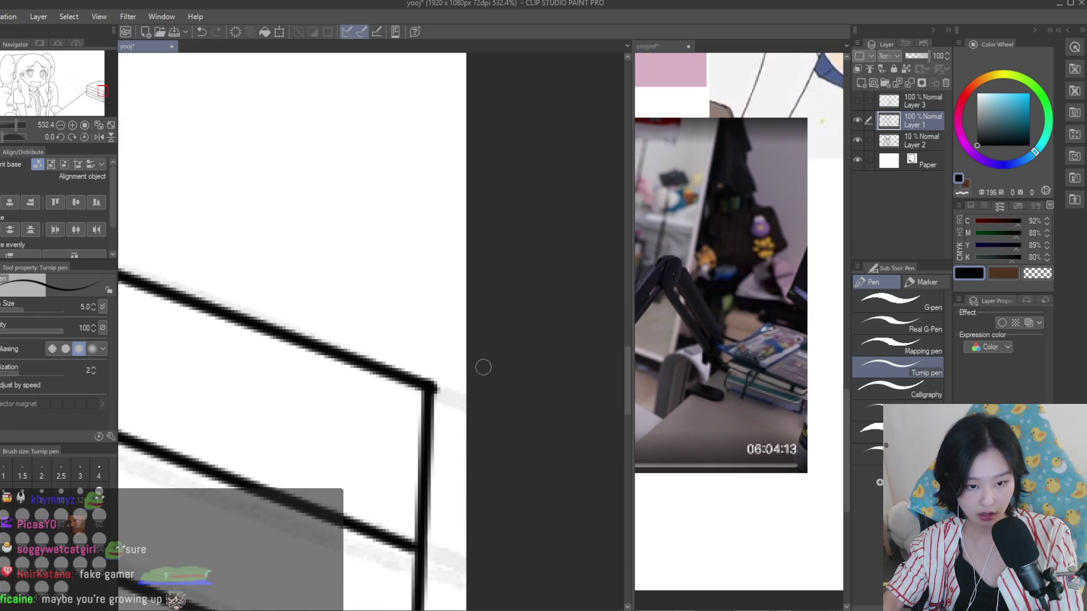
scroll(422, 386, "down", 3)
scroll(505, 473, "up", 1)
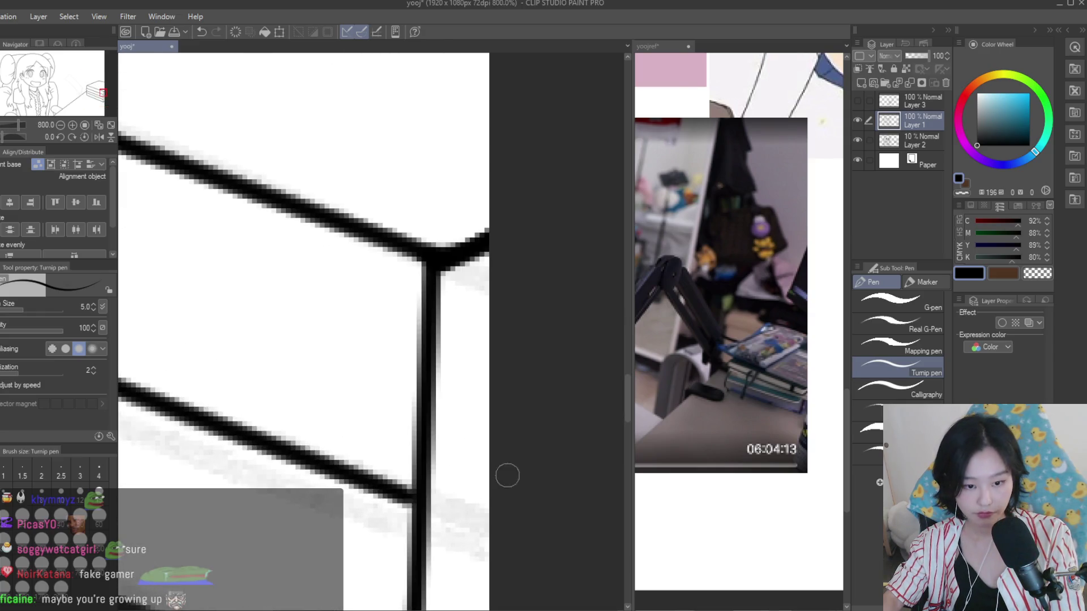
scroll(502, 406, "up", 1)
scroll(502, 407, "down", 2)
scroll(499, 430, "up", 2)
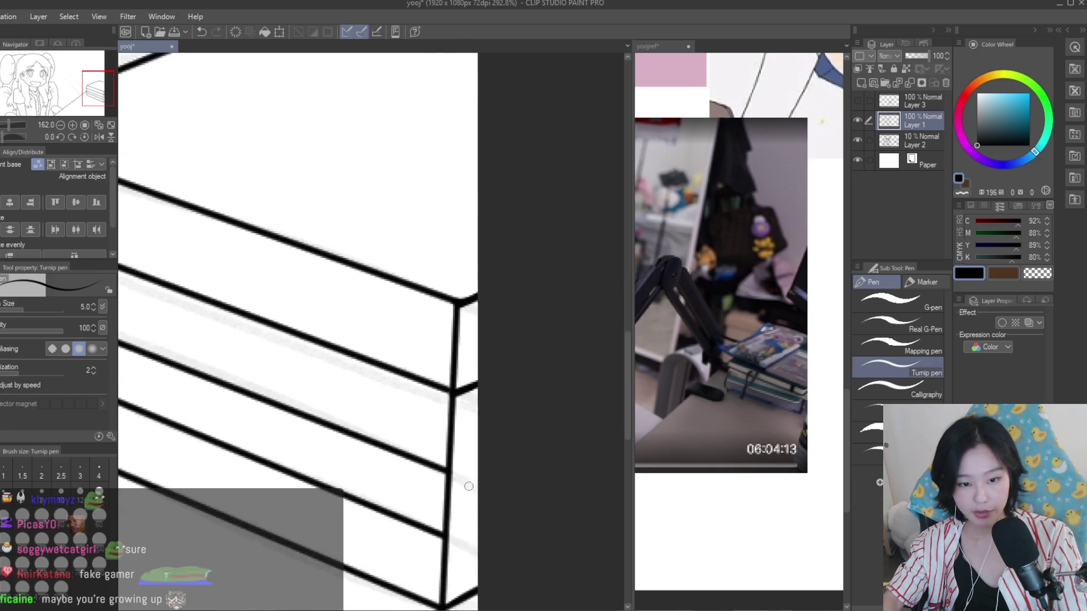
scroll(495, 459, "up", 1)
left_click_drag(438, 476, 432, 447)
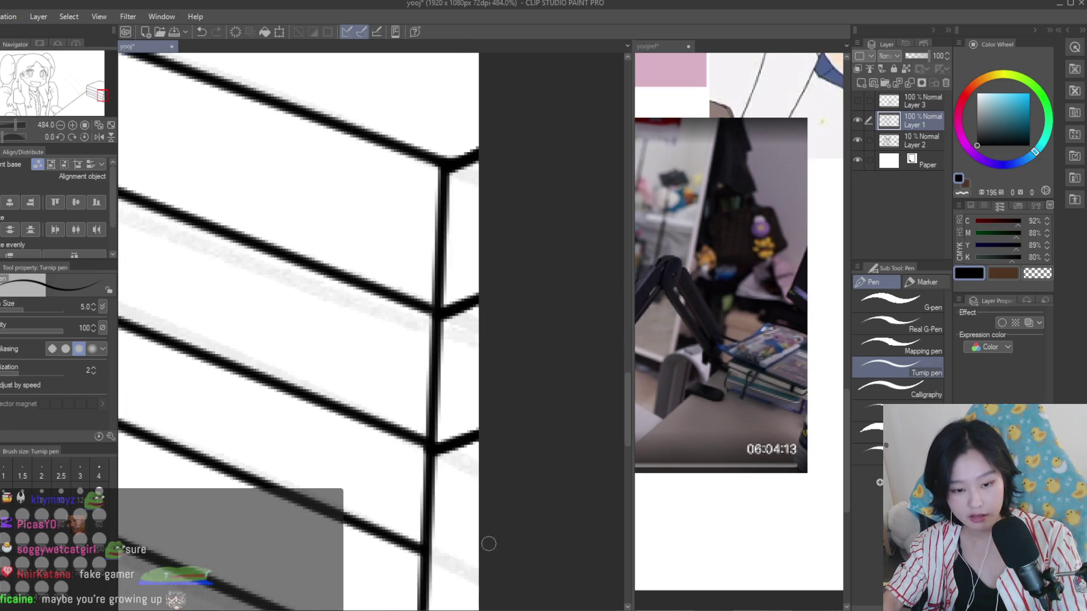
scroll(438, 550, "down", 2)
scroll(493, 504, "down", 2)
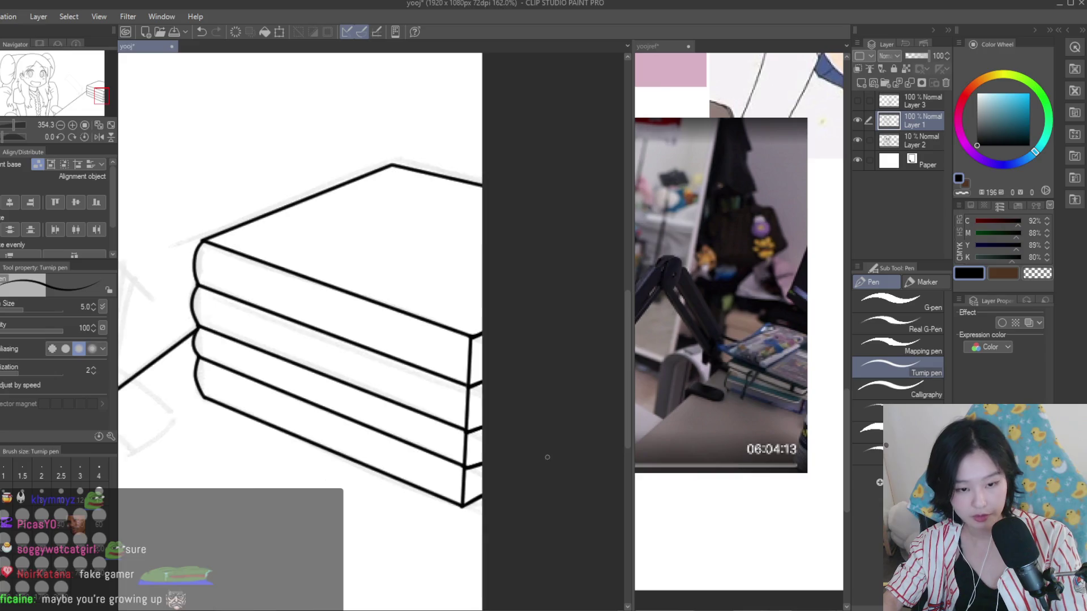
scroll(548, 457, "down", 3)
scroll(498, 487, "up", 2)
scroll(430, 419, "up", 3)
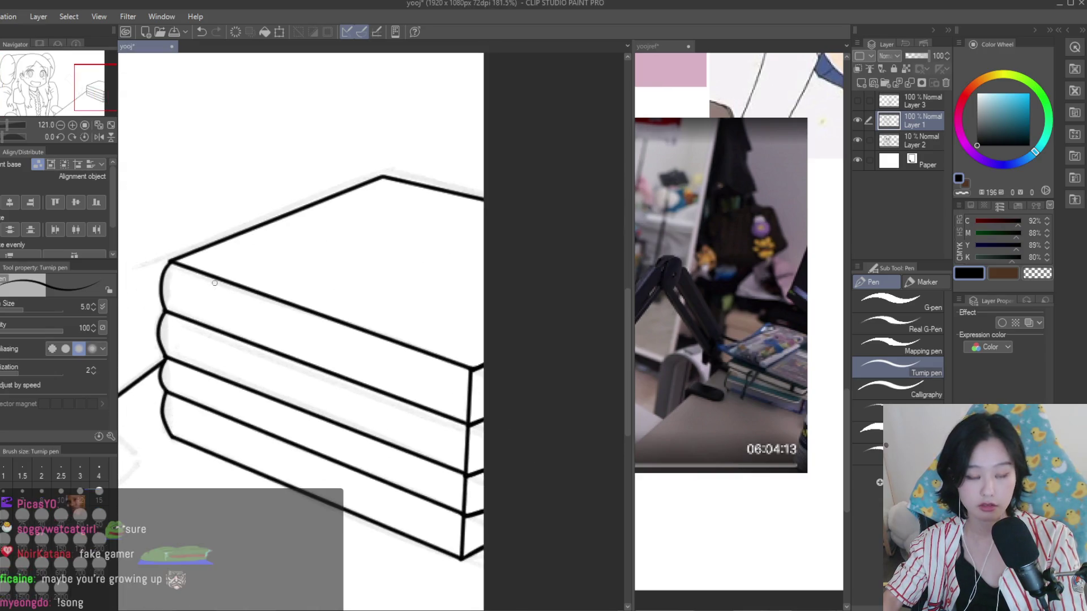
key("e")
scroll(479, 386, "up", 2)
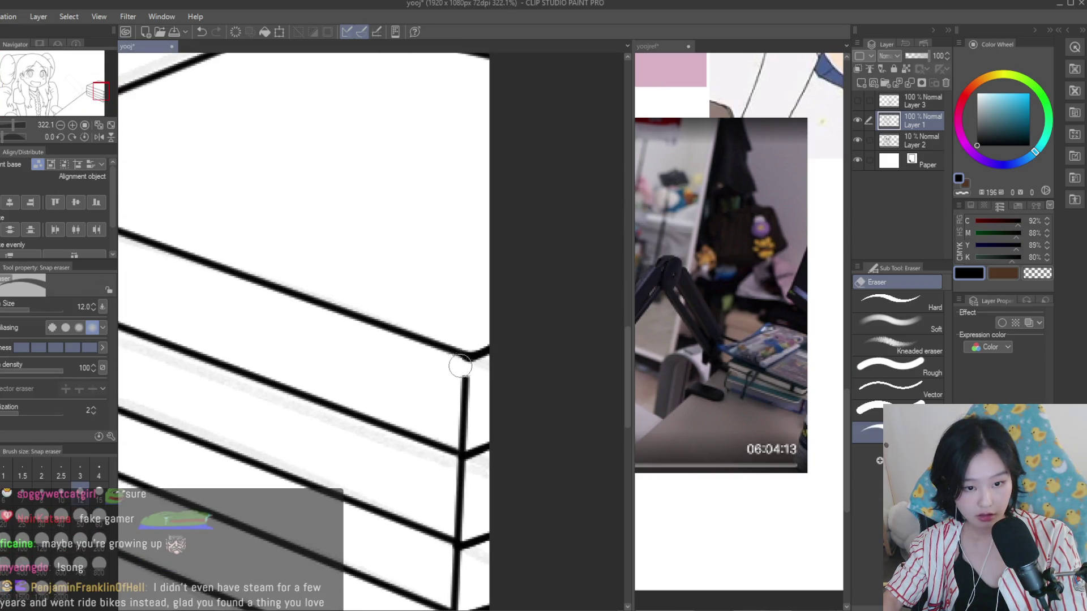
scroll(458, 444, "up", 2)
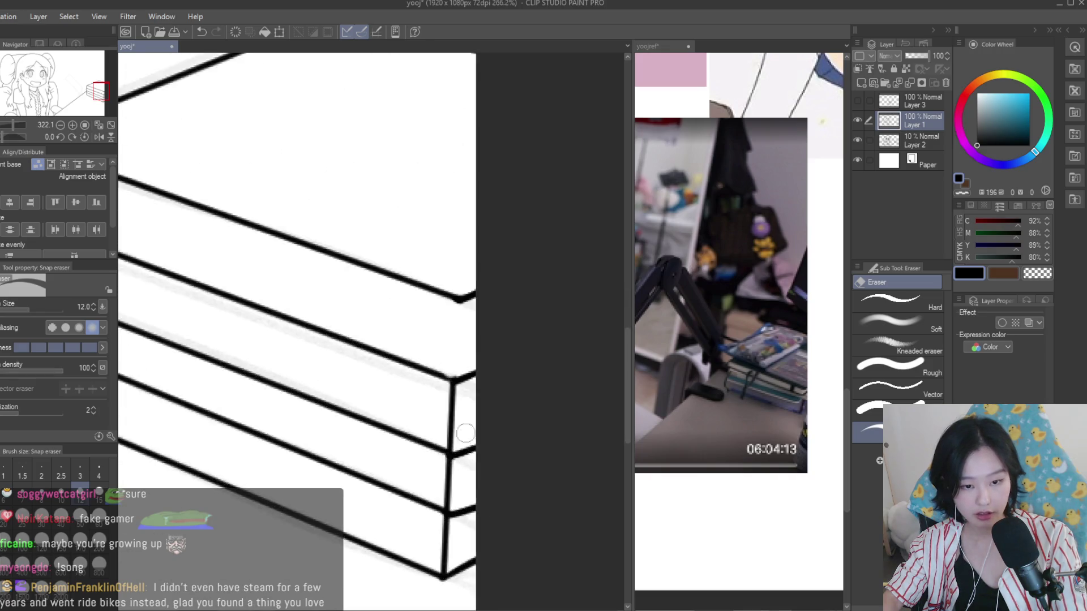
left_click_drag(452, 403, 446, 470)
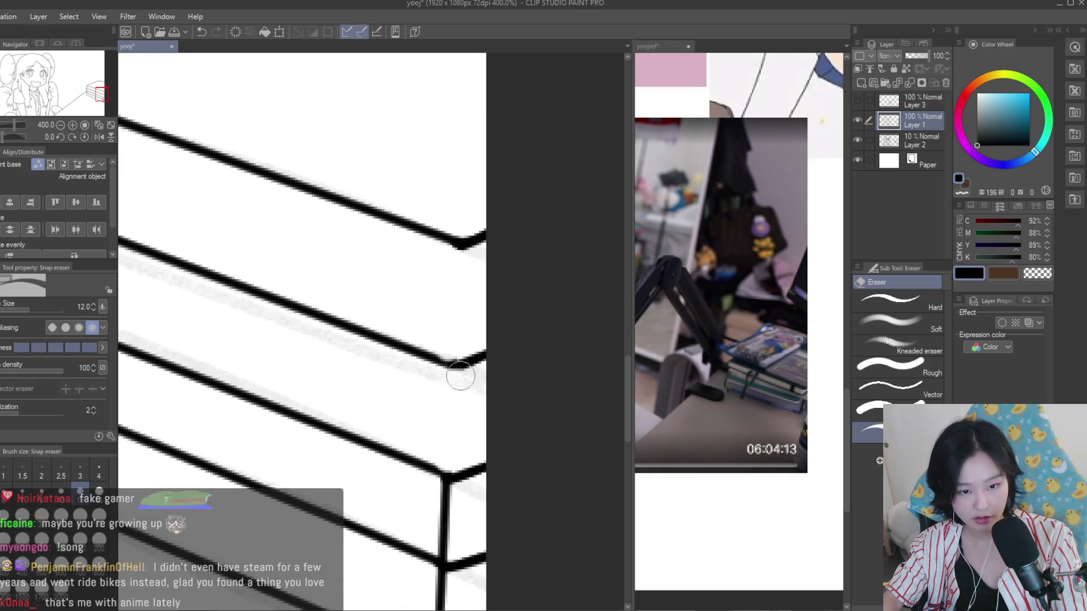
Erase the overshooting vertical segment below the stack's corner
key("p")
scroll(446, 365, "up", 2)
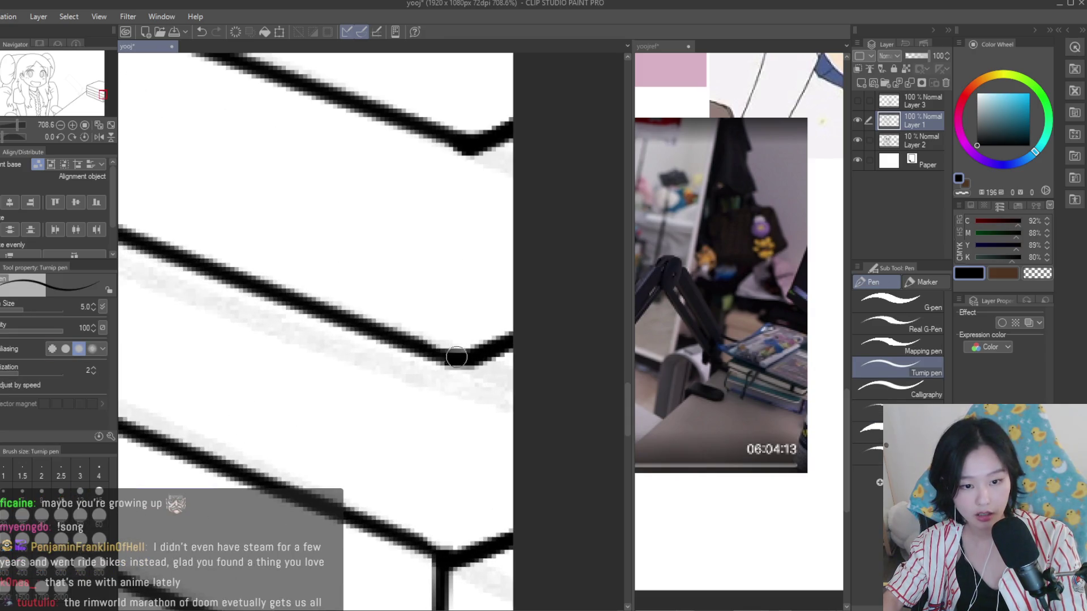
scroll(456, 357, "down", 5)
key("e")
scroll(456, 347, "up", 2)
left_click_drag(439, 396, 431, 504)
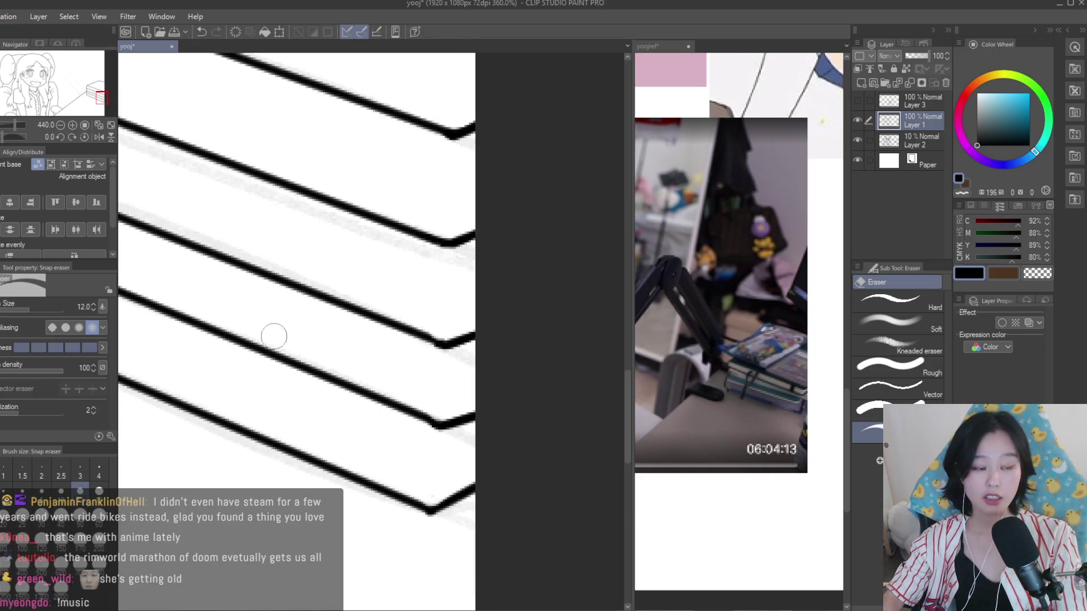
Touch up the line at a book's corner with the Turnip pen
key("p")
scroll(395, 406, "up", 2)
left_click_drag(394, 406, 354, 387)
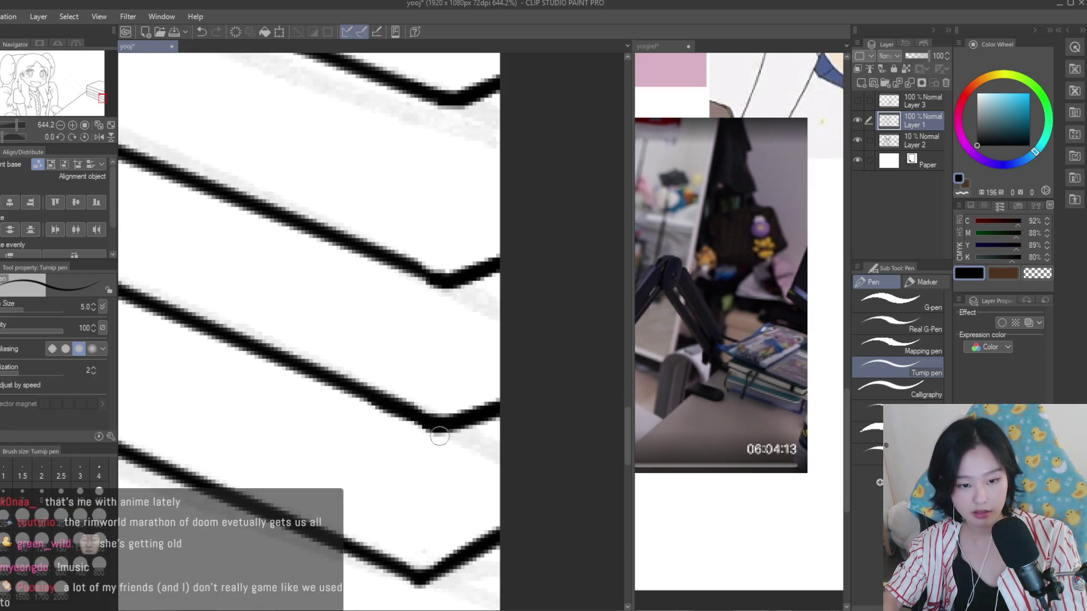
scroll(450, 467, "down", 2)
scroll(457, 416, "up", 1)
Draw short vertical edges on the books' right ends, redrawing the wobbly one straighter
left_click_drag(456, 384, 455, 452)
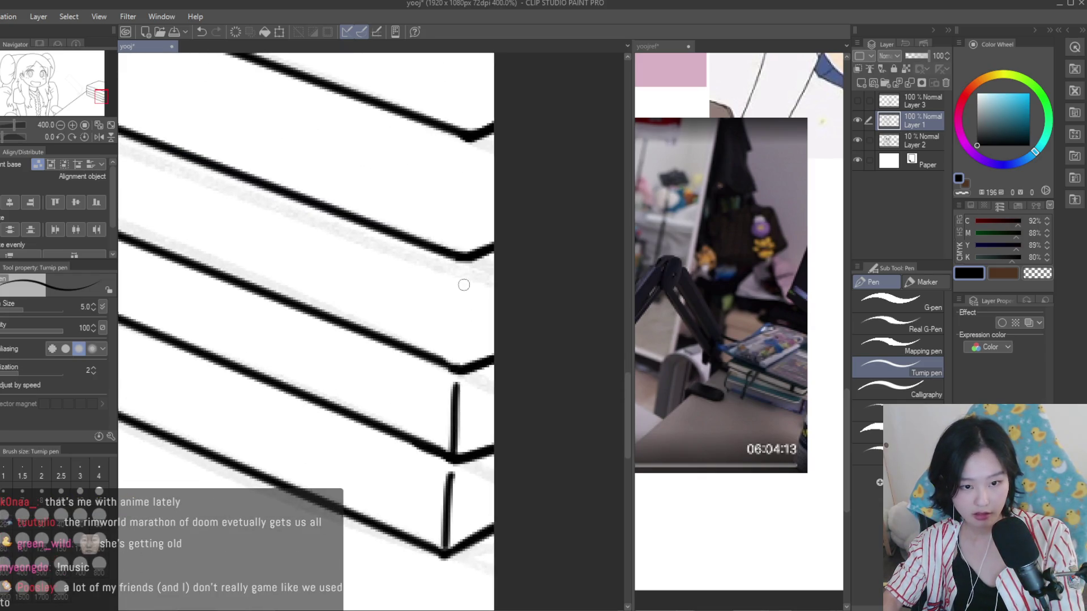
left_click_drag(464, 273, 458, 359)
left_click_drag(467, 150, 458, 331)
scroll(469, 258, "down", 2)
scroll(470, 258, "up", 2)
key("ctrl+z")
key("ctrl+z")
key("ctrl+z")
mouse_move(464, 222)
left_mouse_down()
mouse_move(458, 334)
mouse_move(460, 316)
left_mouse_up()
key("ctrl+z")
key("ctrl+z")
left_click_drag(463, 222, 456, 334)
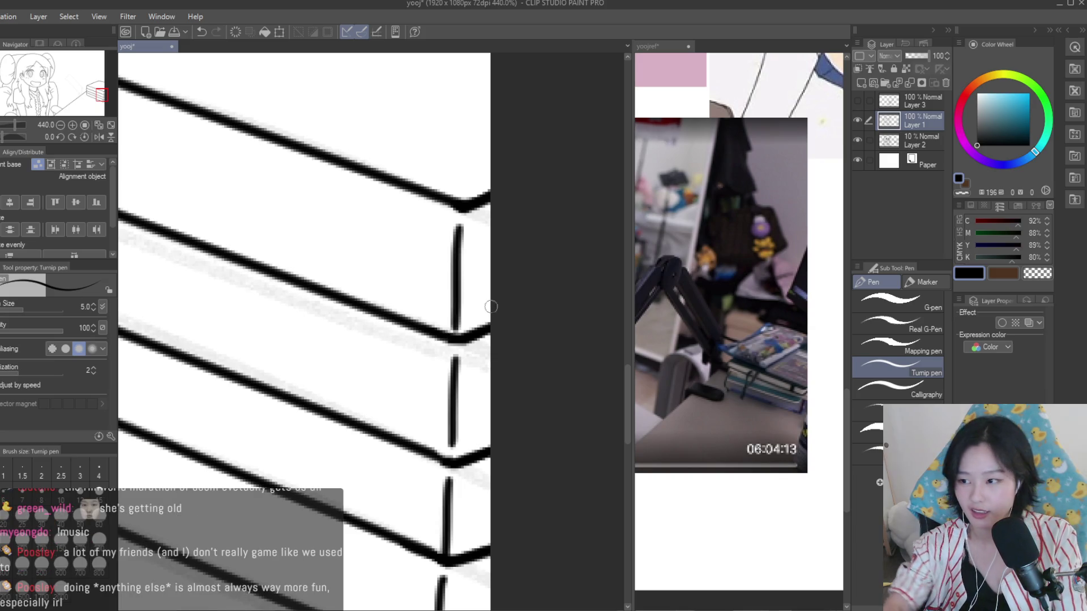
scroll(498, 286, "down", 4)
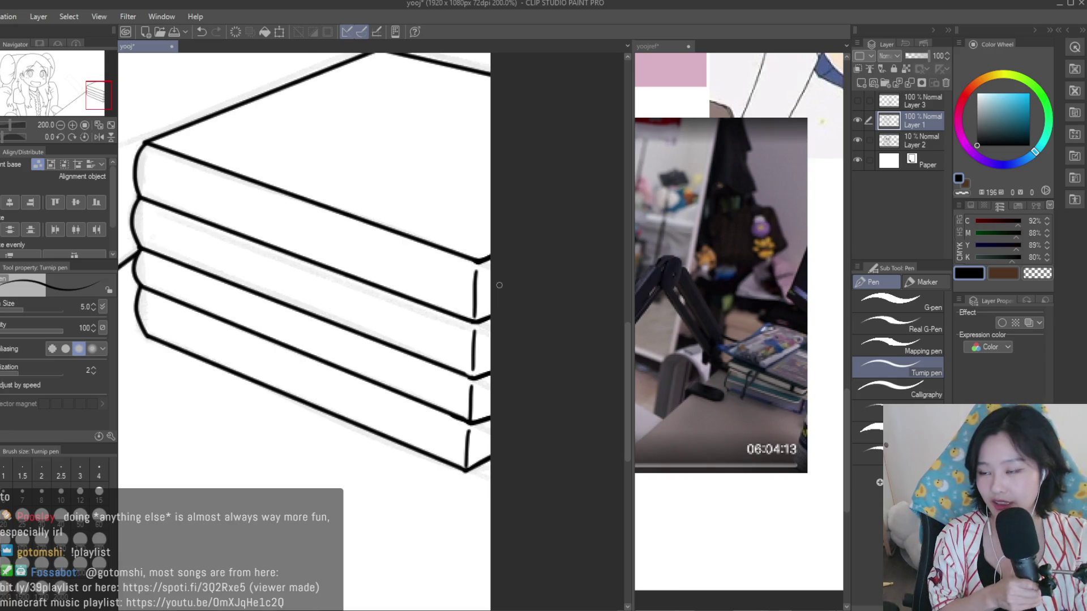
scroll(509, 385, "down", 1)
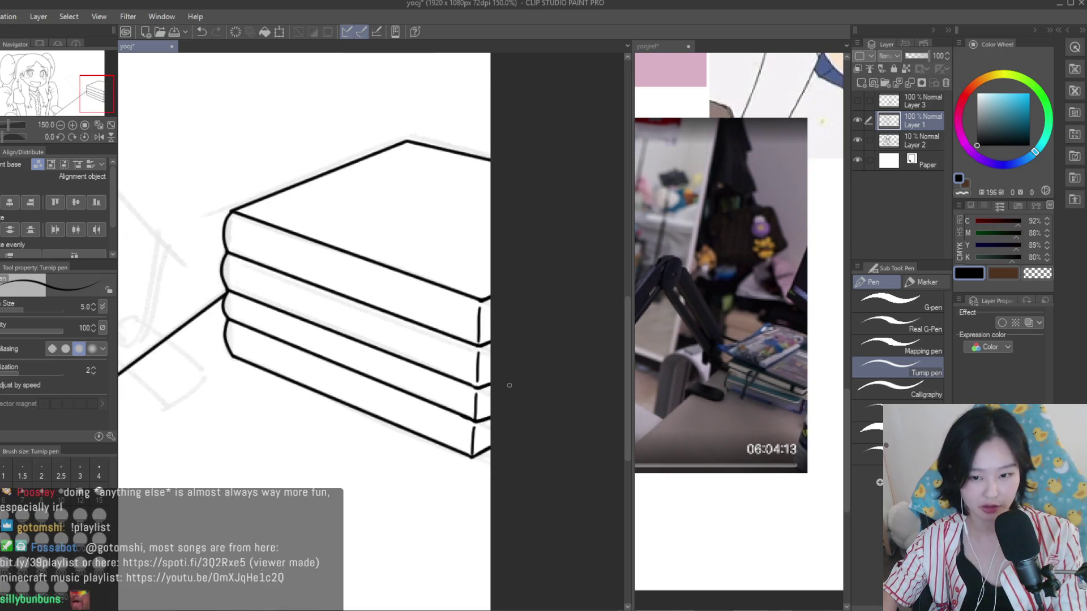
scroll(501, 377, "down", 1)
scroll(507, 382, "down", 2)
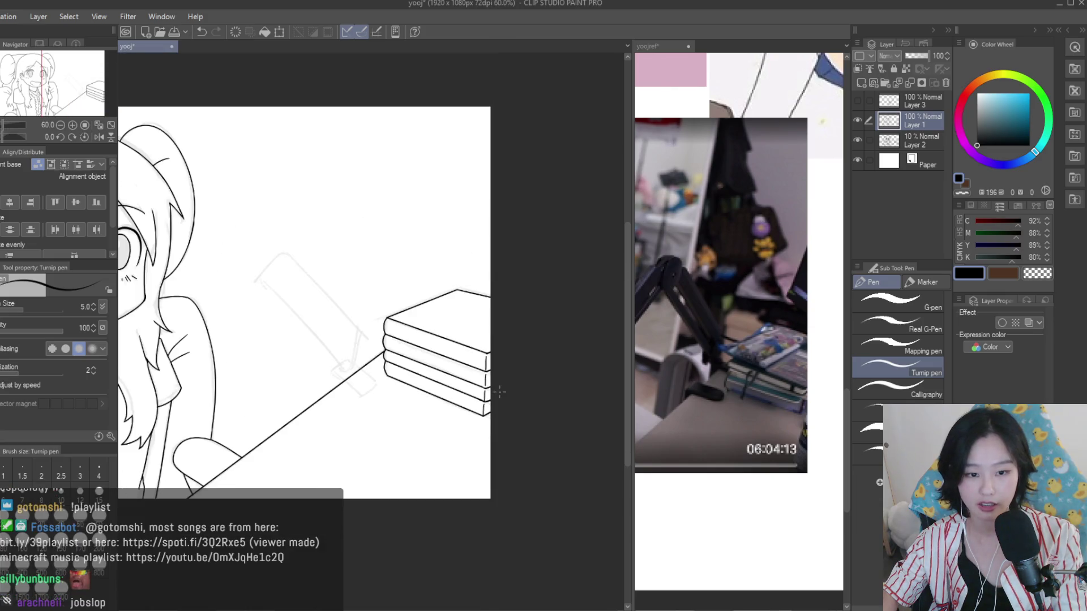
Return to the main line-art document
scroll(513, 386, "down", 1)
scroll(509, 387, "down", 1)
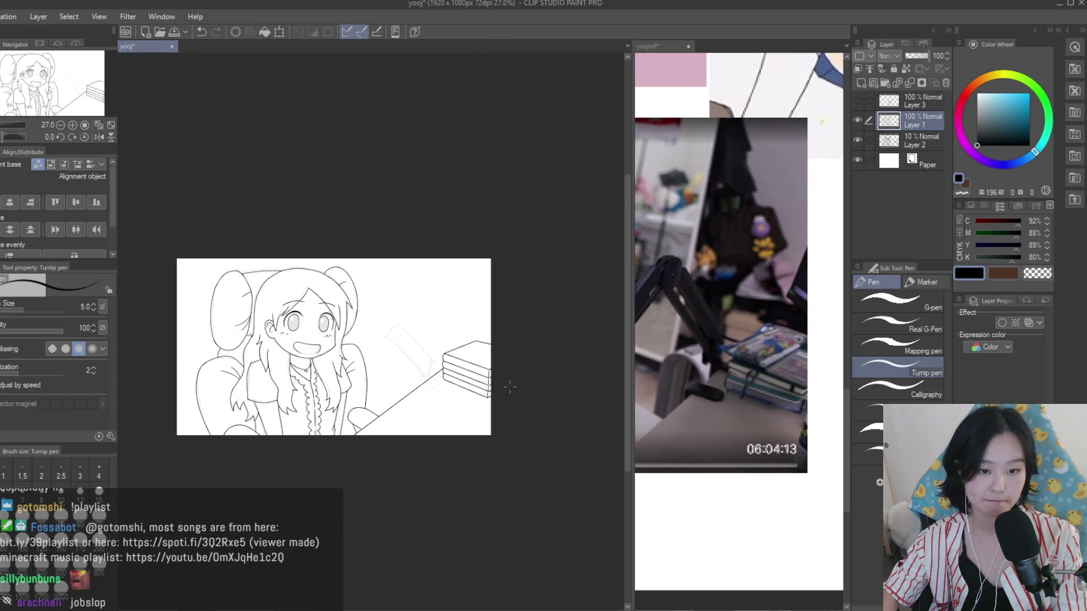
scroll(510, 386, "down", 1)
scroll(509, 385, "up", 3)
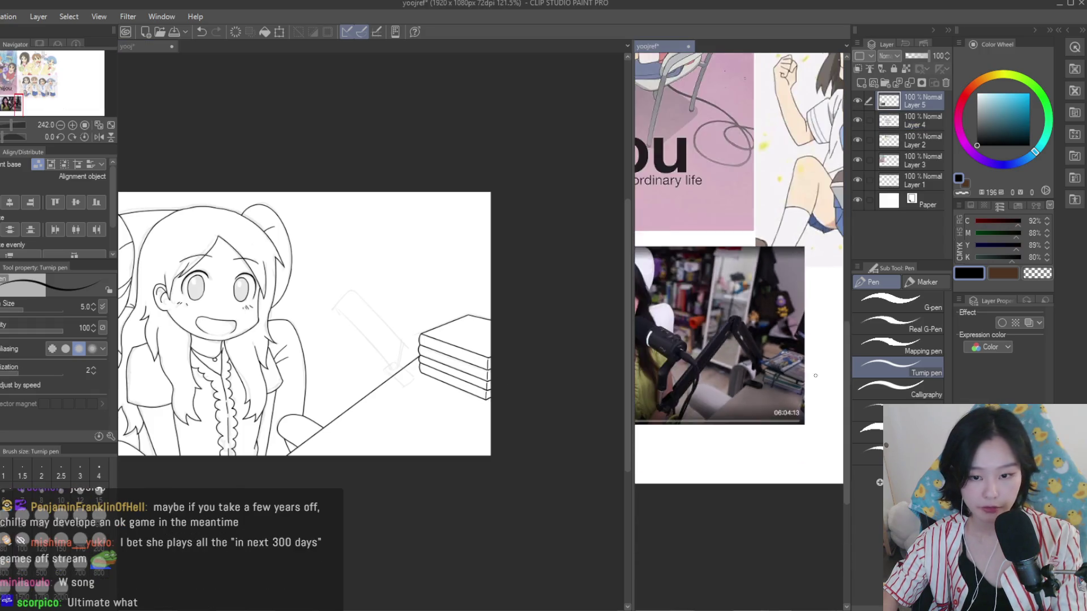
scroll(306, 307, "down", 1)
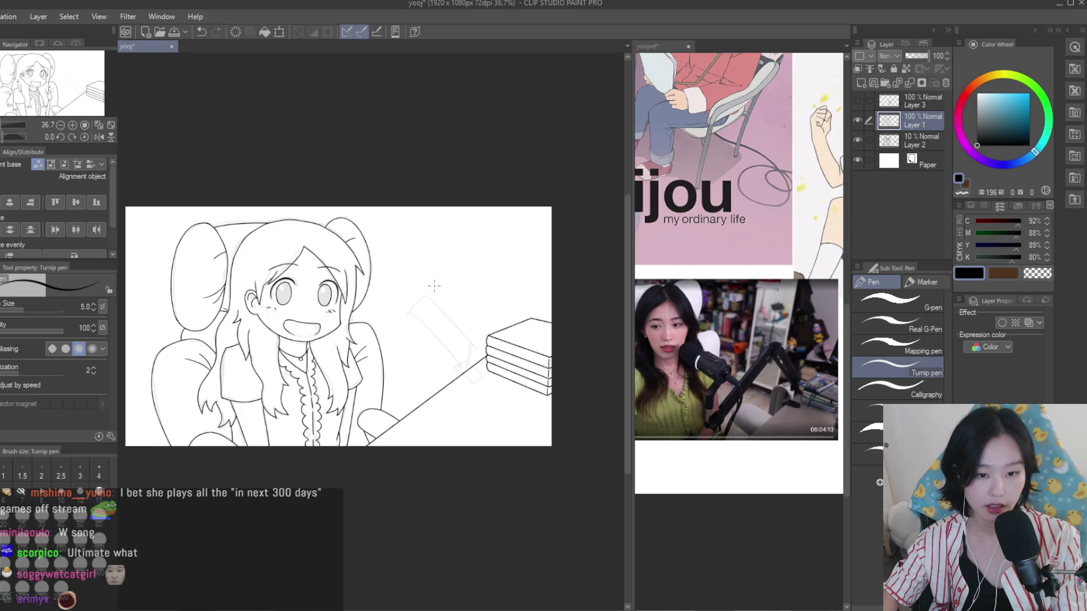
scroll(614, 344, "up", 3)
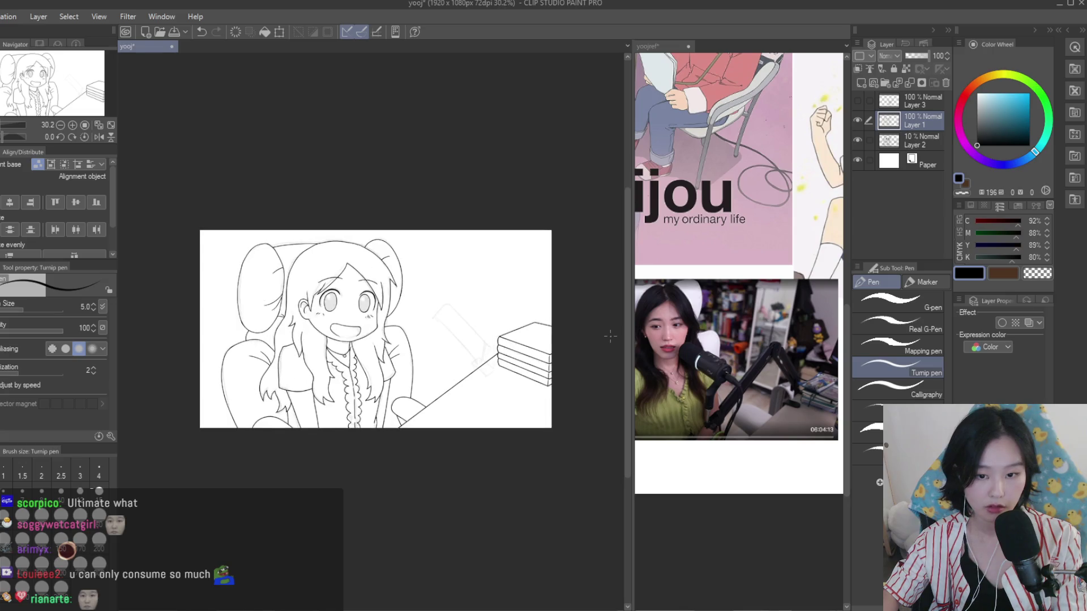
scroll(739, 255, "down", 1)
scroll(738, 255, "down", 1)
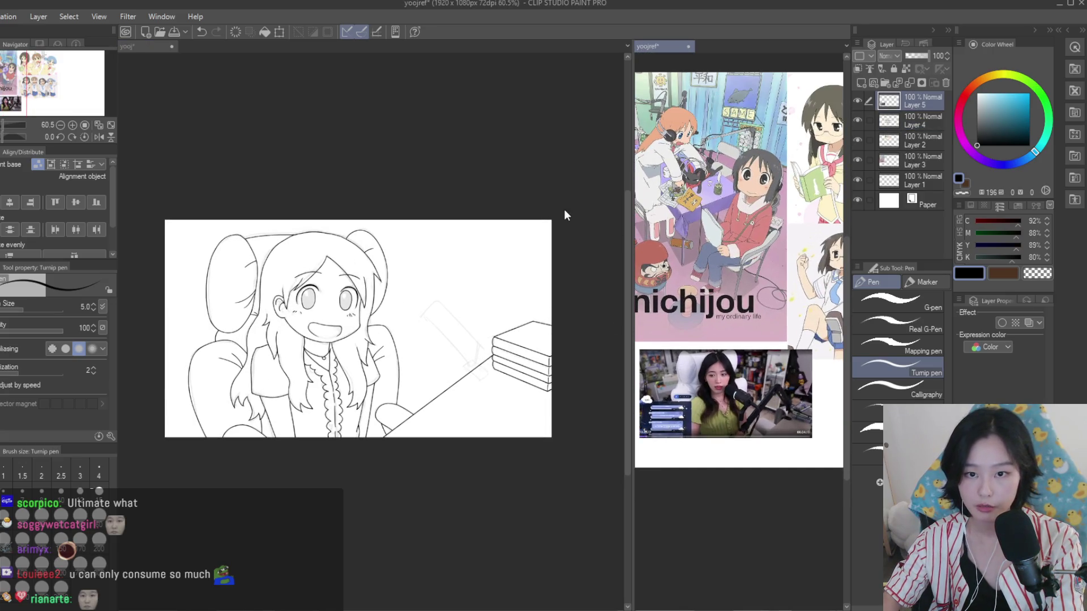
left_click(565, 214)
Hide and re-show Layer 2's faint sketch to check the line art, then save
left_click(858, 137)
left_click(859, 137)
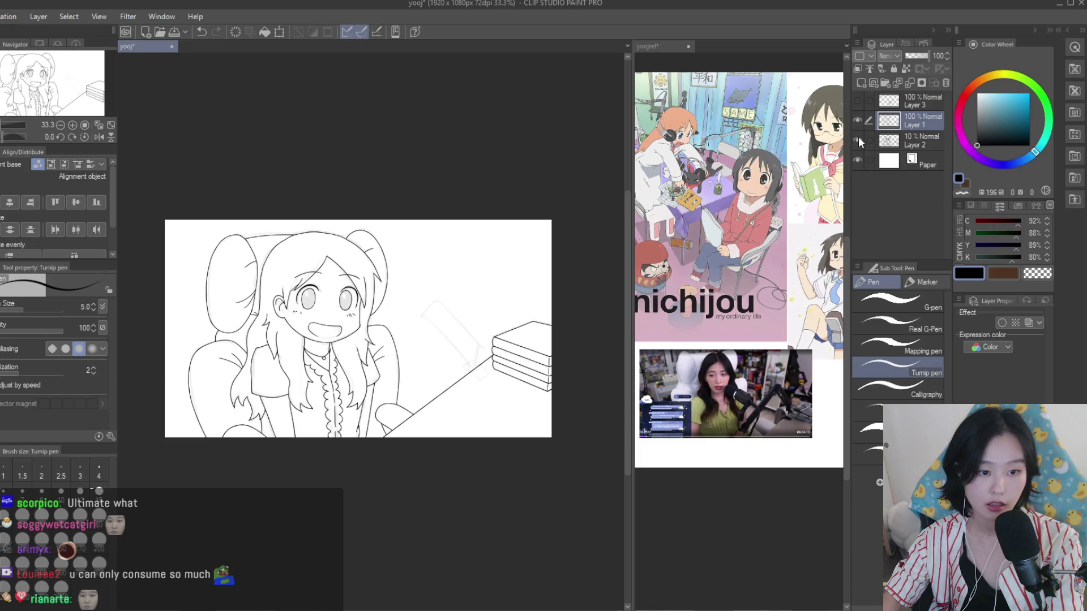
left_click(859, 137)
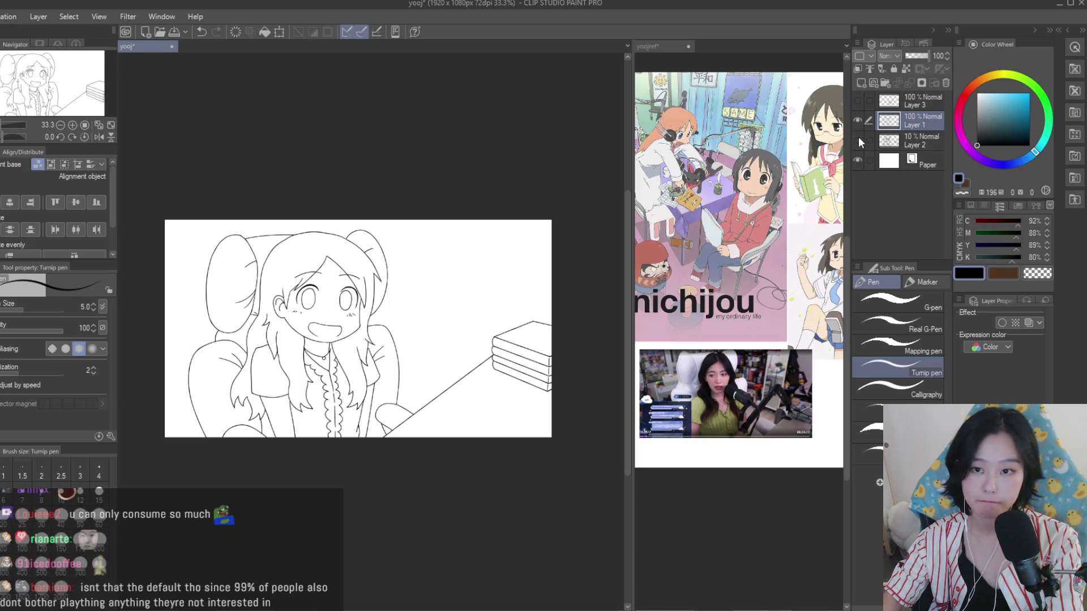
left_click(858, 137)
key("ctrl+s")
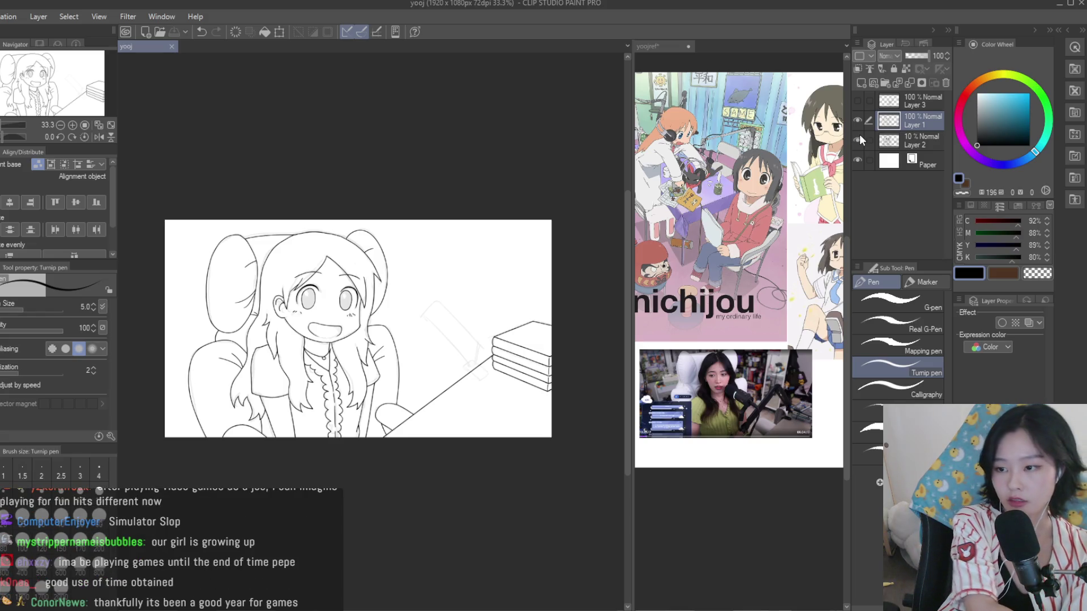
Make Layer 3's sketch visible and select Layer 1's line art after comparing layer visibility
left_click(858, 100)
left_click(860, 101)
left_click(861, 100)
left_click(861, 141)
left_click(860, 140)
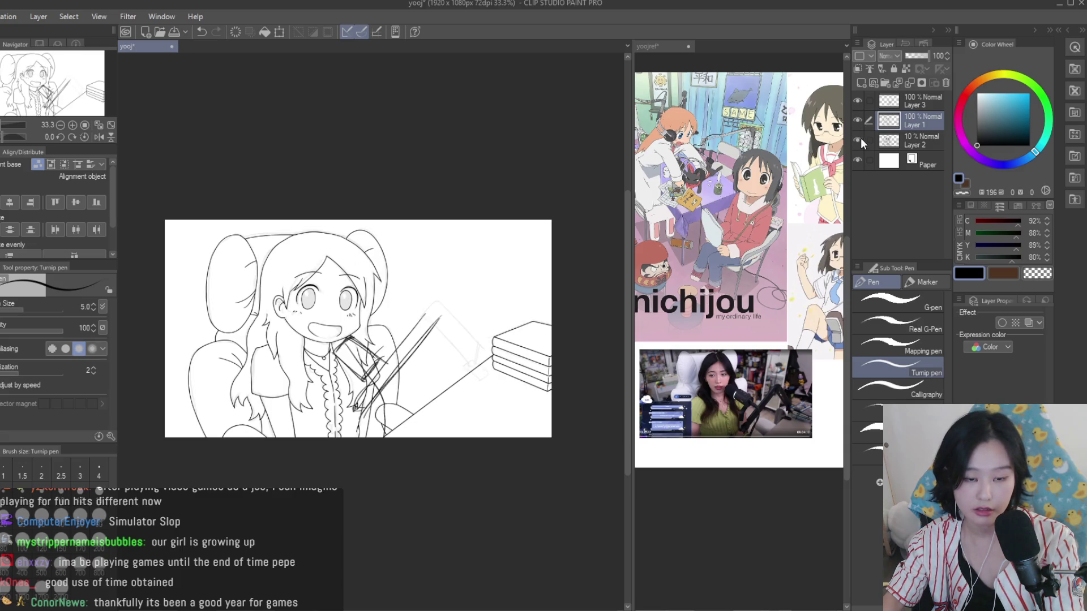
left_click(862, 138)
left_click(861, 126)
left_click(856, 120)
left_click(856, 120)
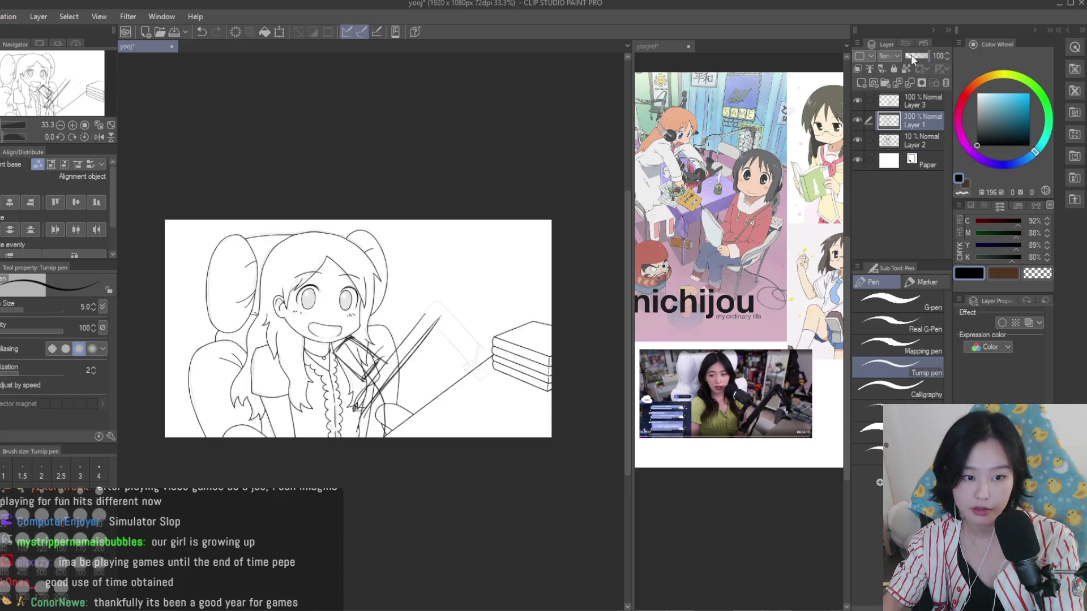
Fade Layer 1 to 8% and Layer 3 to 21% opacity, adding Layer 4 for inking
left_click_drag(912, 55, 907, 56)
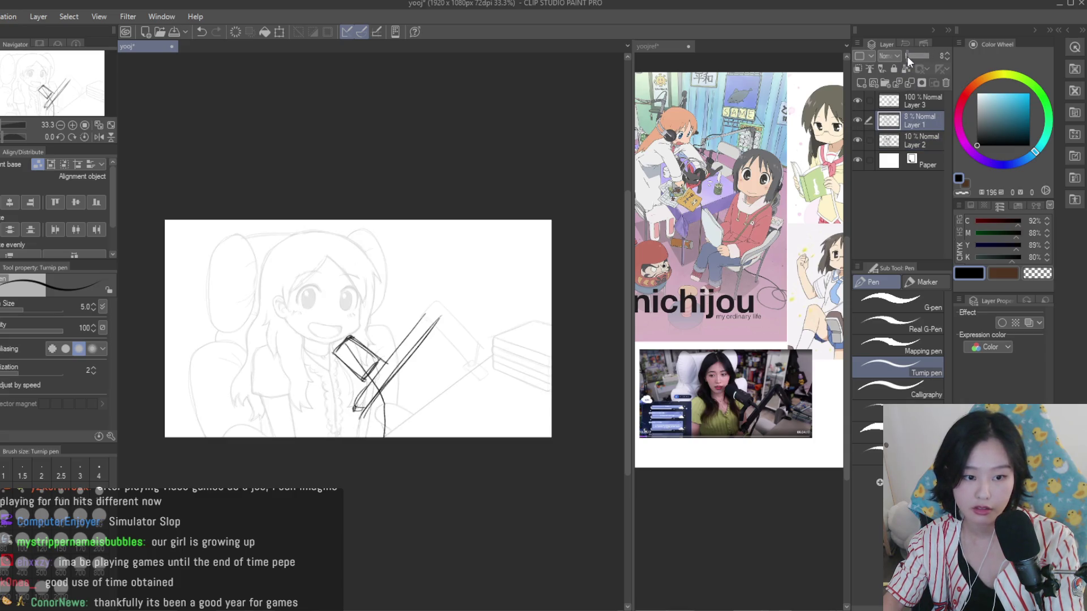
left_click(859, 82)
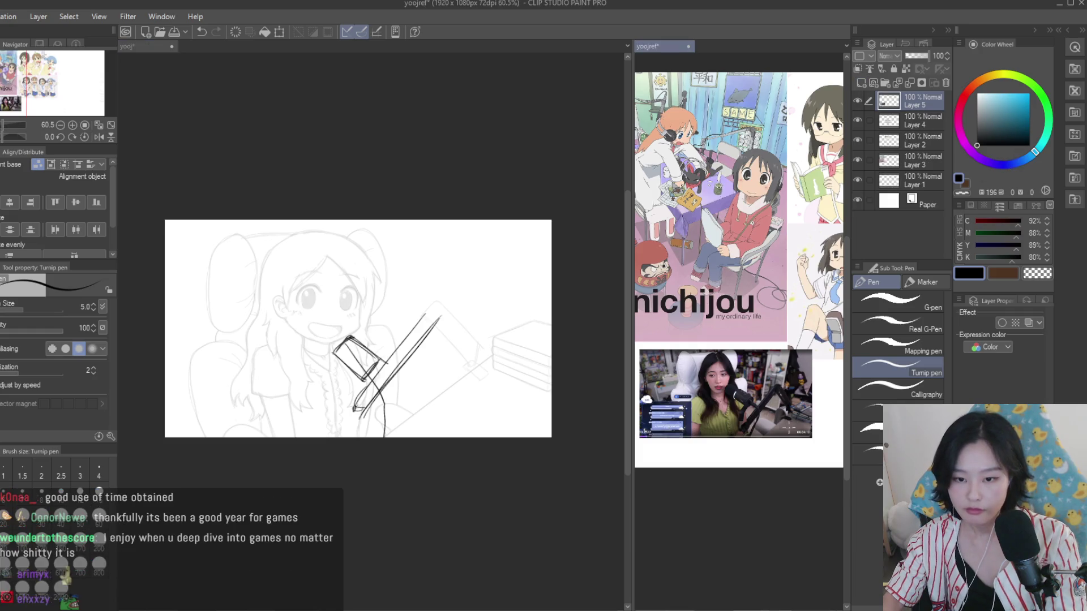
scroll(809, 414, "up", 3)
scroll(466, 349, "up", 1)
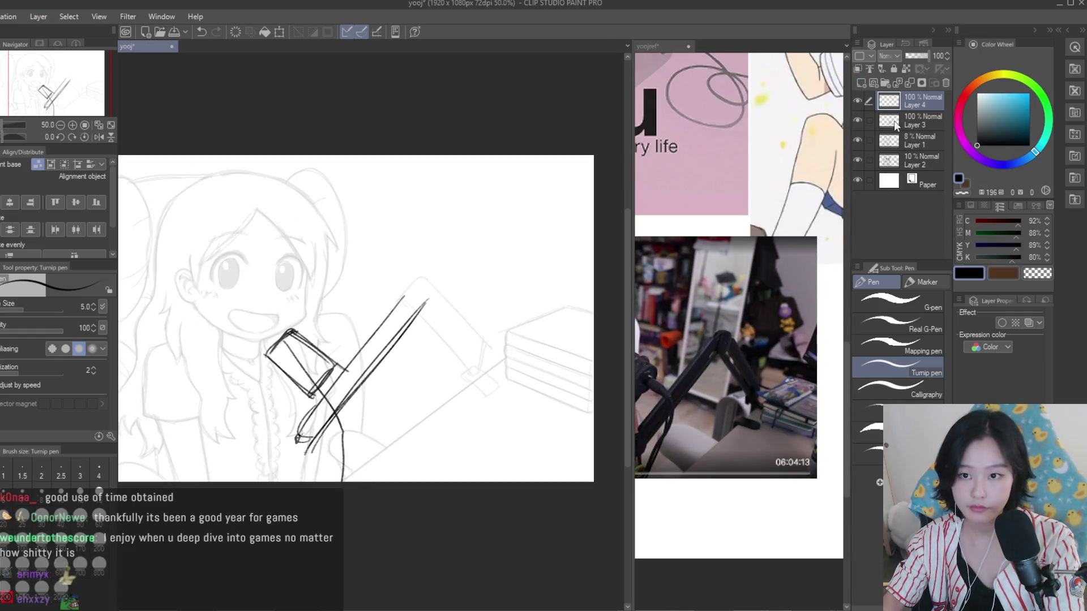
left_click(895, 126)
left_click_drag(923, 55, 910, 55)
left_click(895, 102)
Draw the lamp's round joint on Layer 4, then undo it to redraw
scroll(399, 260, "up", 4)
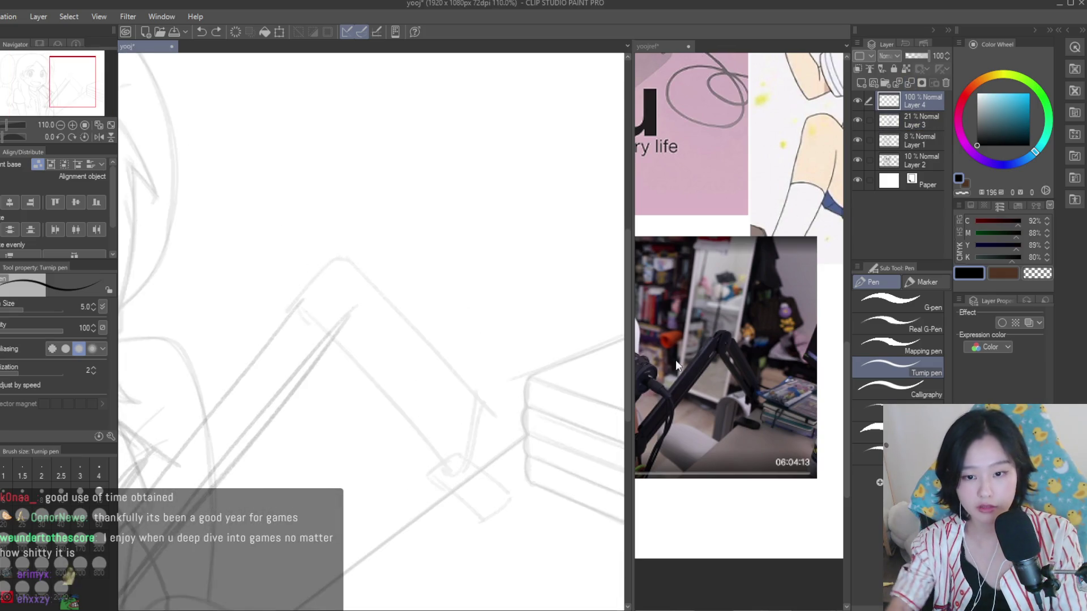
scroll(677, 365, "up", 2)
scroll(362, 273, "up", 2)
mouse_move(375, 270)
left_mouse_down()
mouse_move(389, 291)
mouse_move(346, 310)
left_mouse_up()
key("ctrl+z")
key("ctrl+z")
scroll(368, 289, "down", 1)
scroll(360, 289, "up", 3)
scroll(403, 301, "down", 3)
scroll(403, 301, "down", 4)
scroll(321, 314, "up", 3)
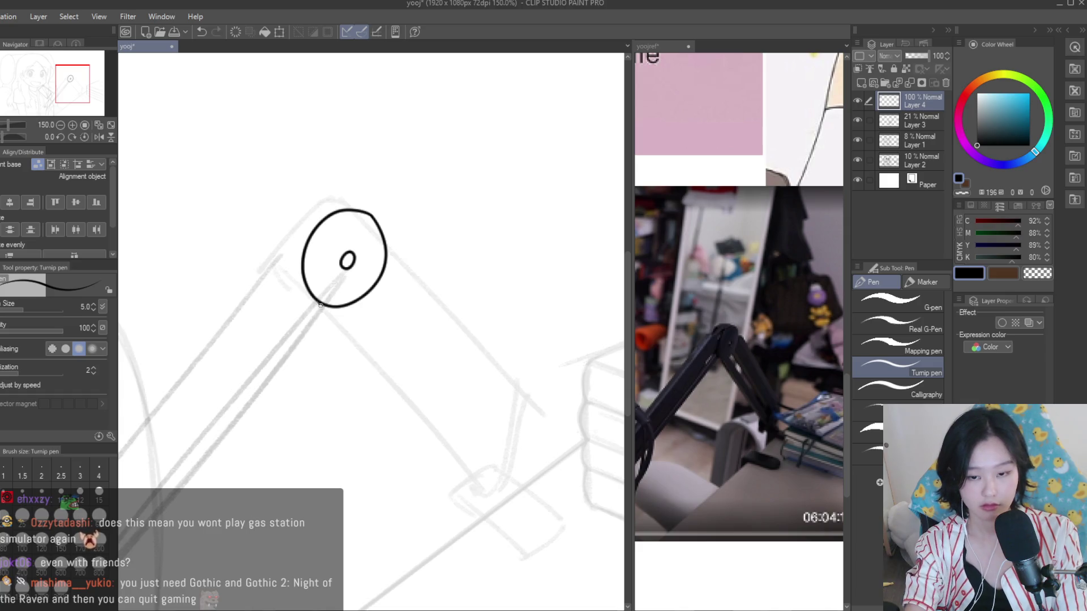
Ink the lamp arm's two straight edges from the circular joint and curve its far end
left_click_drag(320, 305, 479, 494)
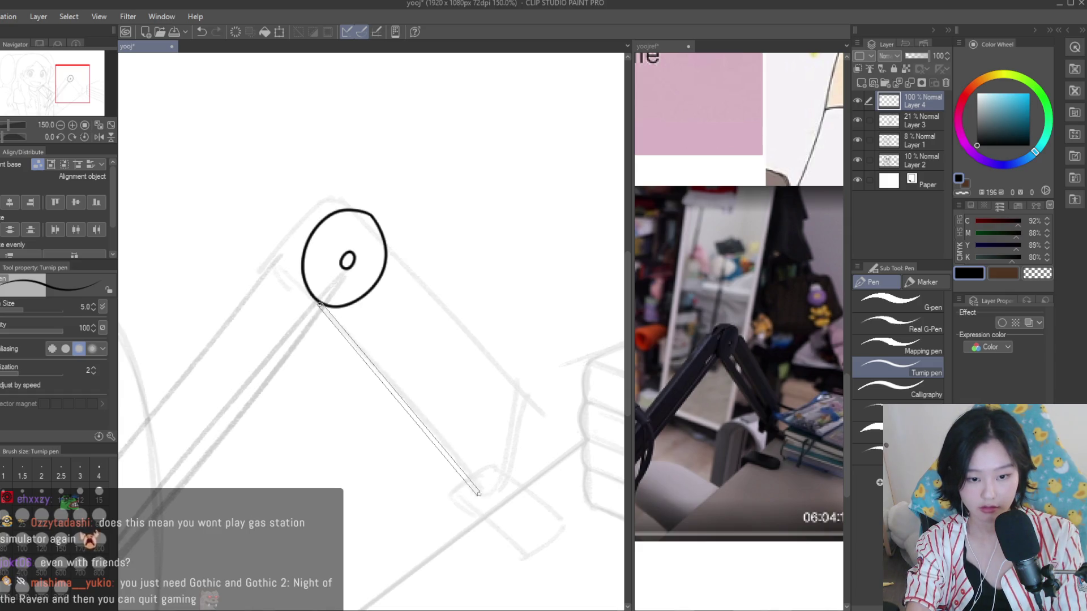
left_click_drag(481, 496, 485, 501)
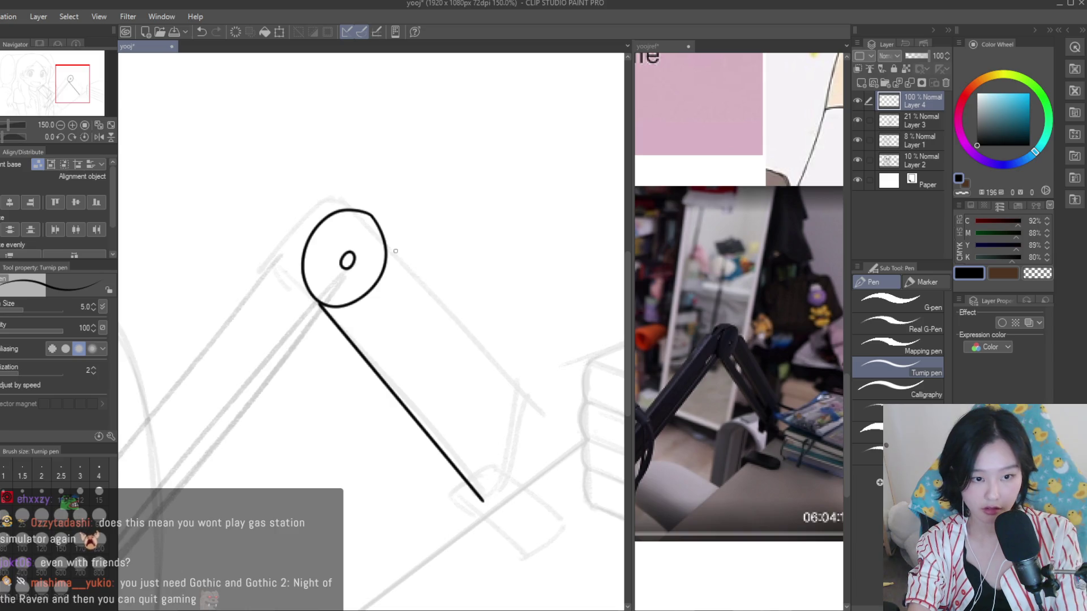
left_click_drag(384, 248, 518, 424)
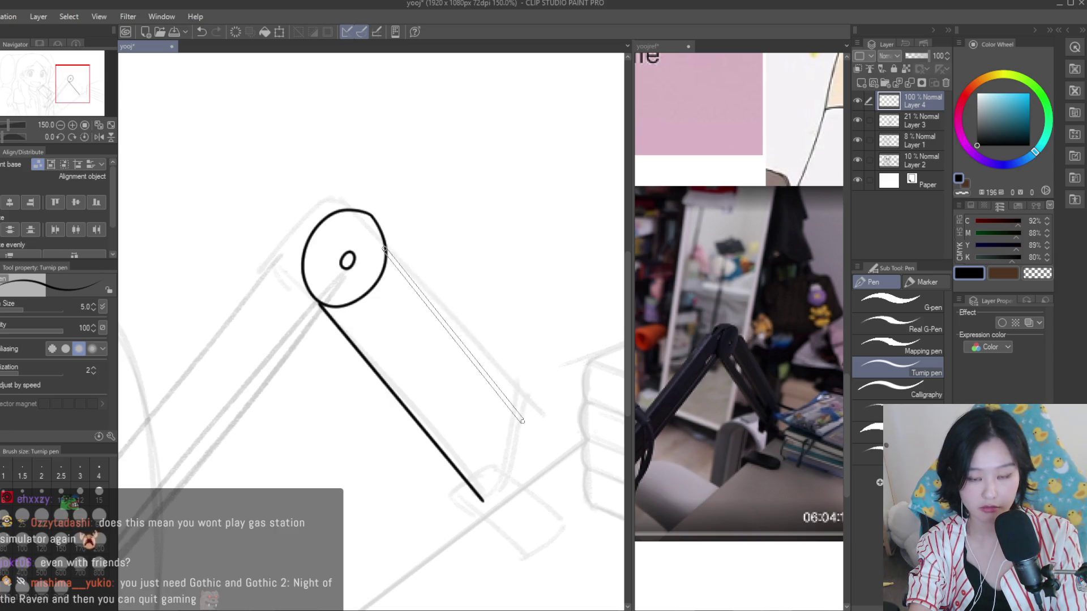
scroll(511, 425, "up", 3)
left_click_drag(519, 470, 486, 545)
Clean the arm's corner and stray line ends with the Snap eraser
scroll(488, 542, "up", 1)
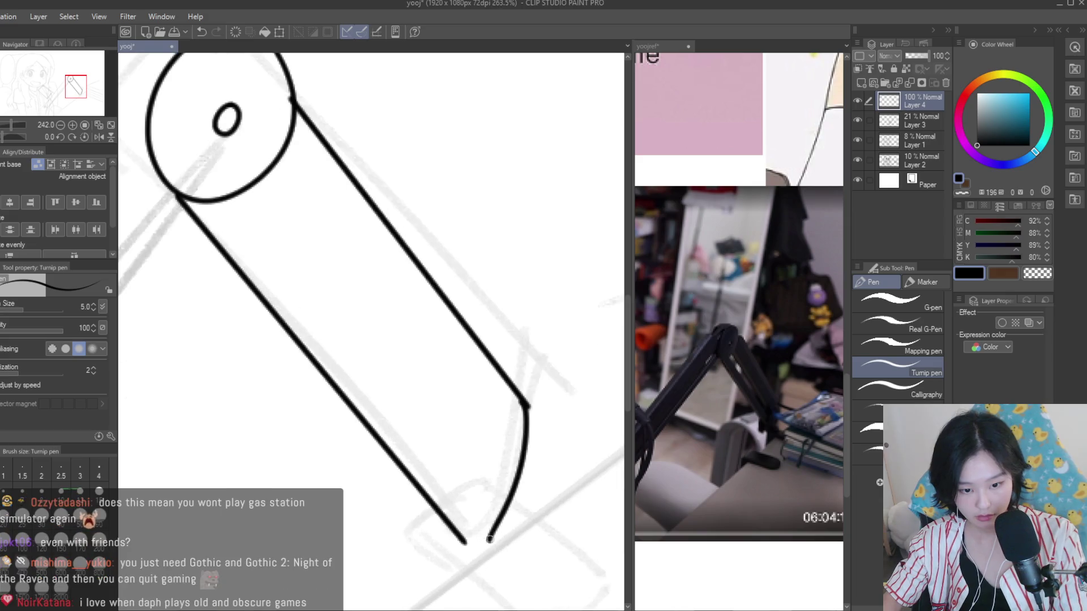
scroll(461, 545, "down", 3)
scroll(470, 452, "down", 4)
scroll(481, 340, "up", 4)
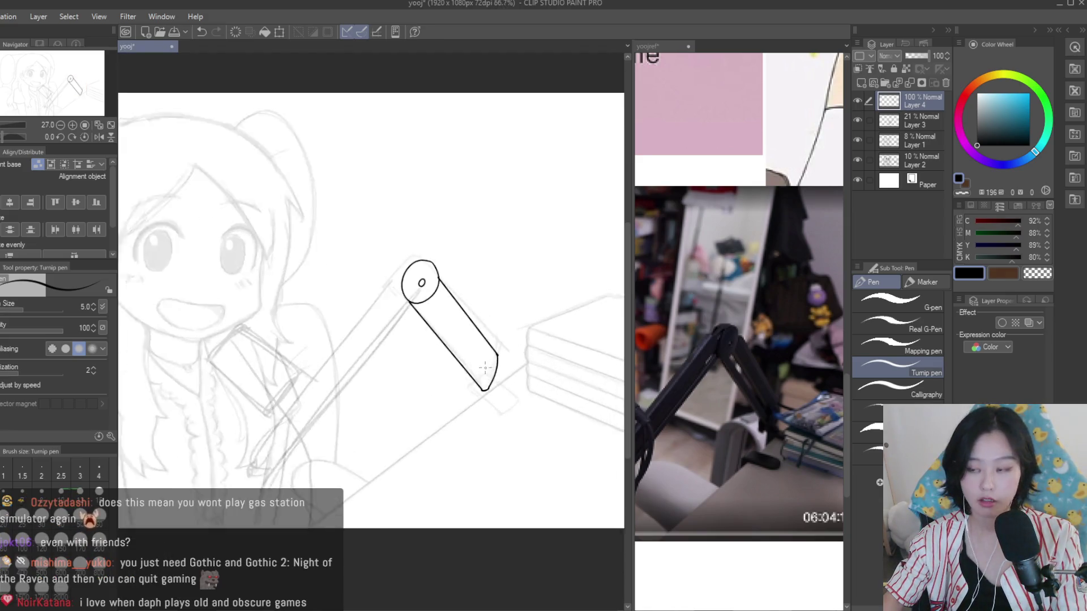
scroll(481, 339, "up", 2)
scroll(480, 340, "up", 1)
key("e")
scroll(485, 441, "up", 3)
scroll(449, 497, "up", 4)
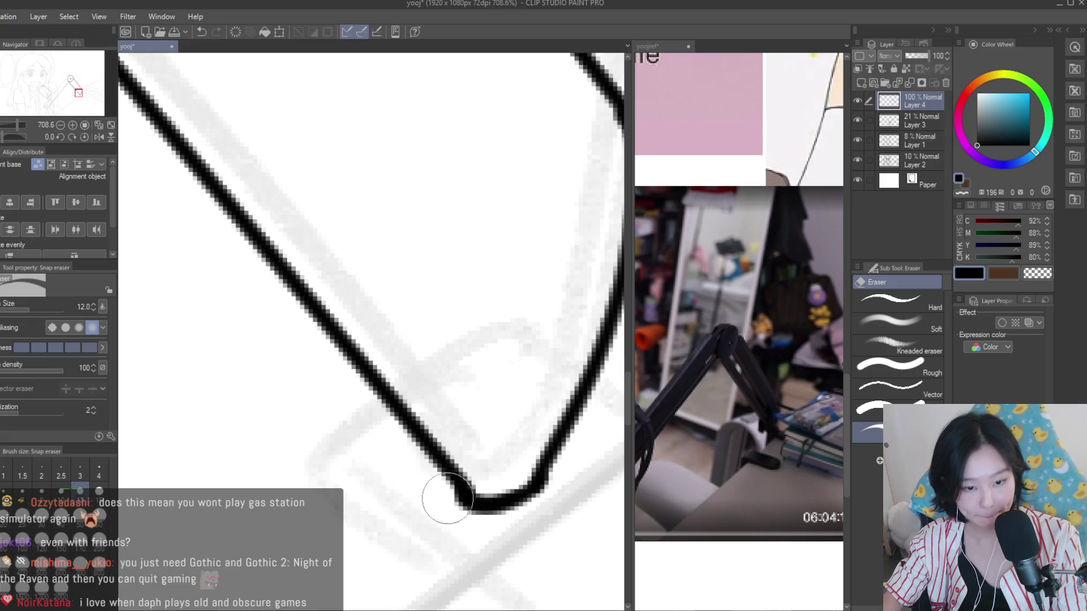
key("p")
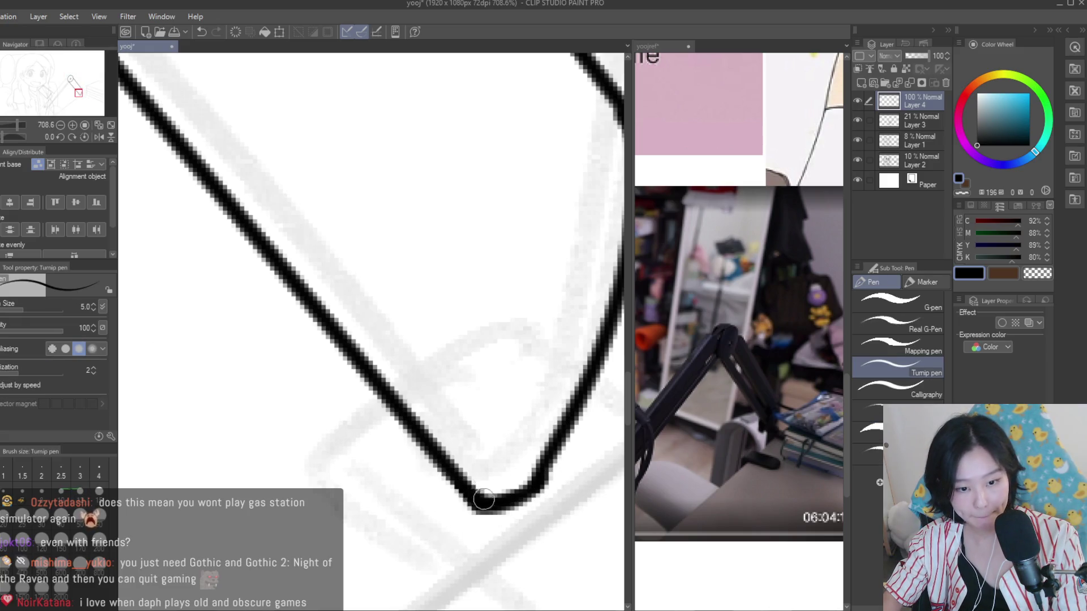
scroll(484, 499, "down", 1)
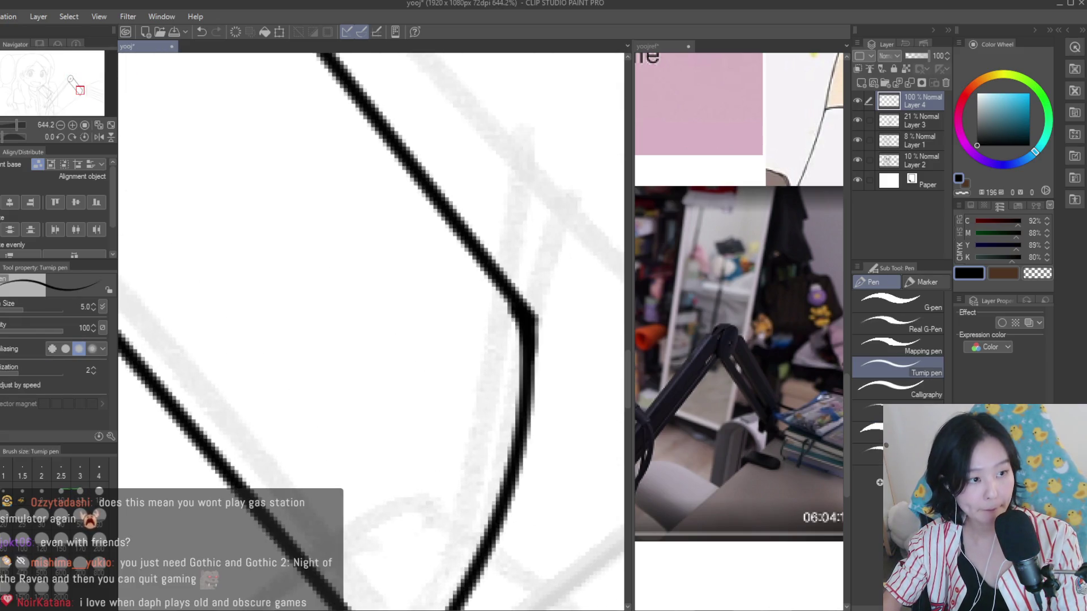
key("e")
scroll(501, 320, "down", 2)
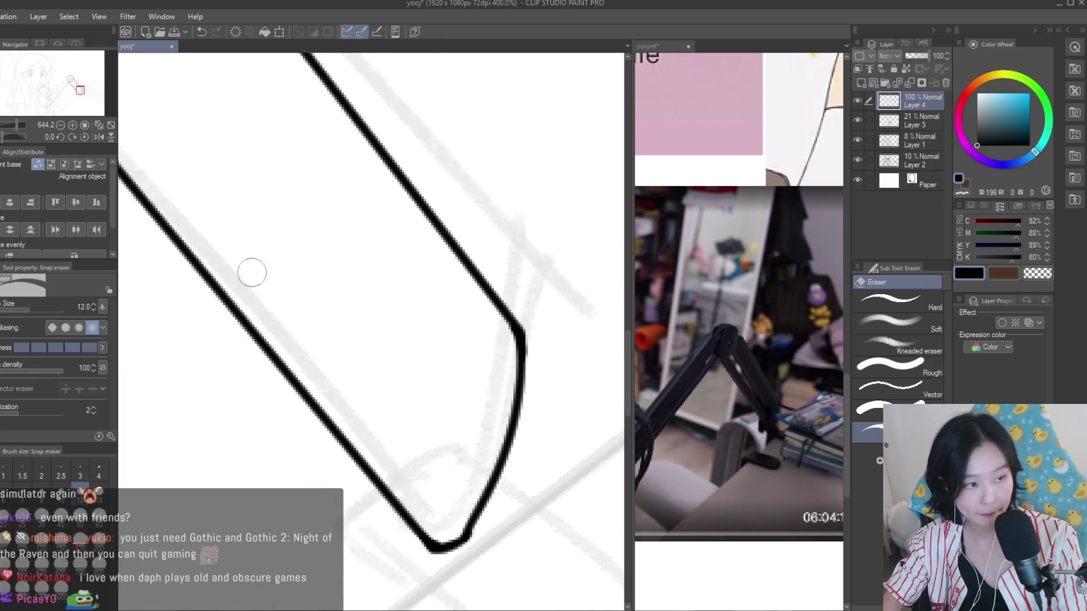
key("p")
scroll(563, 446, "down", 2)
scroll(476, 308, "up", 1)
Add two parallel inner lines along the lamp arm forming its narrow slot
left_click_drag(397, 286, 547, 474)
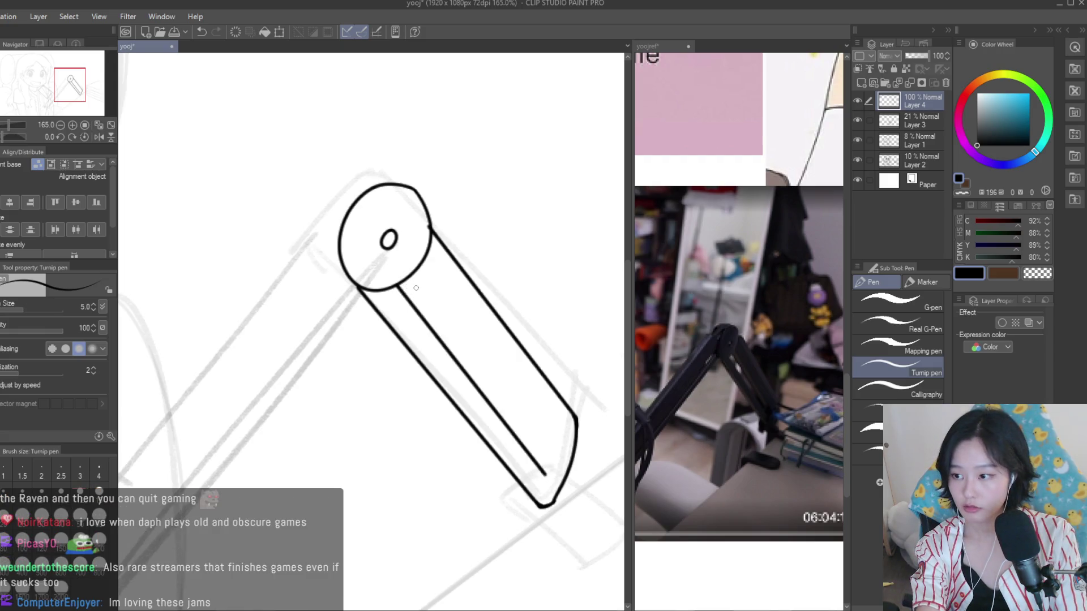
key("ctrl+z")
left_click_drag(403, 279, 548, 470)
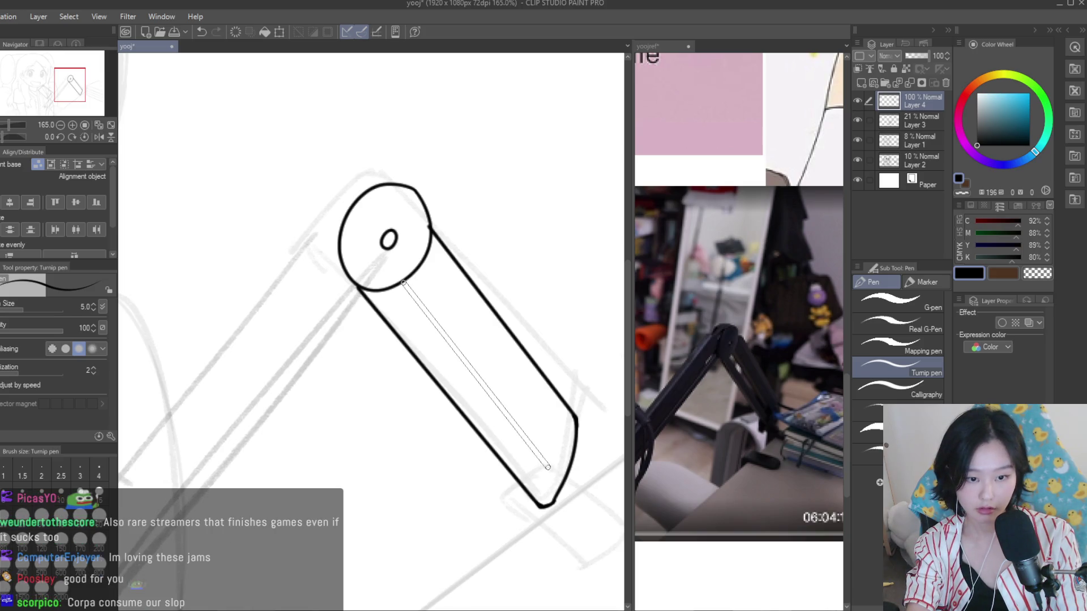
mouse_move(389, 290)
left_mouse_down()
mouse_move(541, 480)
mouse_move(494, 459)
left_mouse_up()
scroll(558, 495, "up", 3)
scroll(557, 496, "up", 5)
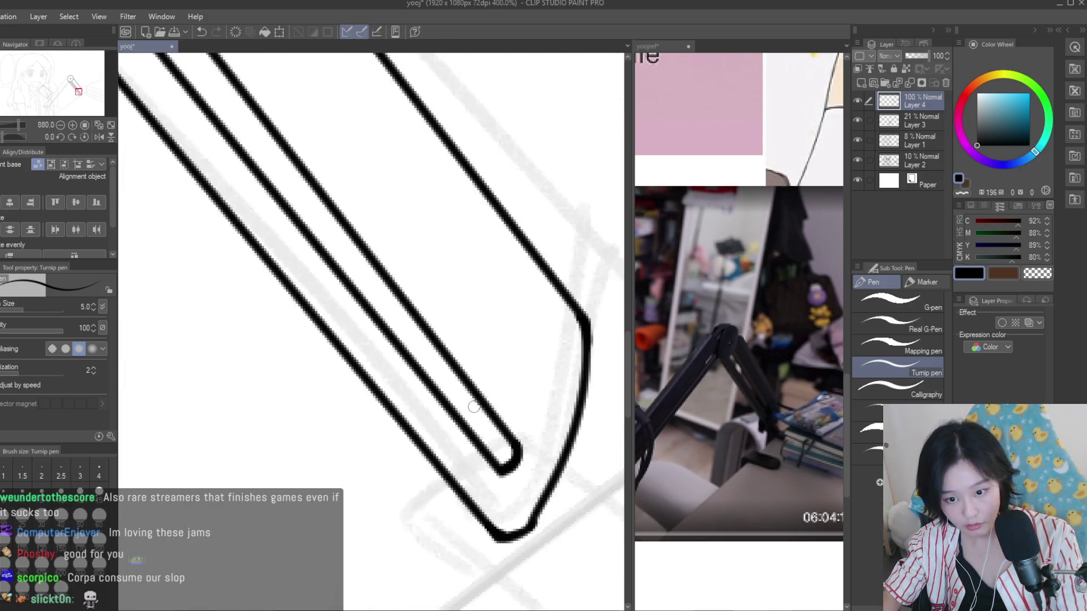
scroll(474, 406, "down", 6)
scroll(267, 215, "up", 3)
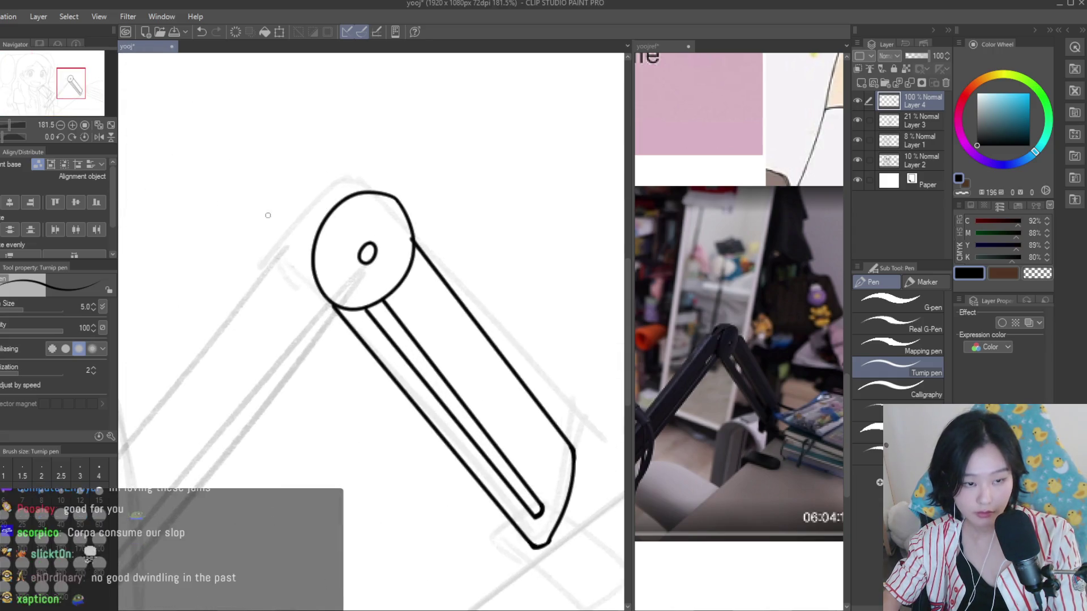
key("e")
scroll(379, 233, "up", 3)
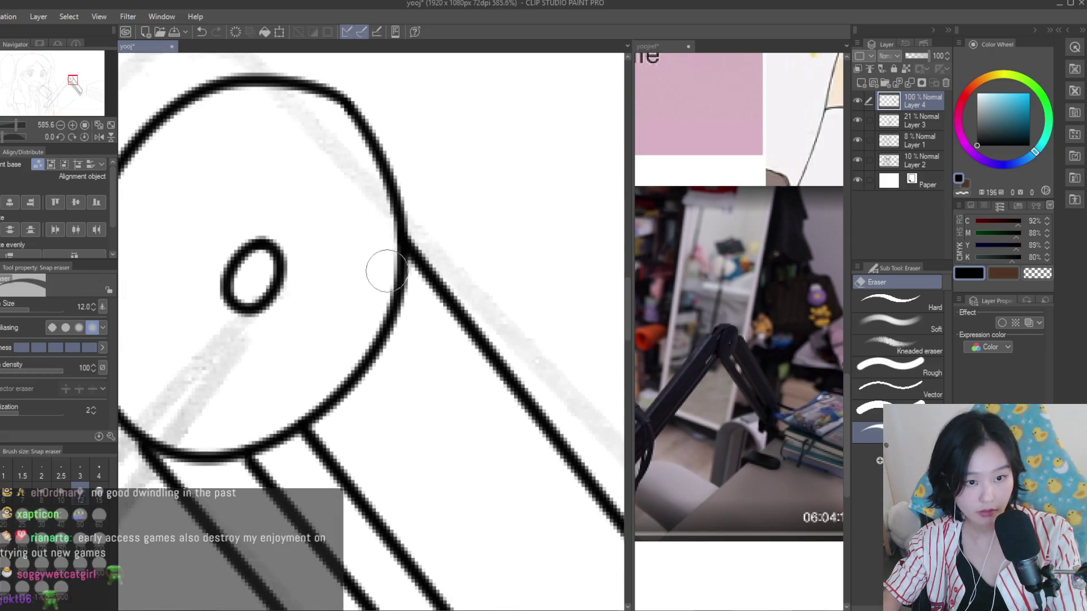
scroll(387, 270, "down", 5)
scroll(575, 314, "down", 2)
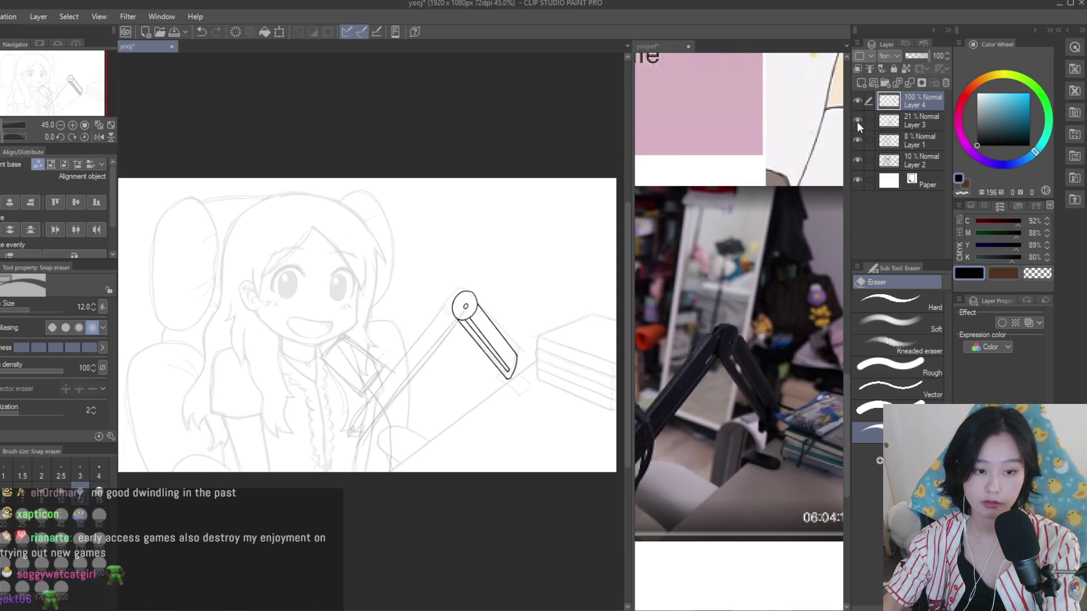
Try inking the arc above the lamp's hinge joint with the Turnip pen, undoing both attempts
key("h")
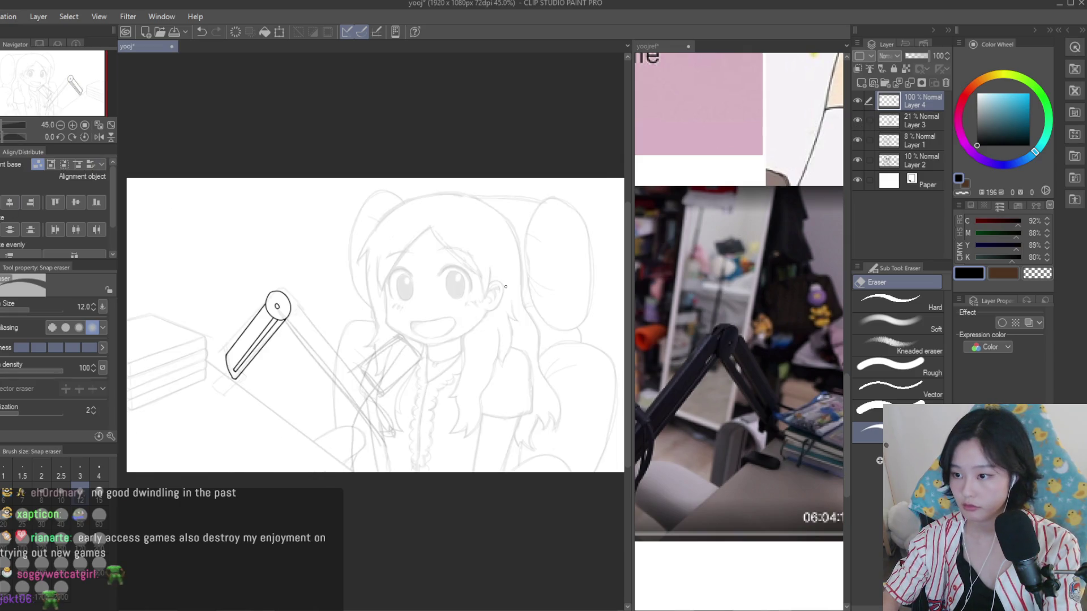
key("p")
key("h")
scroll(515, 244, "up", 2)
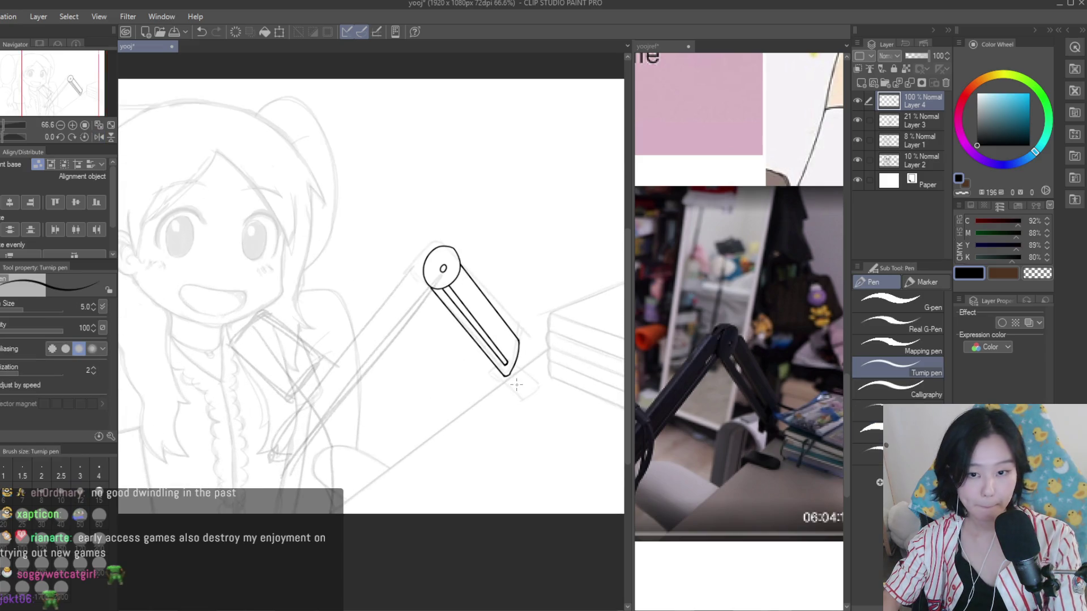
scroll(516, 245, "up", 2)
scroll(516, 244, "up", 1)
scroll(515, 244, "down", 1)
left_click_drag(481, 220, 532, 245)
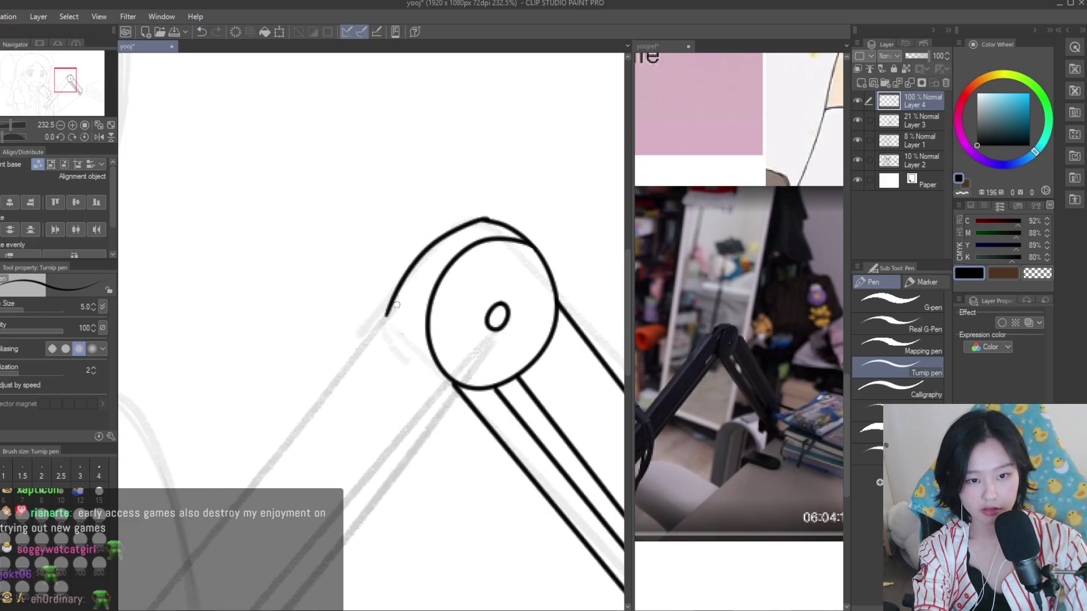
key("ctrl+z")
left_click_drag(481, 219, 395, 315)
key("ctrl+z")
key("ctrl+z")
key("ctrl+z")
Erase the lower end of the outer hinge arc with the Snap eraser
key("e")
scroll(389, 326, "up", 3)
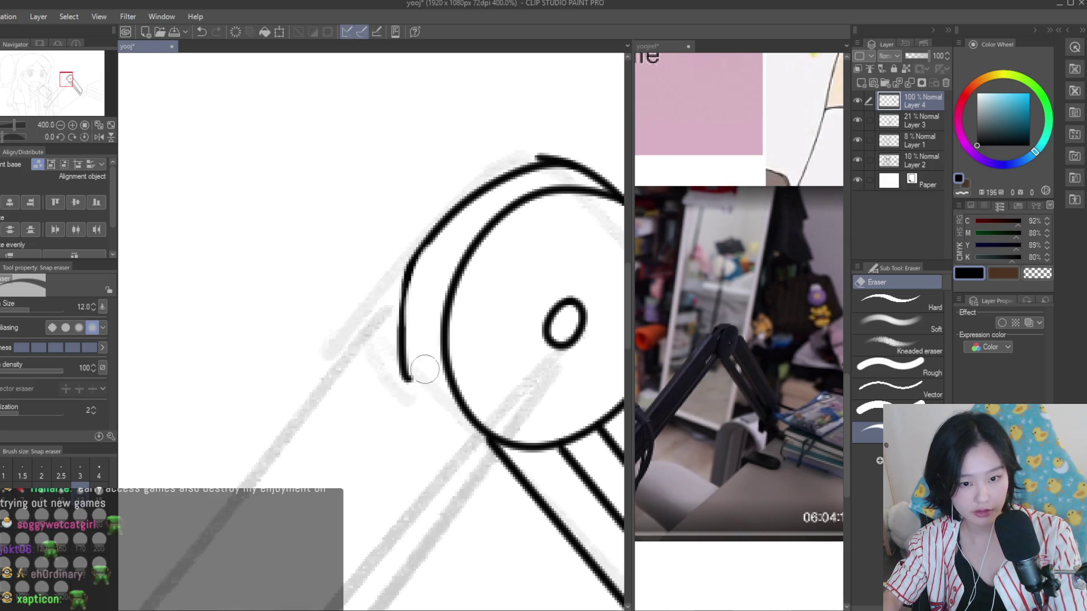
scroll(444, 260, "up", 3)
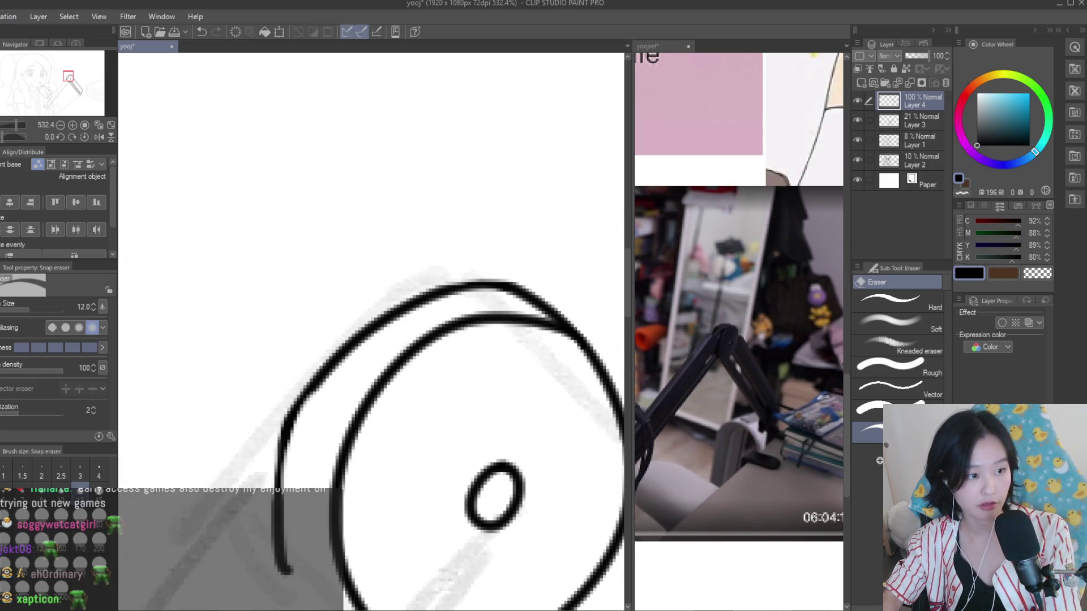
key("p")
scroll(424, 291, "up", 4)
scroll(610, 334, "up", 2)
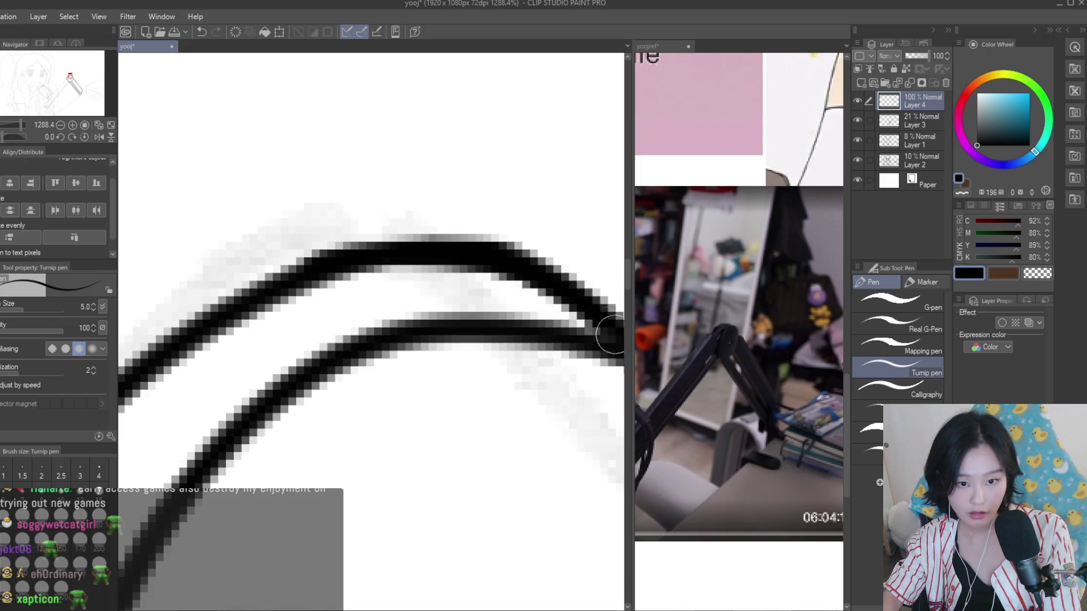
scroll(611, 334, "down", 3)
key("e")
scroll(503, 262, "down", 2)
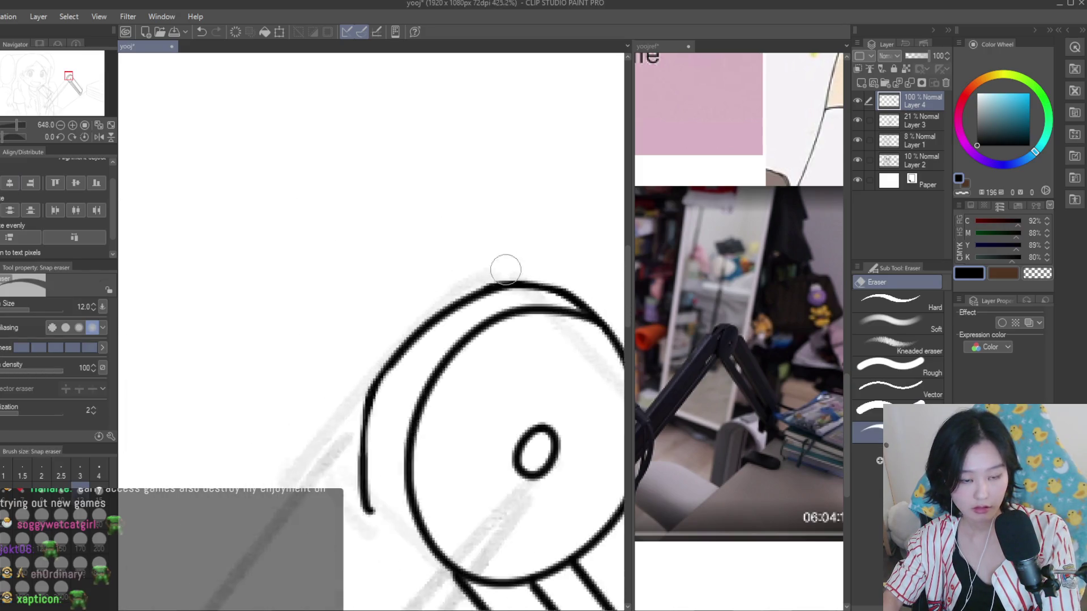
key("p")
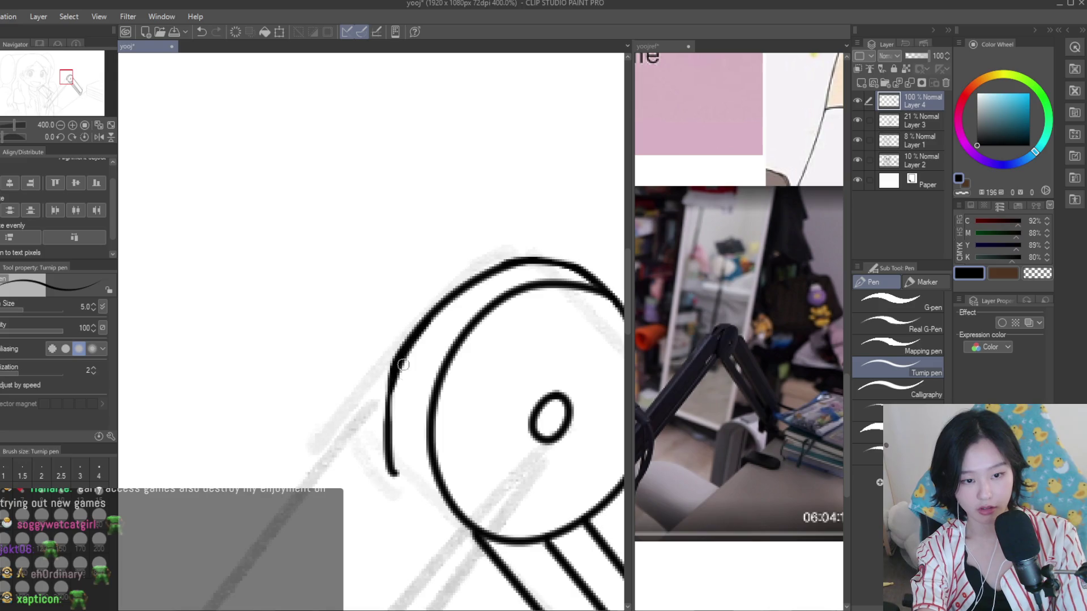
key("e")
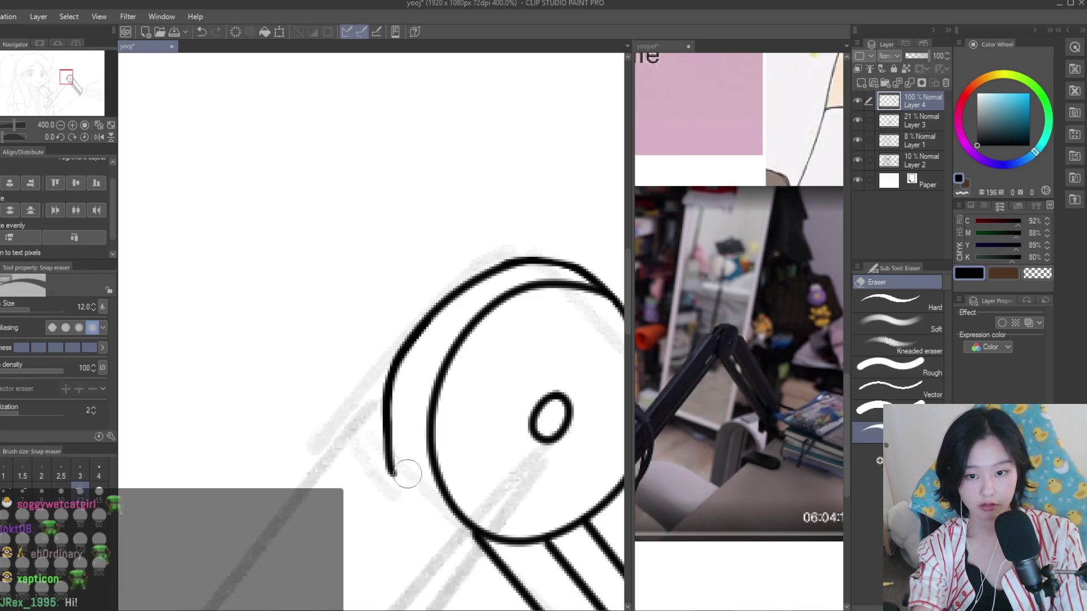
left_click_drag(404, 408, 374, 440)
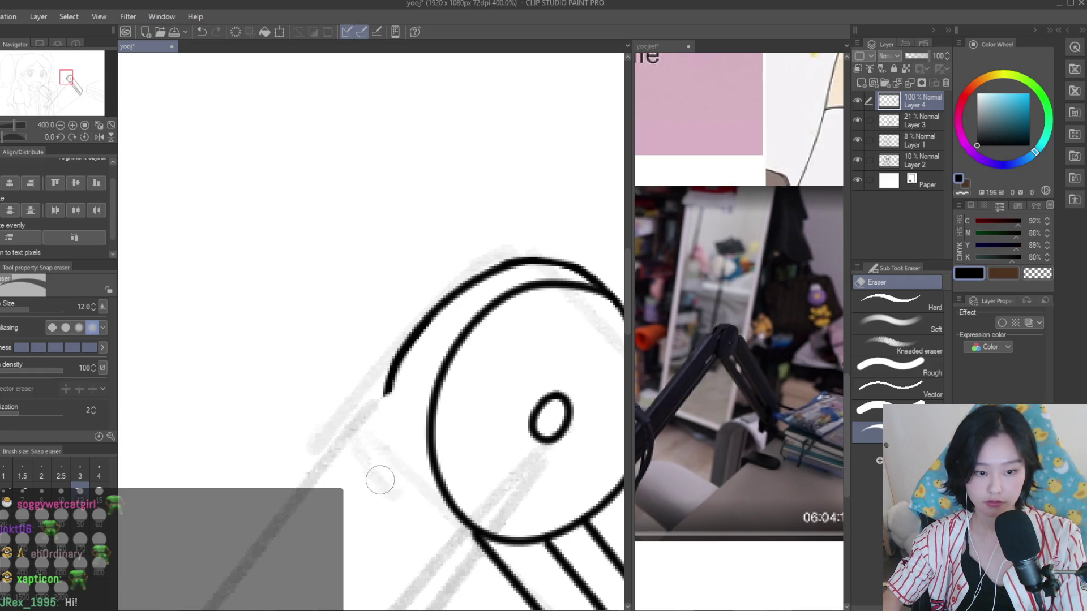
Extend the outer hinge arc with a new Turnip pen stroke
key("p")
scroll(389, 388, "up", 3)
left_click_drag(258, 308, 356, 383)
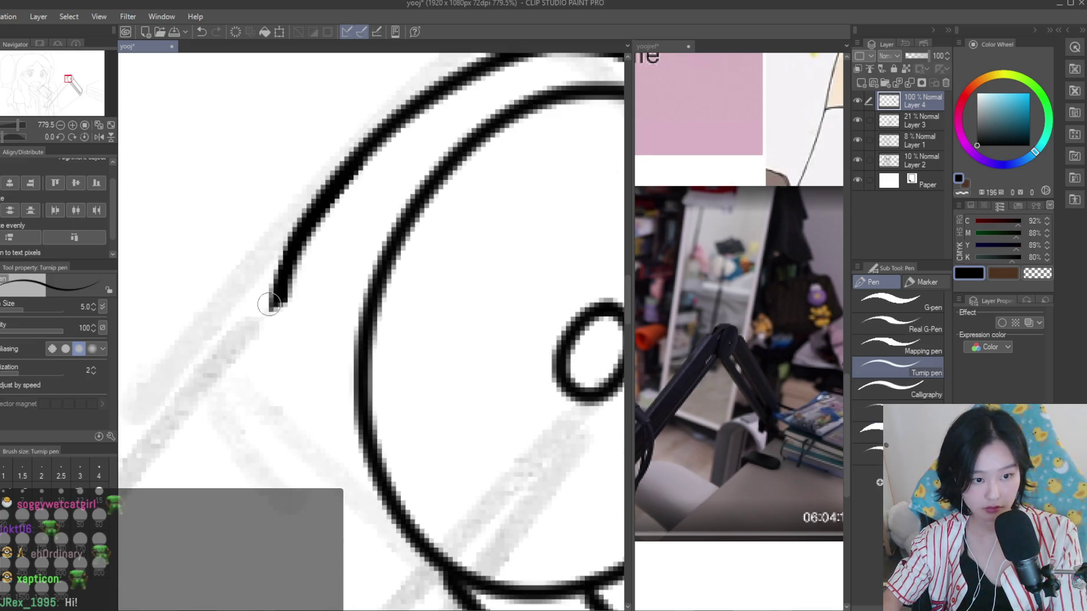
Draw the long upper edge of the lamp arm and join it to the hinge circle
scroll(462, 278, "down", 5)
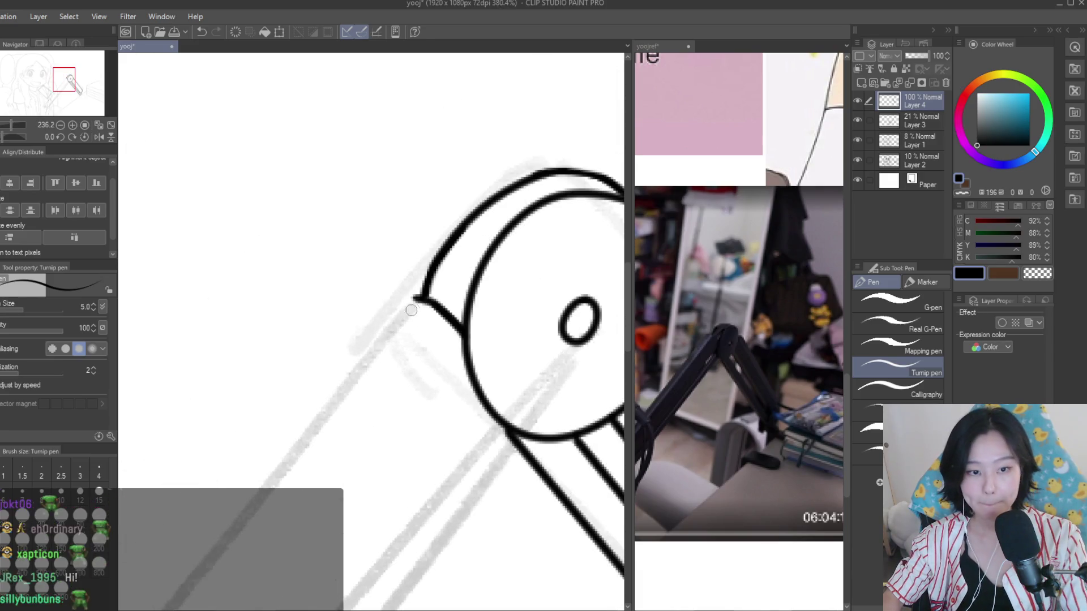
scroll(510, 304, "down", 3)
scroll(526, 306, "down", 3)
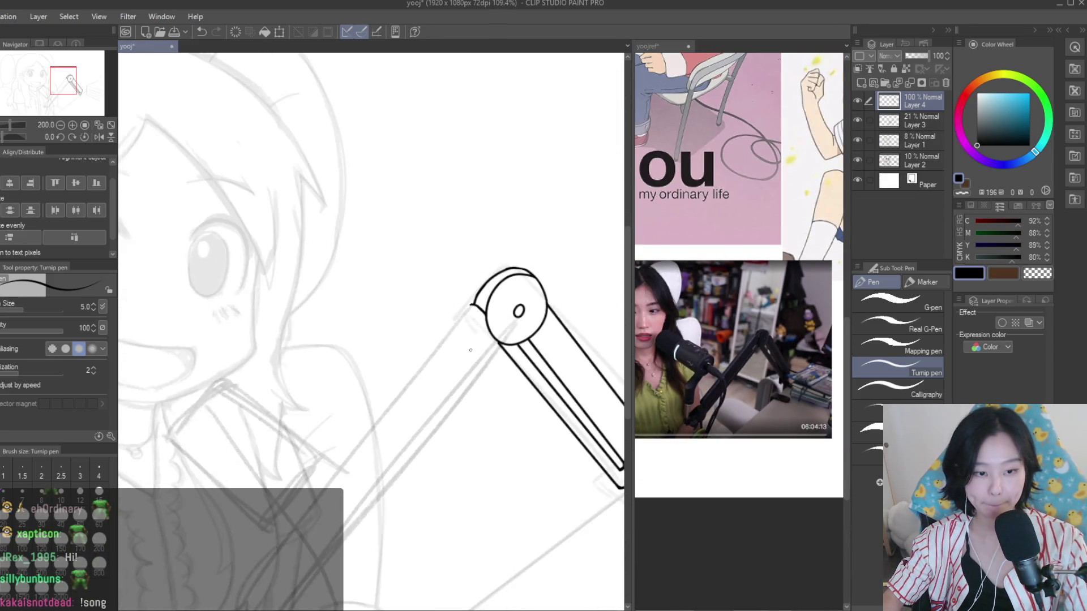
left_click_drag(489, 297, 318, 509)
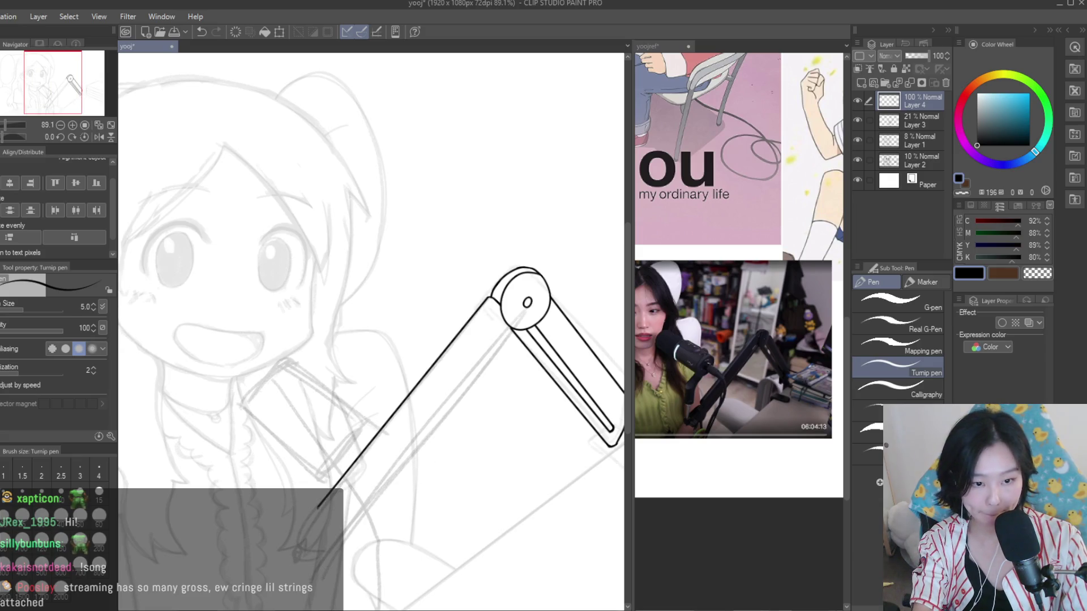
scroll(487, 317, "up", 1)
scroll(493, 300, "up", 1)
scroll(496, 288, "up", 1)
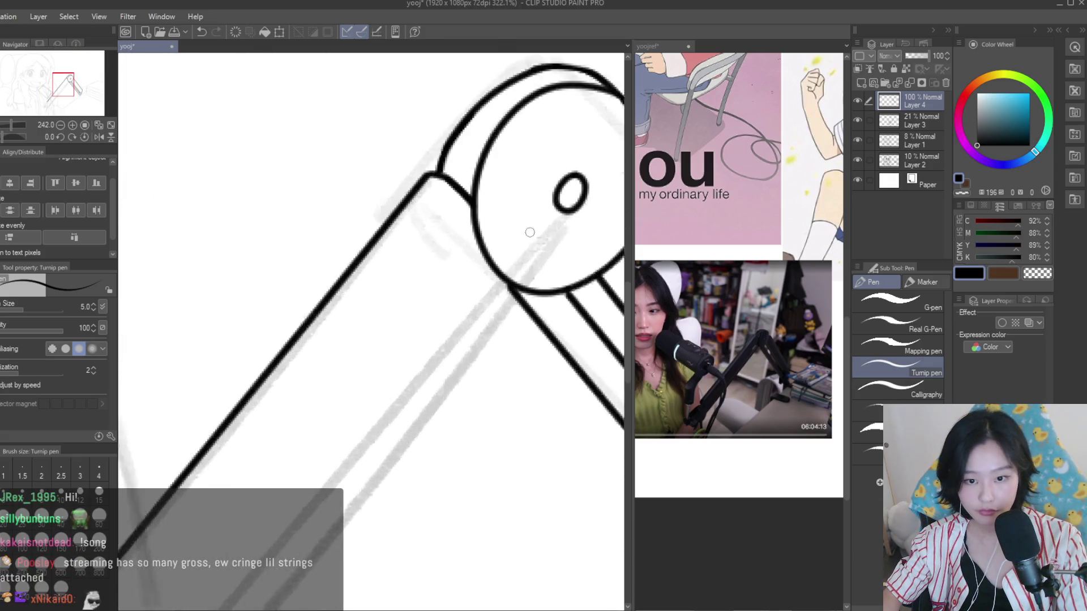
scroll(496, 281, "up", 1)
scroll(496, 281, "up", 1)
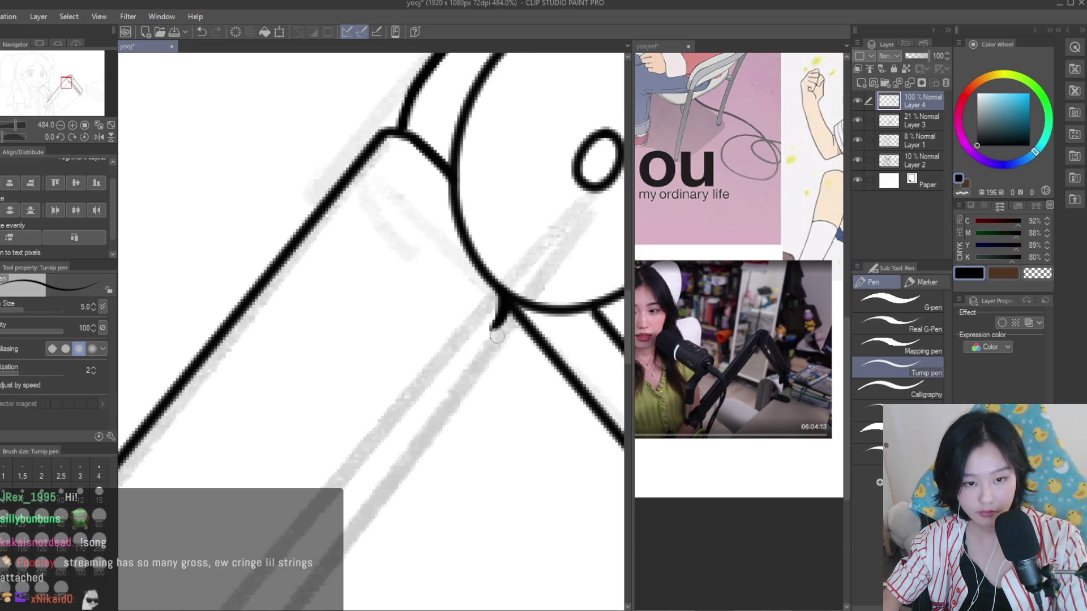
left_click_drag(496, 336, 506, 307)
Ink the arm's lower edge and the end cap closing its lower end
scroll(490, 334, "down", 4)
scroll(490, 334, "down", 2)
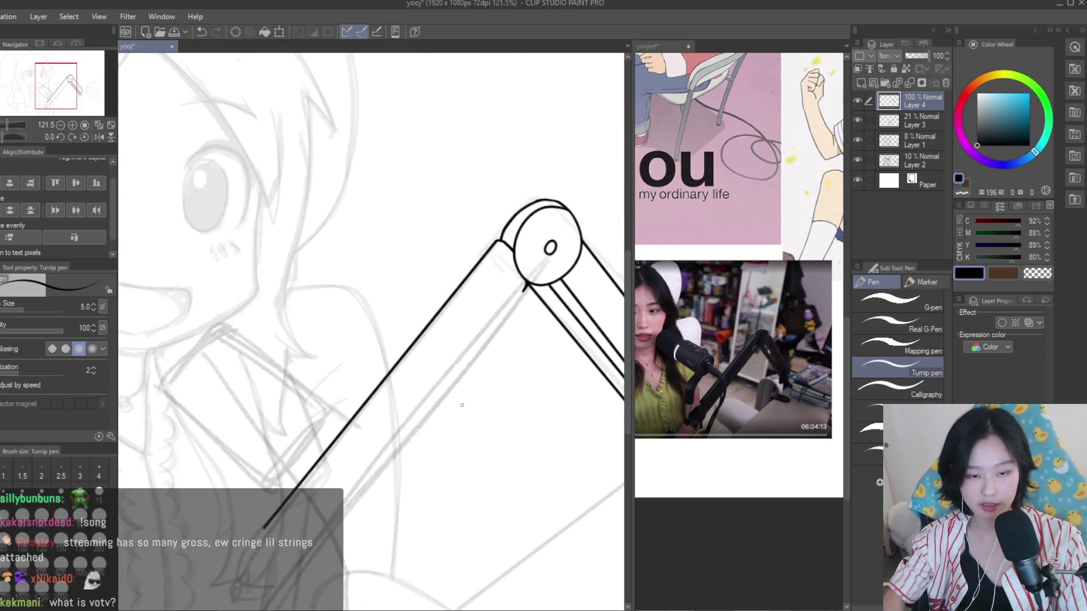
left_click_drag(297, 569, 523, 290)
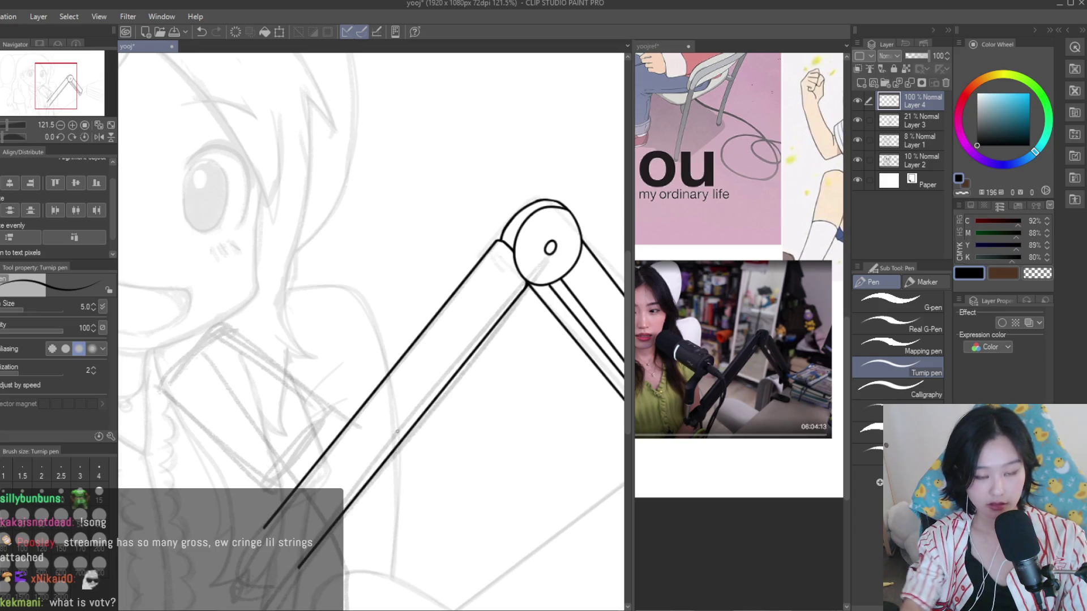
scroll(523, 290, "down", 3)
scroll(480, 379, "up", 2)
scroll(480, 380, "up", 1)
scroll(479, 379, "up", 3)
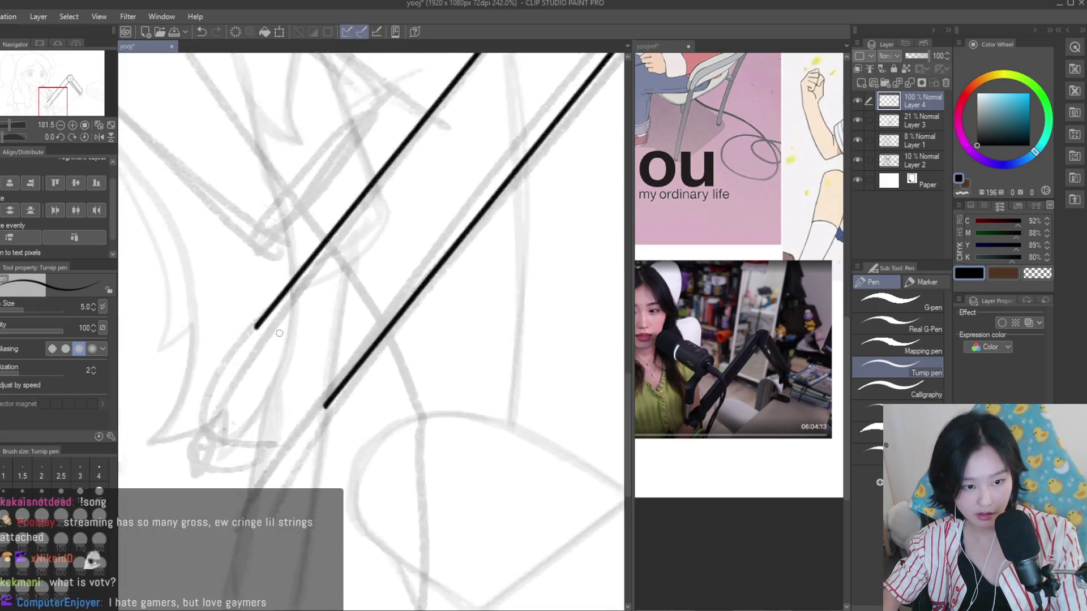
scroll(480, 379, "up", 3)
left_click_drag(249, 320, 374, 461)
key("ctrl+z")
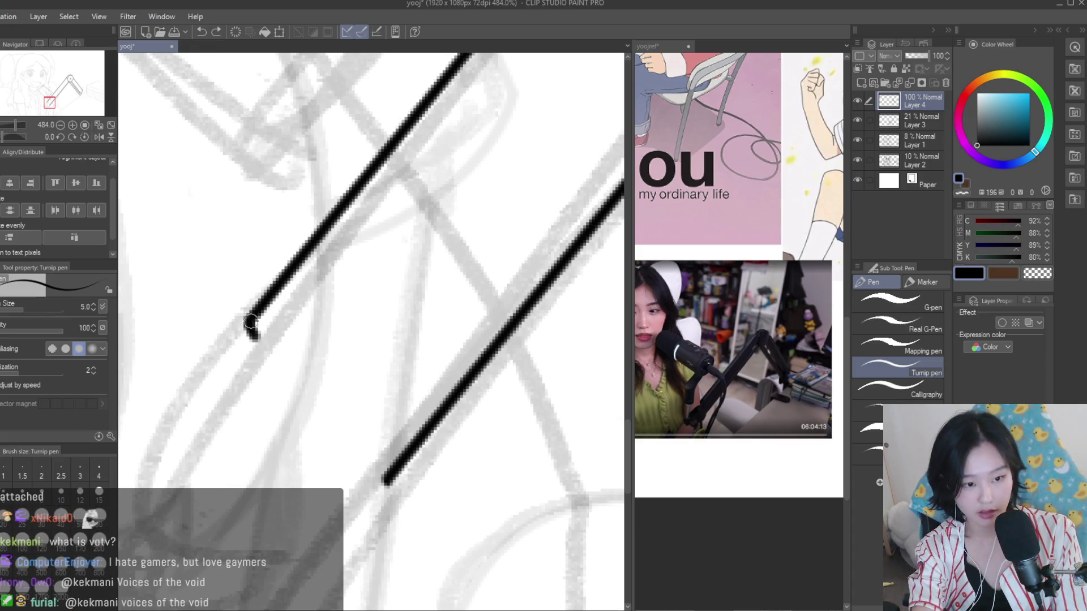
left_click_drag(252, 320, 382, 478)
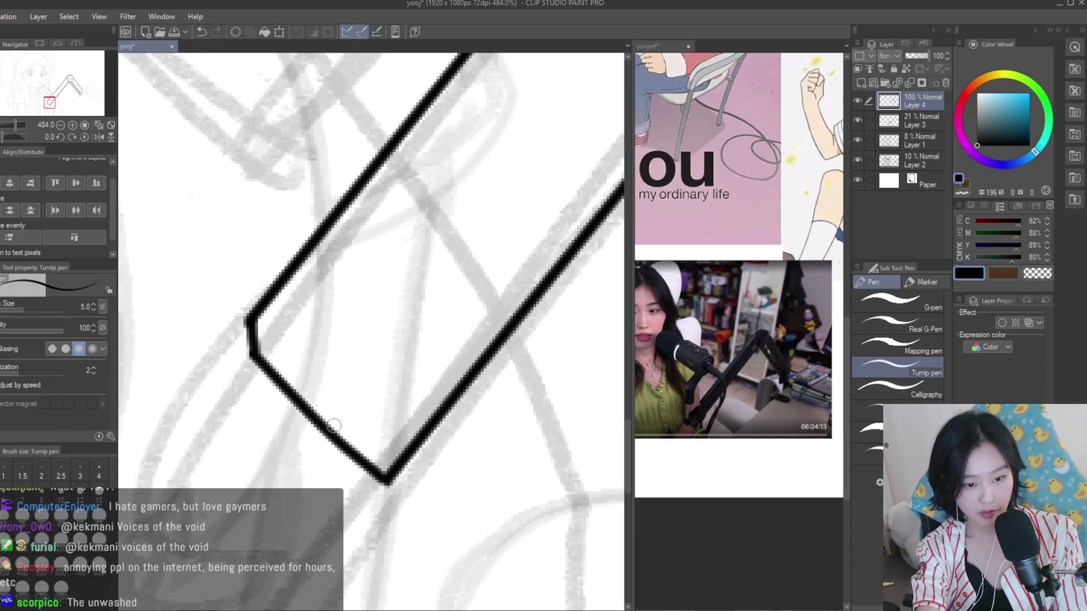
Mirror the canvas to check the lamp, then undo the arm's lower edge line
key("e")
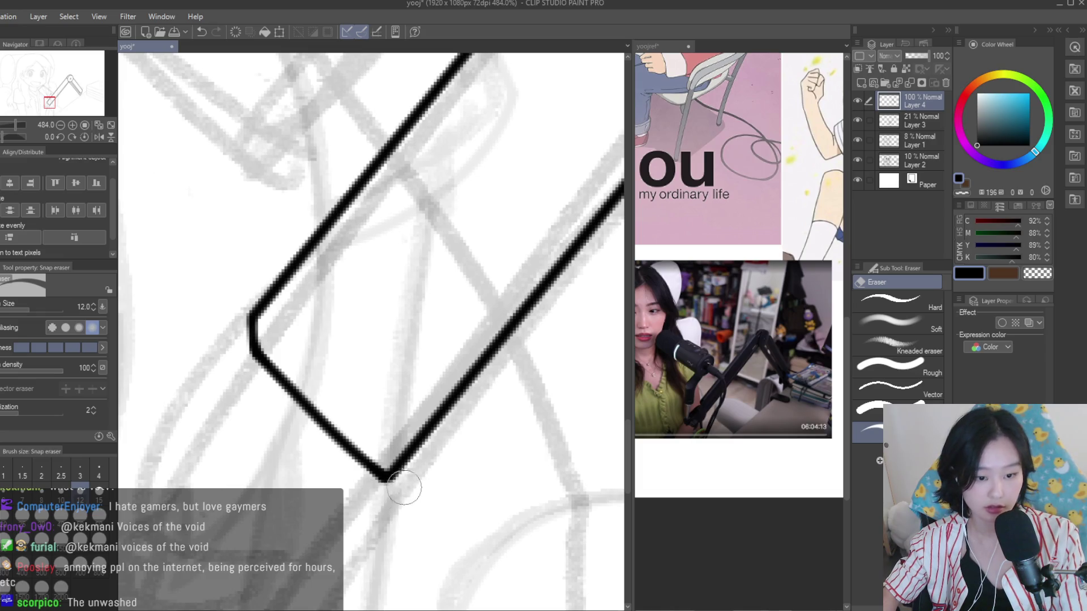
key("p")
scroll(399, 495, "up", 1)
scroll(427, 440, "down", 4)
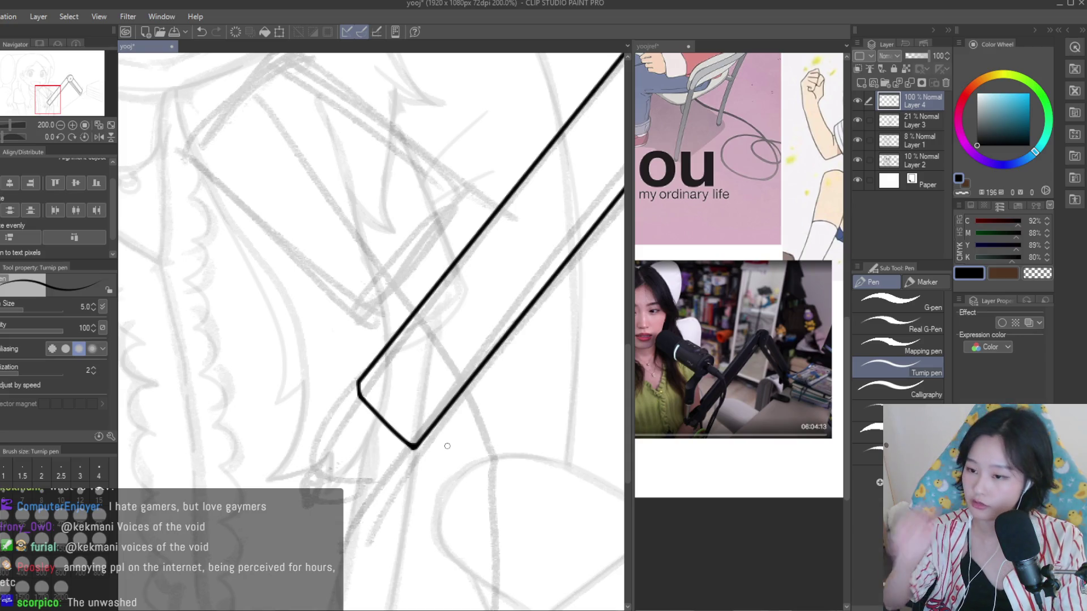
scroll(441, 417, "down", 2)
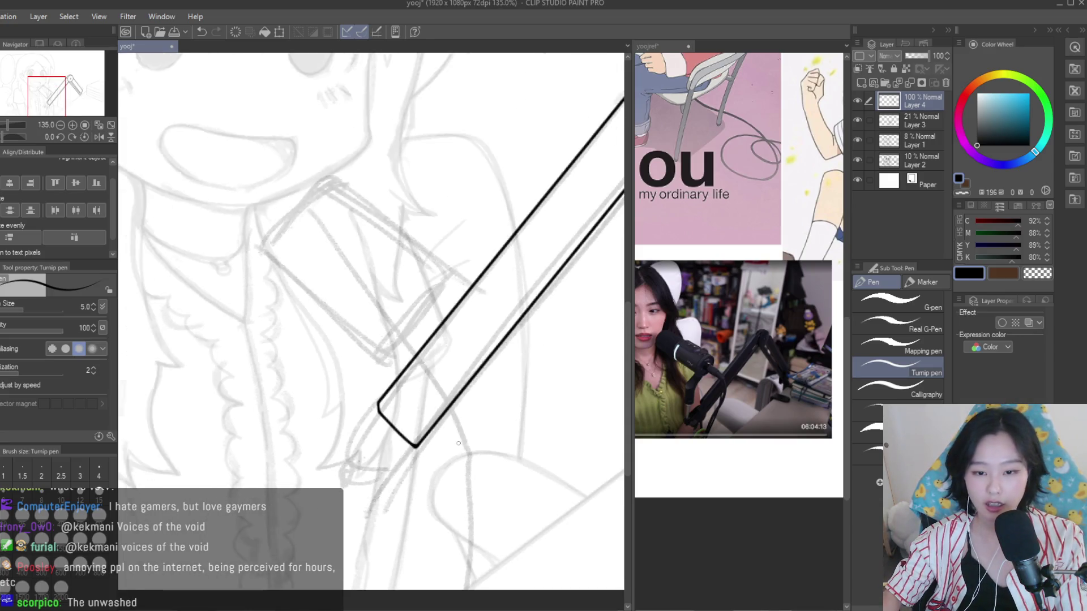
scroll(480, 470, "down", 2)
scroll(482, 462, "down", 1)
scroll(515, 442, "down", 1)
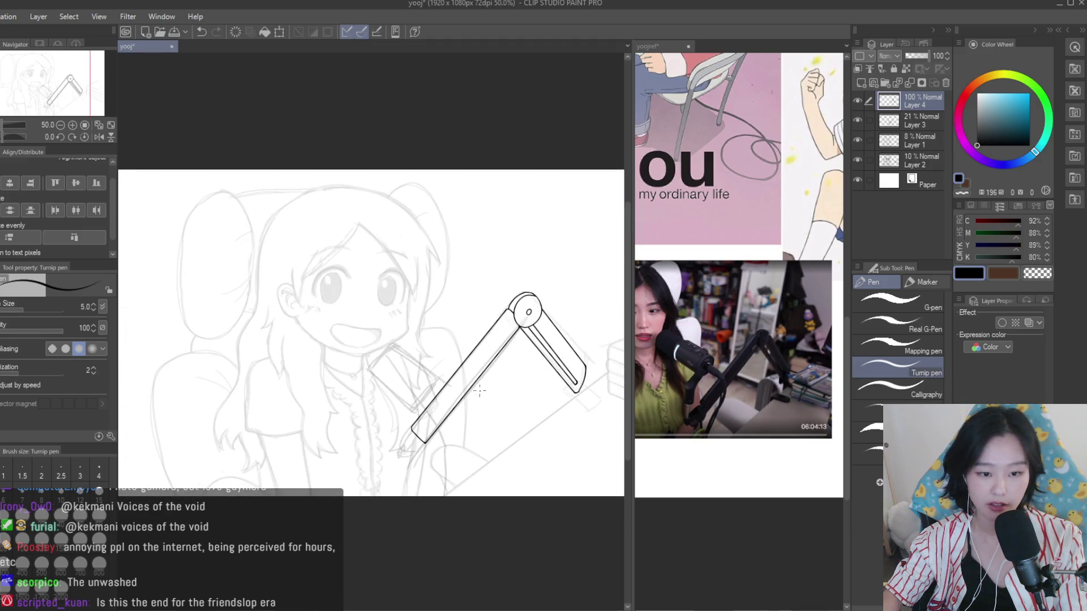
scroll(480, 391, "up", 1)
scroll(466, 371, "down", 1)
key("h")
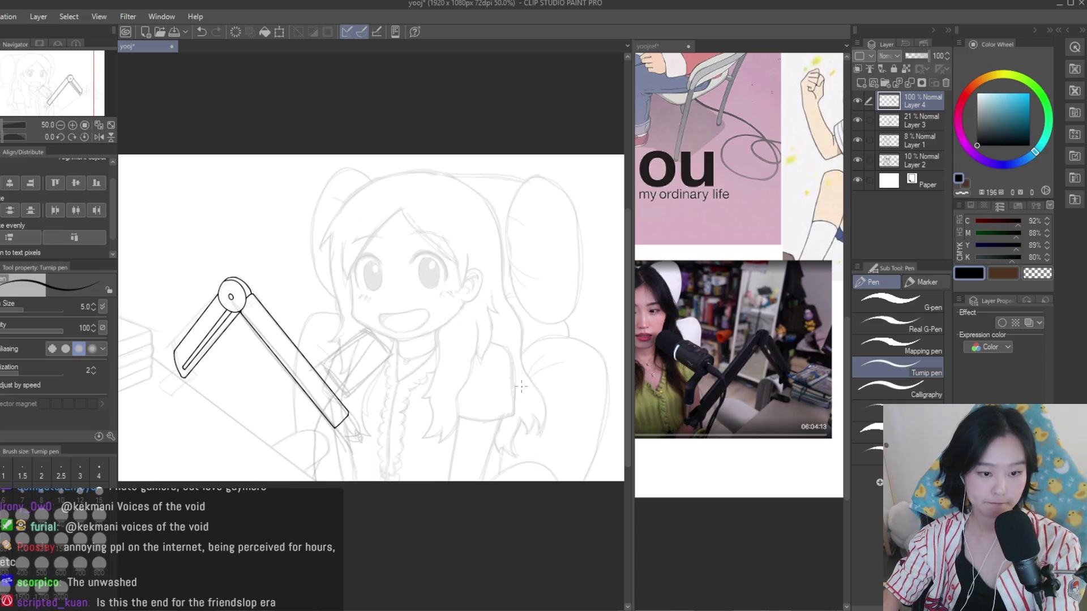
key("h")
scroll(479, 343, "up", 1)
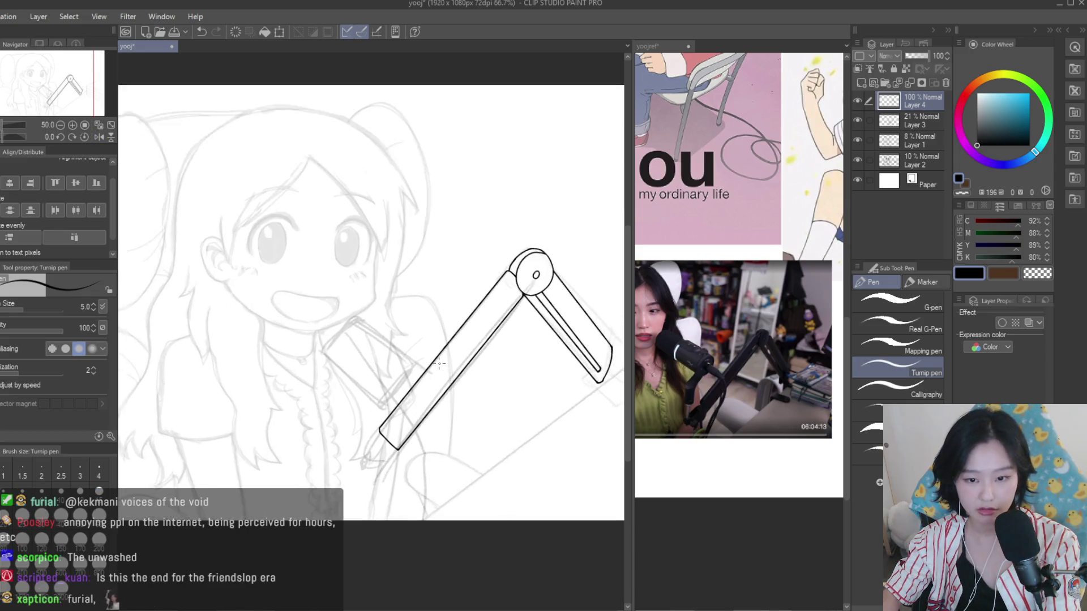
scroll(472, 338, "up", 1)
scroll(359, 418, "up", 1)
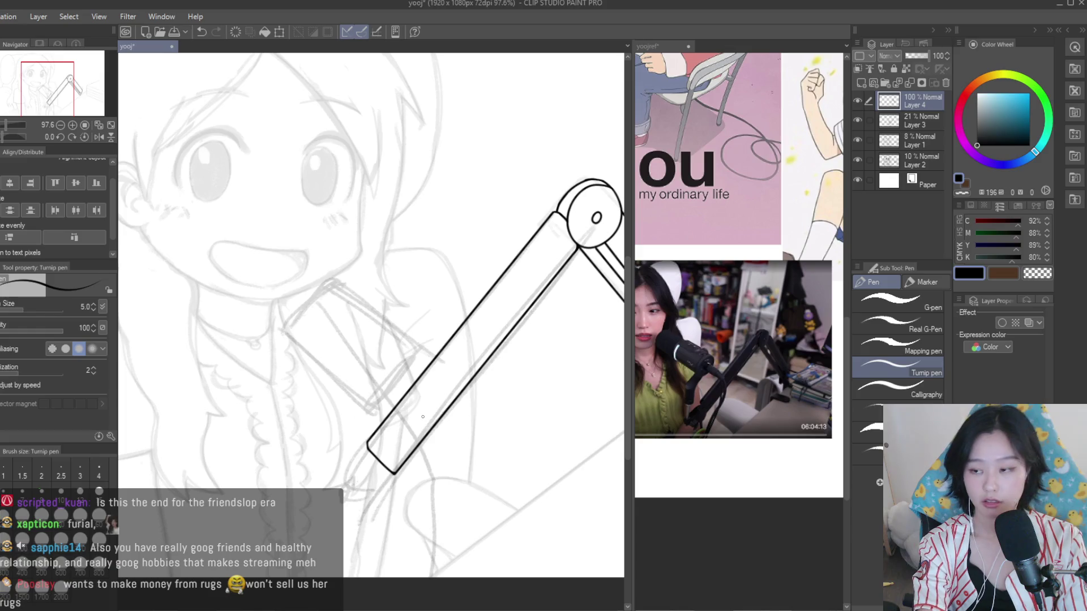
key("ctrl+z")
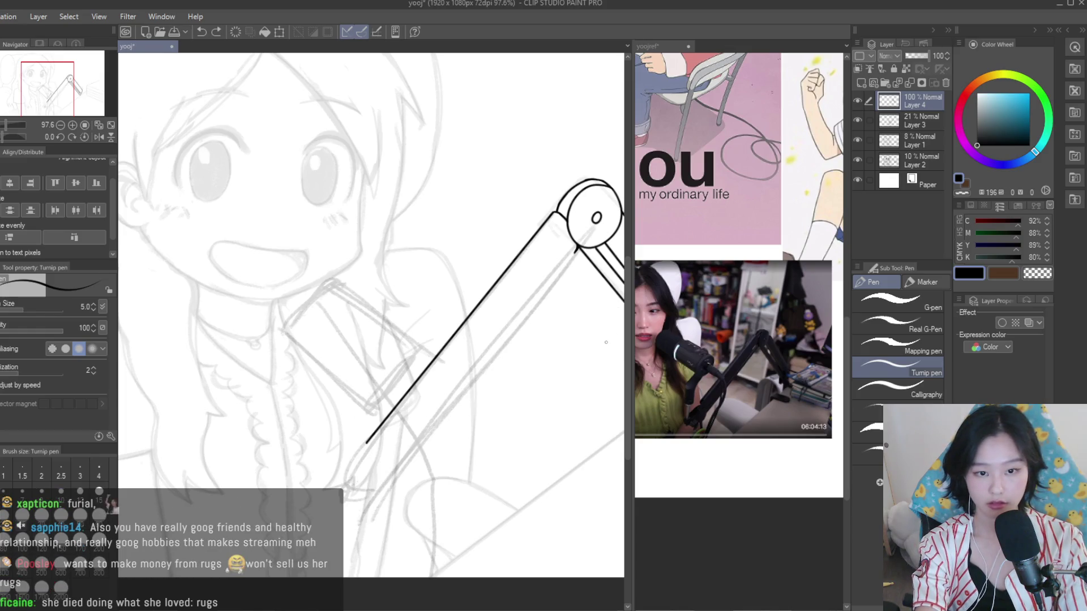
Draw a straight edge line along the lamp arm down to its lower end
scroll(579, 265, "up", 1)
scroll(578, 258, "up", 1)
scroll(576, 250, "up", 1)
scroll(576, 243, "up", 1)
scroll(576, 242, "down", 4)
scroll(428, 433, "up", 2)
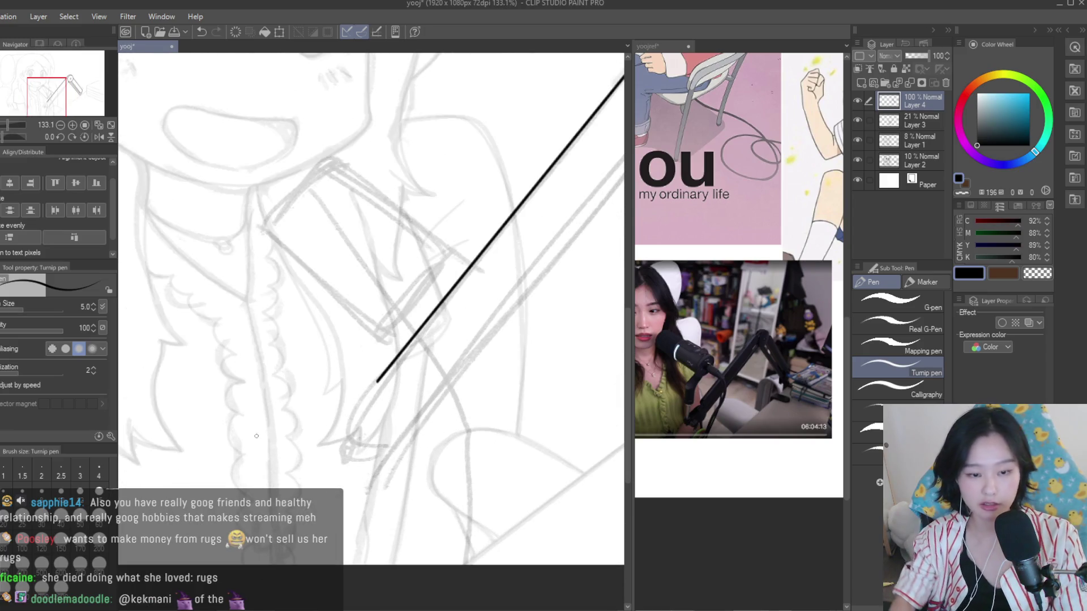
scroll(257, 436, "down", 1)
left_click_drag(557, 209, 365, 450)
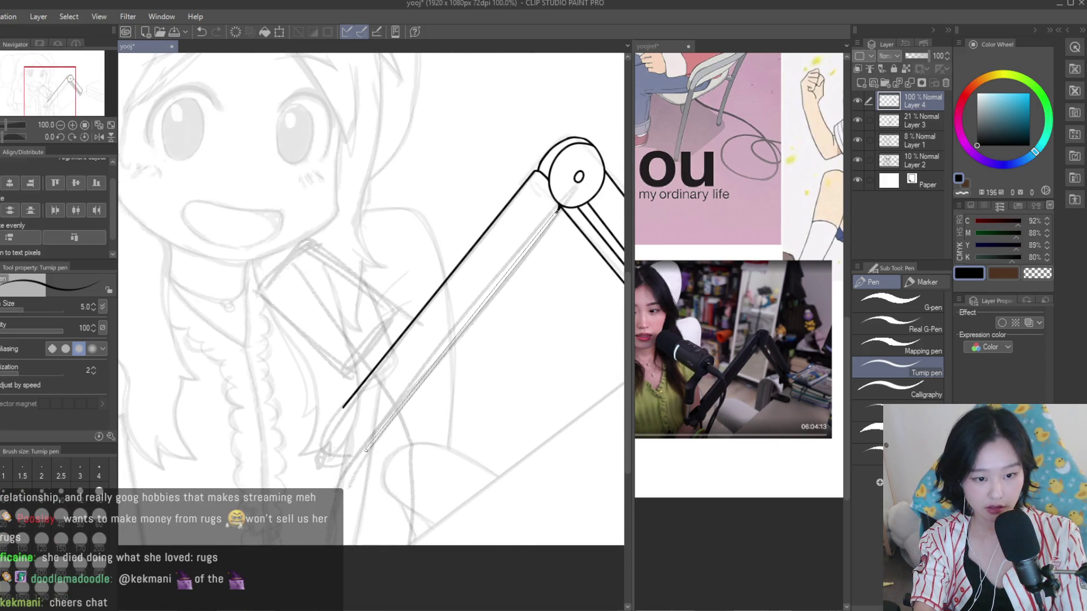
left_click(366, 456, "shift")
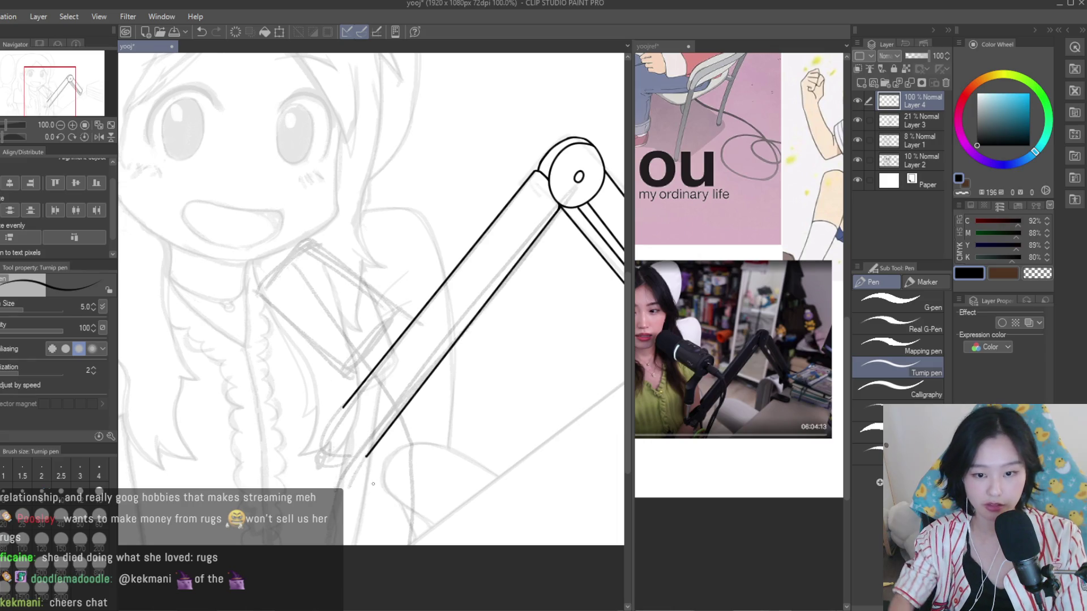
Attempt the arm's end cap twice, undoing both strokes
scroll(362, 453, "up", 2)
scroll(334, 385, "up", 3)
left_click_drag(325, 354, 444, 500)
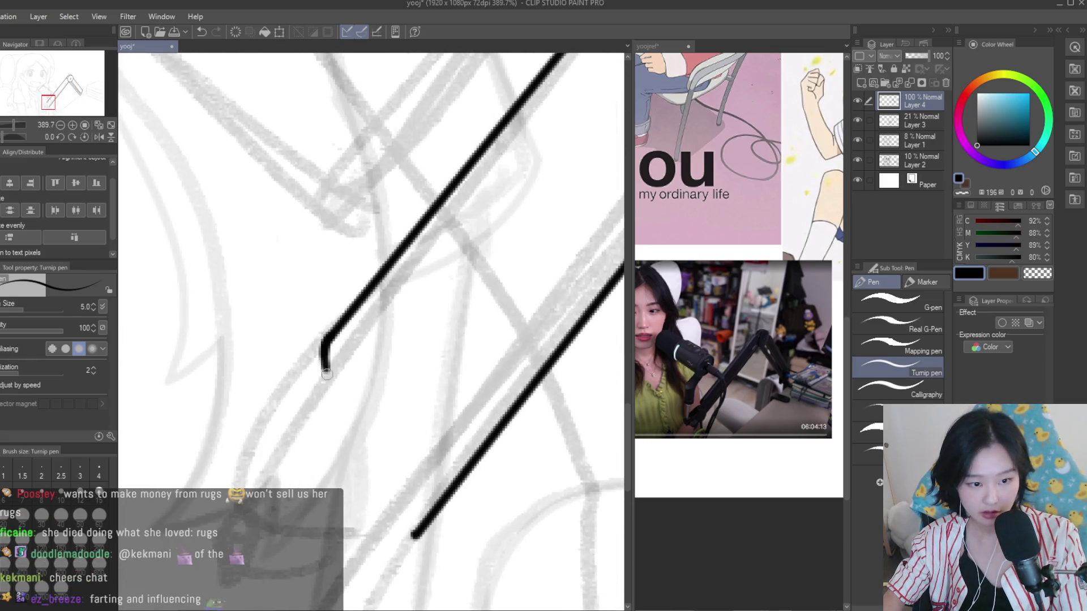
key("ctrl+z")
mouse_move(323, 343)
left_mouse_down()
mouse_move(441, 486)
mouse_move(430, 474)
left_mouse_up()
key("ctrl+z")
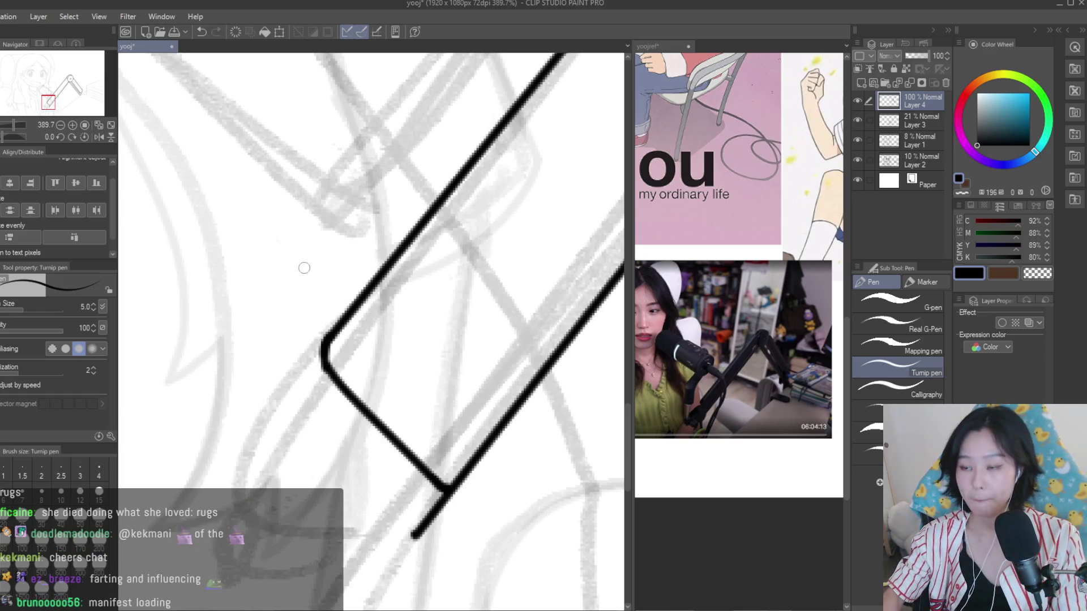
Erase the stray arc end at the hinge with the Snap eraser
key("e")
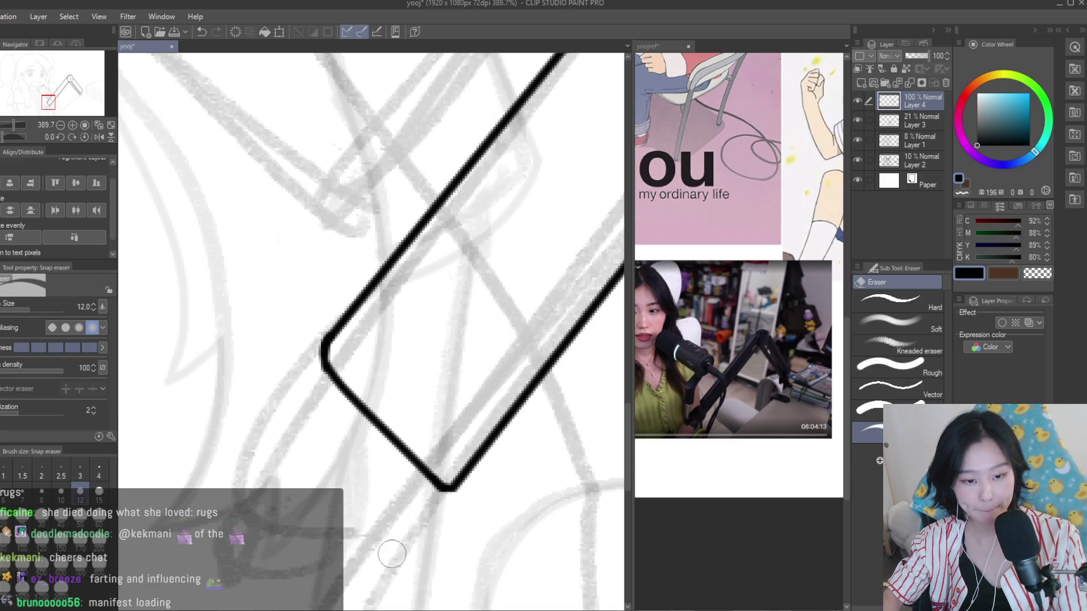
scroll(391, 554, "down", 3)
key("p")
scroll(486, 418, "up", 3)
scroll(486, 418, "down", 3)
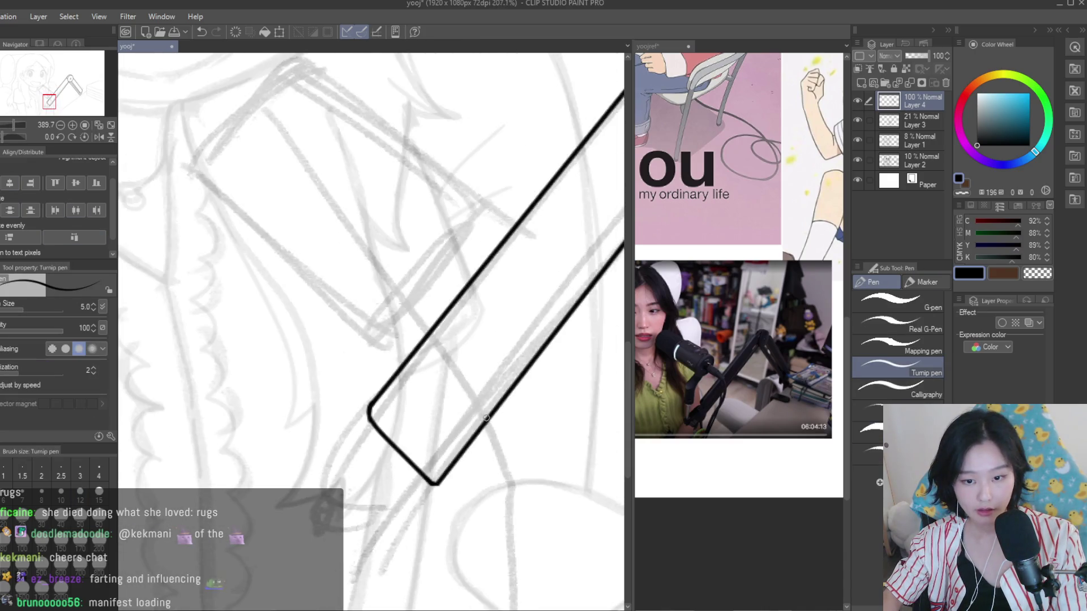
scroll(485, 417, "down", 3)
scroll(518, 211, "up", 4)
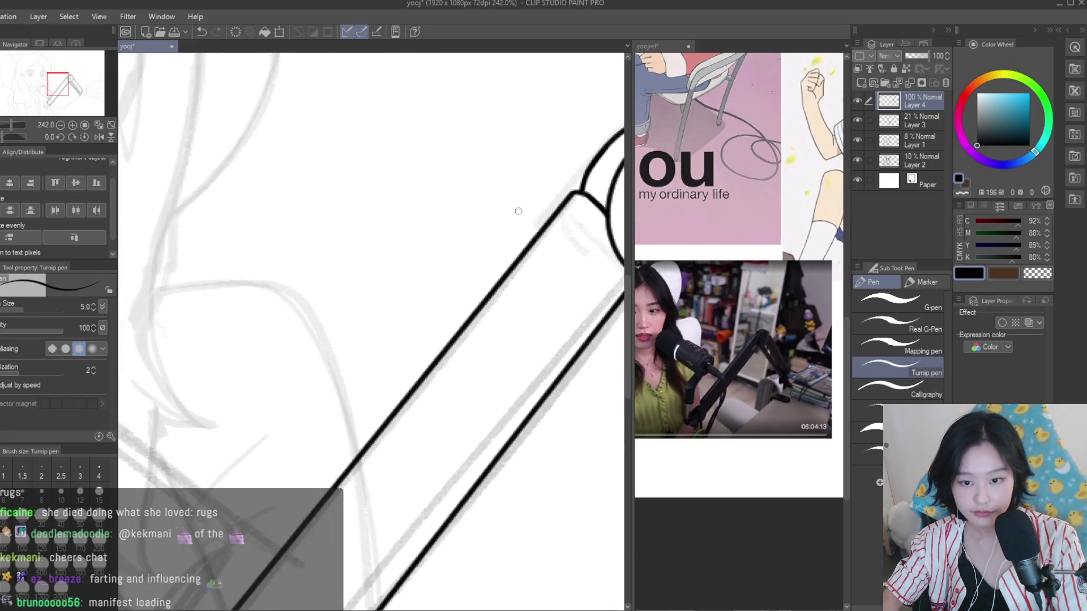
scroll(518, 210, "up", 3)
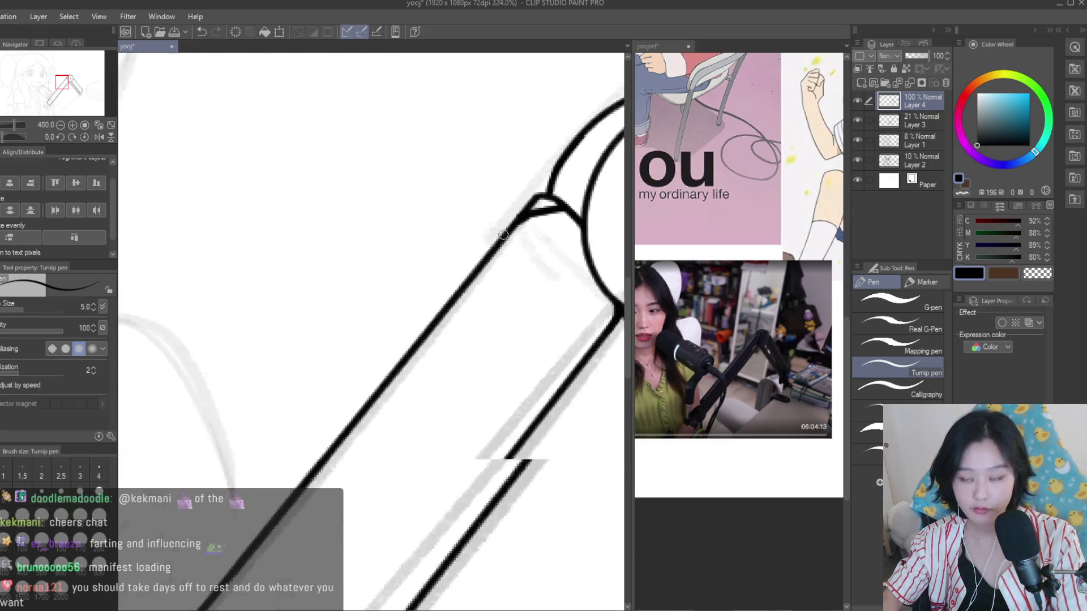
scroll(526, 215, "down", 4)
key("e")
scroll(513, 261, "up", 3)
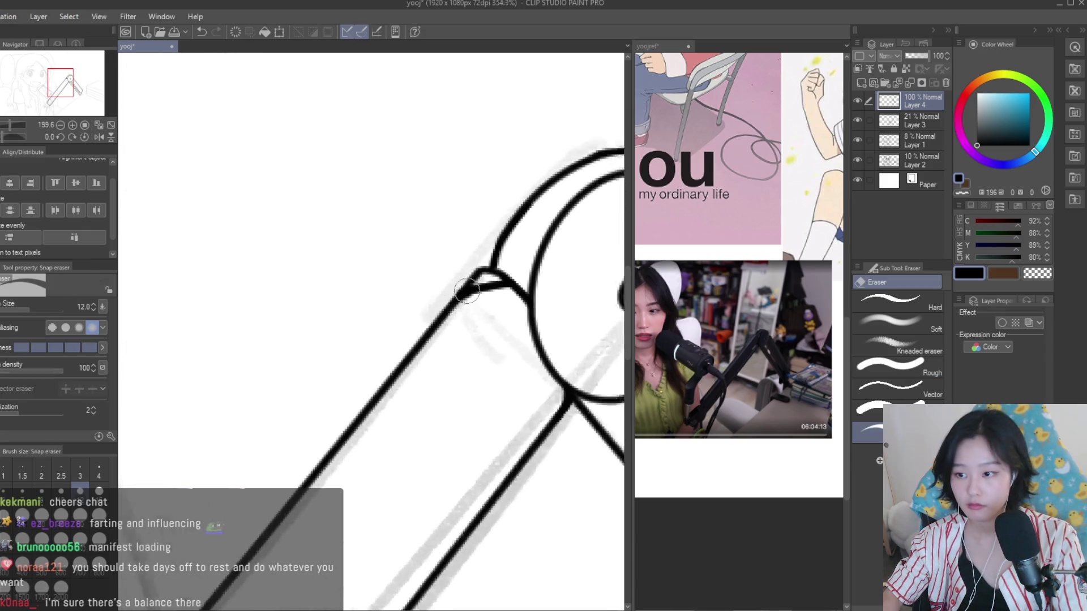
scroll(513, 261, "up", 2)
left_click_drag(501, 252, 513, 264)
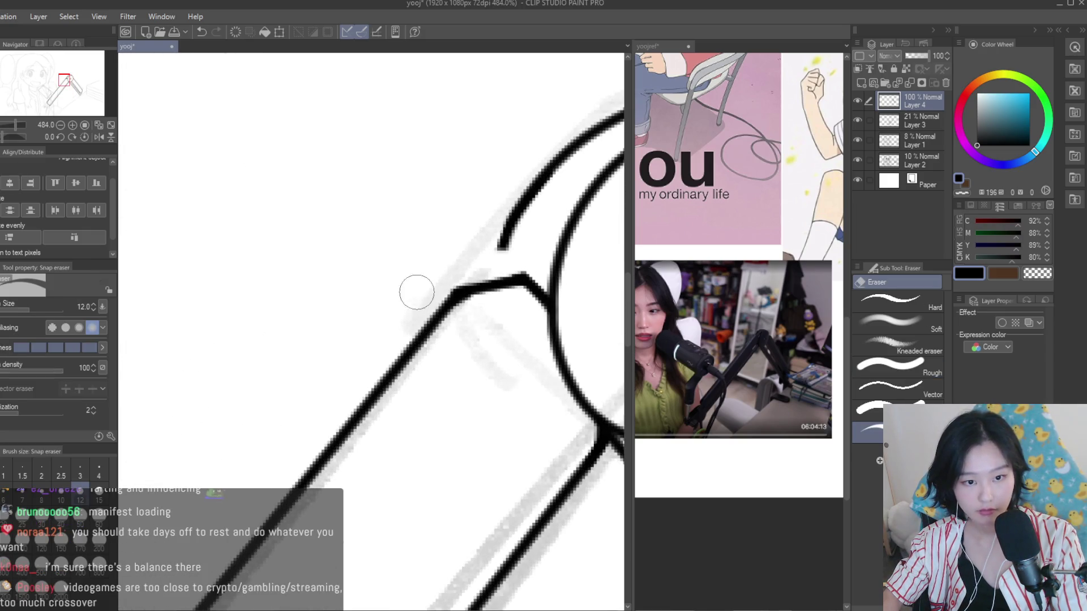
Reconnect the hinge arc to the arm's corner with the Turnip pen
key("p")
scroll(497, 250, "up", 2)
mouse_move(503, 217)
left_mouse_down()
mouse_move(488, 288)
mouse_move(505, 232)
left_mouse_up()
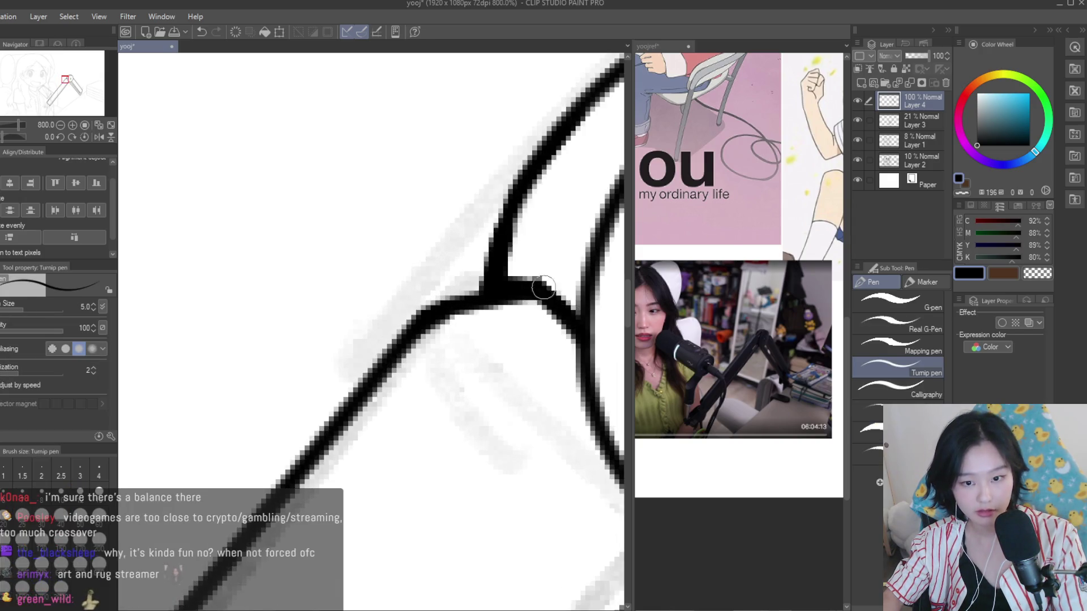
Draw the inner line running inside the lamp arm bar
scroll(544, 289, "down", 3)
scroll(542, 297, "down", 3)
scroll(542, 297, "down", 2)
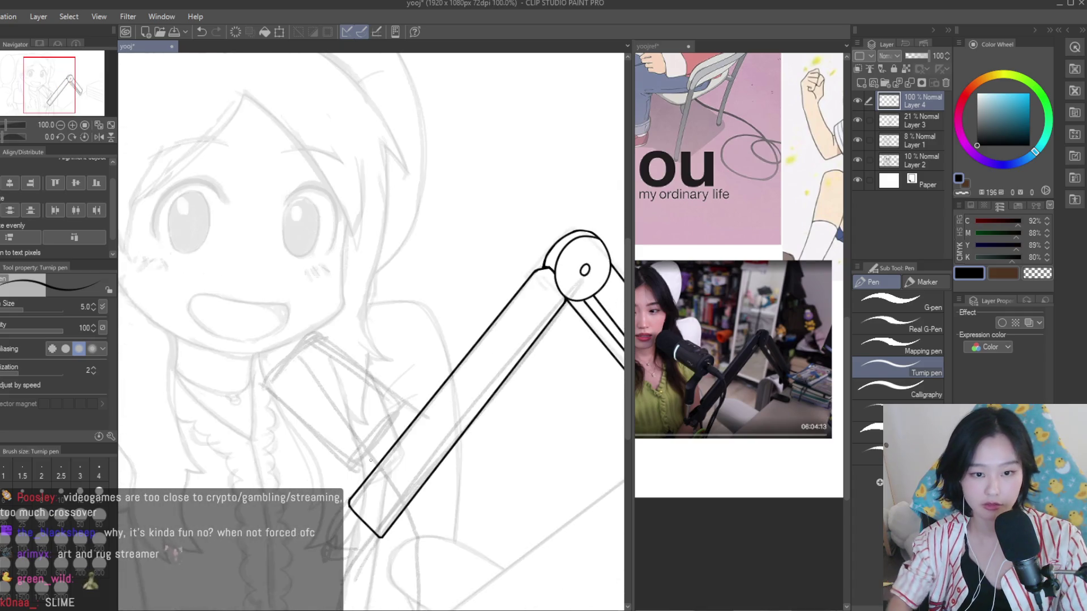
left_click_drag(552, 278, 355, 514)
left_click_drag(552, 277, 357, 514)
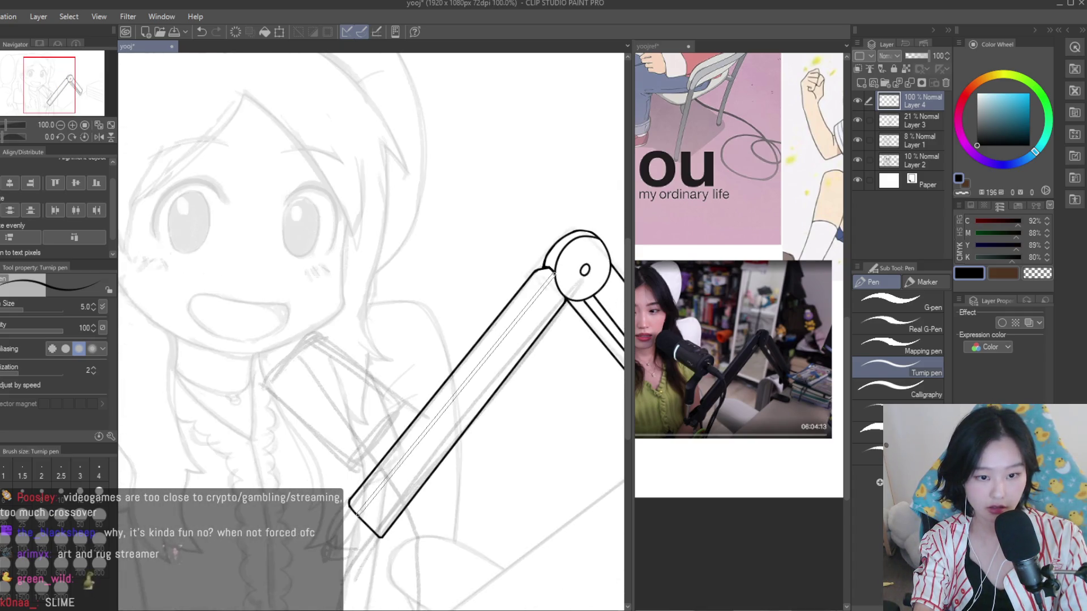
key("ctrl+z")
scroll(507, 380, "down", 3)
scroll(507, 380, "up", 2)
scroll(507, 379, "up", 2)
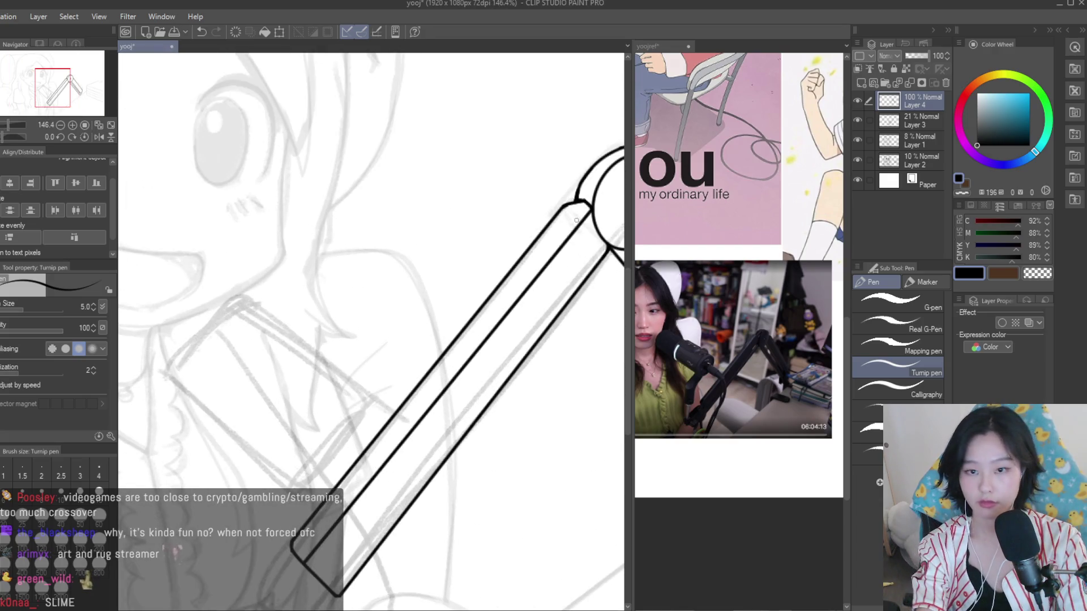
mouse_move(587, 206)
left_mouse_down()
mouse_move(432, 381)
mouse_move(306, 560)
left_mouse_up()
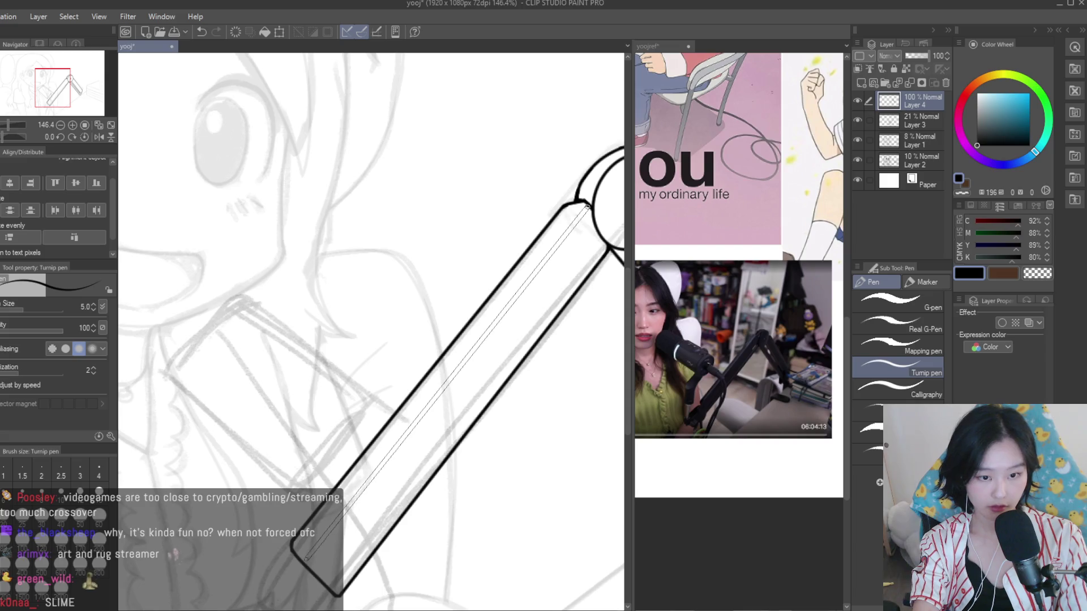
Mirror the canvas and zoom around to check the finished lamp arm
scroll(359, 444, "down", 3)
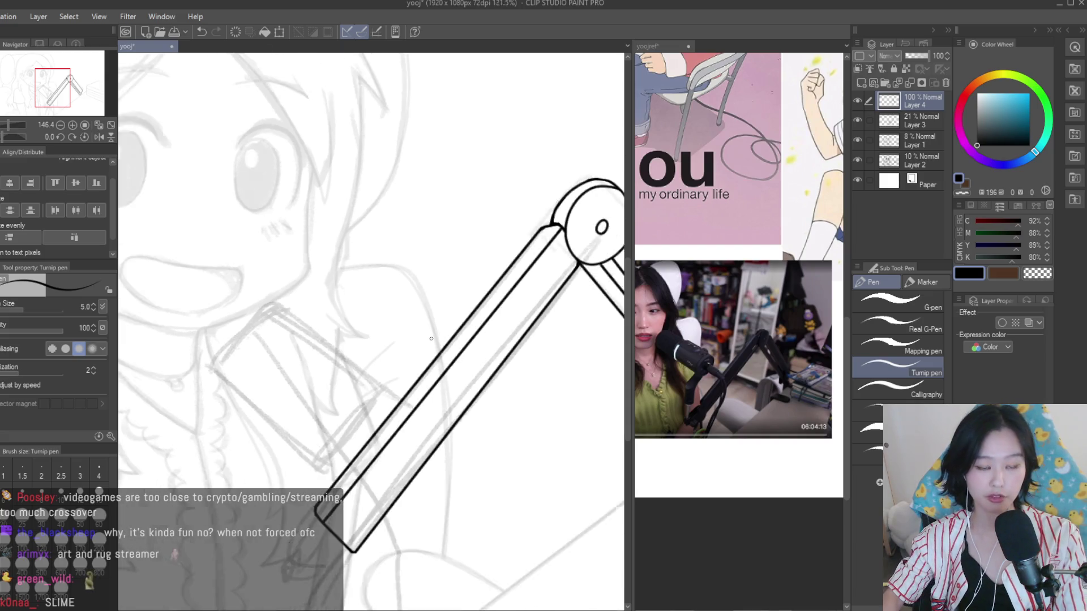
scroll(359, 444, "up", 4)
scroll(359, 444, "down", 4)
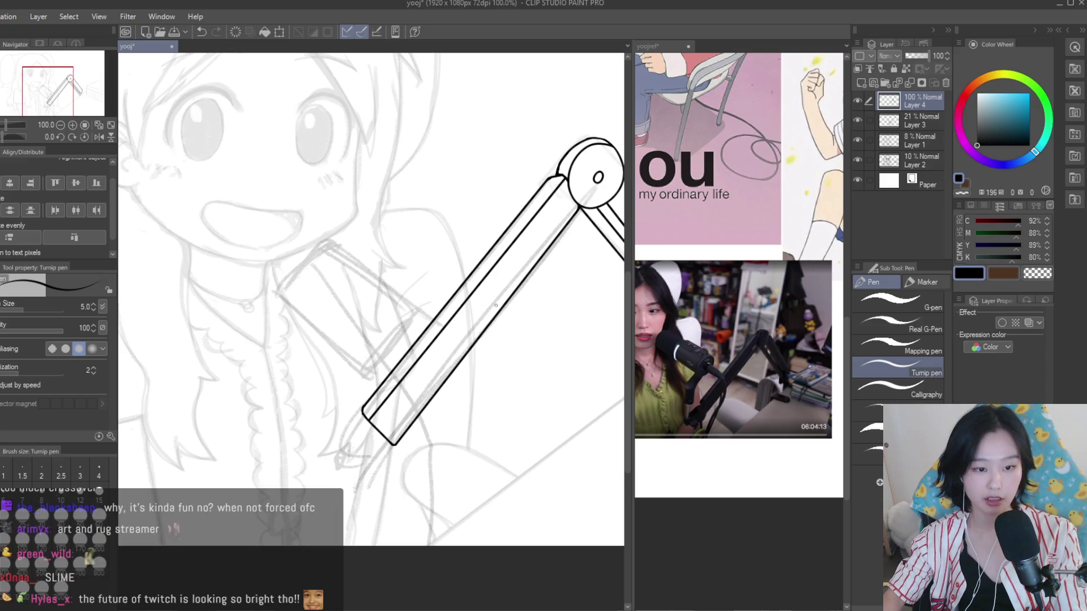
scroll(473, 356, "down", 1)
key("h")
key("h")
scroll(522, 359, "up", 1)
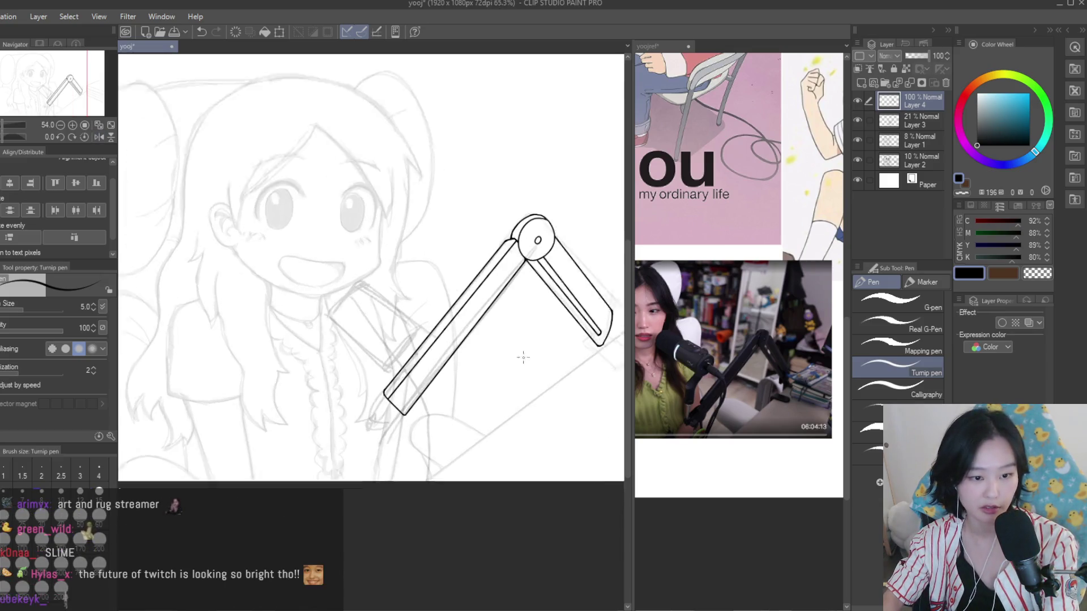
scroll(493, 358, "up", 1)
scroll(338, 437, "up", 2)
scroll(383, 482, "down", 3)
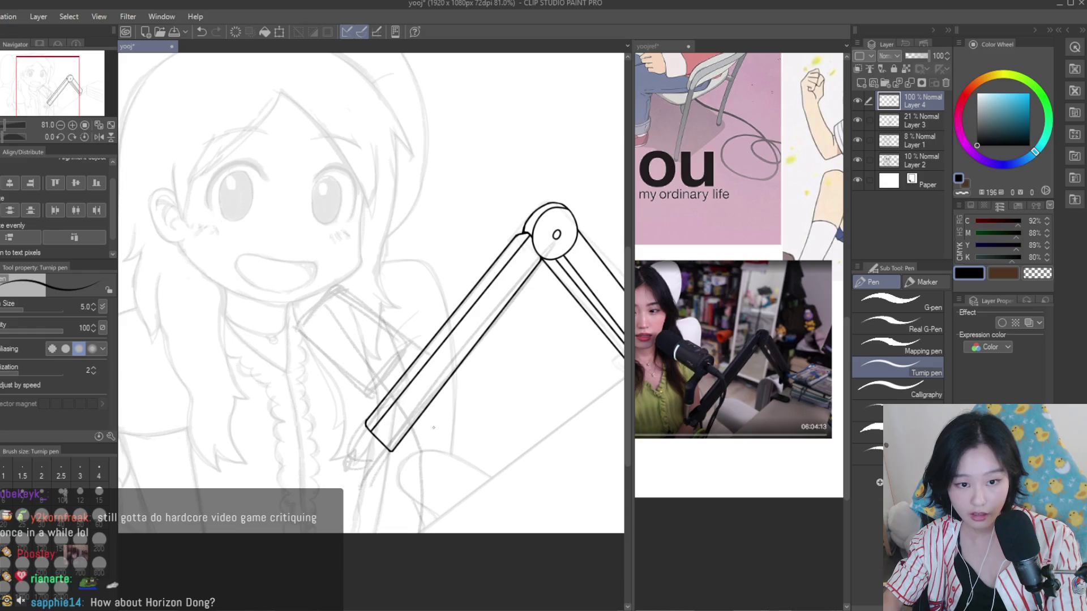
scroll(312, 422, "up", 2)
scroll(312, 422, "up", 1)
Close the lamp arm's tip with a line extending down from its corner
mouse_move(455, 418)
left_mouse_down()
mouse_move(408, 462)
mouse_move(439, 532)
left_mouse_up()
scroll(463, 511, "up", 1)
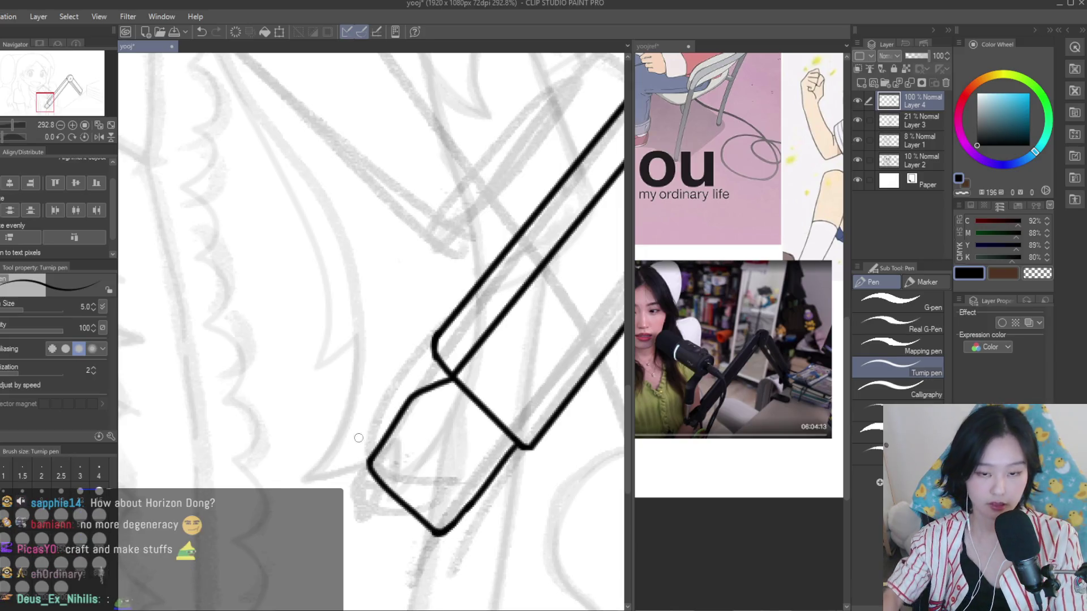
scroll(439, 443, "down", 2)
scroll(439, 444, "down", 4)
scroll(479, 456, "up", 2)
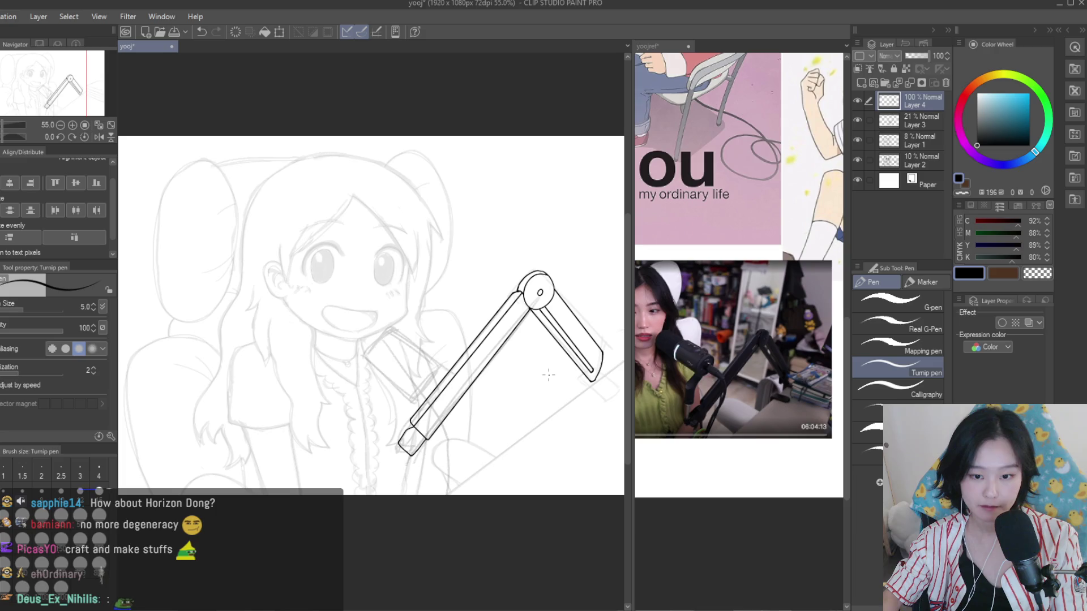
scroll(513, 401, "up", 1)
scroll(347, 444, "up", 3)
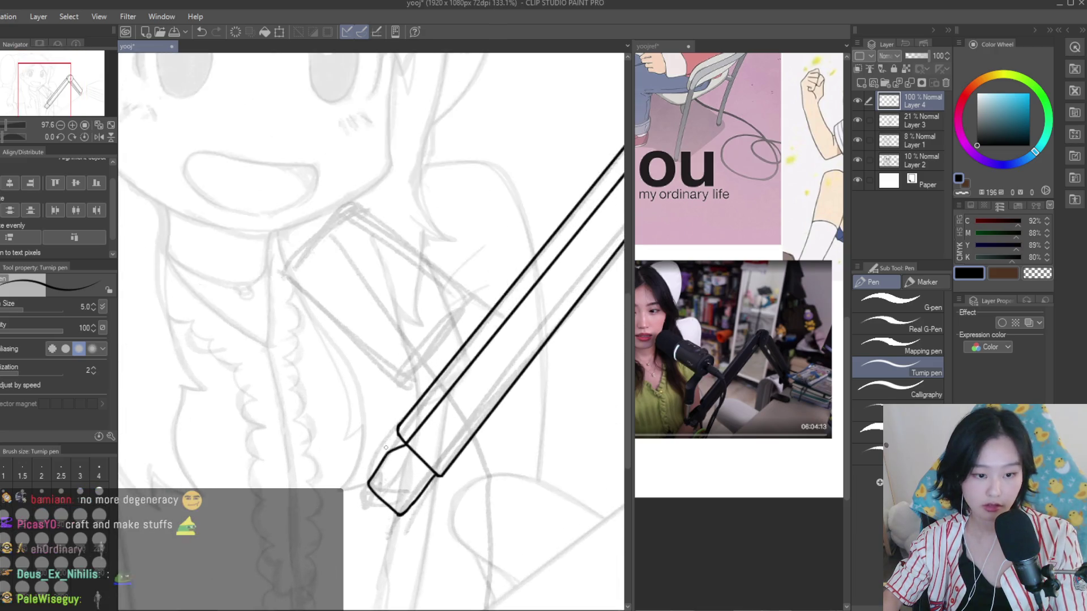
left_click_drag(388, 393, 422, 455)
key("ctrl+z")
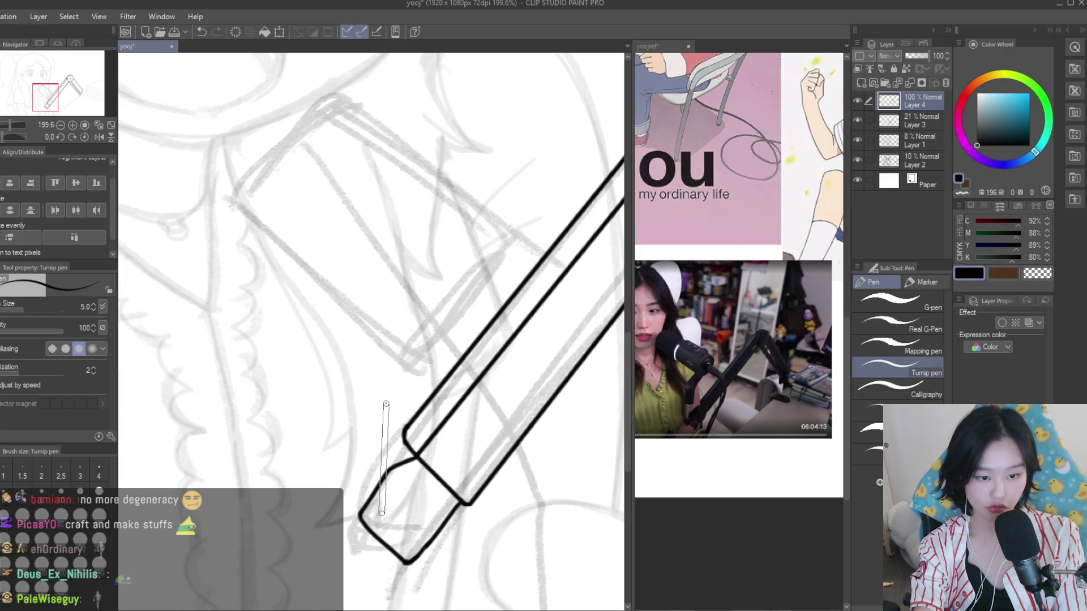
Ink two vertical stem lines at the arm's lower end with a rounded bottom
left_click_drag(382, 513, 382, 511)
left_click_drag(369, 403, 368, 403)
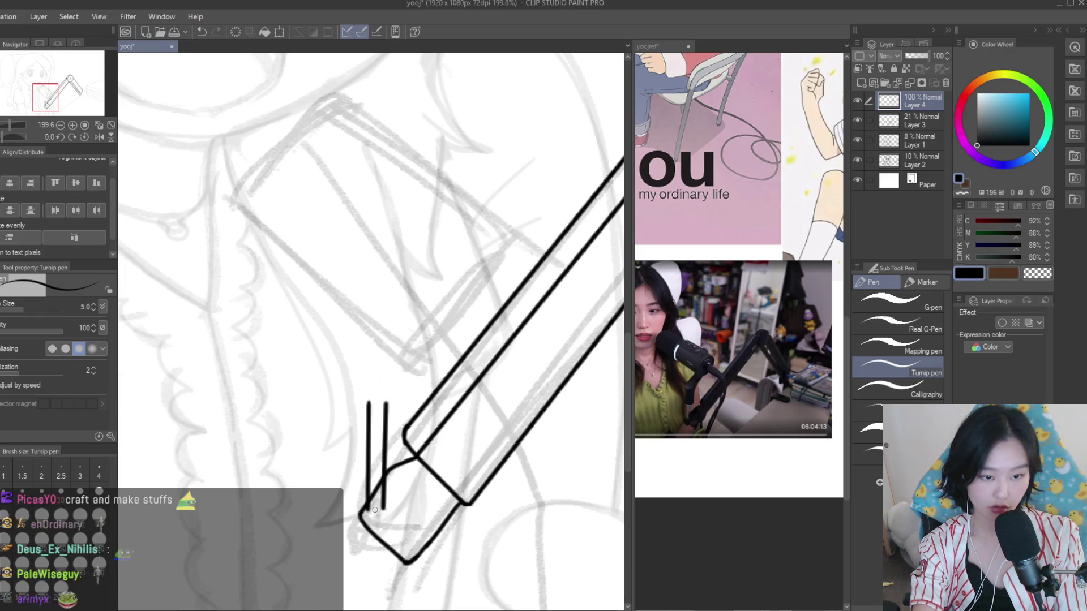
scroll(372, 521, "up", 5)
left_click_drag(361, 446, 385, 473)
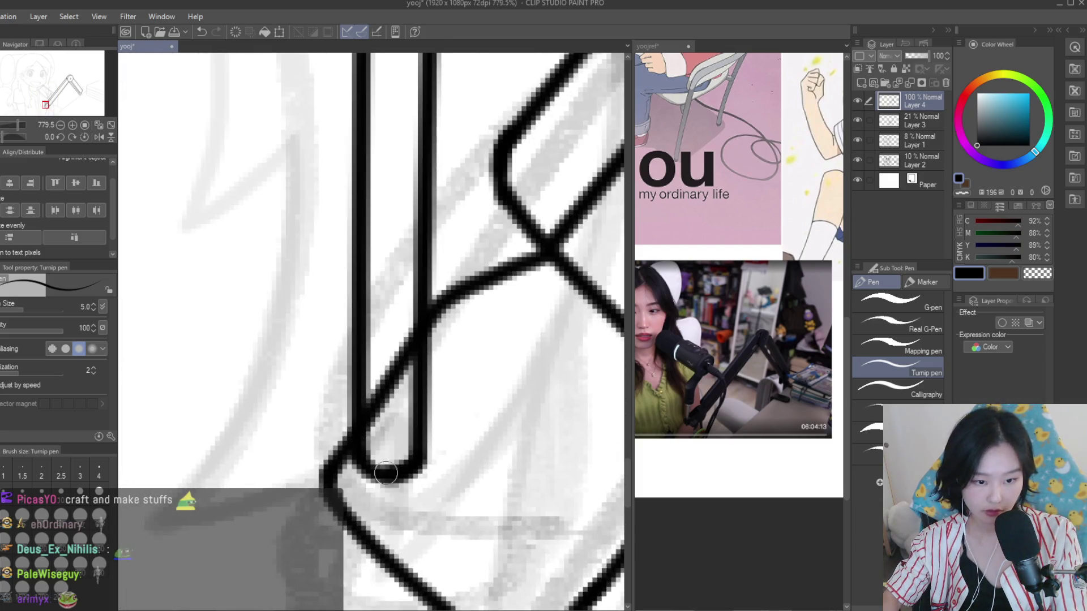
Erase the overlapping stem strokes and the arm corner behind the stem with the Snap eraser
key("e")
left_click_drag(399, 408, 392, 291)
scroll(425, 533, "down", 3)
scroll(443, 549, "down", 2)
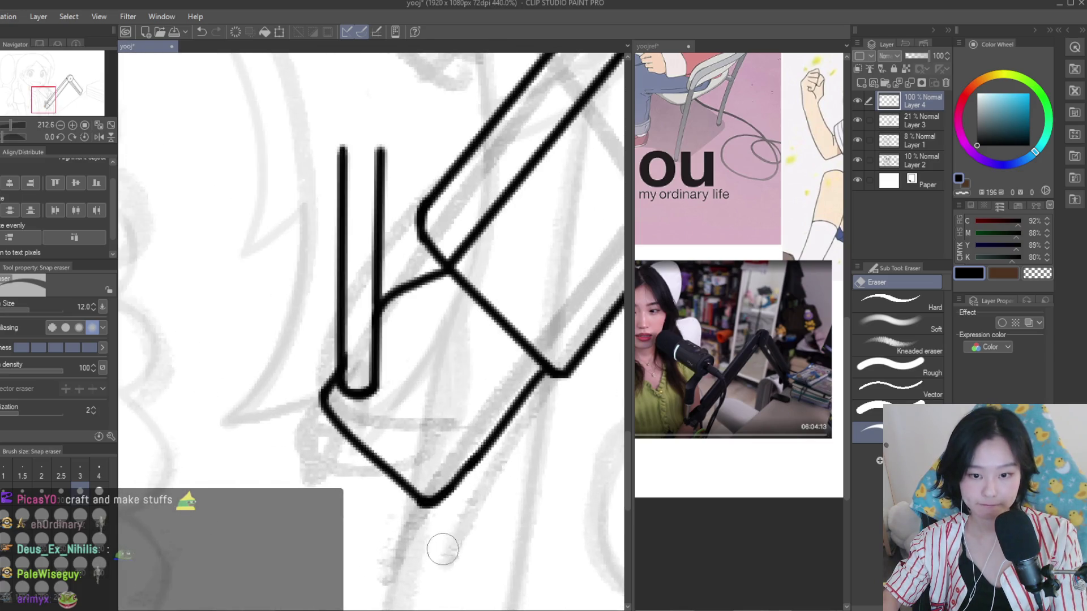
scroll(423, 513, "down", 2)
scroll(414, 446, "down", 2)
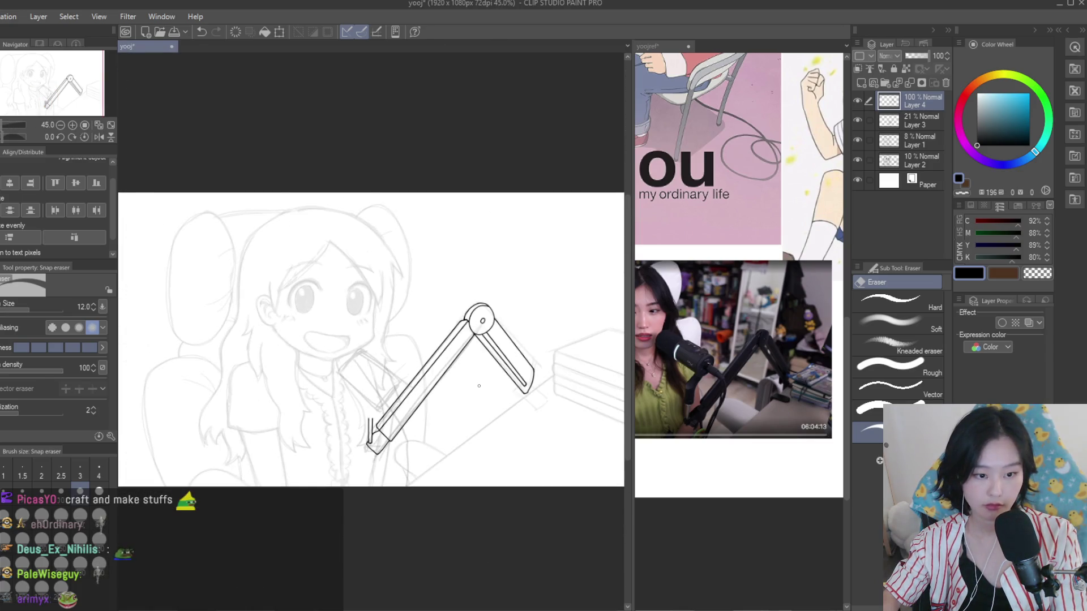
scroll(362, 430, "up", 2)
scroll(357, 422, "up", 4)
scroll(351, 417, "up", 4)
scroll(349, 411, "up", 3)
left_click_drag(348, 410, 362, 454)
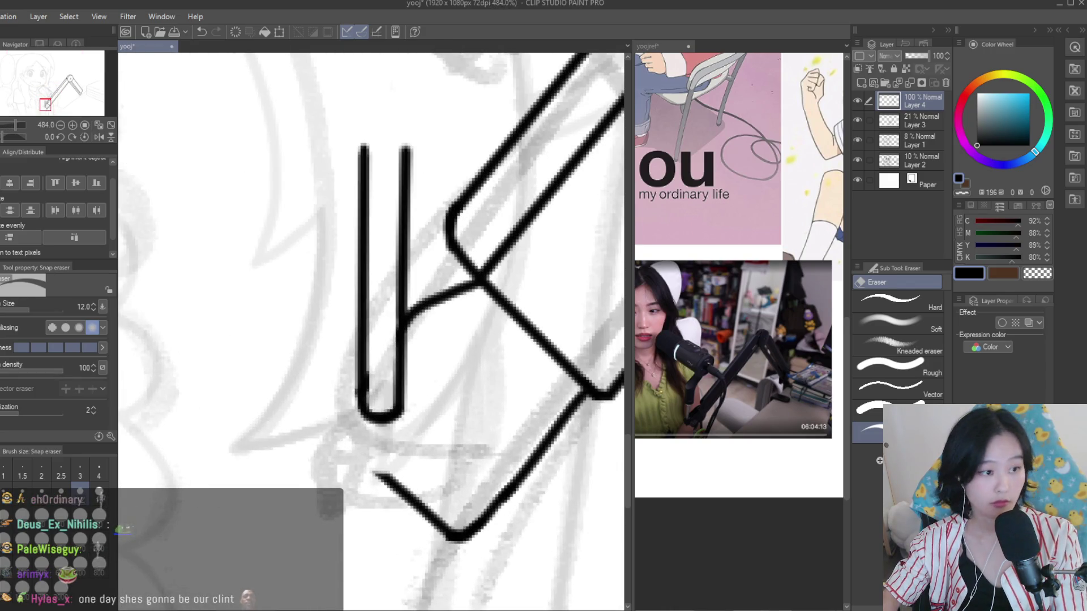
Ink a round joint circle around the stem's base with the Turnip pen
key("p")
scroll(365, 419, "up", 2)
mouse_move(359, 352)
left_mouse_down()
mouse_move(431, 496)
mouse_move(422, 358)
mouse_move(444, 480)
mouse_move(425, 368)
mouse_move(464, 504)
left_mouse_up()
key("ctrl+z")
key("ctrl+z")
key("ctrl+z")
mouse_move(421, 358)
left_mouse_down()
mouse_move(343, 482)
mouse_move(363, 363)
mouse_move(457, 401)
left_mouse_up()
key("ctrl+z")
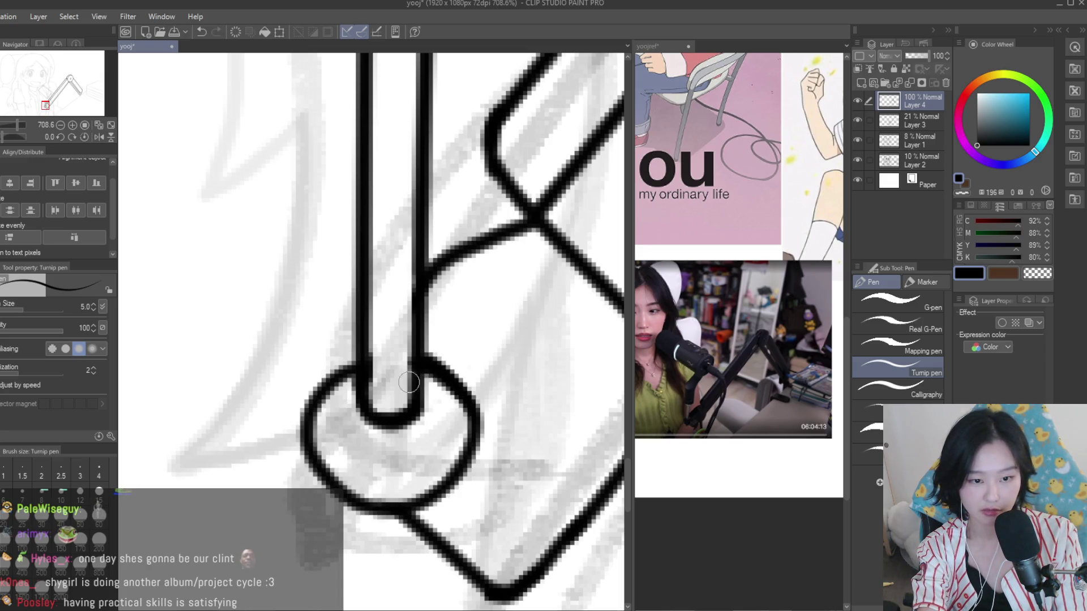
scroll(409, 383, "down", 4)
scroll(419, 396, "down", 3)
scroll(448, 419, "down", 3)
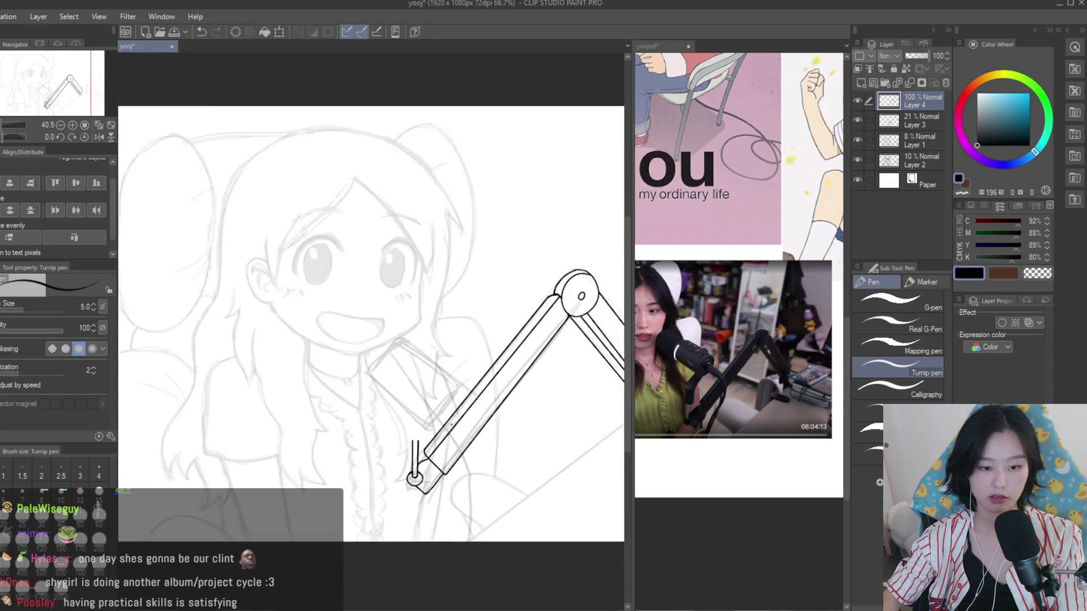
scroll(451, 424, "up", 1)
scroll(470, 385, "up", 1)
scroll(499, 329, "up", 1)
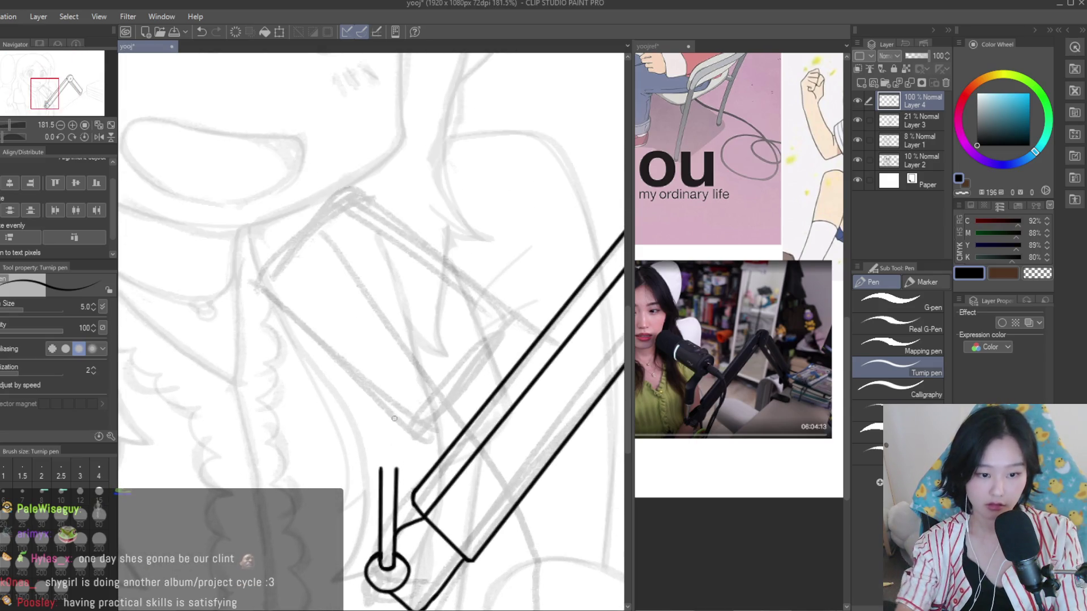
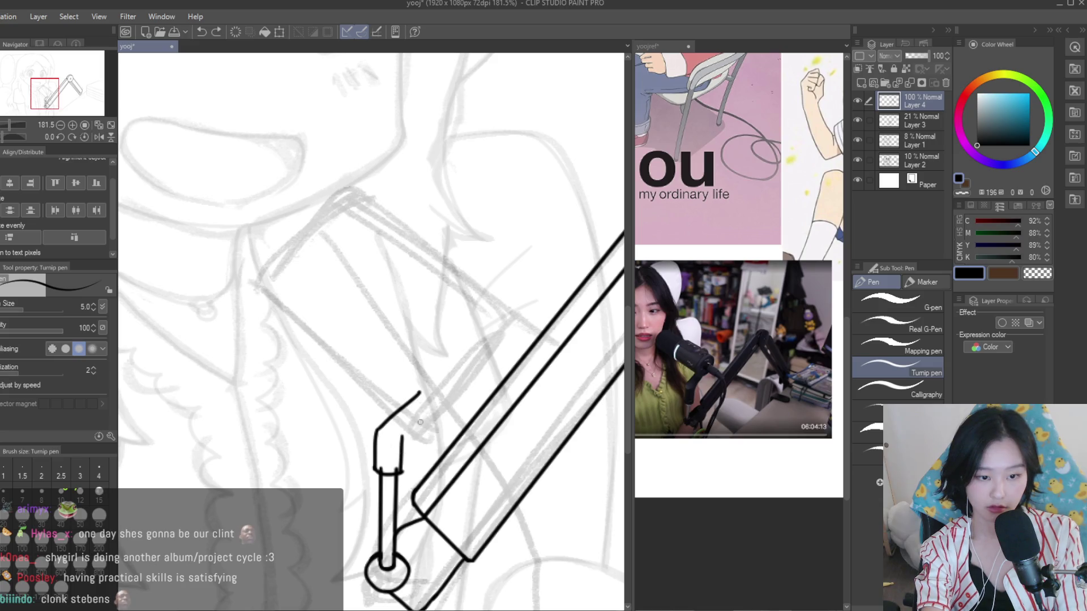
Ink the holder tip, then erase the bump at its bottom joint and the bend's upper outline
mouse_move(402, 434)
left_mouse_down()
mouse_move(438, 407)
mouse_move(445, 430)
left_mouse_up()
scroll(462, 396, "up", 3)
scroll(462, 396, "down", 3)
scroll(461, 397, "up", 1)
key("e")
scroll(395, 426, "up", 4)
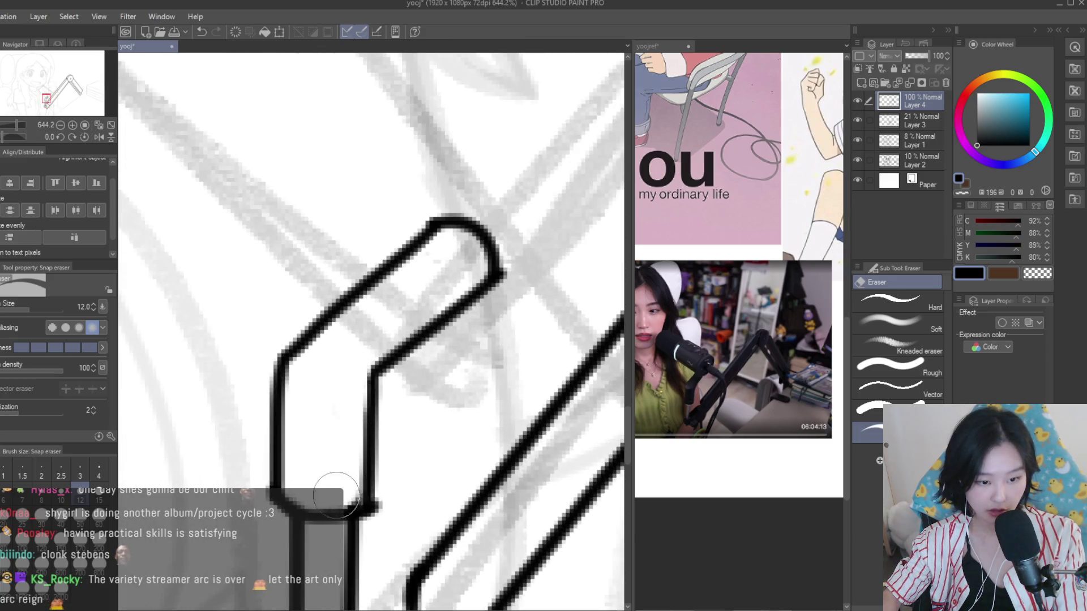
left_click_drag(390, 409, 385, 543)
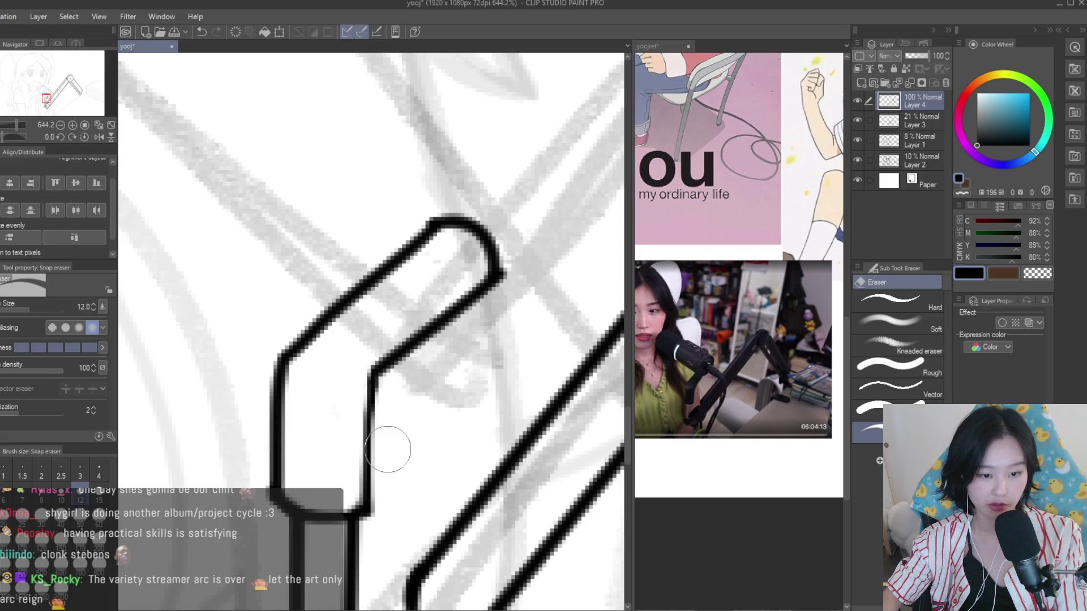
scroll(256, 488, "down", 2)
scroll(425, 316, "down", 2)
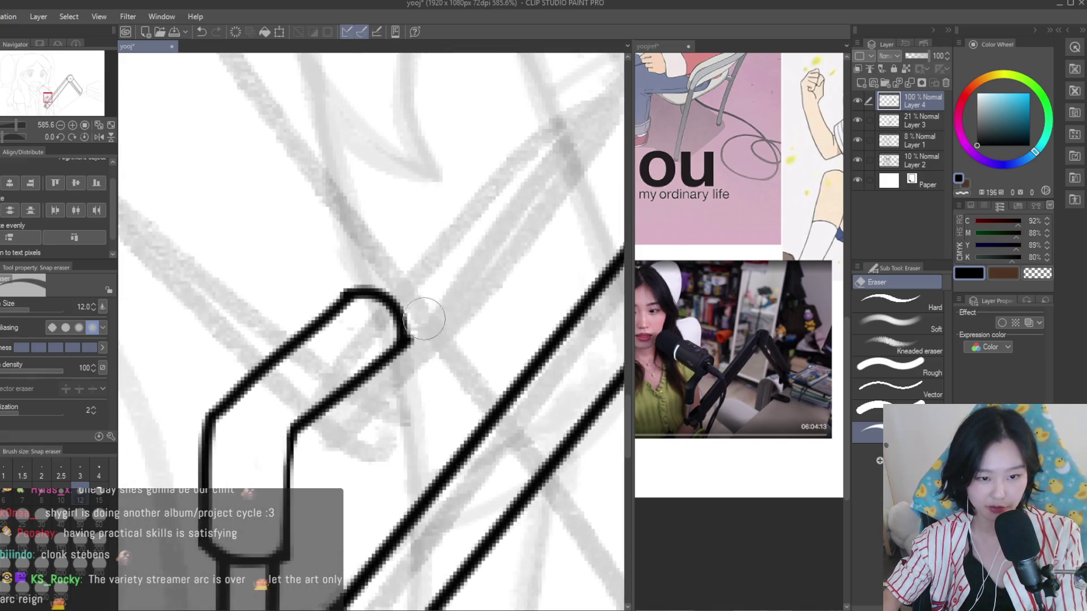
scroll(478, 299, "down", 2)
scroll(538, 334, "down", 2)
scroll(538, 335, "up", 1)
scroll(481, 346, "up", 2)
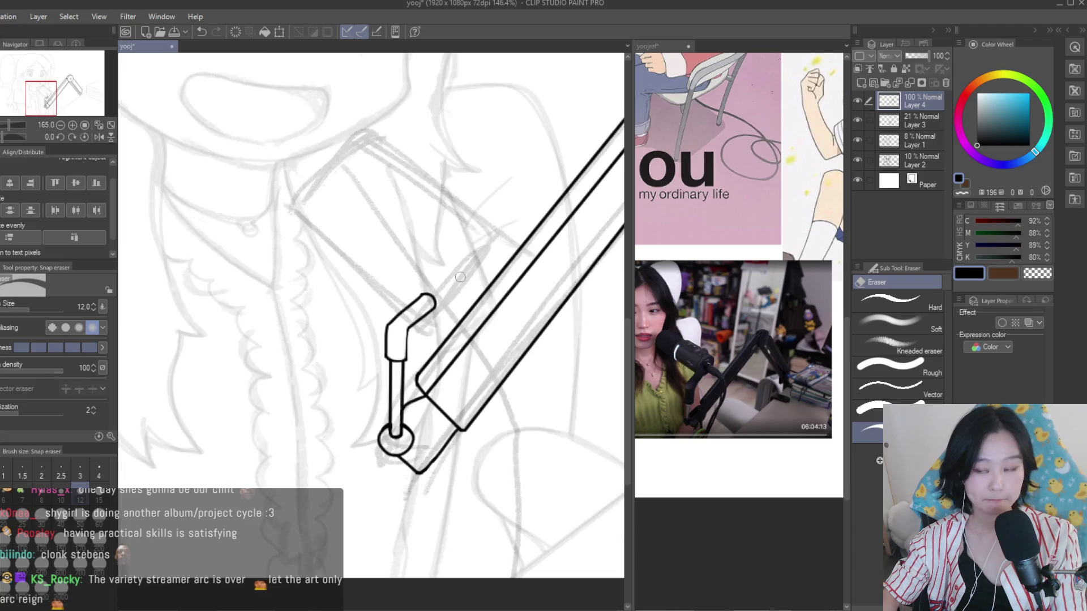
scroll(442, 354, "up", 1)
scroll(428, 359, "up", 1)
scroll(428, 345, "up", 1)
scroll(432, 325, "up", 1)
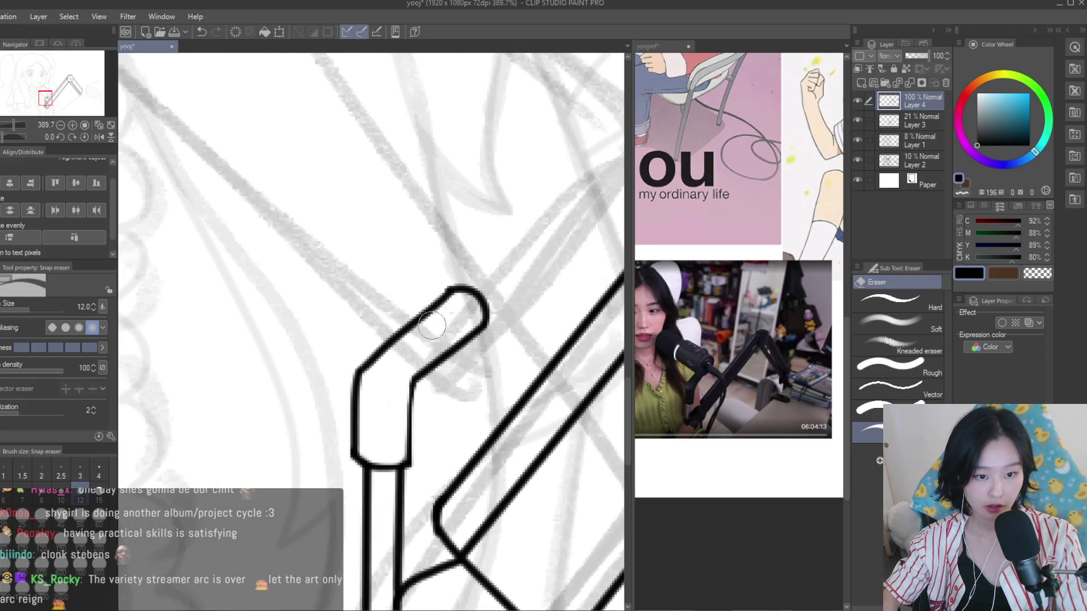
left_click_drag(379, 363, 398, 347)
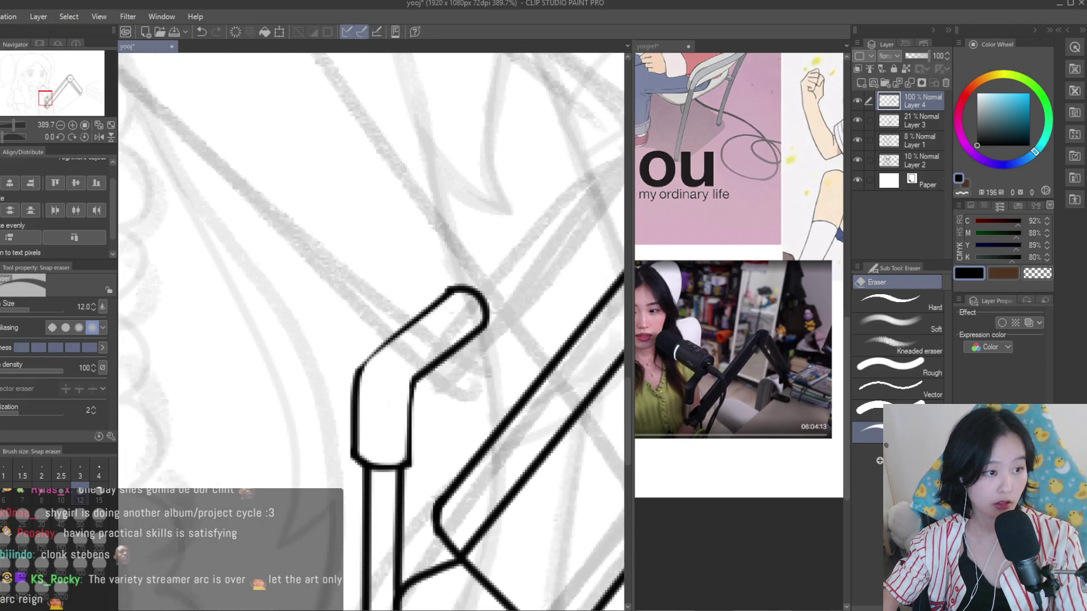
Redraw the holder's upper and right outlines in thick ink, thinning and re-inking the top edge
key("p")
mouse_move(451, 287)
left_mouse_down()
mouse_move(358, 371)
mouse_move(409, 461)
left_mouse_up()
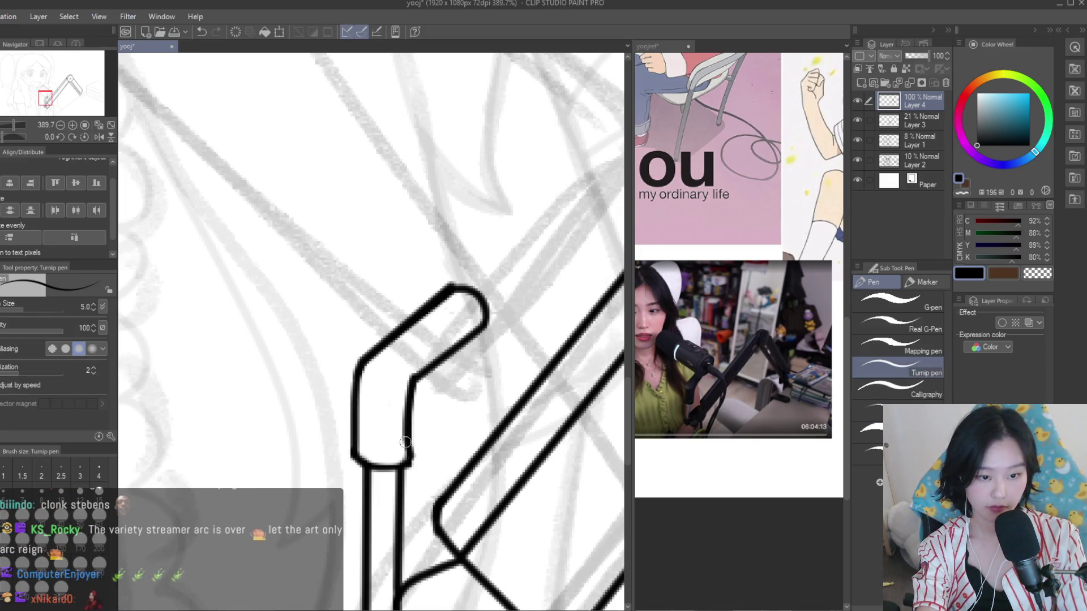
left_click_drag(413, 387, 408, 463)
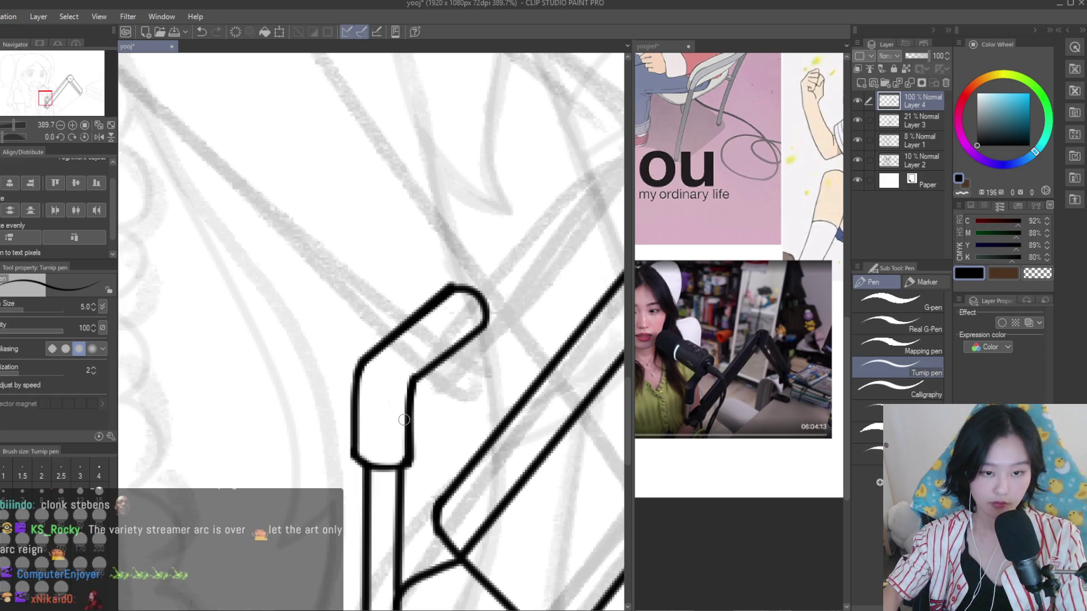
key("e")
left_click_drag(430, 315, 387, 354)
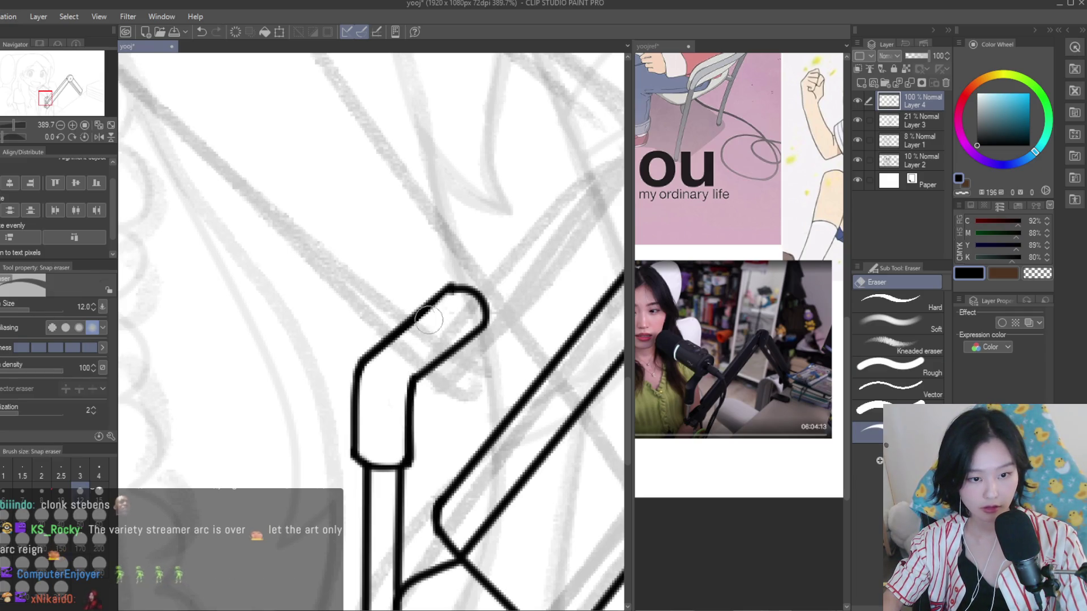
key("p")
scroll(398, 330, "up", 1)
left_click_drag(447, 291, 398, 331)
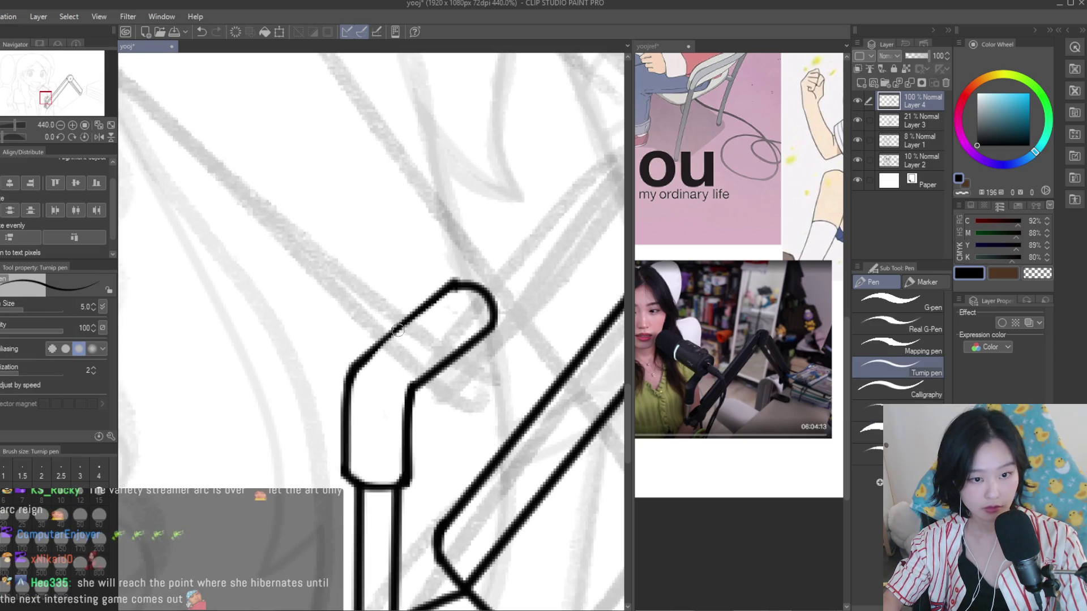
Try an edge line for the microphone body, then undo it
scroll(447, 317, "down", 6)
scroll(443, 340, "up", 2)
scroll(443, 340, "up", 1)
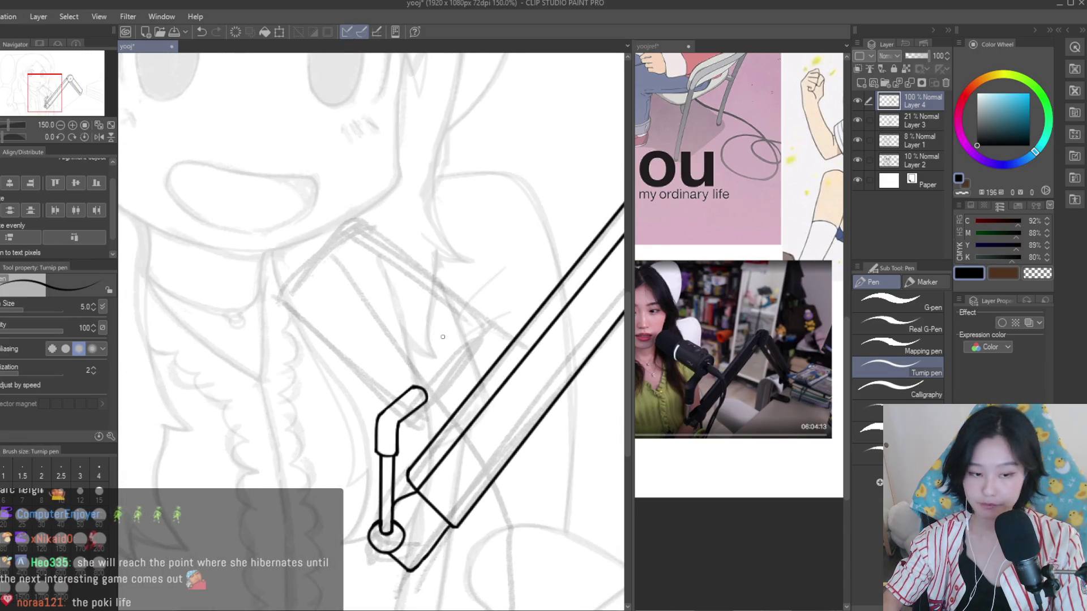
scroll(442, 337, "down", 1)
scroll(454, 341, "down", 1)
scroll(456, 346, "up", 2)
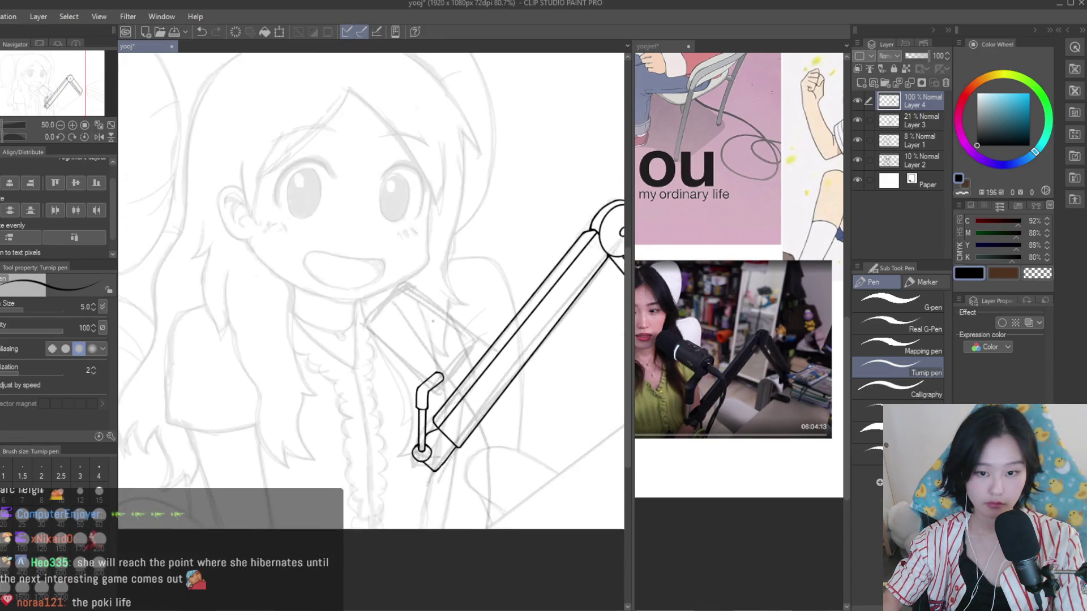
scroll(461, 353, "up", 1)
scroll(466, 361, "up", 1)
left_click_drag(338, 267, 448, 330)
key("ctrl+z")
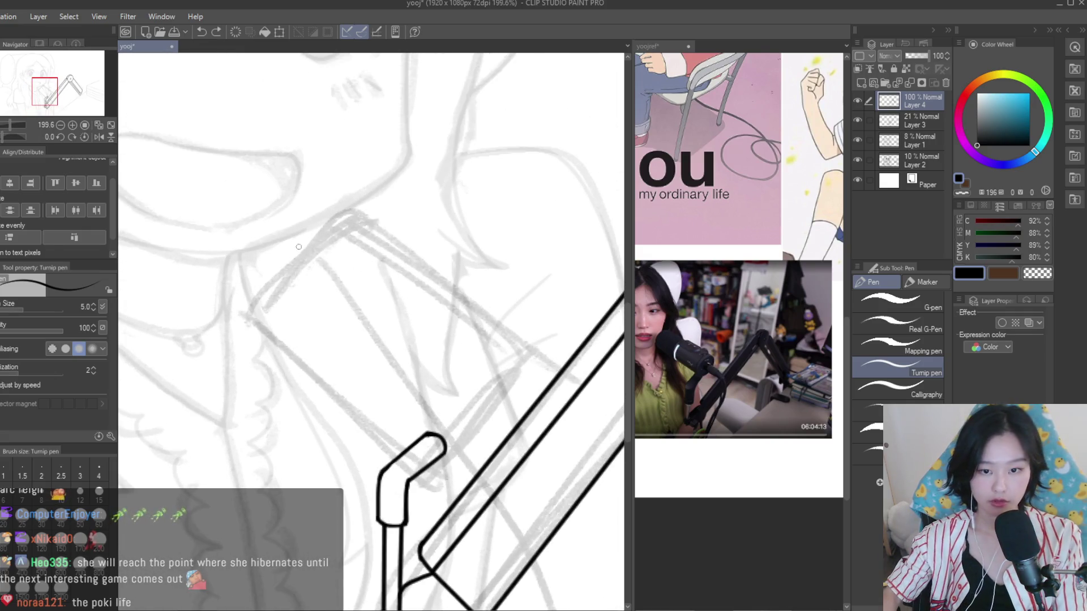
Draw the microphone body's top edge and paste a copy lower-left as the parallel bottom edge
left_click_drag(392, 256, 533, 352)
left_click(318, 372, "shift")
key("ctrl+z")
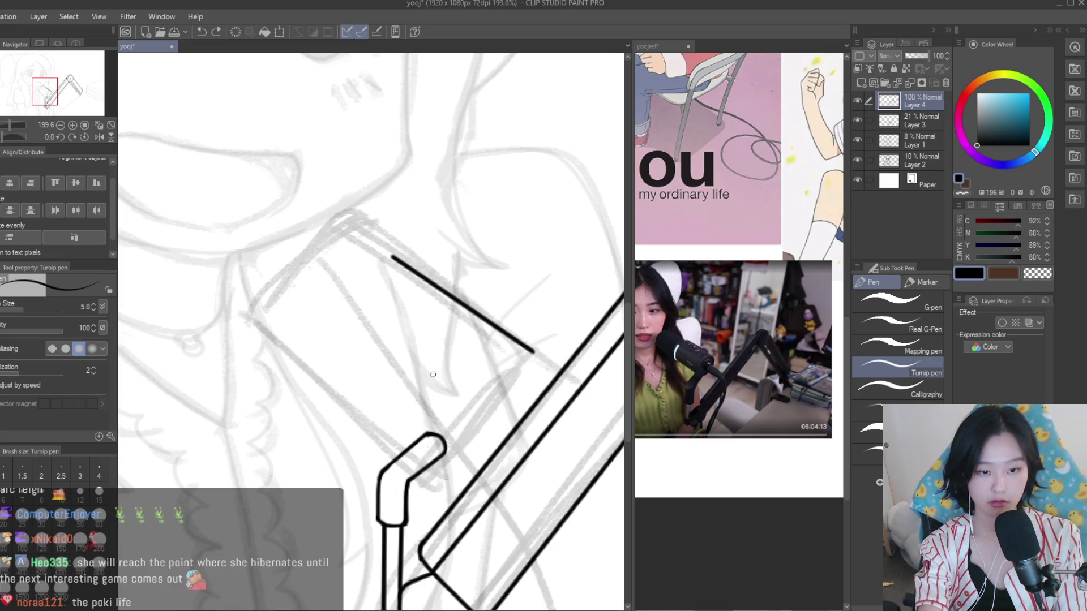
key("m")
left_click_drag(362, 222, 399, 216)
key("k")
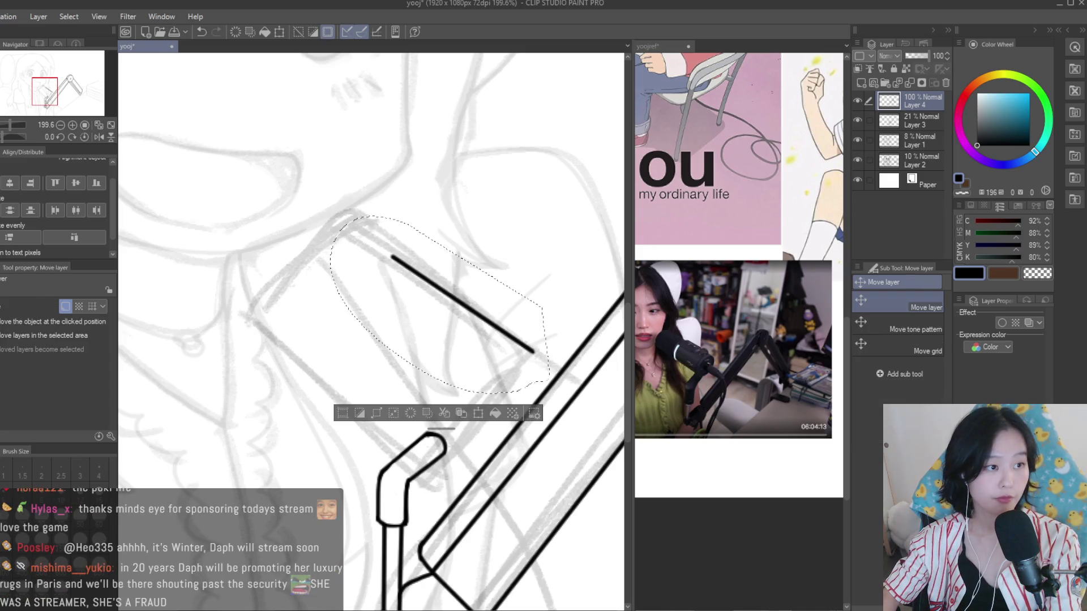
scroll(485, 303, "down", 1)
key("ctrl+c")
key("ctrl+v")
left_click_drag(528, 311, 433, 400)
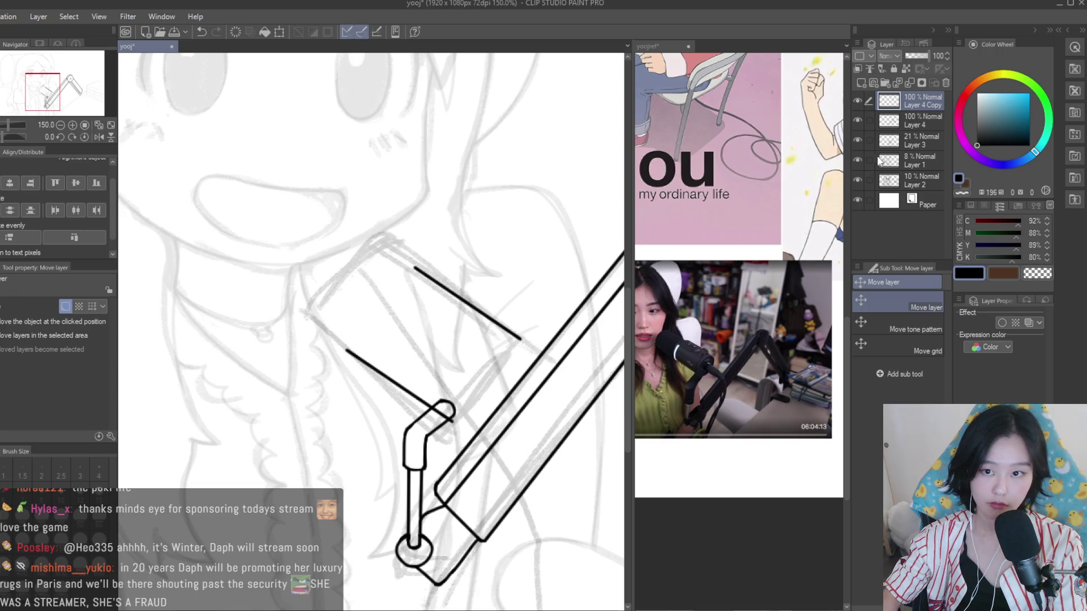
Lasso the original top edge line on its own layer and nudge it into place
left_click(911, 120)
key("m")
mouse_move(498, 236)
left_mouse_down()
mouse_move(479, 354)
mouse_move(532, 288)
left_mouse_up()
key("v")
left_click_drag(464, 340, 458, 362)
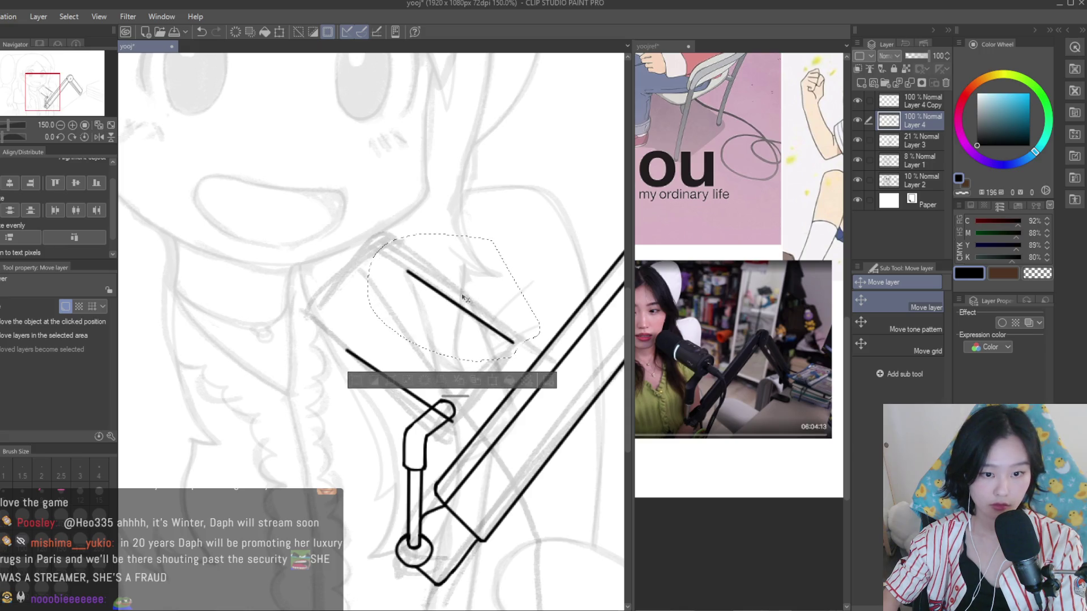
scroll(459, 373, "down", 4)
scroll(458, 372, "up", 3)
scroll(459, 373, "down", 3)
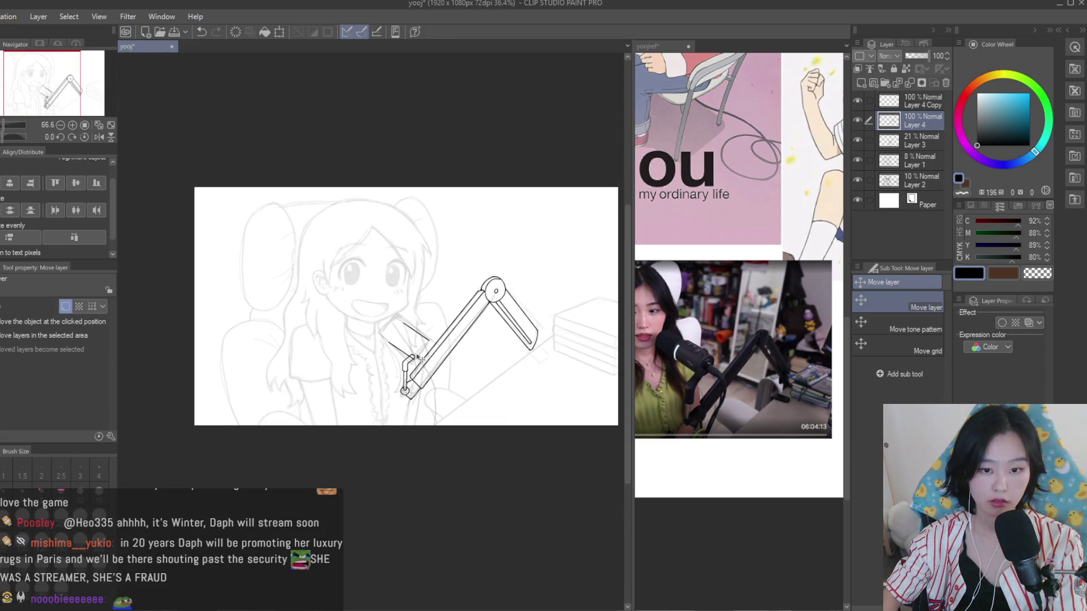
Zoom into the holder and merge the copied line's layer down into Layer 4
key("h")
key("h")
scroll(387, 349, "up", 1)
key("e")
scroll(411, 363, "up", 2)
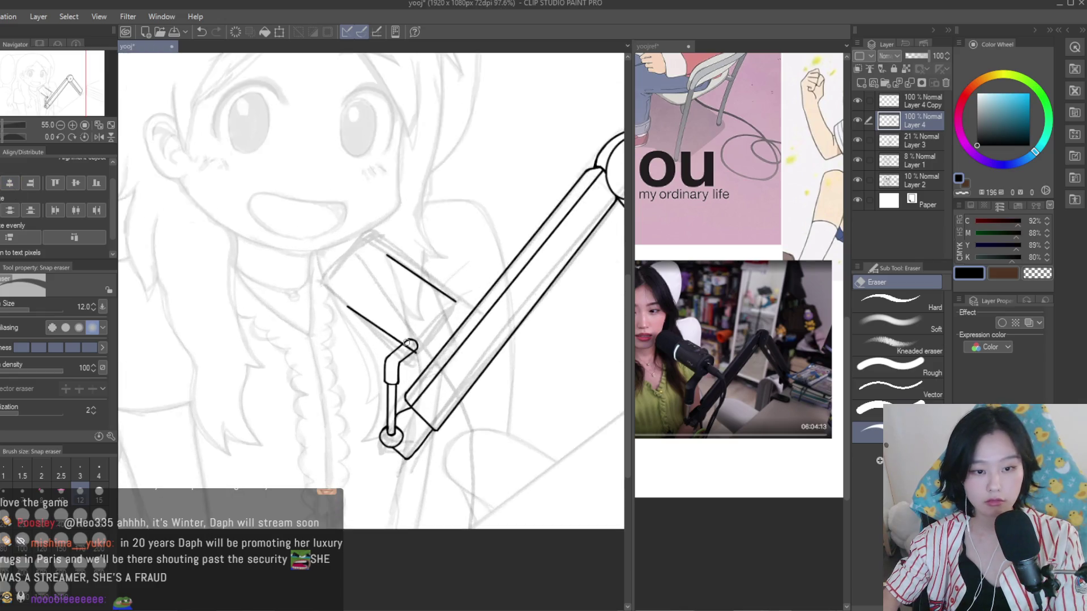
scroll(412, 363, "up", 2)
key("ctrl+plus")
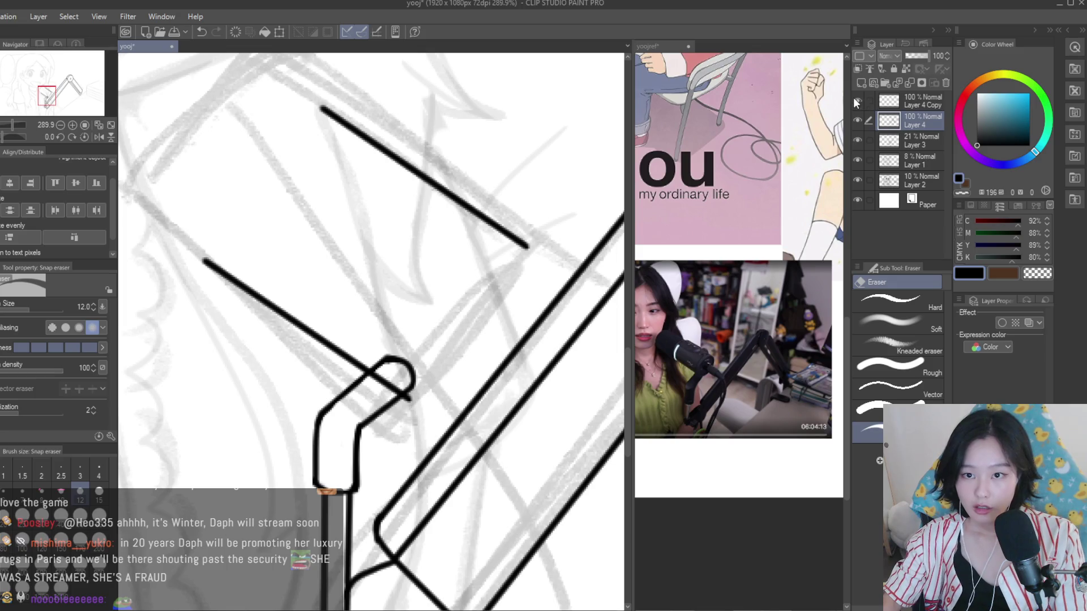
left_click(903, 101)
key("ctrl+z")
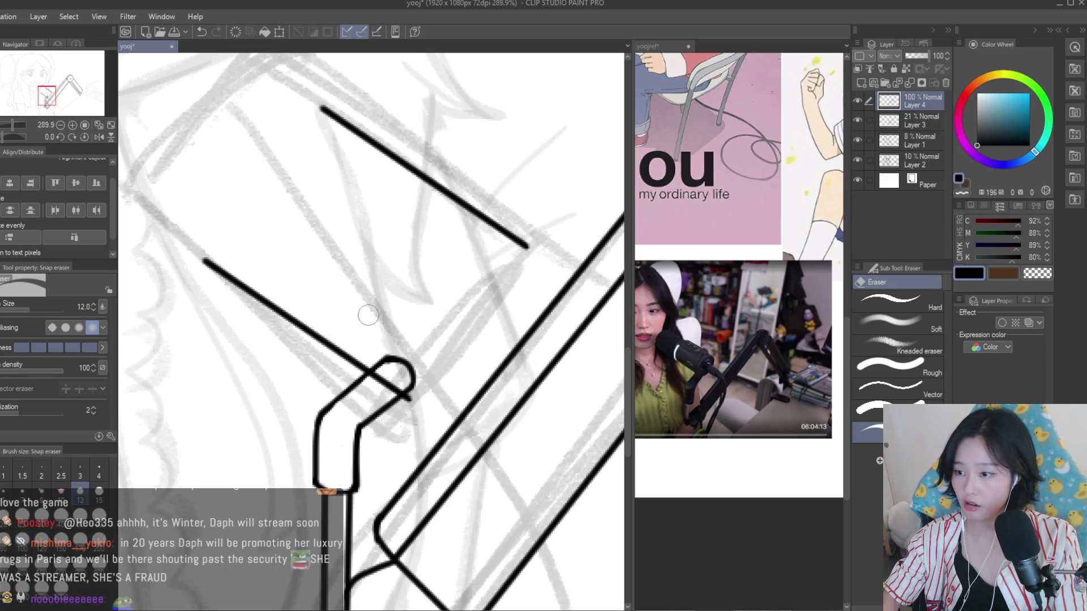
scroll(389, 328, "up", 2)
scroll(396, 456, "up", 1)
Erase the line overlapping inside the holder loop and try, then undo, a curved body bottom
left_click_drag(363, 396, 406, 431)
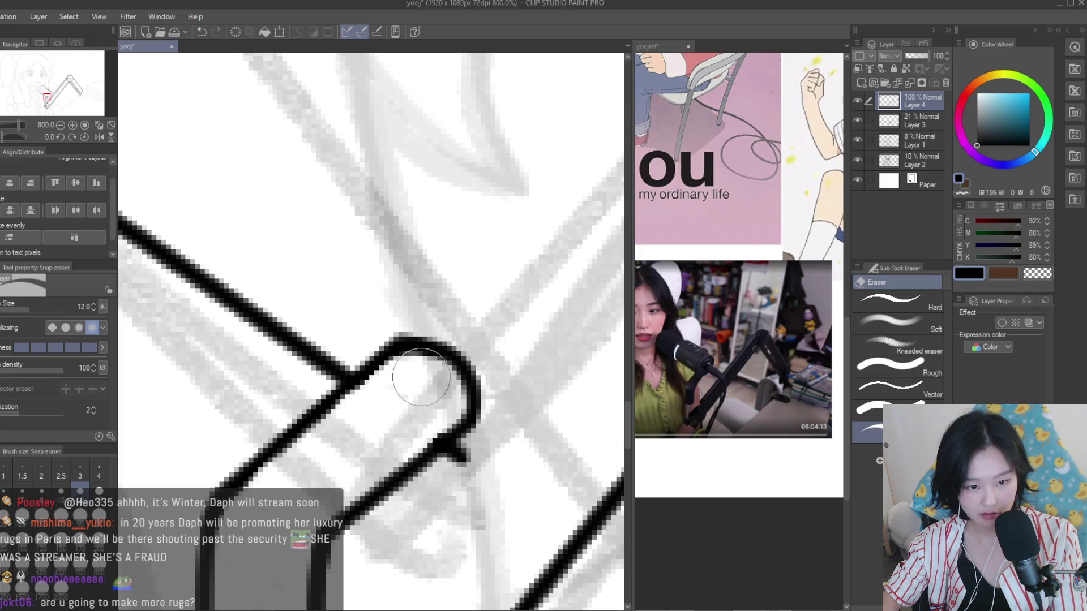
key("p")
scroll(506, 364, "down", 2)
scroll(507, 364, "down", 2)
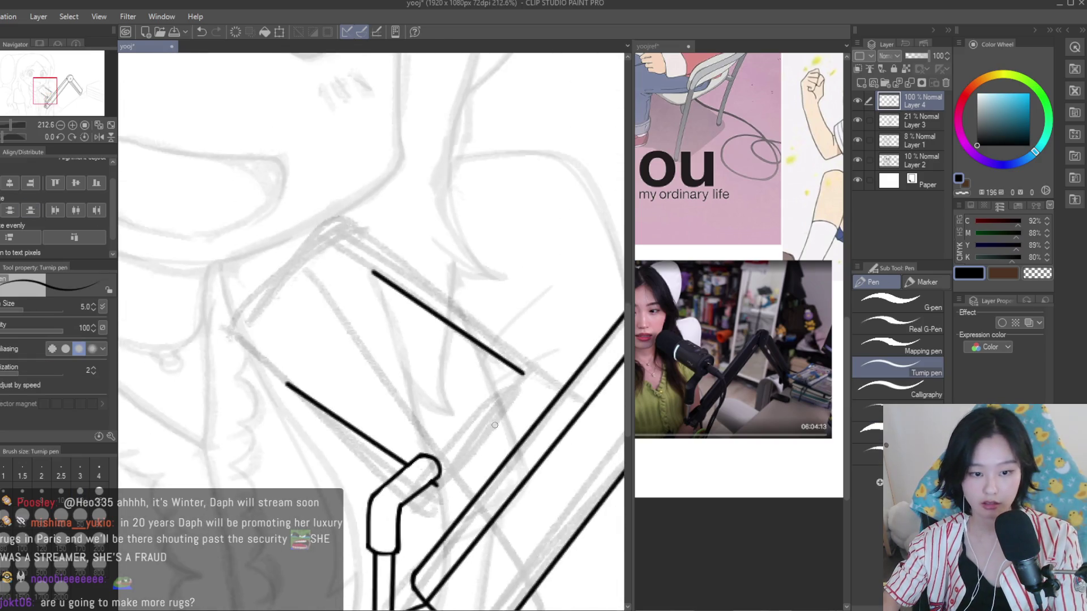
scroll(507, 364, "down", 1)
mouse_move(407, 515)
left_mouse_down()
mouse_move(488, 357)
mouse_move(450, 498)
left_mouse_up()
key("ctrl+z")
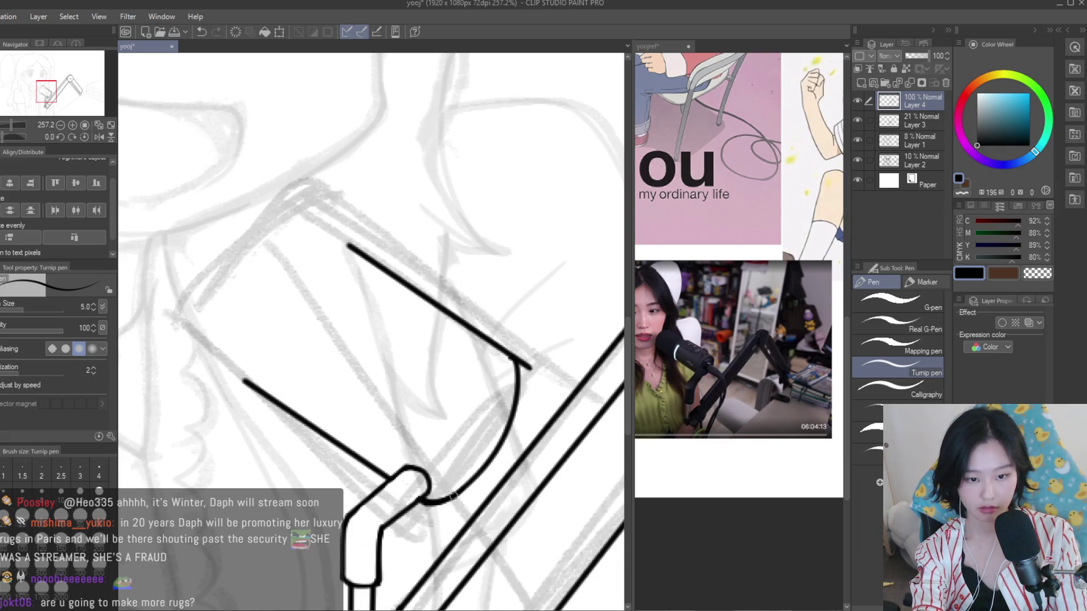
Erase the top edge line's overshoot past the curve
key("e")
left_click(525, 363)
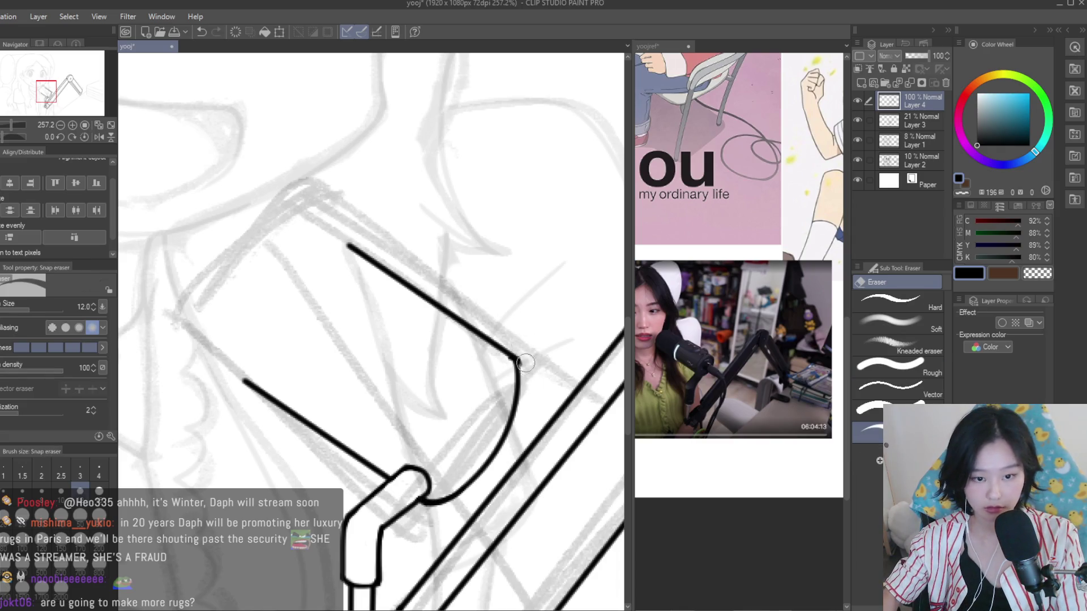
scroll(507, 365, "down", 3)
scroll(339, 317, "down", 2)
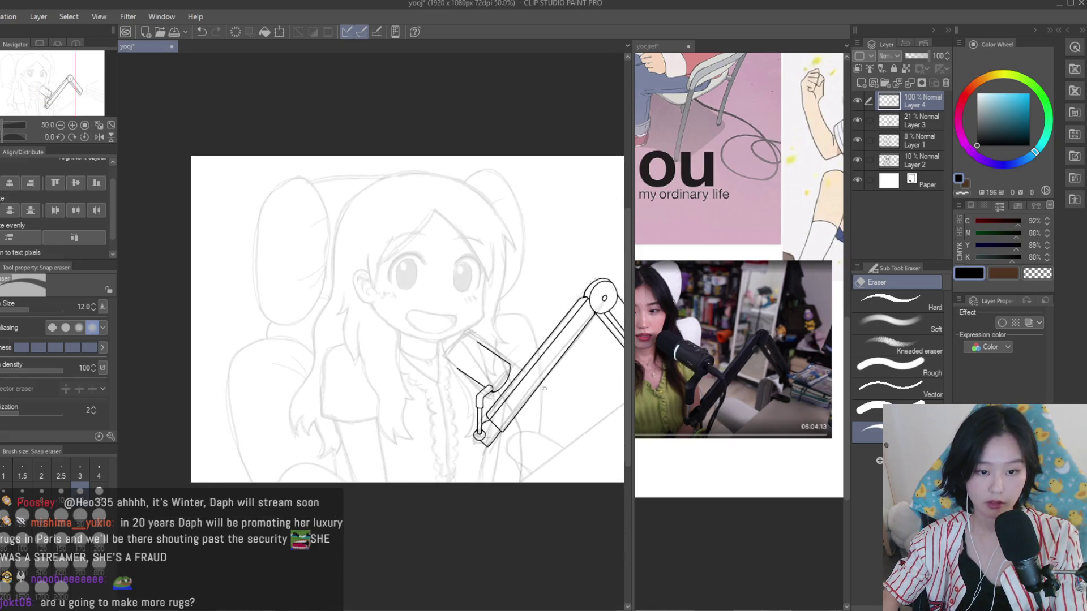
scroll(195, 269, "up", 1)
key("p")
scroll(391, 396, "up", 2)
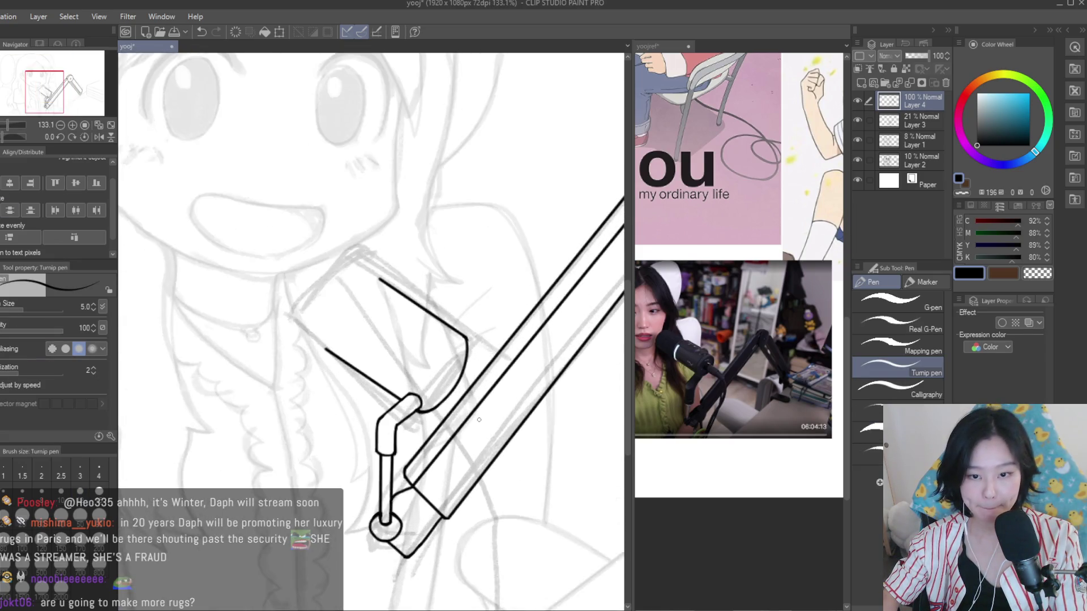
scroll(385, 390, "up", 2)
scroll(382, 389, "up", 2)
scroll(382, 389, "down", 1)
scroll(430, 385, "down", 1)
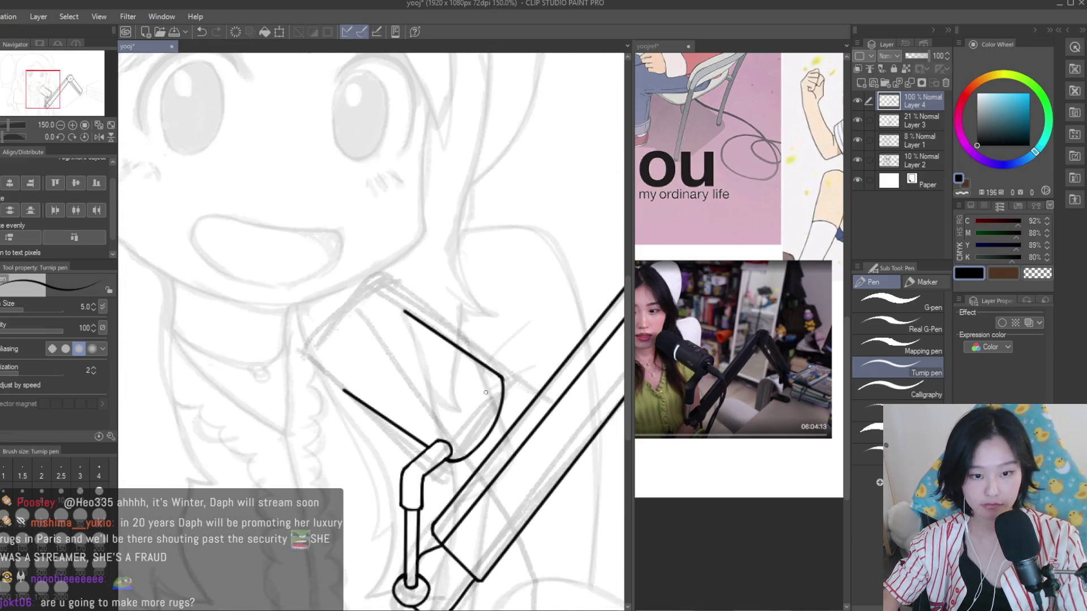
scroll(482, 378, "down", 1)
scroll(488, 388, "up", 1)
Redraw the stroke at the microphone hinge where the body meets the holder
key("ctrl+z")
left_click_drag(433, 446, 499, 380)
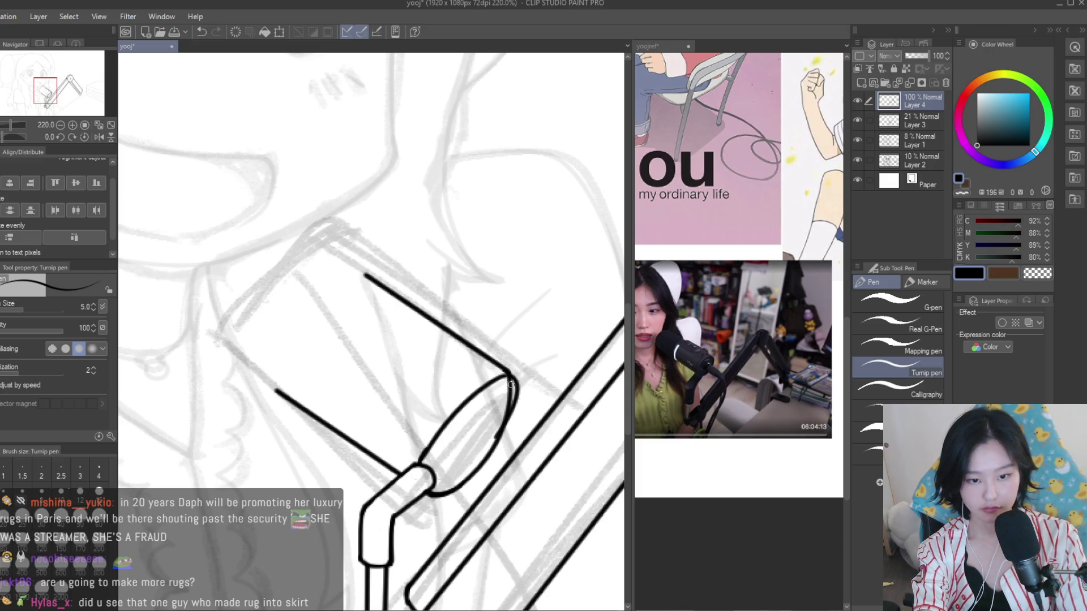
key("e")
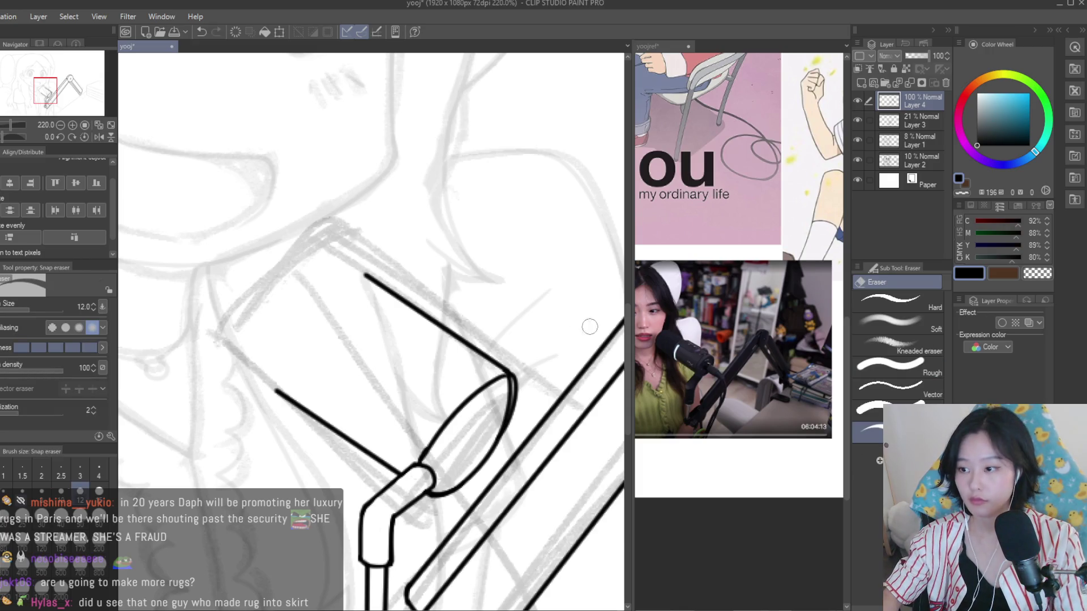
scroll(590, 327, "up", 1)
scroll(506, 358, "up", 1)
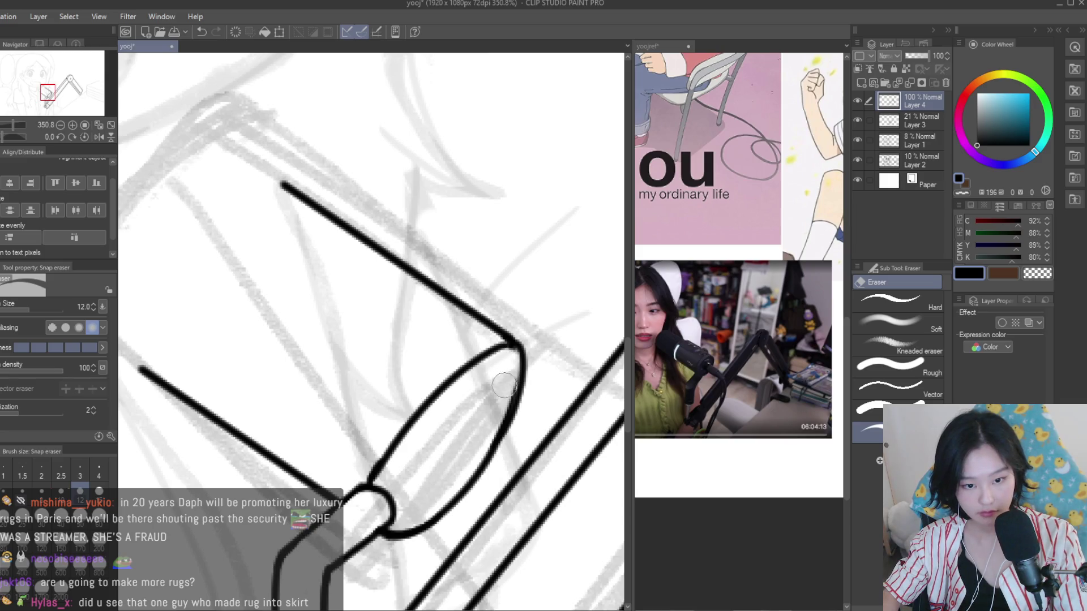
scroll(453, 480, "down", 8)
Flip the canvas view back and redraw the left edge of the mic-tip ellipse
key("h")
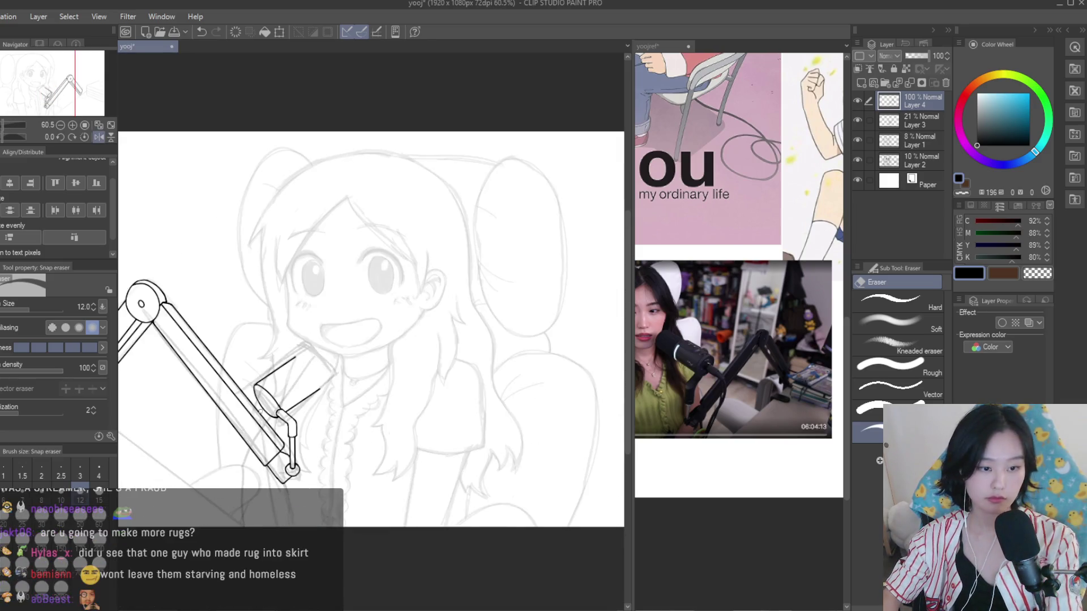
scroll(121, 241, "up", 4)
key("p")
scroll(315, 378, "up", 2)
scroll(300, 382, "up", 2)
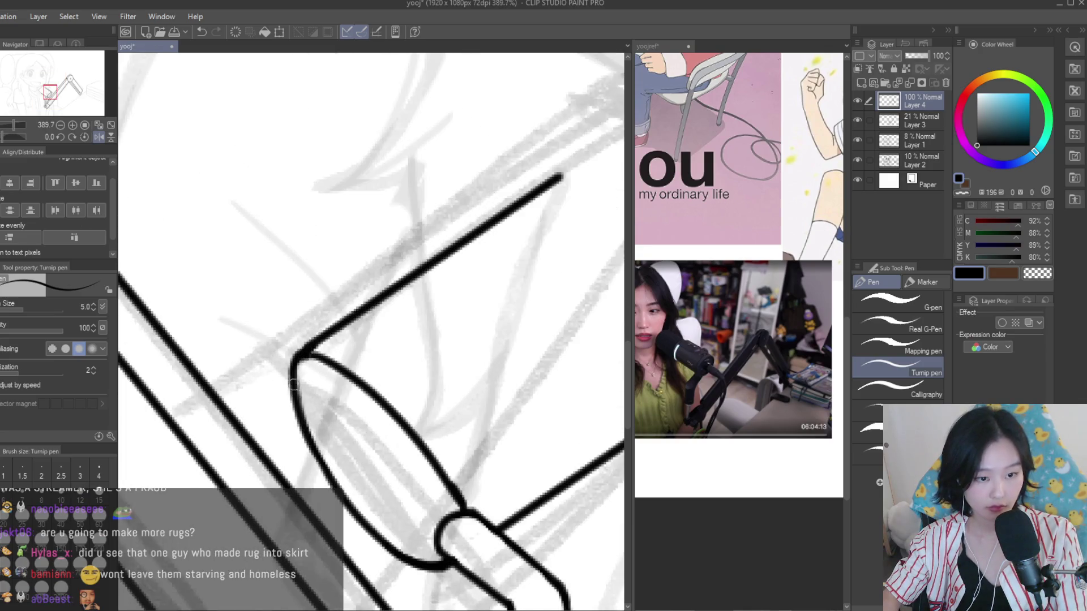
scroll(337, 391, "up", 2)
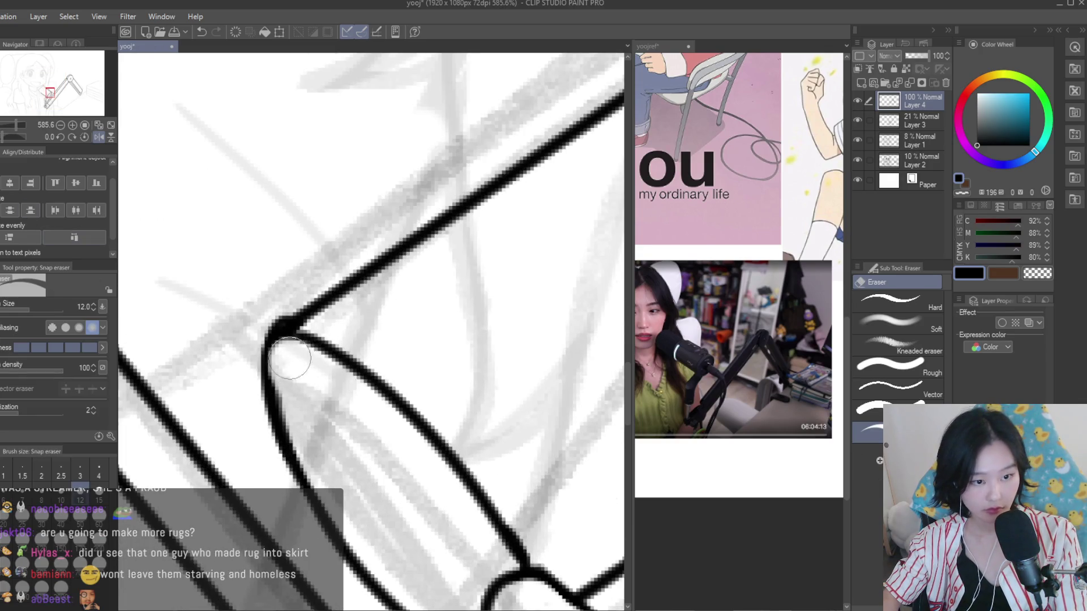
left_click_drag(263, 368, 286, 447)
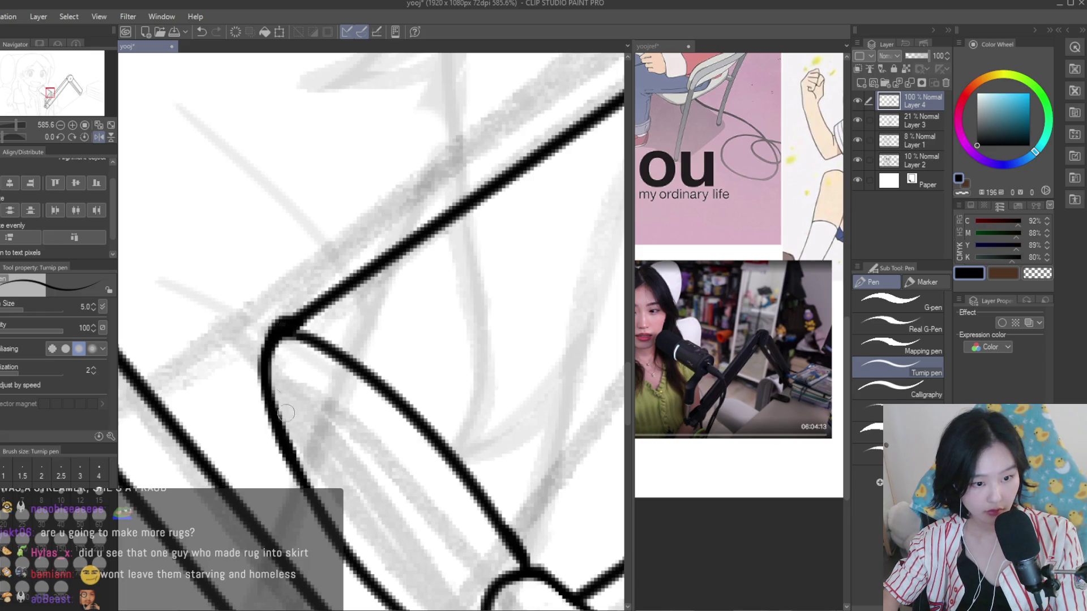
key("e")
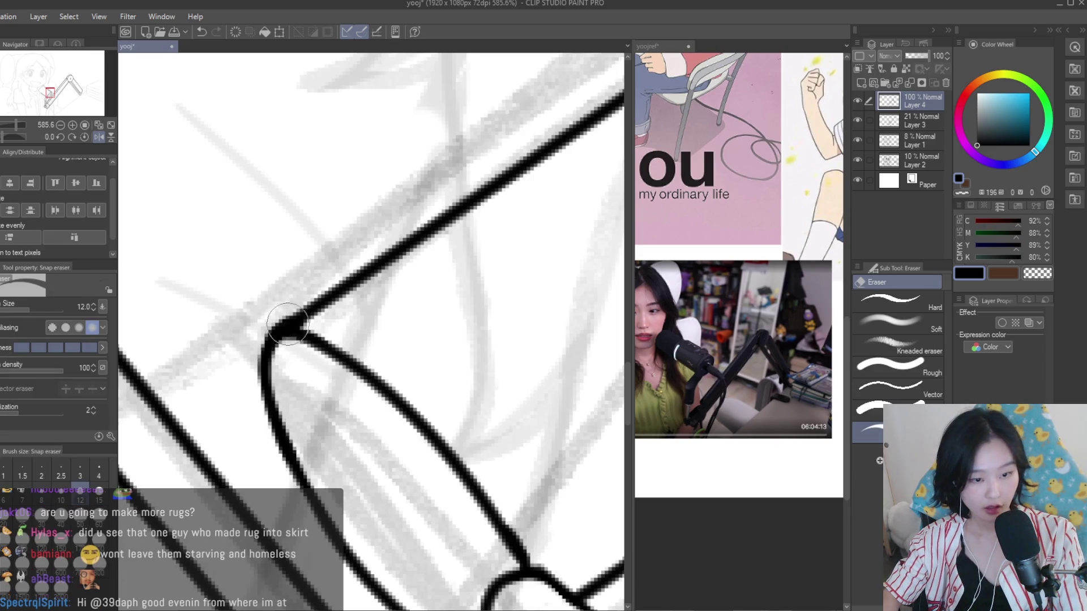
scroll(458, 317, "down", 4)
Replace the long curve with a shorter mic-cup arc and erase the stray bit at its lower end
key("p")
scroll(476, 340, "down", 3)
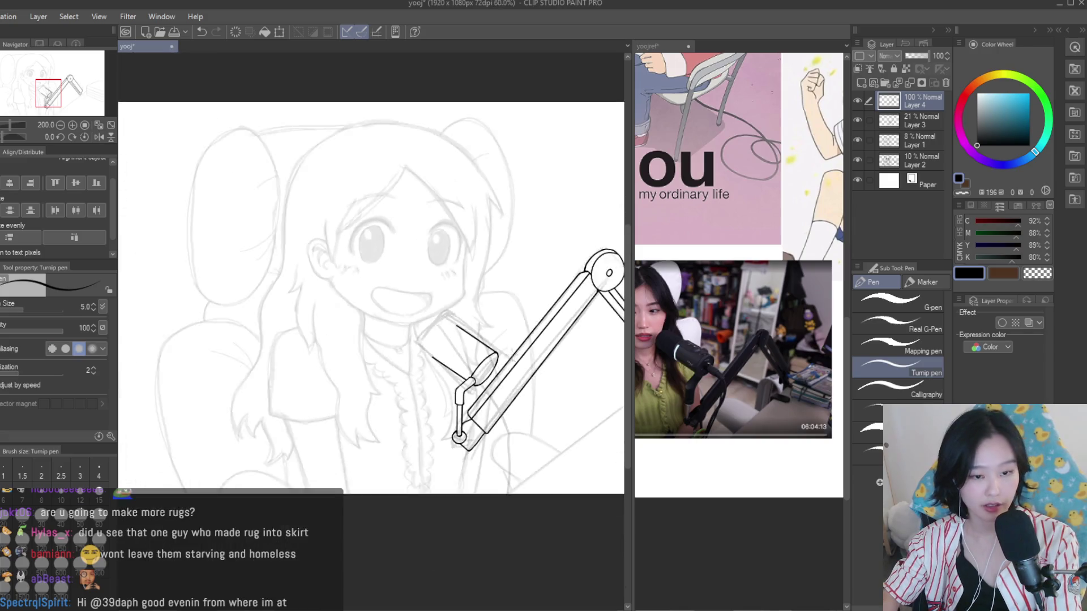
scroll(481, 347, "up", 2)
scroll(482, 348, "up", 1)
key("ctrl+z")
left_click_drag(440, 301, 406, 323)
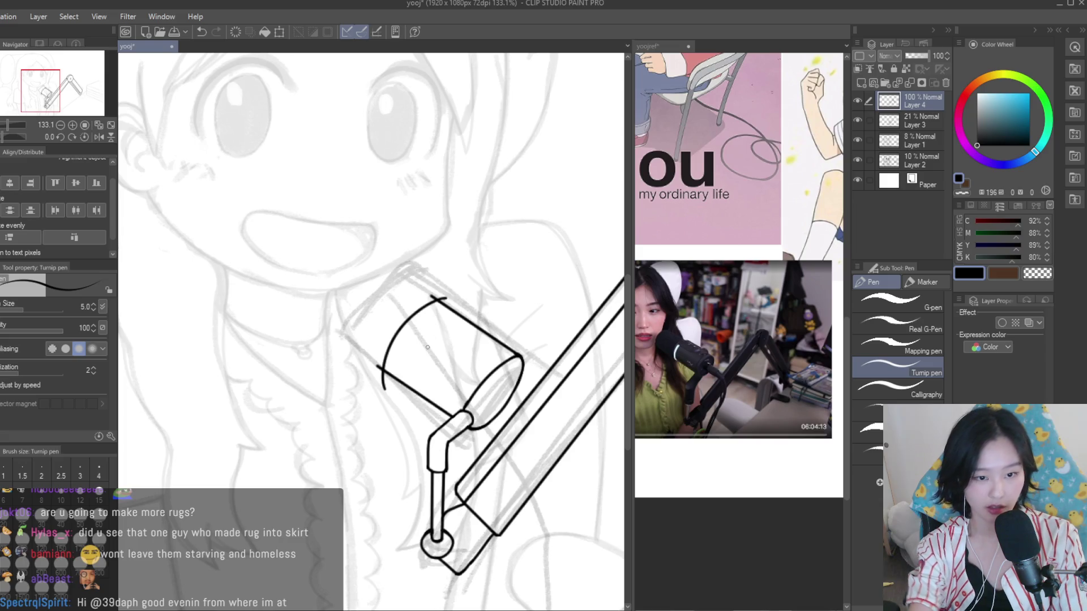
key("e")
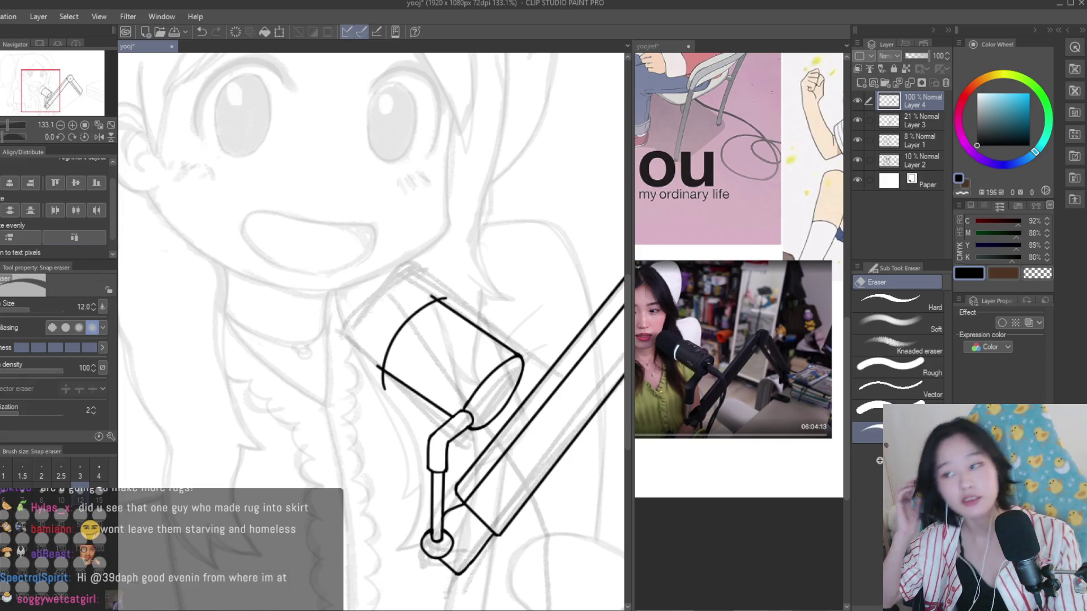
scroll(379, 363, "up", 10)
left_click(377, 377)
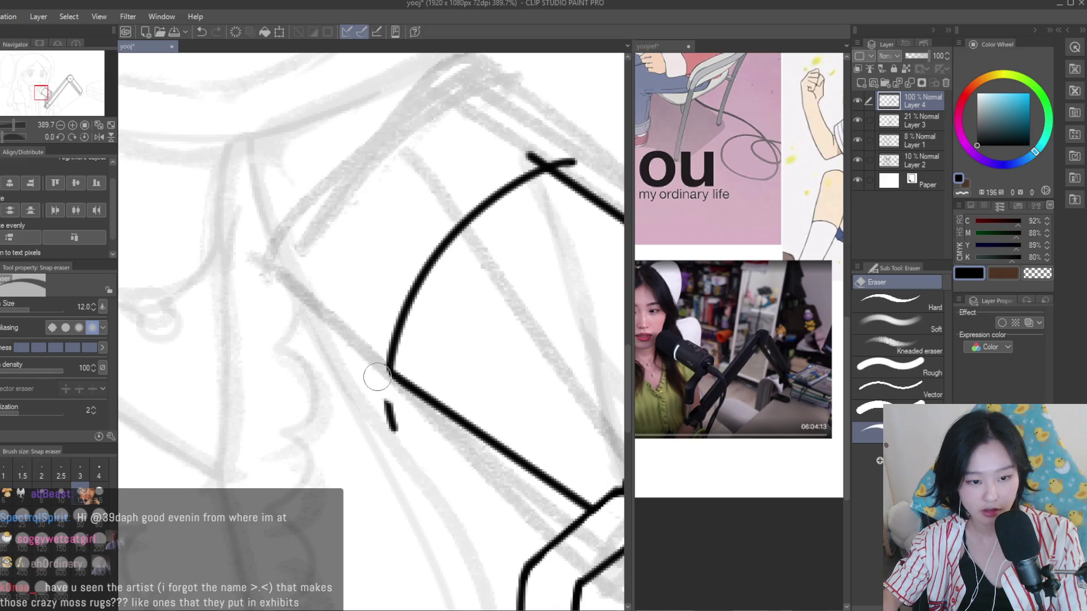
scroll(461, 235, "up", 2)
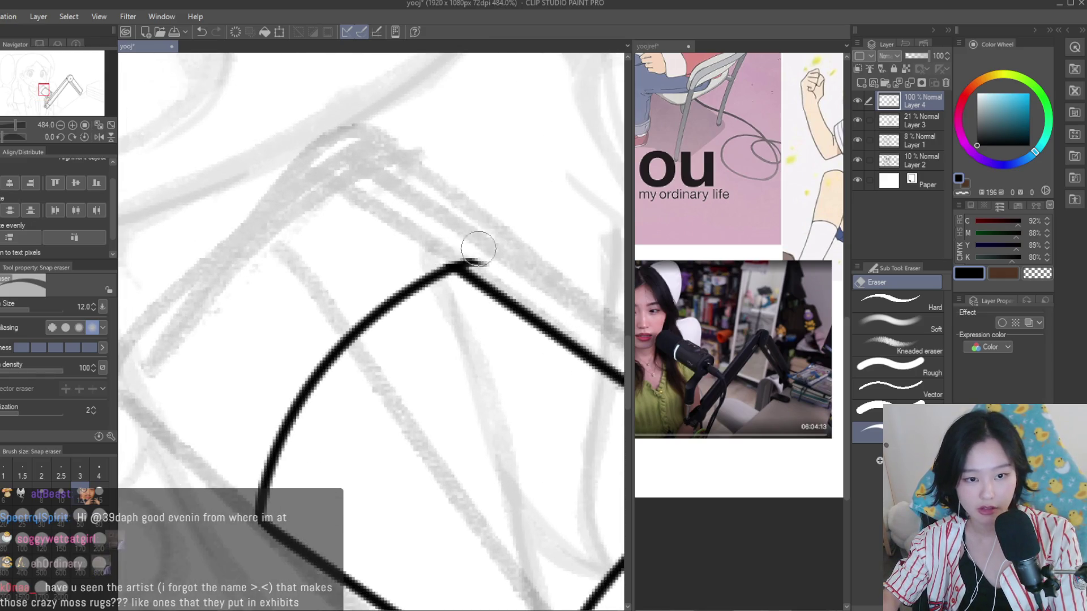
scroll(449, 245, "down", 3)
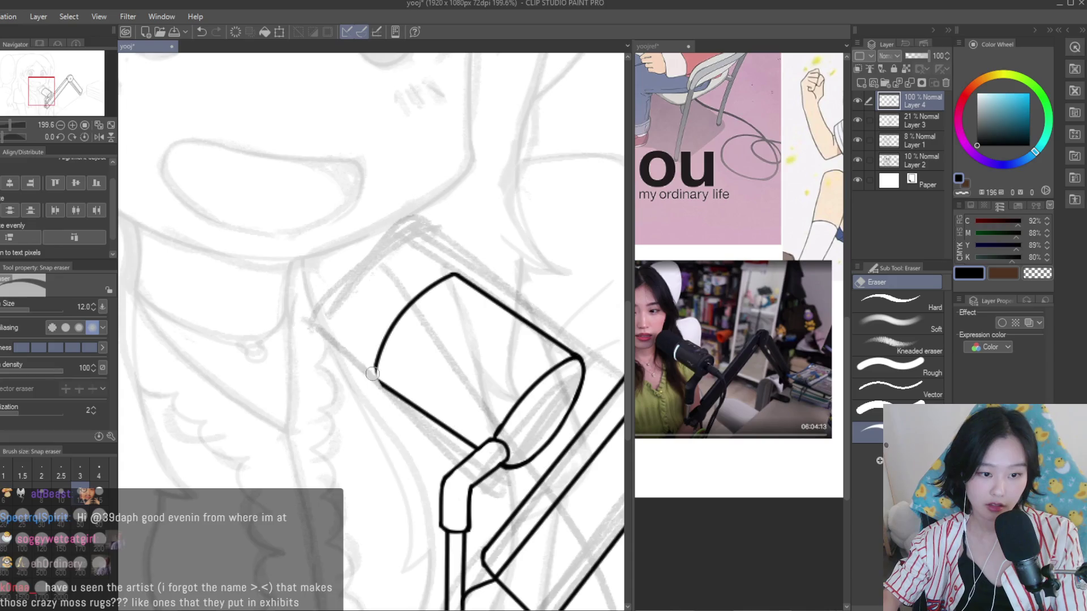
scroll(447, 257, "up", 2)
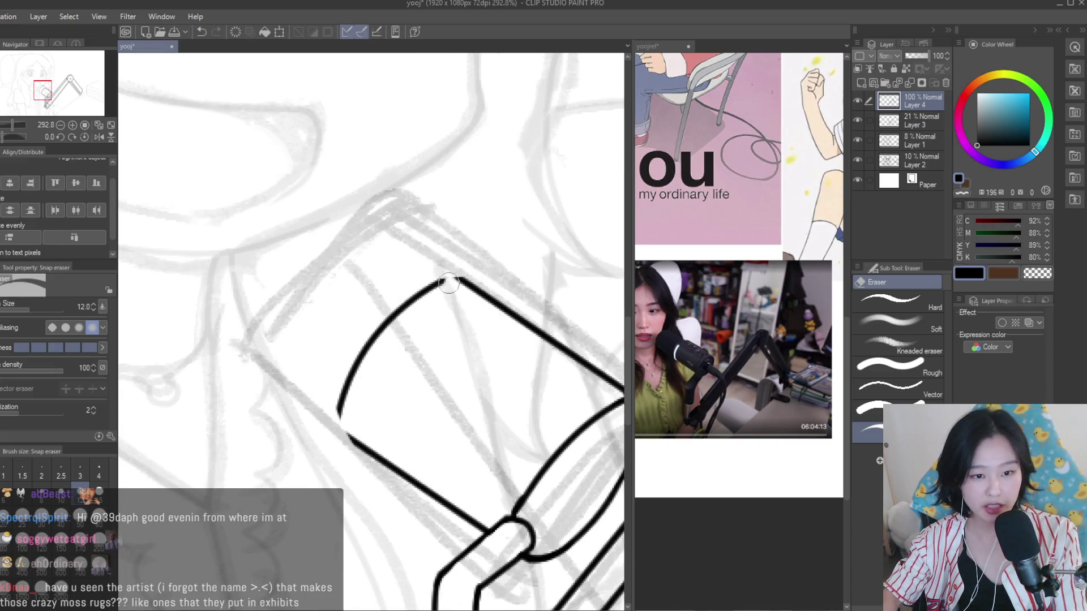
Join the two line ends at the cup's top corner
key("p")
scroll(380, 448, "up", 2)
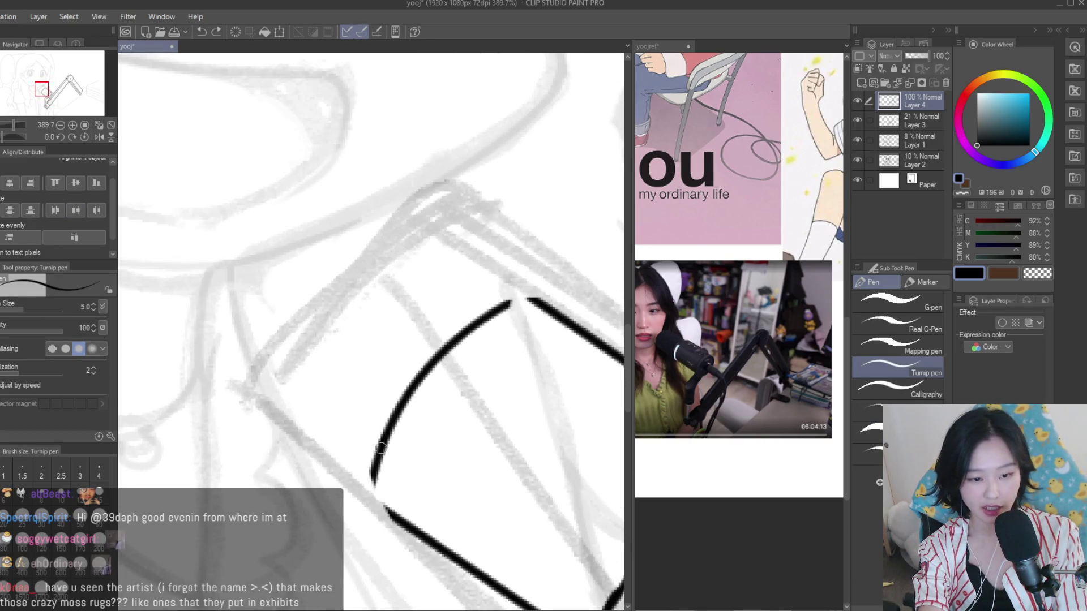
scroll(414, 526, "up", 3)
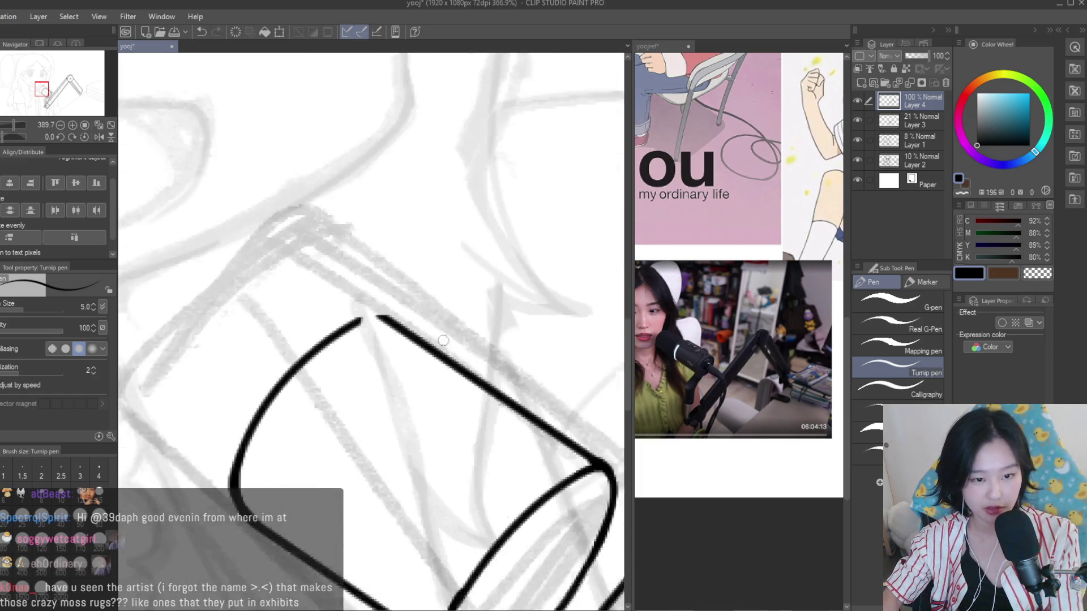
left_click_drag(397, 292, 302, 337)
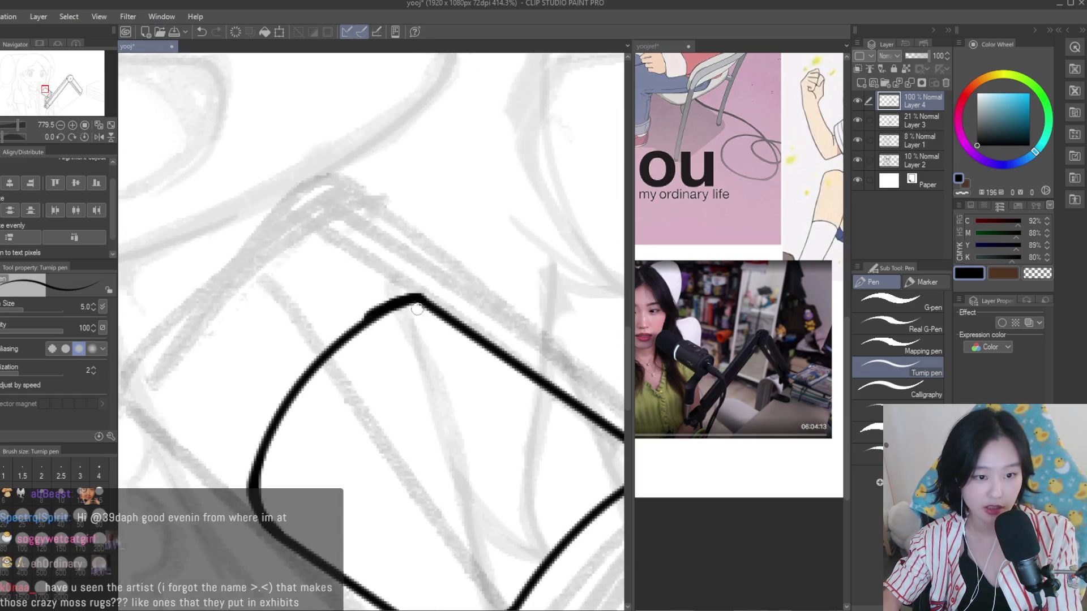
scroll(432, 303, "down", 3)
key("e")
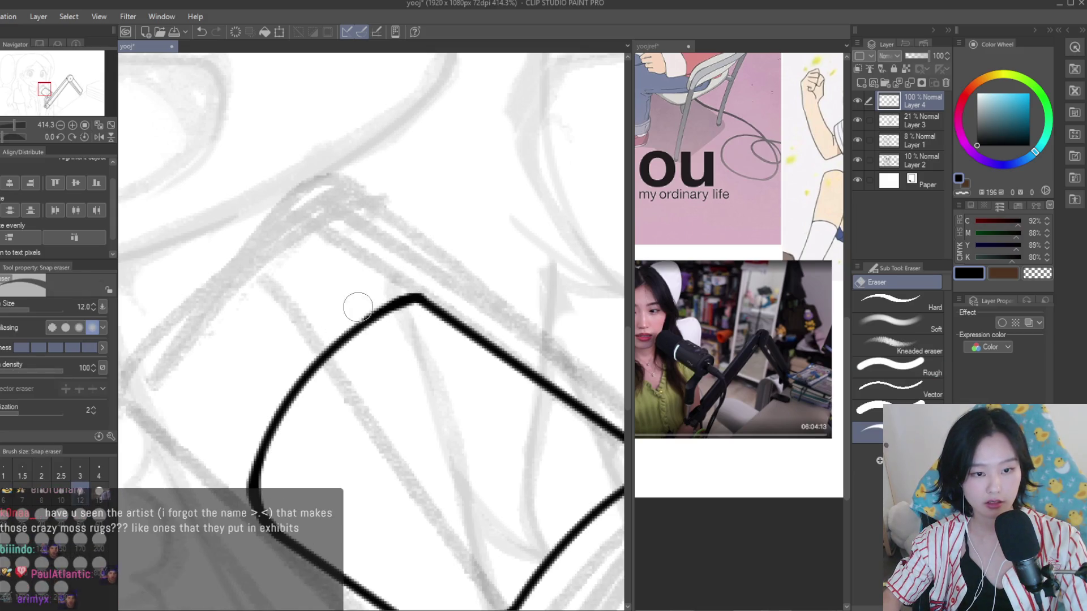
scroll(451, 288, "down", 3)
scroll(431, 306, "down", 2)
scroll(408, 329, "up", 4)
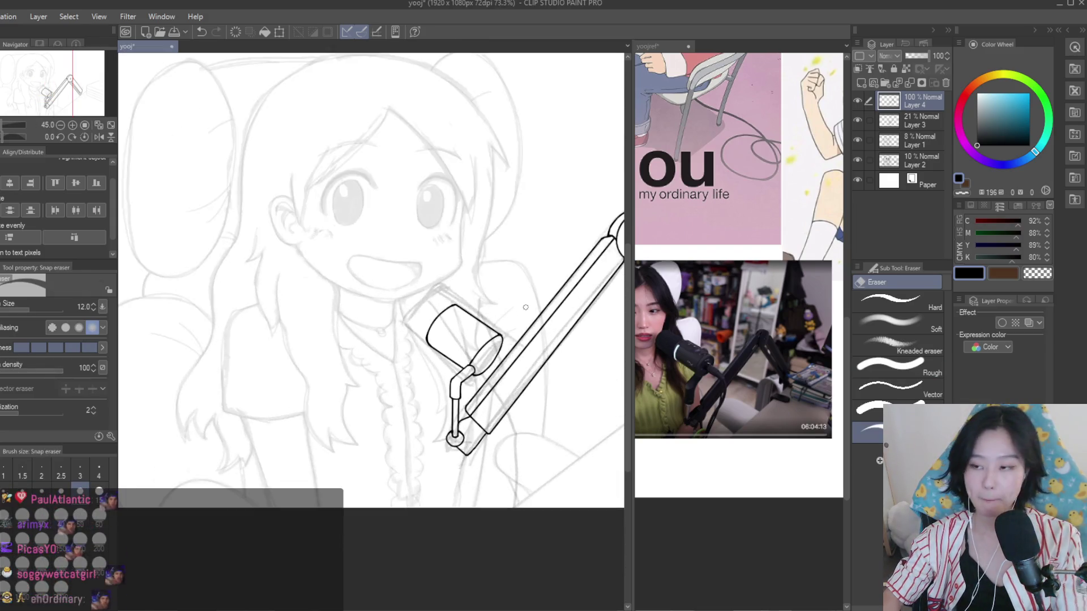
scroll(392, 341, "up", 1)
scroll(349, 276, "up", 3)
scroll(390, 297, "down", 3)
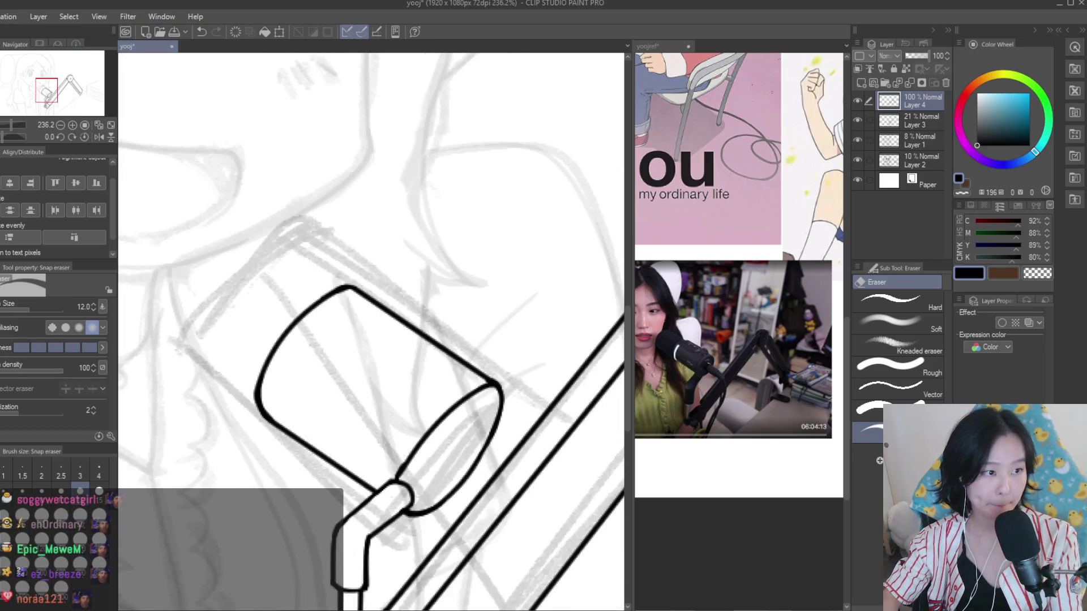
Try a curve across the top of the cup, then undo it
key("p")
scroll(397, 298, "down", 2)
scroll(453, 294, "down", 3)
scroll(536, 292, "down", 1)
scroll(526, 309, "up", 3)
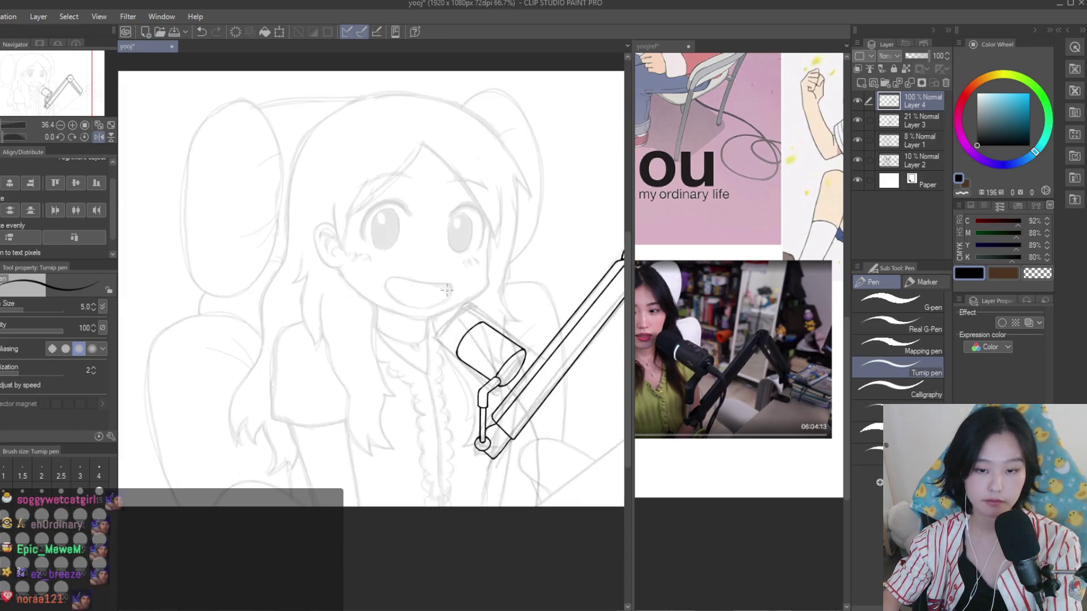
scroll(515, 334, "up", 2)
scroll(508, 351, "up", 2)
scroll(507, 336, "down", 2)
left_click_drag(516, 346, 372, 294)
key("ctrl+z")
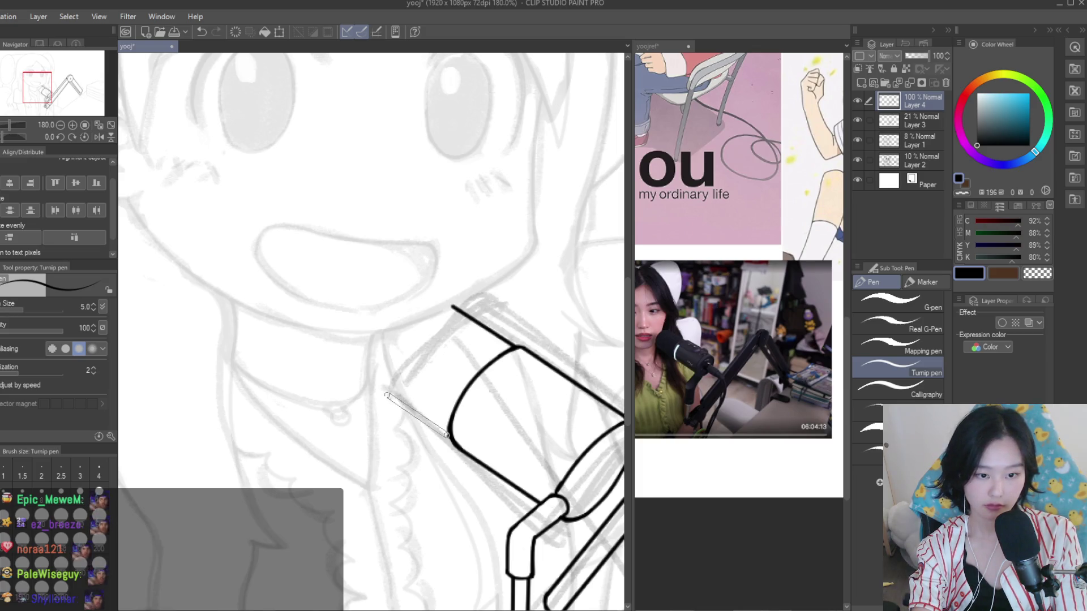
Draw the microphone cap's arc, checking it in a mirrored view and retrying the stroke
left_click_drag(452, 306, 390, 389)
scroll(390, 389, "down", 5)
key("h")
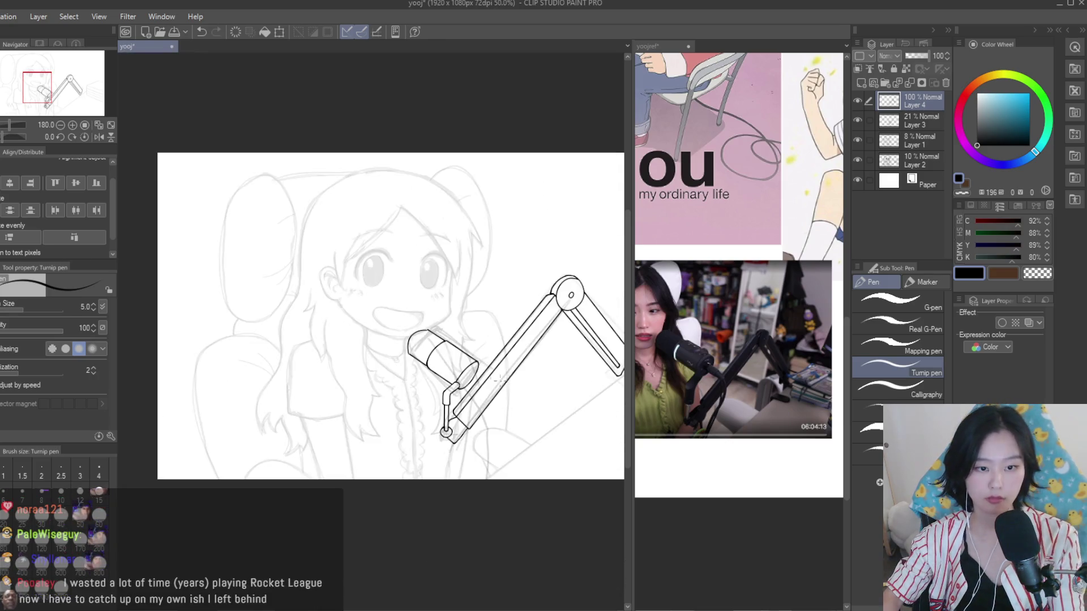
scroll(267, 357, "up", 3)
scroll(451, 305, "up", 2)
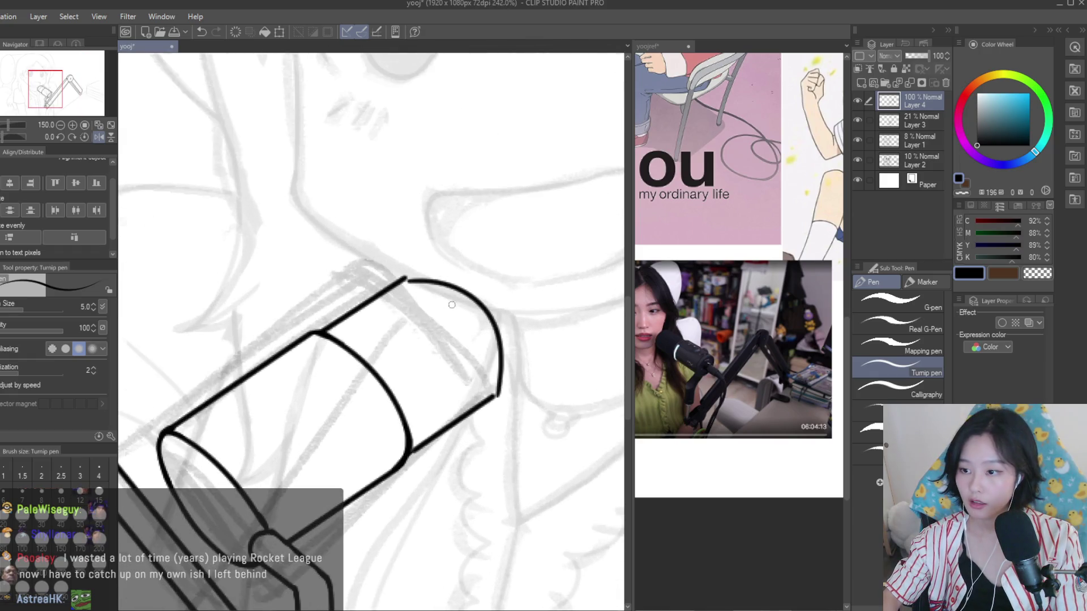
scroll(499, 278, "up", 3)
key("ctrl+z")
key("ctrl+z")
mouse_move(328, 274)
left_mouse_down()
mouse_move(527, 509)
mouse_move(506, 541)
left_mouse_up()
Re-ink the cap arc's lower-right end and upper section until the curve is clean
key("ctrl+z")
left_click_drag(334, 275, 505, 535)
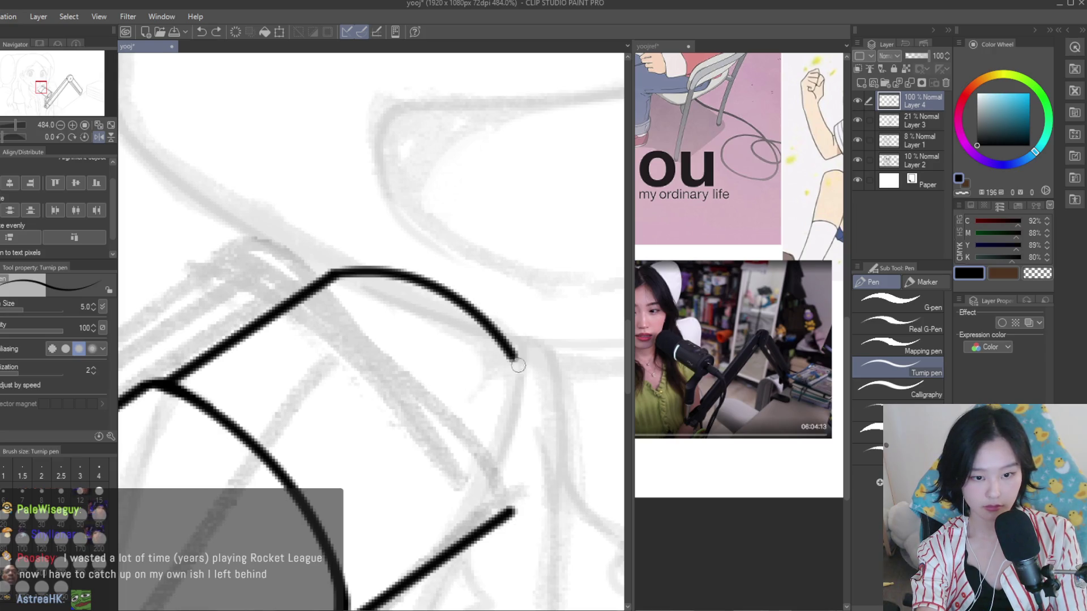
left_click_drag(484, 334, 504, 534)
key("ctrl+z")
left_click_drag(509, 376, 502, 532)
left_click_drag(331, 274, 487, 334)
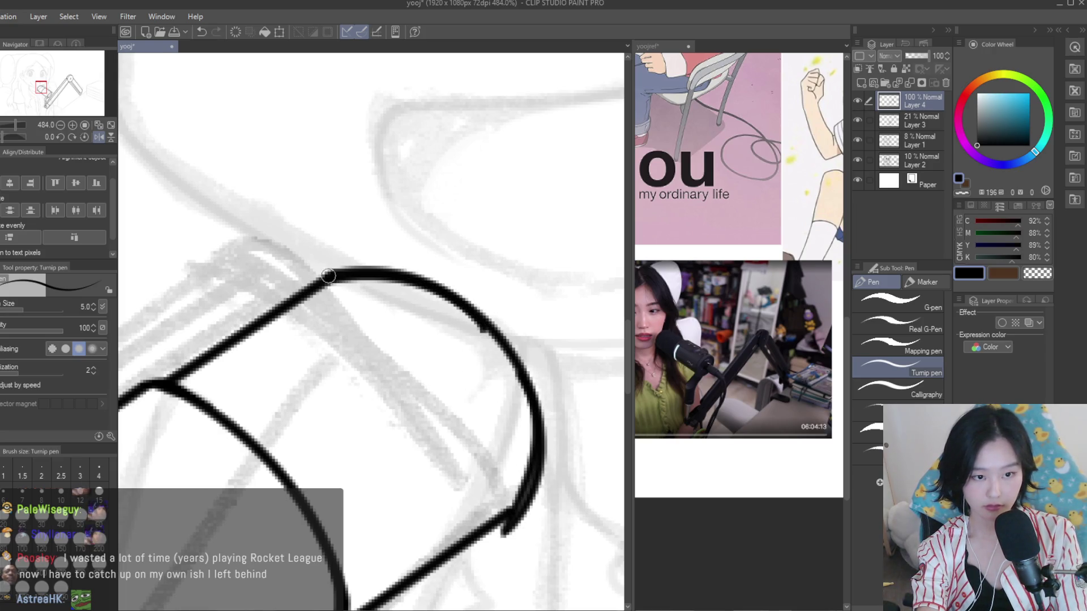
key("ctrl+z")
left_click_drag(353, 265, 508, 345)
key("ctrl+z")
left_click_drag(439, 286, 538, 396)
Erase the stray hooked end off the mic head curve, then return to the Turnip pen
key("e")
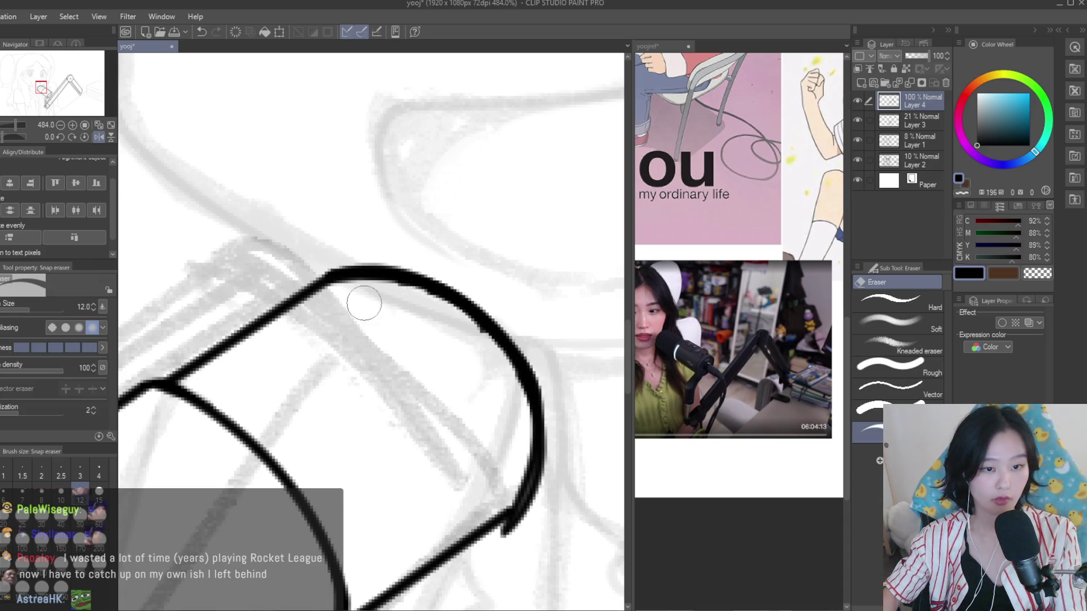
scroll(364, 303, "up", 1)
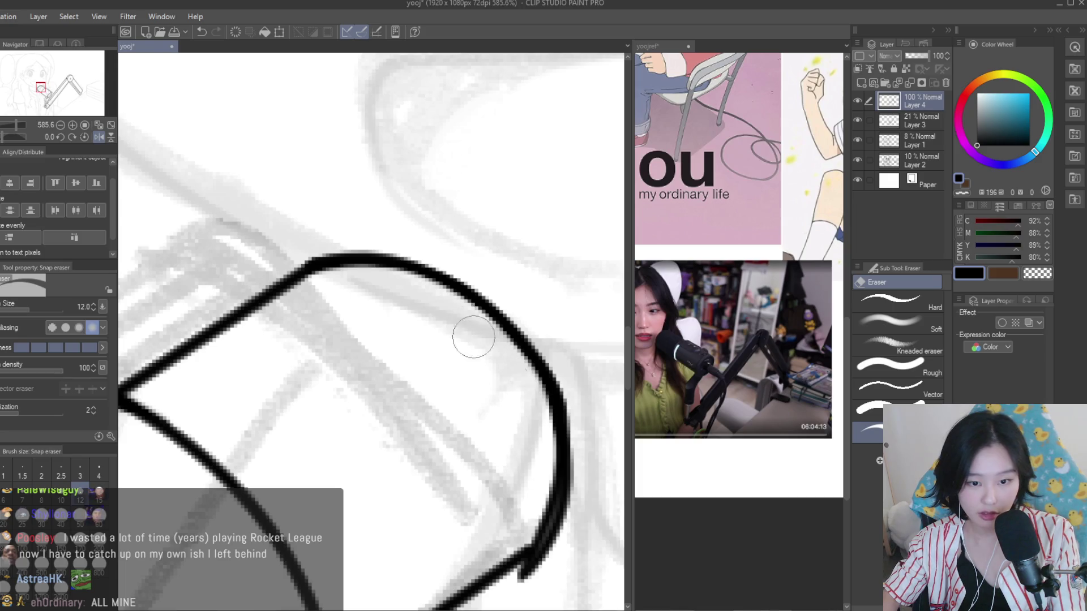
left_click_drag(528, 486, 555, 552)
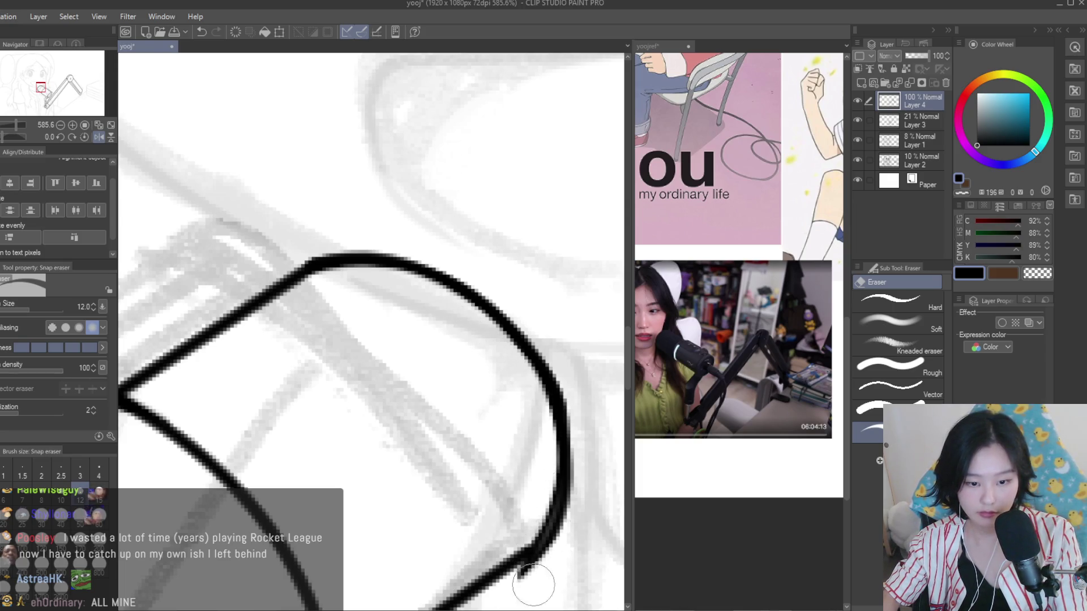
scroll(591, 413, "down", 10)
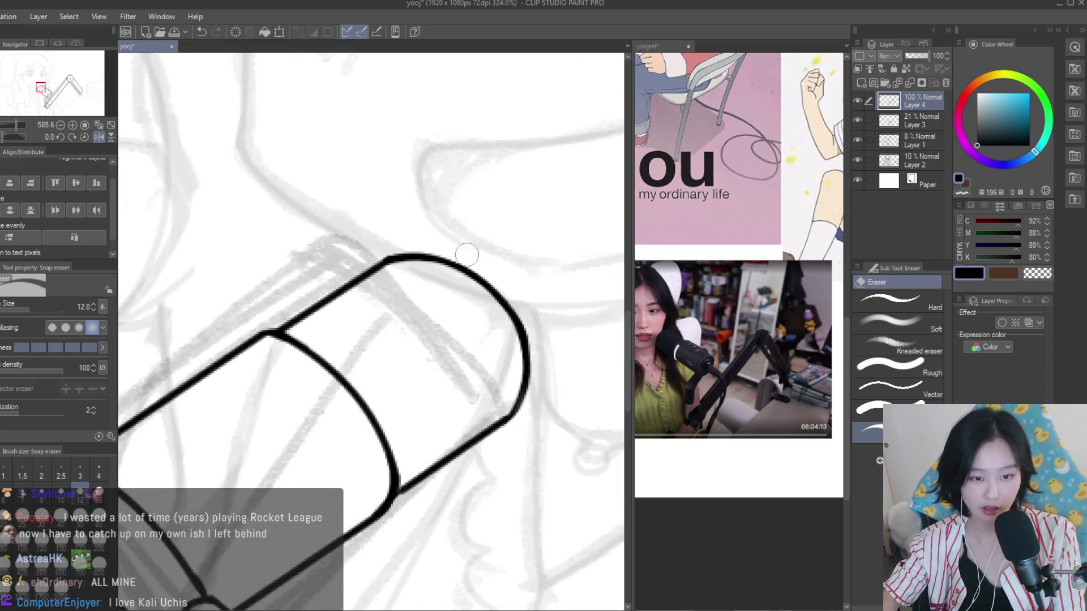
scroll(591, 413, "up", 2)
key("p")
scroll(411, 415, "up", 3)
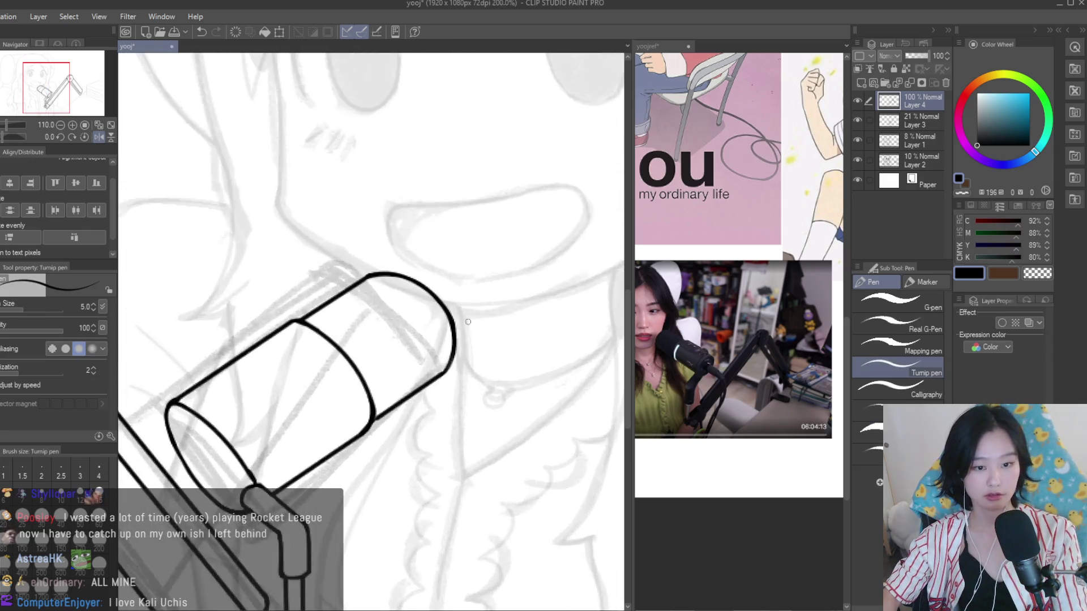
Ink the first rounded ridge loop on top of the microphone head
scroll(411, 415, "up", 4)
scroll(410, 415, "down", 4)
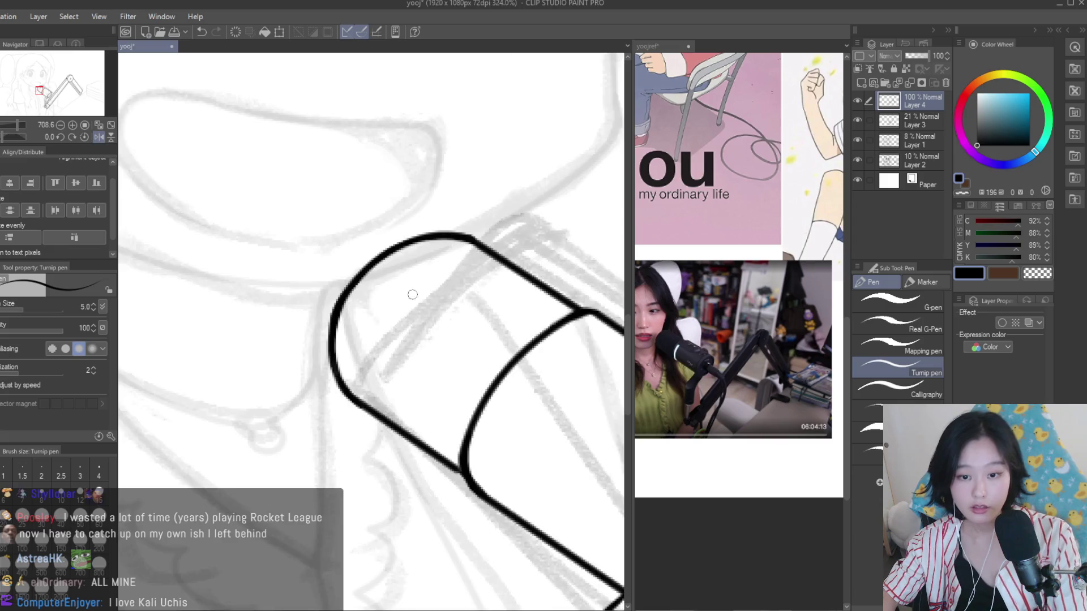
scroll(413, 291, "down", 4)
scroll(419, 272, "up", 2)
scroll(426, 256, "up", 2)
scroll(457, 301, "up", 2)
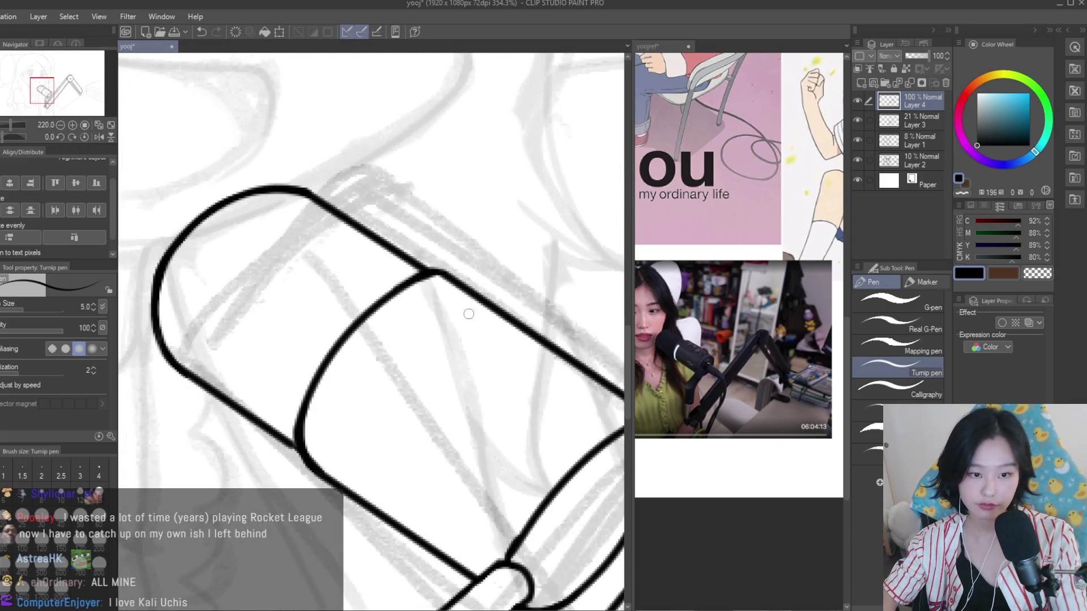
scroll(456, 300, "up", 2)
left_click_drag(479, 293, 405, 340)
left_click_drag(506, 320, 433, 368)
scroll(409, 363, "down", 2)
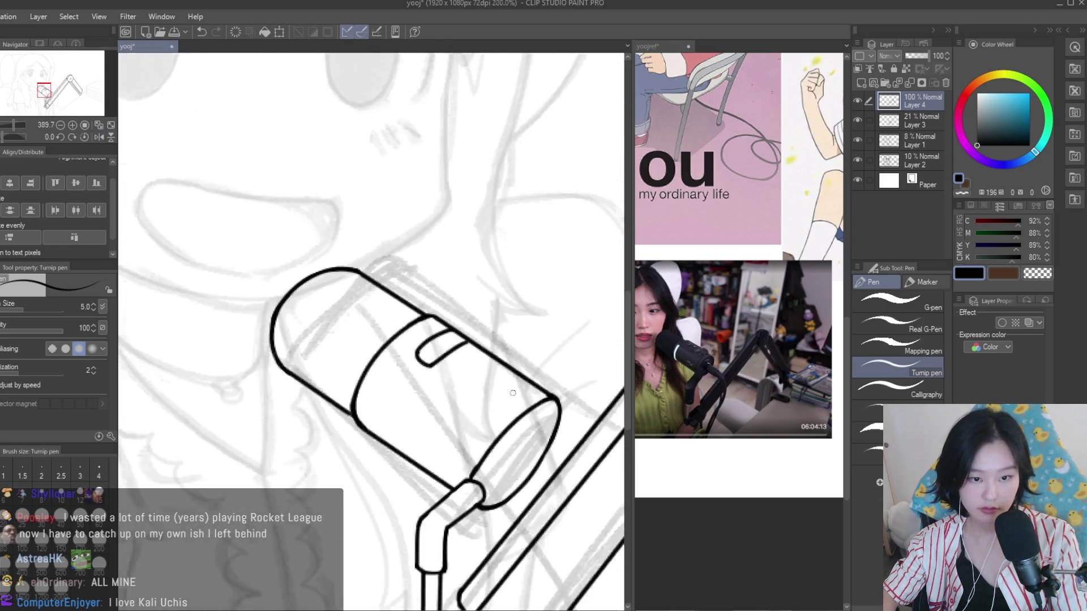
scroll(408, 363, "up", 2)
left_click_drag(472, 326, 404, 377)
Add strokes for the next ridge and erase the small tab loop above the outline
mouse_move(498, 349)
left_mouse_down()
mouse_move(438, 395)
mouse_move(535, 402)
left_mouse_up()
scroll(410, 369, "down", 2)
scroll(409, 369, "up", 3)
scroll(535, 402, "down", 4)
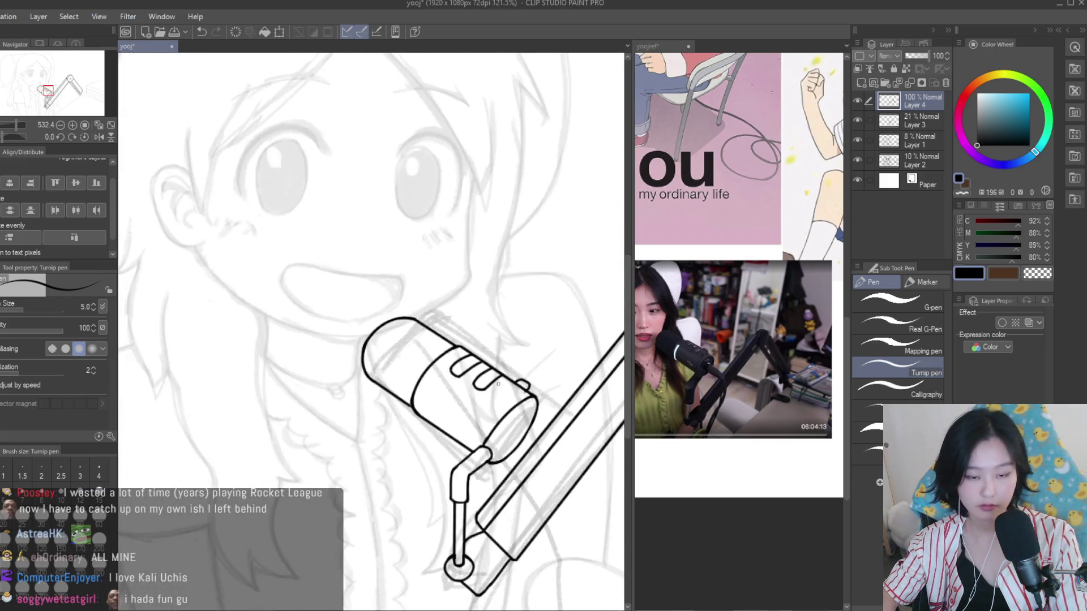
scroll(535, 402, "up", 2)
key("e")
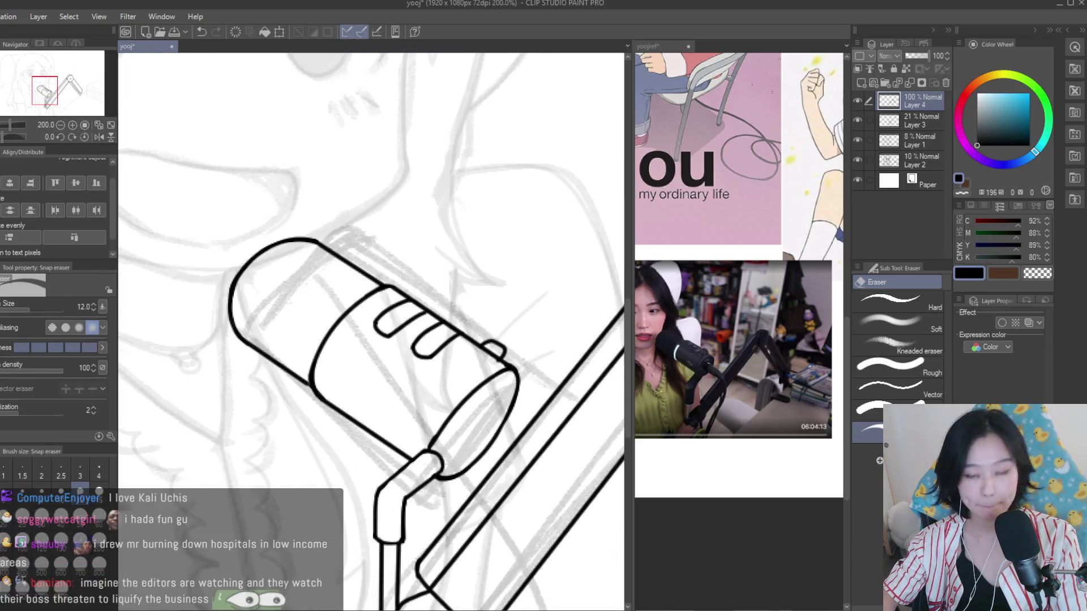
scroll(496, 399, "up", 4)
scroll(466, 387, "down", 2)
scroll(465, 387, "up", 2)
mouse_move(481, 368)
left_mouse_down()
mouse_move(481, 408)
mouse_move(518, 409)
left_mouse_up()
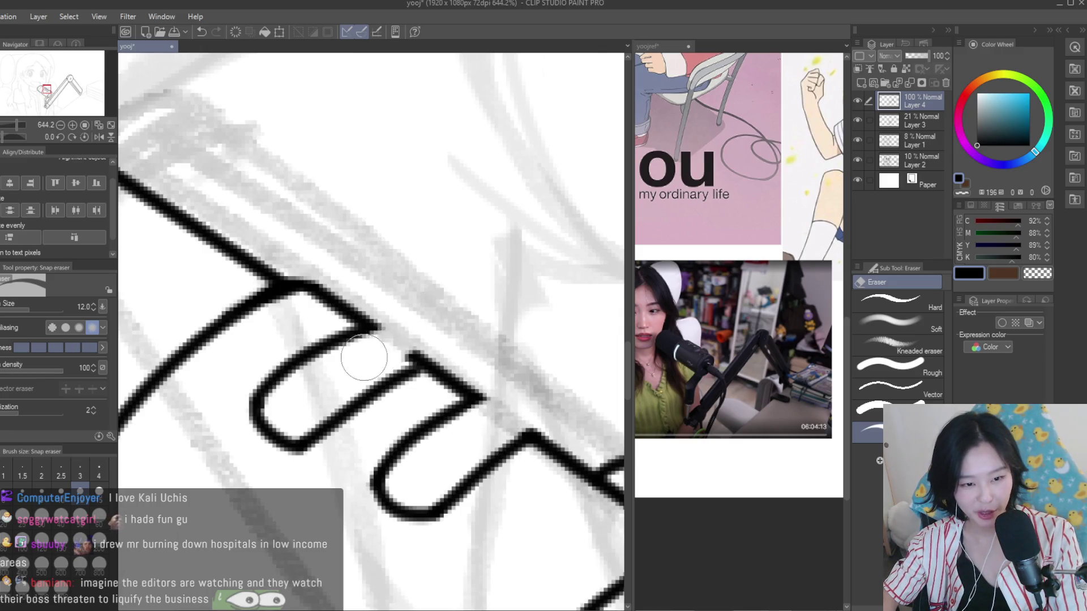
Redraw the ridge edge cleanly against the outline, replacing a misplaced stroke
key("p")
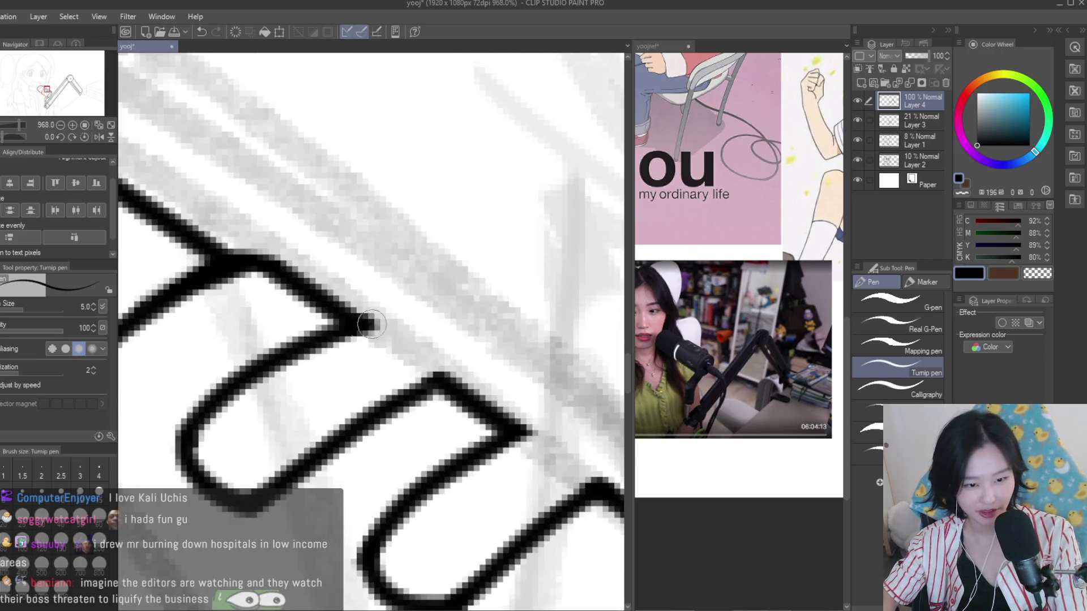
scroll(538, 414, "up", 2)
left_click_drag(469, 403, 540, 415)
key("ctrl+z")
key("ctrl+z")
left_click_drag(312, 303, 399, 355)
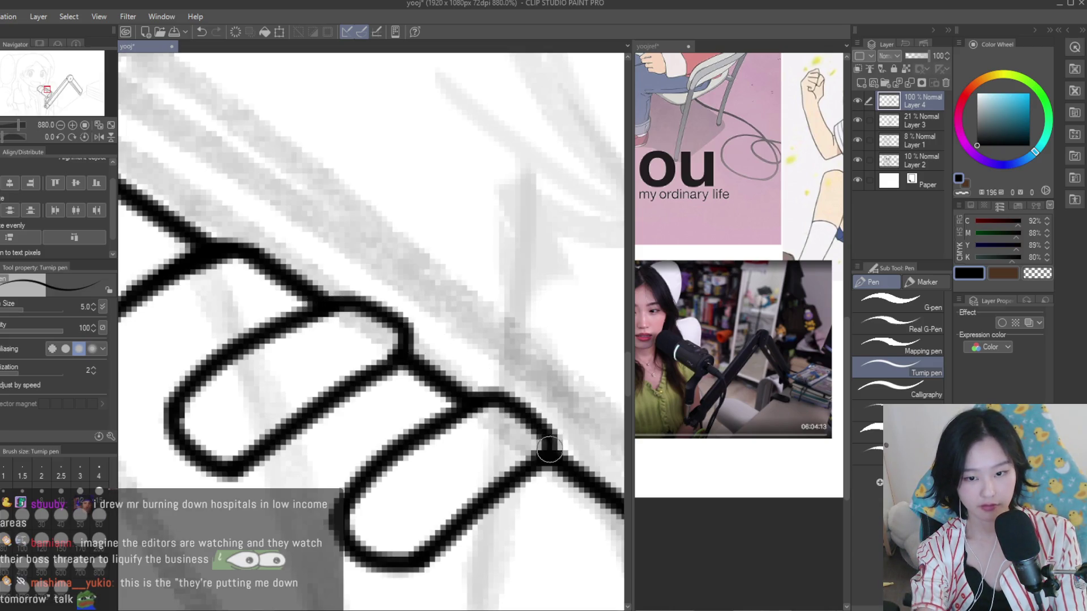
scroll(519, 422, "down", 10)
scroll(433, 322, "up", 5)
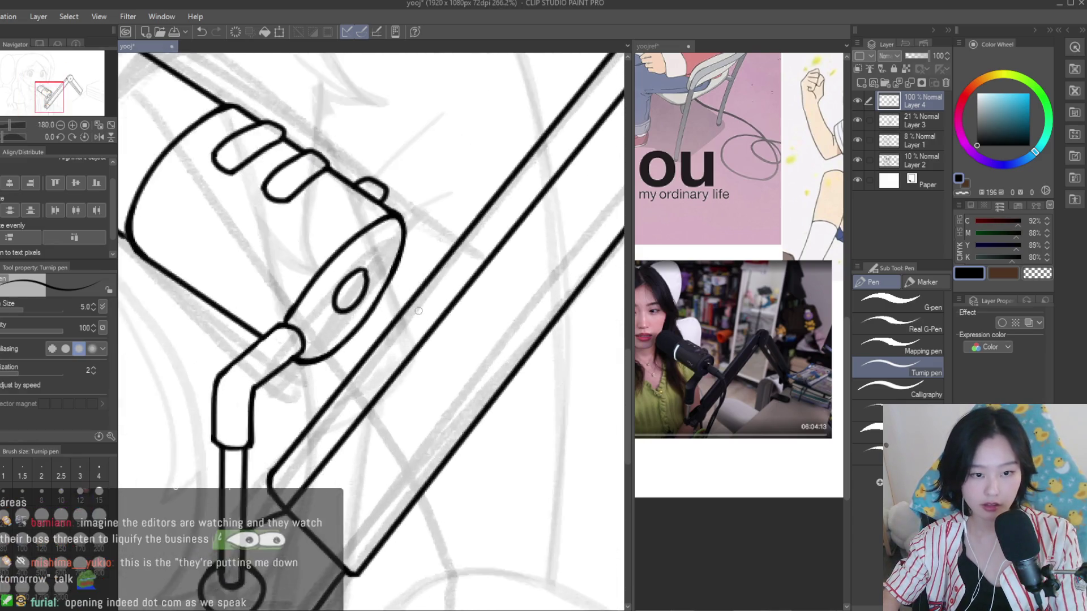
Draw two parallel strokes from the mic head hole toward the rails
scroll(340, 305, "up", 1)
left_click_drag(360, 266, 512, 387)
left_click_drag(325, 320, 485, 421)
scroll(399, 352, "down", 5)
scroll(399, 352, "up", 3)
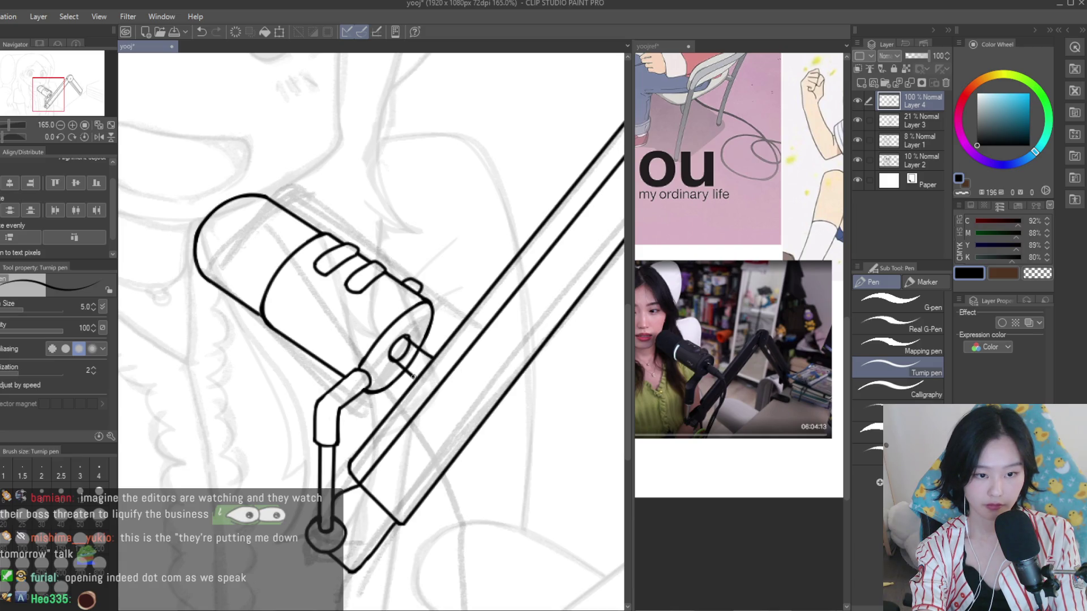
scroll(414, 357, "down", 3)
scroll(479, 389, "down", 3)
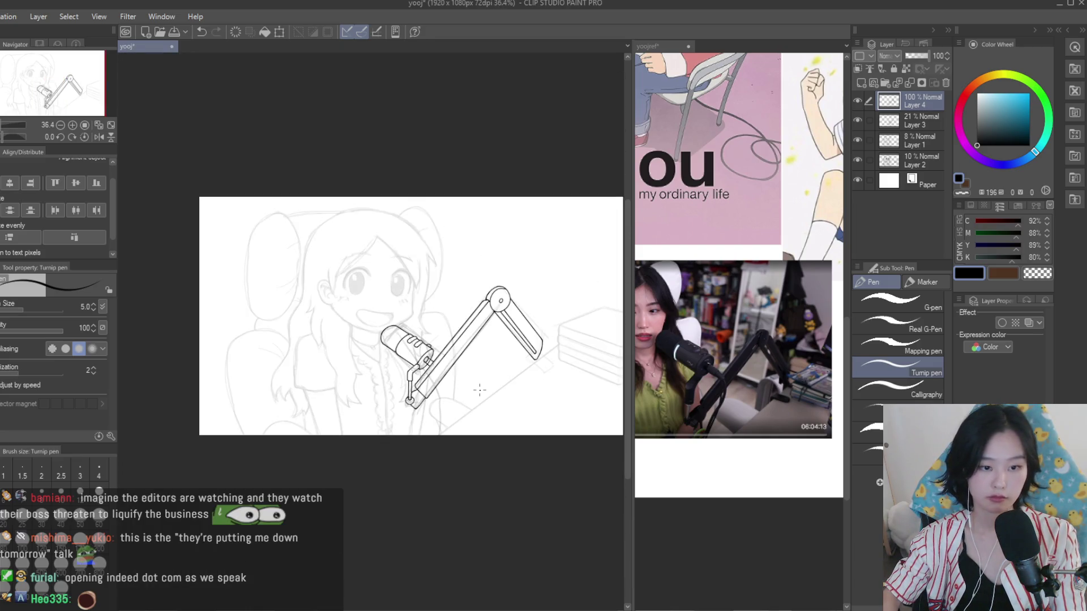
scroll(413, 350, "up", 4)
Erase the stray hook and cross line inside the mic head loop
key("e")
scroll(413, 351, "up", 5)
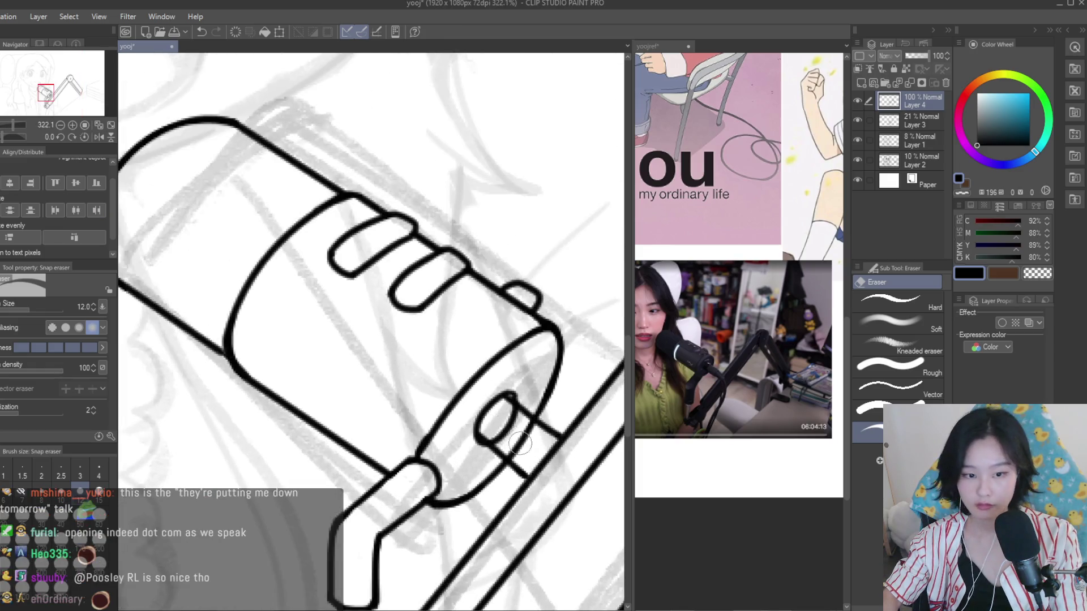
scroll(520, 443, "up", 2)
left_click_drag(488, 389, 503, 456)
mouse_move(447, 436)
left_mouse_down()
mouse_move(479, 368)
mouse_move(533, 401)
left_mouse_up()
scroll(509, 385, "down", 2)
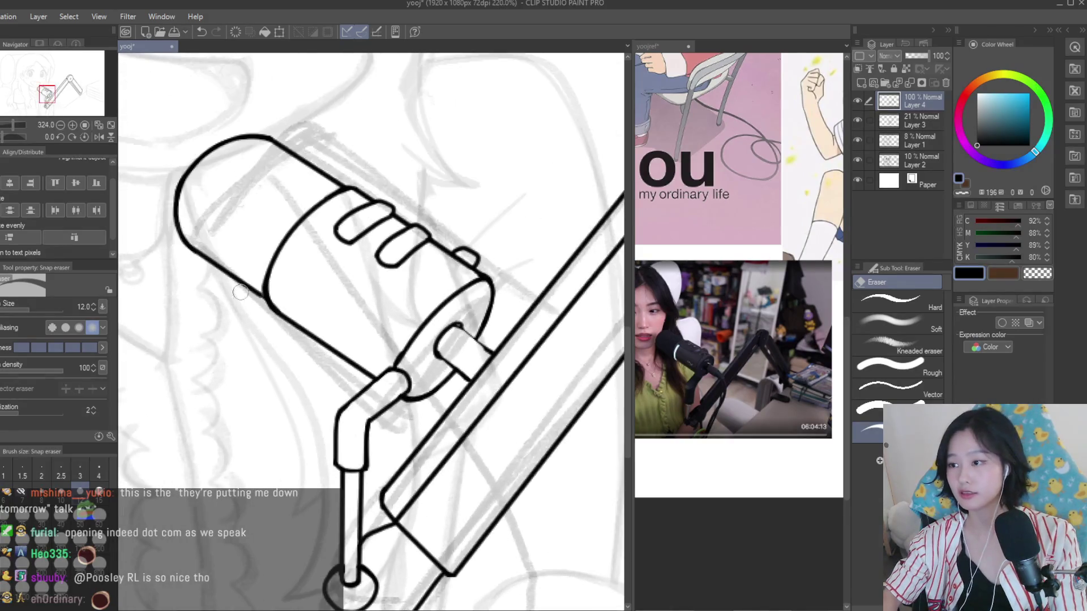
Complete the clip's edge down toward the rails and add a short stroke along it
key("p")
scroll(494, 315, "up", 3)
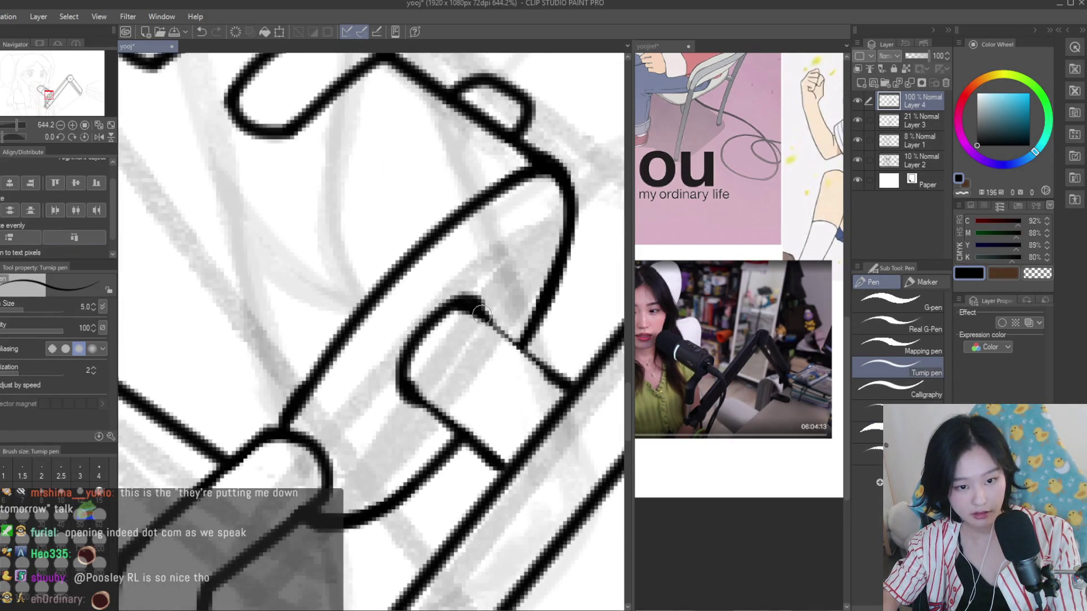
left_click_drag(480, 314, 569, 385)
left_click_drag(462, 435, 504, 469)
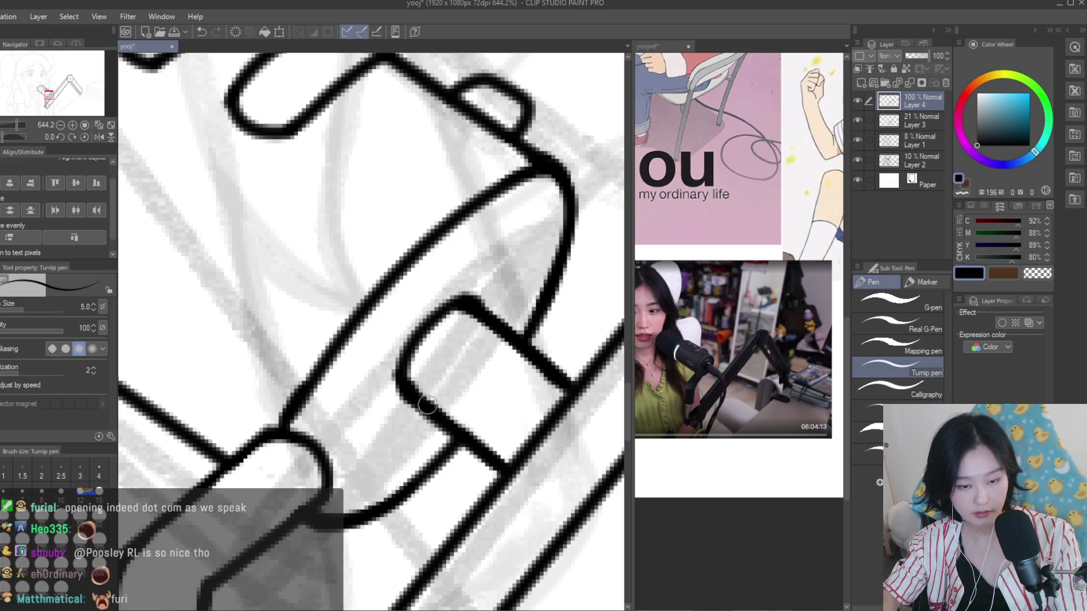
scroll(509, 453, "down", 2)
scroll(521, 408, "down", 2)
scroll(528, 381, "down", 2)
scroll(501, 360, "up", 1)
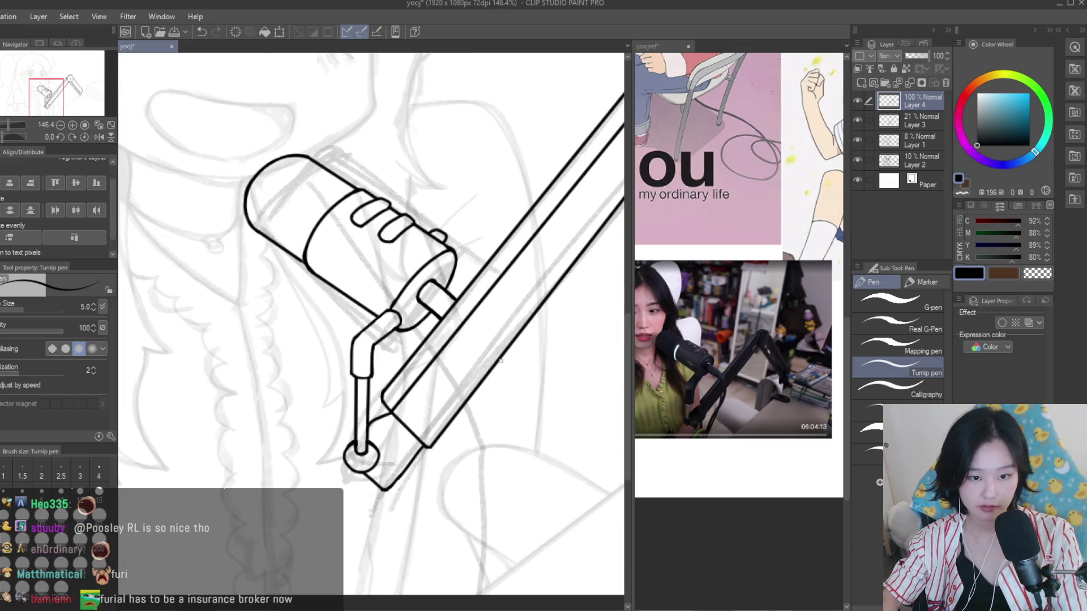
scroll(500, 368, "down", 2)
scroll(501, 372, "down", 2)
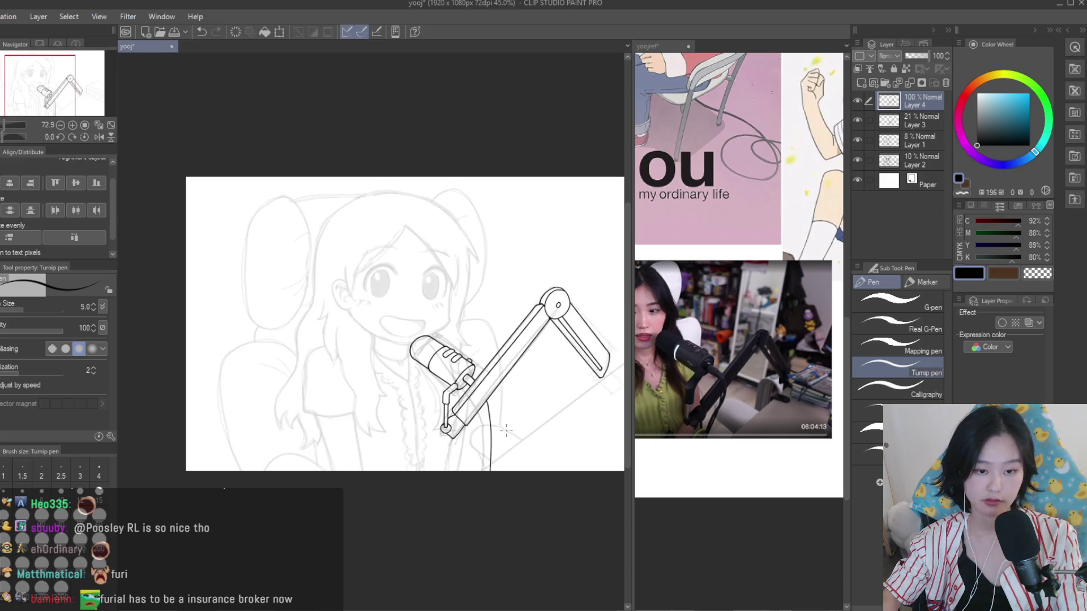
scroll(501, 373, "up", 2)
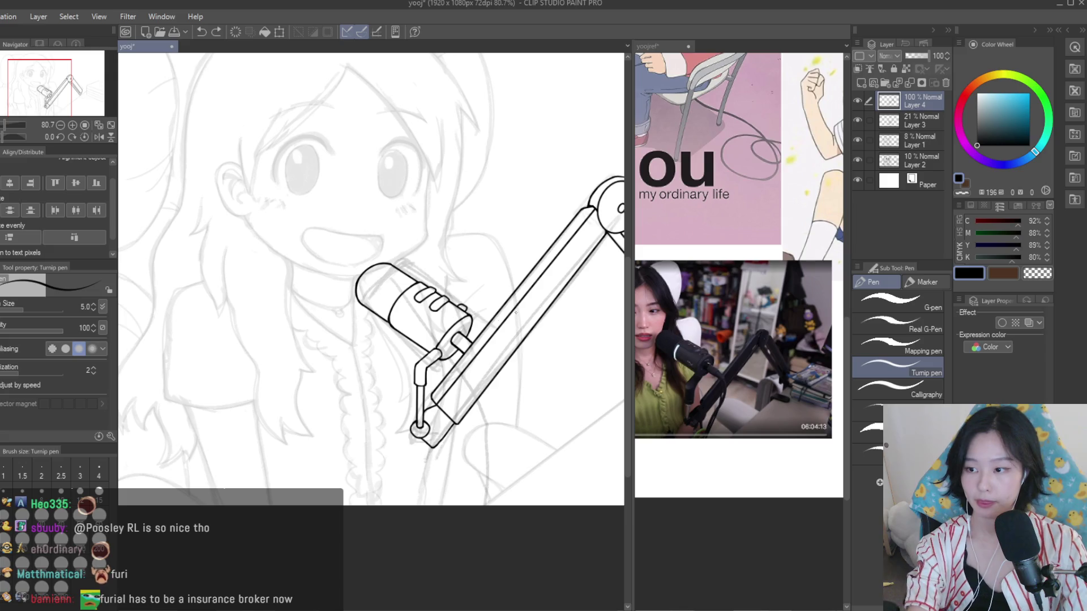
Draw the cable curving down from the microphone clip
scroll(494, 340, "up", 3)
scroll(378, 351, "up", 3)
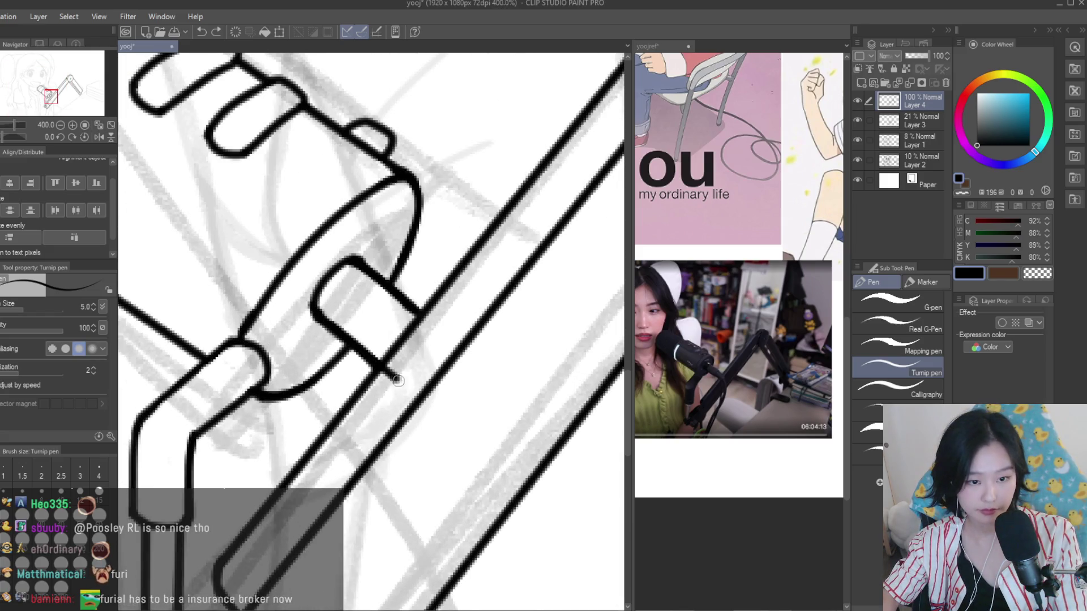
scroll(459, 398, "down", 1)
scroll(513, 464, "down", 1)
mouse_move(460, 398)
left_mouse_down()
mouse_move(513, 465)
mouse_move(513, 600)
left_mouse_up()
scroll(501, 452, "down", 2)
scroll(501, 452, "down", 1)
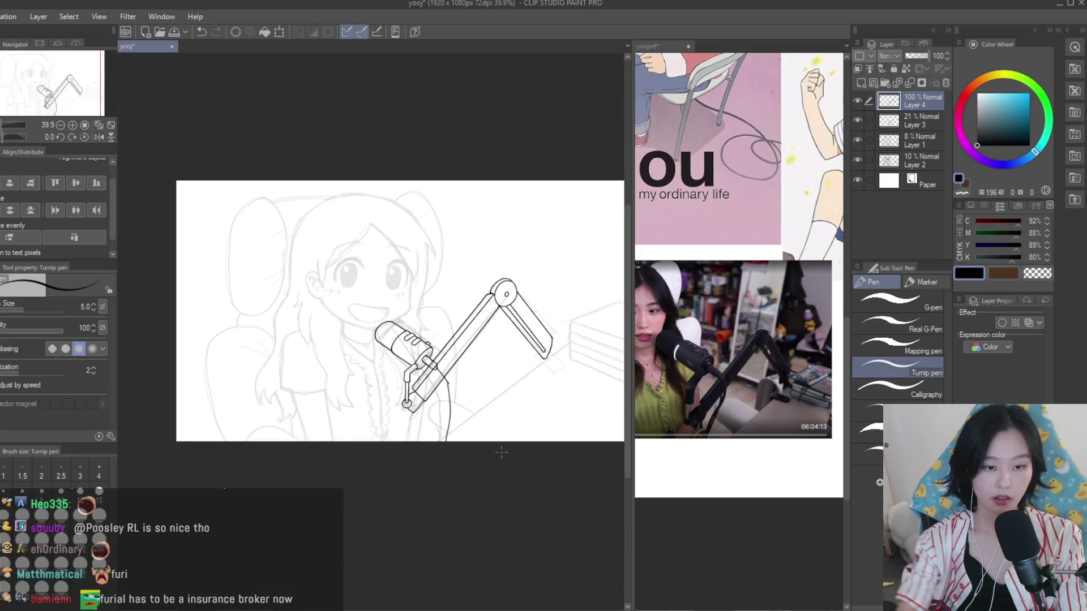
scroll(441, 370, "up", 1)
scroll(441, 369, "up", 2)
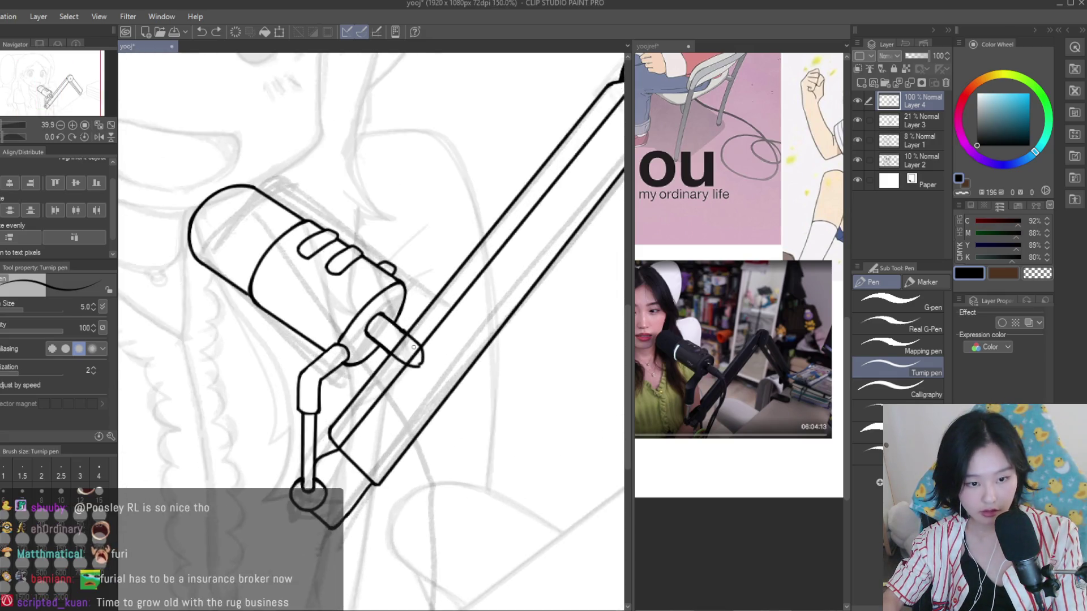
scroll(441, 370, "up", 2)
Erase the rail lines inside the clip and trim overlapping and loose line ends
key("e")
scroll(380, 336, "up", 3)
mouse_move(345, 286)
left_mouse_down()
mouse_move(470, 374)
mouse_move(437, 411)
left_mouse_up()
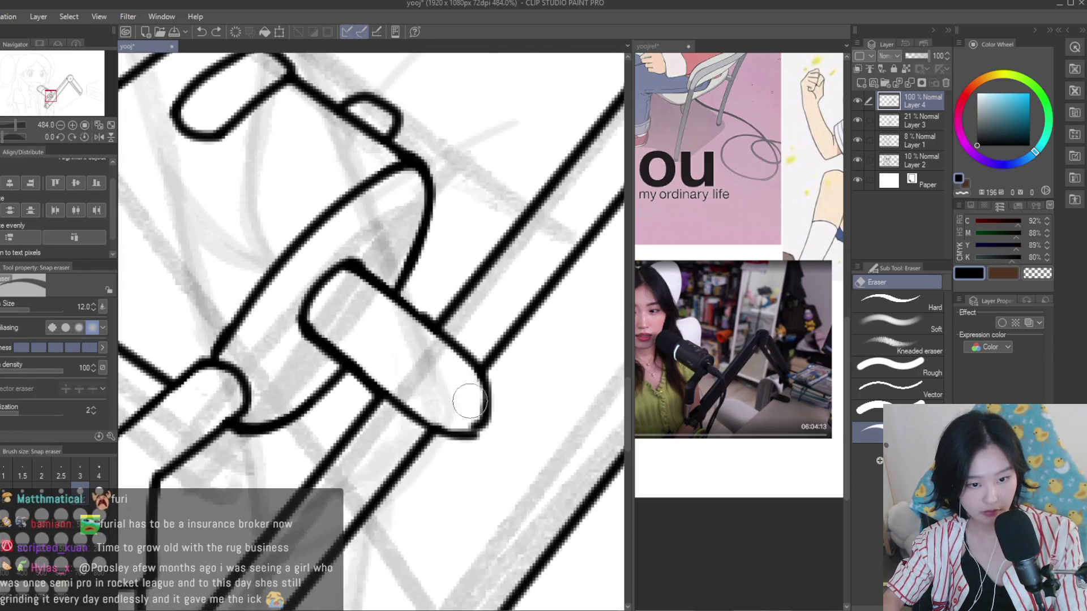
left_click_drag(455, 346, 491, 424)
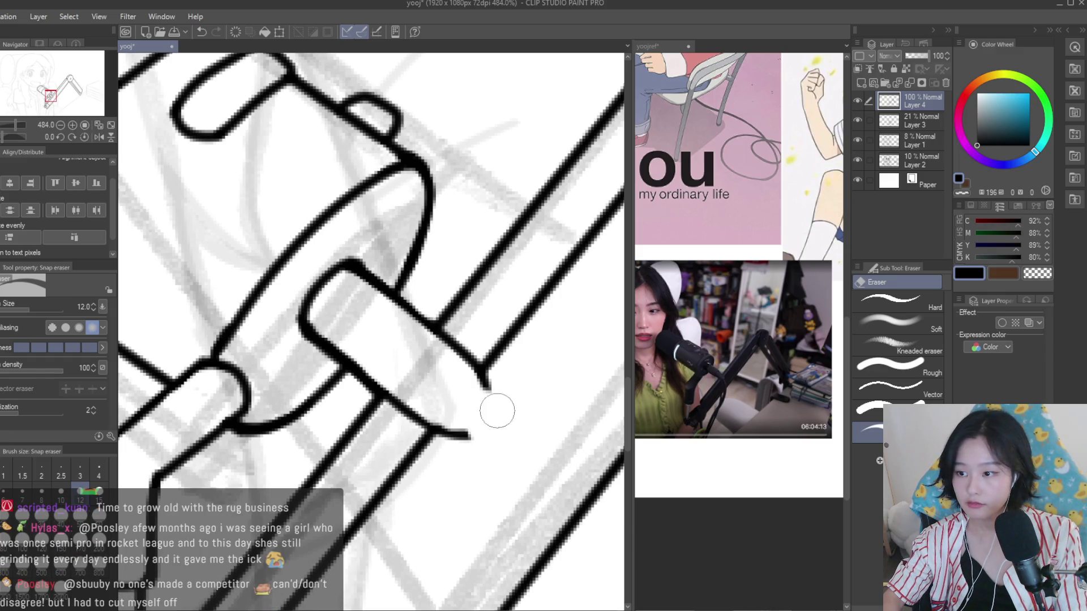
scroll(497, 417, "up", 1)
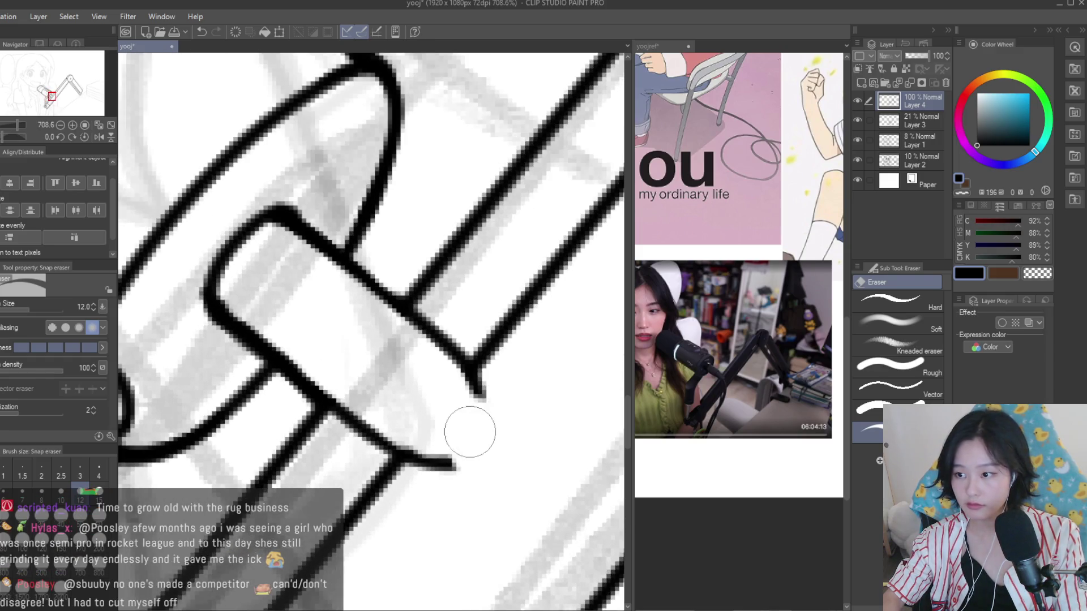
left_click_drag(448, 396, 417, 412)
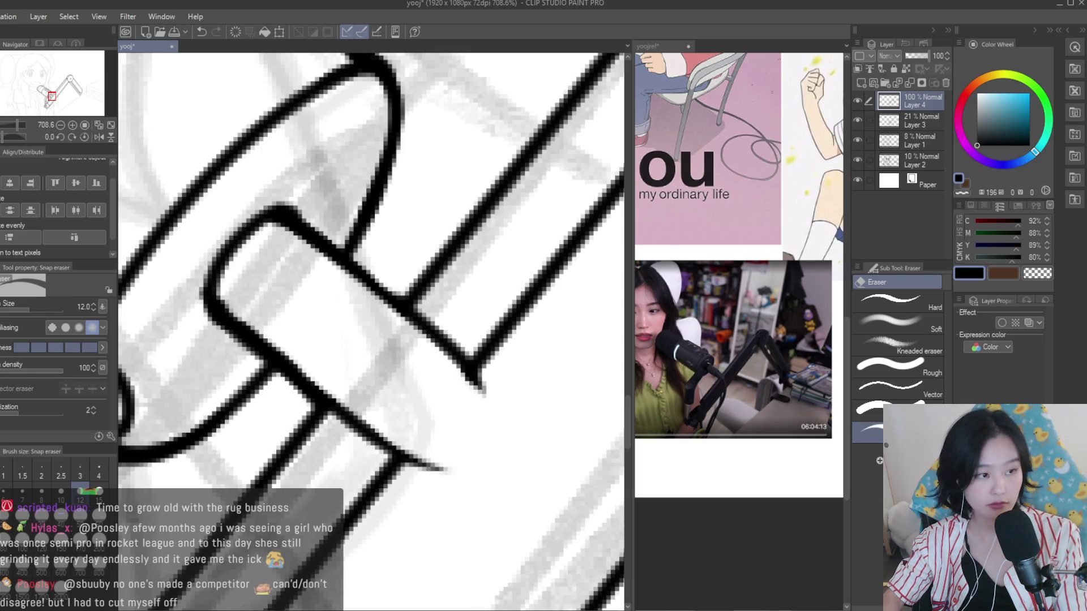
Draw a connecting stroke from the line junction down-right below the clip
key("p")
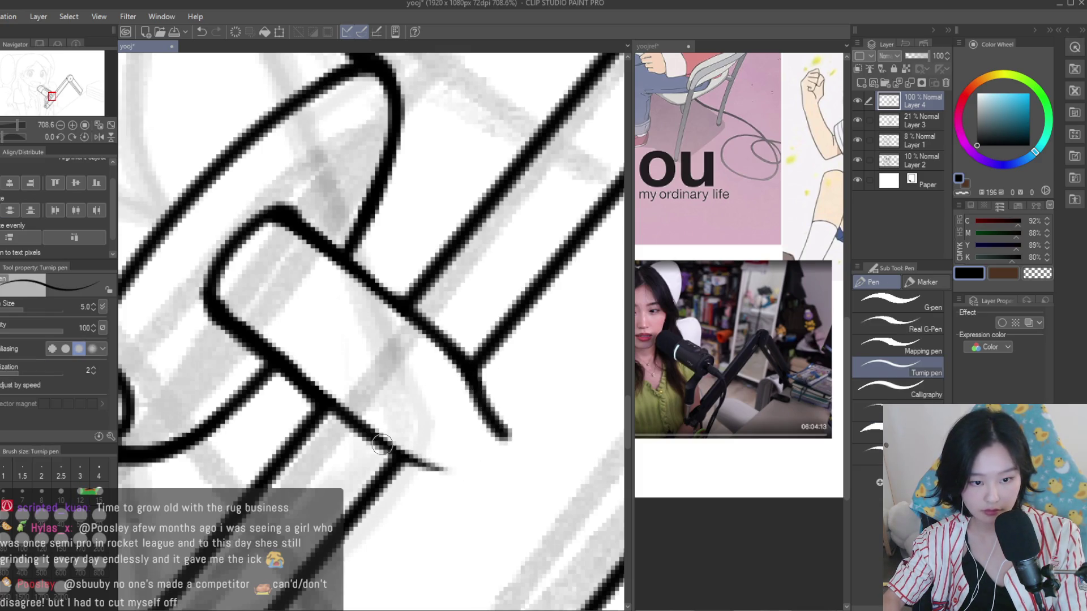
left_click_drag(382, 444, 447, 482)
scroll(493, 452, "down", 2)
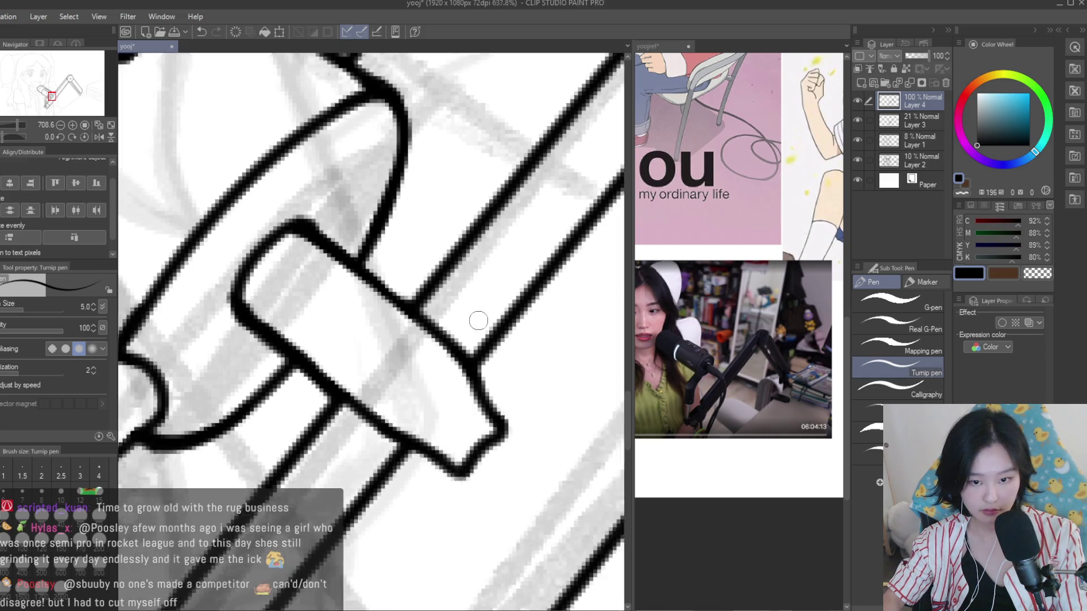
scroll(481, 396, "down", 3)
scroll(460, 272, "up", 2)
scroll(460, 272, "down", 2)
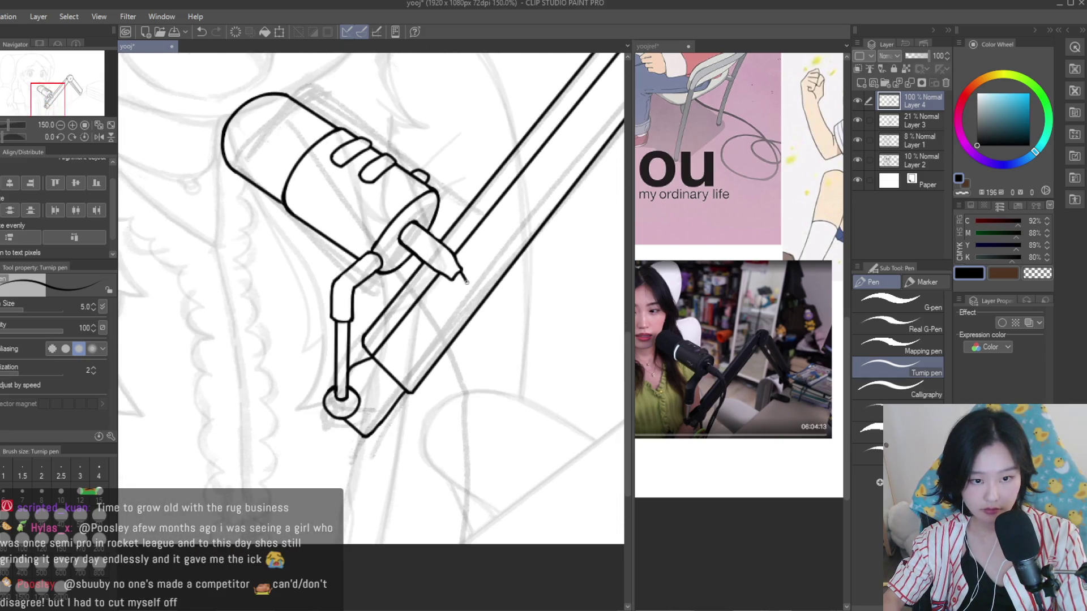
scroll(453, 279, "up", 1)
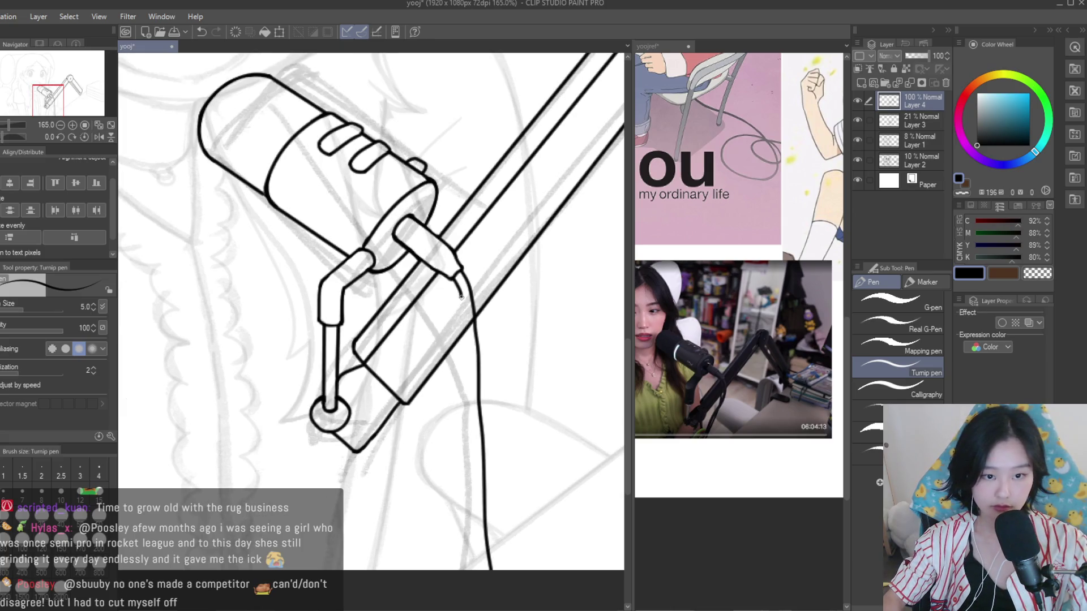
scroll(478, 527, "down", 2)
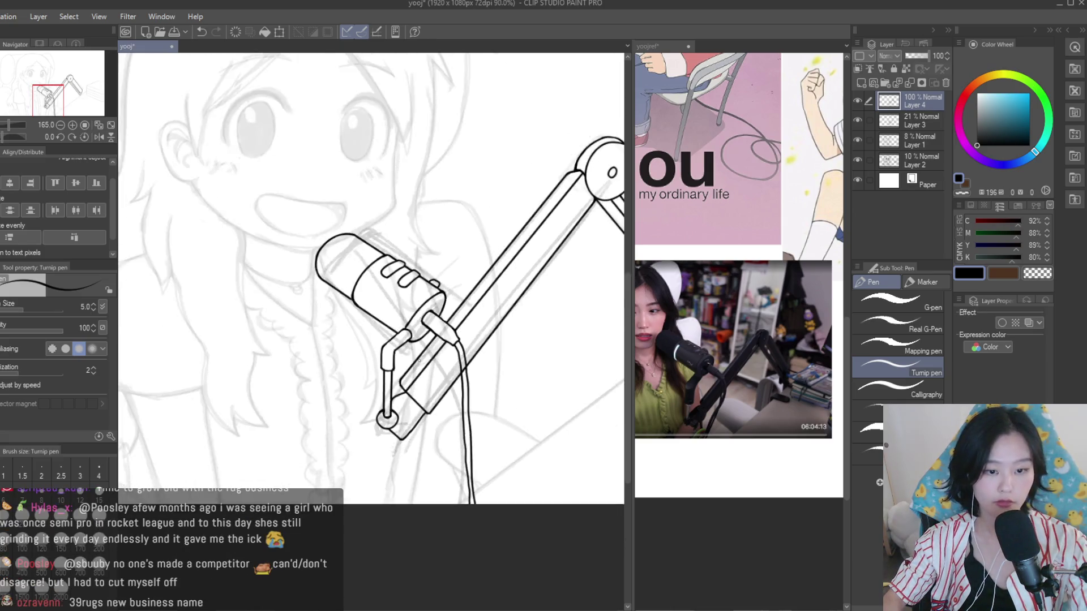
scroll(479, 528, "down", 2)
scroll(453, 396, "up", 1)
key("e")
scroll(447, 428, "up", 5)
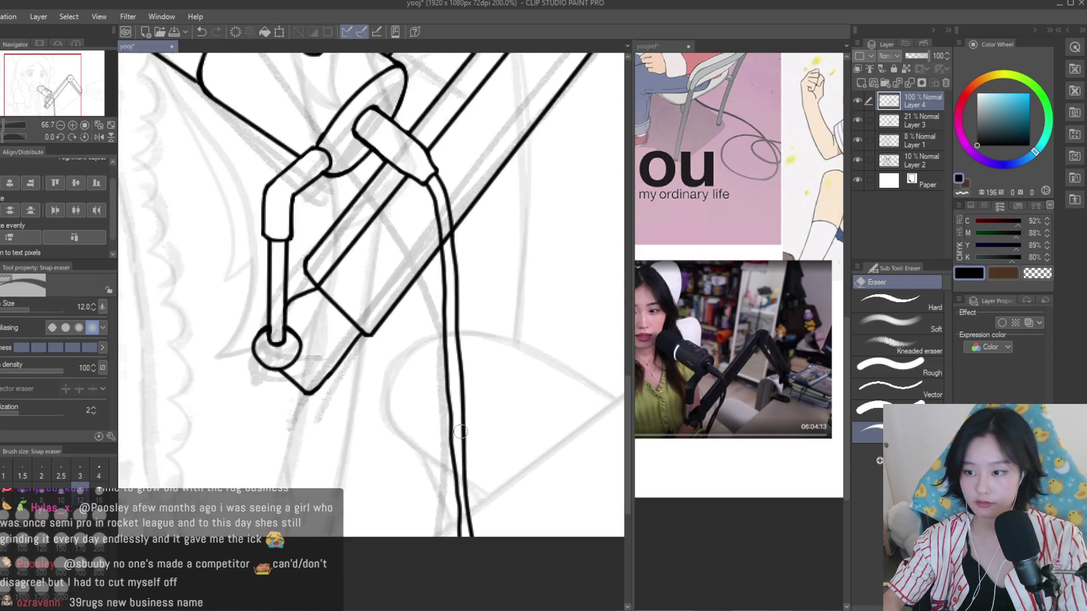
left_click(900, 142)
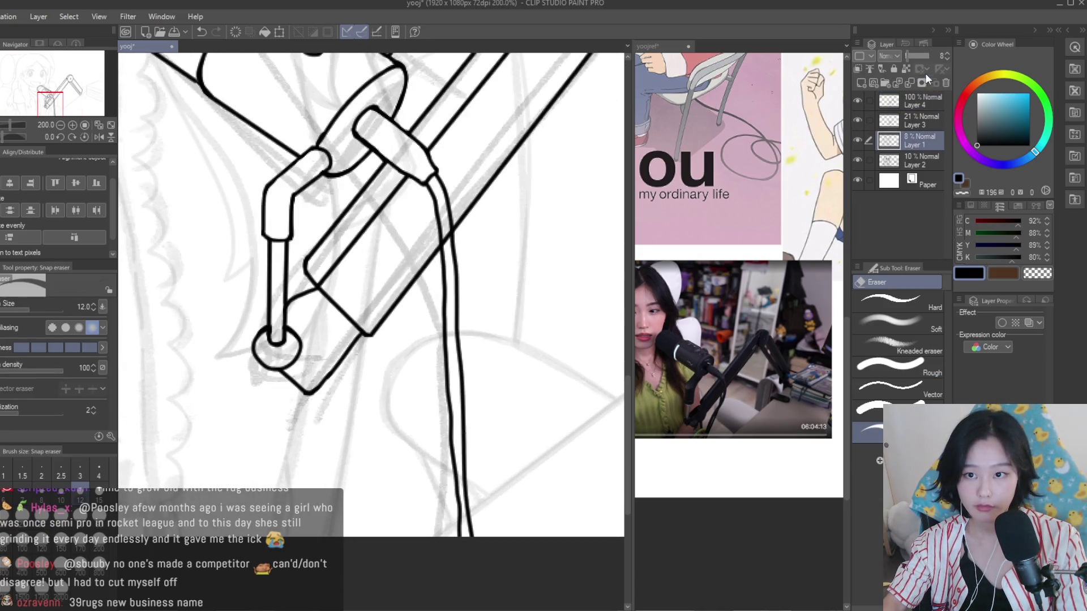
Set Layer 1 opacity to 100%, hide Layer 2, delete Layer 3, and select Layer 4
left_click_drag(914, 56, 931, 56)
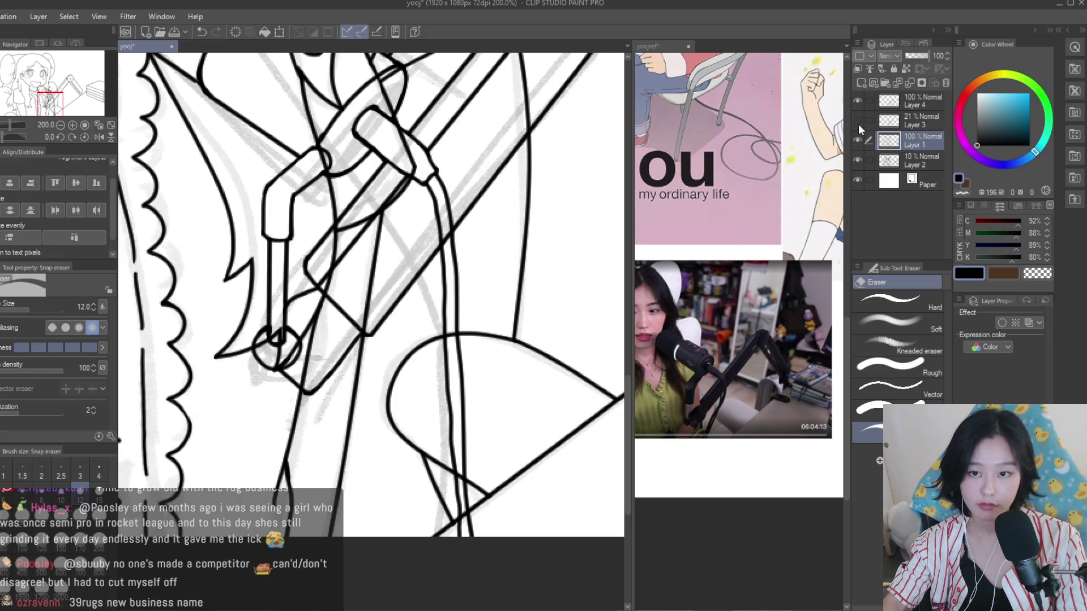
left_click(906, 121)
left_click(946, 82)
left_click(858, 141)
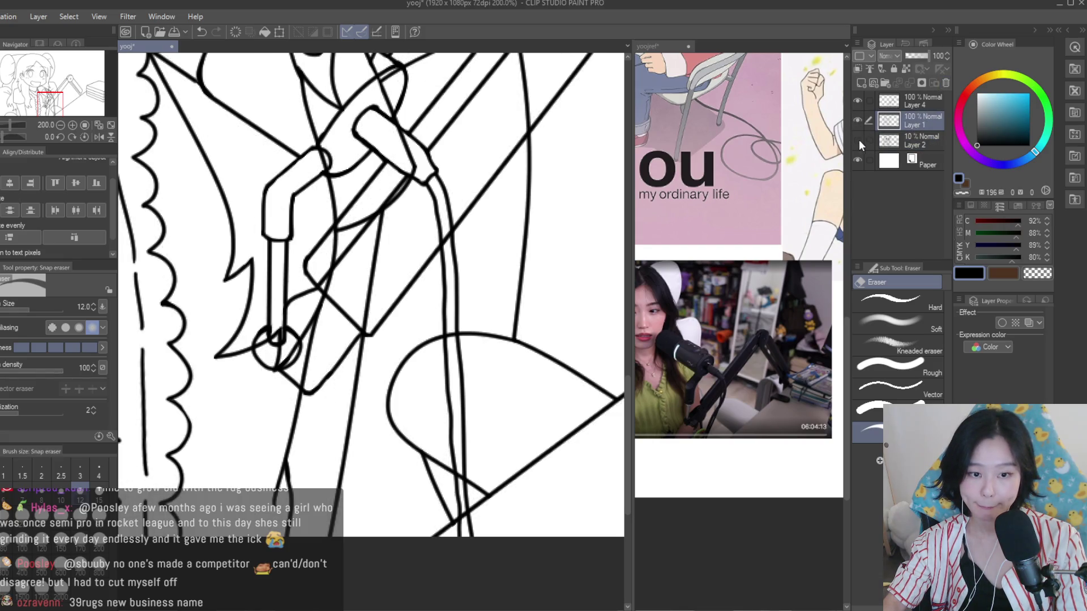
left_click(917, 101)
Erase part of the vertical line near the cable and redraw it thinner
scroll(445, 432, "up", 3)
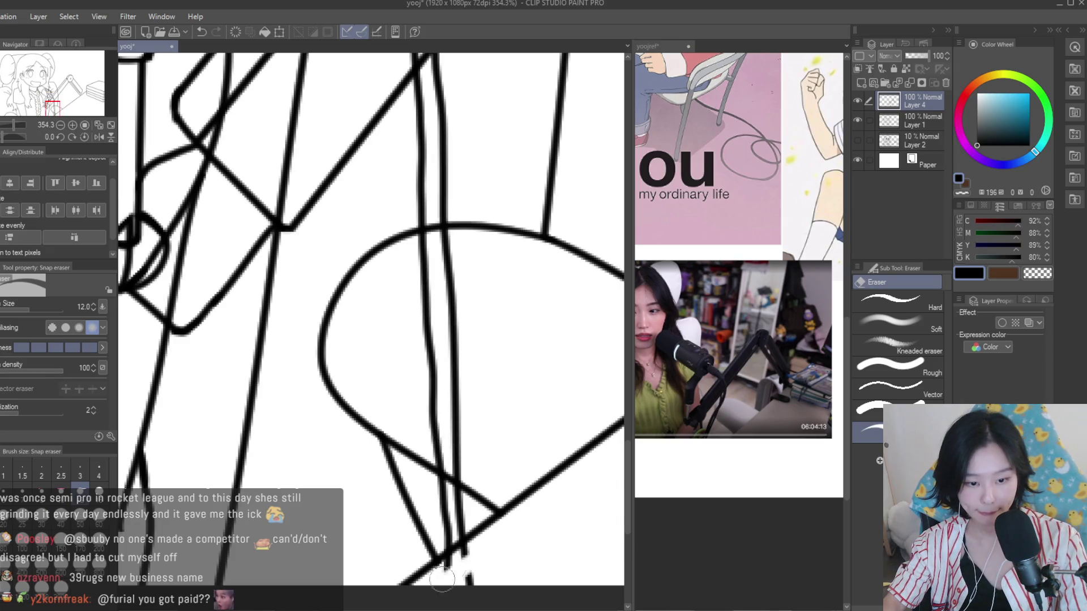
left_click_drag(464, 559, 446, 538)
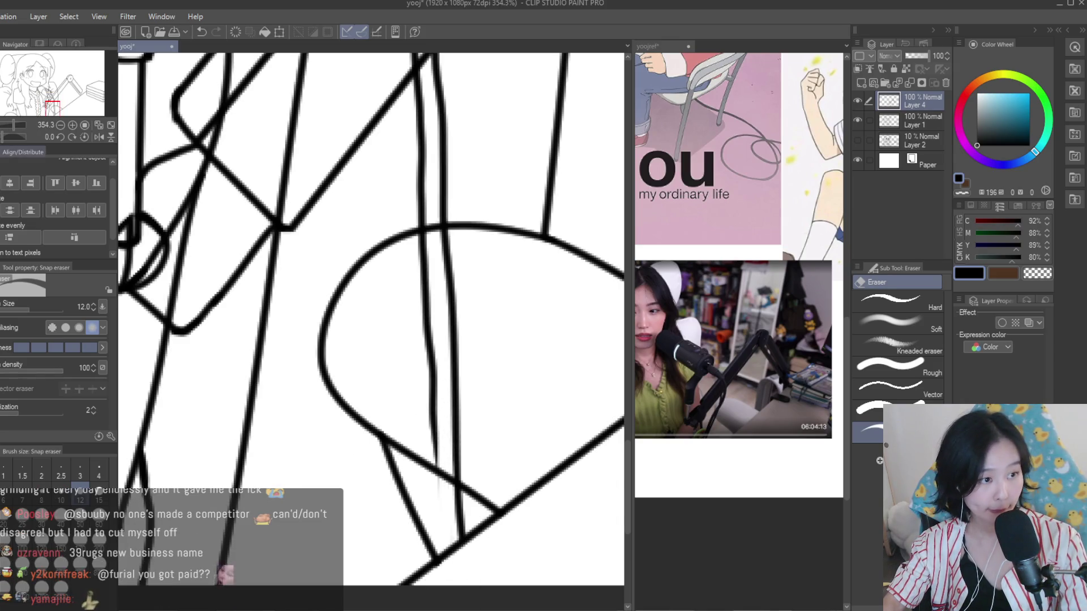
key("p")
scroll(425, 417, "up", 1)
left_click_drag(433, 405, 443, 583)
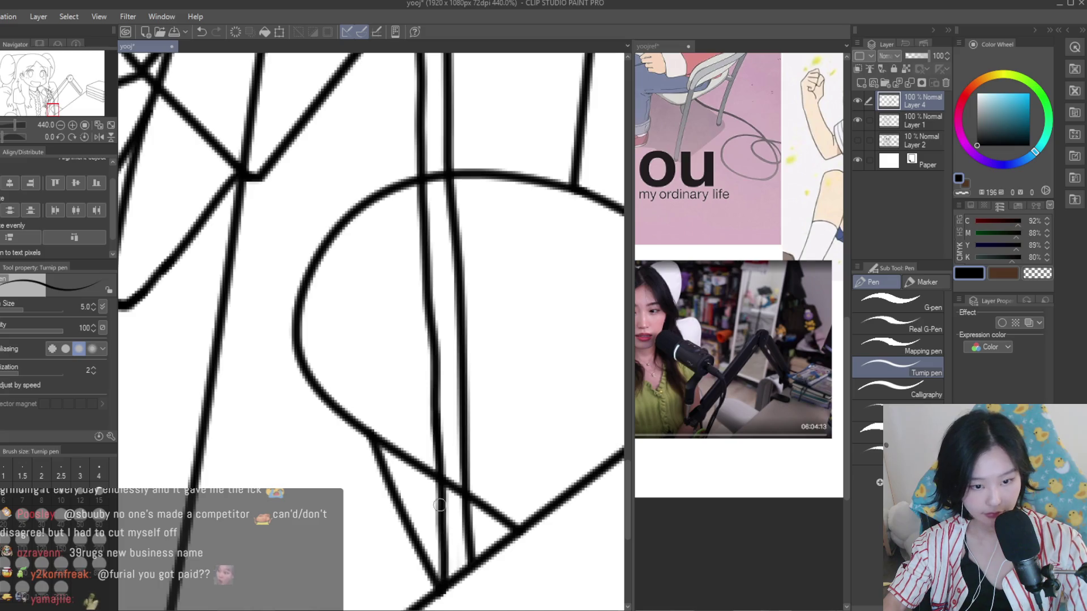
scroll(491, 364, "down", 10)
scroll(490, 364, "down", 1)
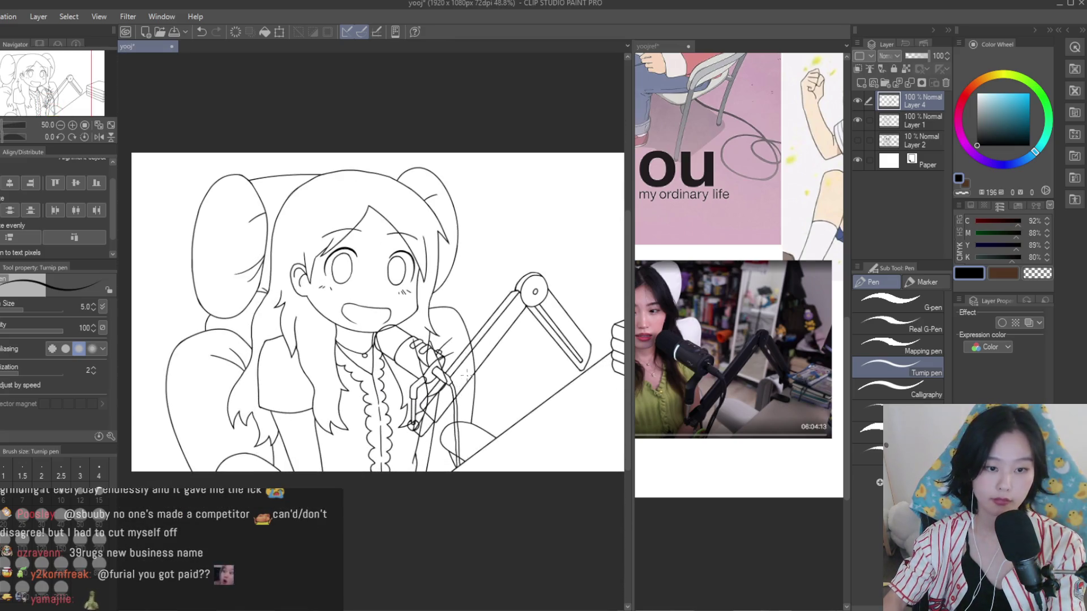
Mirror the canvas briefly to check the drawing, then zoom out to view the inked microphone
key("h")
key("h")
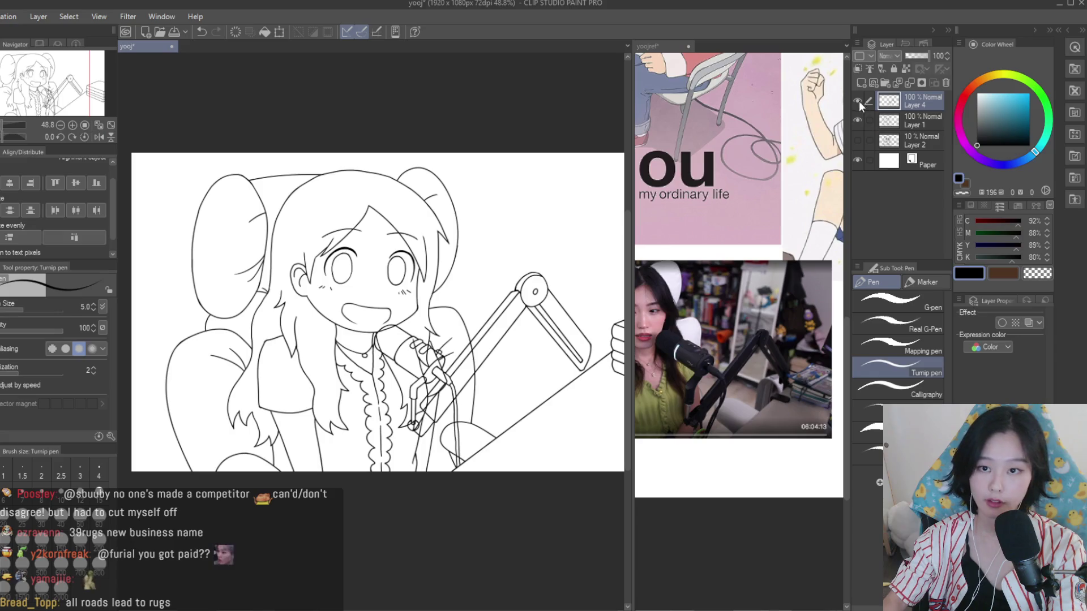
key("k")
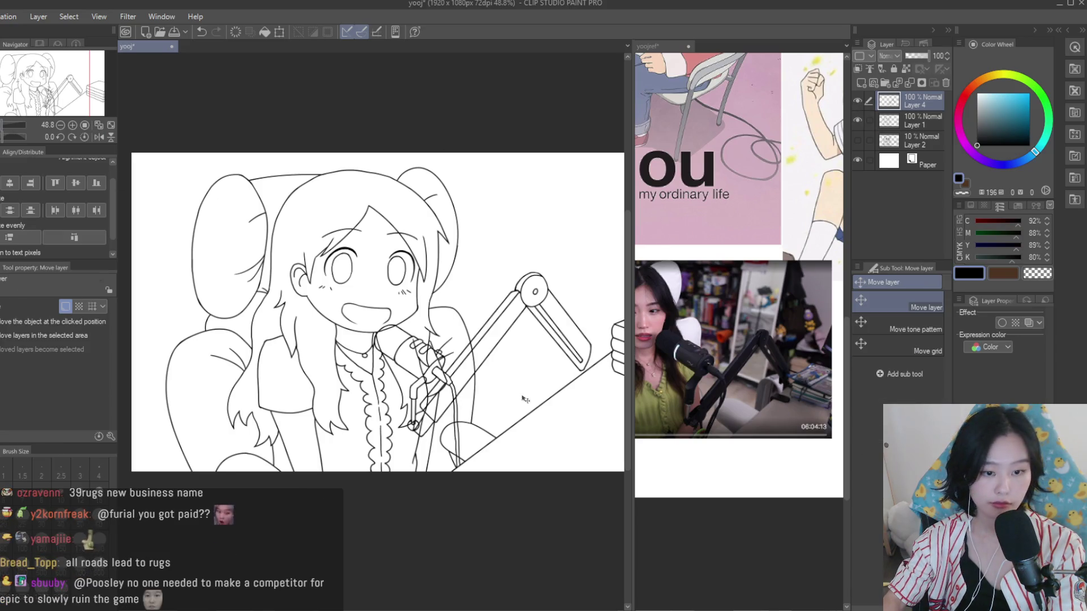
scroll(526, 400, "up", 1)
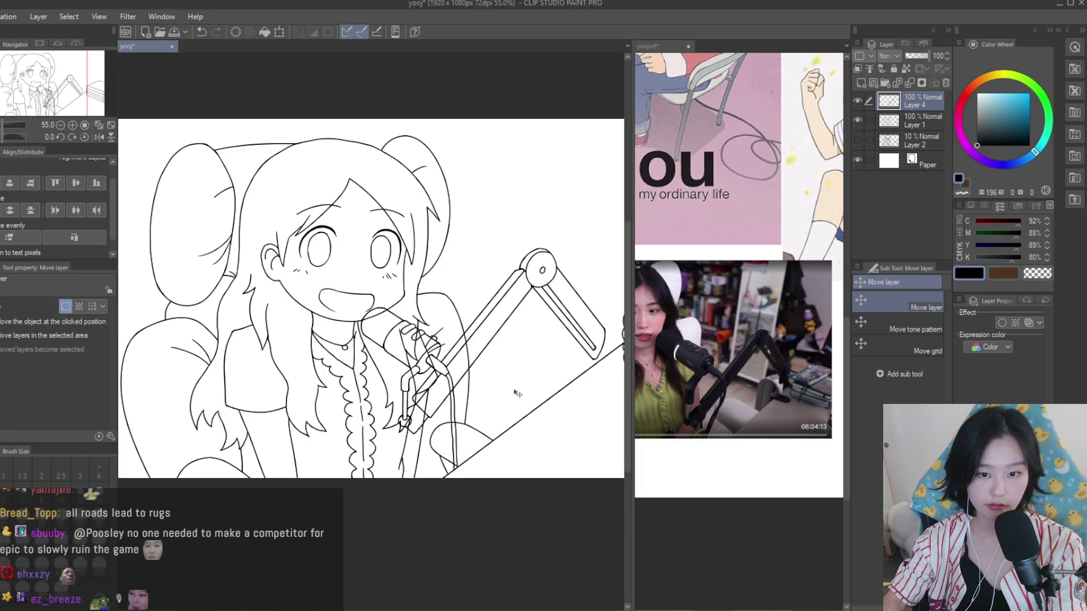
scroll(488, 375, "down", 2)
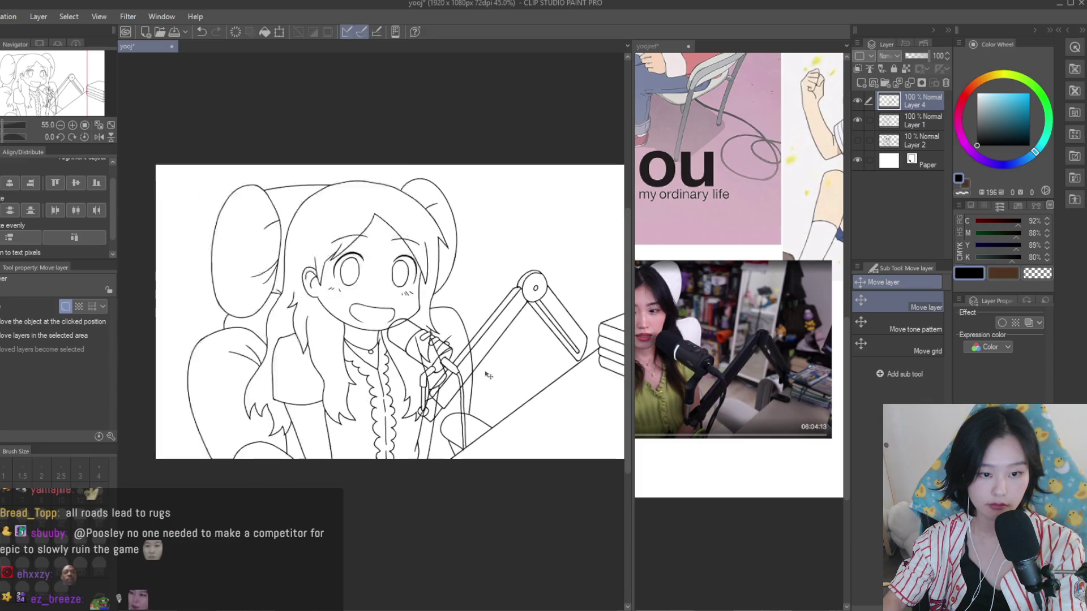
scroll(488, 375, "up", 1)
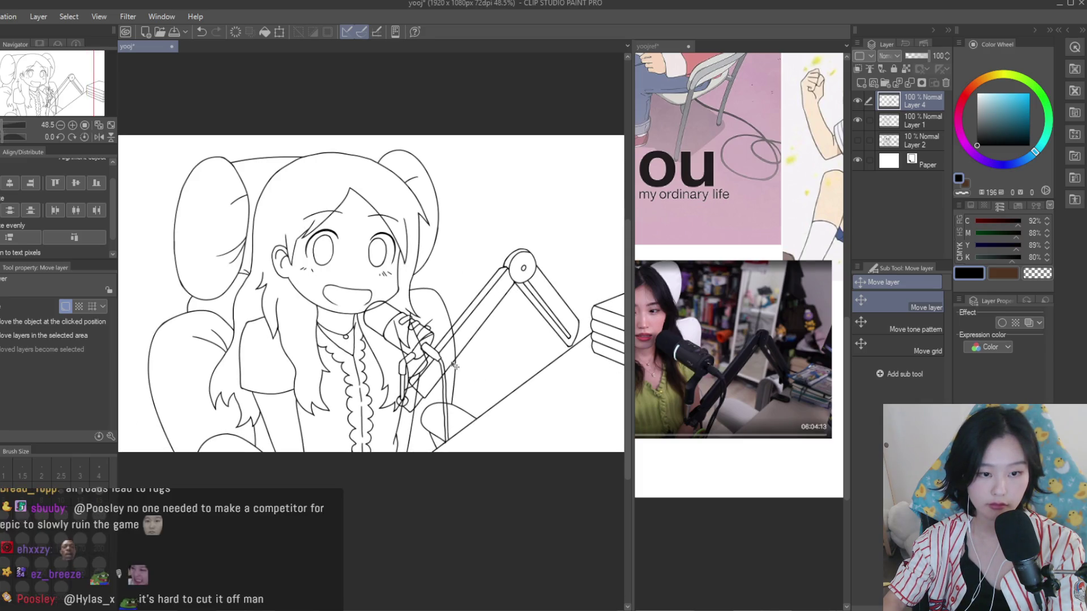
scroll(454, 366, "up", 2)
scroll(812, 231, "down", 2)
scroll(701, 189, "up", 1)
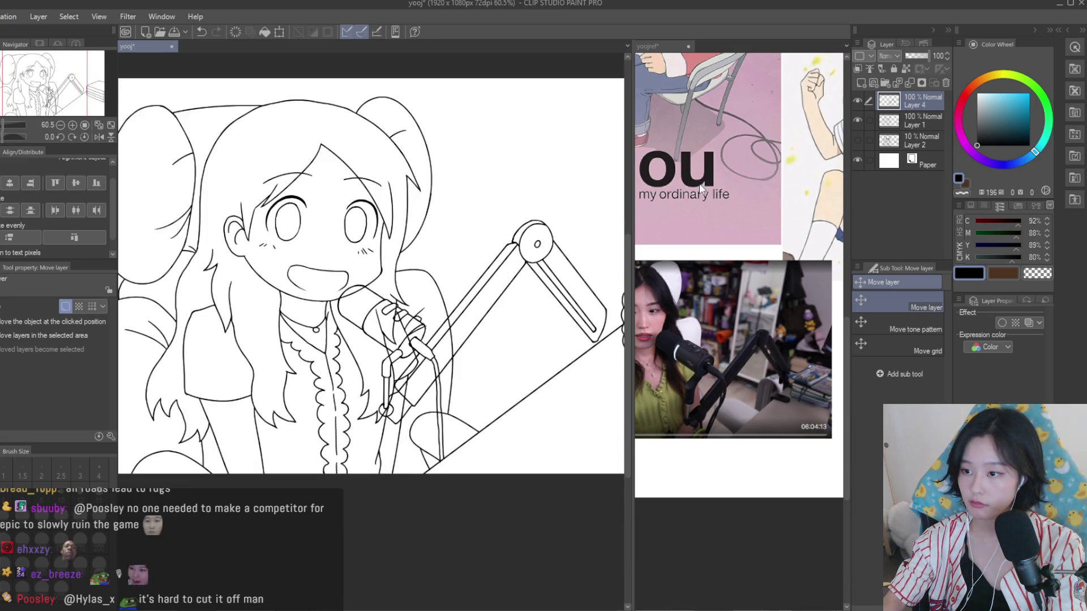
left_click(866, 120)
Delete the hidden Layer 2 sketch and fade Layer 1 to 36% opacity
key("e")
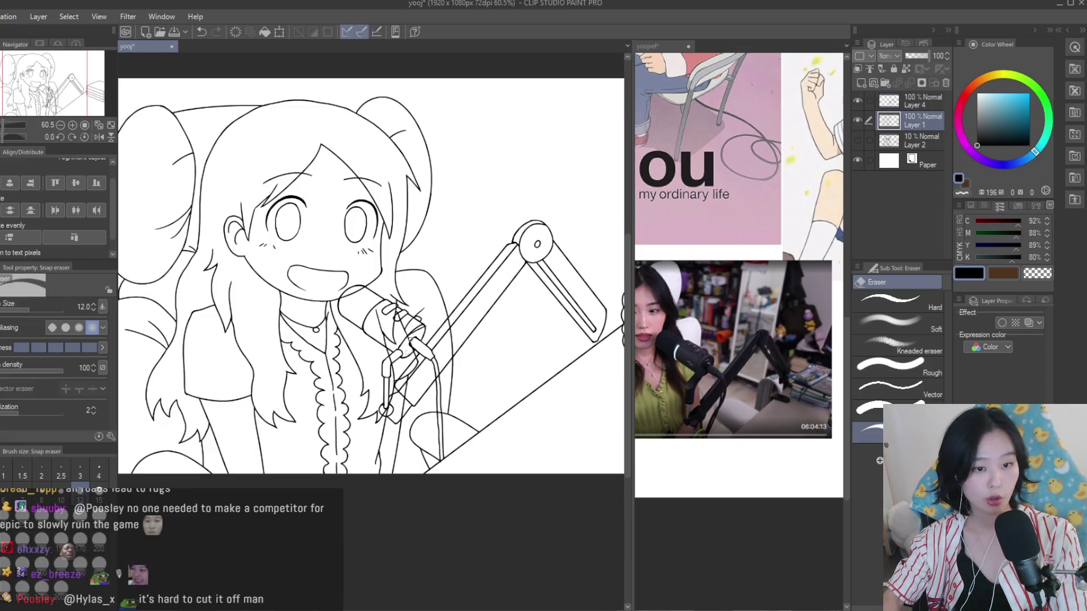
scroll(353, 284, "up", 3)
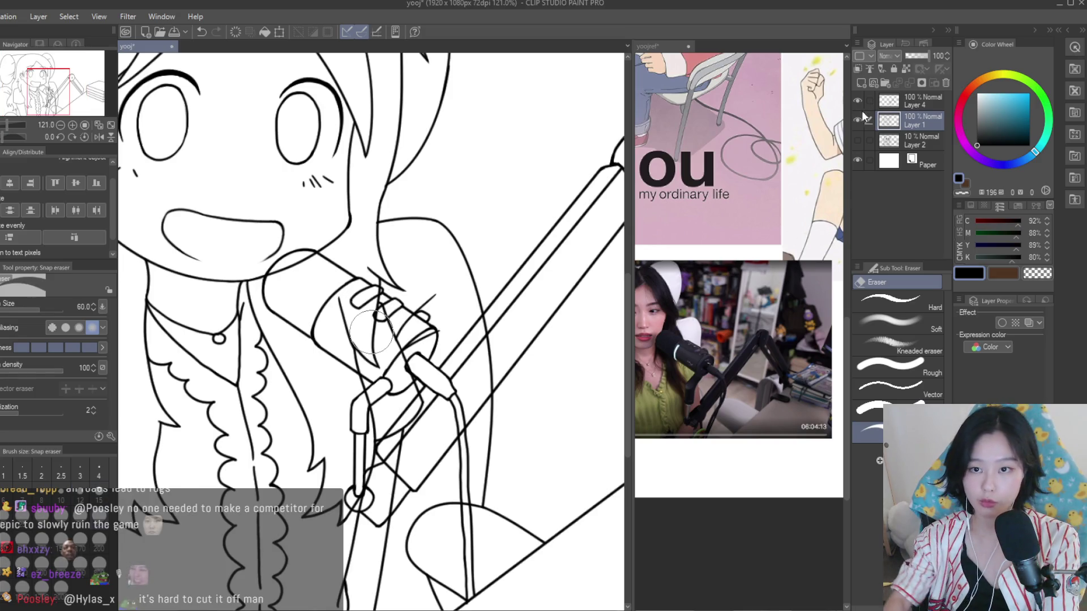
left_click_drag(872, 138, 944, 83)
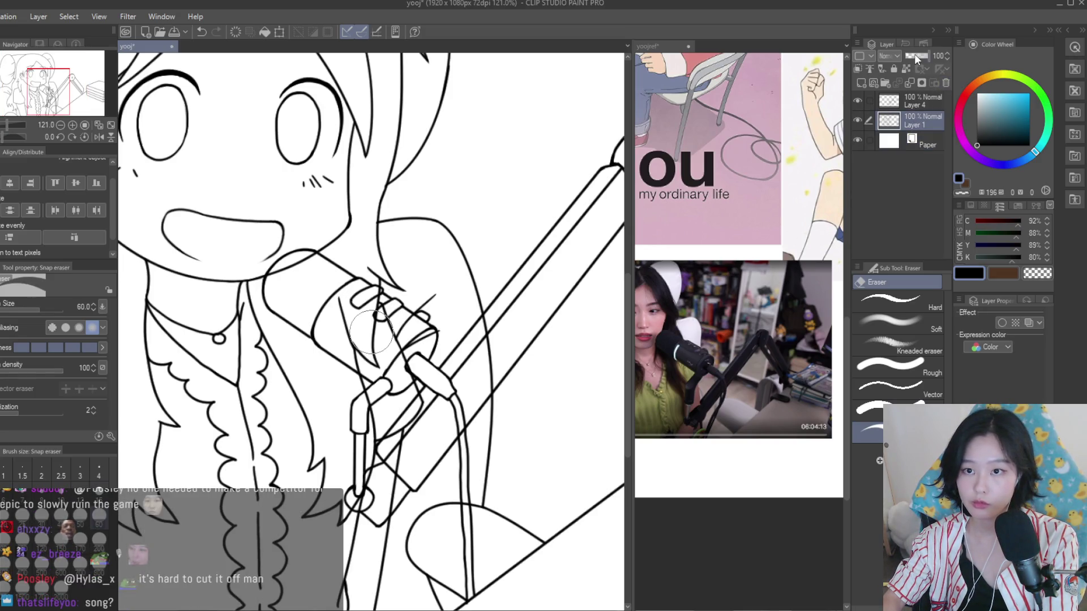
left_click(915, 53)
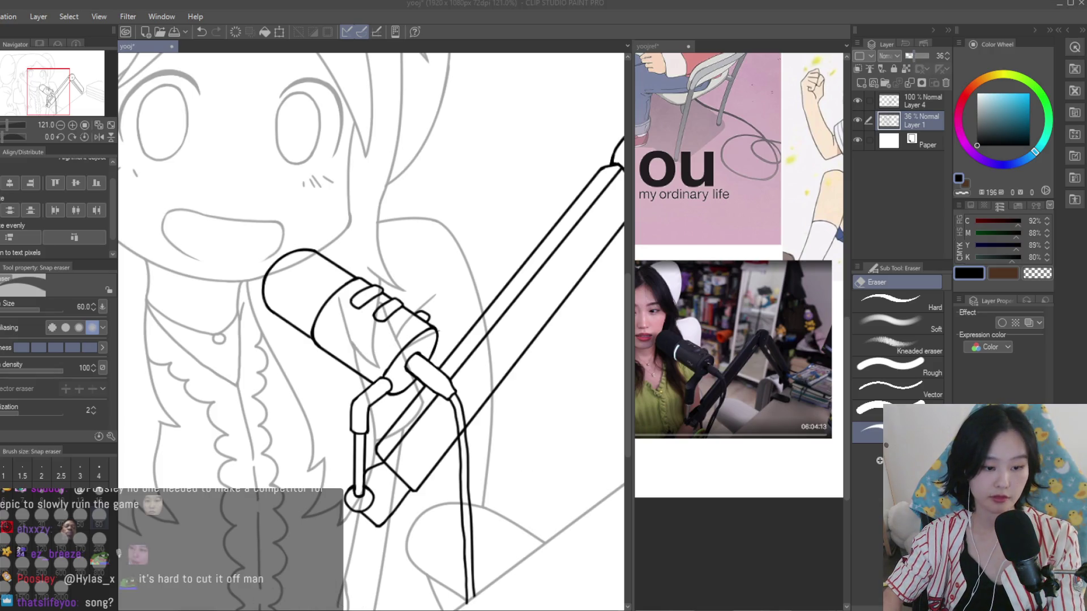
With a smaller eraser, erase the sketch lines inside the microphone body and mic stand
scroll(323, 290, "up", 2)
scroll(294, 286, "up", 2)
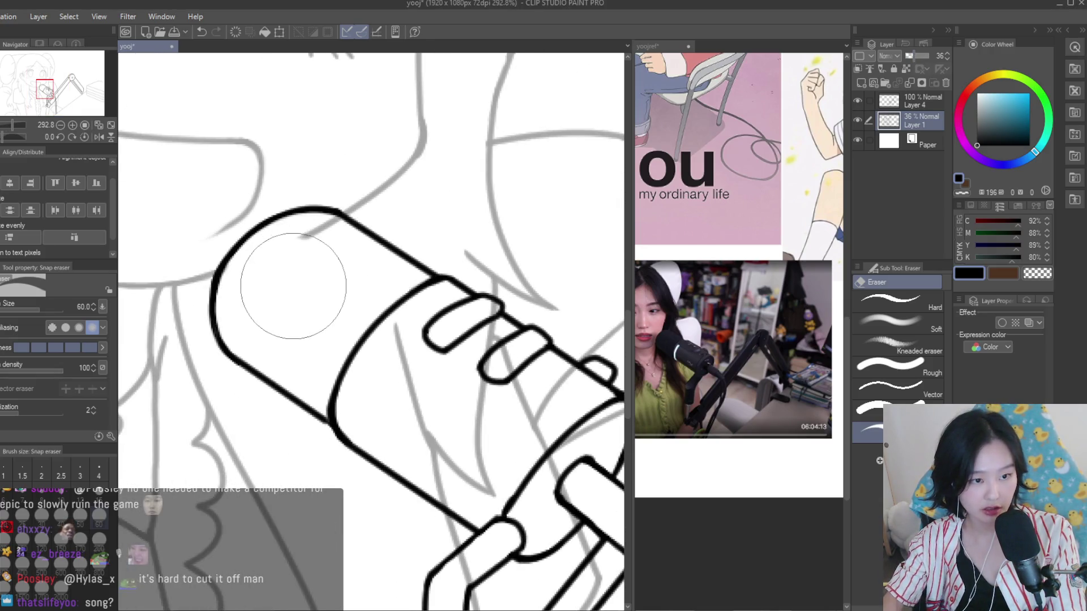
key("bracketleft")
key("bracketleft")
key("bracketleft")
key("bracketleft")
key("bracketleft")
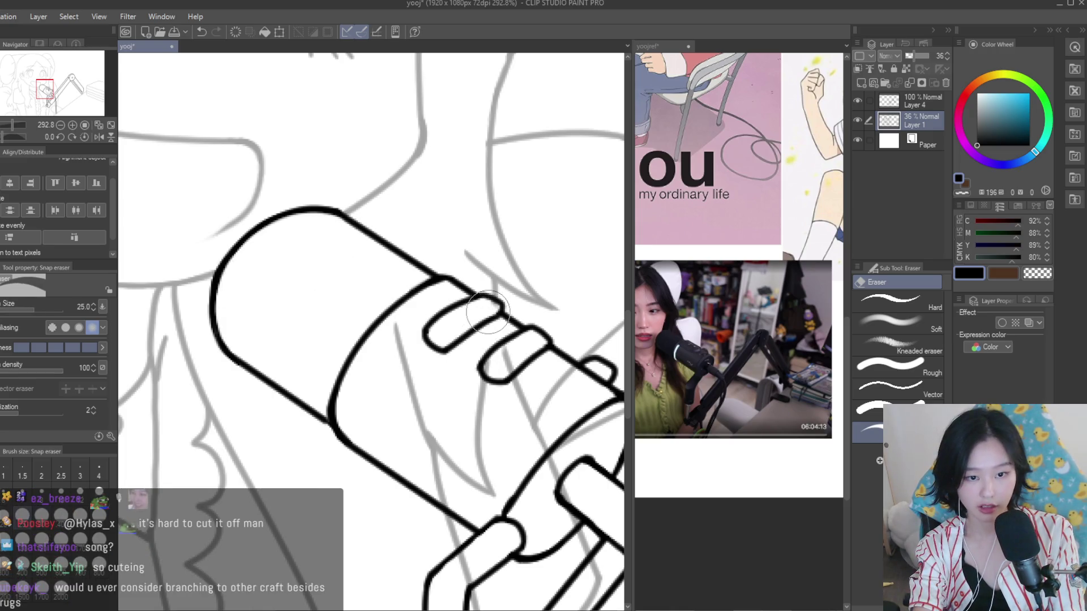
scroll(498, 418, "down", 3)
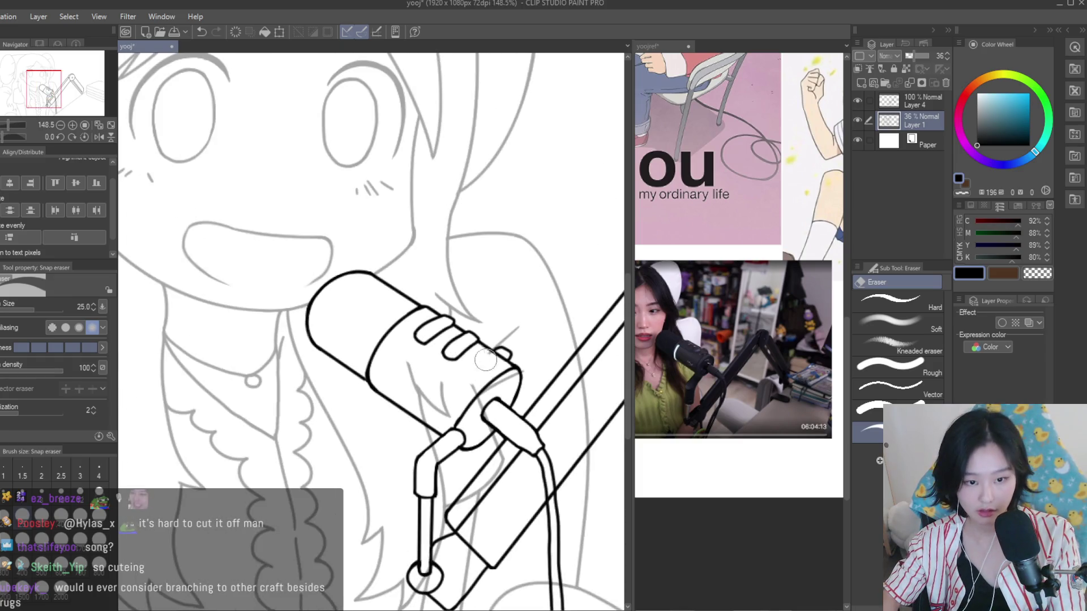
scroll(512, 372, "up", 2)
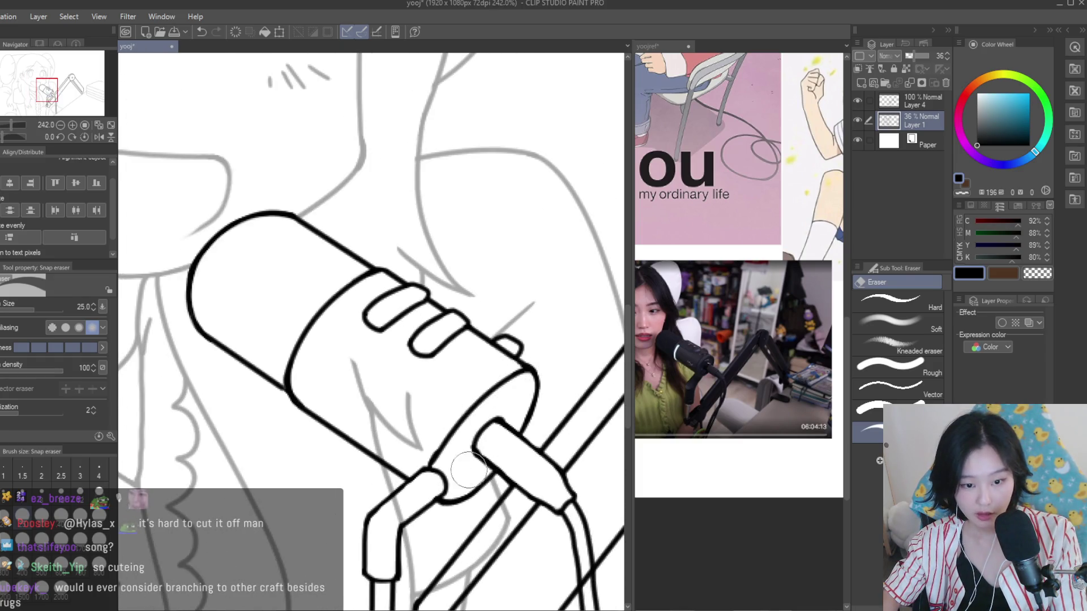
left_click_drag(468, 470, 398, 439)
scroll(474, 392, "down", 3)
scroll(430, 419, "up", 2)
scroll(409, 437, "up", 2)
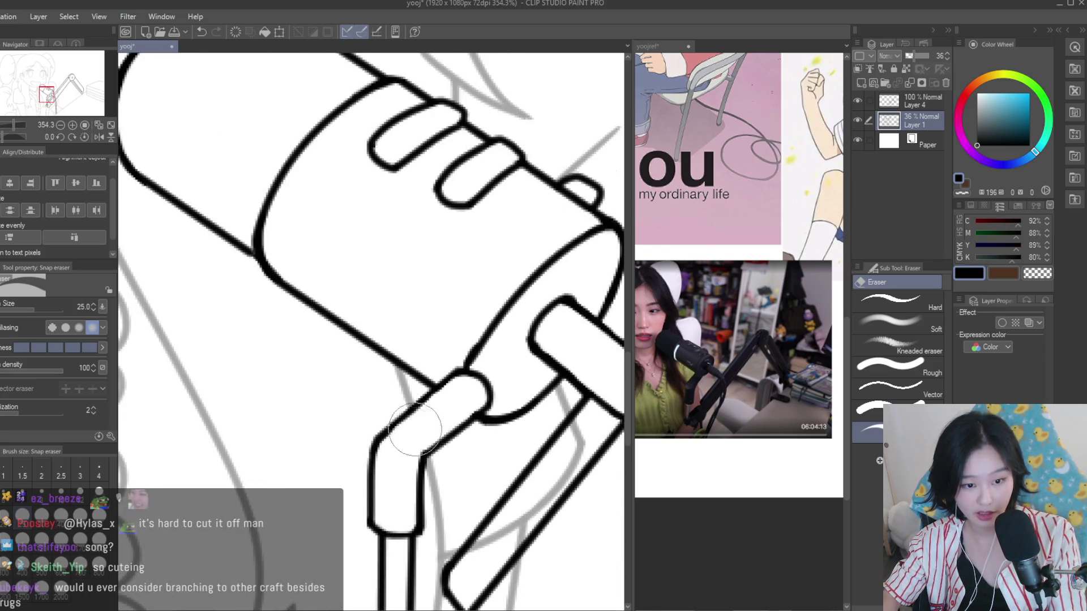
scroll(415, 430, "down", 3)
scroll(514, 417, "up", 1)
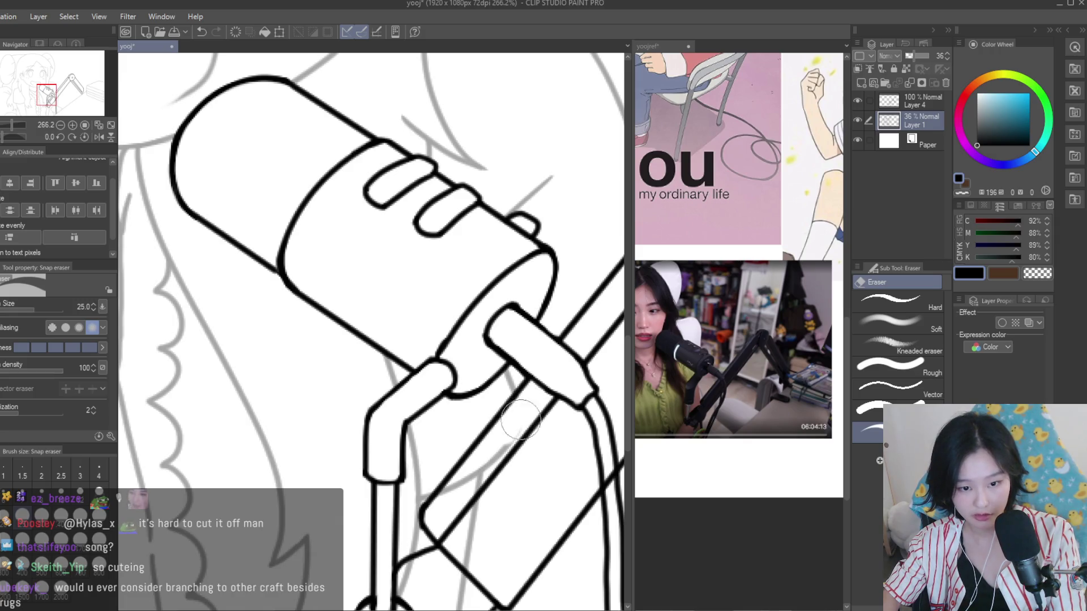
left_click_drag(520, 420, 448, 496)
scroll(532, 431, "up", 1)
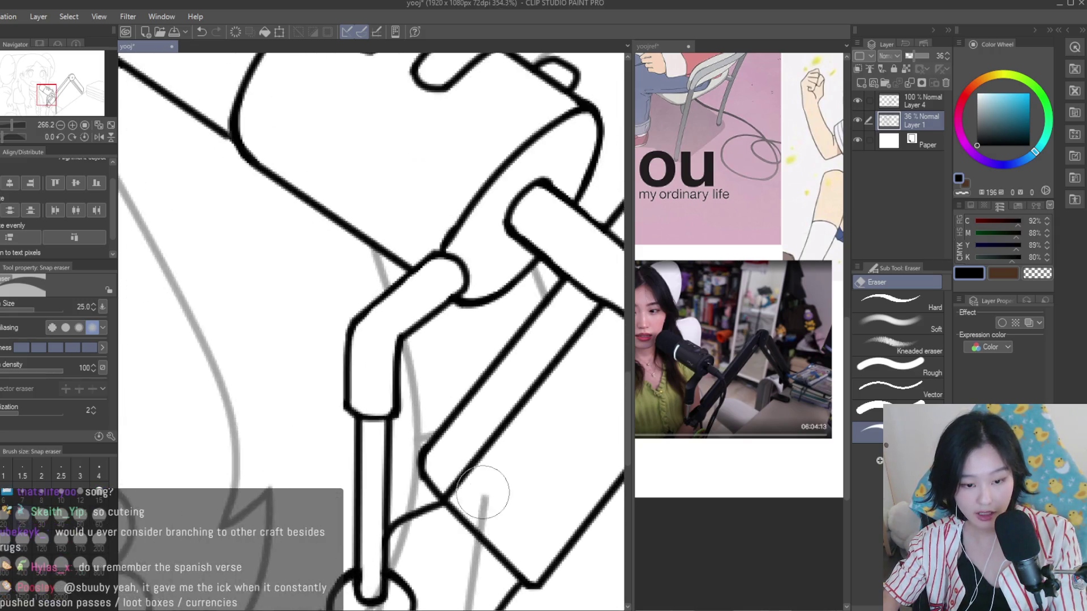
scroll(485, 497, "down", 2)
scroll(456, 429, "up", 1)
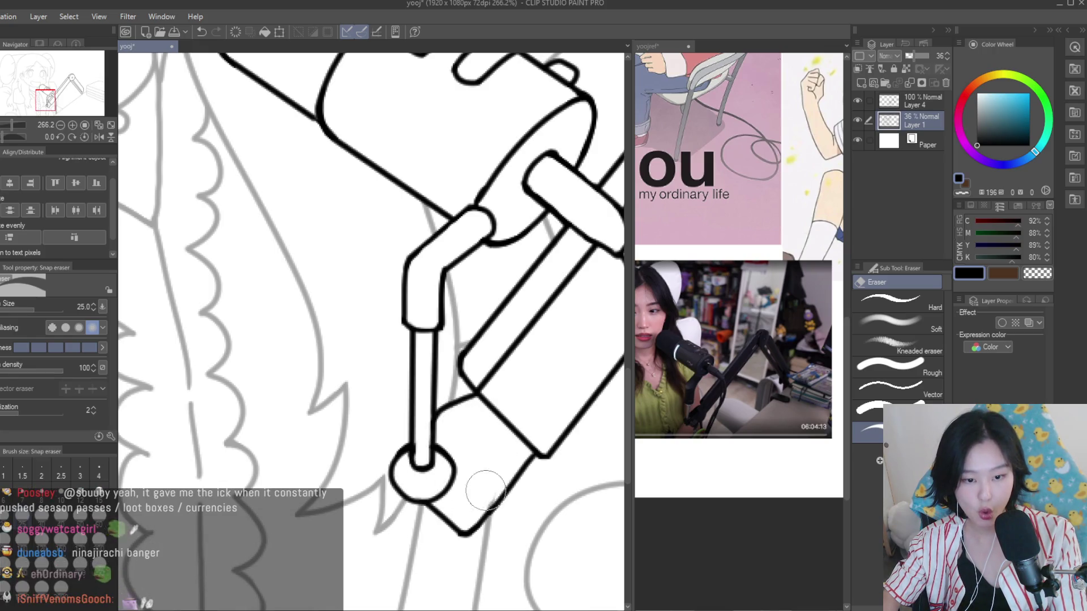
scroll(382, 403, "down", 1)
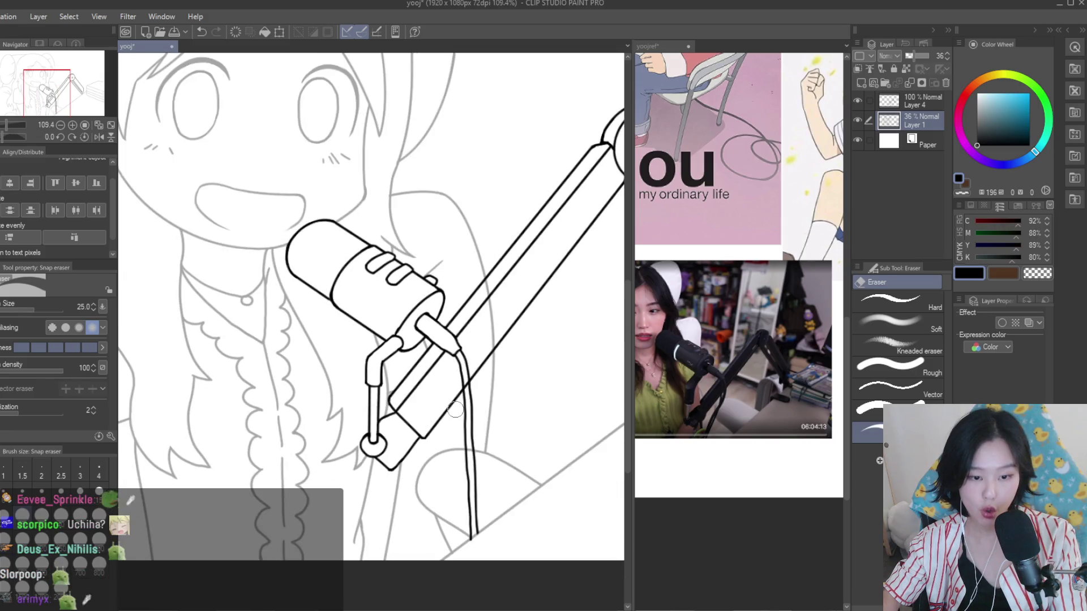
scroll(473, 543, "up", 4)
scroll(473, 543, "up", 2)
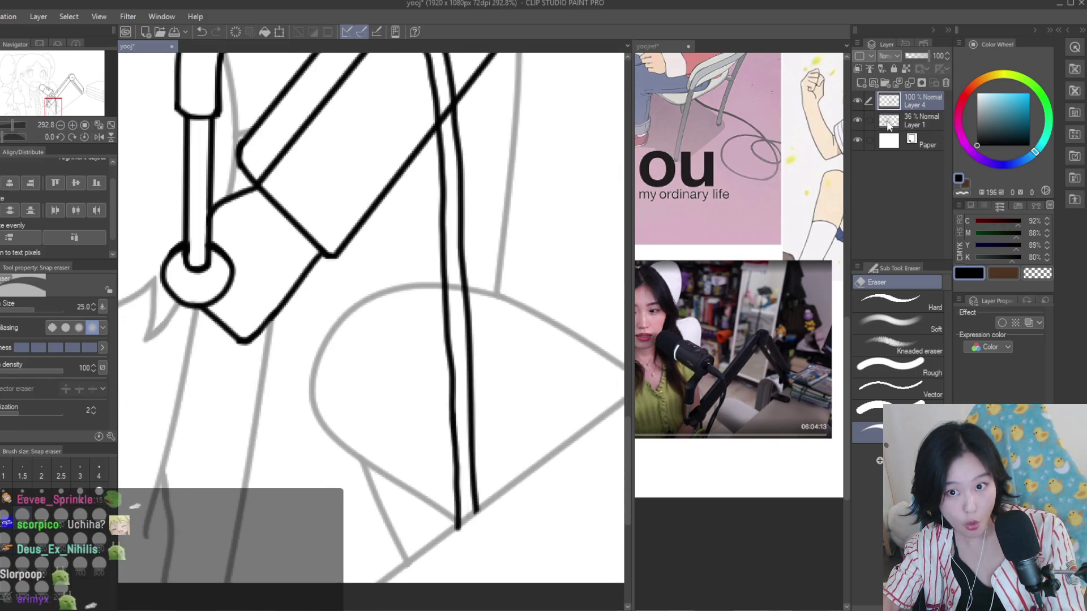
scroll(502, 280, "down", 2)
scroll(427, 223, "up", 4)
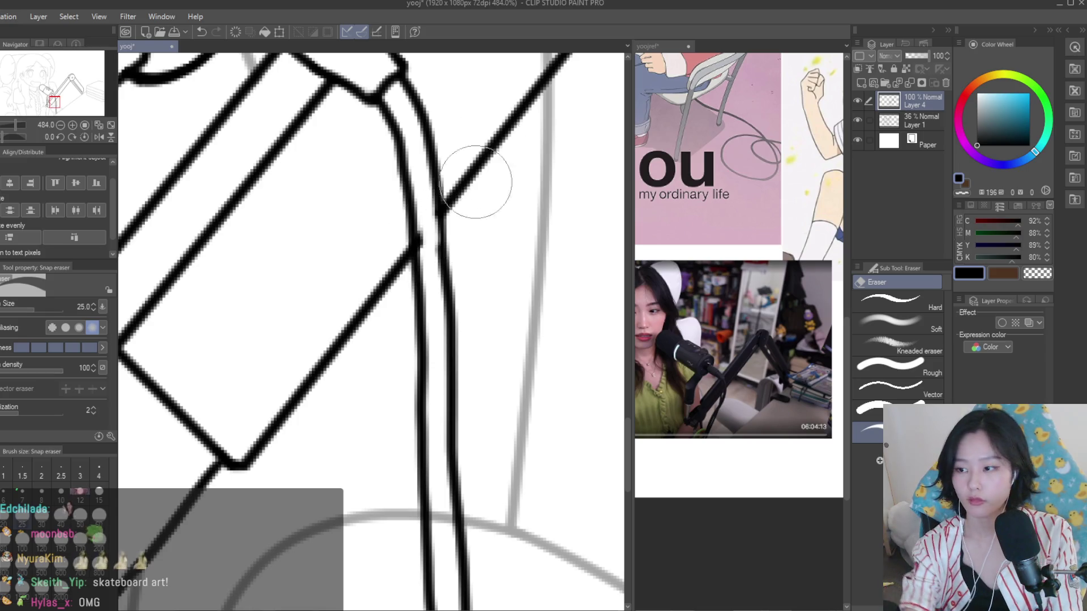
Undo the last erase and remove a small stray bit at the line junction with a smaller eraser
key("ctrl+z")
key("bracketleft")
key("bracketleft")
key("bracketleft")
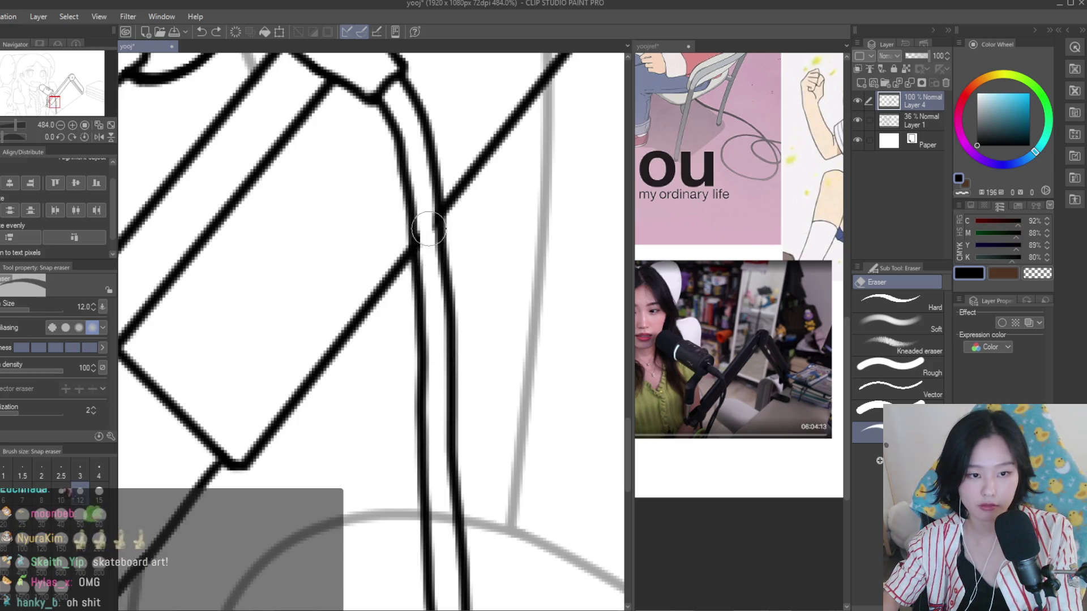
left_click(430, 264)
scroll(447, 368, "down", 3)
scroll(447, 397, "down", 2)
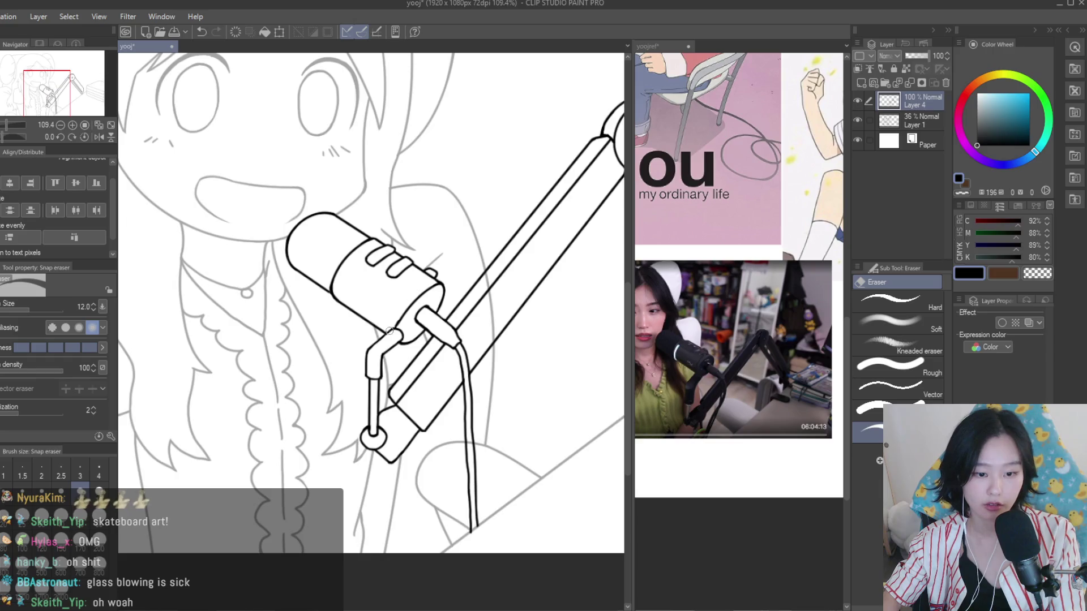
scroll(436, 497, "up", 2)
scroll(430, 486, "down", 3)
scroll(410, 311, "down", 1)
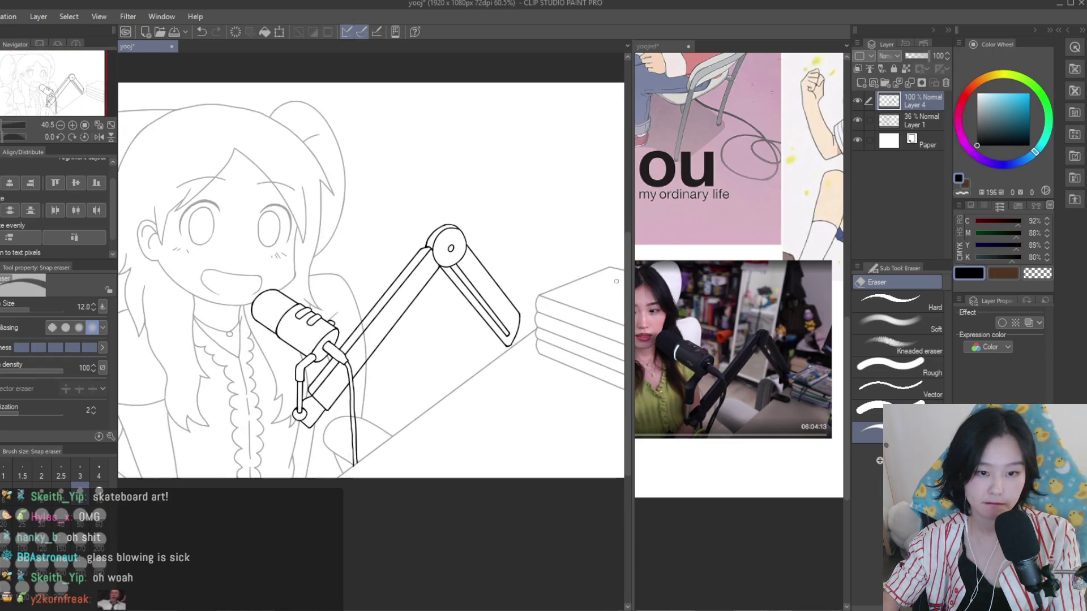
Select the girl's lineart layer and restore it to 100% opacity
left_click(900, 118)
left_click_drag(929, 61, 940, 57)
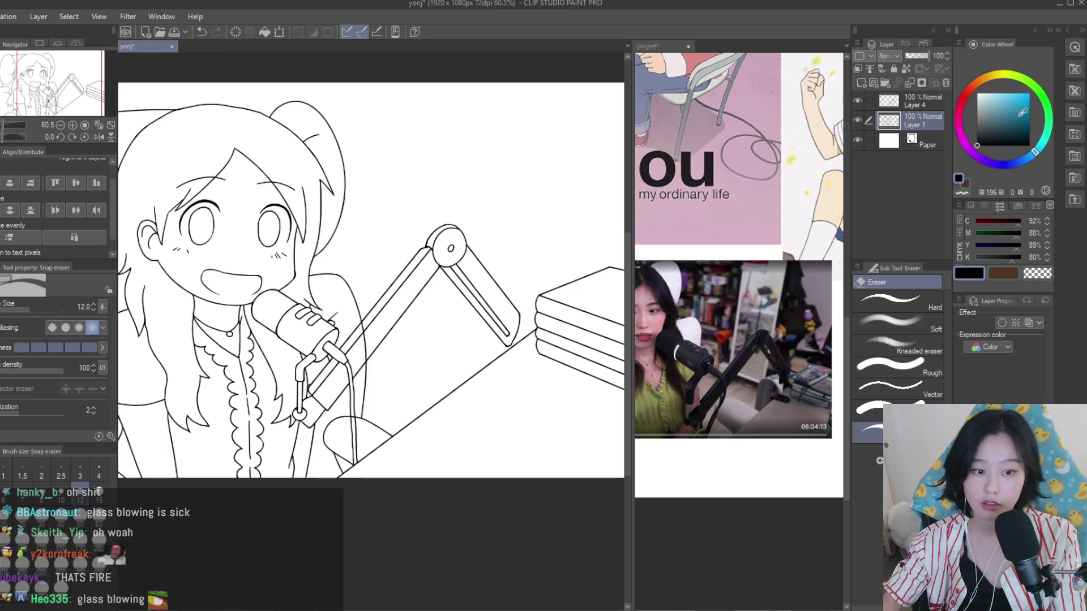
scroll(296, 281, "up", 2)
scroll(296, 281, "up", 2)
scroll(296, 281, "up", 1)
scroll(296, 281, "up", 5)
Erase the line bits crossing the mic arm
left_click(422, 345)
left_click(436, 412)
scroll(432, 590, "down", 3)
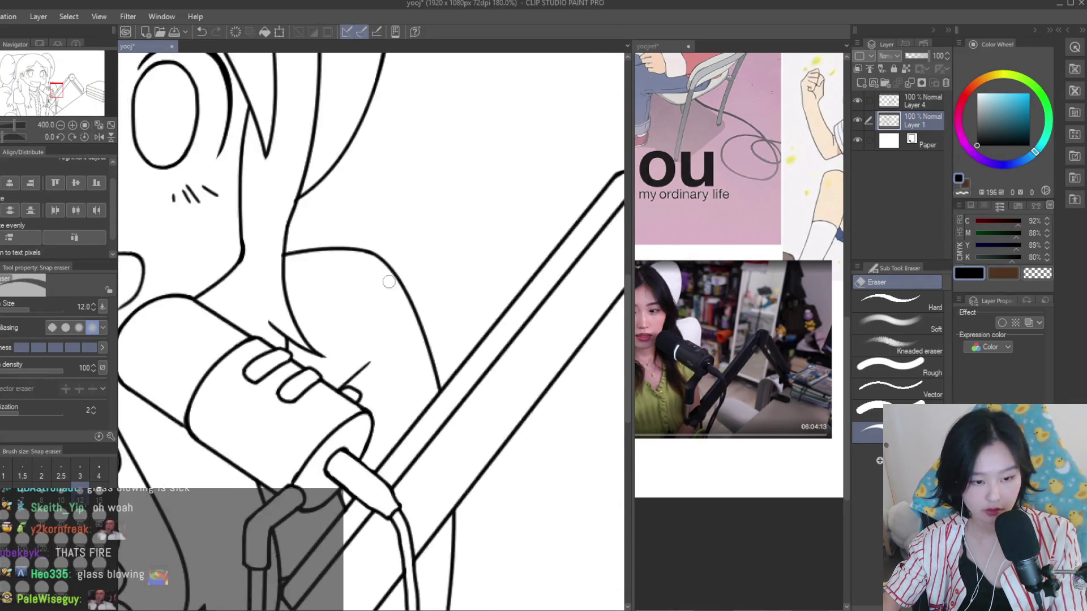
scroll(512, 271, "down", 5)
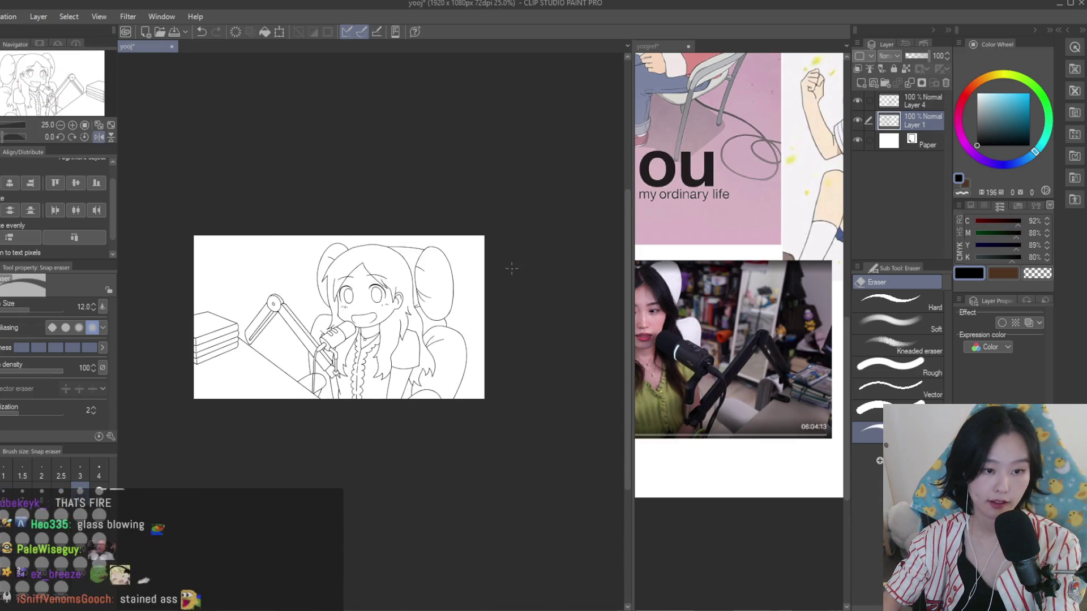
scroll(314, 295, "up", 1)
Select the microphone lineart layer and merge it into the layer below
left_click(919, 104)
key("ctrl+shift+n")
scroll(374, 333, "up", 2)
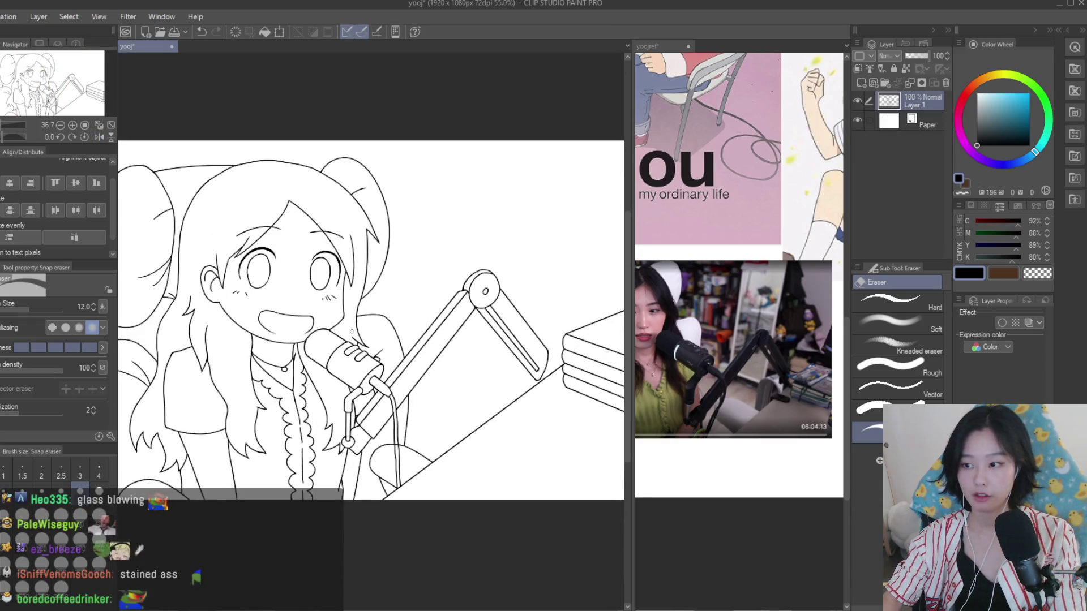
Ink the arm stroke down to the desk line and draw the clamp's side line
key("p")
left_click(786, 400)
scroll(786, 400, "up", 2)
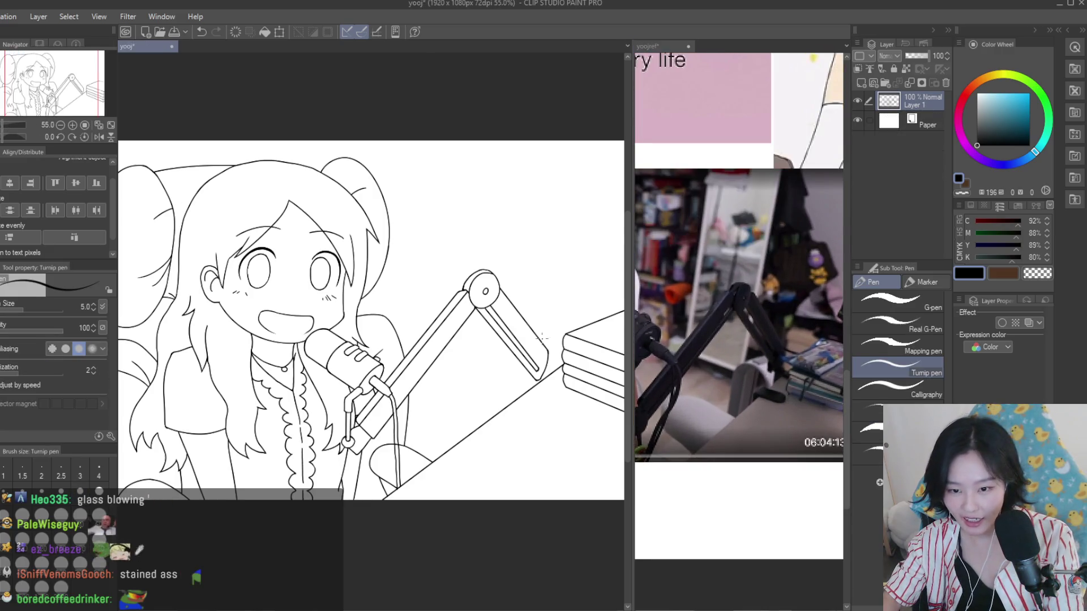
scroll(490, 334, "up", 2)
scroll(489, 333, "up", 2)
scroll(489, 334, "up", 2)
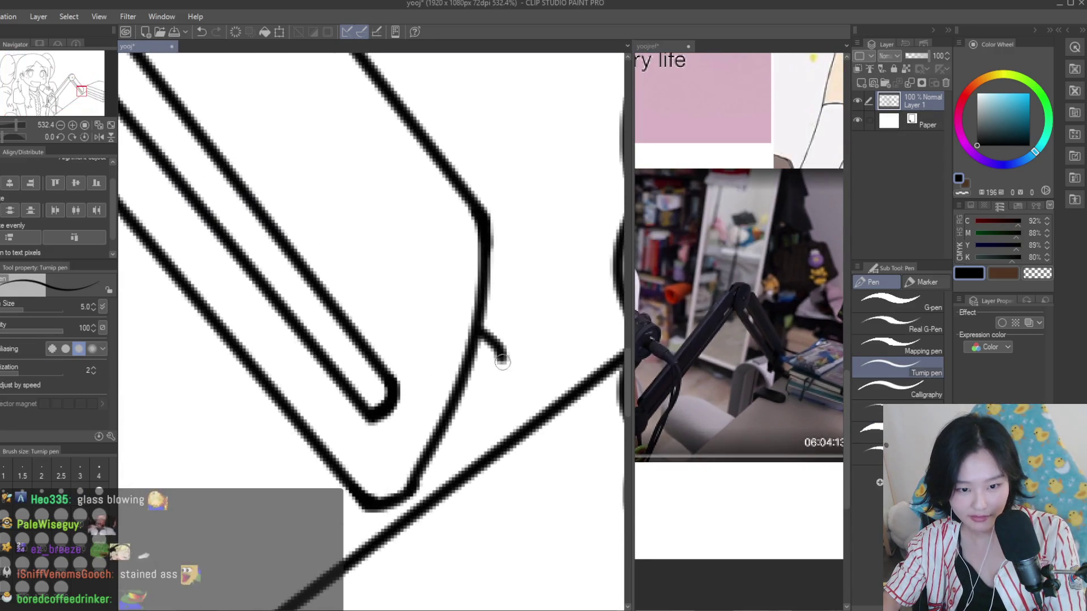
left_click_drag(503, 361, 518, 441)
scroll(397, 385, "down", 3)
scroll(360, 390, "up", 3)
left_click_drag(321, 419, 333, 464)
Draw the clamp's diagonal edge, rounded end piece and an extra outline stroke
scroll(344, 424, "down", 1)
left_click_drag(365, 419, 478, 493)
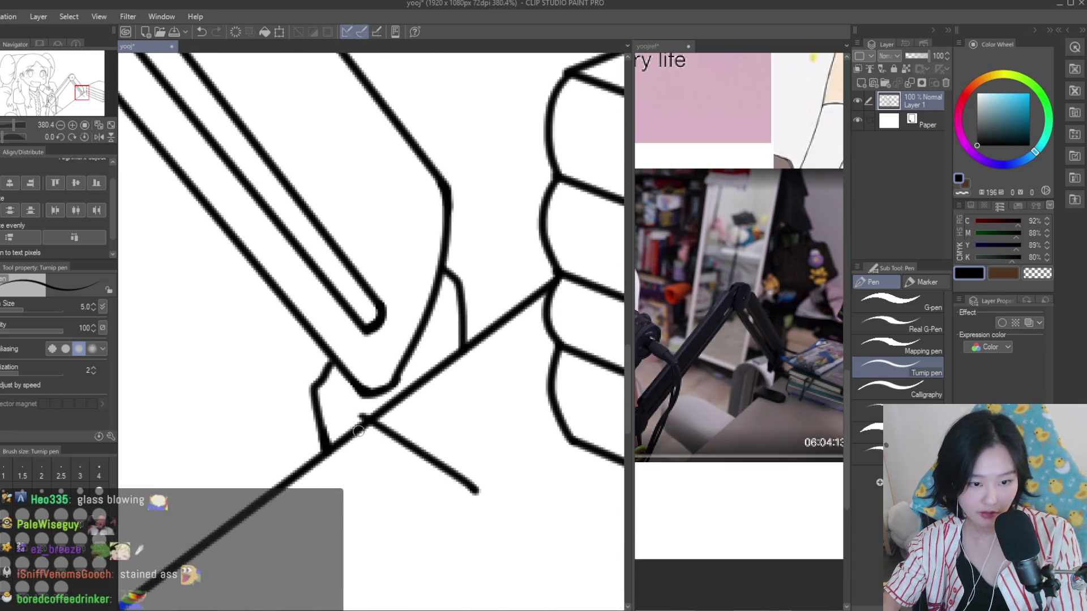
scroll(480, 406, "down", 6)
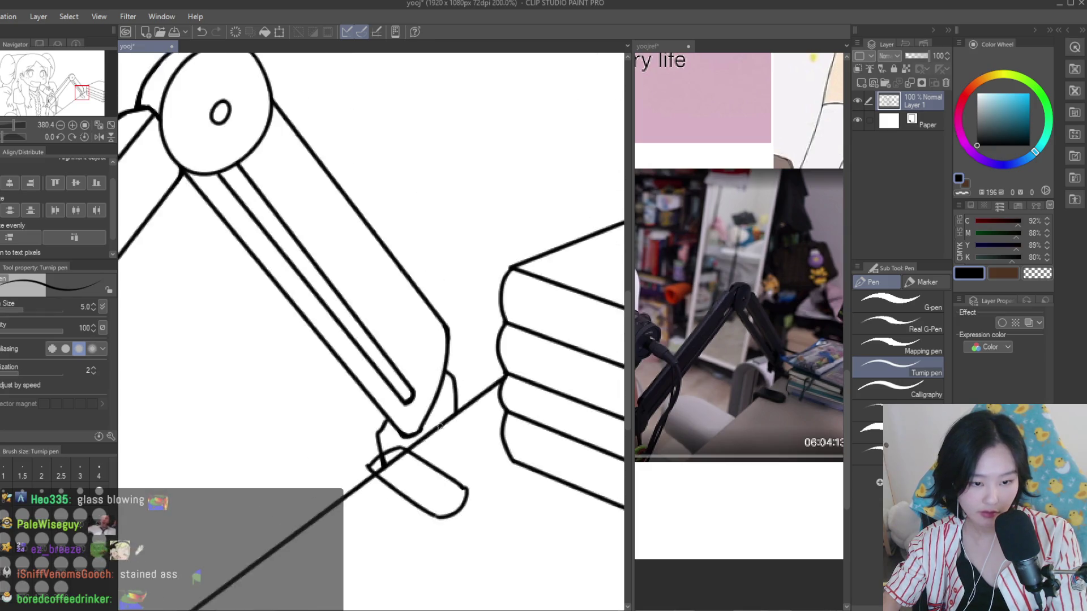
scroll(474, 382, "up", 3)
scroll(441, 345, "up", 2)
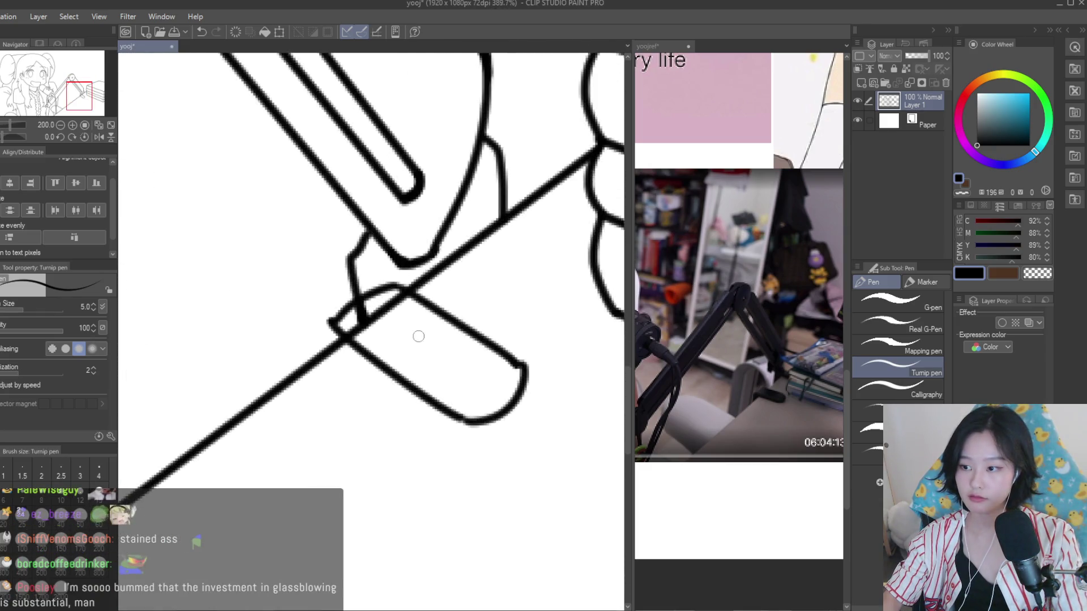
scroll(402, 311, "up", 2)
scroll(377, 286, "up", 2)
left_click_drag(372, 280, 283, 368)
left_click_drag(317, 297, 430, 283)
Erase the messy loop strokes at the clamp and redraw the clamp block's lower edge
key("e")
mouse_move(396, 317)
left_mouse_down()
mouse_move(345, 358)
mouse_move(424, 317)
left_mouse_up()
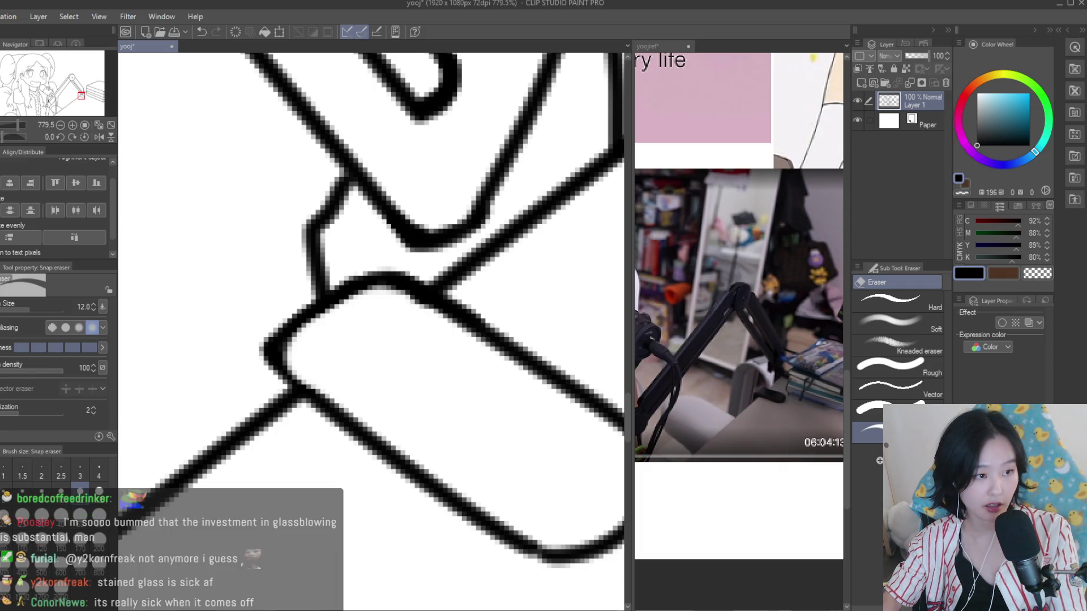
key("p")
scroll(276, 344, "down", 2)
left_click_drag(277, 365, 424, 470)
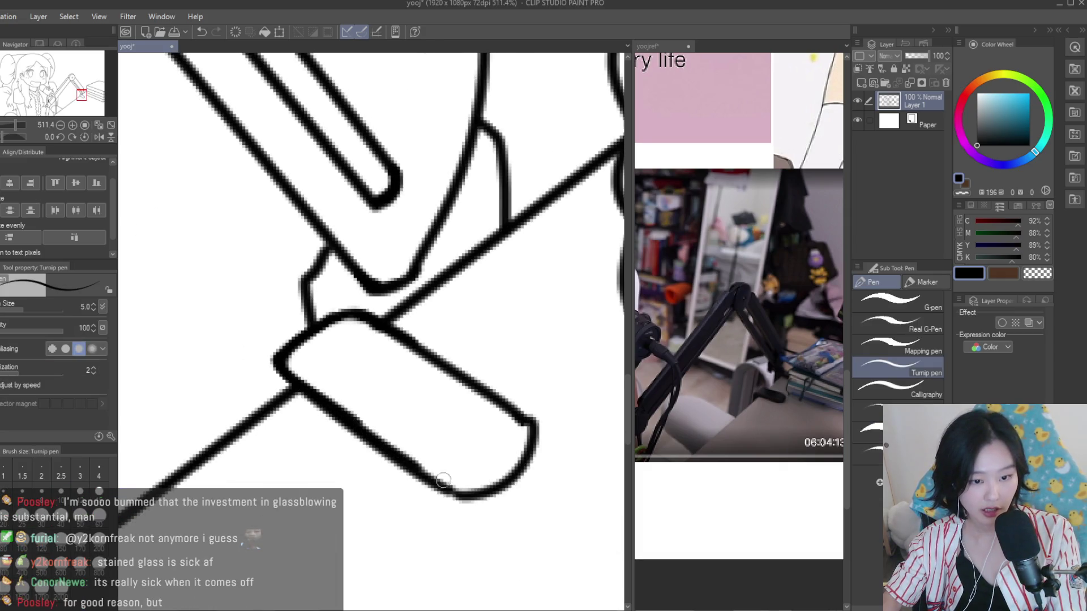
key("ctrl+z")
key("ctrl+z")
left_click_drag(280, 368, 467, 492)
Save the drawing with Ctrl+S
key("e")
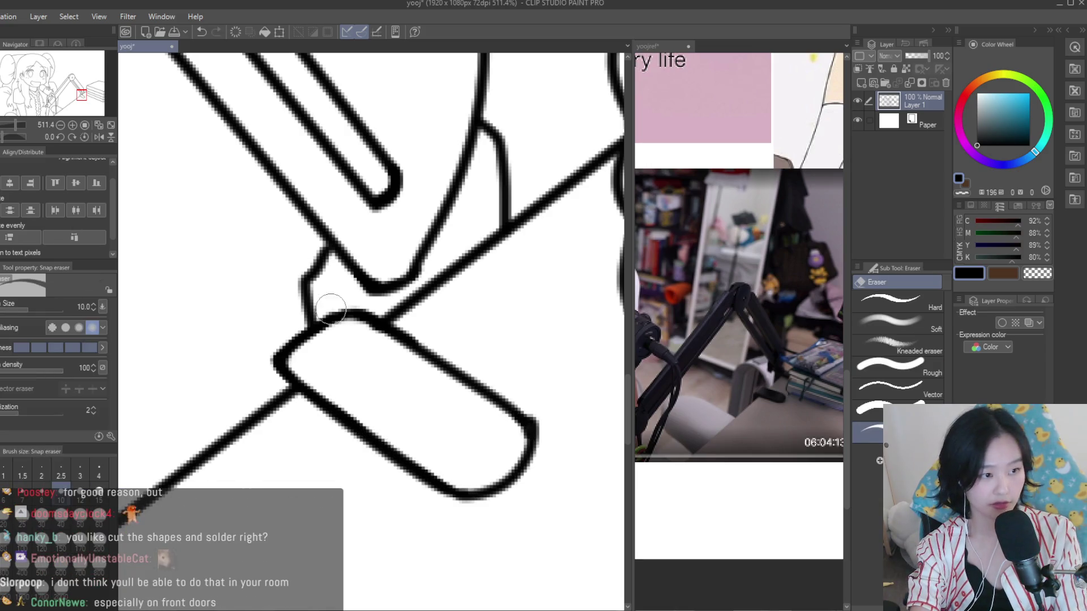
key("ctrl+s")
scroll(524, 405, "down", 3)
scroll(538, 385, "down", 3)
scroll(552, 368, "down", 3)
scroll(561, 355, "down", 2)
Flip the canvas horizontally to check the drawing's proportions
key("h")
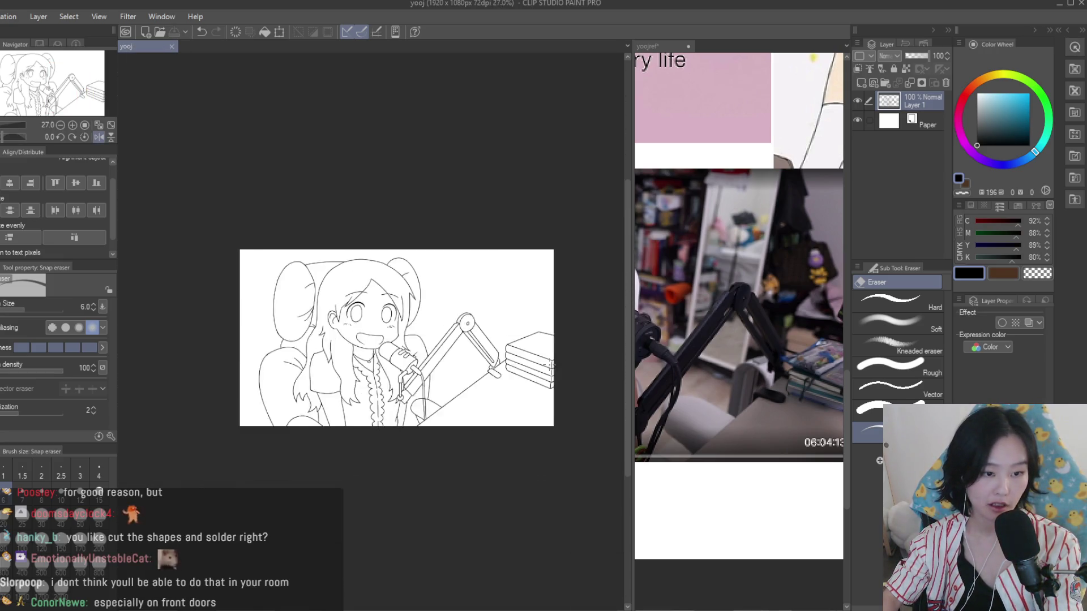
key("p")
scroll(476, 354, "up", 3)
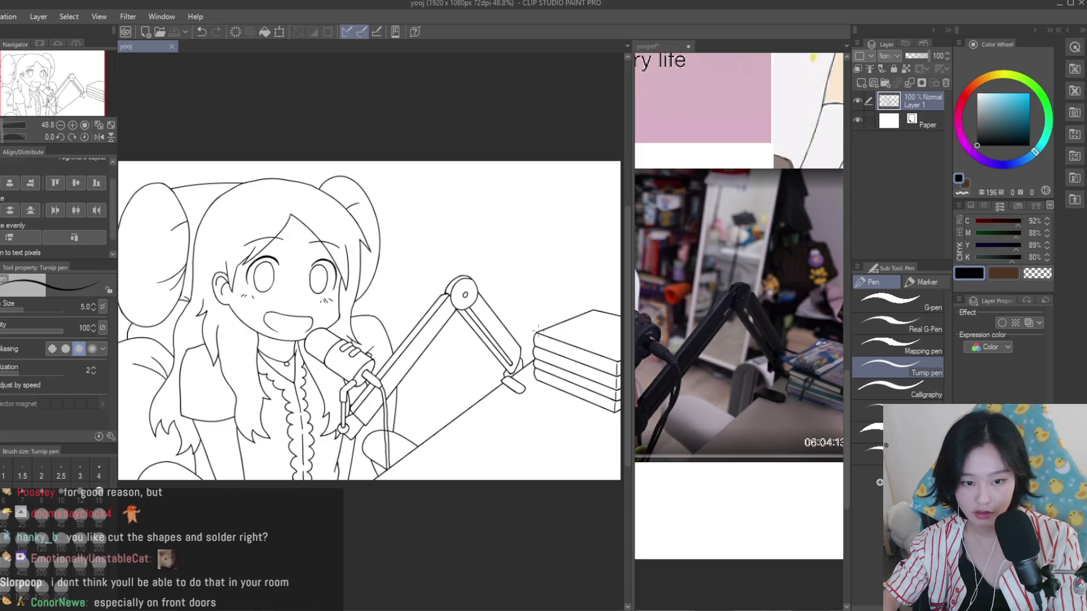
scroll(536, 332, "down", 2)
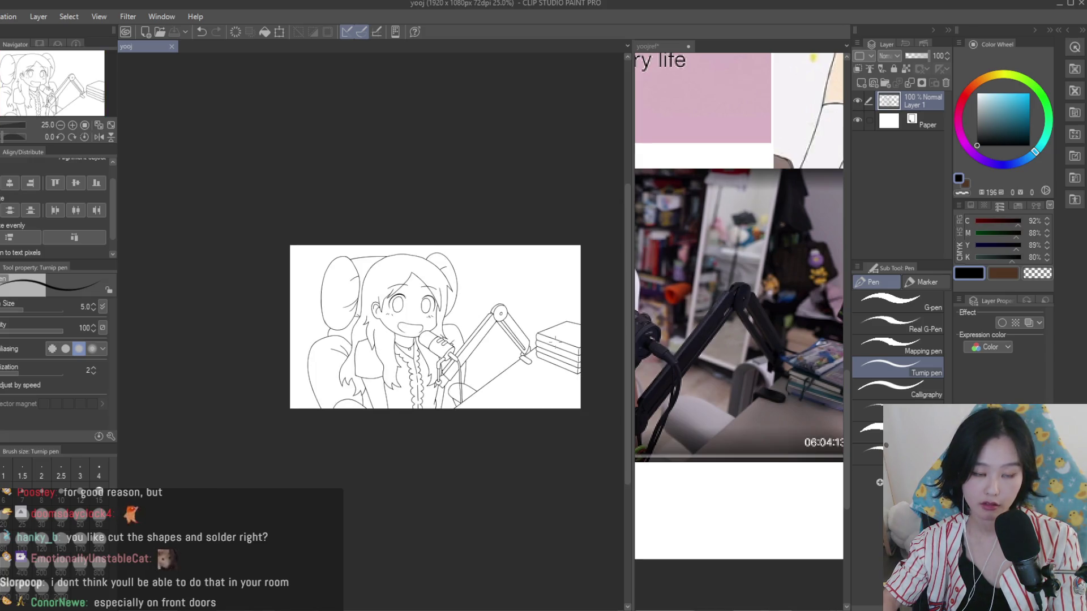
scroll(553, 340, "up", 2)
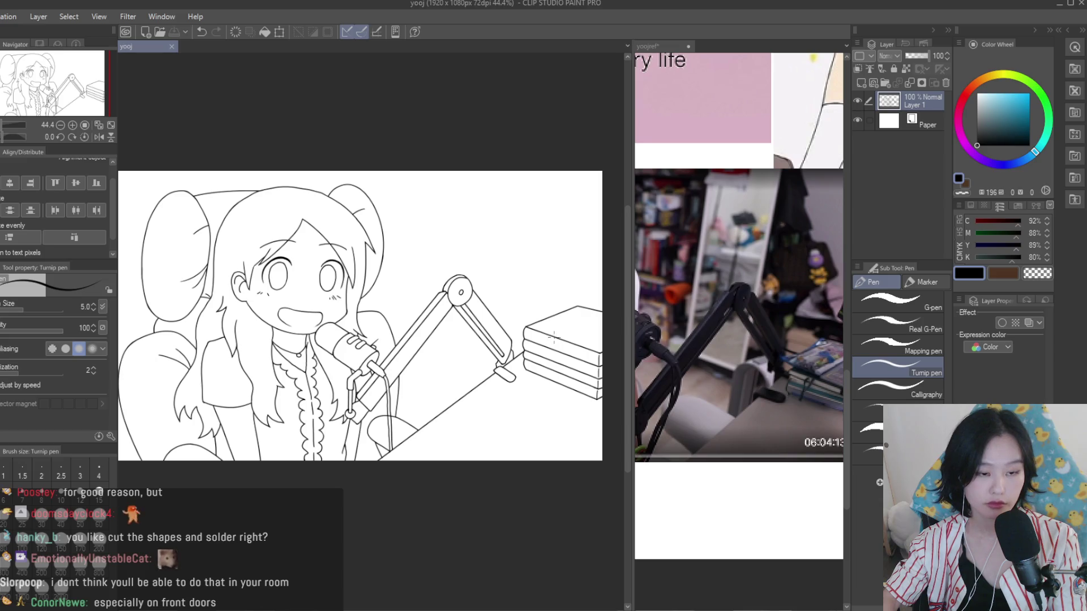
scroll(553, 338, "down", 1)
scroll(553, 338, "up", 1)
scroll(553, 338, "down", 2)
Add a new colouring layer directly above the Paper layer
left_click(769, 221)
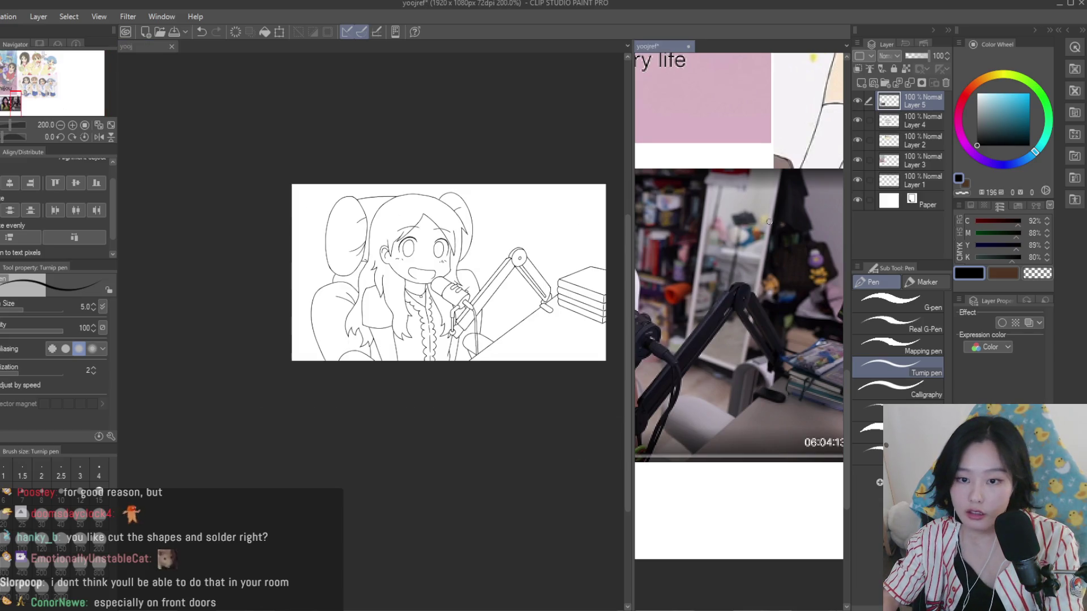
scroll(753, 198, "down", 3)
left_click(880, 126)
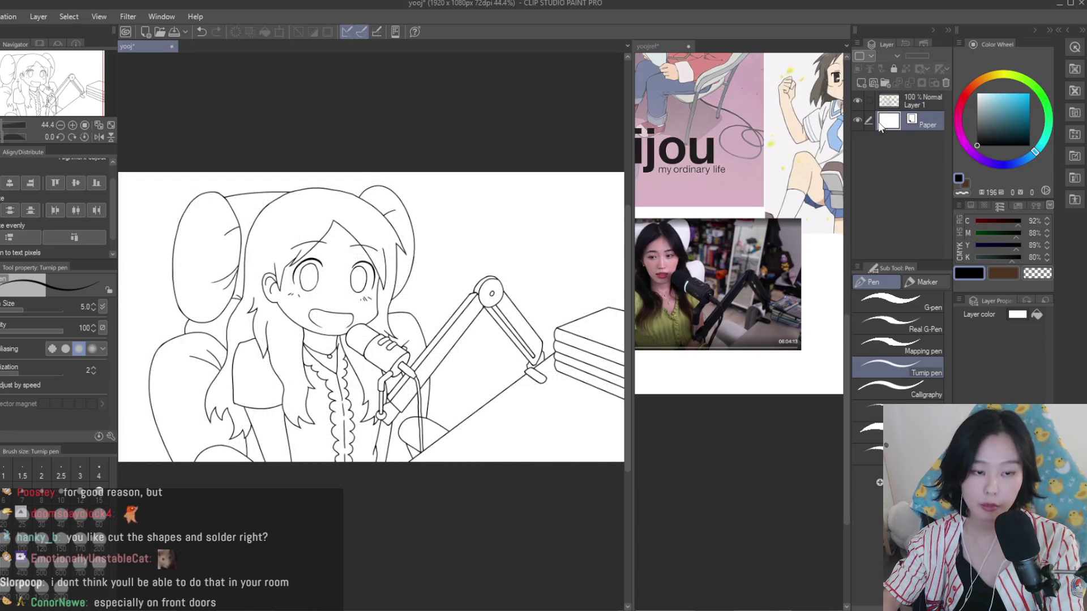
left_click(862, 83)
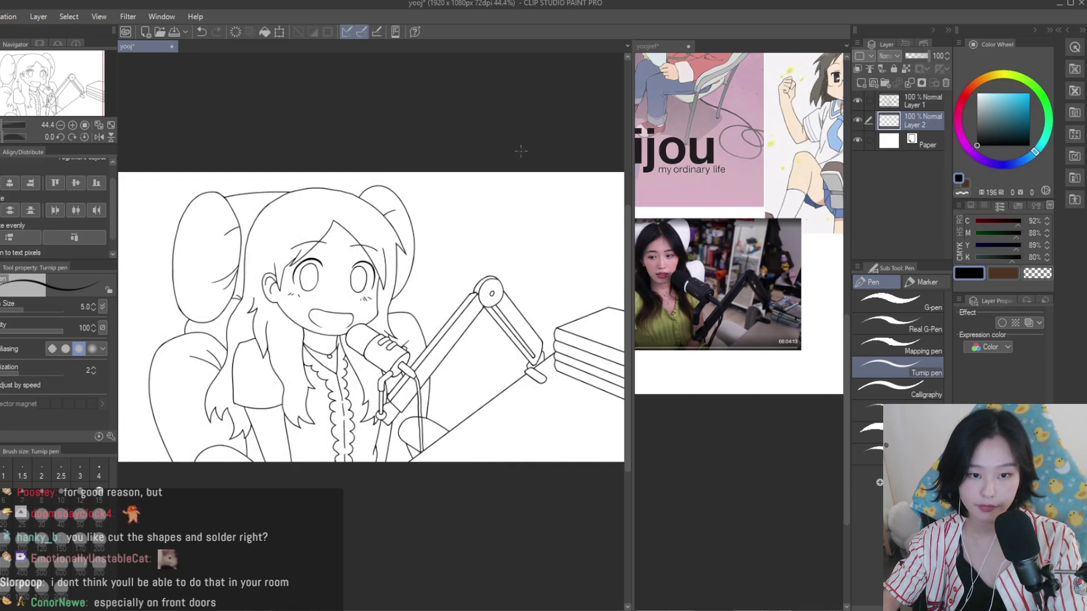
scroll(397, 254, "down", 2)
scroll(445, 247, "up", 1)
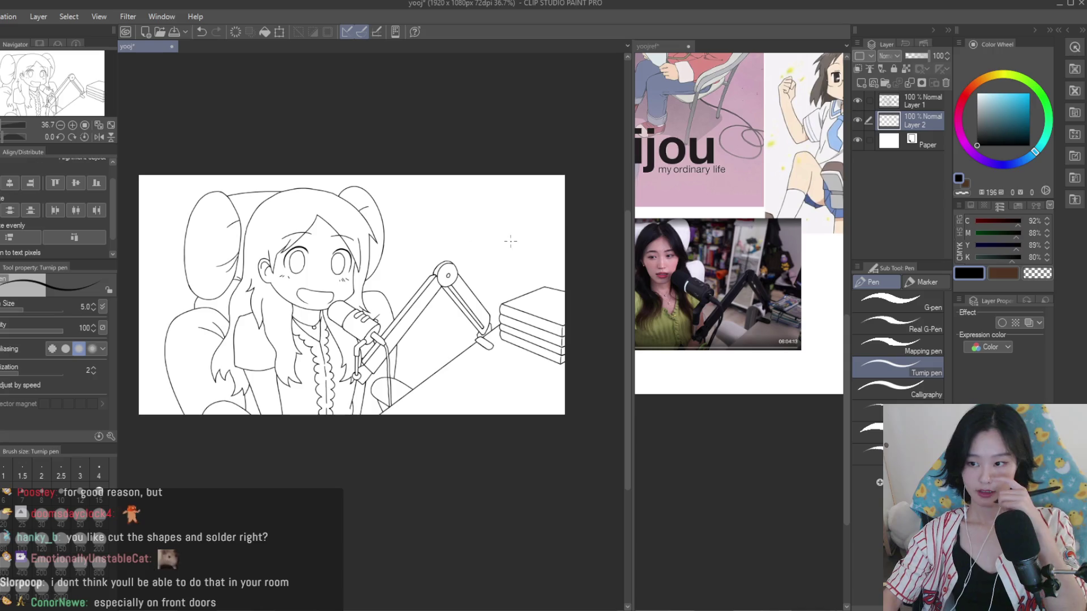
scroll(511, 224, "up", 1)
scroll(510, 225, "up", 2)
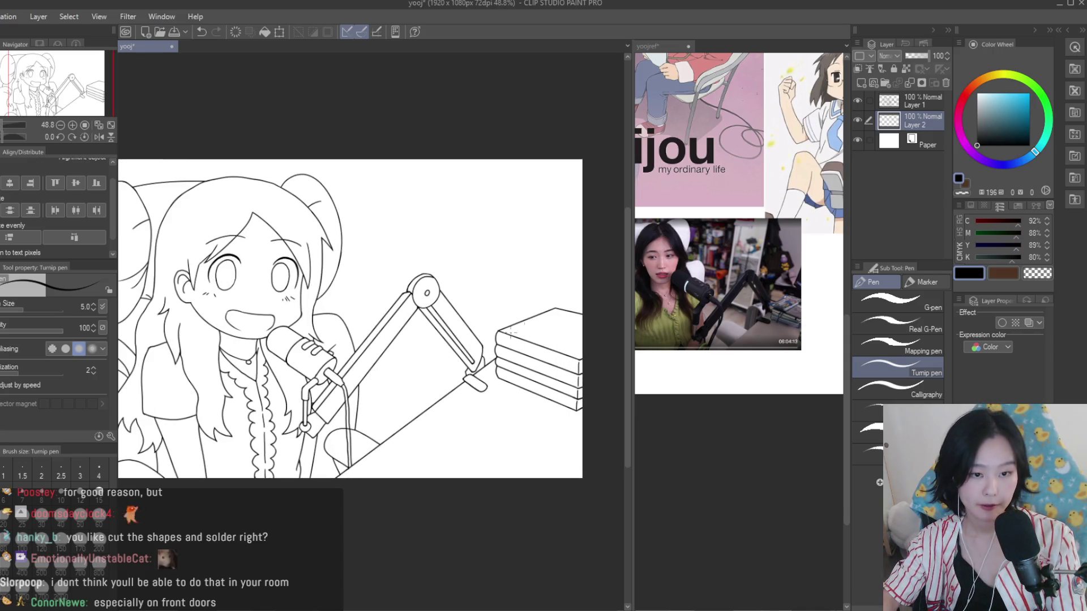
scroll(512, 331, "down", 4)
scroll(425, 333, "up", 3)
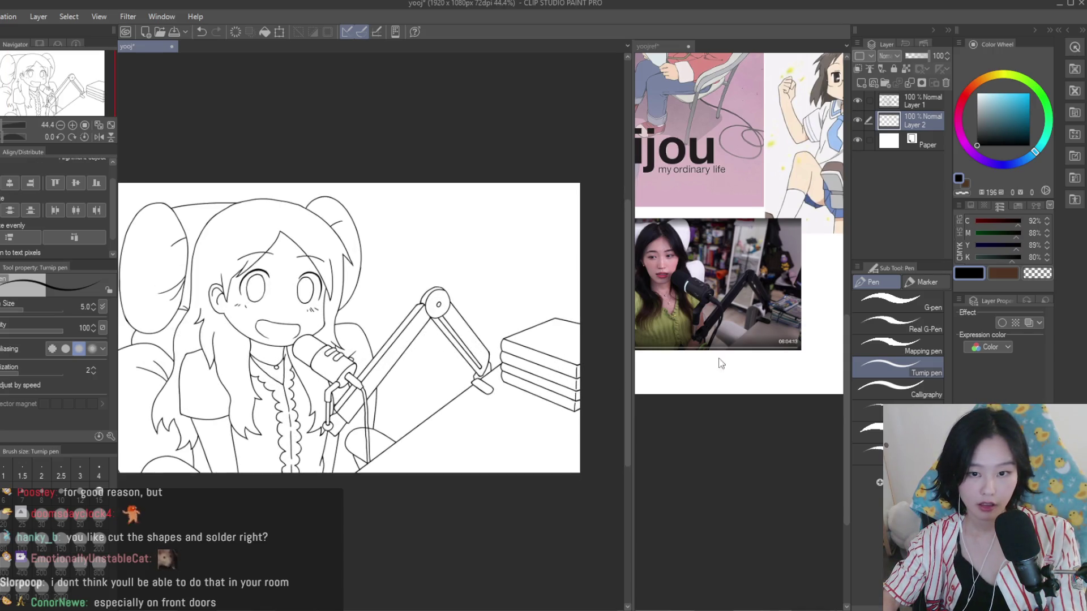
scroll(720, 363, "down", 1)
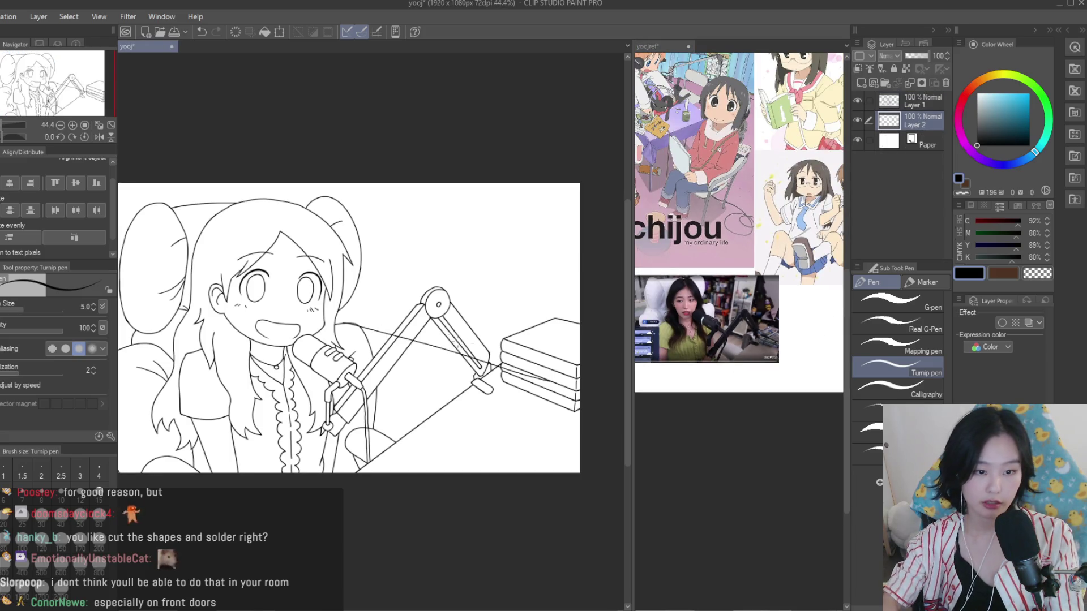
Undo the stray strokes over the mic arm and across the mouth
key("ctrl+z")
left_click_drag(358, 309, 501, 354)
key("ctrl+z")
key("ctrl+z")
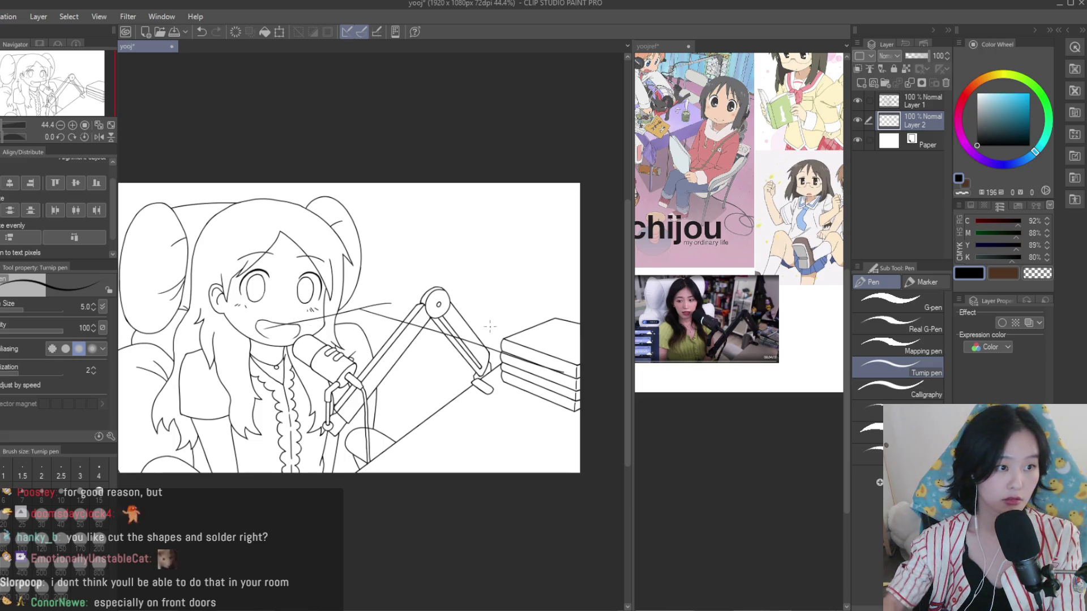
scroll(490, 326, "down", 2)
scroll(753, 260, "down", 1)
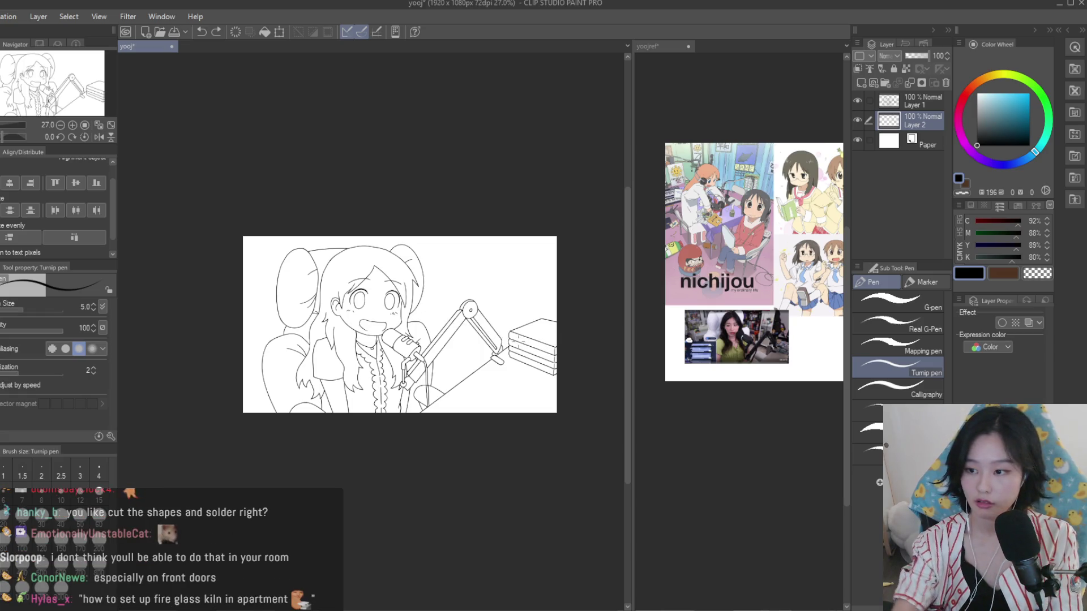
Delete Layer 2, select Layer 1, then undo to restore Layer 2
left_click(946, 83)
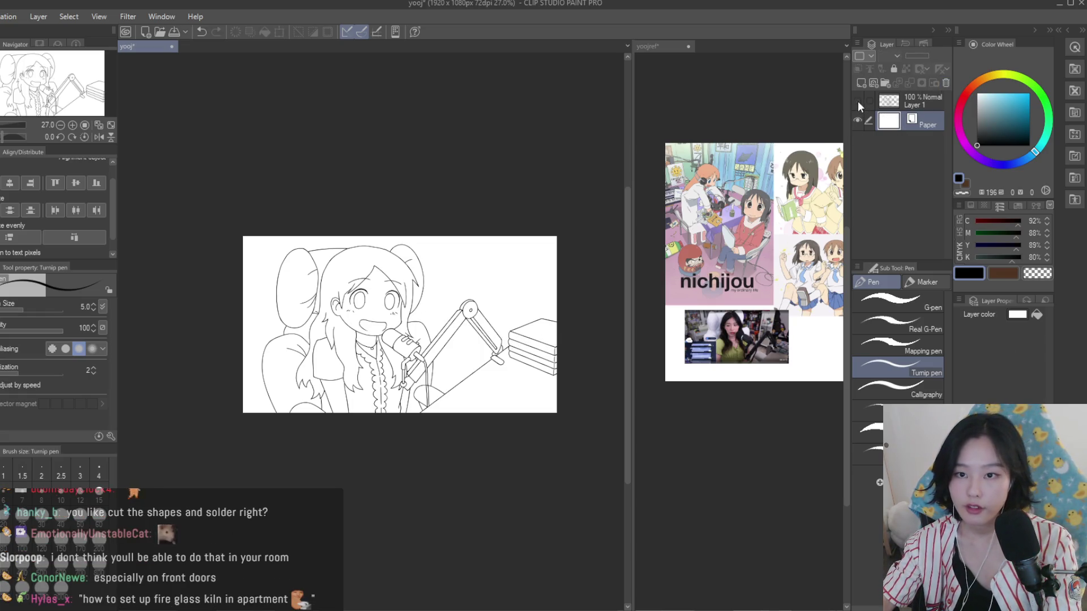
left_click(933, 106)
key("ctrl+z")
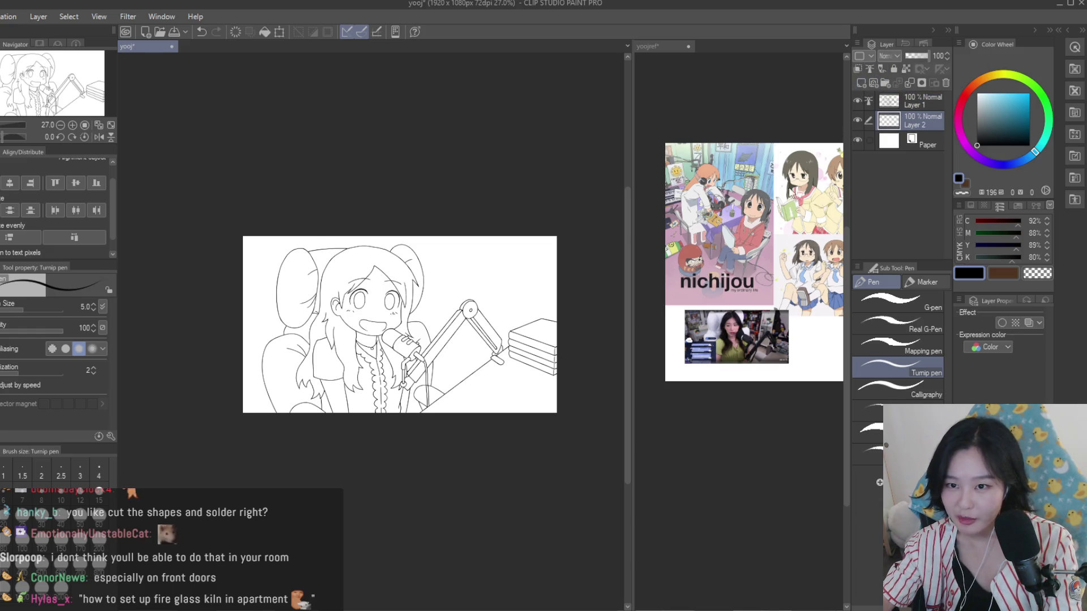
scroll(400, 411, "up", 1)
key("g")
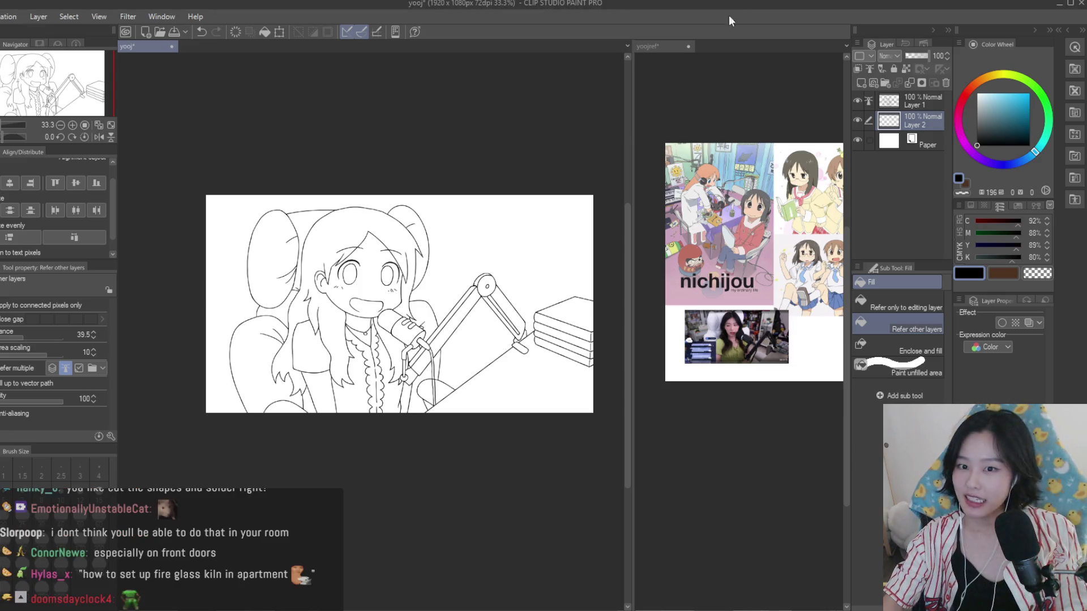
Sample the light peach skin tone from the reference collage and flat-fill the girl's face with it
scroll(351, 315, "up", 1)
scroll(346, 312, "up", 2)
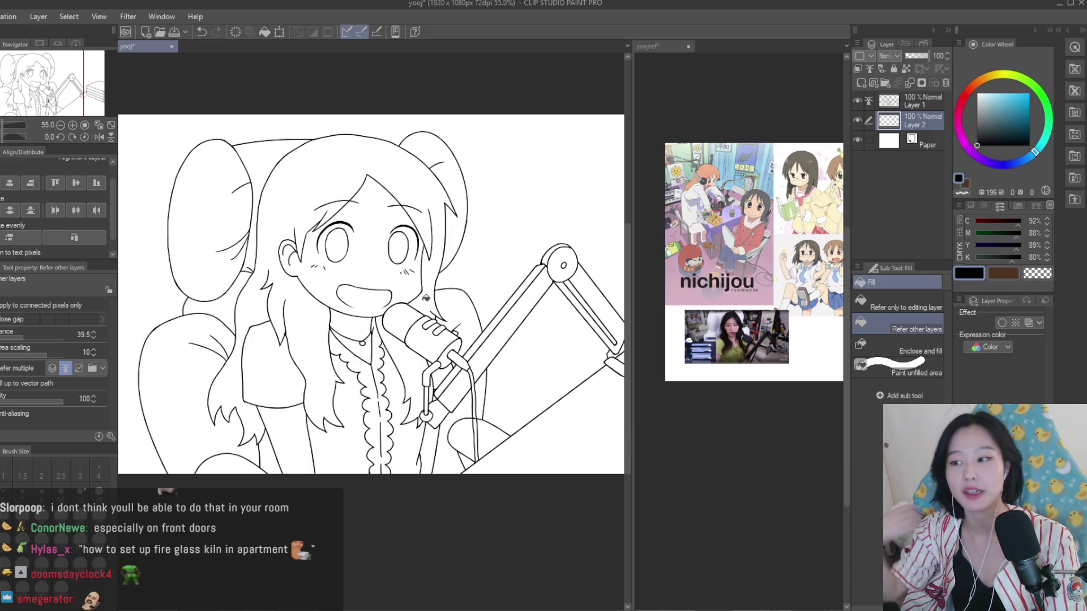
scroll(436, 272, "up", 1)
scroll(447, 243, "up", 1)
scroll(460, 216, "up", 1)
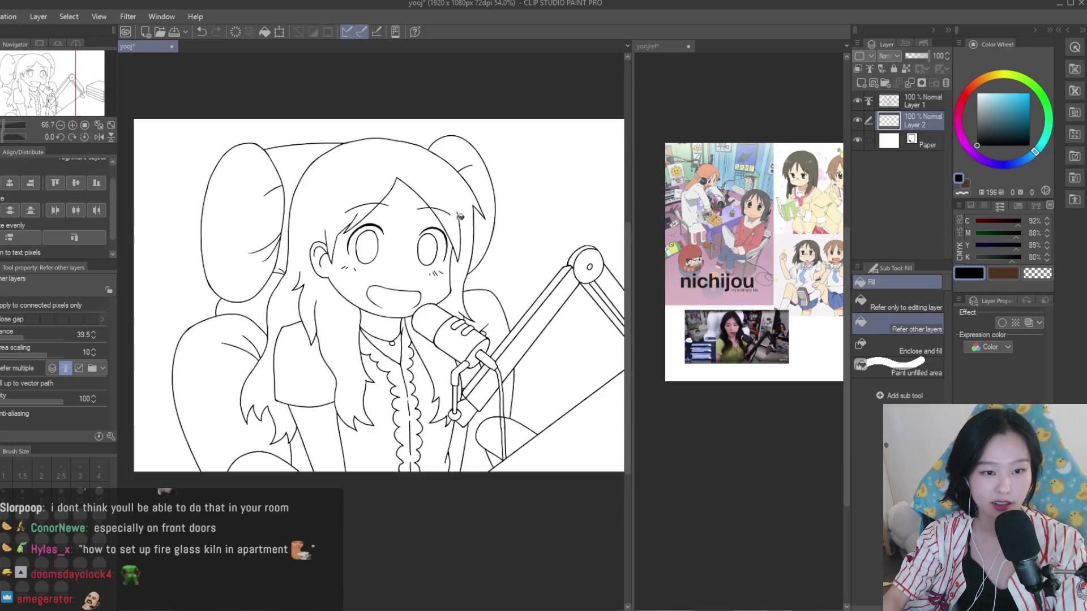
scroll(460, 216, "up", 1)
left_click(657, 46)
scroll(790, 260, "up", 2)
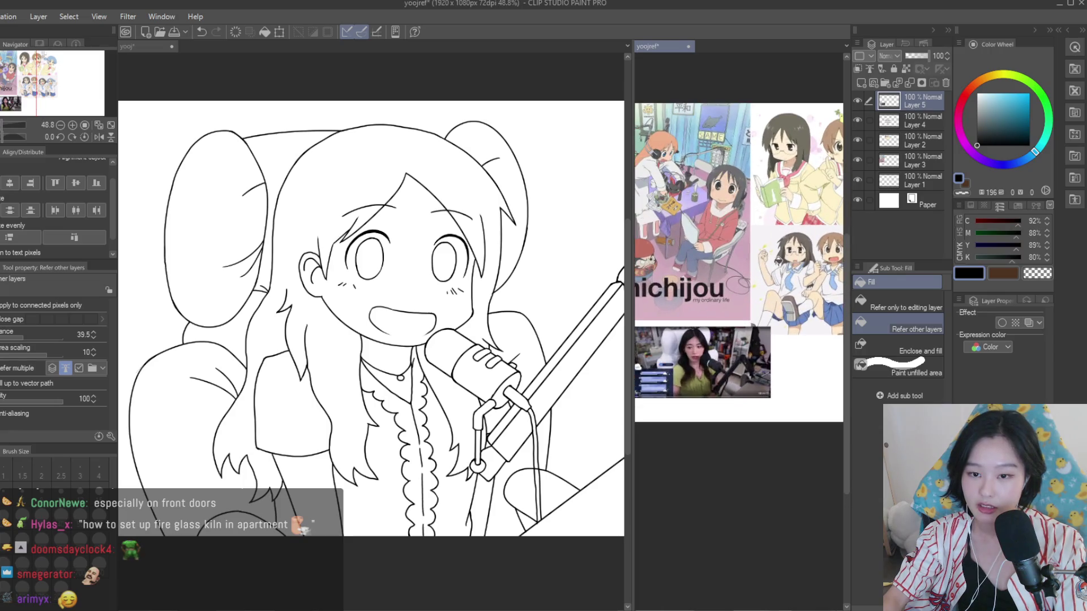
scroll(778, 259, "up", 3)
left_click(792, 266, "alt")
left_click(418, 240)
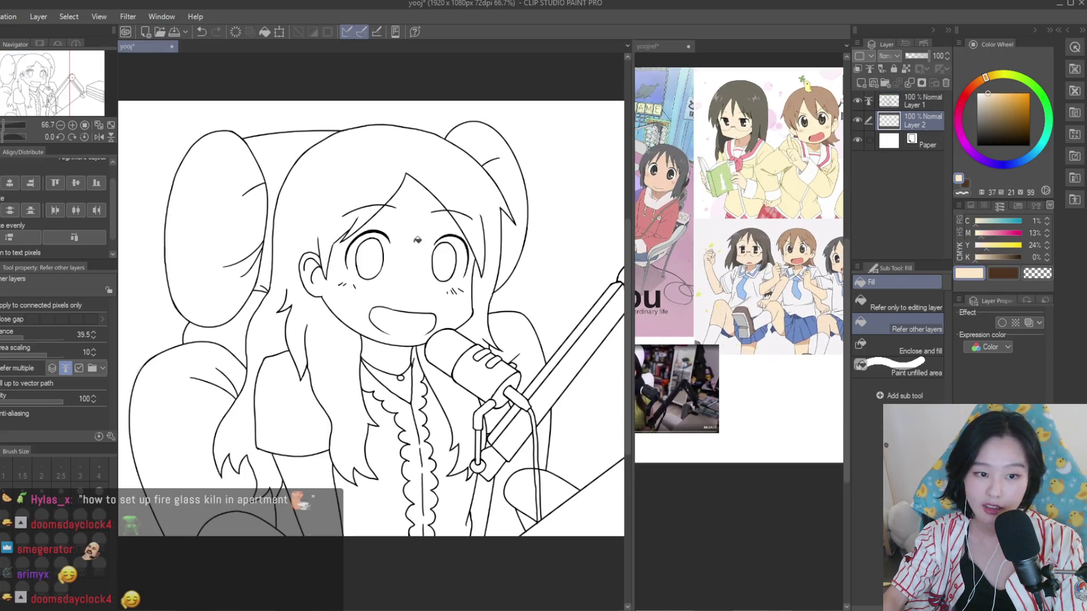
left_click(417, 240)
scroll(811, 199, "up", 3)
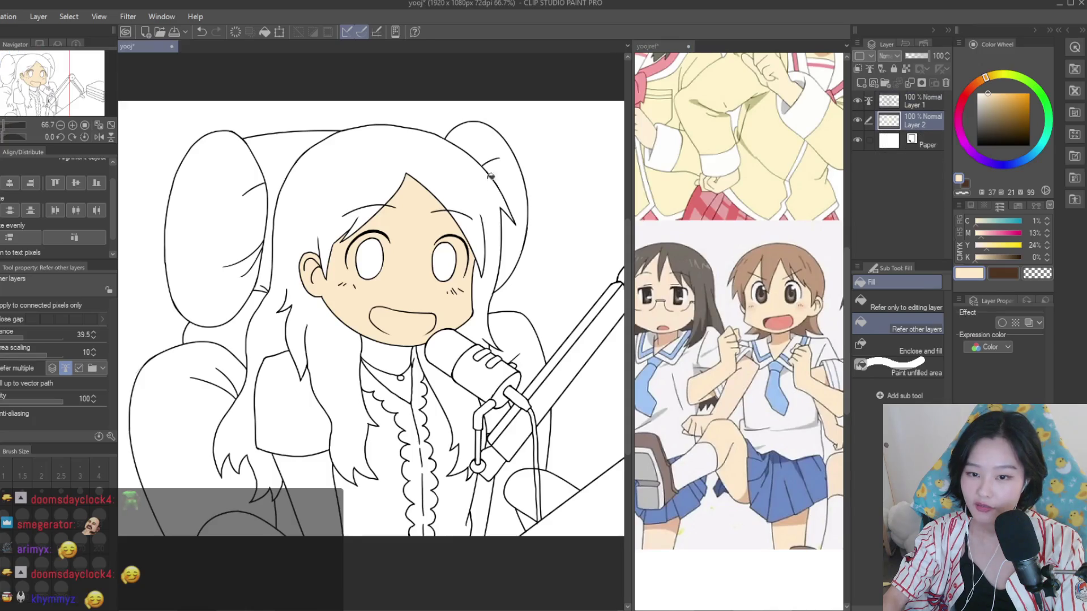
scroll(736, 254, "down", 2)
scroll(299, 197, "up", 2)
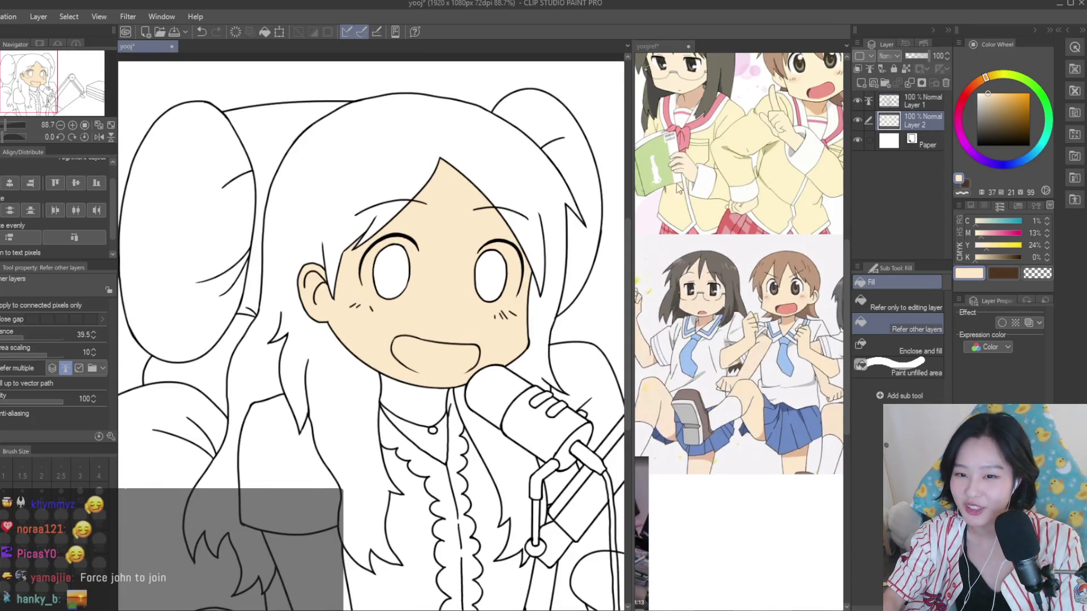
scroll(764, 288, "down", 3)
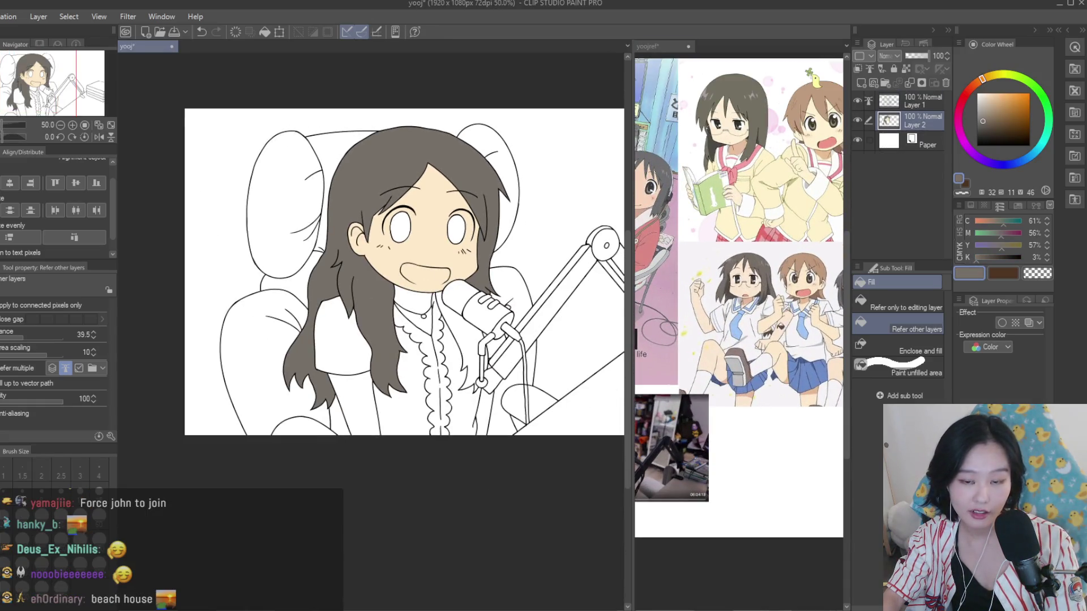
Pick and adjust a mint green colour, undoing an accidental fill on the reference
scroll(497, 371, "up", 1)
scroll(497, 371, "up", 1)
scroll(497, 370, "up", 2)
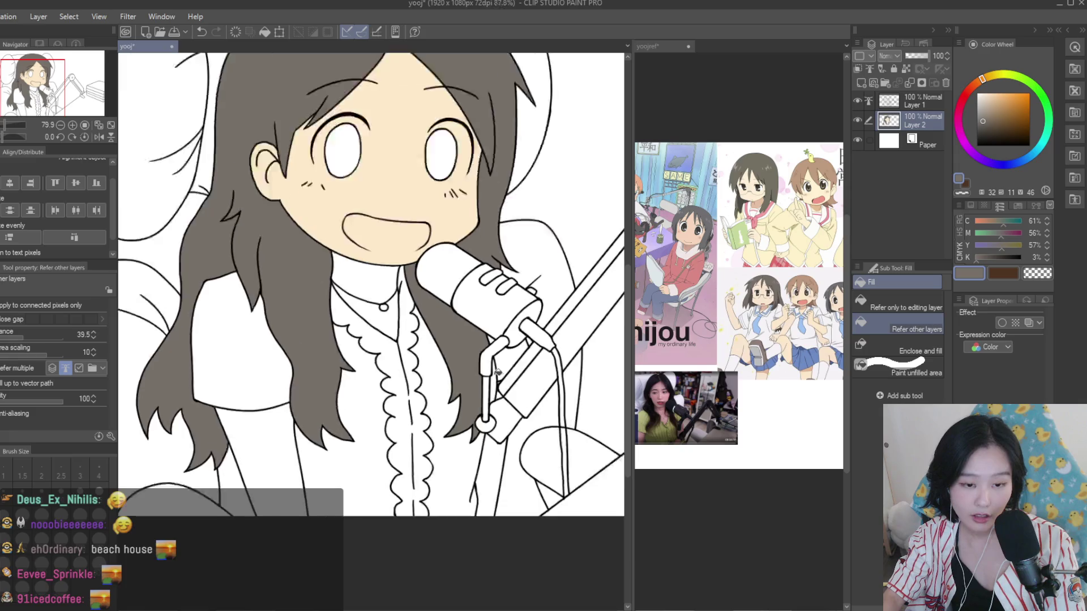
scroll(497, 371, "up", 2)
scroll(497, 362, "up", 2)
scroll(510, 339, "down", 2)
scroll(549, 310, "down", 1)
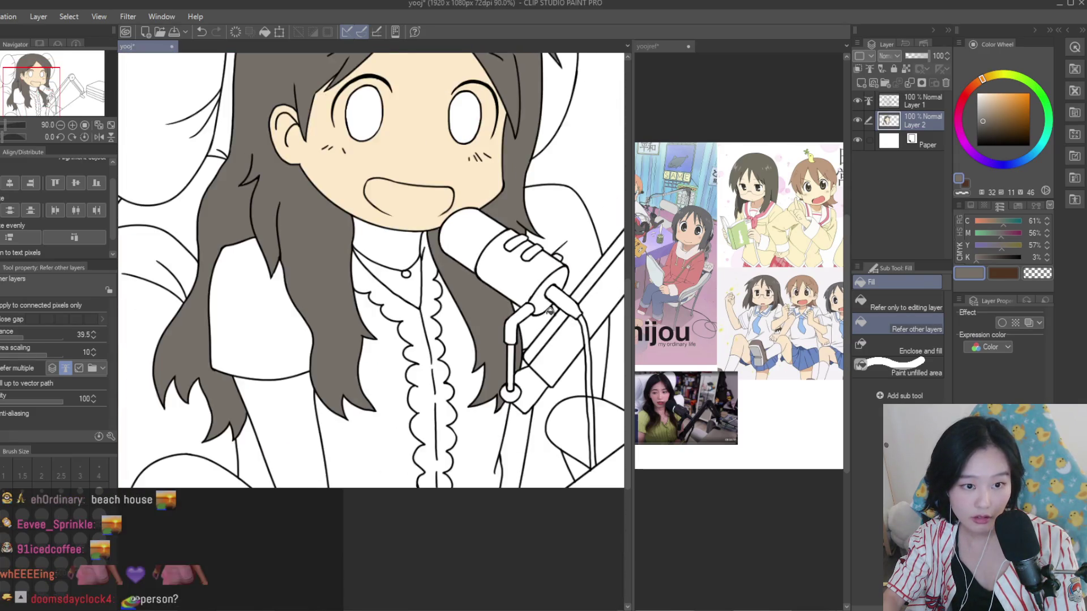
scroll(549, 310, "down", 2)
scroll(543, 319, "down", 1)
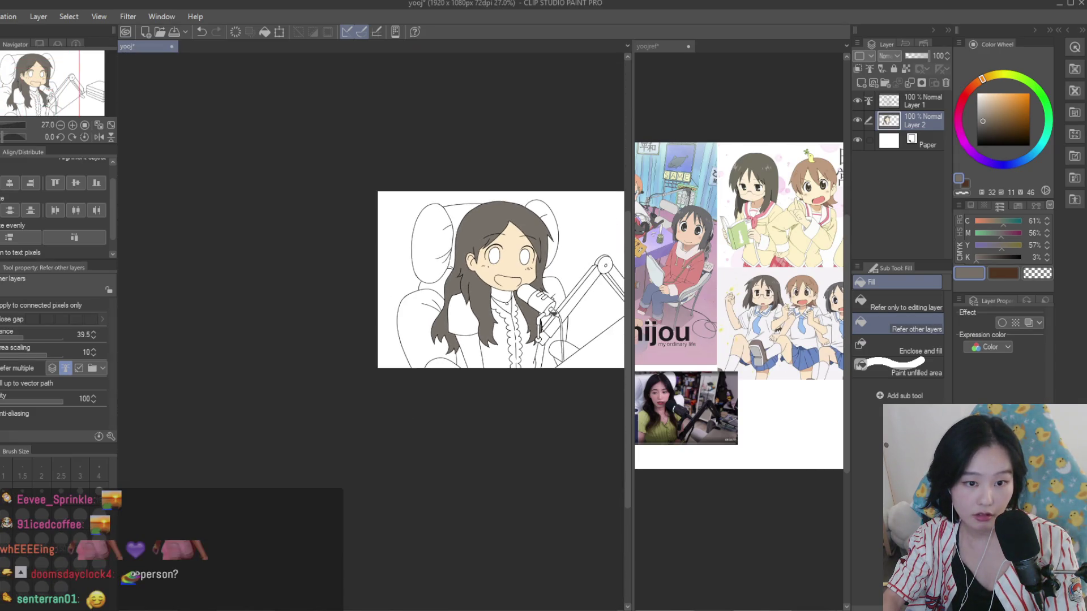
scroll(510, 320, "up", 2)
scroll(453, 311, "up", 3)
left_click(770, 373)
scroll(769, 373, "up", 1)
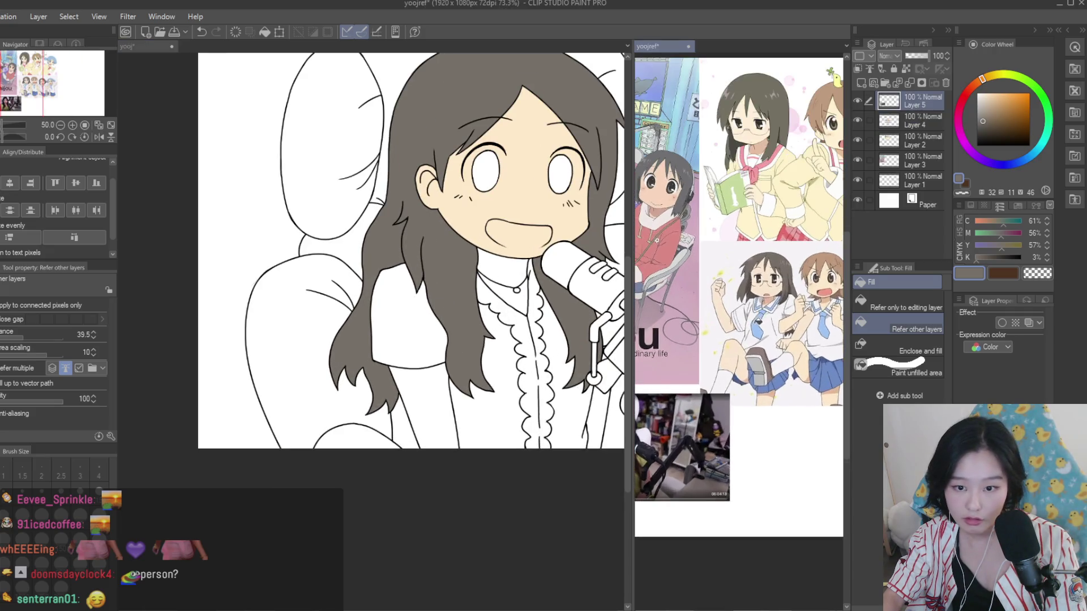
left_click(995, 95)
left_click(1049, 129)
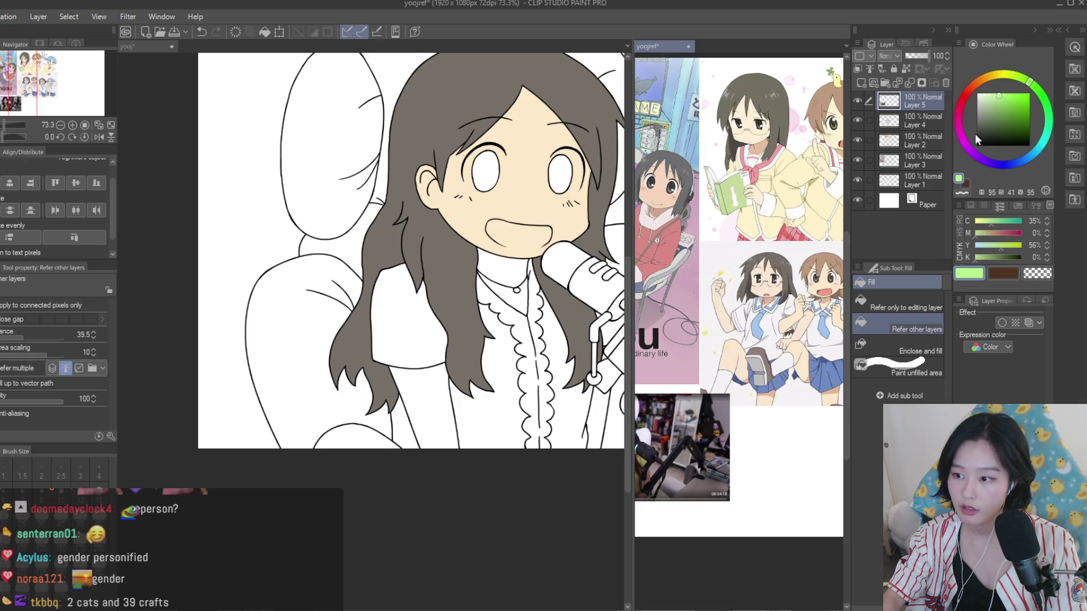
left_click(792, 340)
key("ctrl+z")
Fill the shirt sleeve and the vest on both sides of the frilled placket mint green
left_click(525, 390)
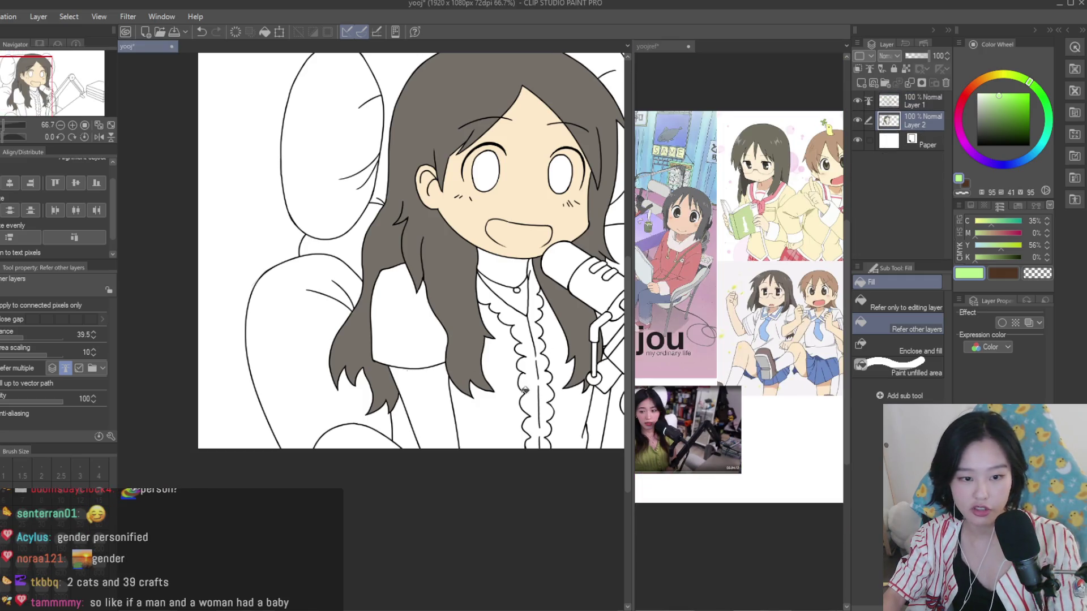
left_click(421, 330)
left_click(548, 334)
scroll(368, 425, "down", 3)
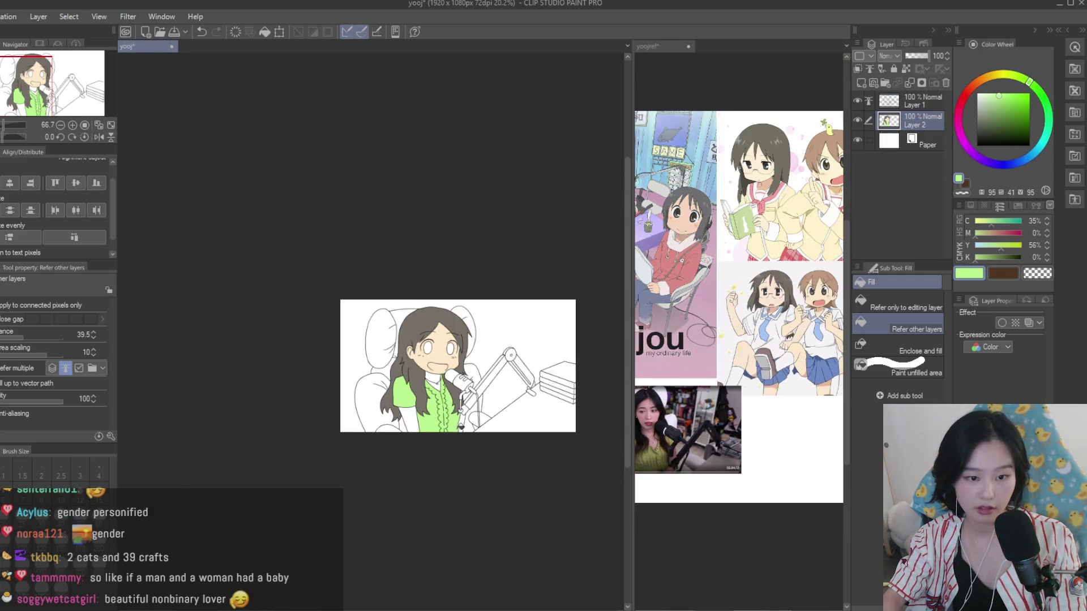
scroll(444, 421, "up", 3)
scroll(716, 369, "down", 1)
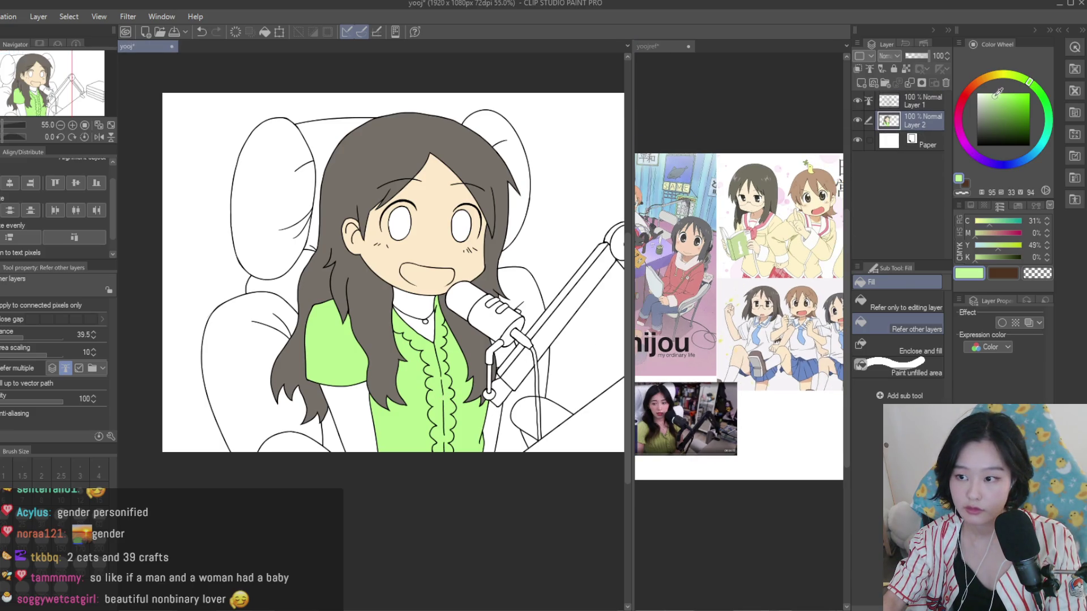
scroll(455, 380, "up", 2)
key("ctrl+z")
key("ctrl+z")
key("ctrl+z")
left_click(278, 353)
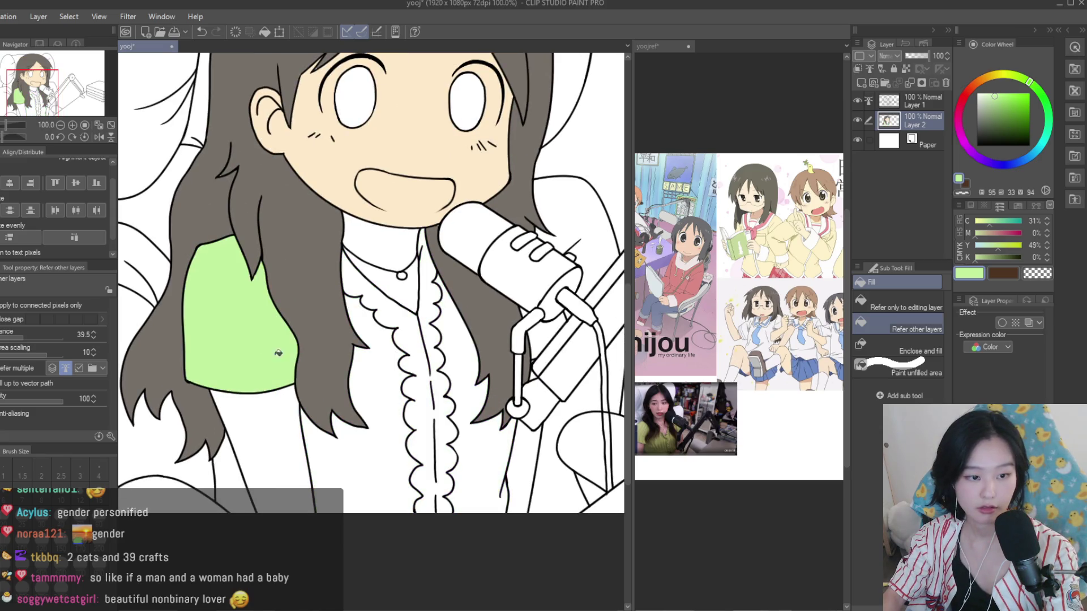
left_click(411, 367)
left_click(454, 355)
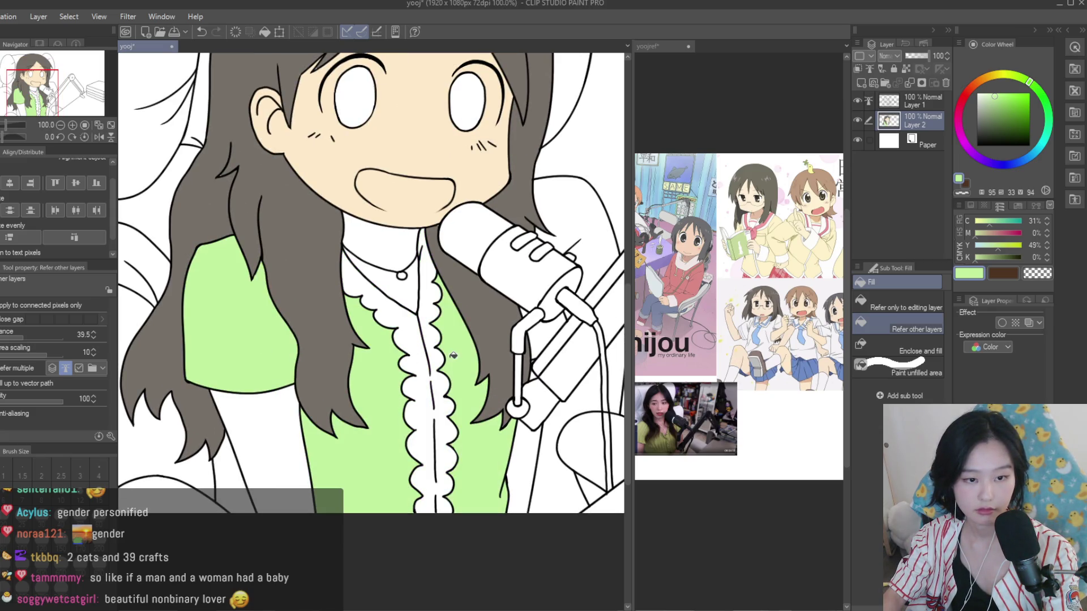
Sample the face's peach skin and fill the neck and the gap by the mic stand
left_click_drag(585, 326, 569, 332)
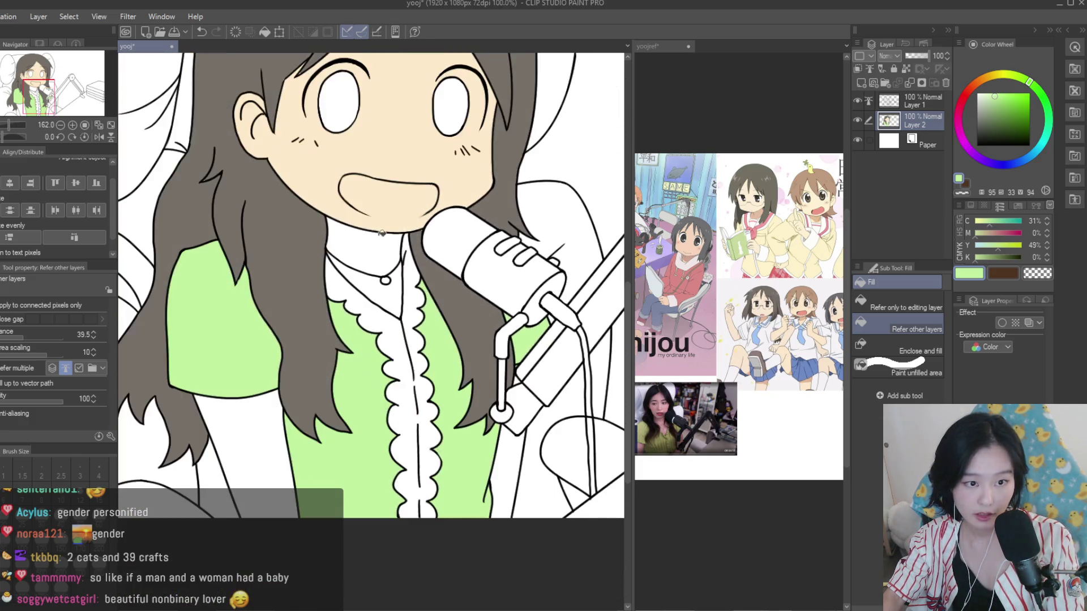
left_click(372, 243, "alt")
left_click(372, 244)
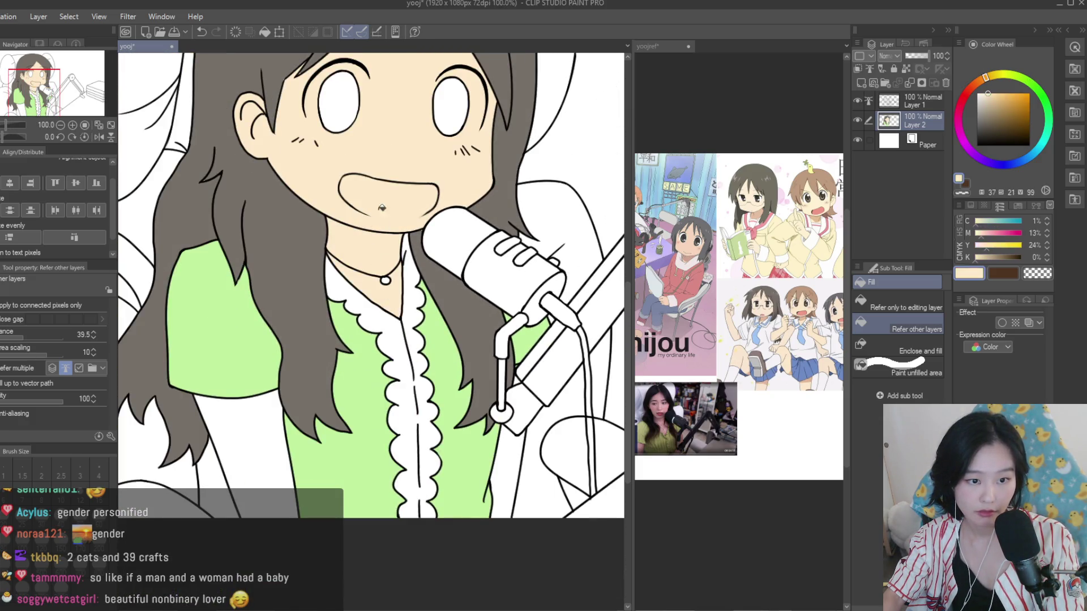
scroll(489, 460, "down", 4)
scroll(533, 324, "up", 5)
scroll(533, 324, "up", 5)
scroll(509, 351, "down", 3)
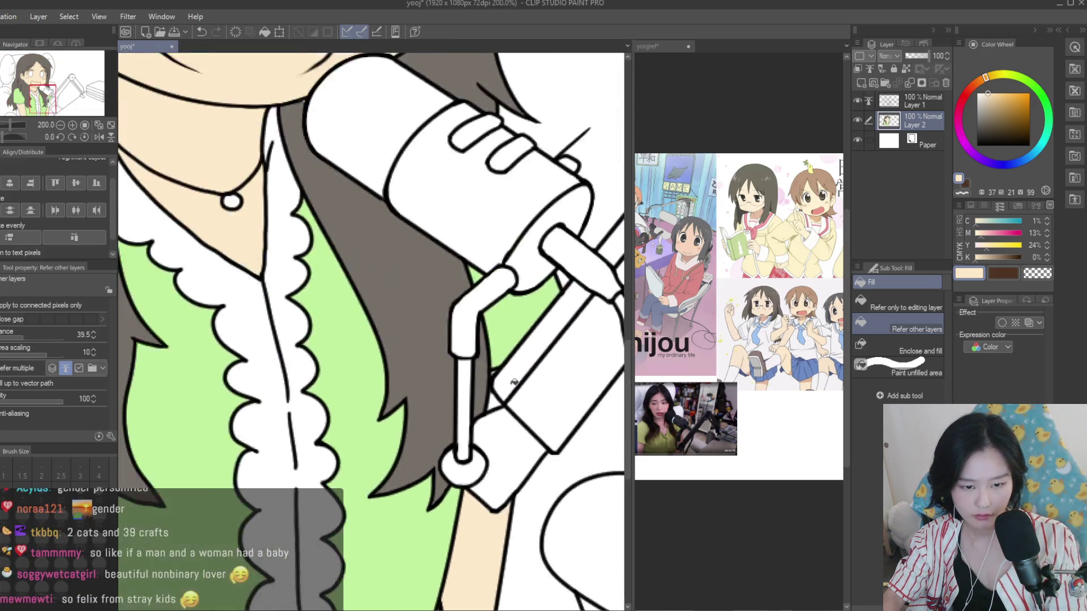
scroll(478, 373, "up", 3)
left_click(477, 373)
Sample the shirt green and lighten it to a pale yellow-green
scroll(477, 372, "down", 2)
scroll(543, 397, "down", 5)
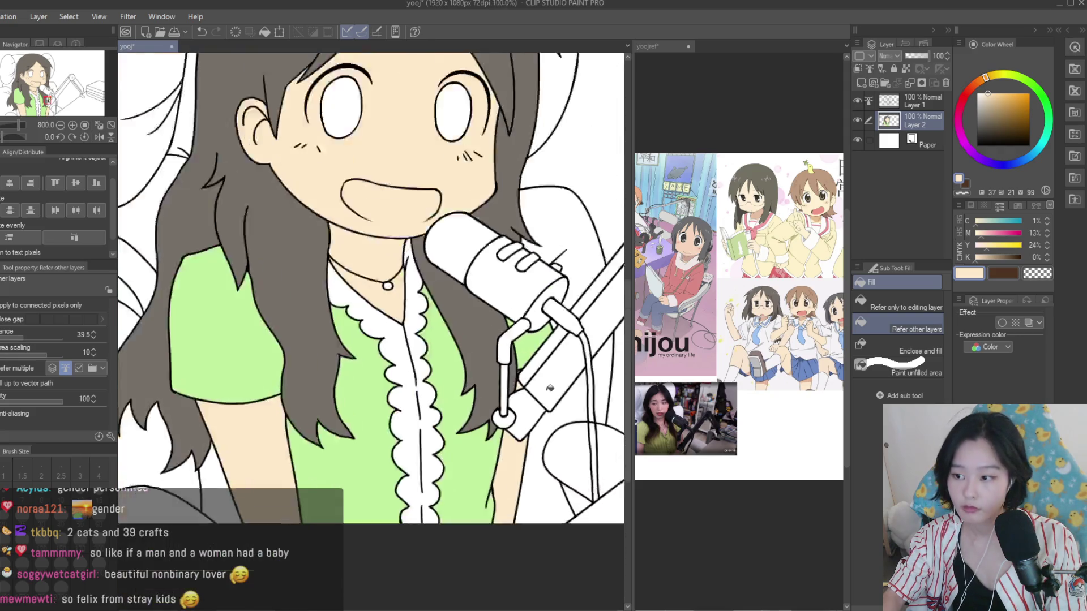
scroll(513, 406, "up", 1)
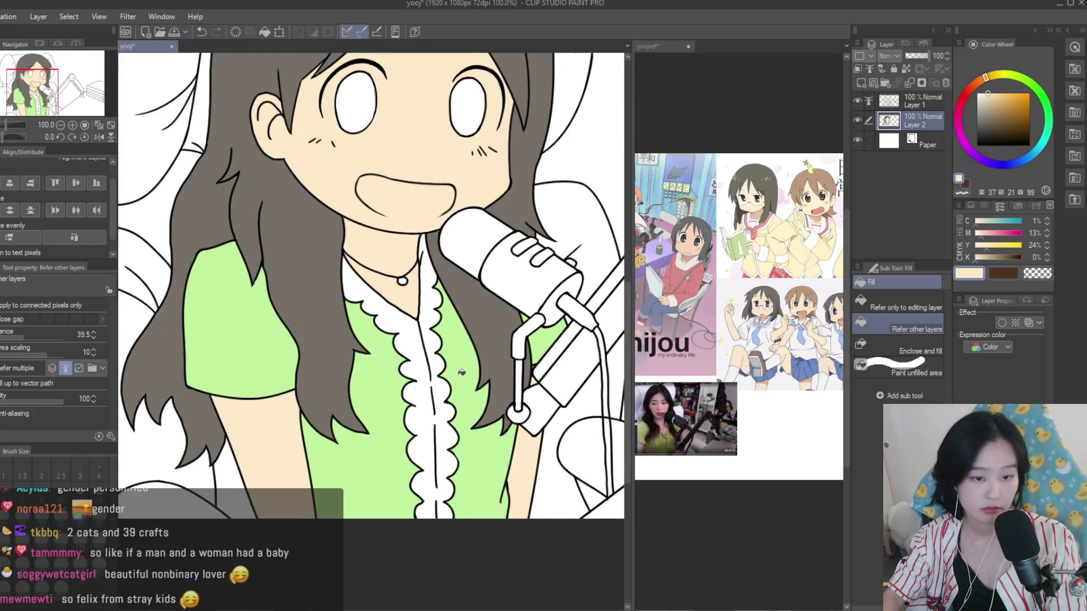
left_click(462, 372, "alt")
left_click_drag(1029, 81, 1011, 74)
Pick salmon pink as the drawing colour and return to the drawing canvas
scroll(467, 341, "down", 3)
scroll(474, 355, "up", 2)
scroll(474, 355, "up", 2)
scroll(762, 306, "up", 2)
scroll(761, 307, "up", 1)
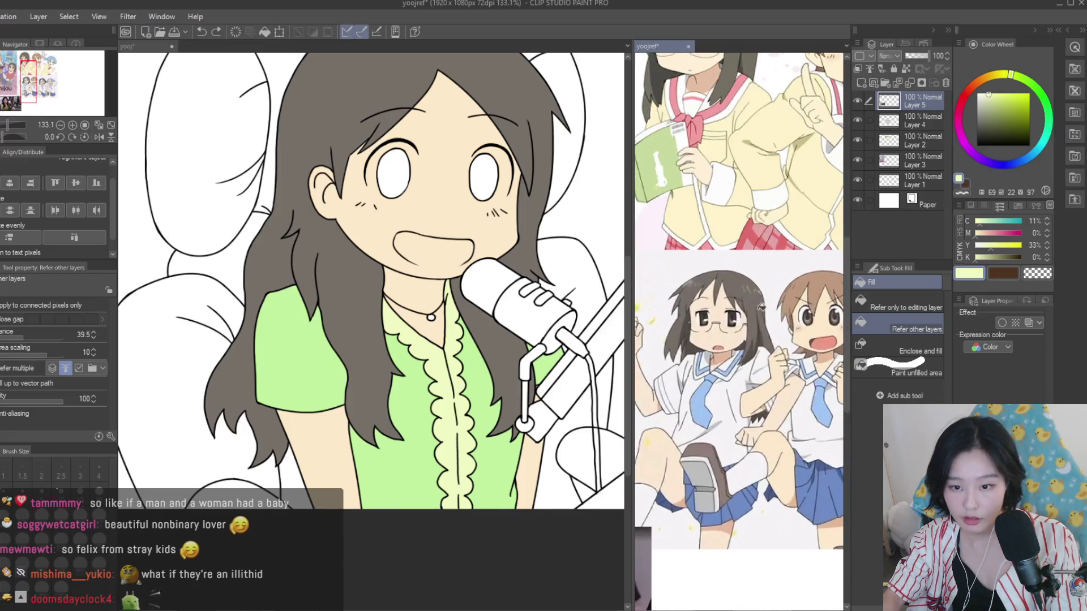
scroll(761, 307, "down", 2)
scroll(522, 238, "up", 2)
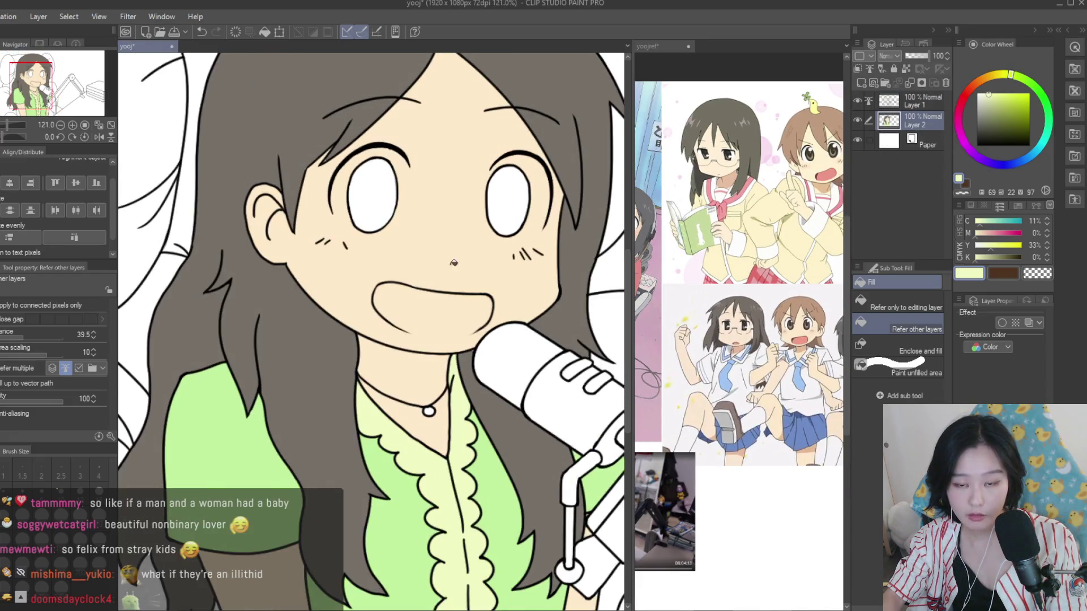
scroll(776, 348, "up", 2)
left_click(796, 342, "alt")
left_click(441, 284)
Switch to the Turnip pen and undo the stray lip stroke
key("p")
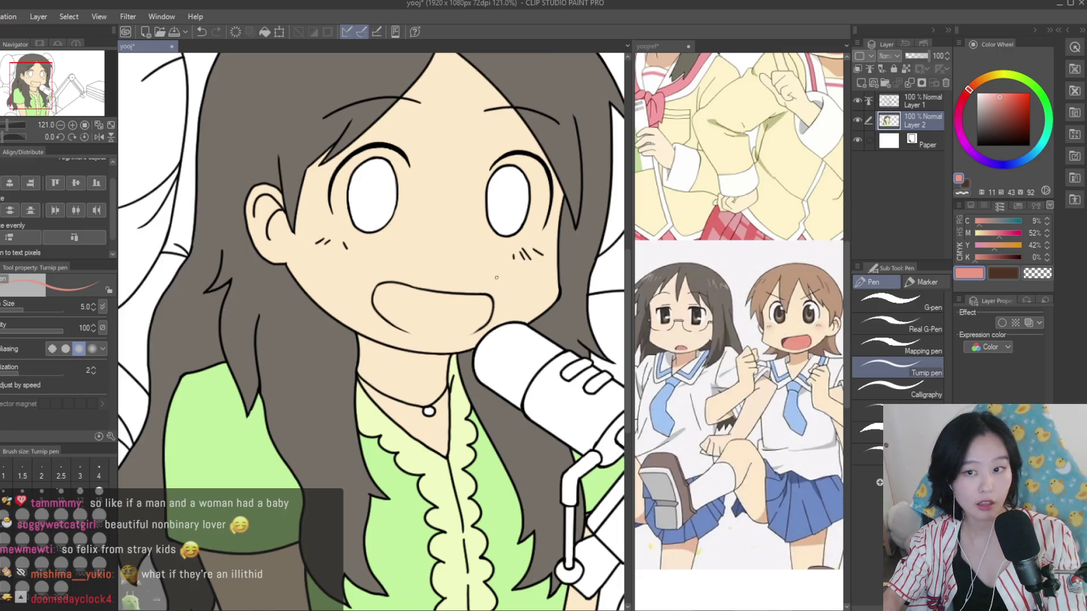
scroll(405, 359, "up", 2)
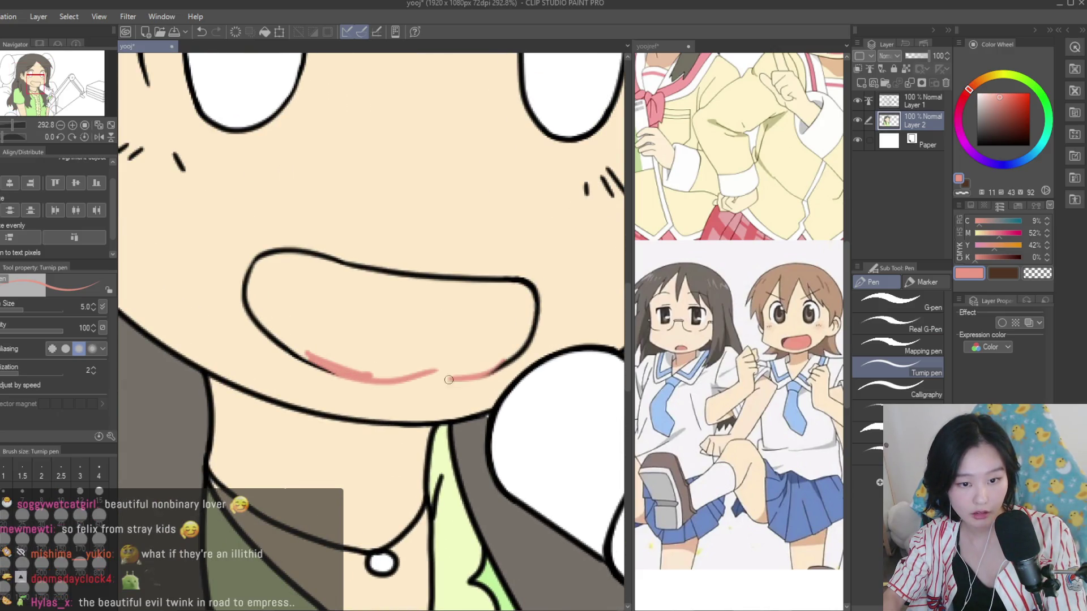
key("ctrl+z")
key("ctrl+z")
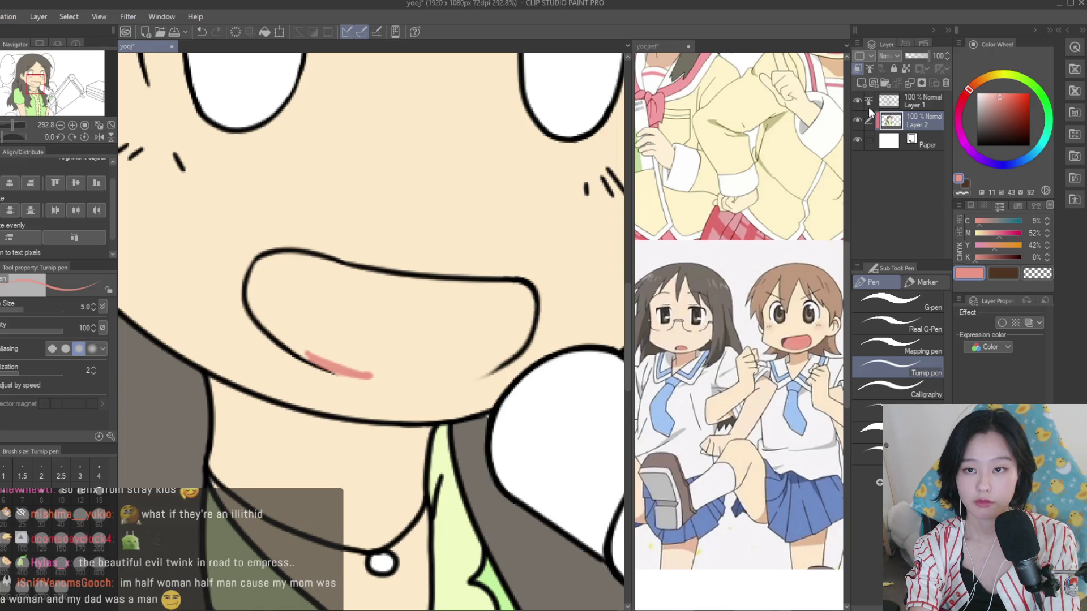
key("ctrl+z")
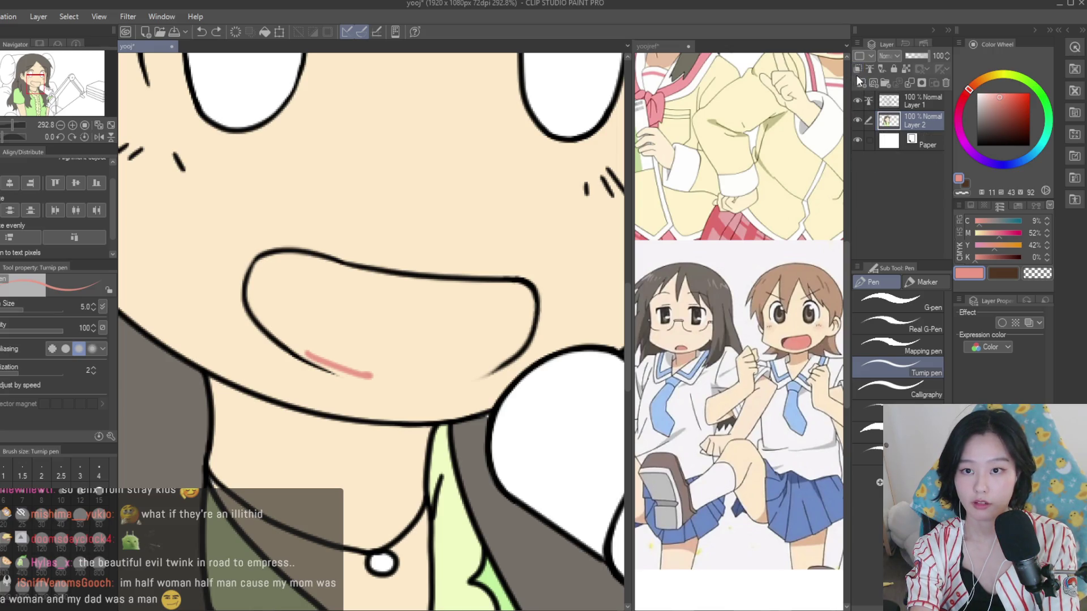
key("ctrl+z")
On new Layer 3, outline the mouth in salmon and bucket-fill its inside
left_click(861, 83)
scroll(410, 343, "up", 2)
left_click_drag(291, 365, 490, 365)
mouse_move(569, 361)
left_mouse_down()
mouse_move(433, 391)
mouse_move(504, 378)
mouse_move(309, 372)
left_mouse_up()
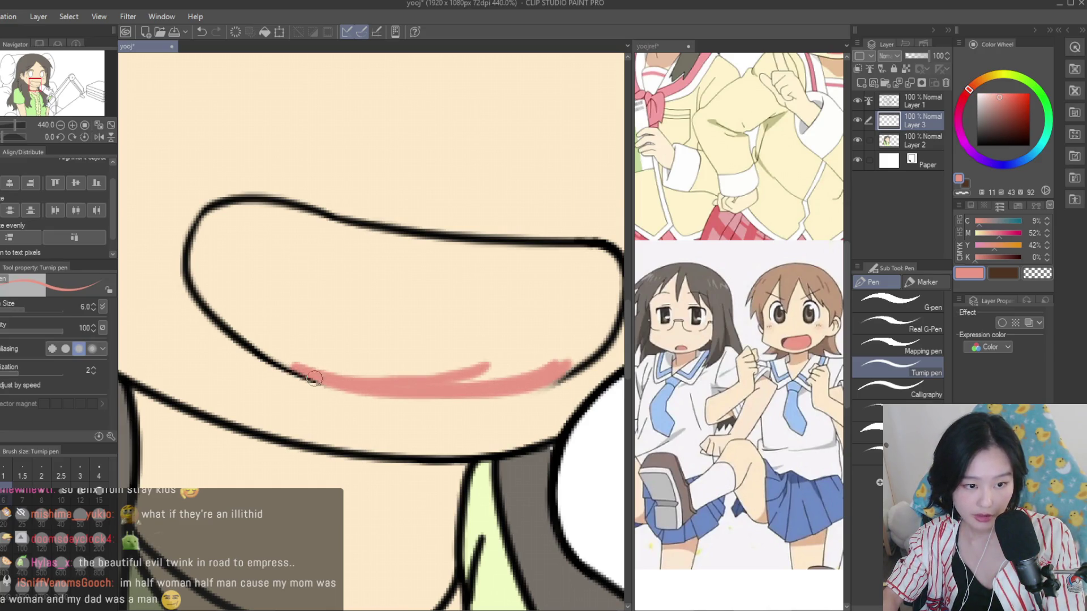
key("g")
left_click(387, 297)
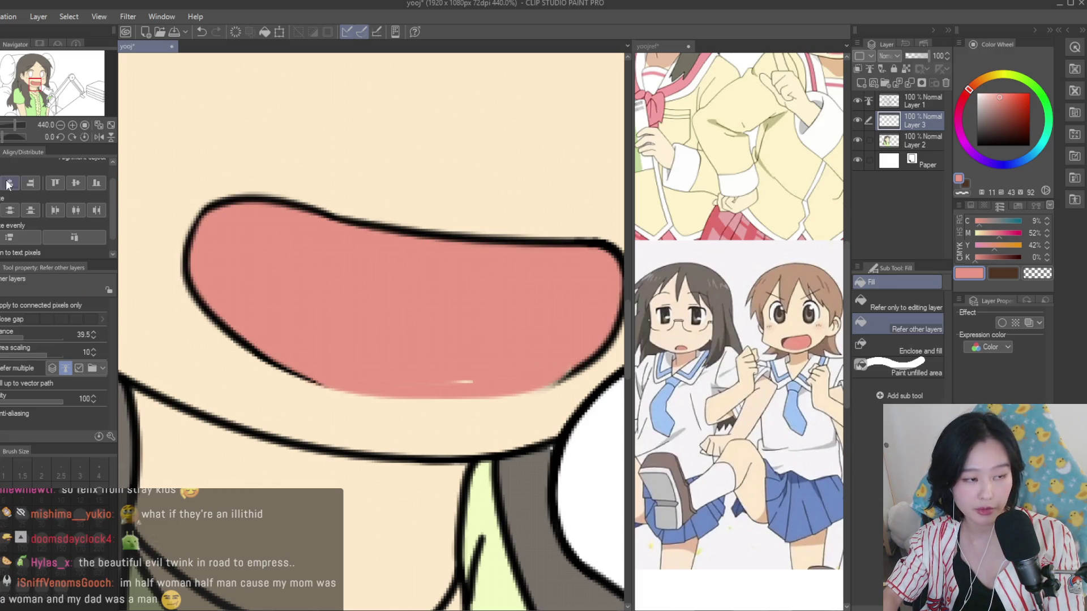
key("p")
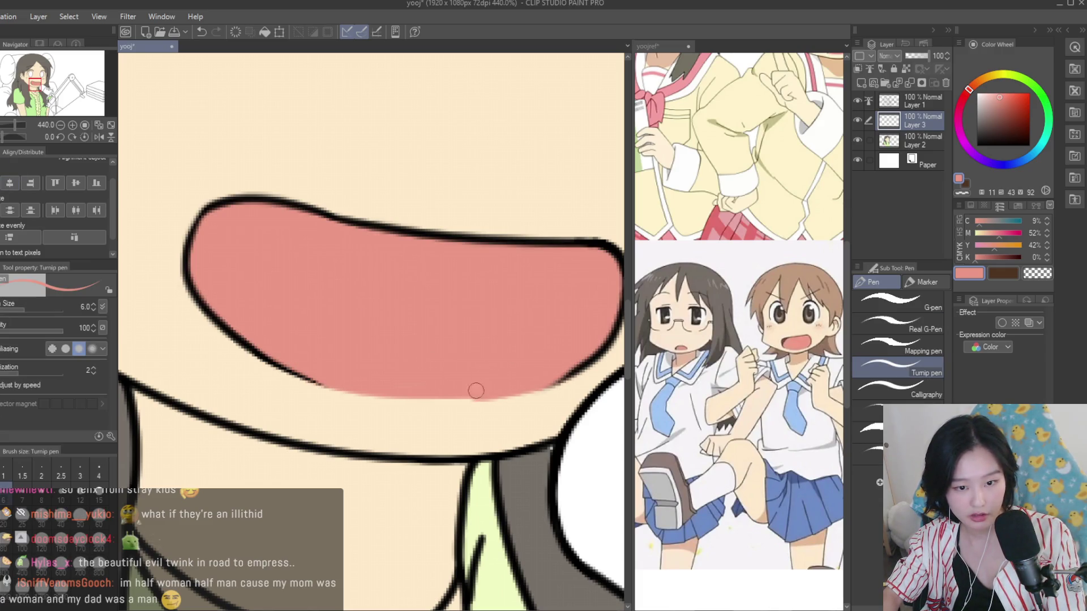
Erase stray salmon with the transparent colour, then return to salmon
left_click(1032, 275)
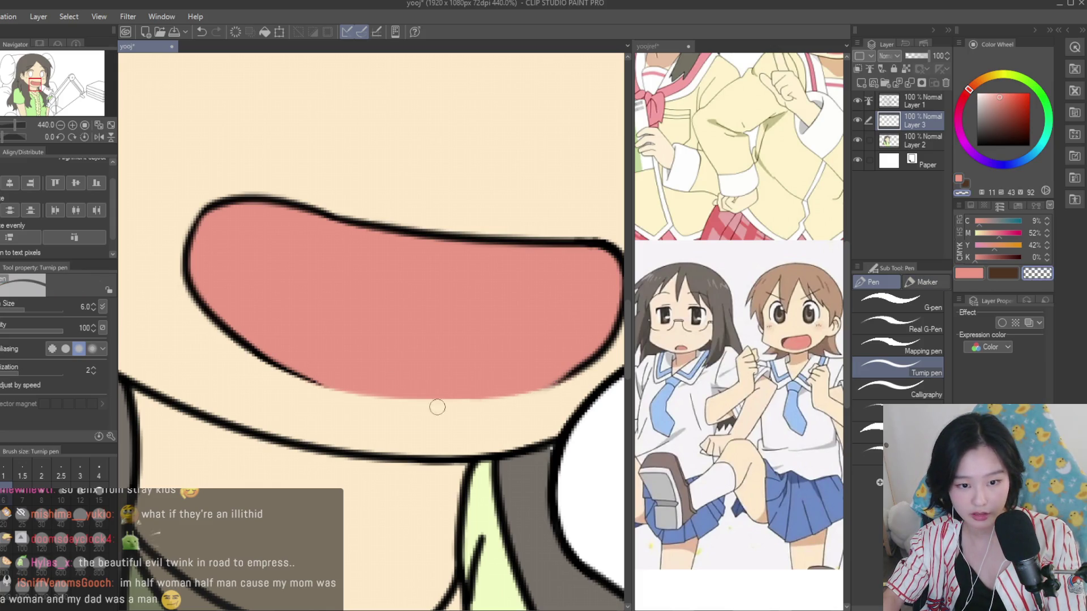
scroll(359, 369, "down", 3)
scroll(359, 368, "up", 2)
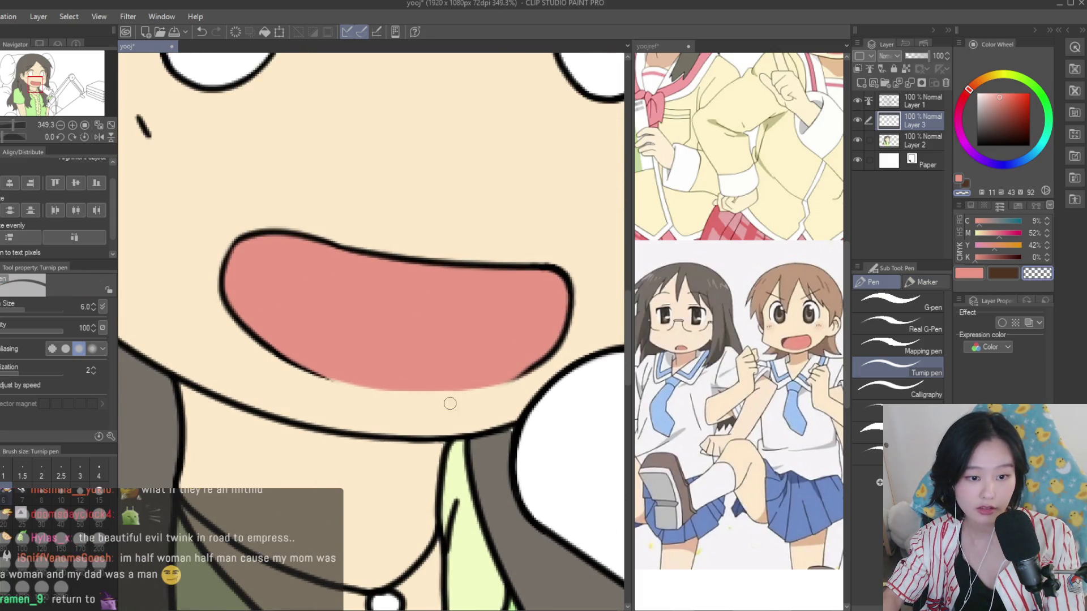
key("c")
scroll(329, 374, "down", 4)
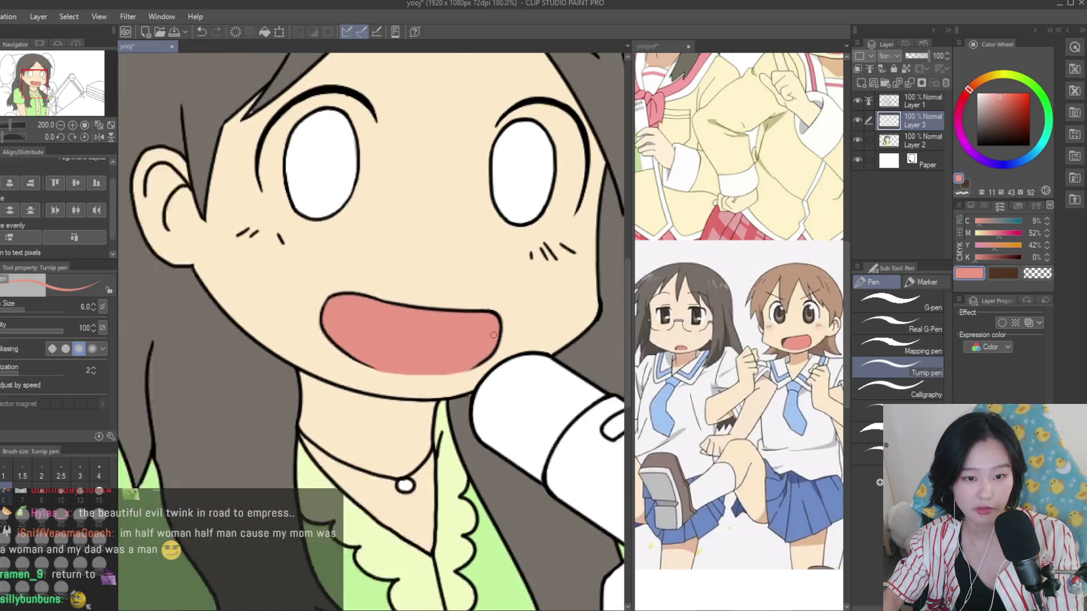
scroll(458, 348, "up", 2)
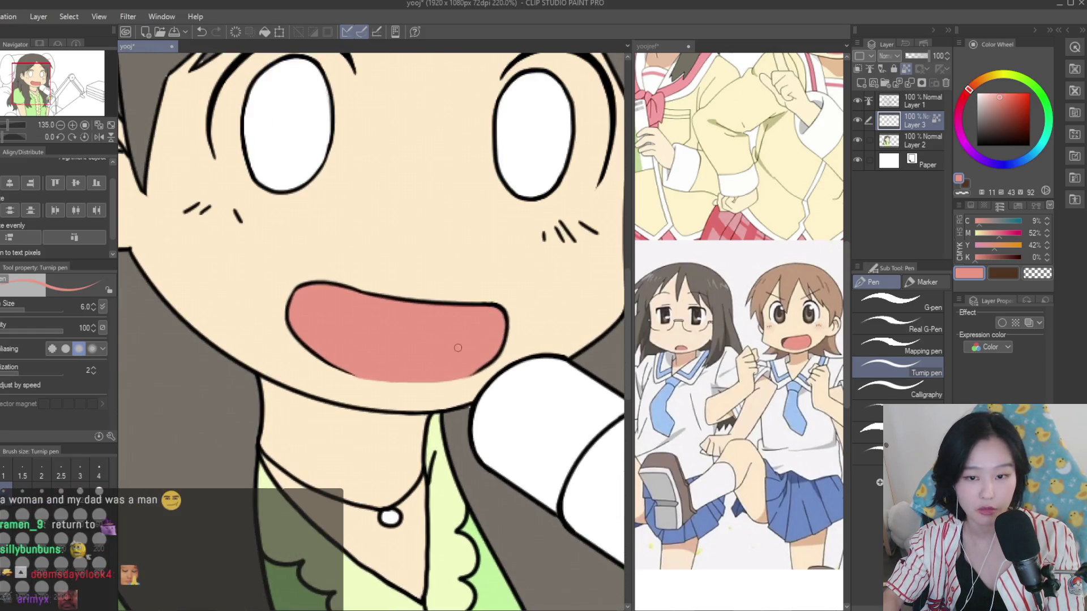
scroll(784, 342, "up", 1)
Sample a darker red from the reference and shade the mouth's right side with a larger brush
left_click(781, 342, "alt")
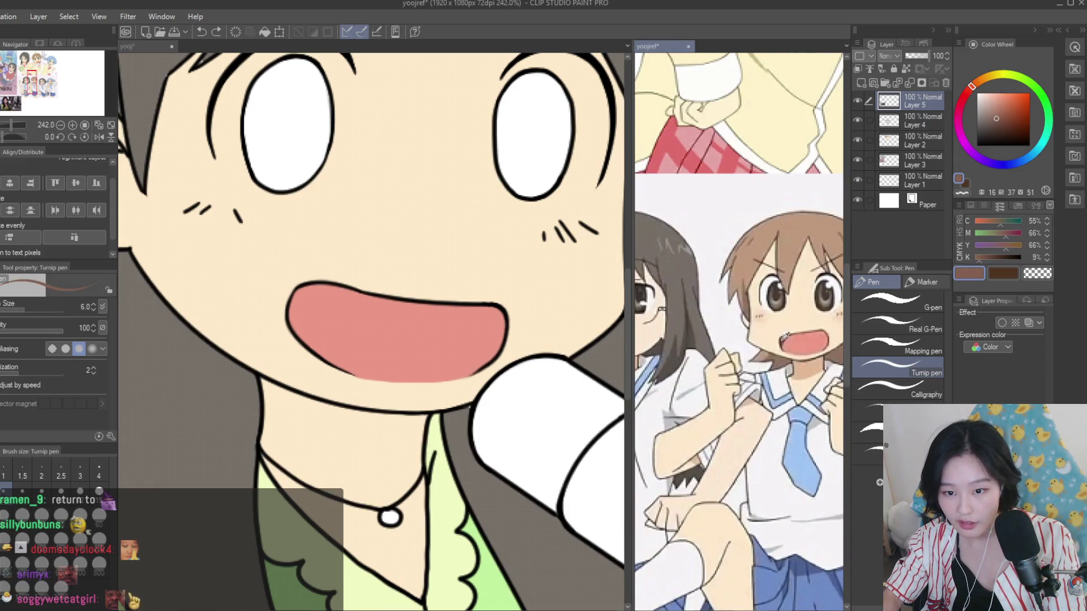
scroll(784, 335, "up", 2)
left_click(787, 339, "alt")
scroll(447, 337, "up", 2)
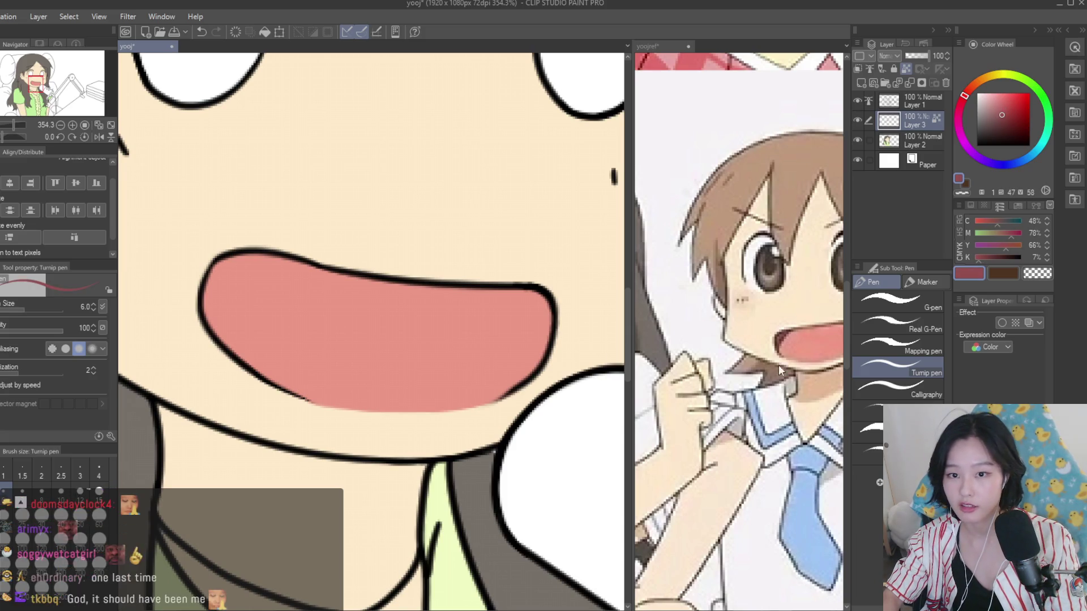
scroll(779, 365, "down", 3)
scroll(779, 365, "down", 2)
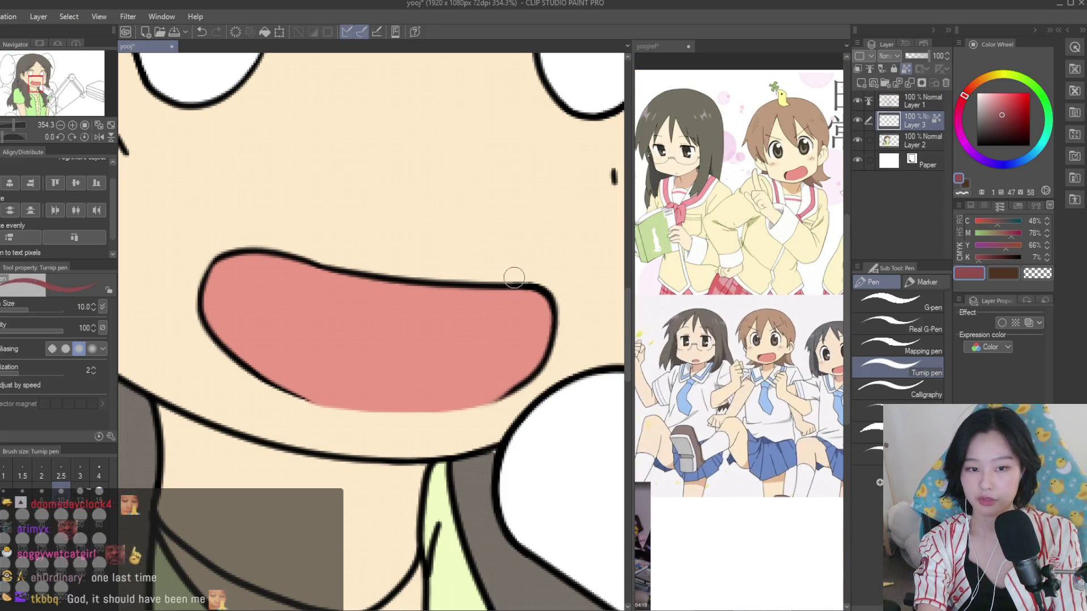
key("bracketright")
left_click_drag(532, 294, 569, 343)
left_click_drag(509, 317, 546, 337)
scroll(507, 327, "down", 5)
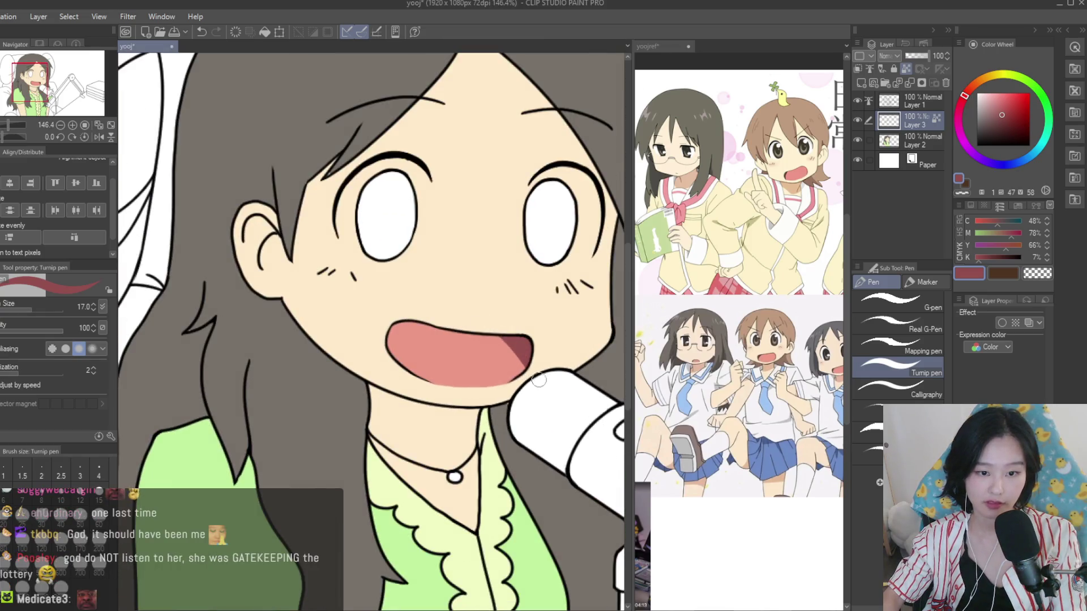
scroll(507, 327, "down", 3)
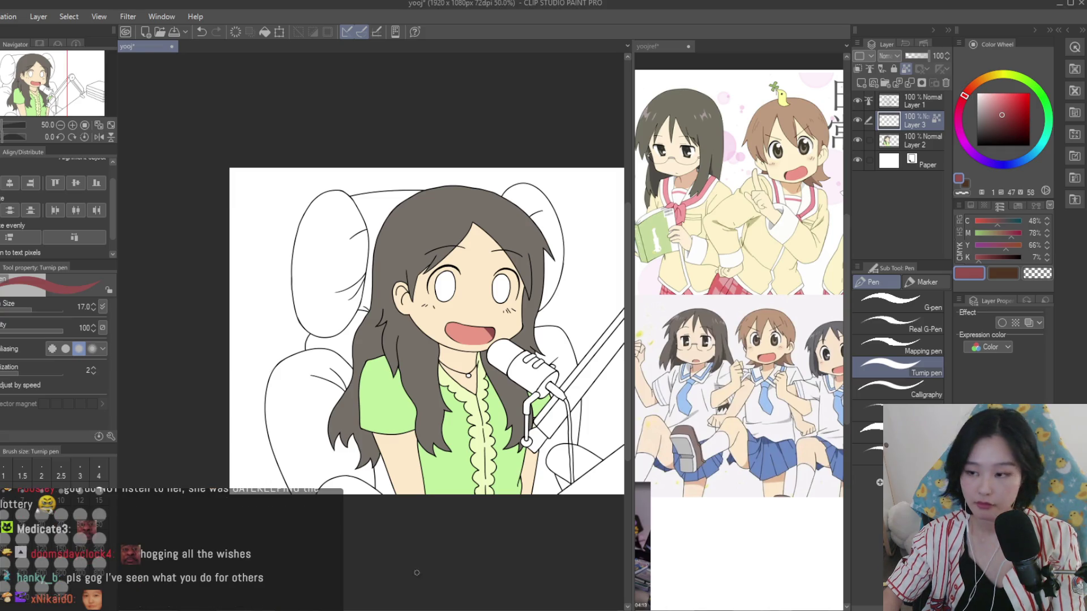
On Layer 2, paint white eye areas around the eyes with the Turnip pen
key("ctrl+plus")
left_click(918, 141)
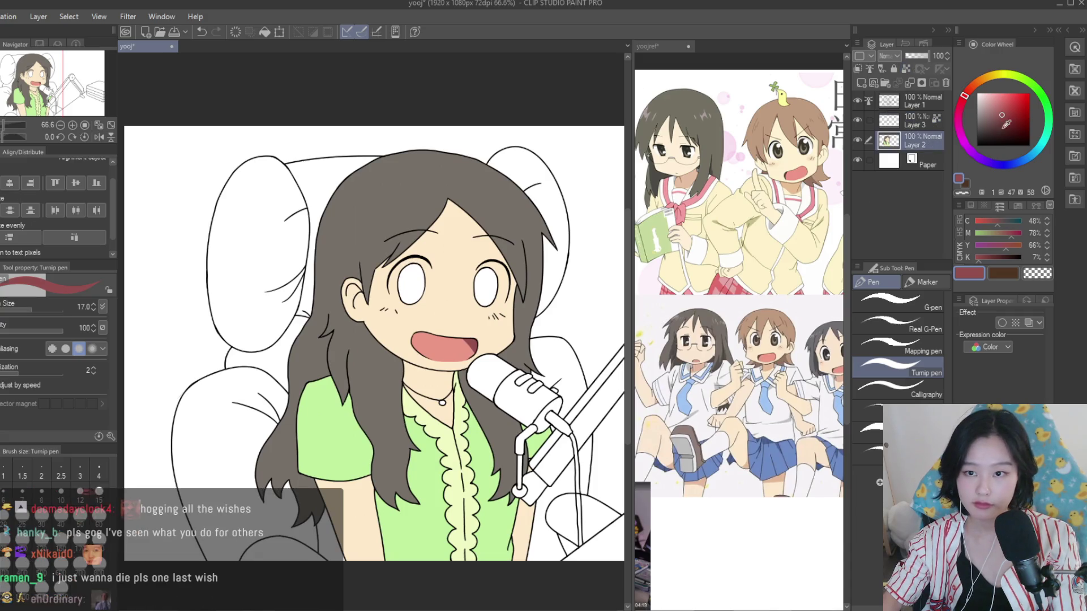
left_click(978, 94)
scroll(423, 322, "up", 5)
mouse_move(453, 292)
left_mouse_down()
mouse_move(425, 299)
mouse_move(503, 423)
left_mouse_up()
scroll(488, 388, "up", 2)
mouse_move(487, 377)
left_mouse_down()
mouse_move(492, 442)
mouse_move(420, 468)
mouse_move(376, 420)
left_mouse_up()
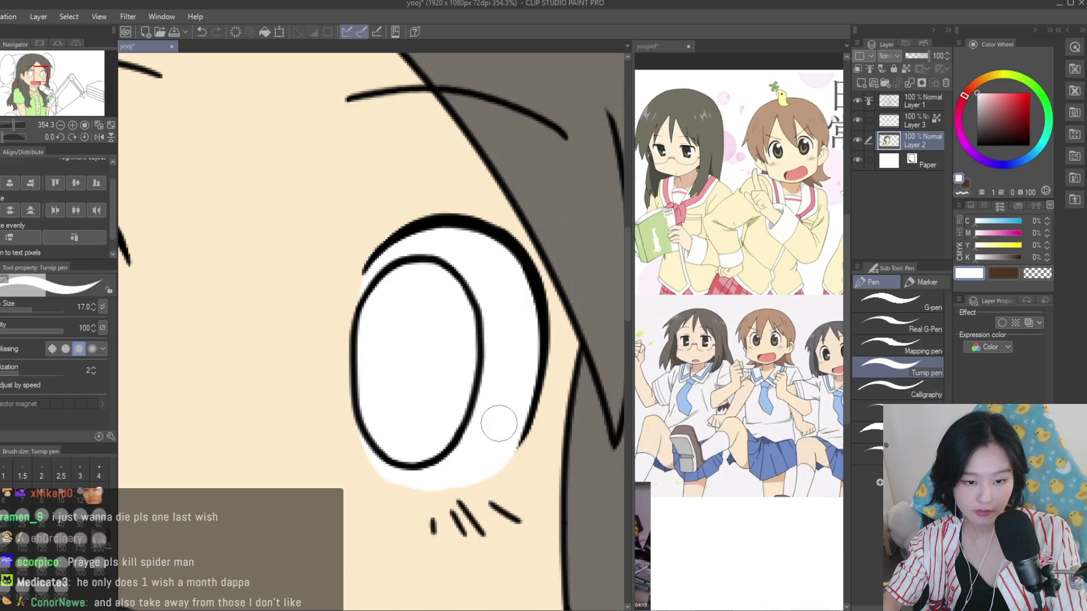
scroll(510, 340, "down", 4)
scroll(368, 340, "up", 2)
mouse_move(361, 306)
left_mouse_down()
mouse_move(355, 337)
mouse_move(419, 408)
left_mouse_up()
mouse_move(459, 240)
left_mouse_down()
mouse_move(480, 275)
mouse_move(457, 387)
left_mouse_up()
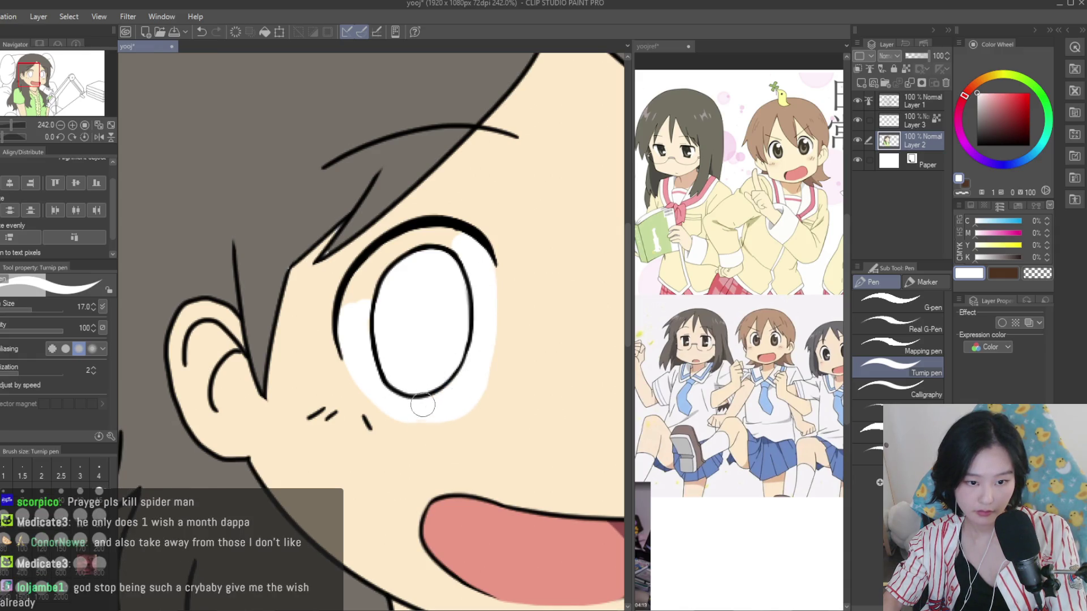
Touch up with skin and white sampled from the drawing, toggling the line art to check colours
left_click(499, 391, "alt")
scroll(372, 417, "down", 5)
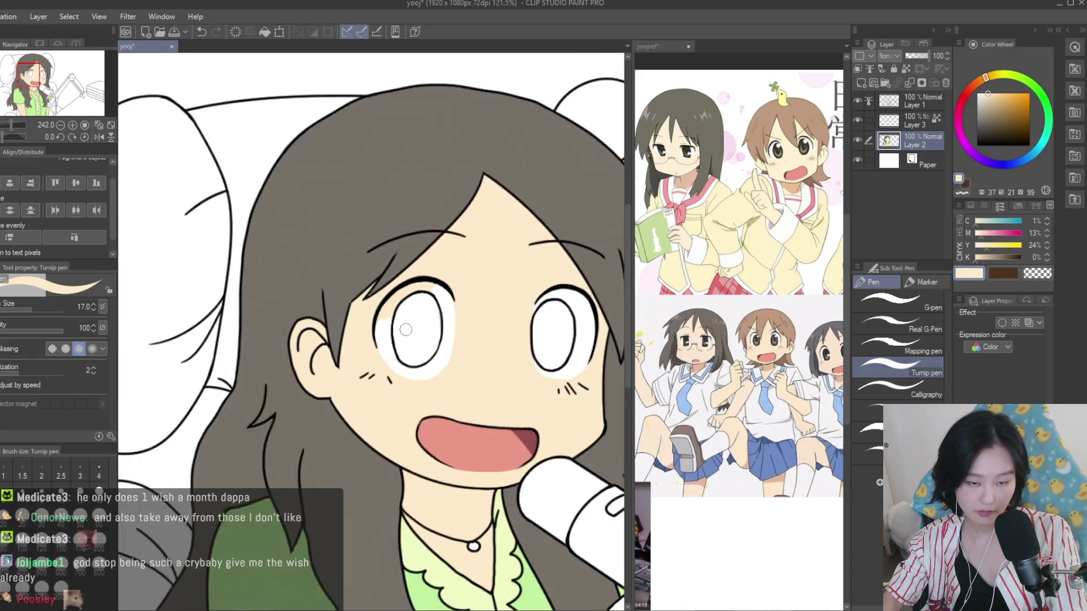
scroll(413, 181, "up", 4)
left_click(447, 435, "alt")
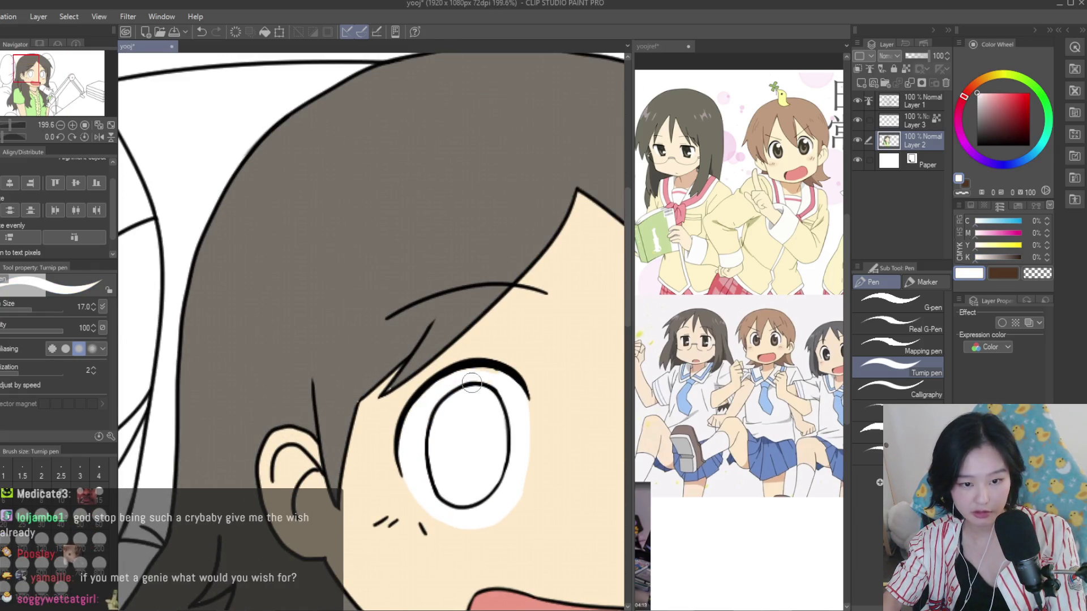
scroll(488, 378, "down", 3)
scroll(488, 378, "up", 2)
left_click(858, 101)
left_click(858, 101)
scroll(402, 364, "up", 3)
left_click(390, 394, "alt")
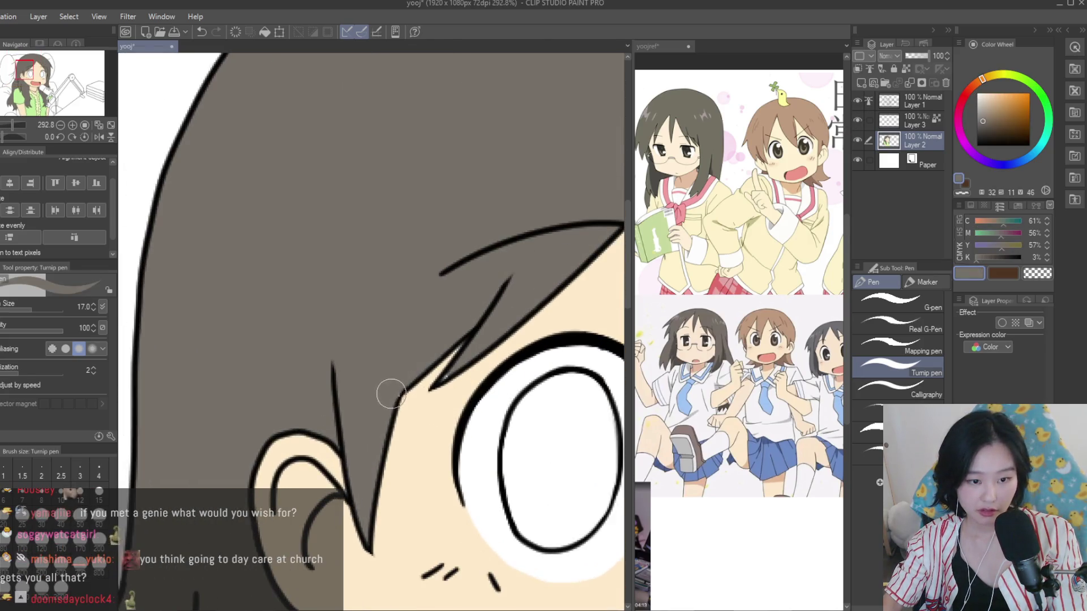
scroll(452, 372, "up", 2)
left_click(430, 391, "alt")
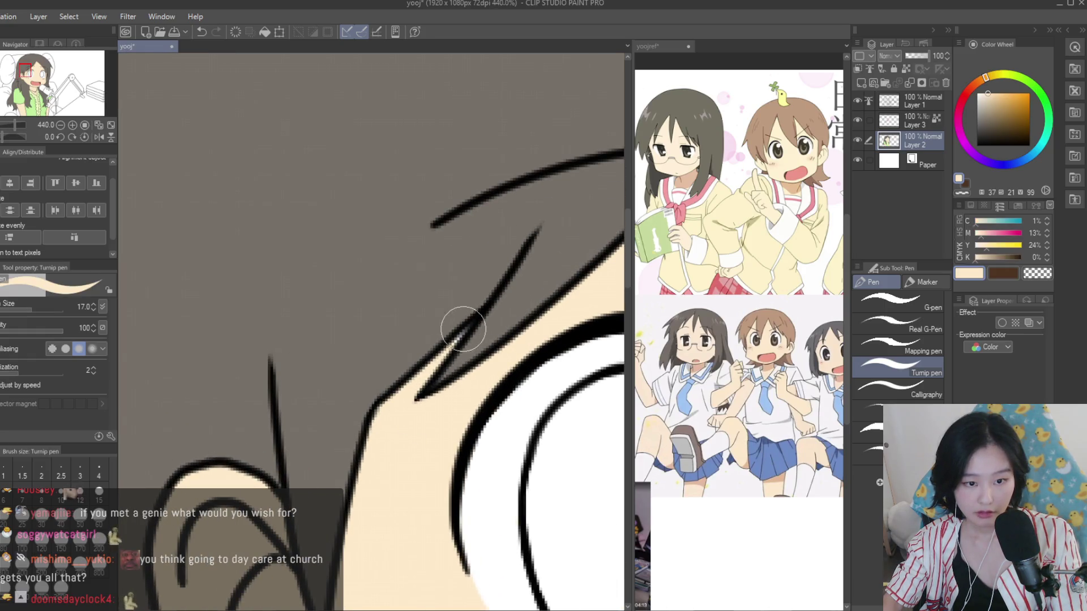
scroll(465, 300, "down", 5)
scroll(465, 300, "up", 2)
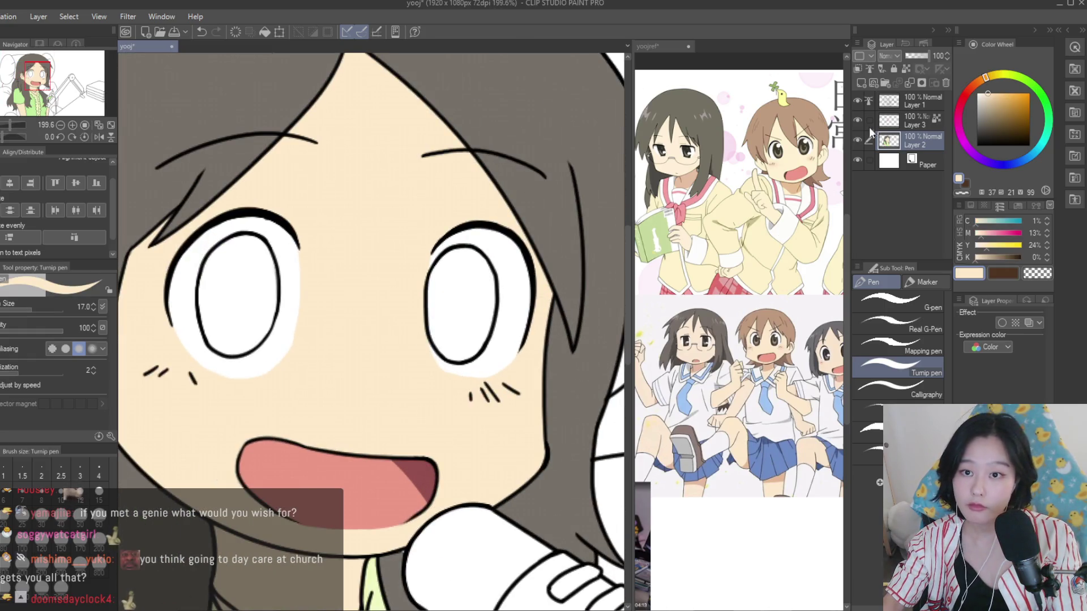
Sample a pale grey from the yoojref reference eye and shrink the brush
left_click(821, 129)
scroll(821, 130, "up", 2)
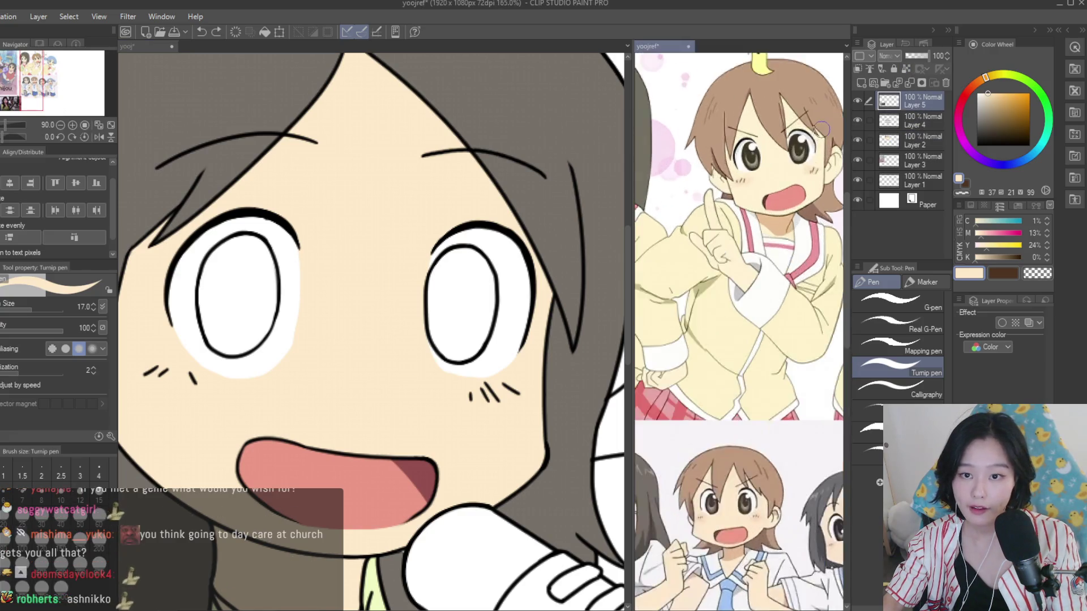
scroll(818, 133, "up", 3)
left_click(807, 146, "alt")
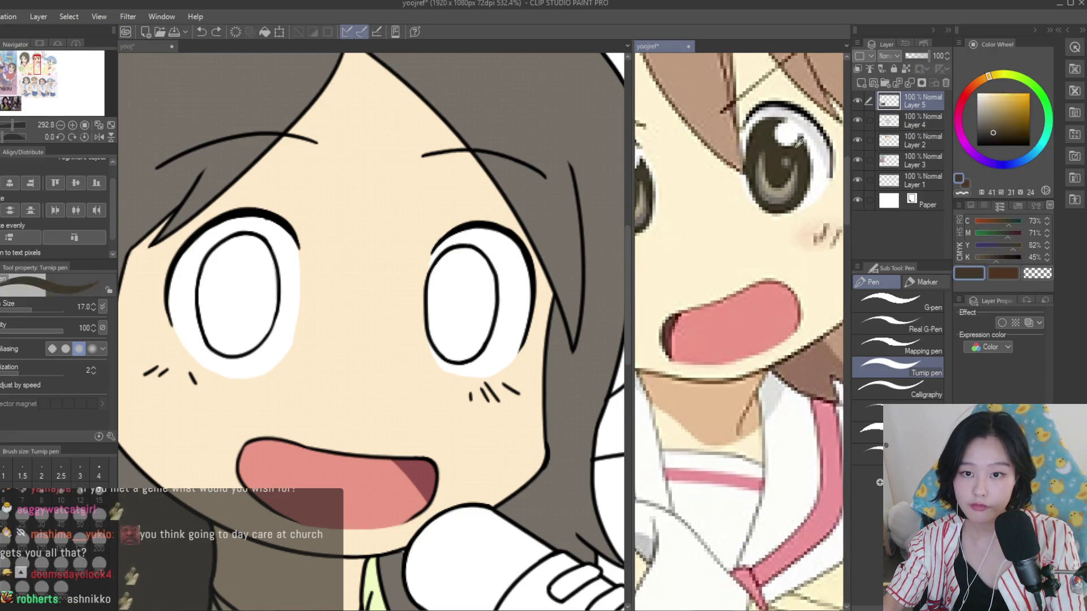
scroll(735, 211, "down", 1)
left_click(734, 212, "alt")
scroll(735, 212, "down", 2)
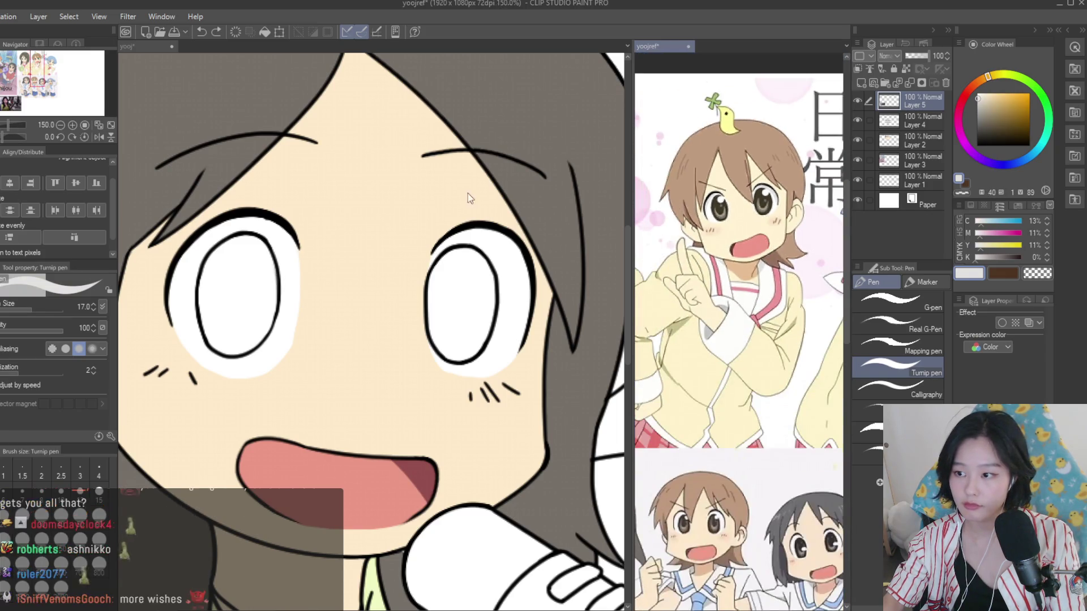
left_click(468, 193)
scroll(468, 192, "up", 2)
key("[")
key("[")
key("[")
scroll(413, 258, "up", 4)
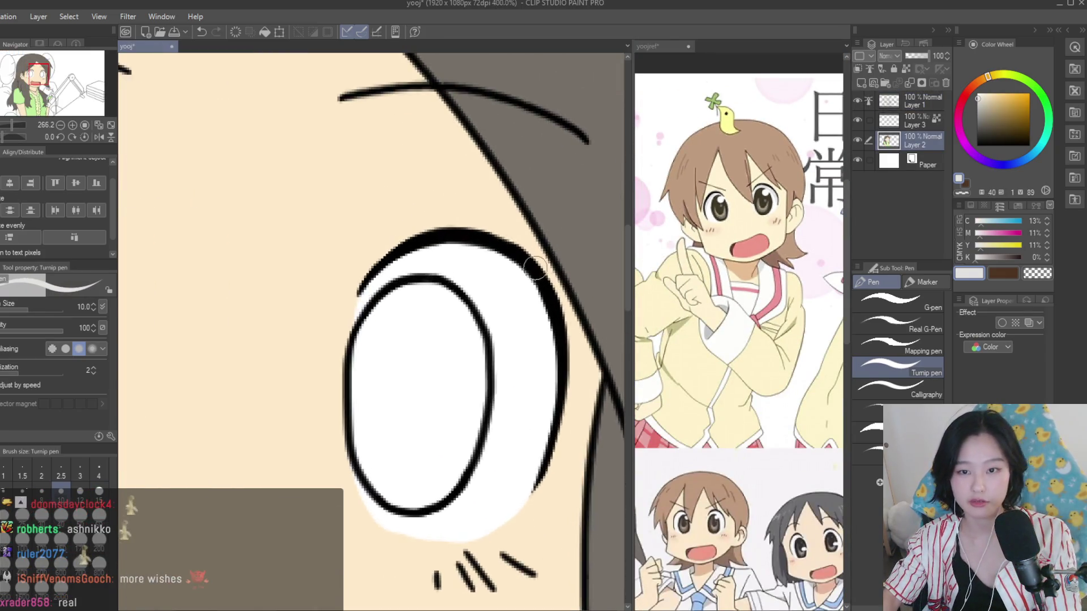
Shade the upper eye white pale grey, then paint white over the excess grey
mouse_move(317, 272)
left_mouse_down()
mouse_move(529, 256)
mouse_move(549, 422)
left_mouse_up()
scroll(501, 262, "down", 1)
mouse_move(453, 265)
left_mouse_down()
mouse_move(534, 388)
mouse_move(542, 485)
left_mouse_up()
left_click(505, 370, "alt")
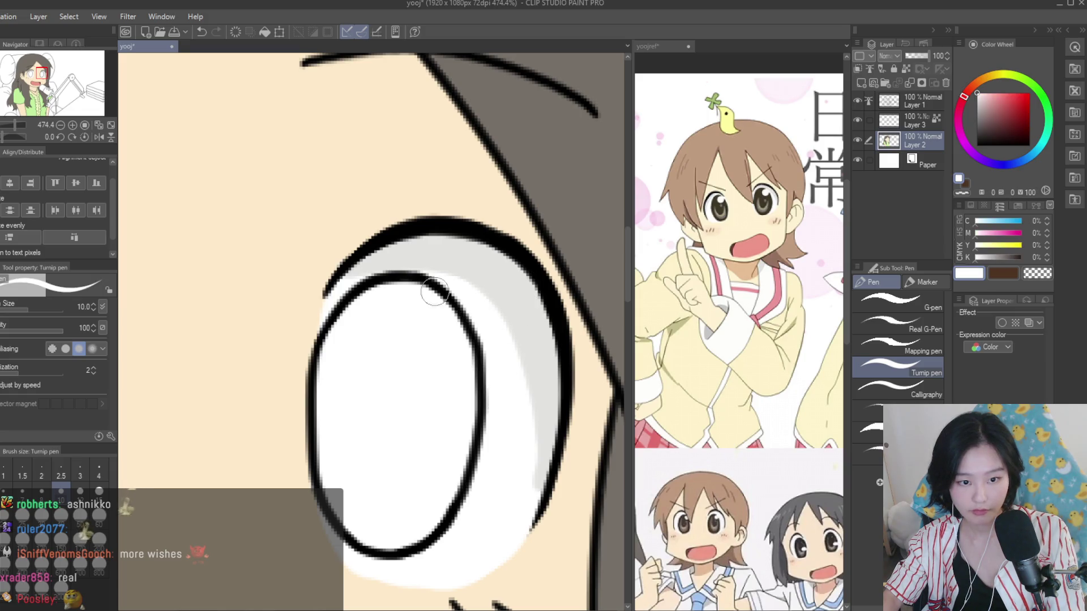
left_click_drag(351, 286, 533, 456)
Brush a thin grey band along the eye white's upper edge and whiten its inner edge
left_click(526, 362, "alt")
scroll(530, 356, "down", 9)
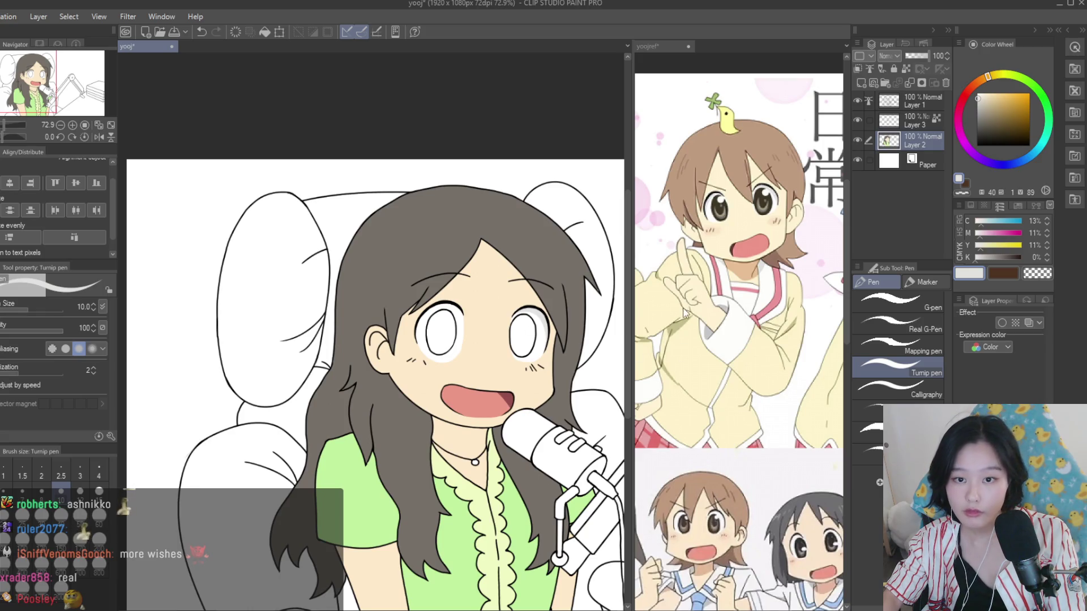
scroll(441, 311, "up", 8)
mouse_move(560, 320)
left_mouse_down()
mouse_move(383, 319)
mouse_move(344, 365)
left_mouse_up()
left_click_drag(363, 328, 315, 447)
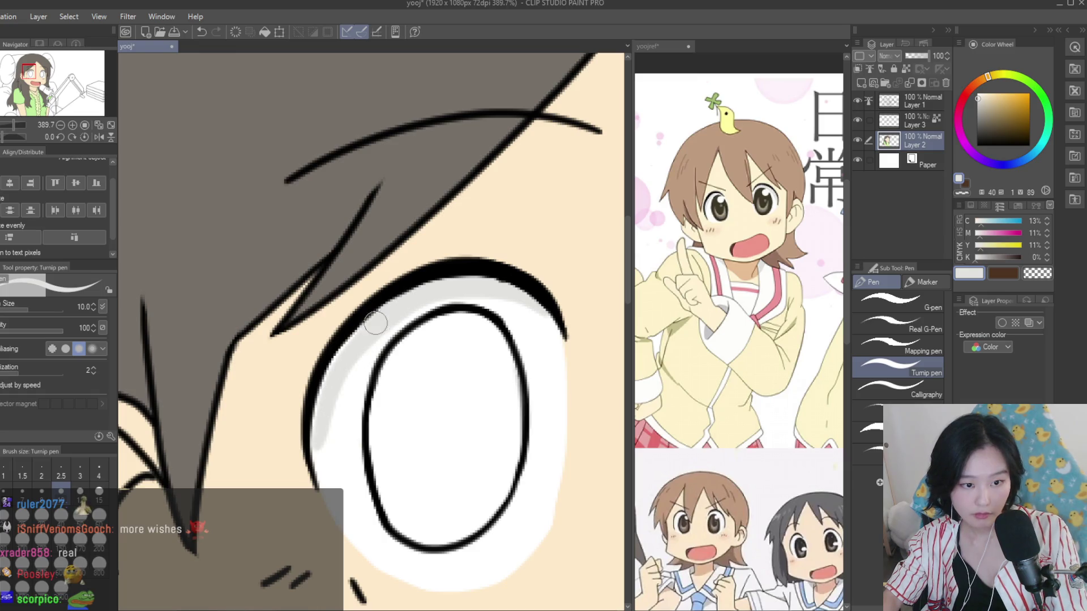
left_click(346, 442, "alt")
left_click_drag(343, 389, 327, 491)
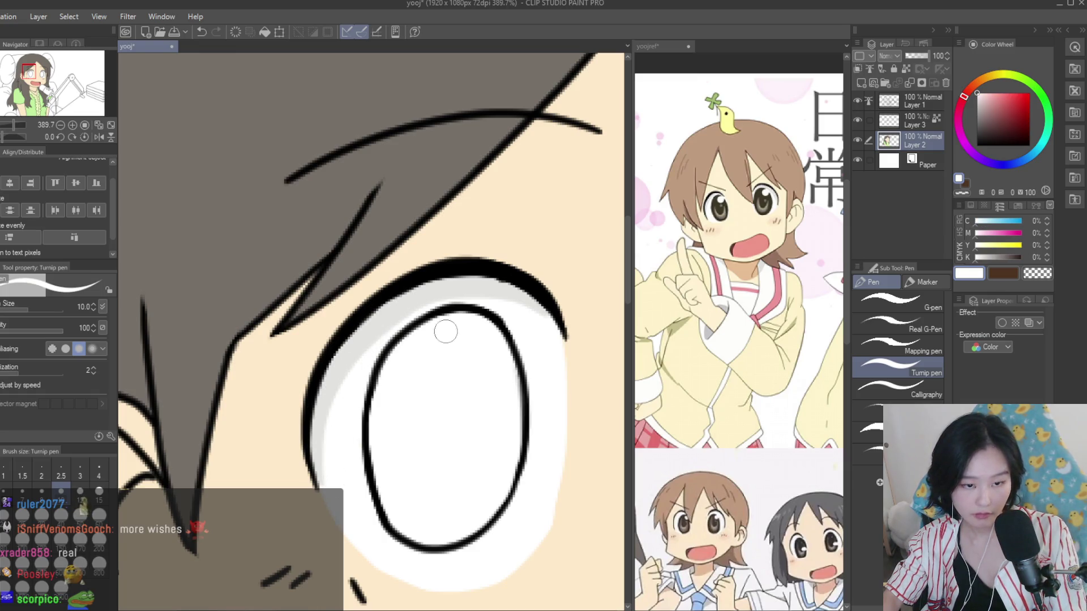
mouse_move(412, 315)
left_mouse_down()
mouse_move(377, 349)
mouse_move(533, 312)
left_mouse_up()
left_click(437, 293, "alt")
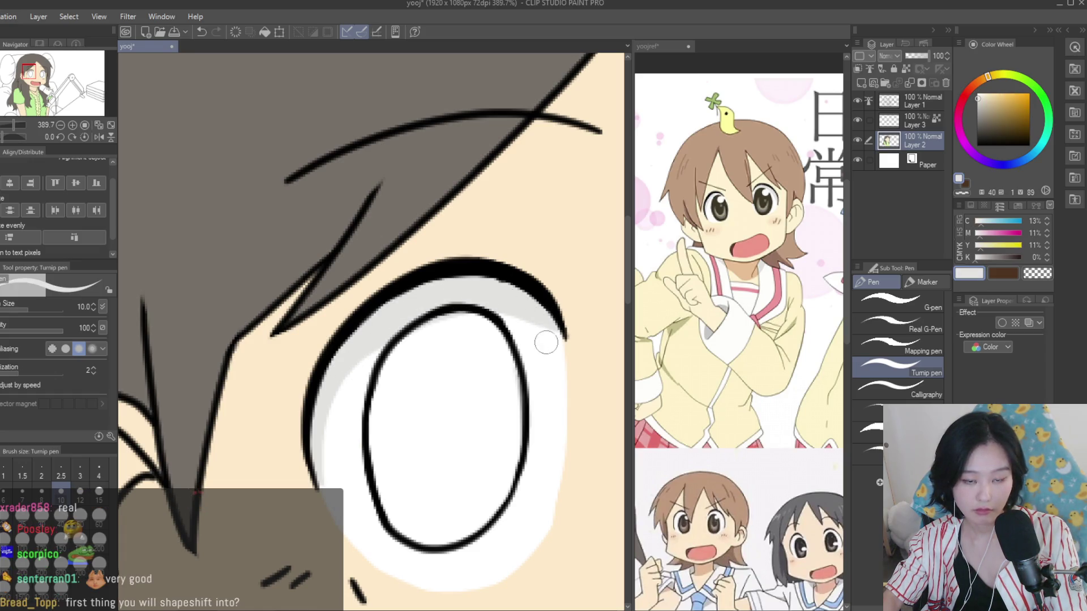
left_click(483, 322, "alt")
scroll(397, 351, "down", 5)
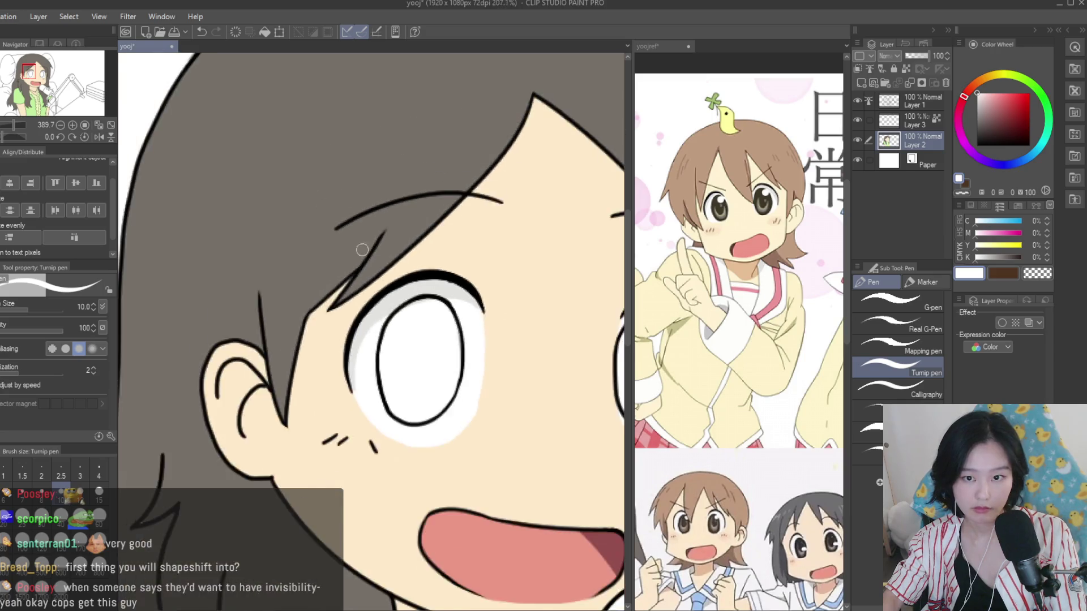
Fill the right eye with dark brown sampled from the reference
key("g")
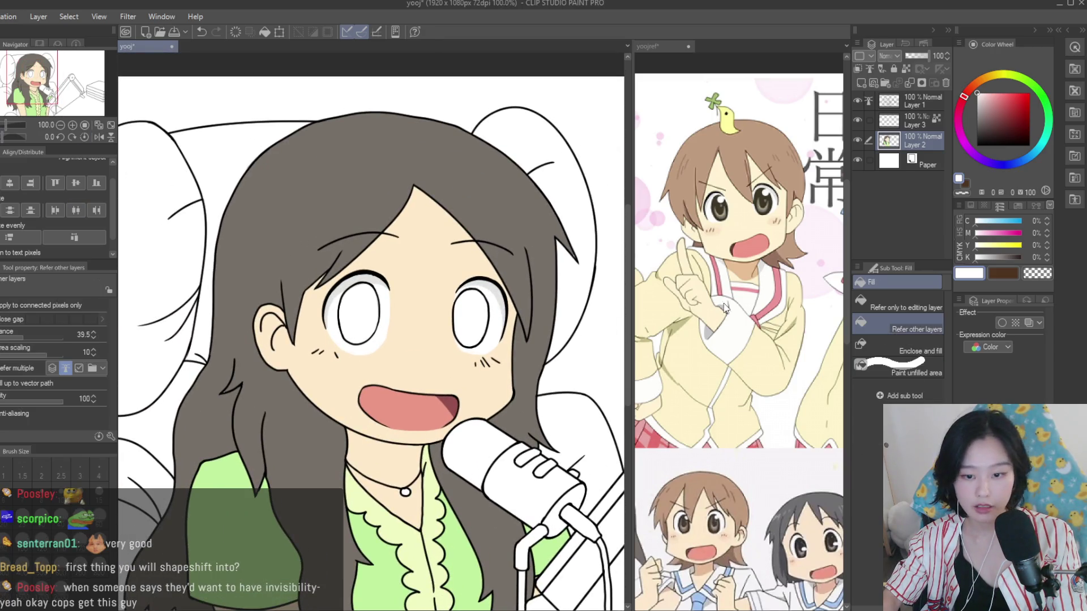
left_click(764, 193)
left_click(764, 193, "alt")
left_click(470, 310)
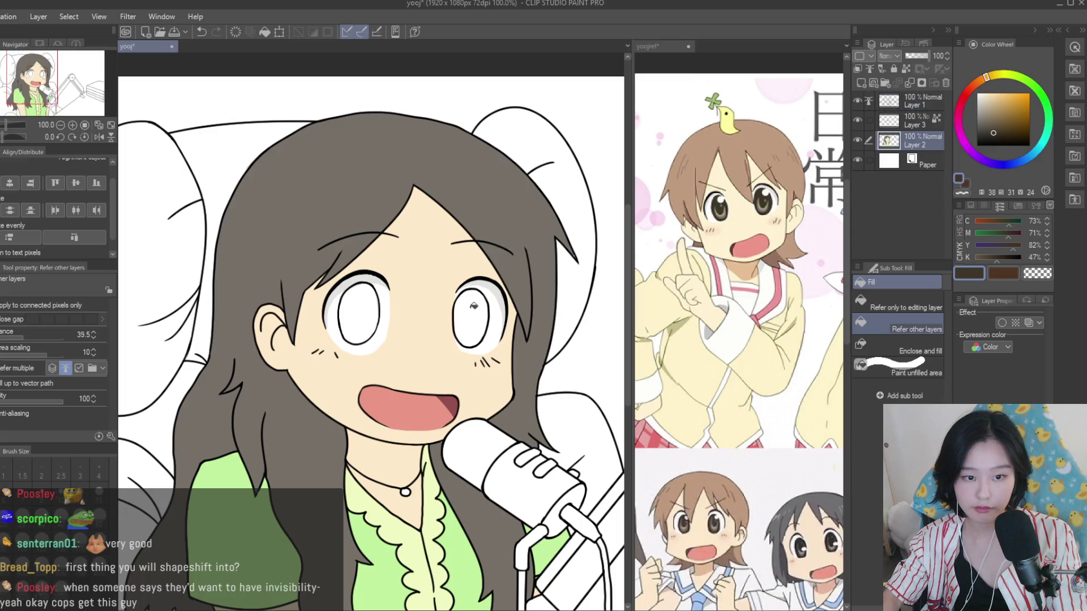
Undo the stray brown eye fill and delete the unneeded Layer 3
left_click(470, 311)
key("ctrl+z")
left_click(906, 121)
key("Delete")
scroll(495, 181, "down", 2)
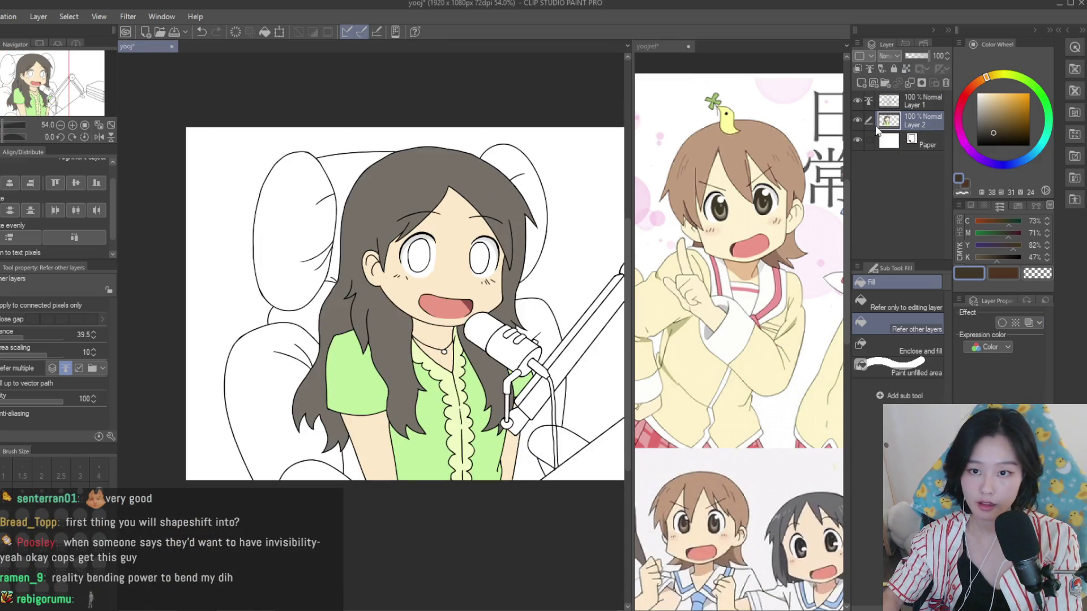
left_click(857, 120)
left_click(857, 120)
scroll(446, 339, "up", 2)
Fill both irises dark brown on a new layer instead of the base layer
left_click(487, 243)
scroll(506, 235, "up", 2)
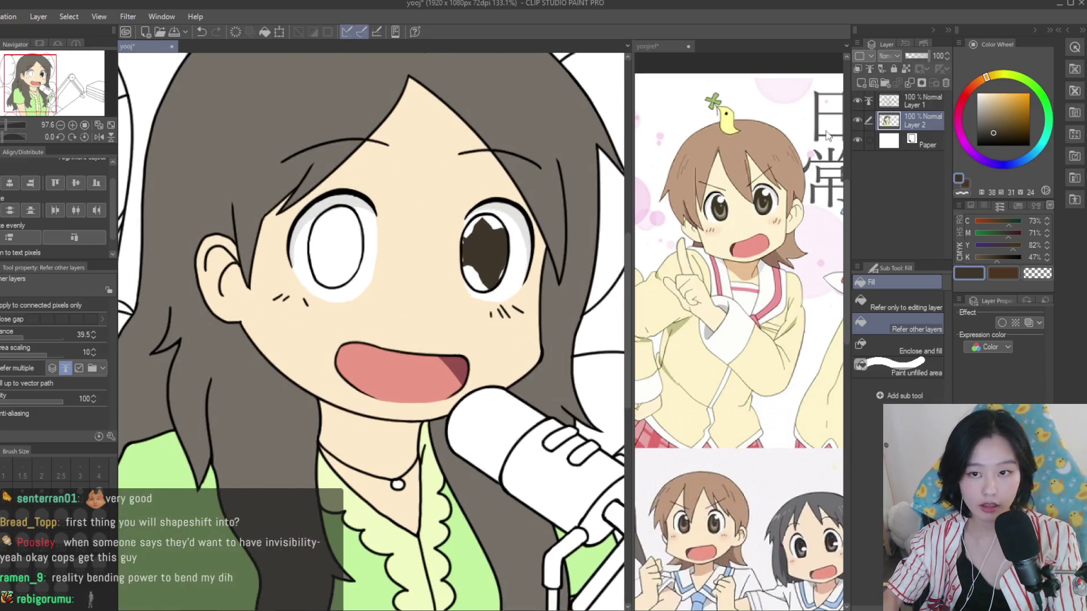
key("ctrl+z")
left_click(860, 83)
scroll(533, 165, "down", 1)
left_click(493, 252)
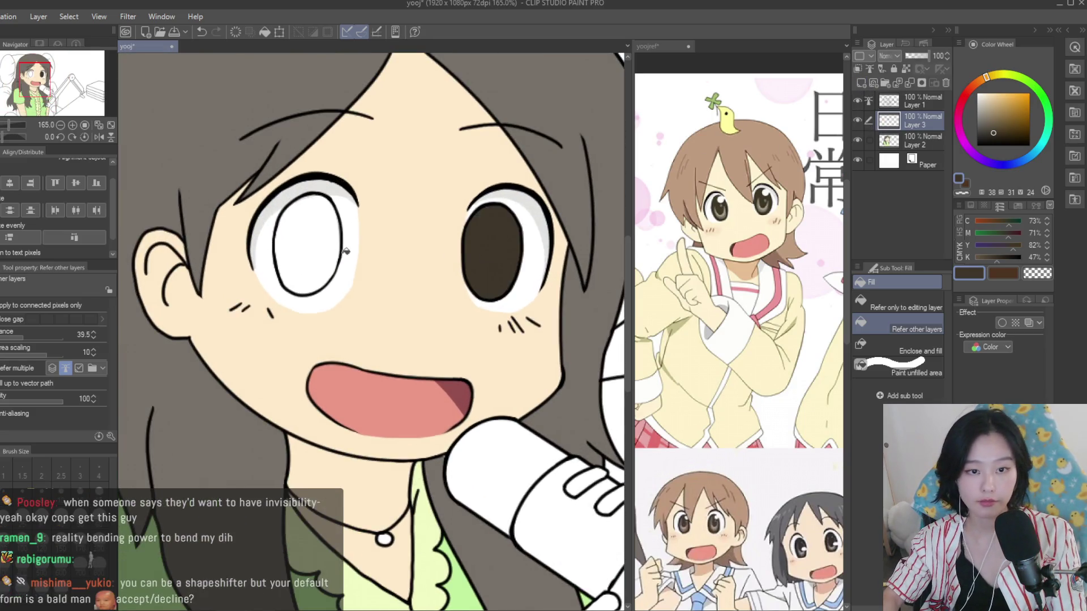
left_click(311, 245)
scroll(312, 244, "down", 2)
scroll(453, 261, "down", 1)
scroll(586, 278, "down", 1)
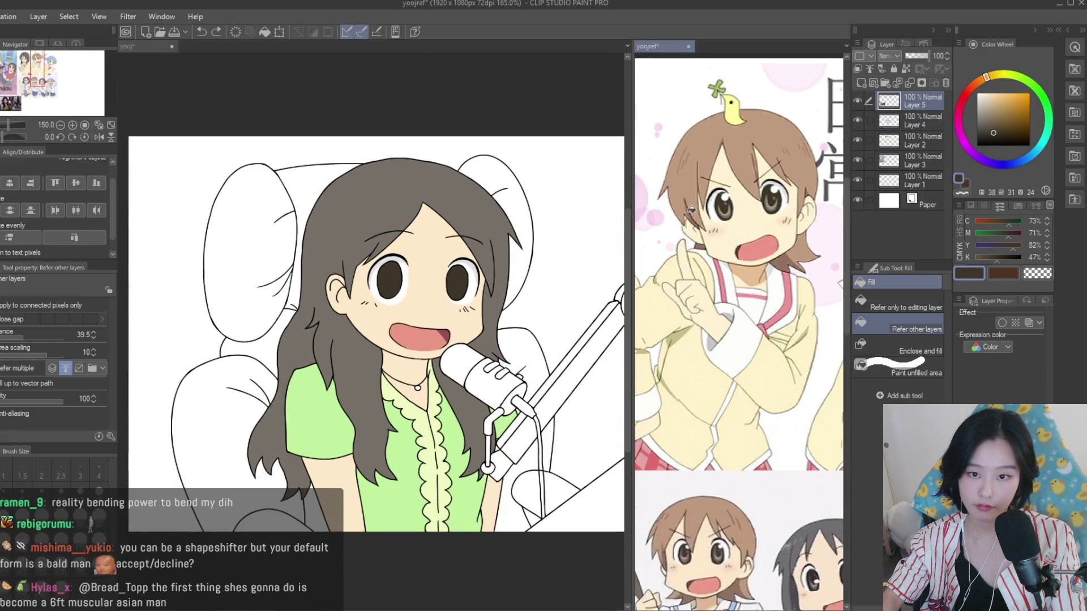
Sample a light beige from the reference and draw a U-shaped highlight in one iris
key("b")
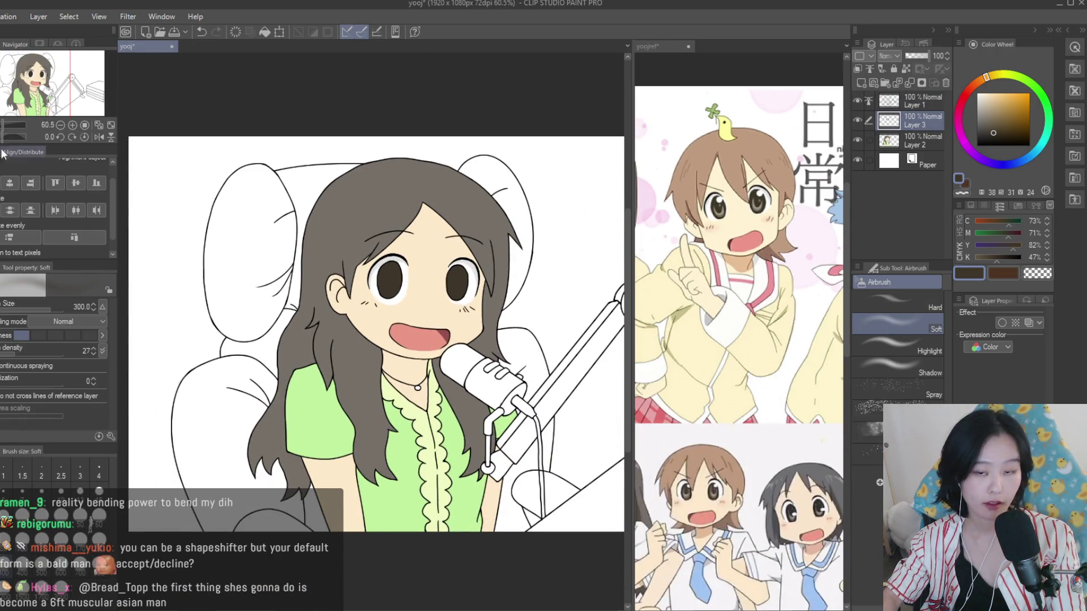
scroll(736, 283, "up", 2)
left_click(804, 244, "alt")
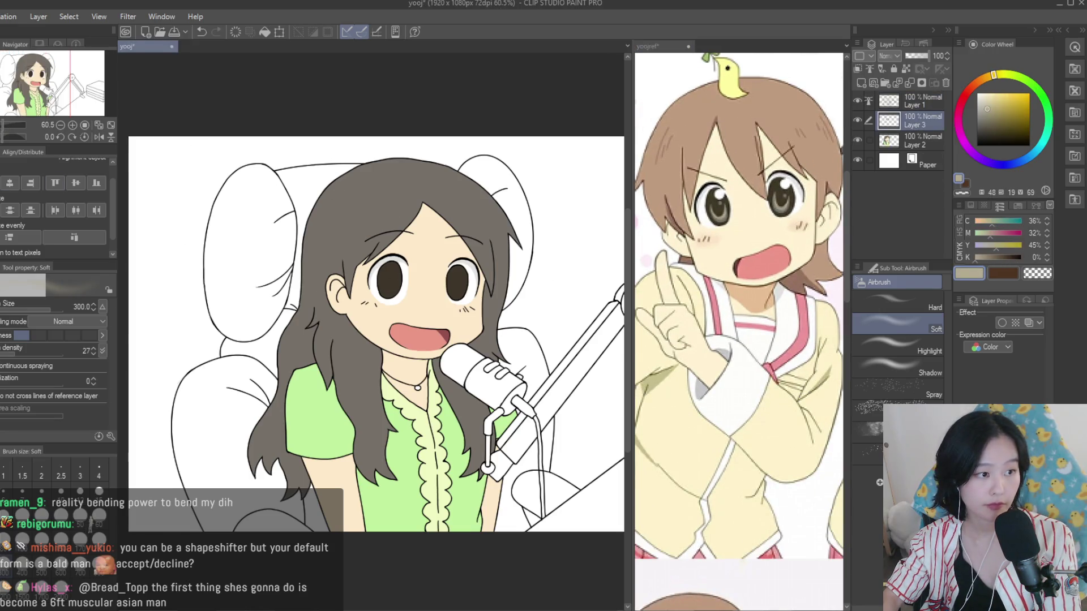
key("p")
scroll(458, 272, "up", 6)
left_click_drag(485, 298, 413, 318)
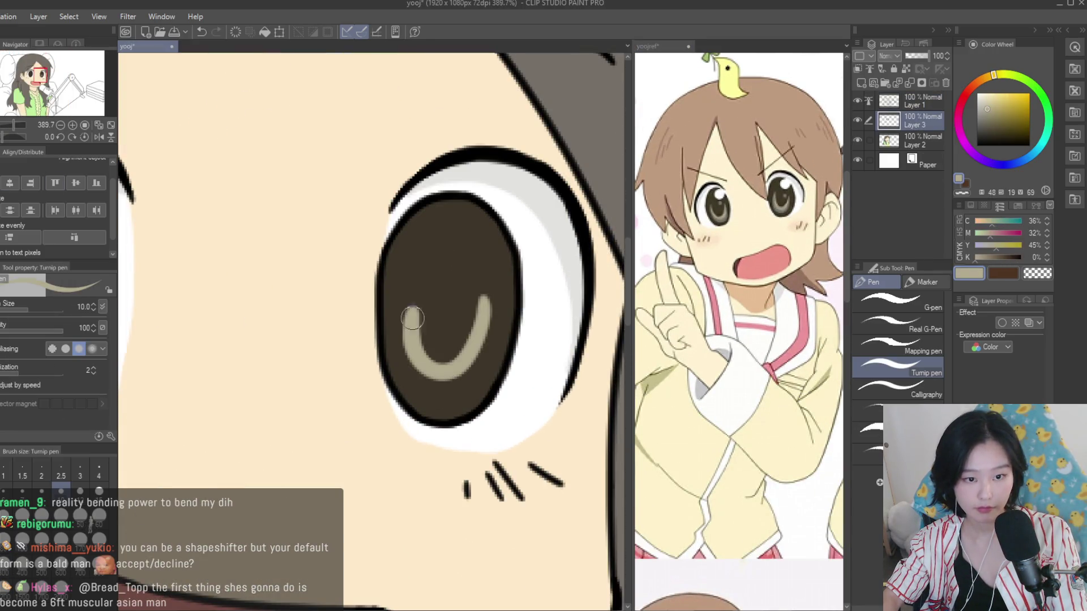
On a new layer, paint beige crescent highlights in both irises with a size 12 pen
key("ctrl+z")
left_click(861, 84)
left_click(80, 488)
mouse_move(480, 308)
left_mouse_down()
mouse_move(418, 309)
mouse_move(481, 308)
mouse_move(428, 368)
left_mouse_up()
key("ctrl+z")
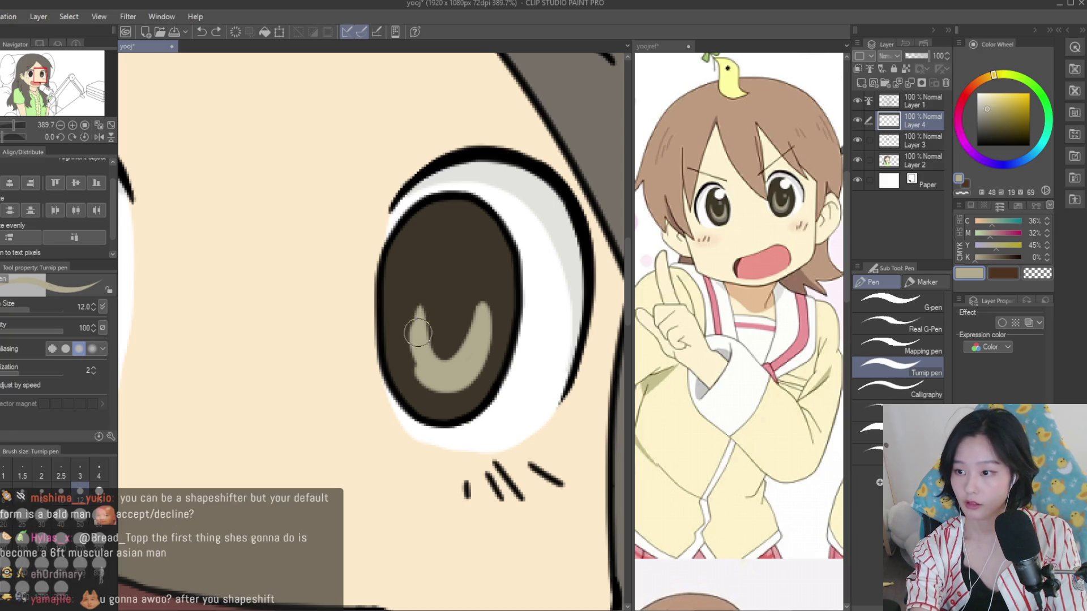
left_click_drag(409, 291, 440, 381)
scroll(440, 381, "down", 3)
scroll(254, 323, "up", 3)
mouse_move(207, 302)
left_mouse_down()
mouse_move(293, 335)
mouse_move(238, 346)
left_mouse_up()
Alternate sampling the dark iris brown and light tan, ending on tan for a highlight dot
left_click(263, 306, "alt")
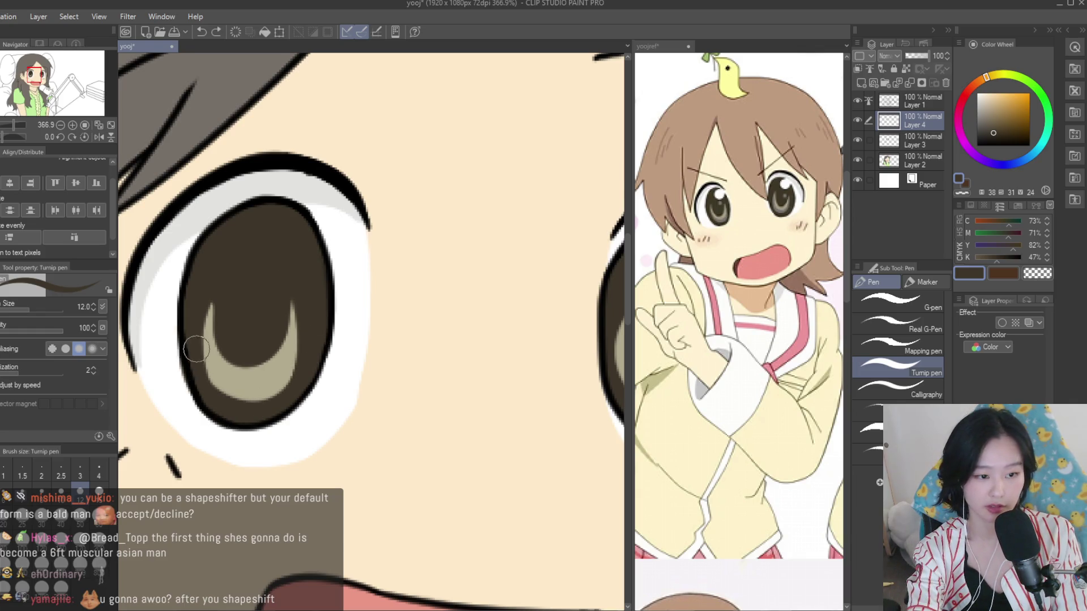
scroll(407, 375, "down", 3)
scroll(502, 318, "up", 3)
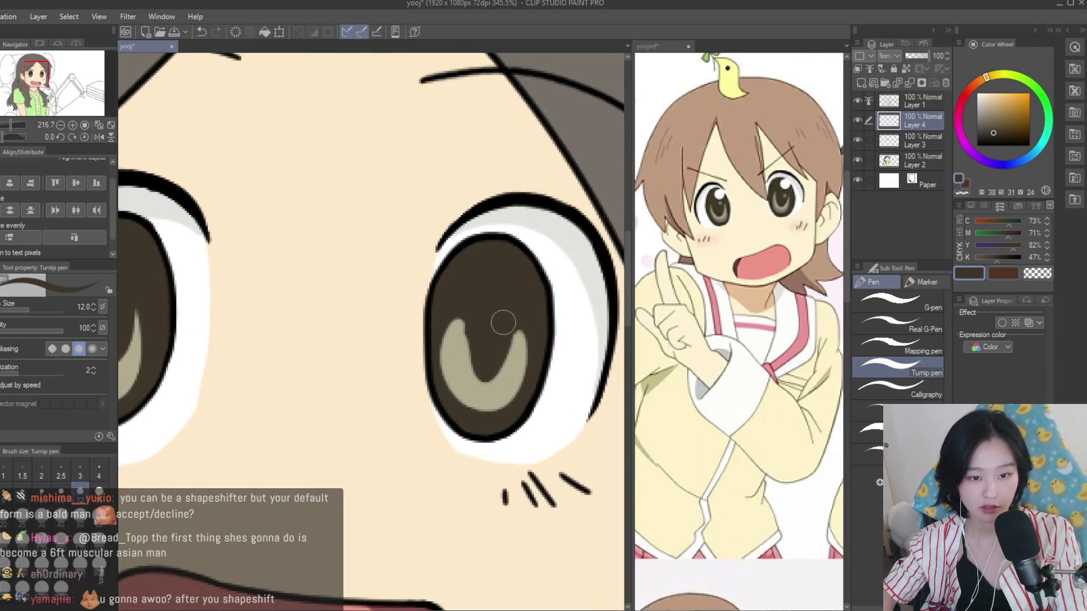
left_click(460, 362, "alt")
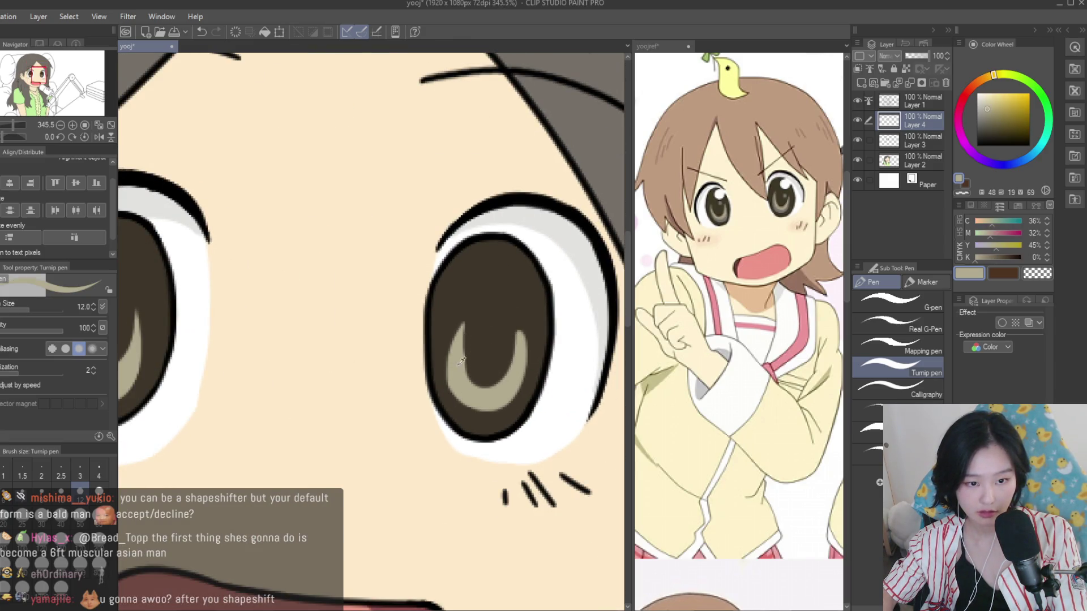
left_click(470, 340, "alt")
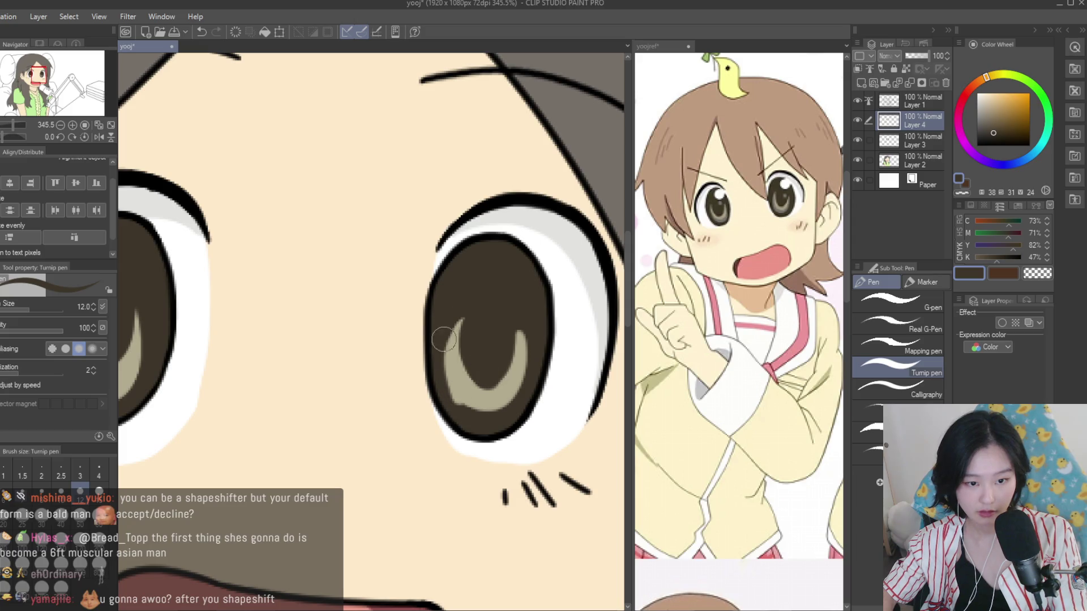
scroll(488, 419, "up", 2)
left_click(490, 403, "alt")
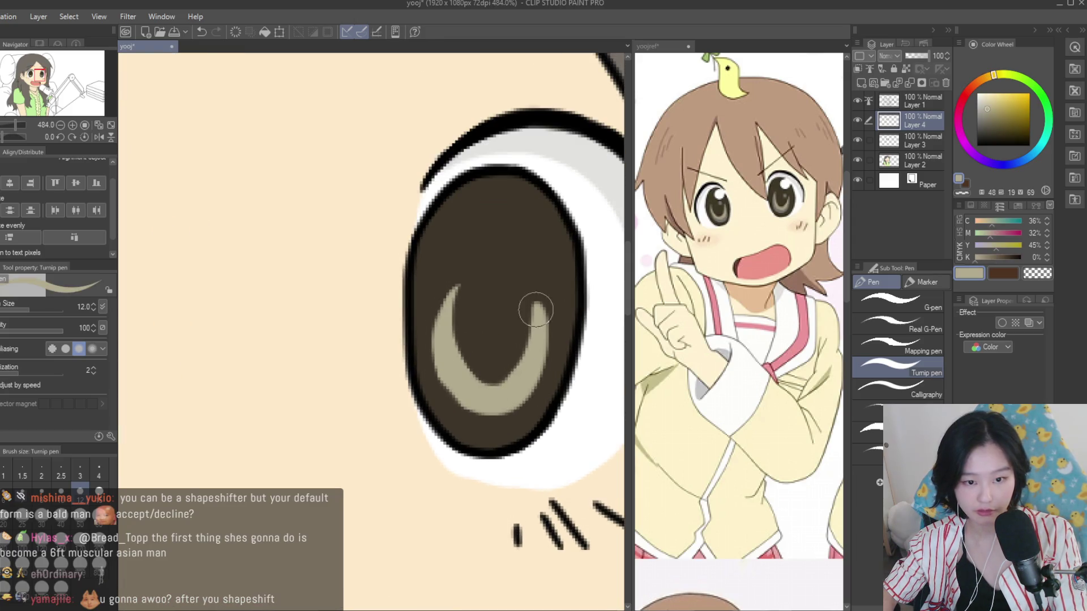
left_click(511, 297, "alt")
scroll(491, 349, "down", 2)
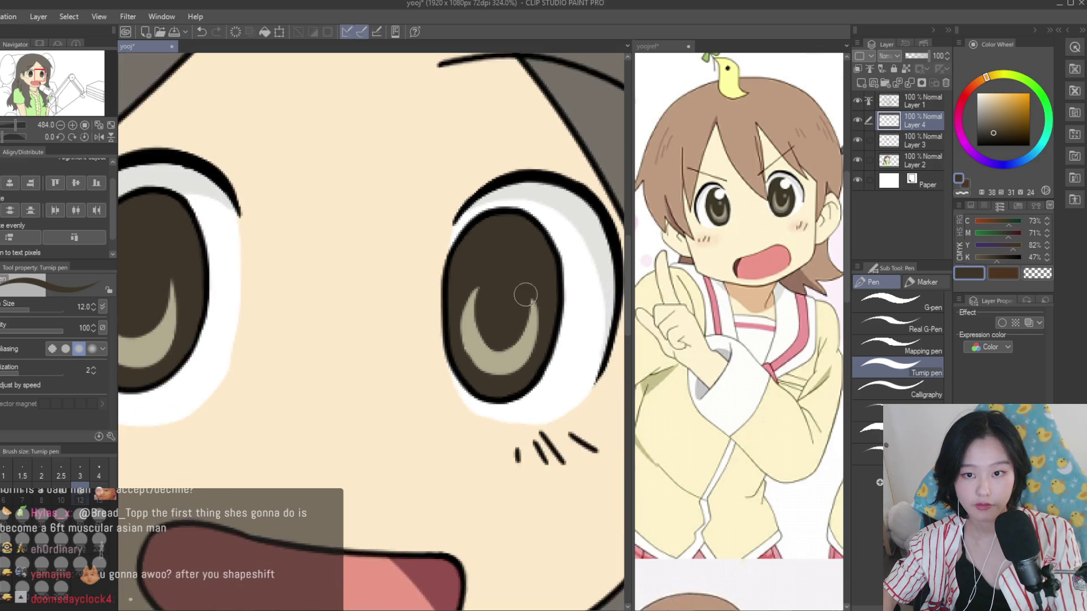
scroll(510, 263, "up", 3)
left_click(532, 306, "alt")
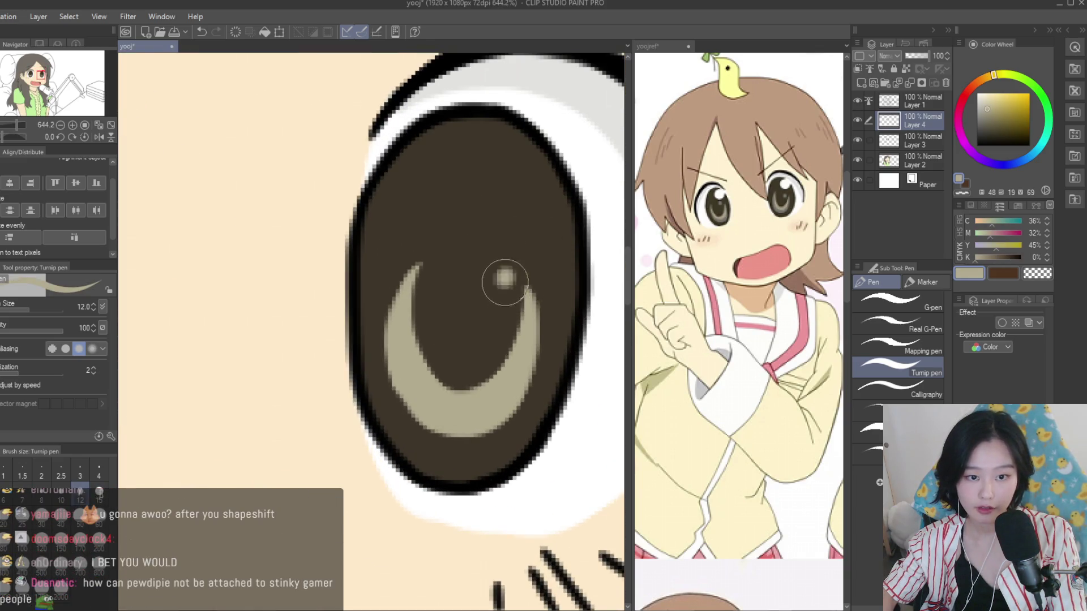
Pick white for the next catchlight highlight
scroll(505, 282, "down", 5)
scroll(321, 324, "up", 2)
scroll(319, 309, "down", 3)
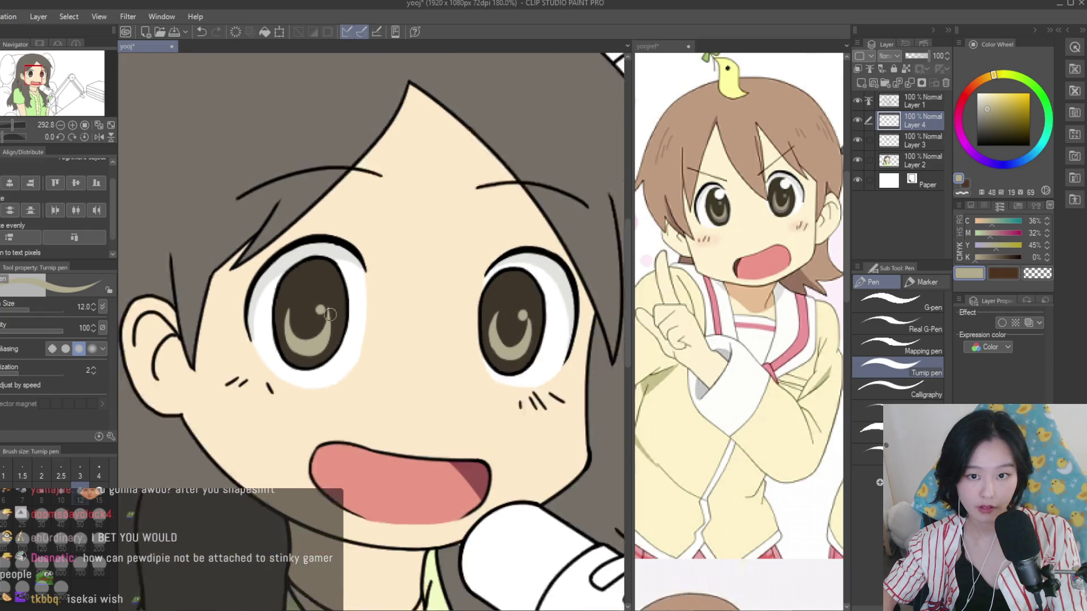
scroll(368, 368, "up", 2)
left_click(807, 66, "alt")
scroll(509, 226, "down", 2)
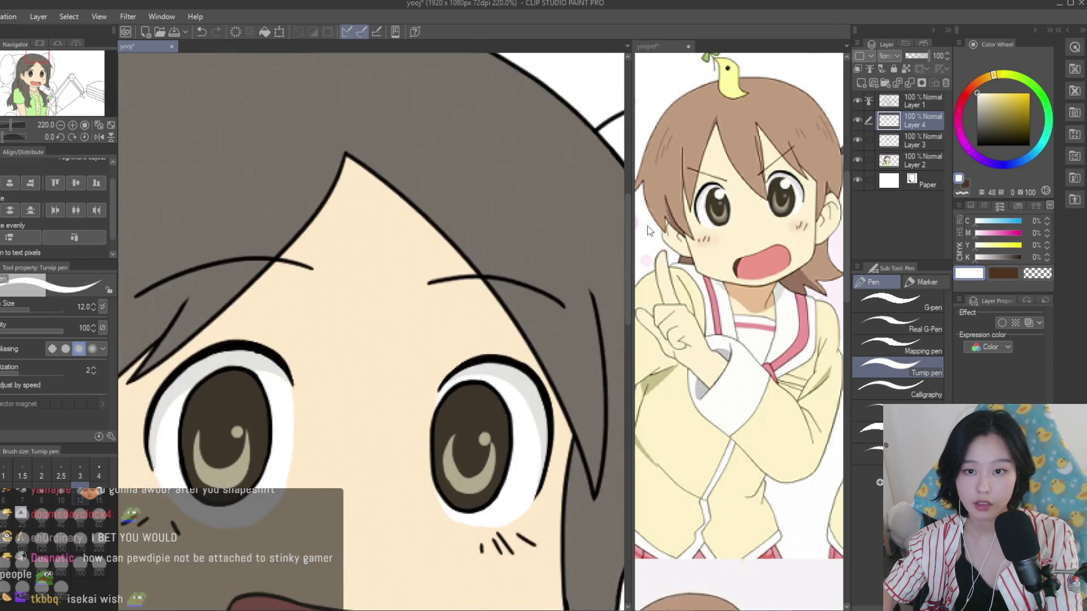
scroll(554, 266, "down", 2)
scroll(396, 215, "down", 3)
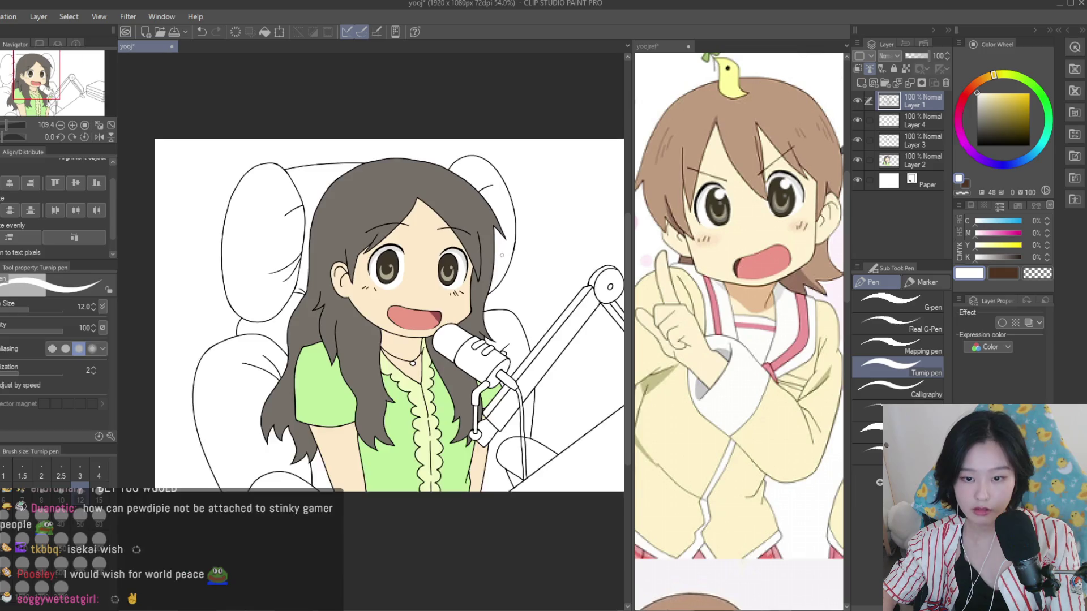
Zoom in on the right eye to inspect its iris crescent
scroll(374, 232, "up", 3)
scroll(339, 283, "up", 1)
scroll(351, 280, "up", 2)
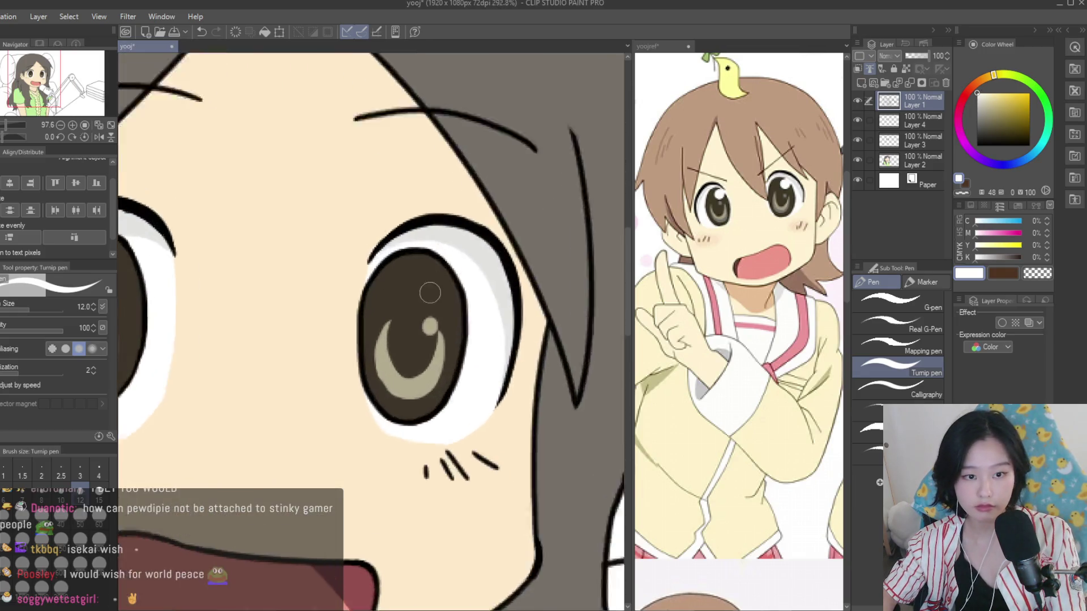
scroll(396, 277, "up", 2)
scroll(490, 309, "down", 4)
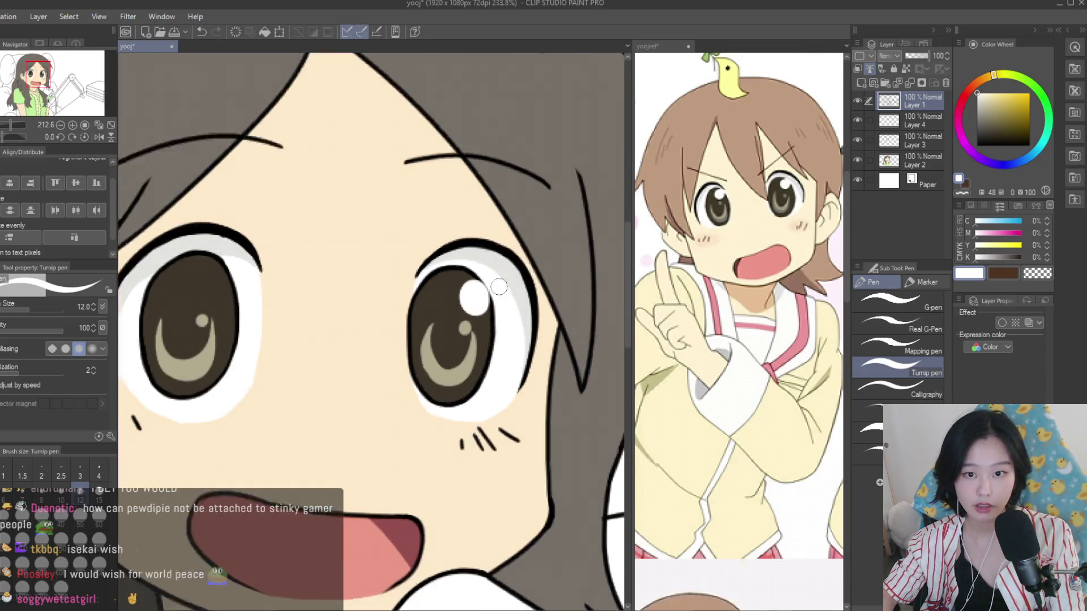
scroll(455, 295, "up", 6)
scroll(482, 301, "down", 3)
scroll(277, 317, "up", 1)
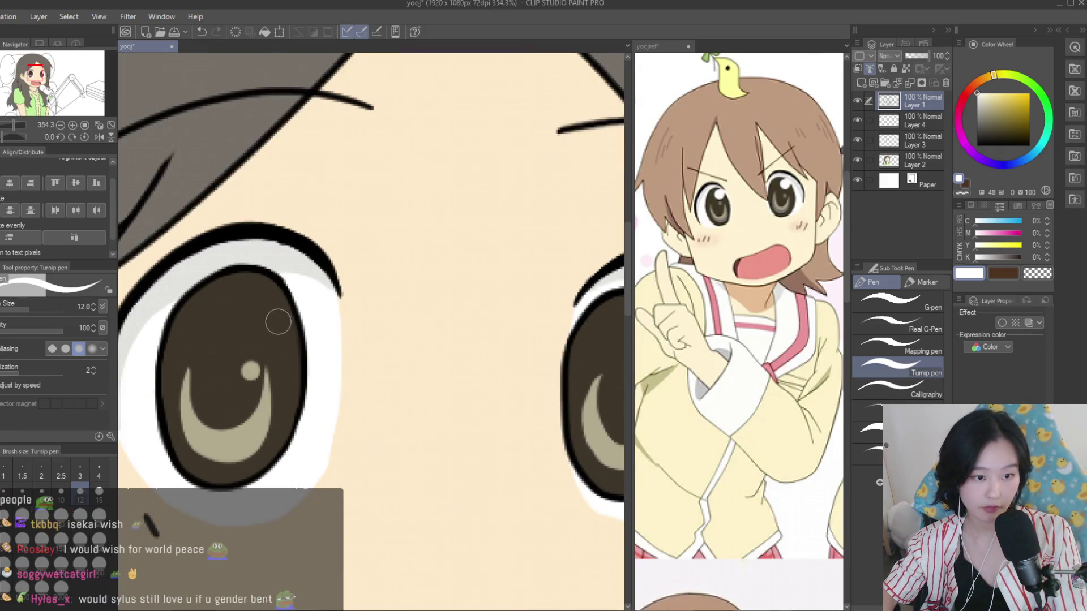
scroll(280, 339, "down", 5)
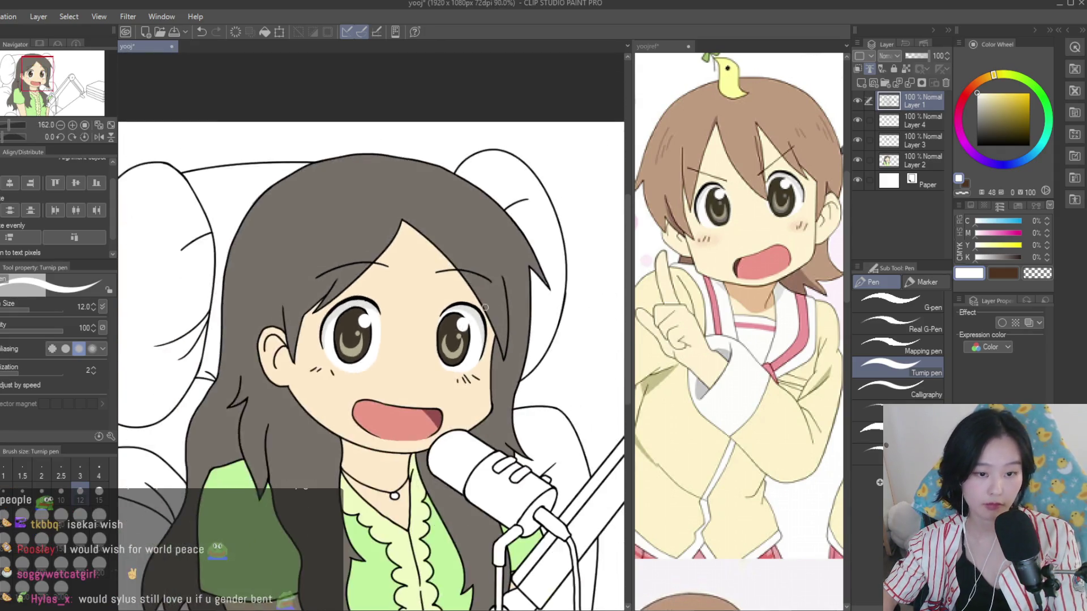
scroll(550, 340, "down", 3)
scroll(541, 321, "up", 2)
scroll(541, 321, "up", 1)
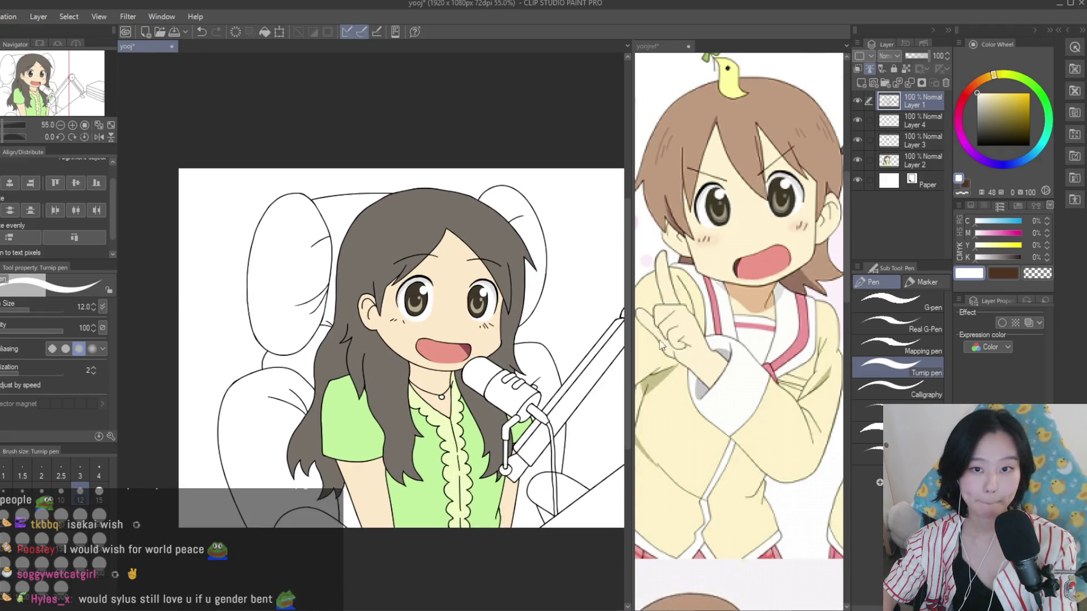
scroll(688, 257, "down", 2)
scroll(527, 265, "up", 2)
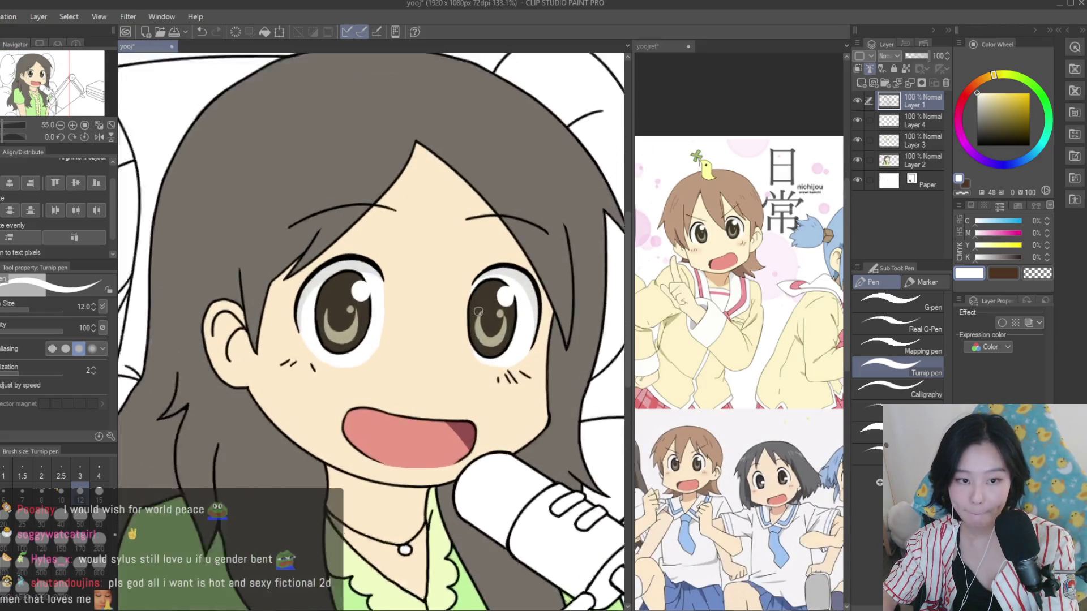
Make Layer 4 active and pick a darker orange-brown shade on the Color Wheel
left_click(906, 69)
scroll(509, 338, "up", 3)
left_click(760, 246, "alt")
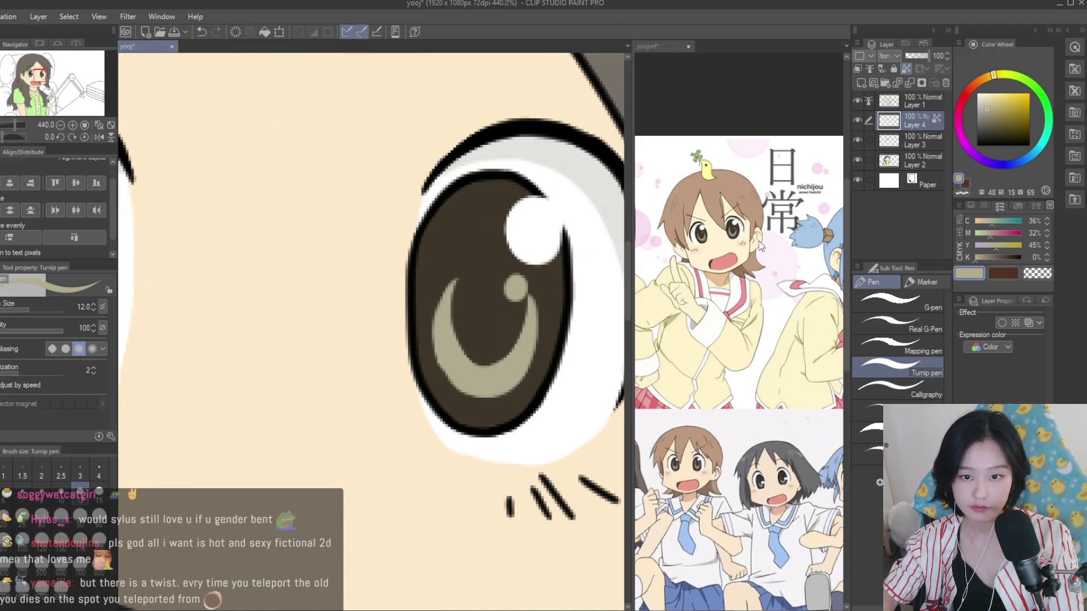
left_click(493, 317, "alt")
left_click(989, 82)
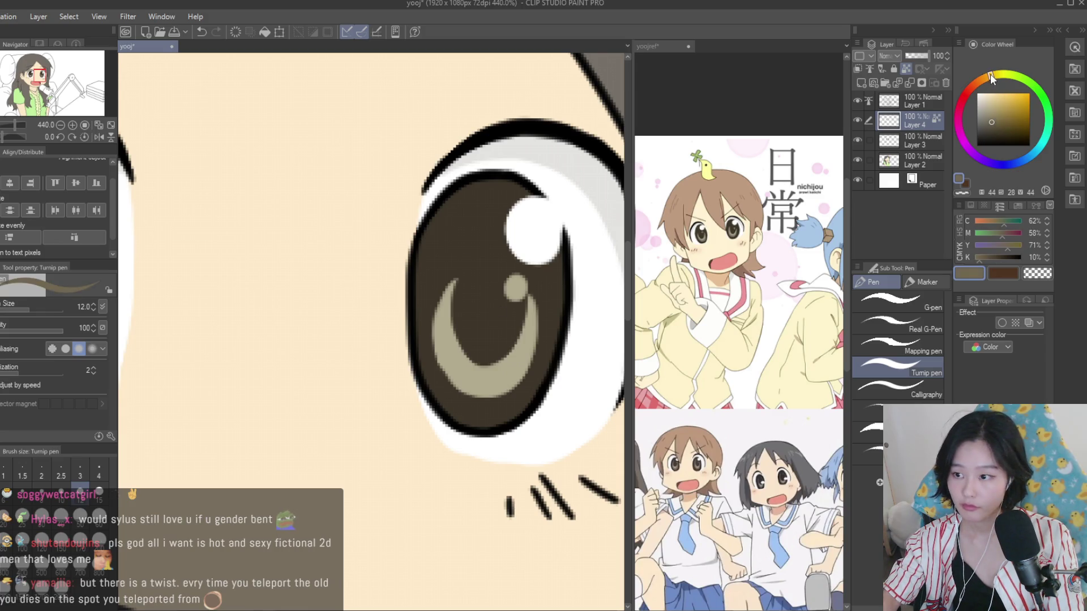
Reduce the brush to size 8 and repaint the iris crescent shape
scroll(474, 286, "up", 1)
key("bracketleft")
key("bracketleft")
mouse_move(557, 300)
left_mouse_down()
mouse_move(542, 351)
mouse_move(408, 317)
mouse_move(453, 416)
mouse_move(522, 363)
left_mouse_up()
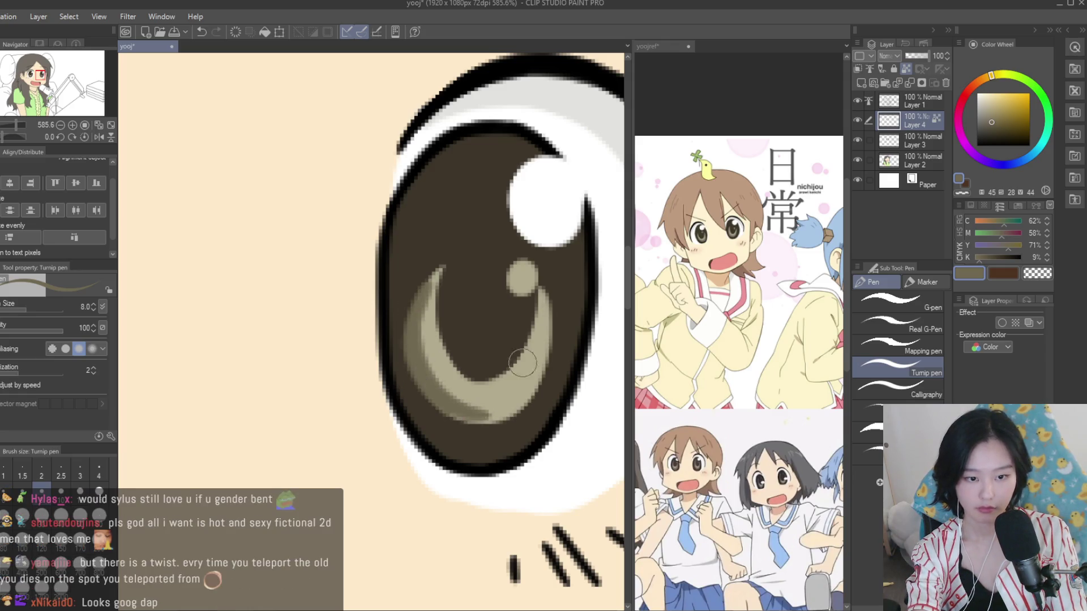
key("ctrl+z")
left_click_drag(437, 388, 417, 369)
scroll(581, 351, "down", 1)
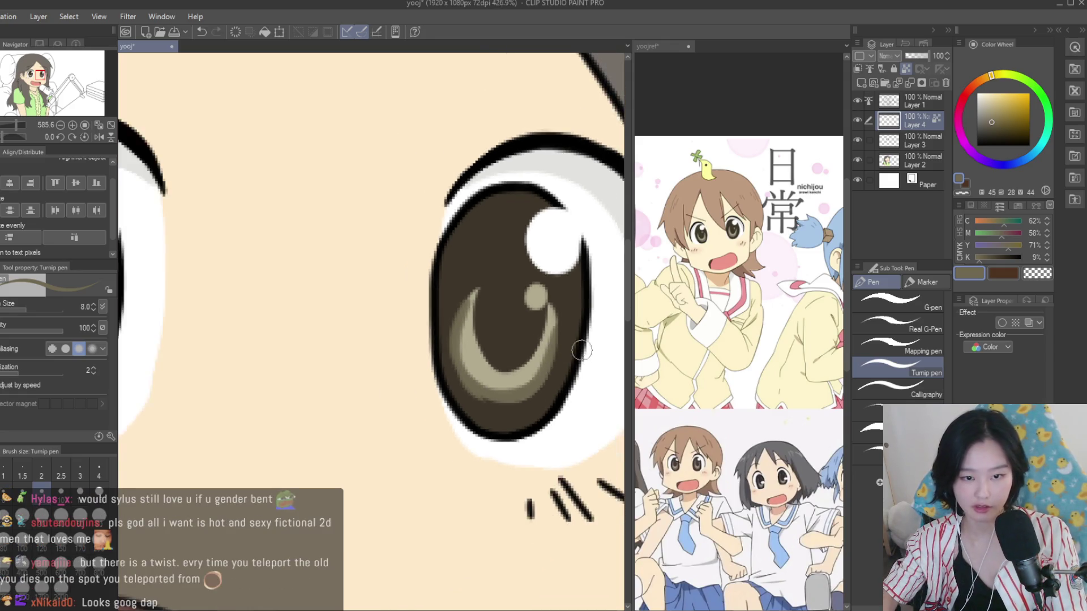
scroll(582, 350, "up", 2)
Sample the darker tan and paint a shaded band along the crescent's lower and left edges
left_click(513, 410, "alt")
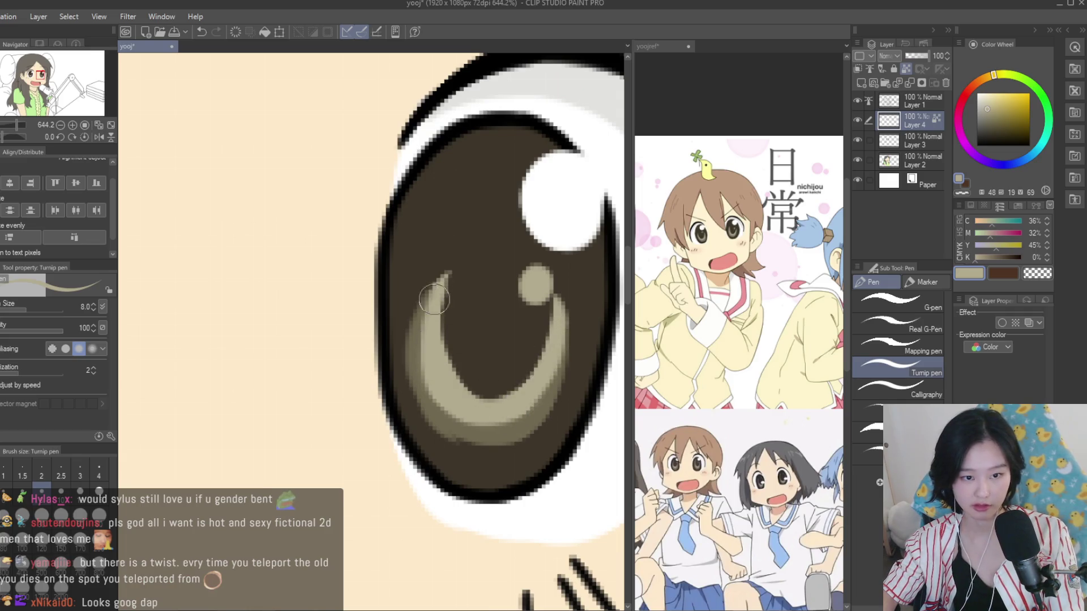
left_click(500, 430, "alt")
scroll(499, 442, "down", 3)
scroll(510, 306, "up", 1)
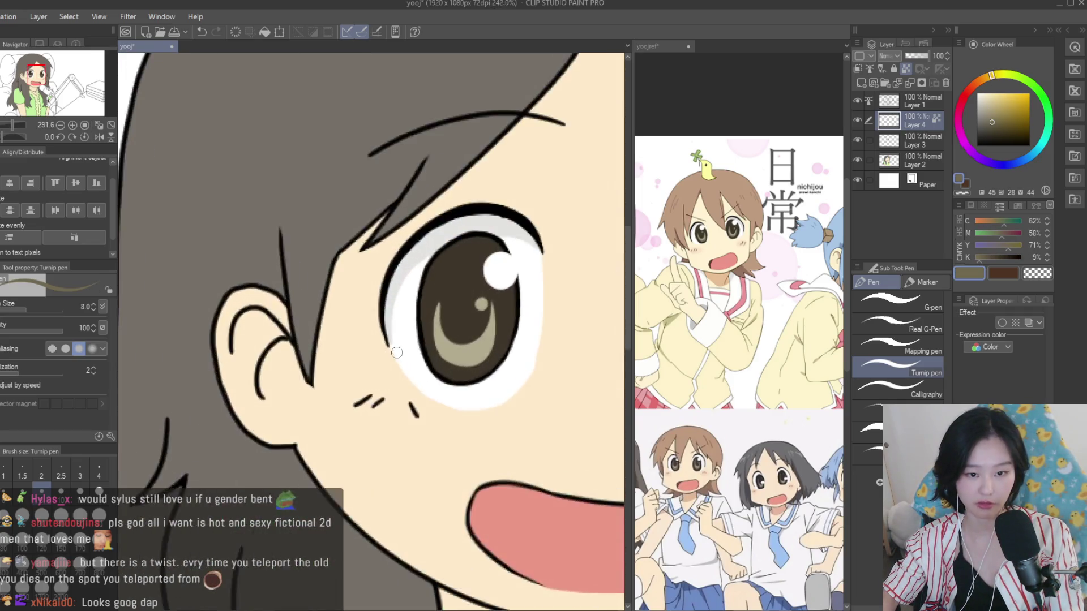
scroll(509, 306, "up", 2)
left_click_drag(511, 294, 486, 373)
left_click_drag(368, 391, 494, 375)
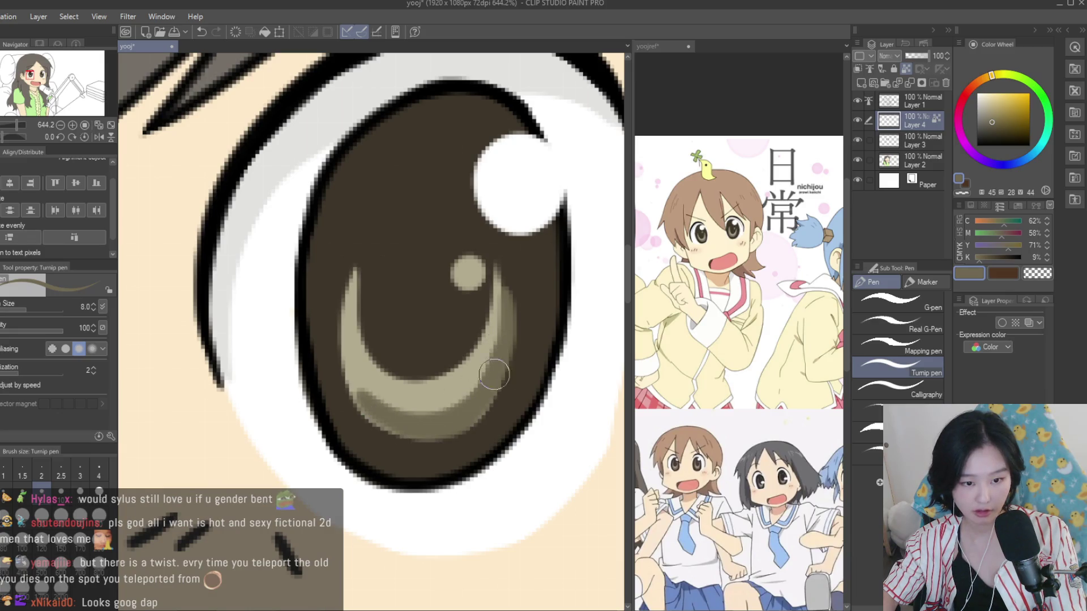
left_click_drag(440, 434, 347, 284)
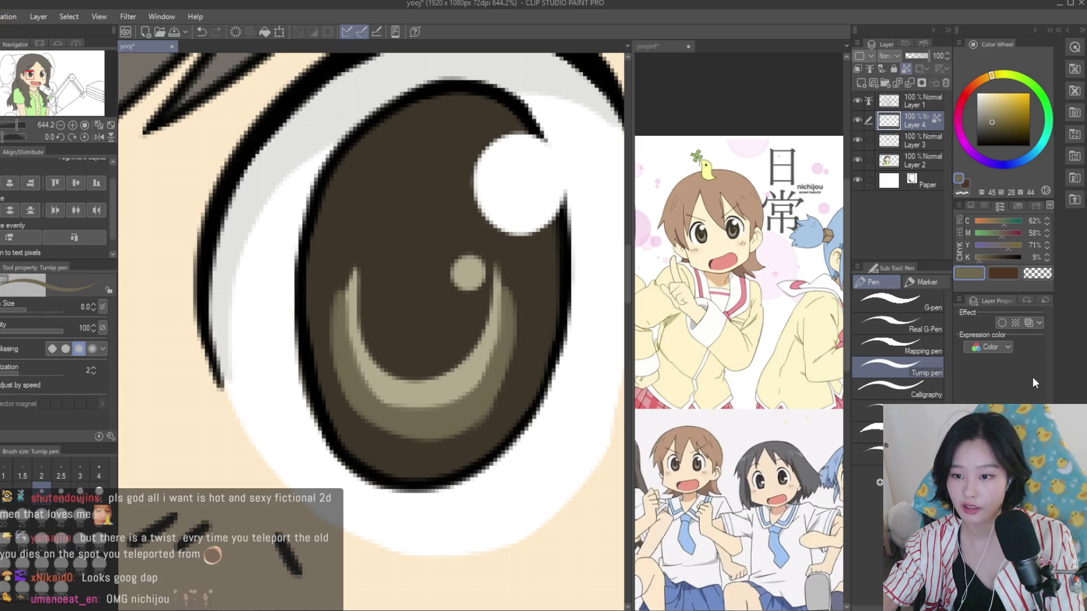
Merge Layer 4 into Layer 3 and darken the crescent's lower part with a medium tan
key("ctrl+e")
left_click(355, 287, "alt")
left_click(341, 274, "alt")
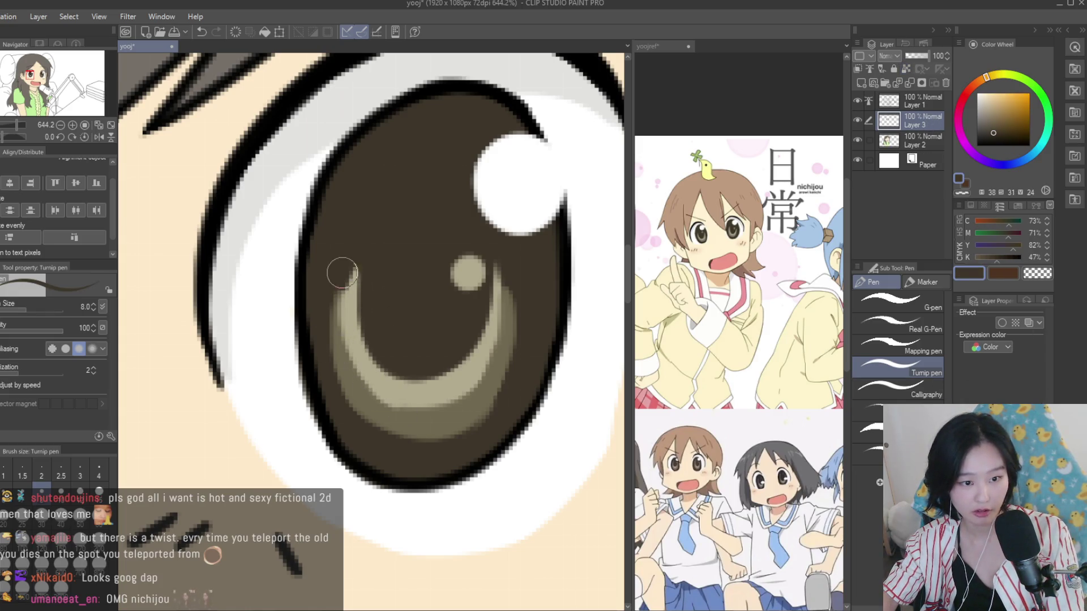
left_click(499, 271, "alt")
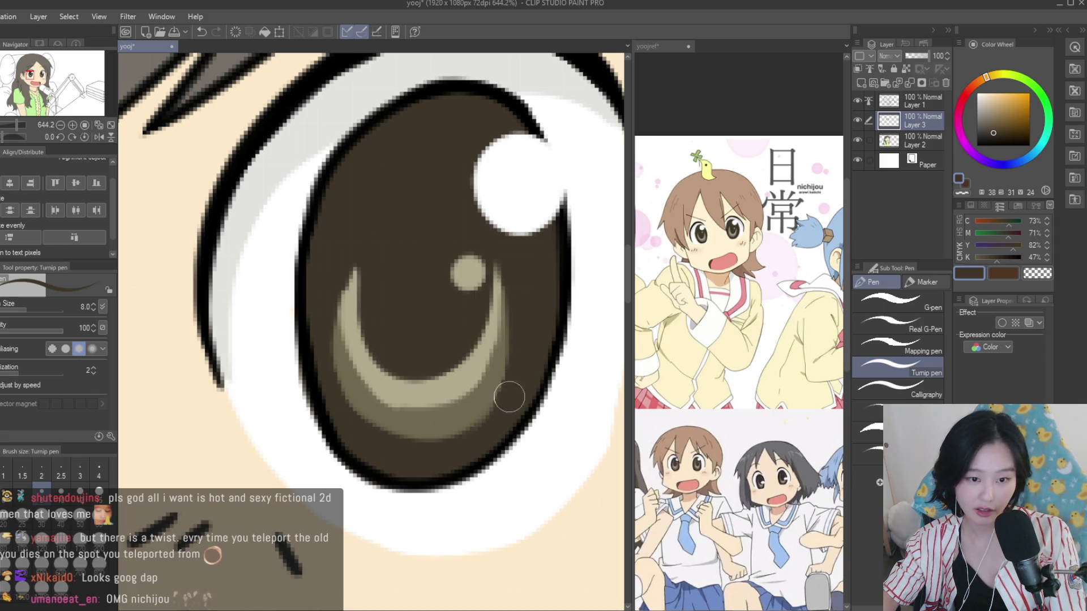
left_click(357, 365, "alt")
left_click_drag(375, 403, 431, 405)
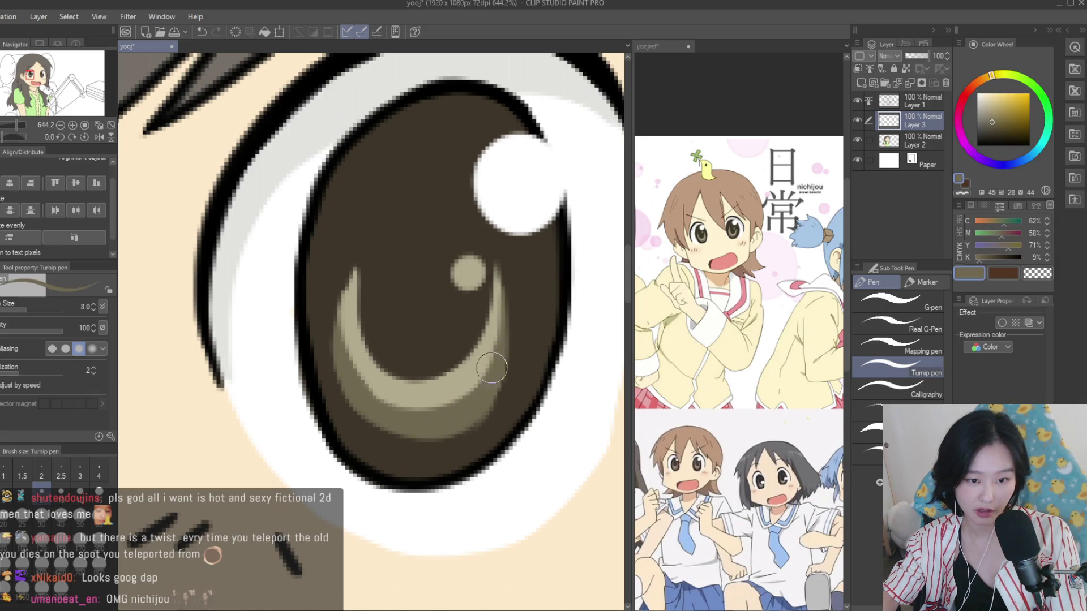
scroll(491, 368, "down", 10)
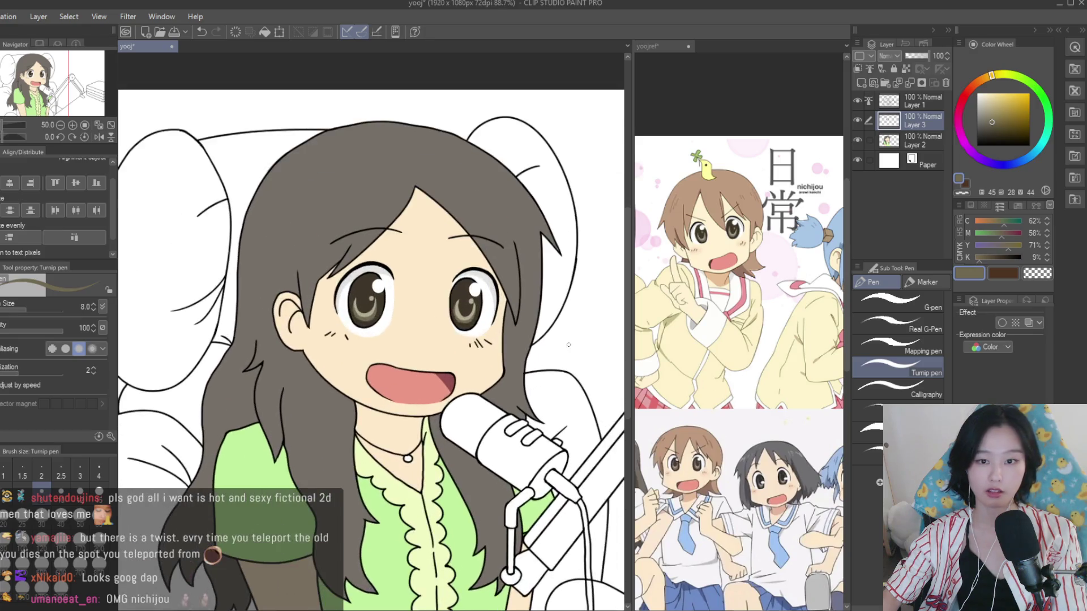
scroll(487, 317, "up", 6)
left_click(499, 302, "alt")
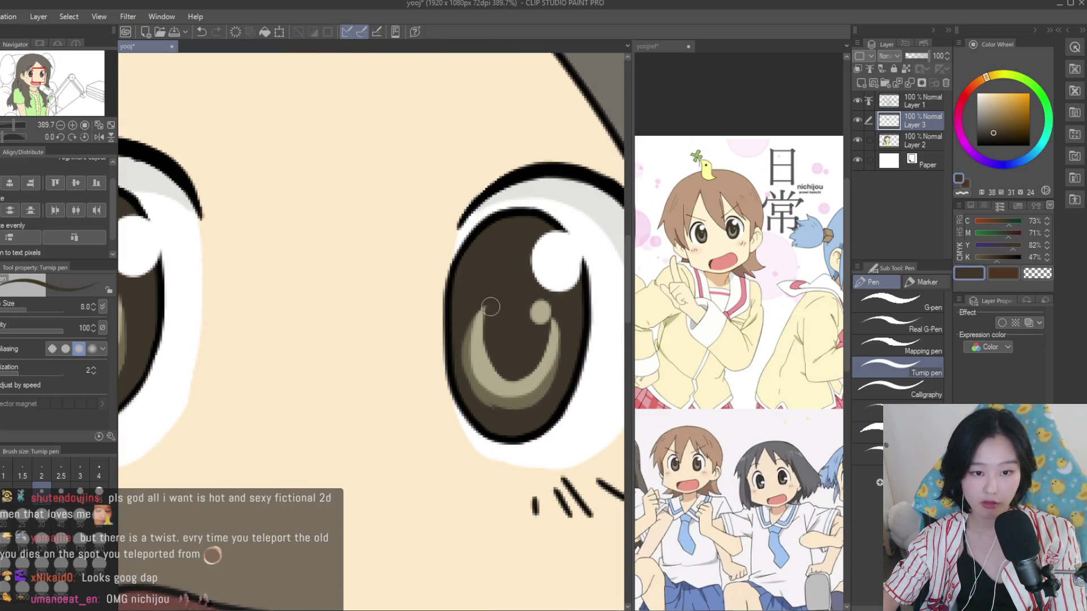
scroll(490, 307, "down", 3)
Check Layer 3 by toggling its visibility and opacity, and mirror the canvas to compare the eyes
left_click(857, 120)
left_click(857, 120)
left_click(922, 56)
left_click_drag(923, 55, 932, 57)
scroll(515, 249, "down", 3)
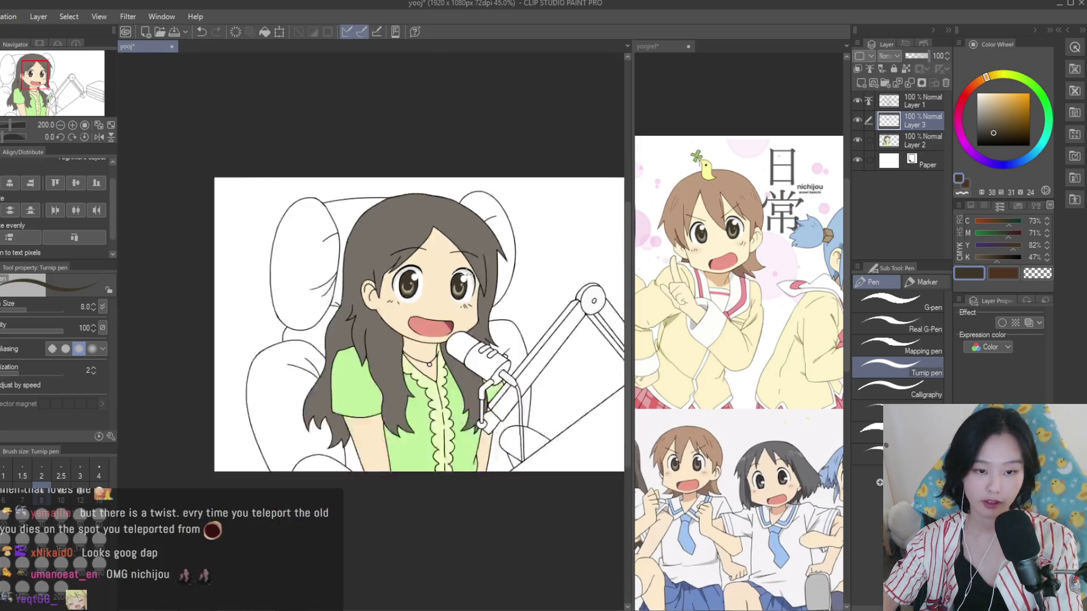
scroll(515, 249, "down", 2)
scroll(515, 249, "up", 2)
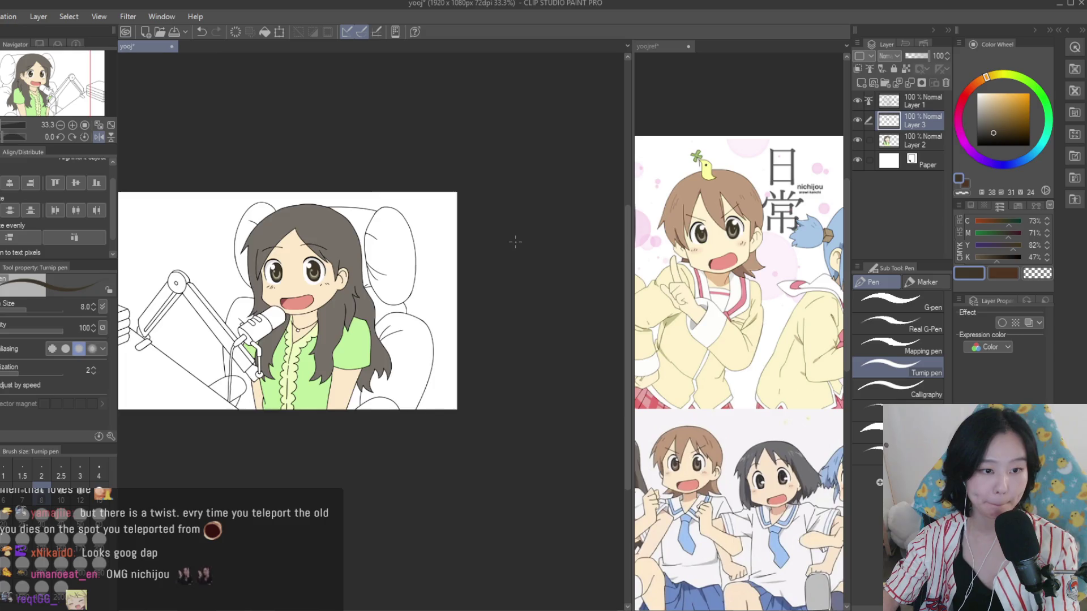
key("h")
scroll(515, 241, "up", 1)
scroll(522, 250, "up", 2)
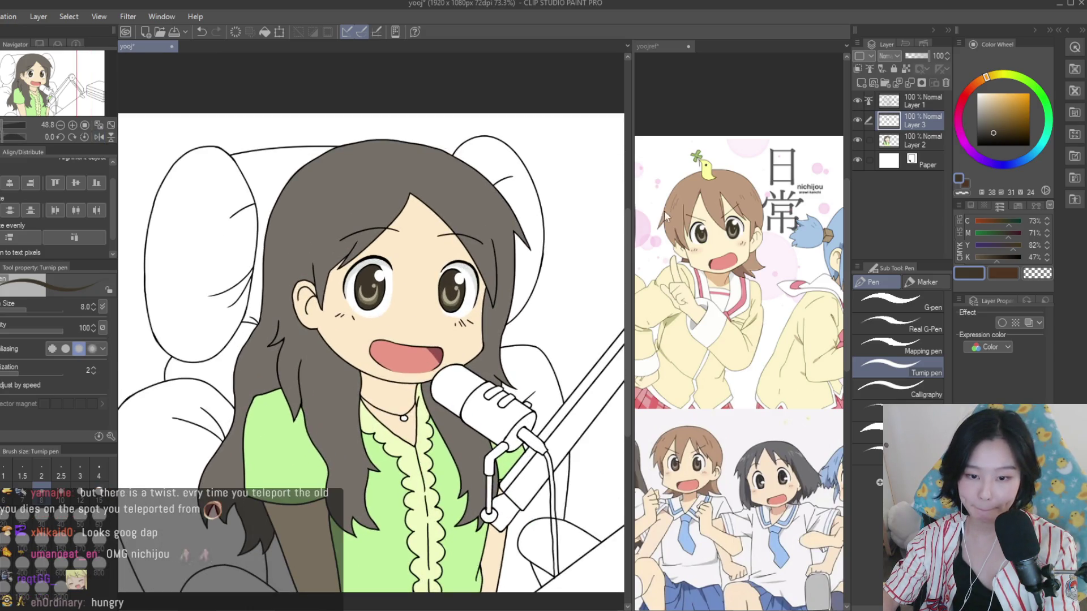
Merge Layer 3 into Layer 2 and paint peach skin over the eye white's lower edge
key("ctrl+e")
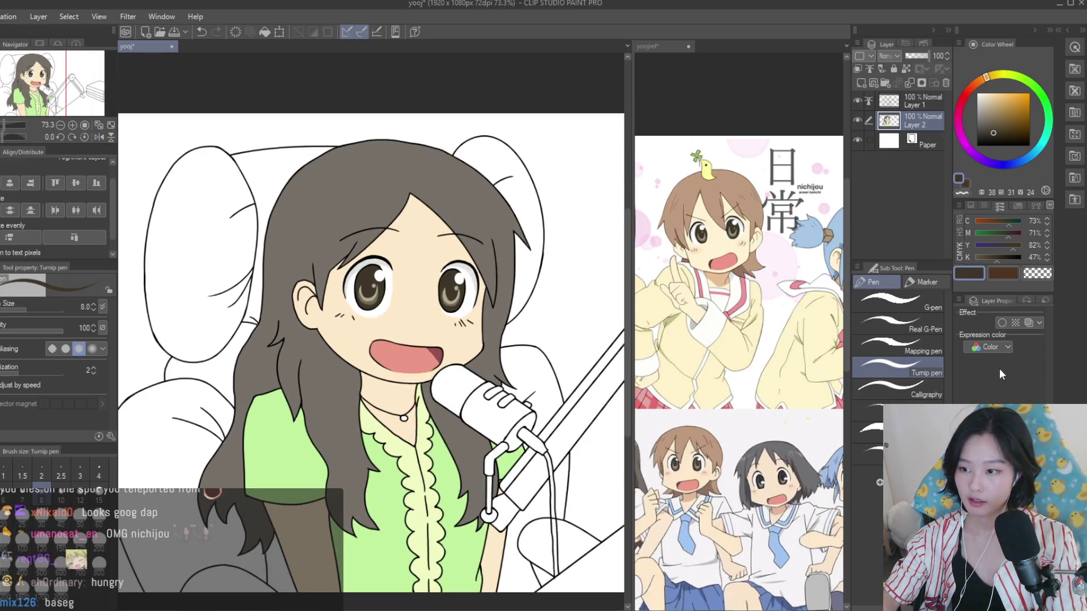
scroll(512, 354, "up", 5)
left_click(511, 354, "alt")
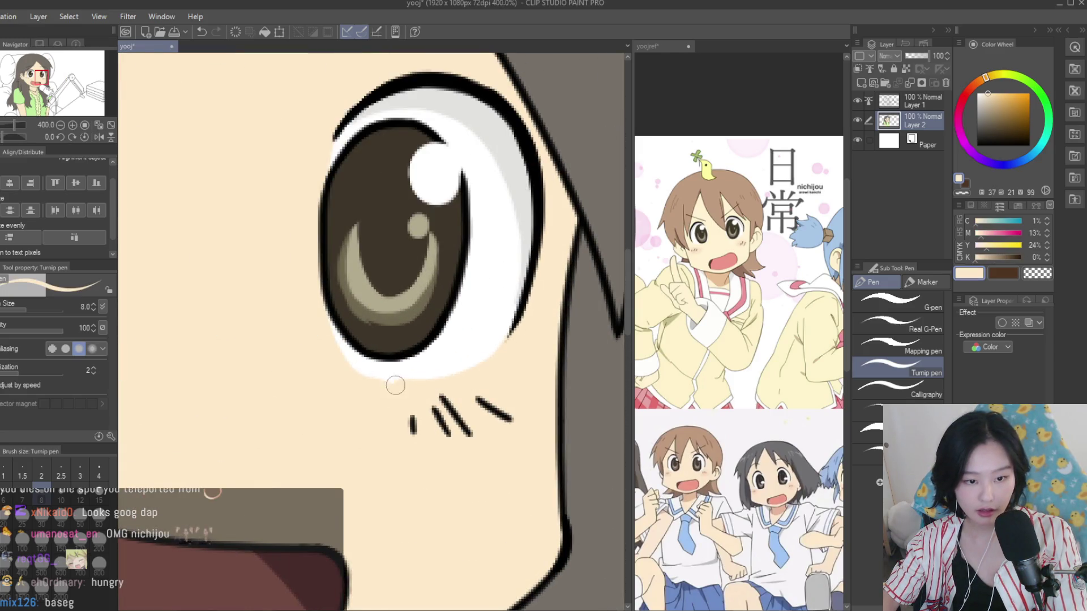
scroll(385, 385, "down", 3)
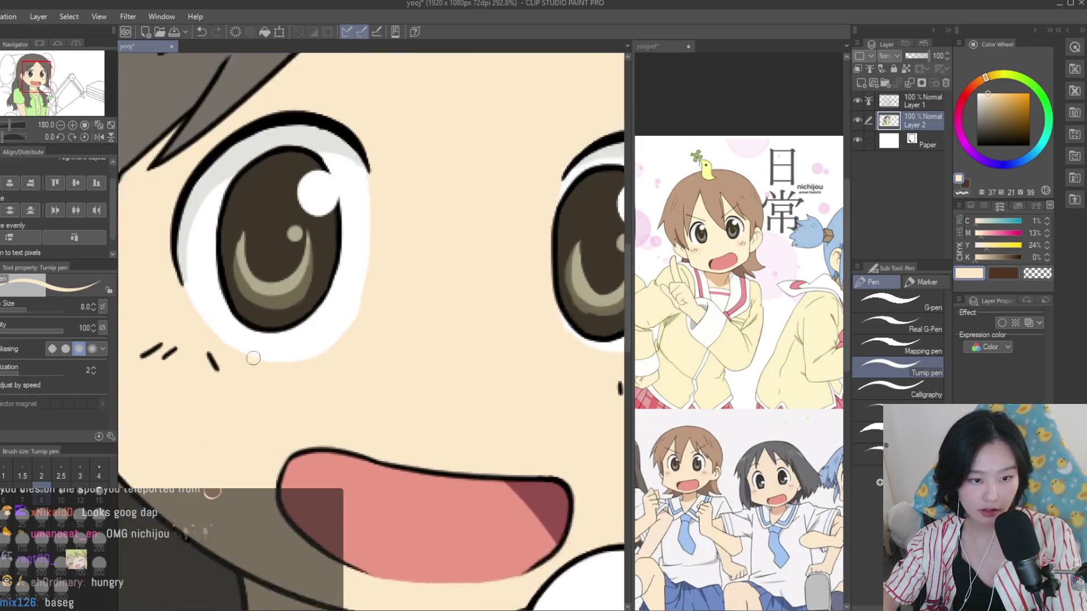
scroll(315, 369, "up", 2)
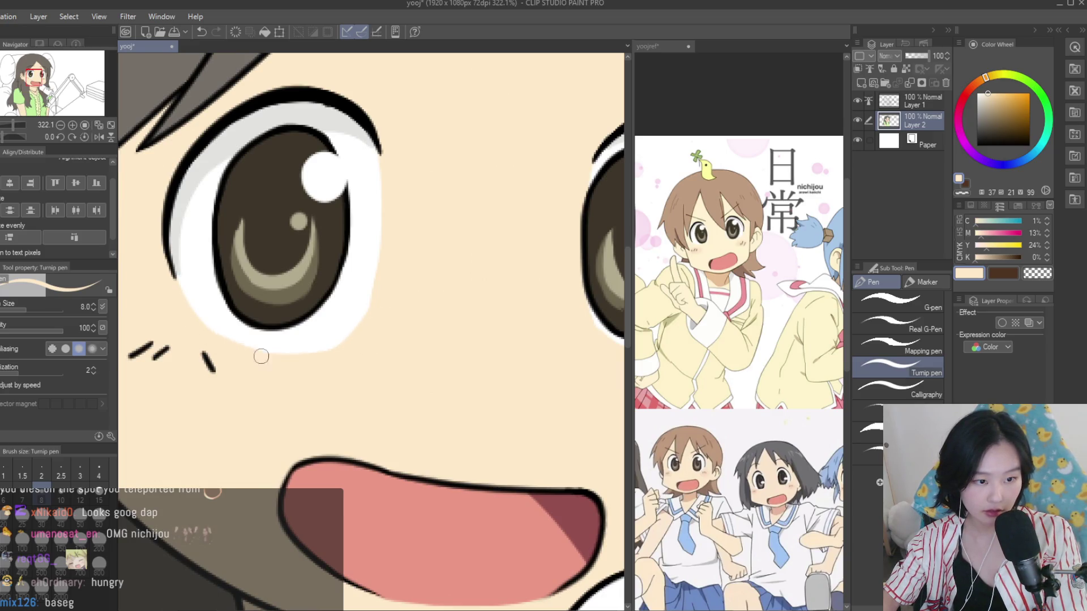
left_click_drag(345, 338, 295, 352)
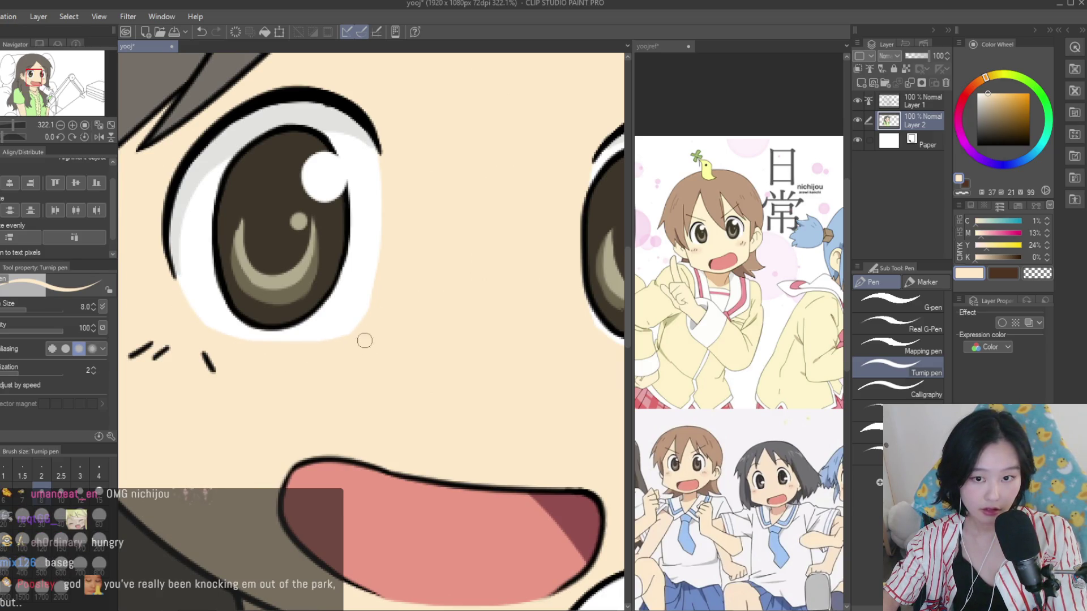
scroll(325, 353, "down", 3)
scroll(324, 353, "up", 1)
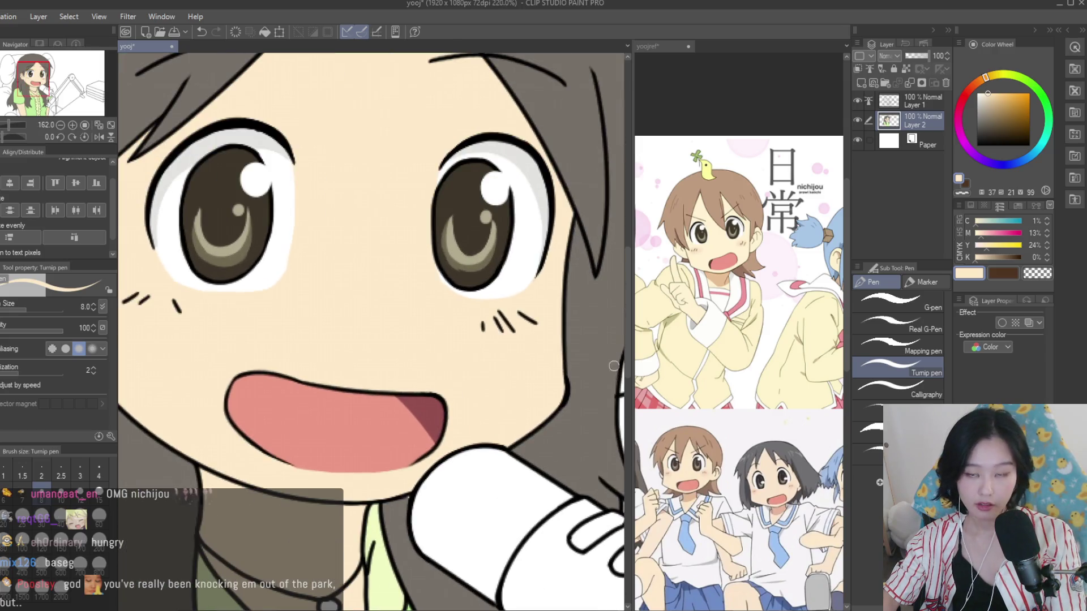
On a new layer, airbrush salmon-pink blush at size 70 onto both cheeks
left_click(861, 83)
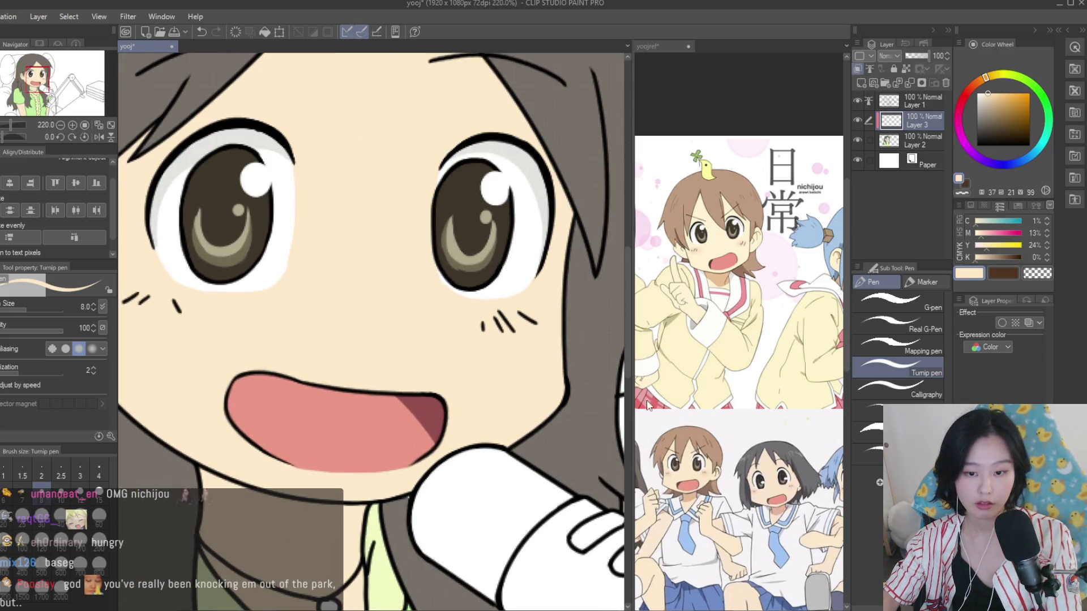
left_click(370, 417, "alt")
key("b")
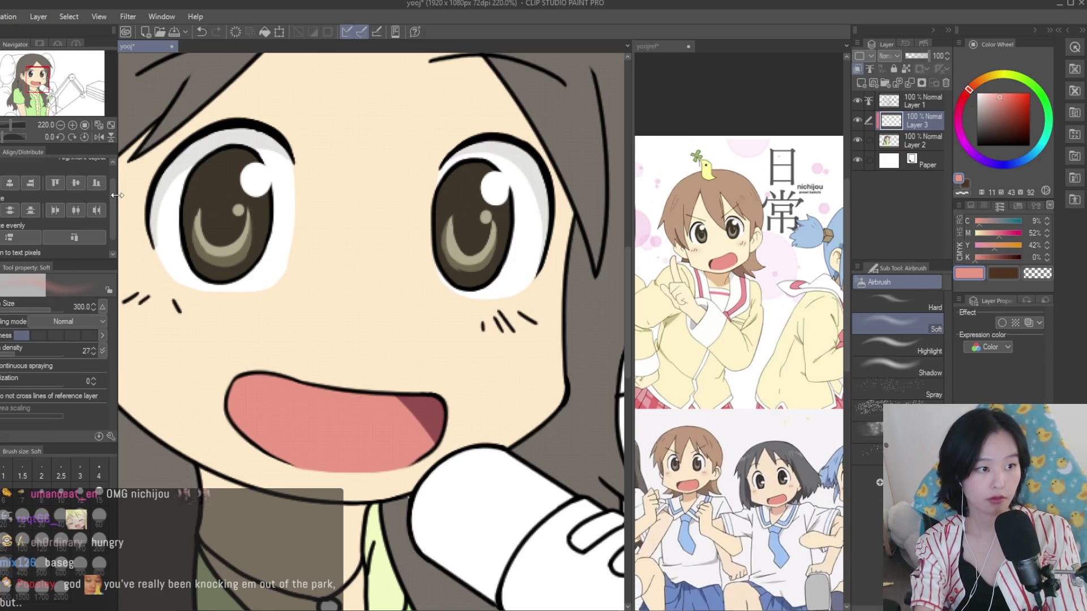
key("bracketleft")
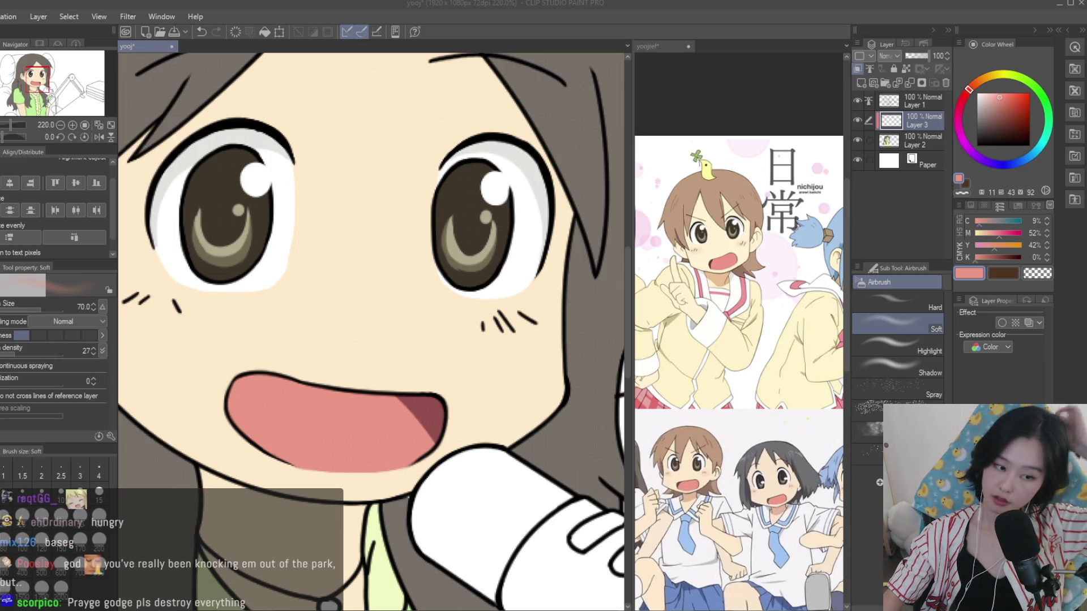
scroll(559, 359, "up", 2)
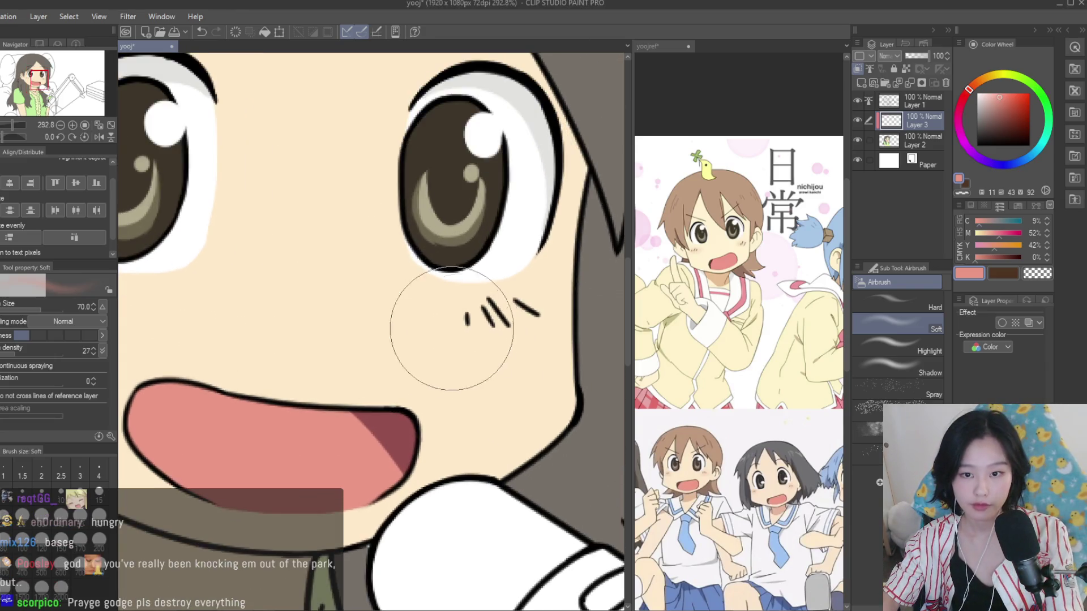
left_click_drag(449, 328, 500, 321)
scroll(500, 321, "down", 3)
left_click_drag(262, 316, 214, 316)
scroll(214, 315, "down", 8)
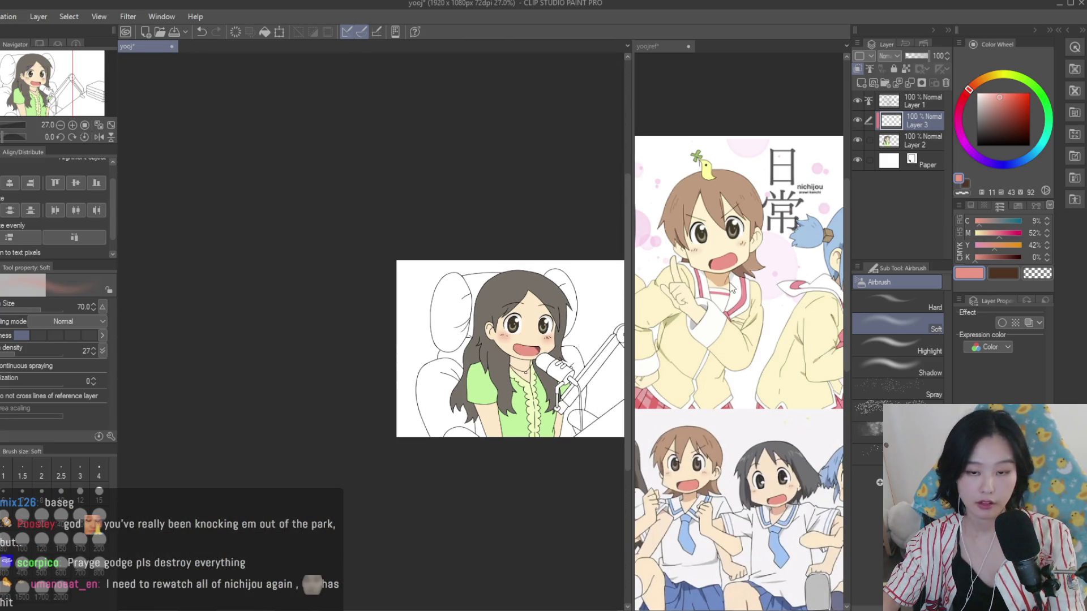
Look over the yoojref reference image, then return to the yooj canvas
left_click(732, 287)
scroll(648, 340, "left", 3)
scroll(732, 335, "down", 2)
scroll(726, 367, "up", 2)
scroll(727, 367, "up", 2)
scroll(731, 340, "down", 2)
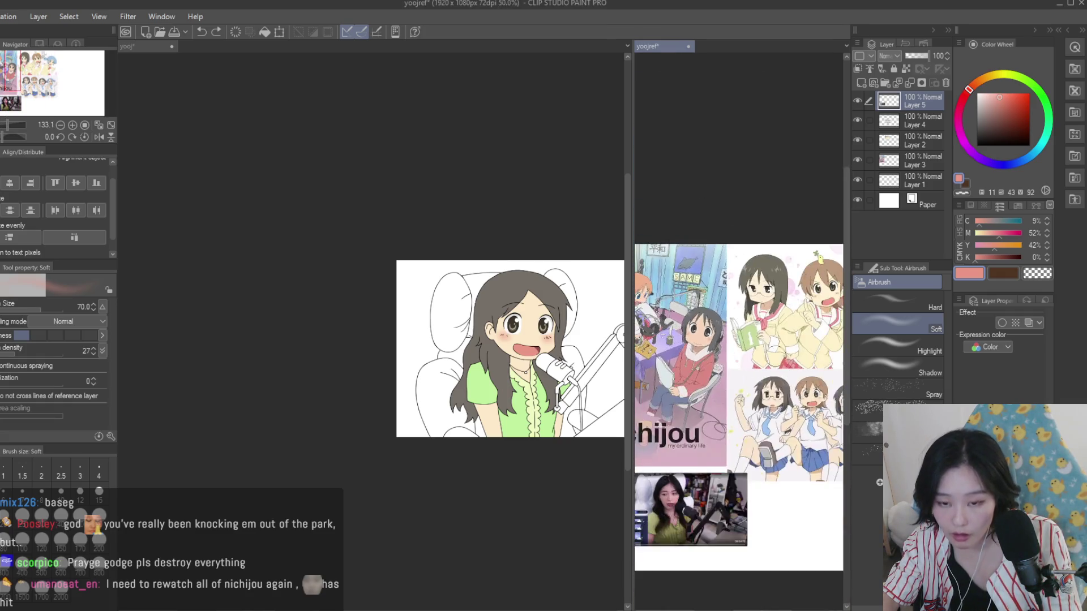
scroll(736, 198, "up", 2)
left_click(585, 338)
scroll(585, 337, "up", 3)
Add a new layer above the blush and enlarge the Turnip pen for cheek lines
key("p")
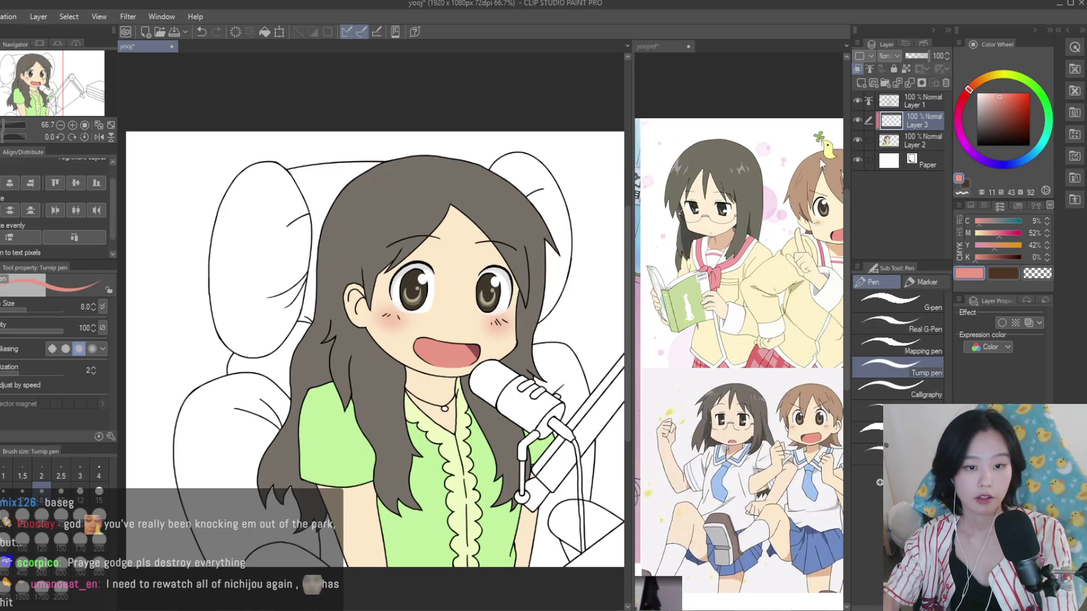
left_click(861, 85)
key("bracketright")
key("bracketright")
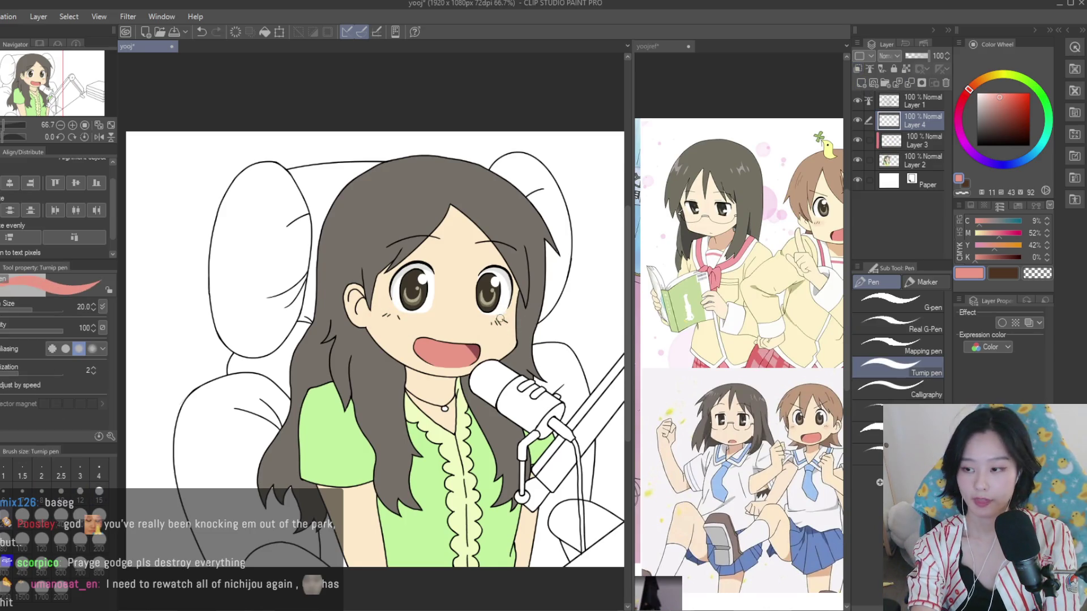
Draw pink hatch lines across both the right and left cheeks
scroll(493, 336, "up", 3)
scroll(493, 336, "up", 3)
left_click_drag(476, 320, 515, 325)
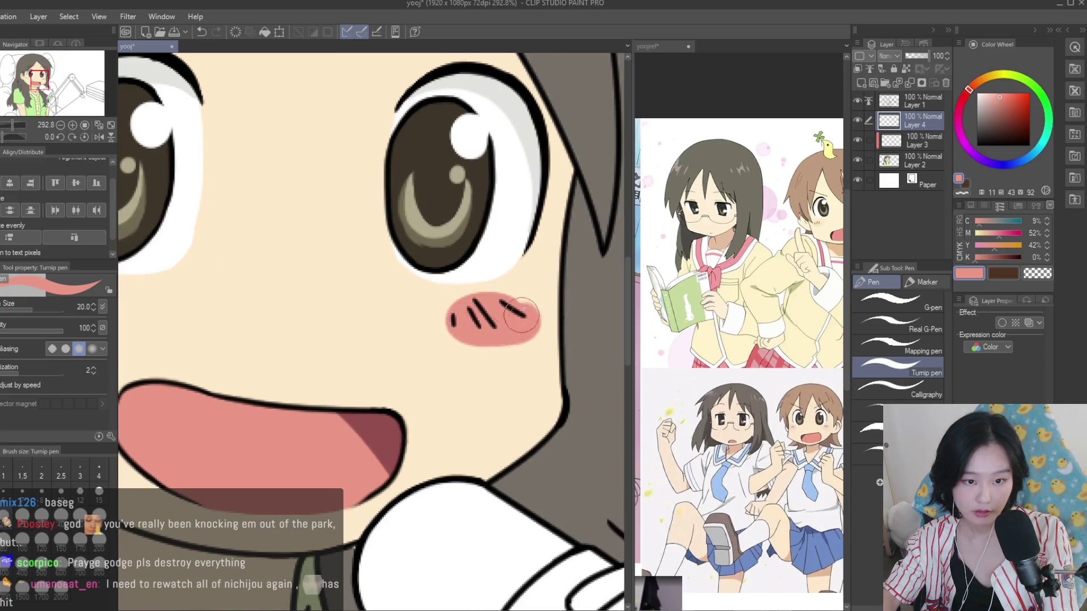
scroll(315, 316, "up", 1)
left_click_drag(215, 300, 266, 308)
scroll(244, 309, "down", 2)
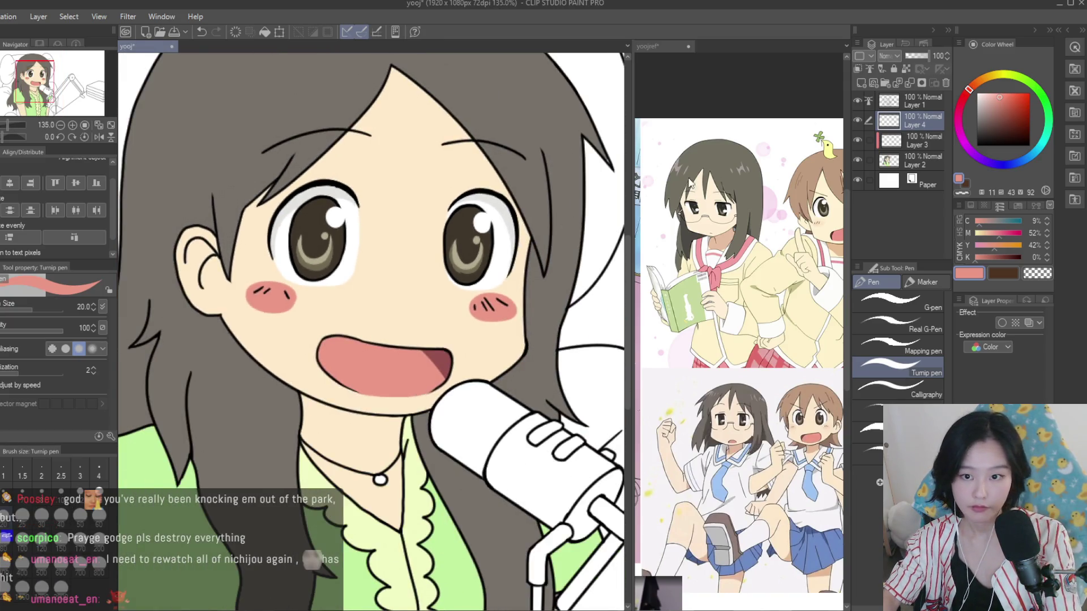
Make the blush lines much fainter and blur them on both cheeks
left_click_drag(918, 57, 909, 53)
key("j")
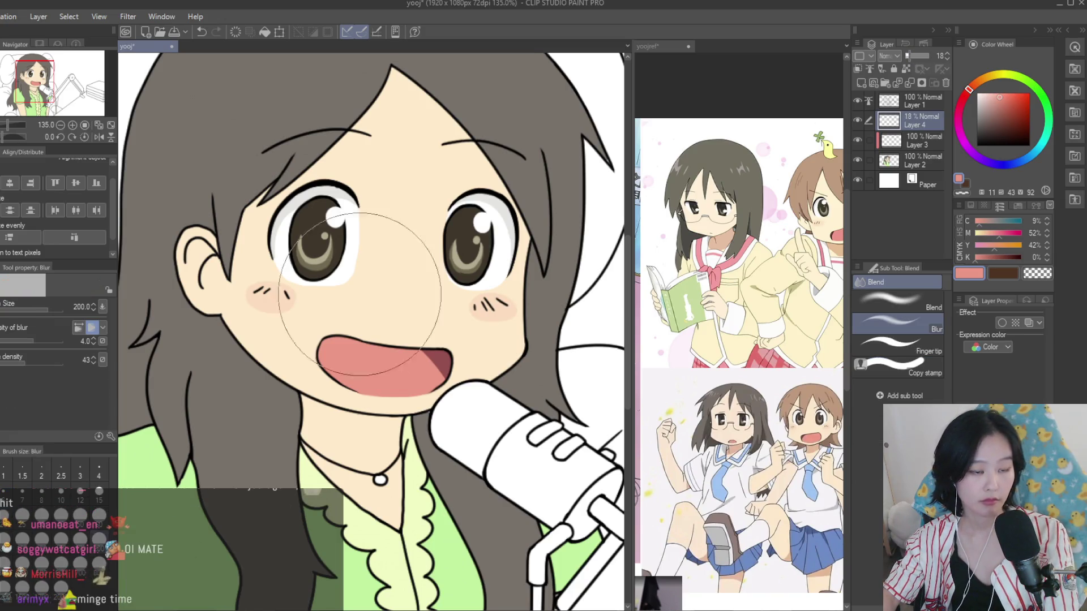
left_click_drag(204, 318, 516, 323)
Save, then merge the blush fill and blush line layers into the colour layer
key("ctrl+0")
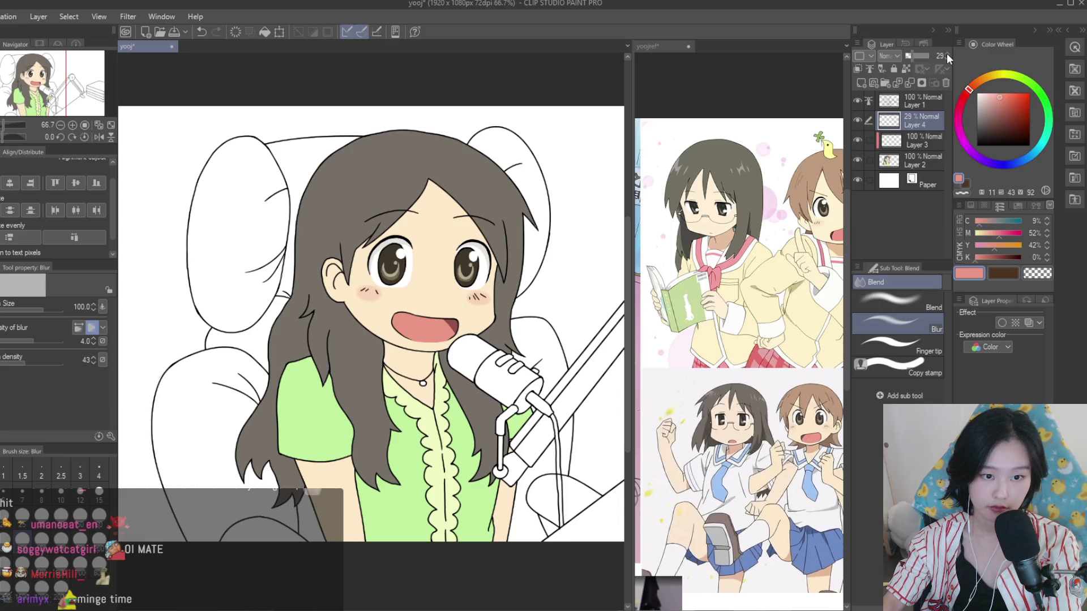
scroll(521, 203, "down", 4)
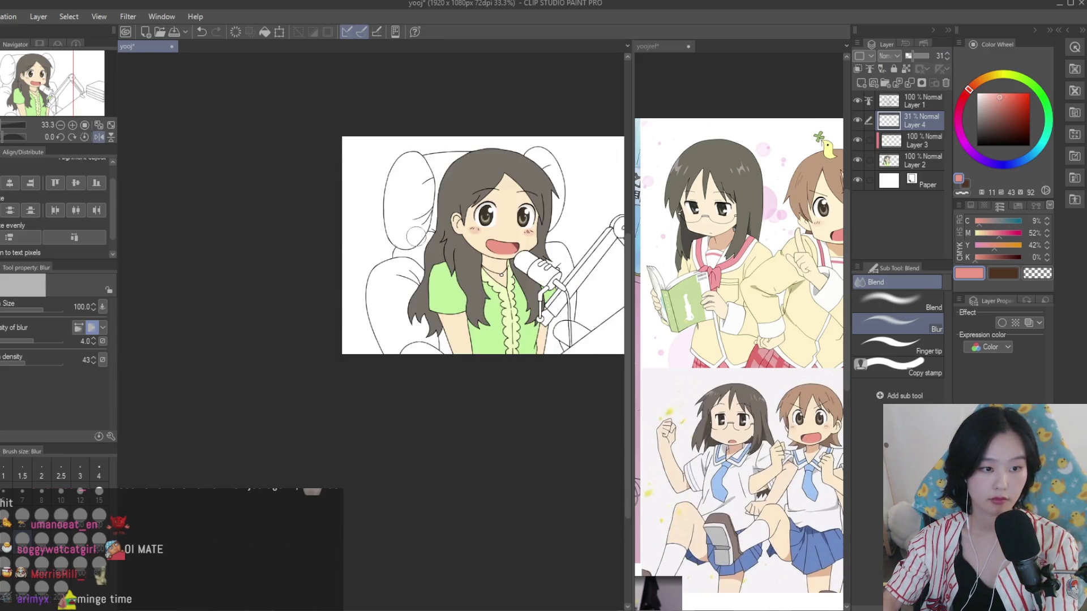
key("ctrl+plus")
left_click(923, 138)
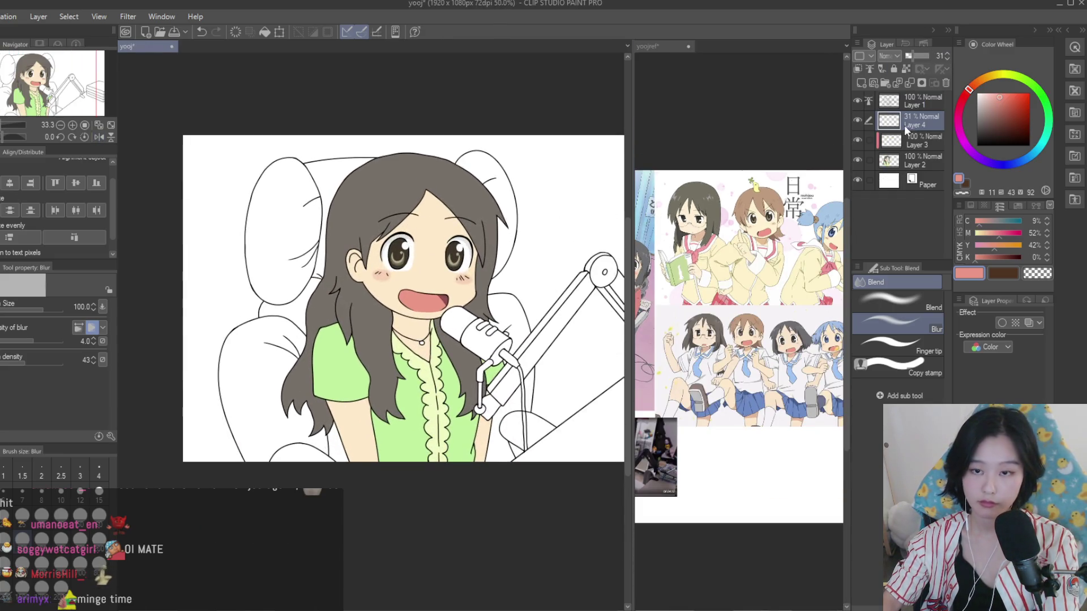
key("ctrl+plus")
key("ctrl+s")
key("ctrl+e")
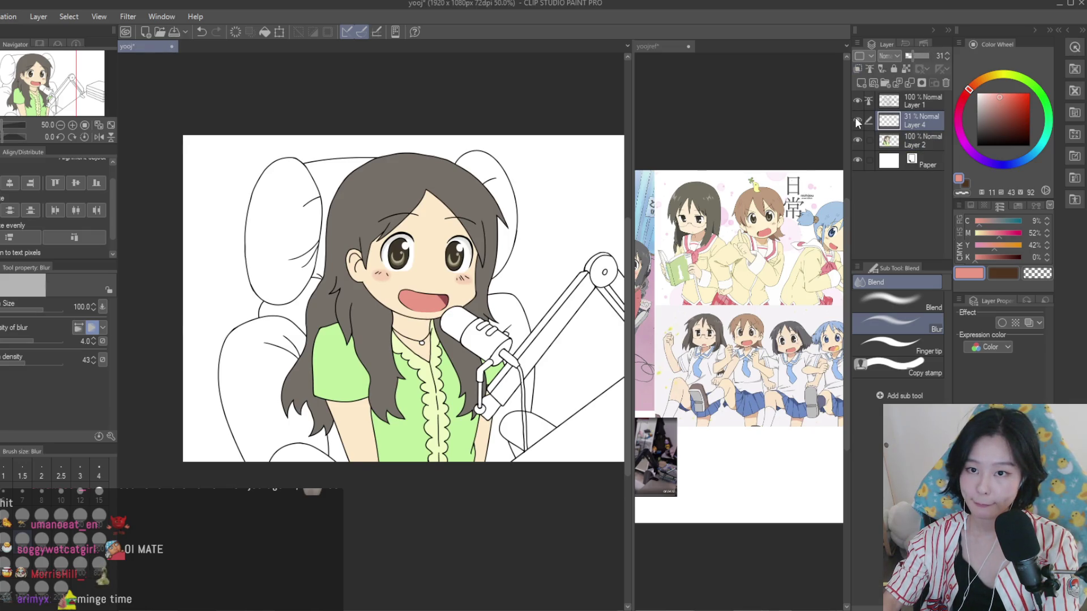
key("ctrl+e")
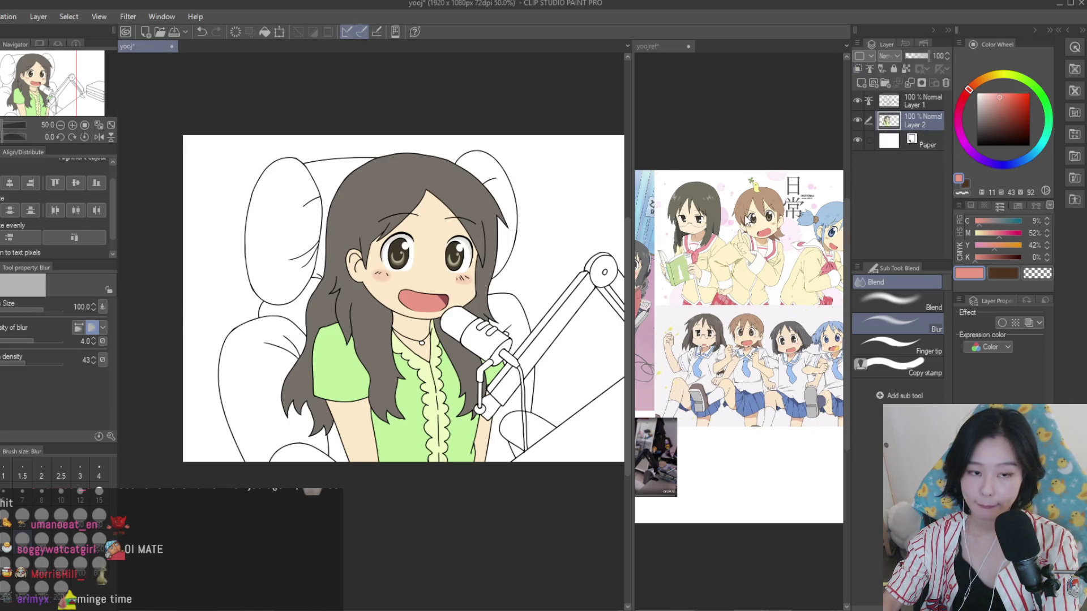
Check the reference image document, then return to the drawing with the pen
key("ctrl+Tab")
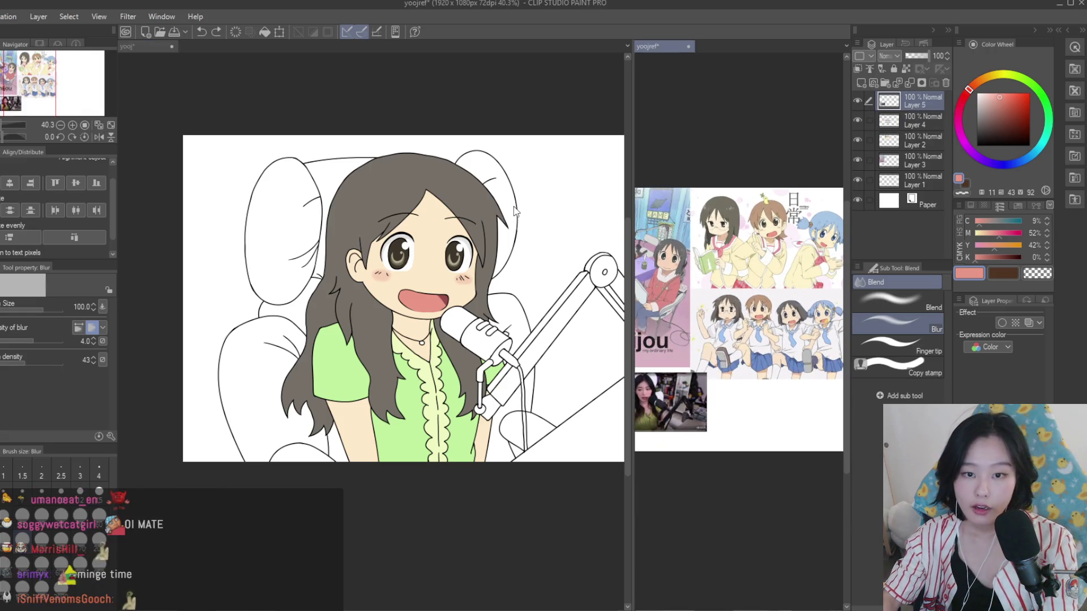
scroll(725, 223, "up", 2)
scroll(725, 223, "up", 3)
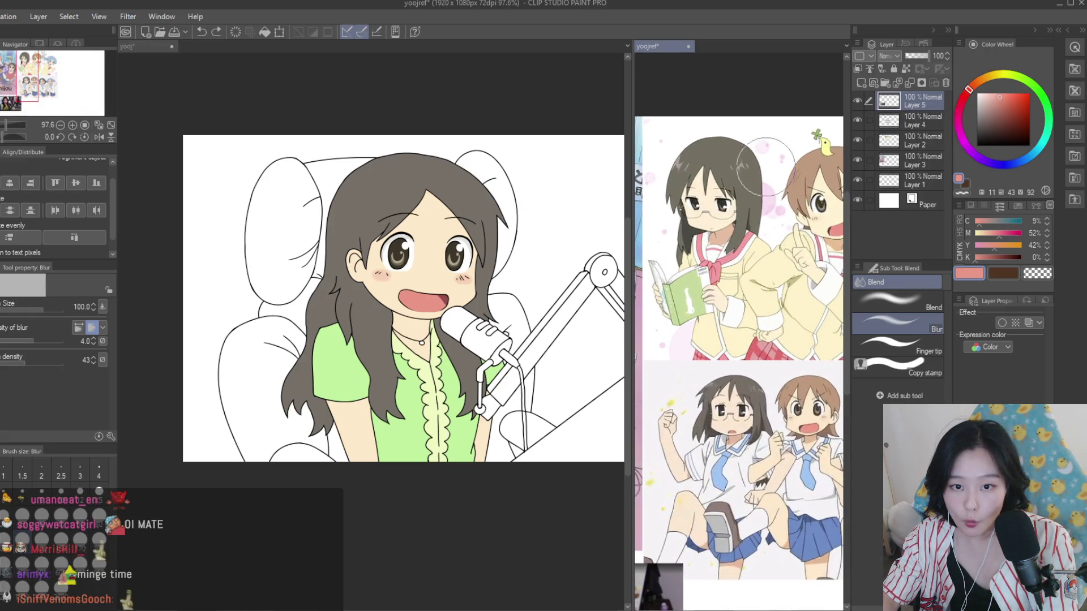
scroll(764, 165, "up", 3)
key("ctrl+Tab")
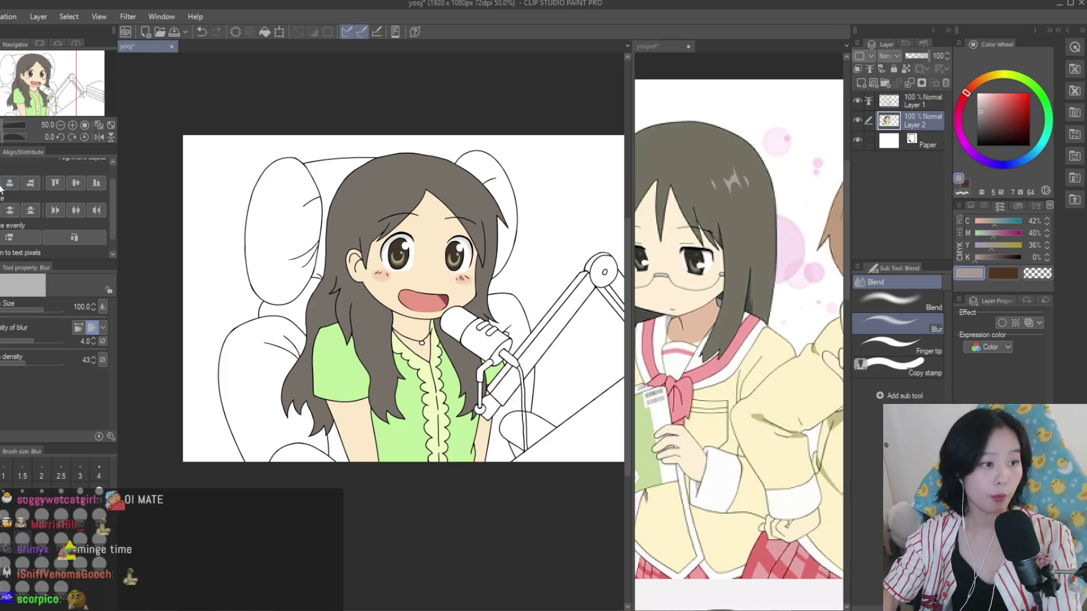
key("p")
scroll(340, 182, "up", 4)
scroll(417, 249, "up", 3)
At pen size 5, outline a zig-zag hair highlight with small side strokes
key("bracketleft")
key("bracketleft")
key("bracketleft")
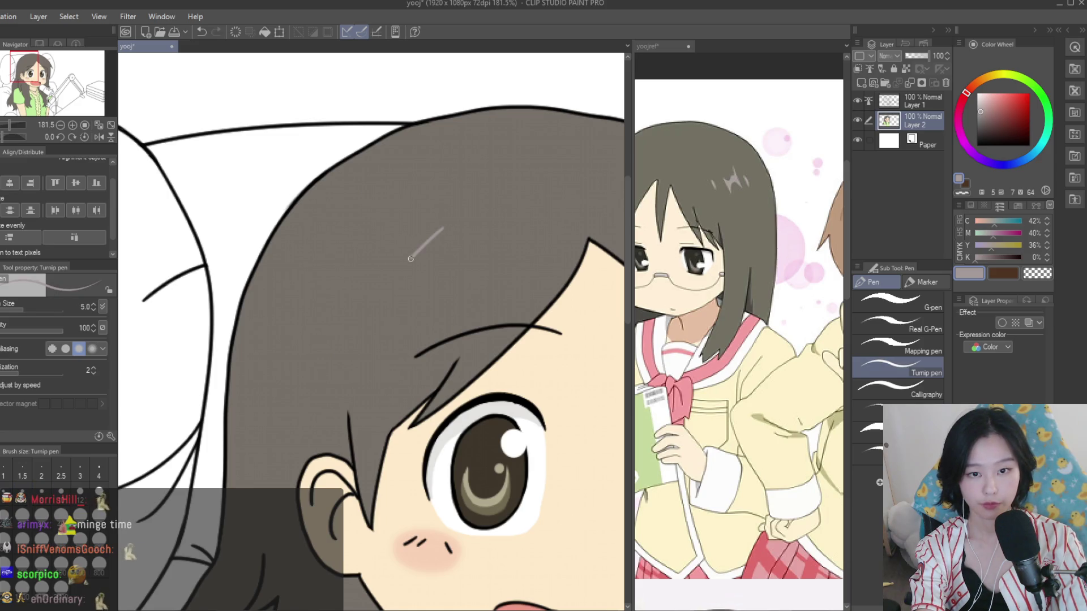
left_click_drag(385, 255, 345, 277)
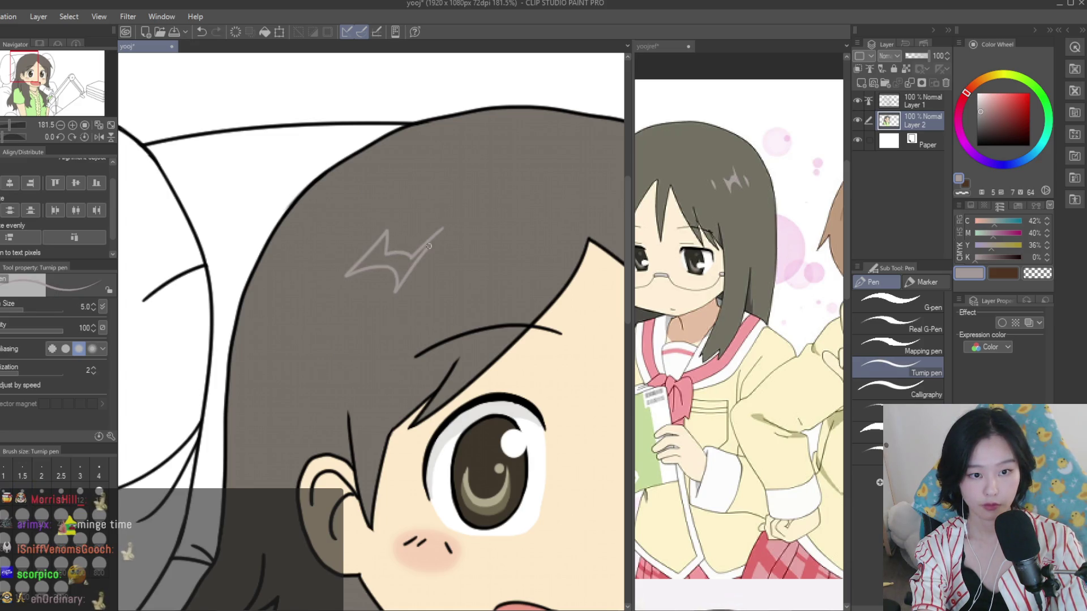
scroll(443, 266, "up", 2)
left_click_drag(453, 265, 457, 262)
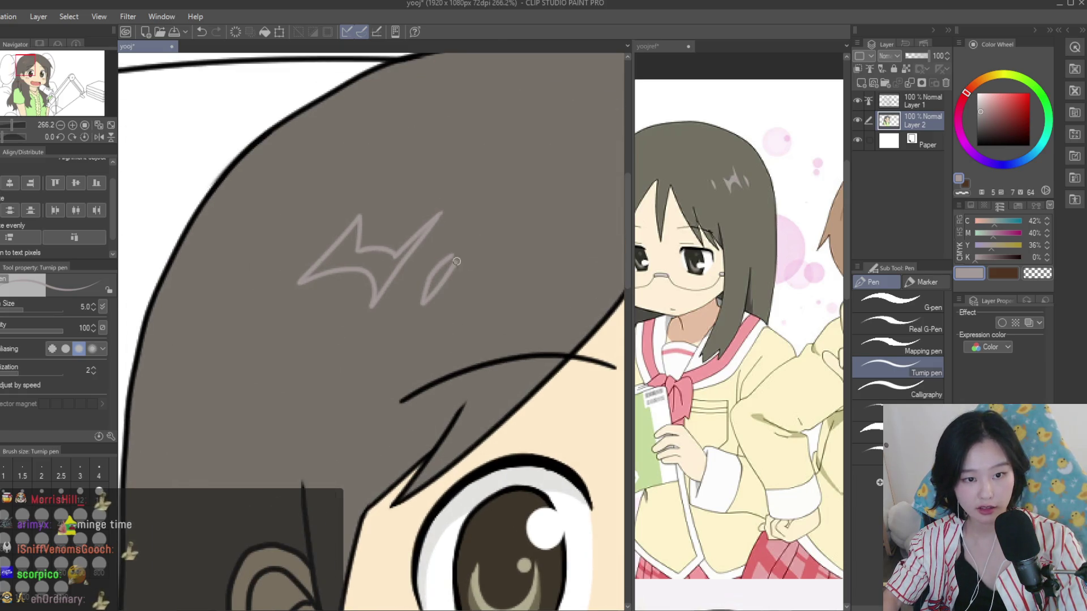
scroll(308, 244, "up", 2)
left_click_drag(333, 213, 286, 251)
Try filling the highlight outline, undoing the fills that flood the whole hair
key("g")
left_click(398, 264)
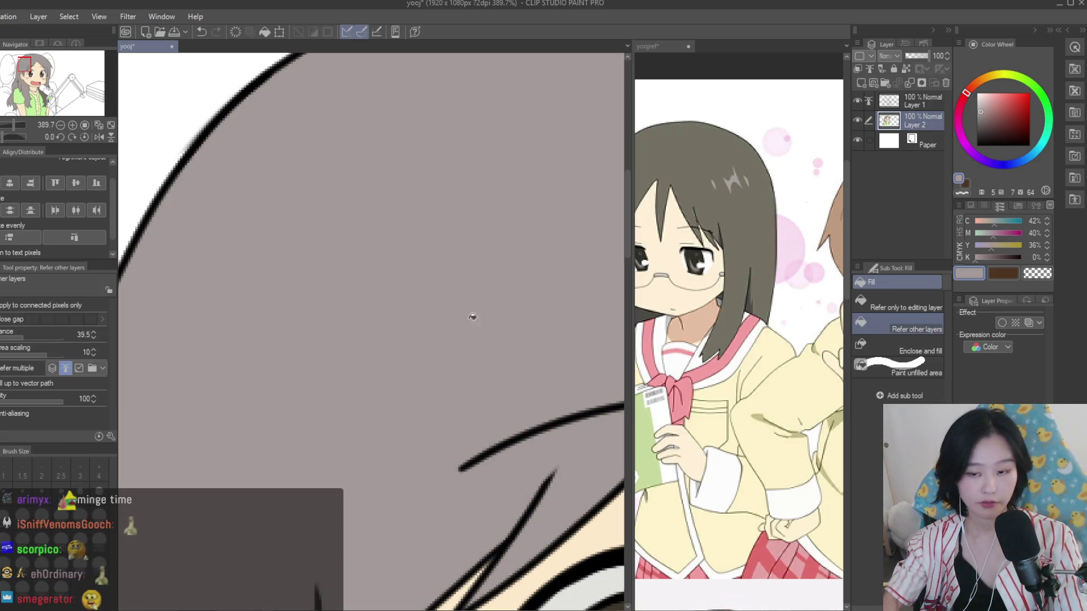
key("ctrl+z")
key("comma")
left_click(417, 262)
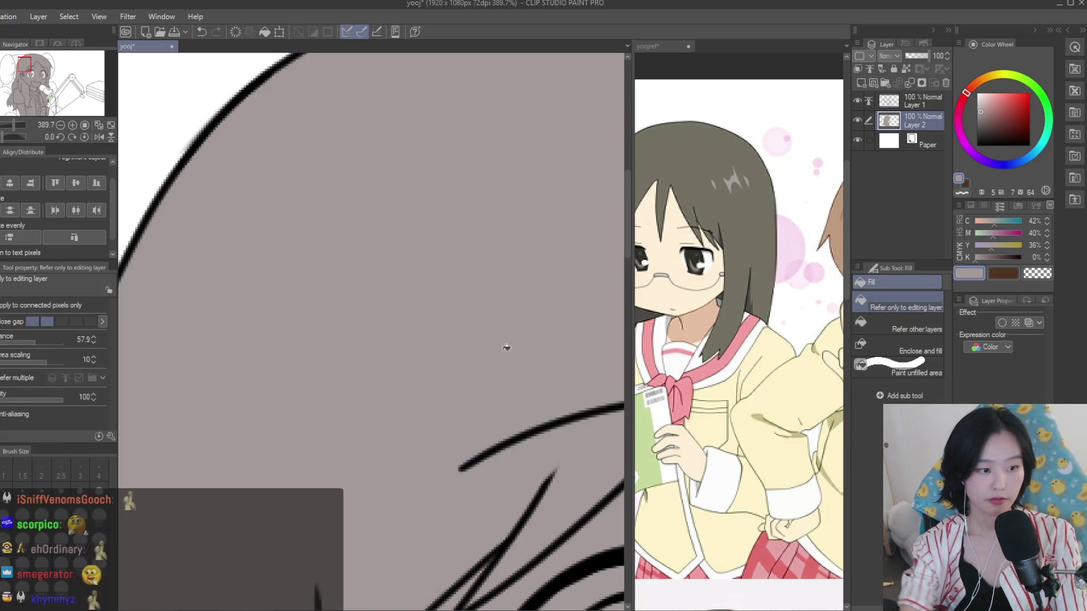
key("ctrl+z")
Colour the zig-zag highlight shape light grey by hand, filling its inner gap
key("p")
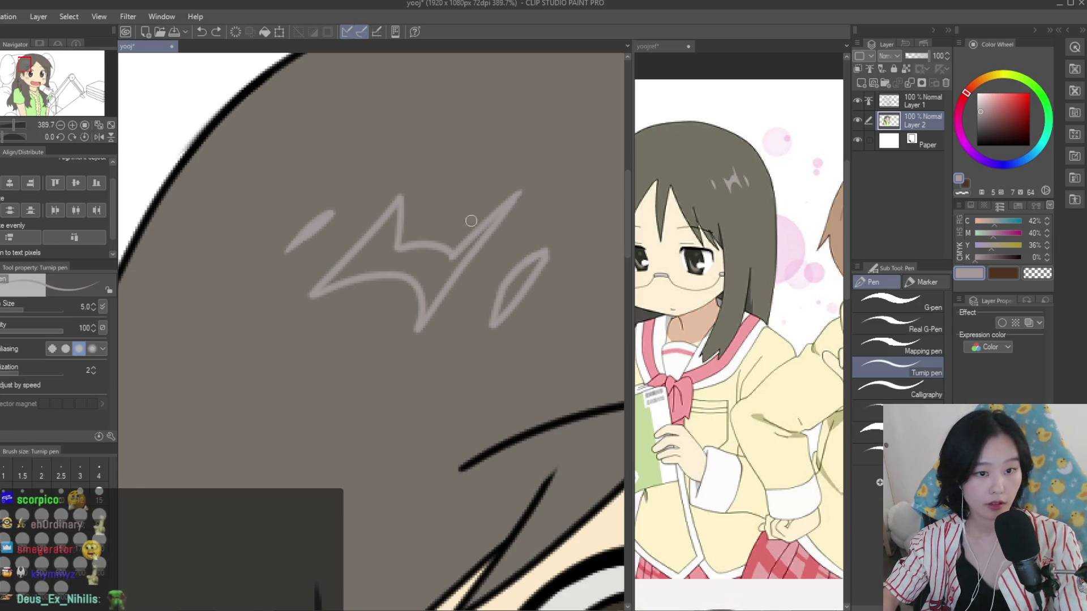
scroll(471, 221, "up", 2)
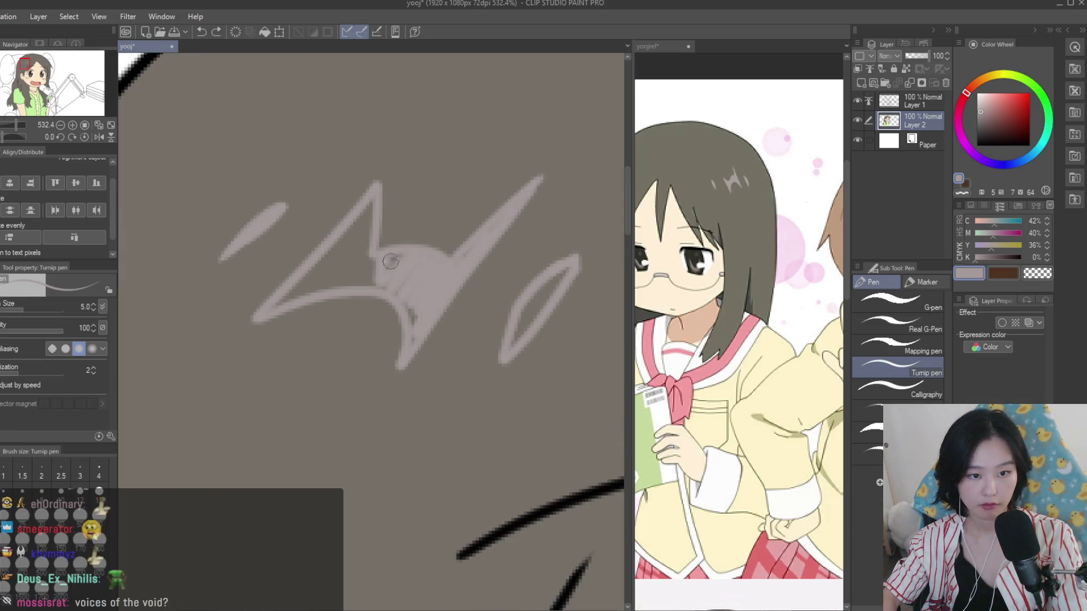
left_click_drag(481, 235, 524, 198)
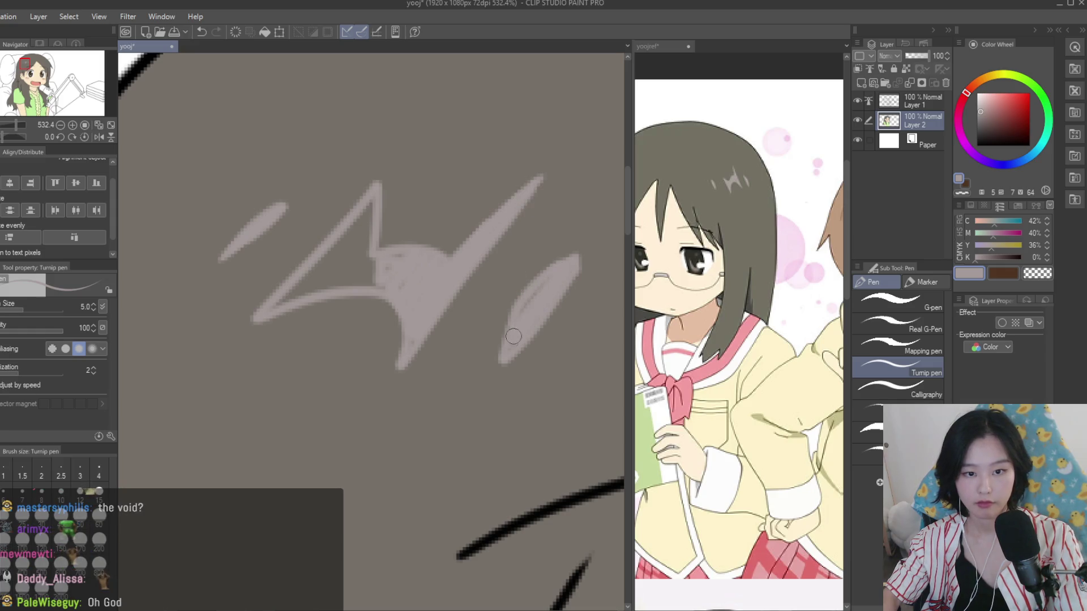
scroll(395, 301, "up", 1)
left_click_drag(343, 322, 406, 311)
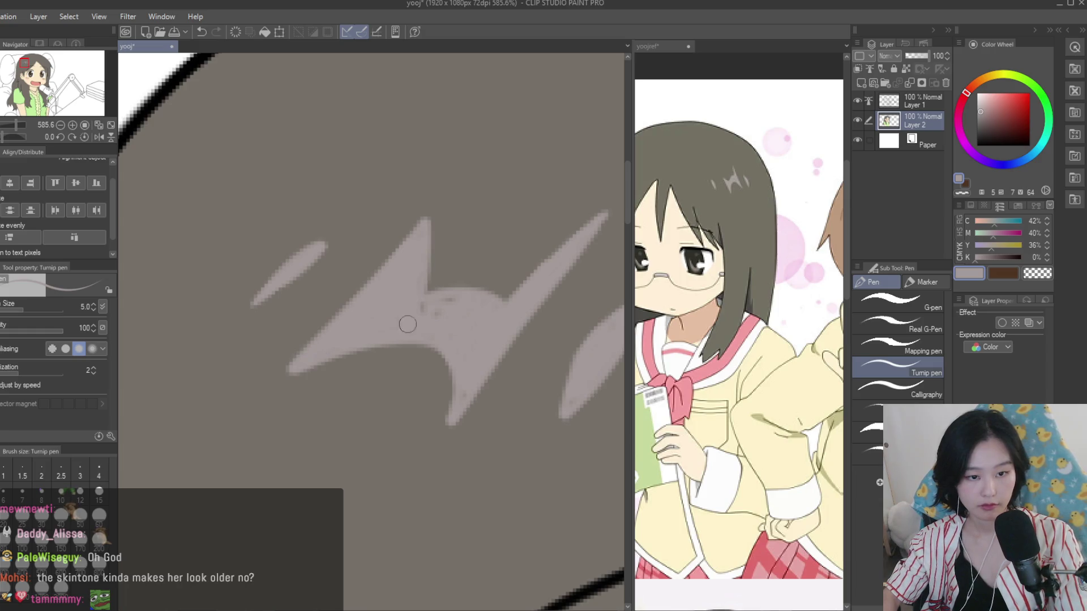
scroll(452, 422, "down", 3)
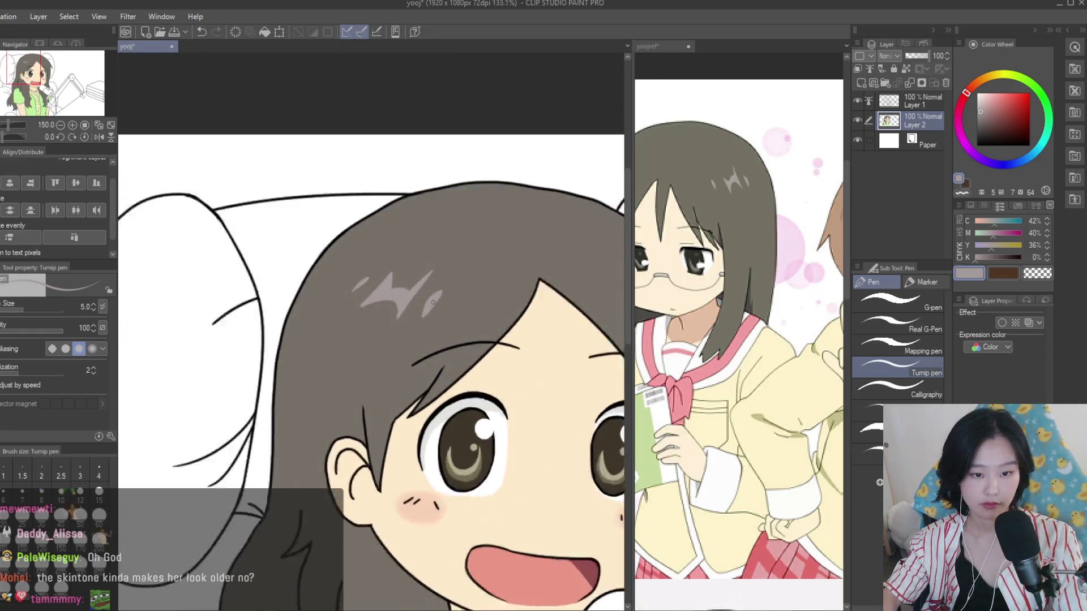
scroll(372, 301, "up", 2)
Sample the hair's grey-brown and the light highlight colour to compare them
left_click(372, 302, "alt")
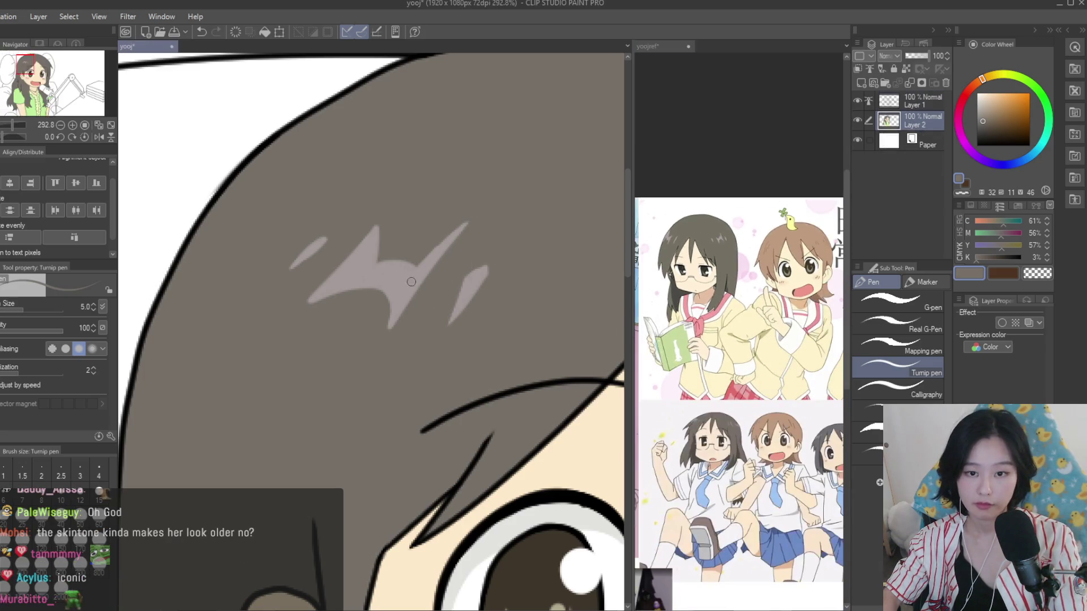
scroll(334, 297, "up", 2)
left_click(334, 297, "alt")
scroll(334, 297, "down", 4)
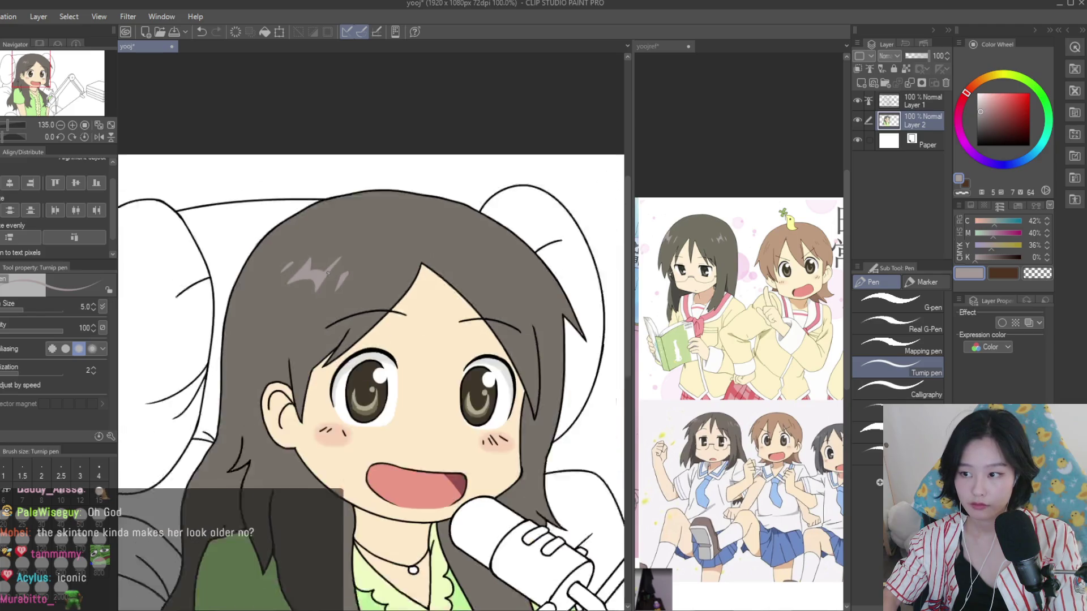
scroll(736, 368, "down", 2)
scroll(736, 368, "up", 4)
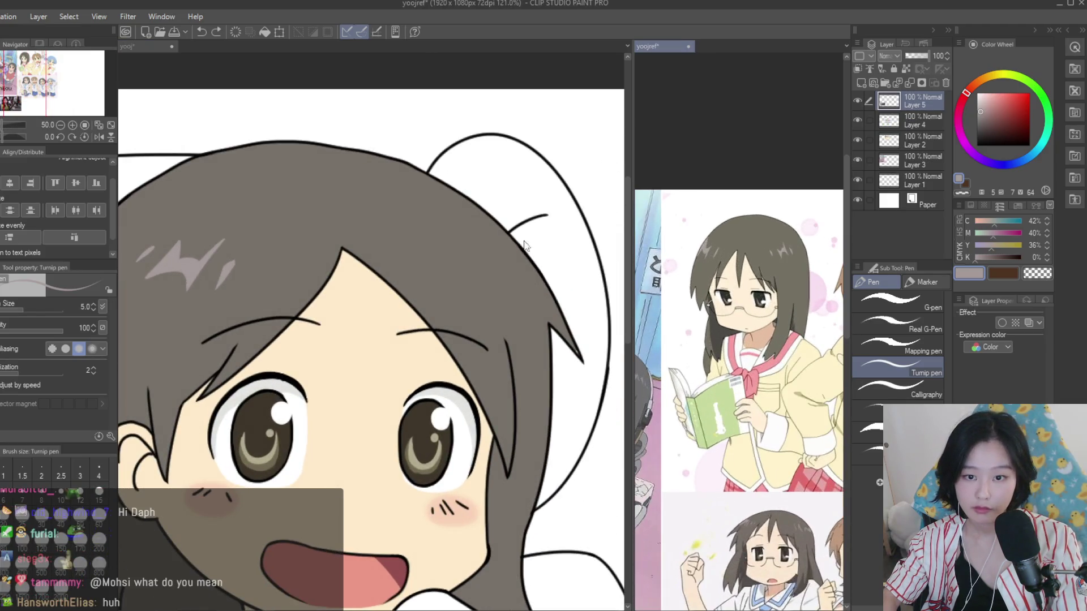
scroll(538, 224, "down", 1)
scroll(539, 223, "up", 2)
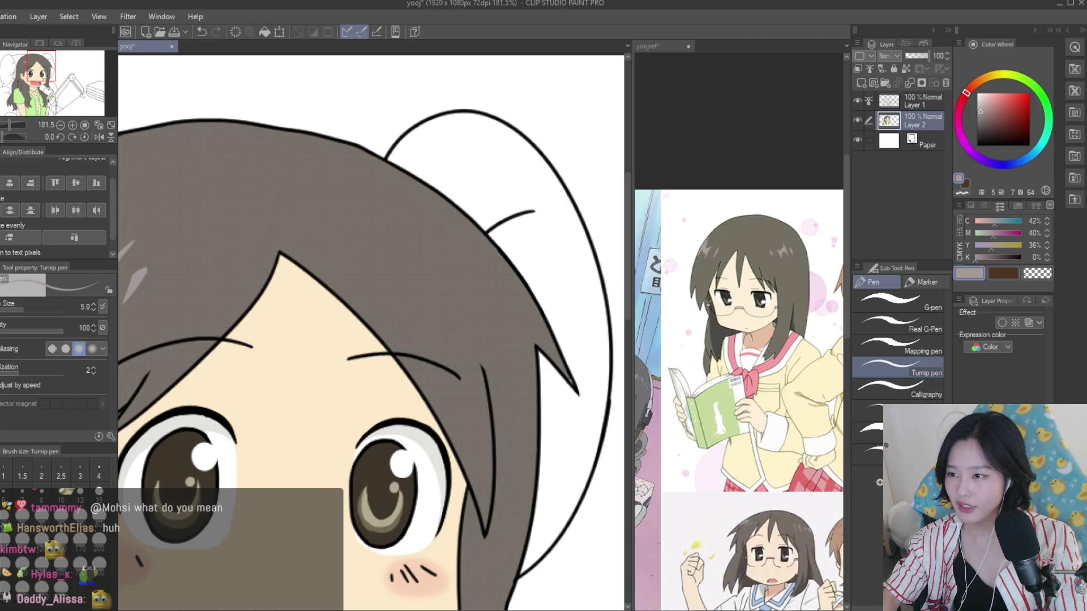
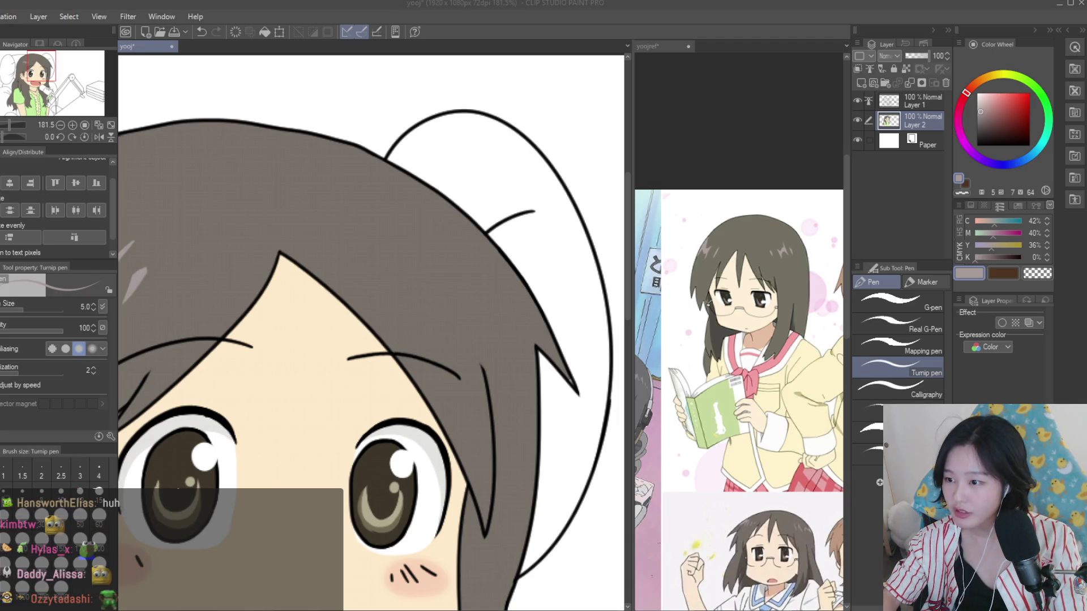
Make Layer 2 the reference layer, raise the pen to size 7, and draw a zigzag hair highlight
left_click(905, 69)
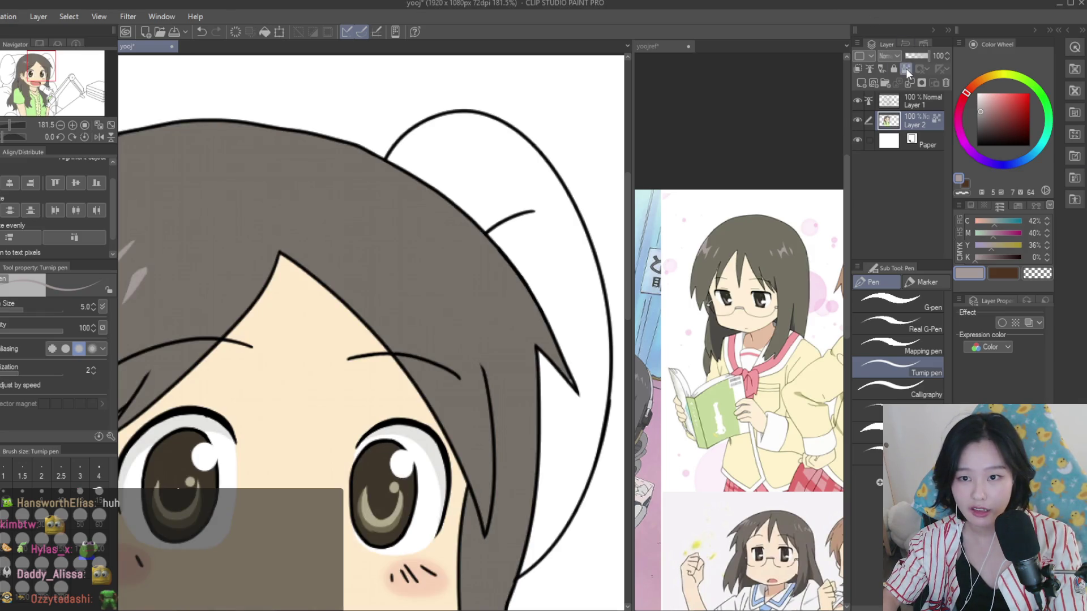
scroll(436, 191, "up", 3)
key("ctrl+z")
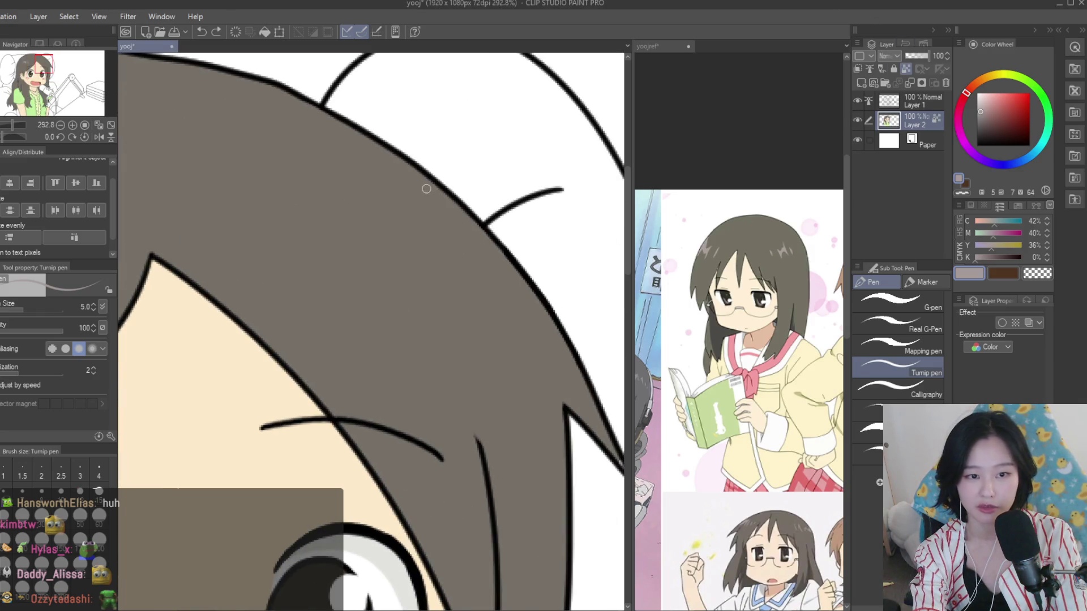
key("bracketright")
key("bracketright")
left_click_drag(419, 166, 461, 257)
key("ctrl+z")
left_click_drag(418, 168, 462, 235)
left_click_drag(461, 232, 407, 252)
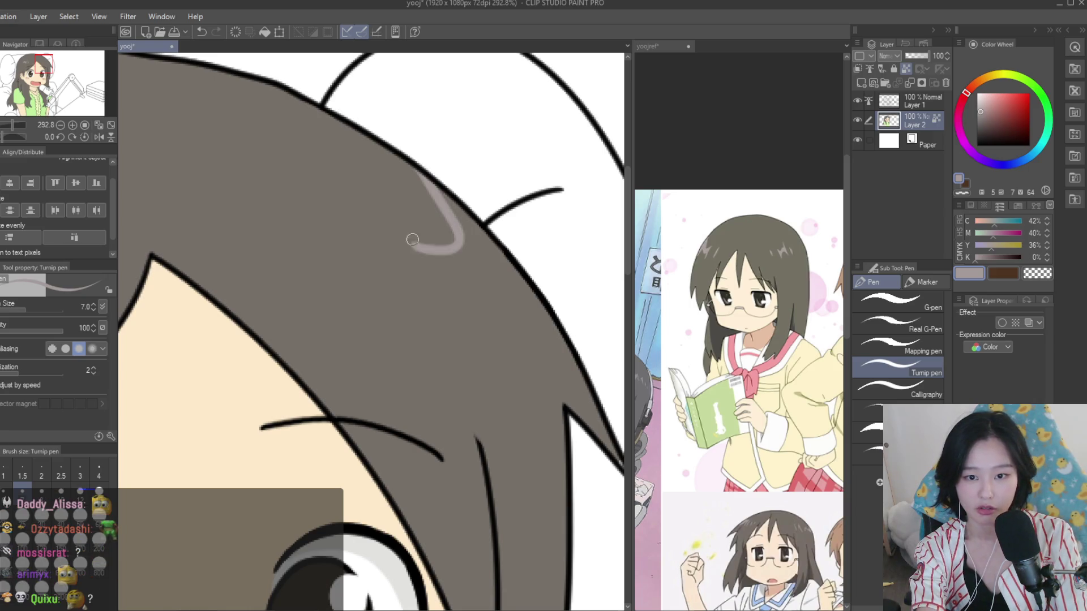
key("ctrl+z")
key("ctrl+z")
mouse_move(461, 229)
left_mouse_down()
mouse_move(481, 323)
mouse_move(478, 314)
left_mouse_up()
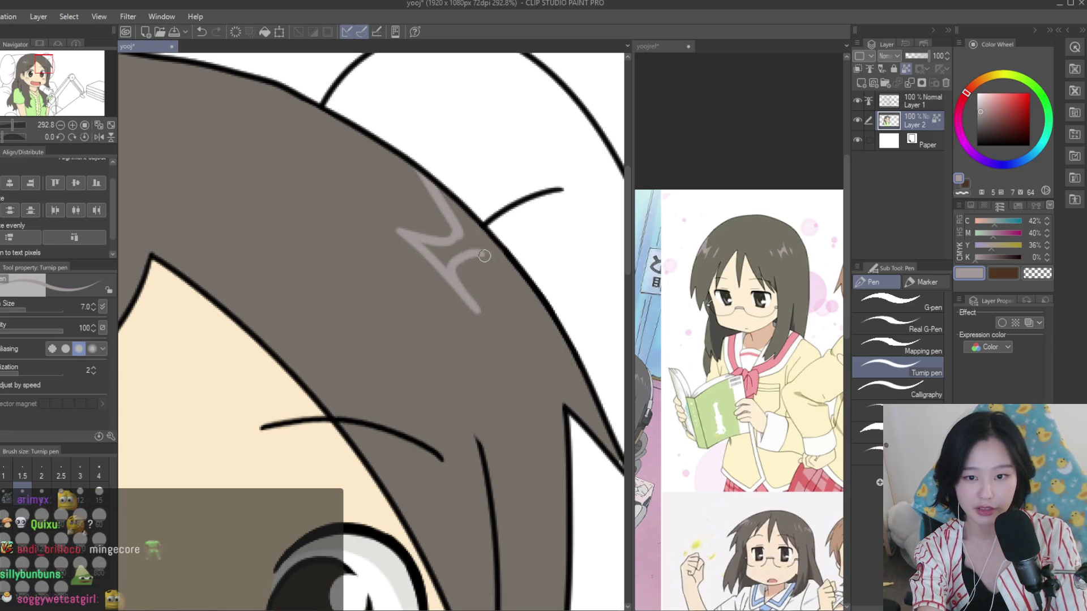
key("ctrl+z")
Add more pale highlight strands along the hair outline and lower in the hair
left_click_drag(476, 222, 482, 262)
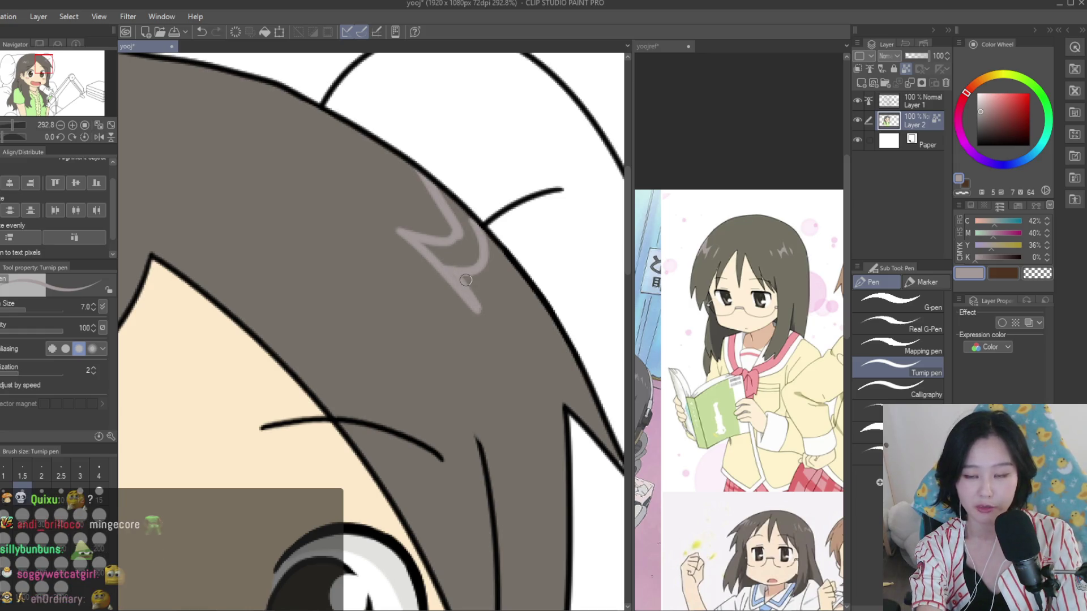
scroll(396, 269, "up", 2)
left_click_drag(470, 300, 517, 365)
scroll(489, 295, "up", 2)
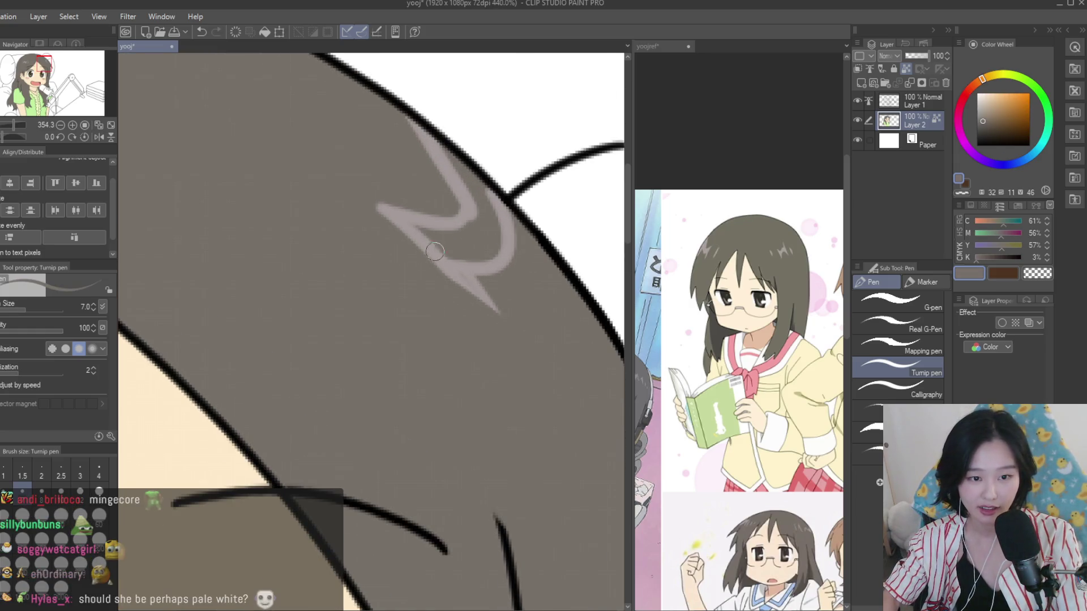
mouse_move(415, 228)
left_mouse_down()
mouse_move(471, 235)
mouse_move(466, 253)
mouse_move(482, 221)
left_mouse_up()
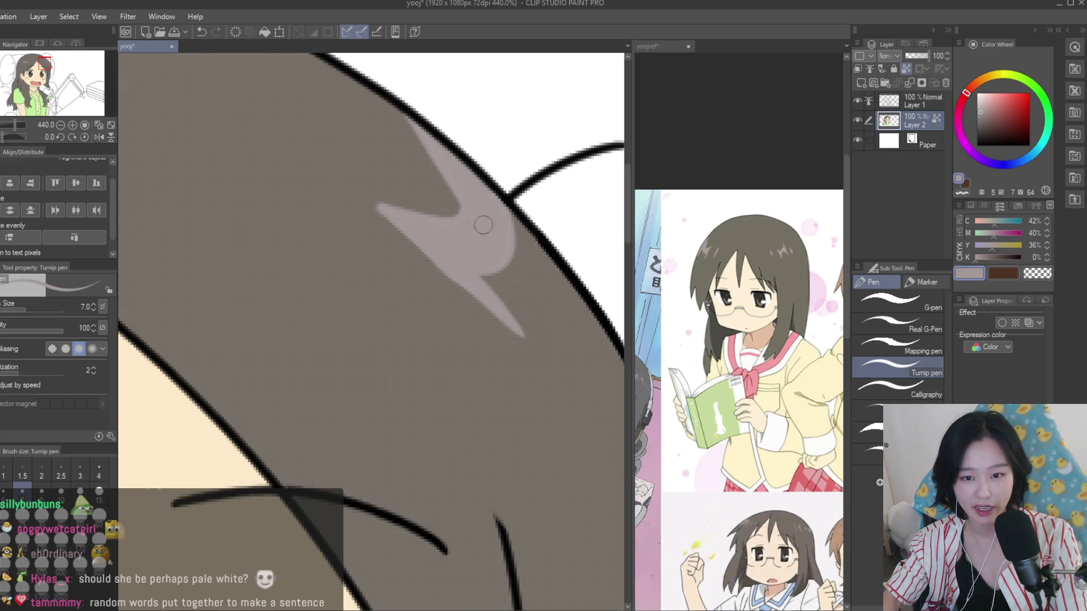
scroll(478, 233, "down", 2)
left_click_drag(410, 274, 456, 306)
key("ctrl+z")
left_click_drag(392, 268, 474, 329)
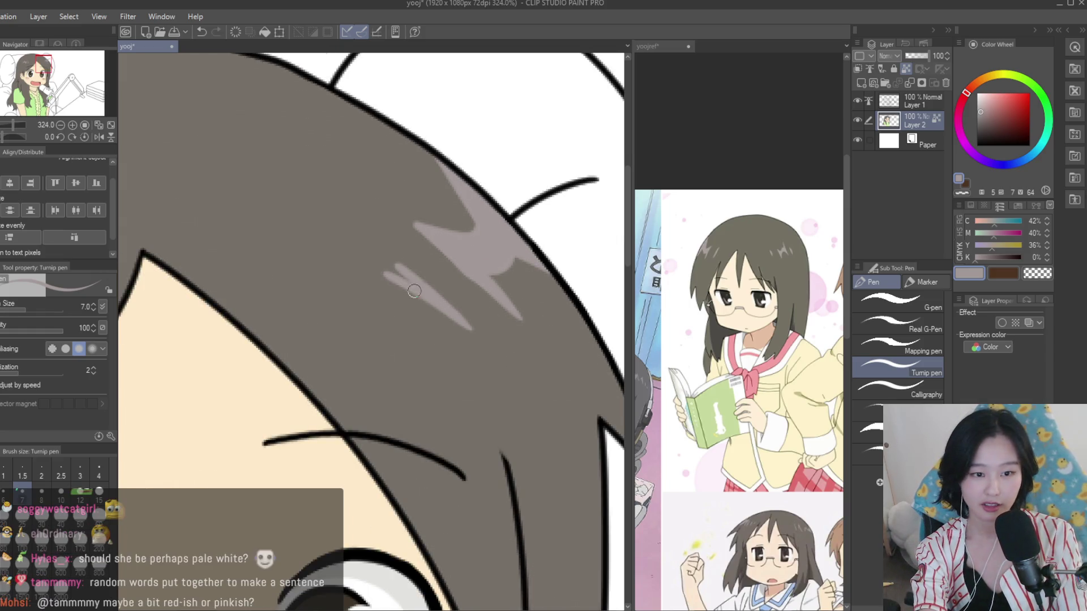
left_click_drag(414, 291, 382, 262)
Sample the grey hair colour, save the drawing, and fit it in view
left_click(359, 255, "alt")
key("ctrl+s")
key("ctrl+0")
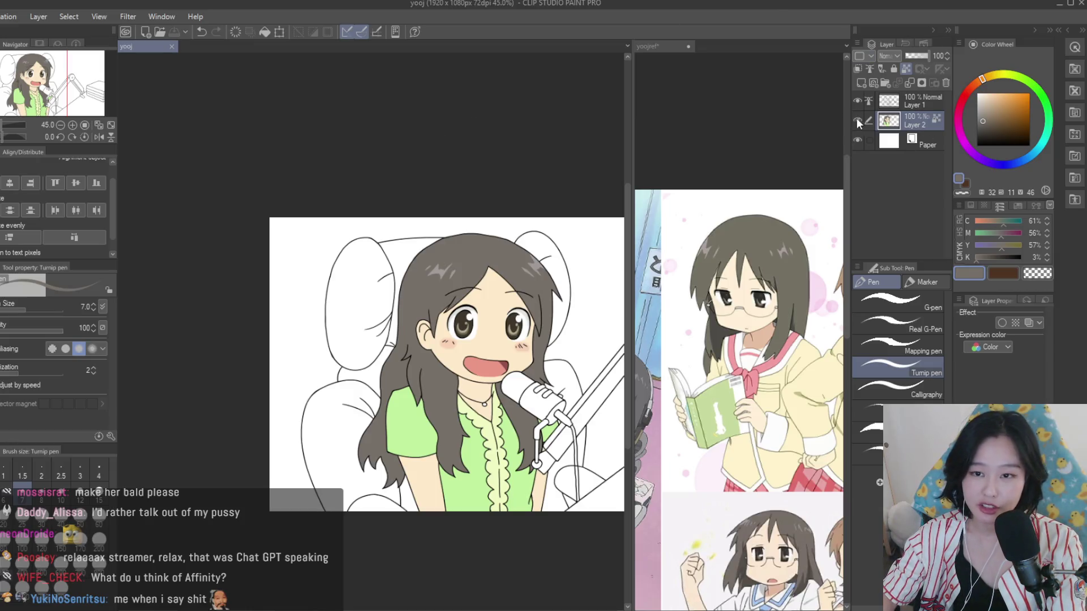
Fill the upper and lower-left chair pillows with light grey using the fill tool
scroll(310, 303, "up", 1)
scroll(310, 303, "up", 1)
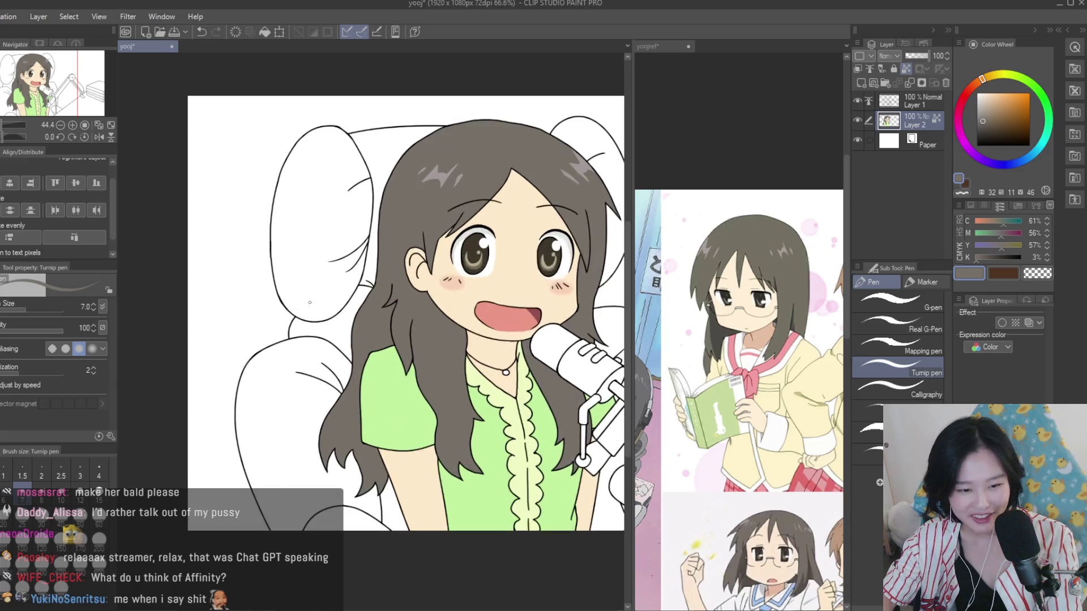
scroll(736, 340, "down", 2)
scroll(736, 339, "down", 1)
scroll(736, 340, "up", 2)
left_click(520, 202)
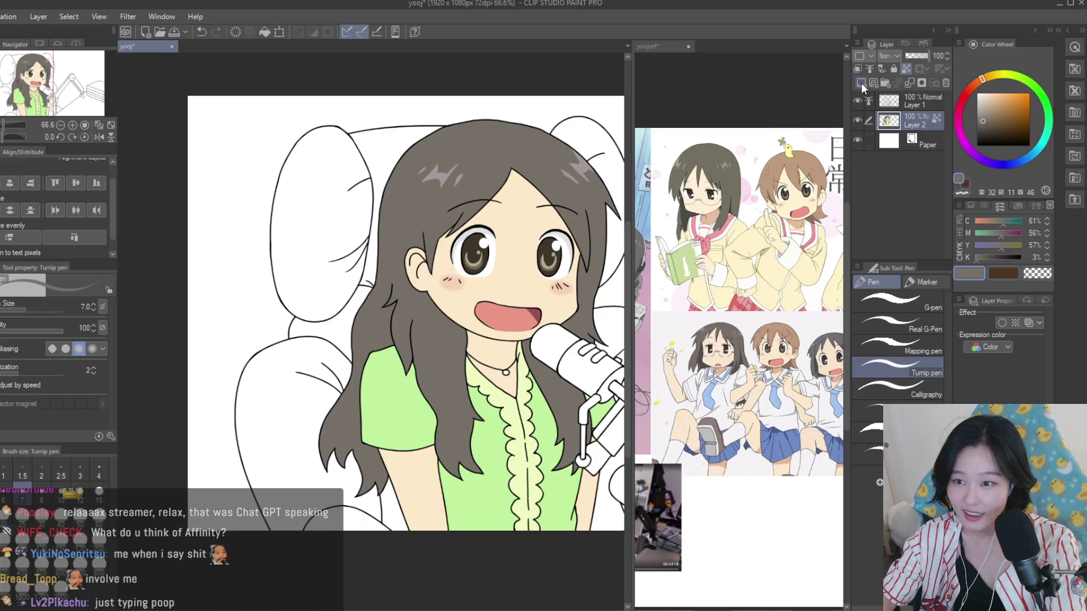
key("g")
scroll(414, 328, "up", 1)
scroll(736, 340, "down", 1)
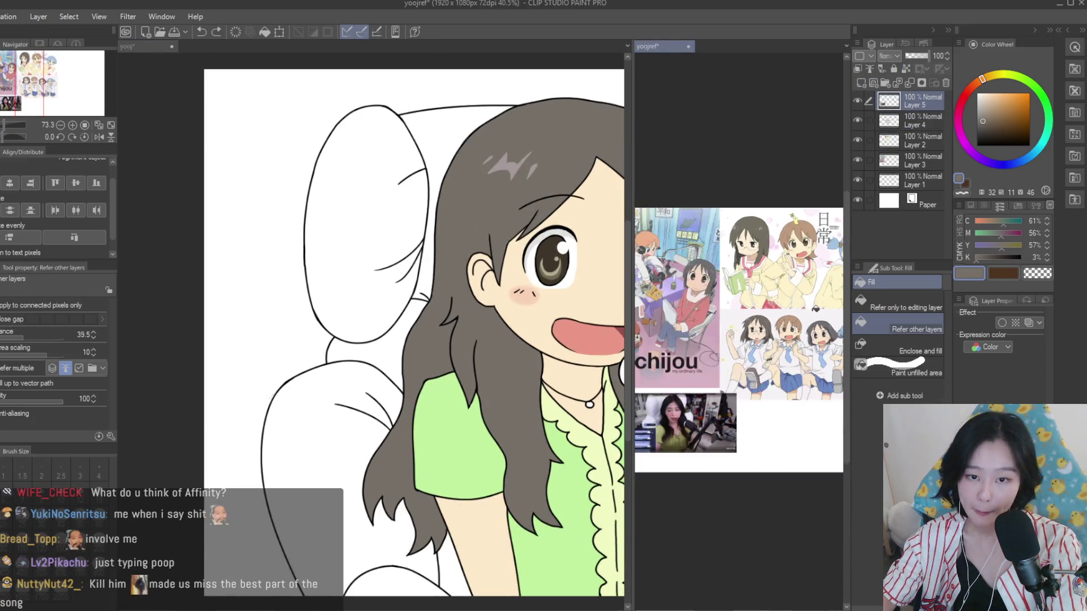
scroll(741, 340, "up", 1)
scroll(742, 340, "down", 1)
left_click(424, 164)
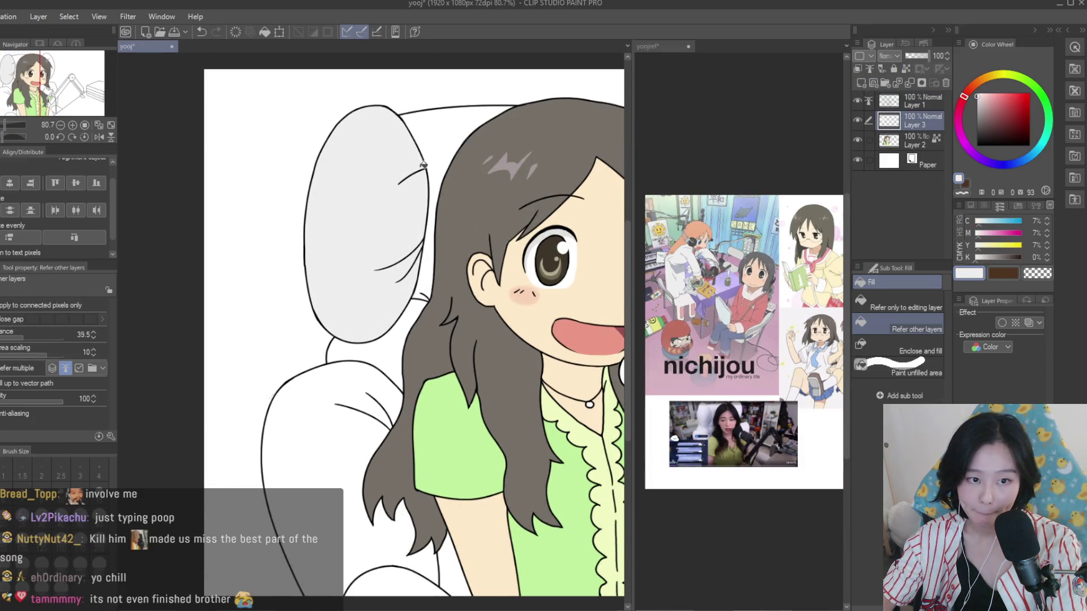
left_click(306, 464)
Select the line art on Layer 1
scroll(396, 396, "down", 1)
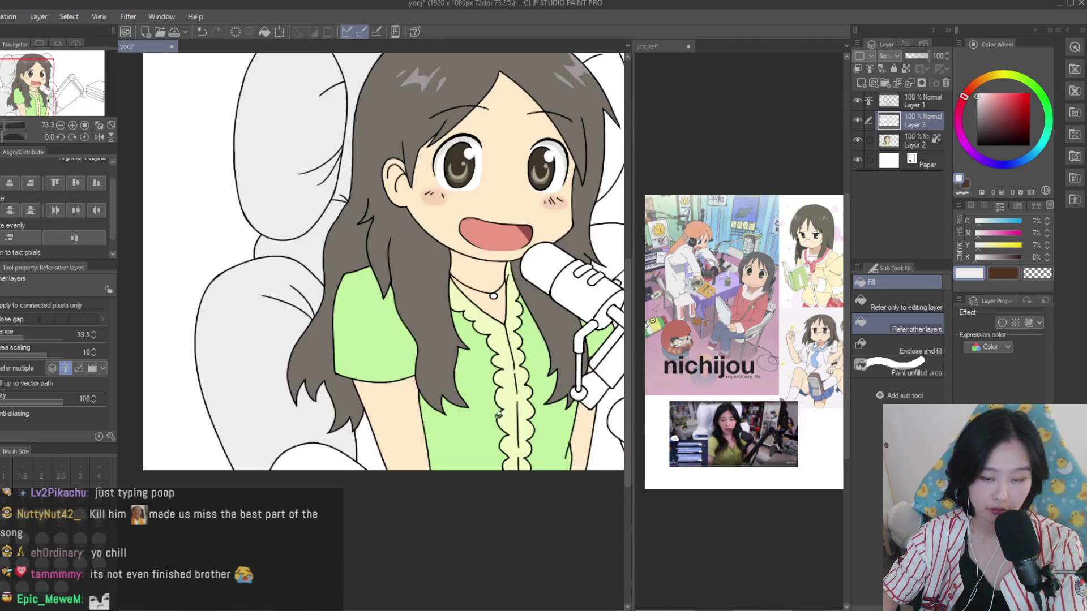
scroll(507, 427, "down", 2)
scroll(514, 439, "up", 1)
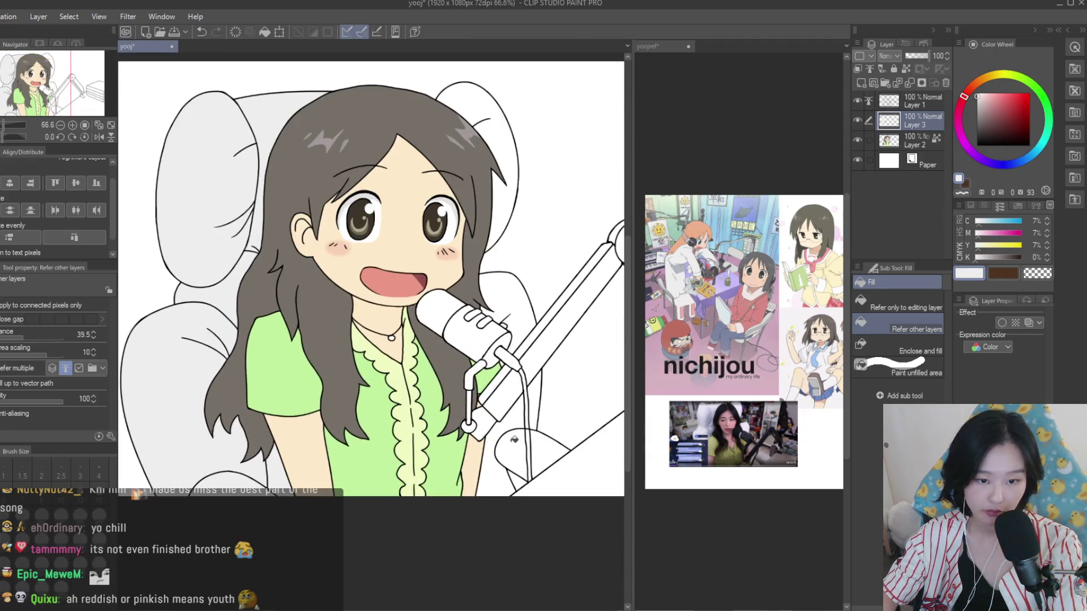
scroll(535, 464, "up", 2)
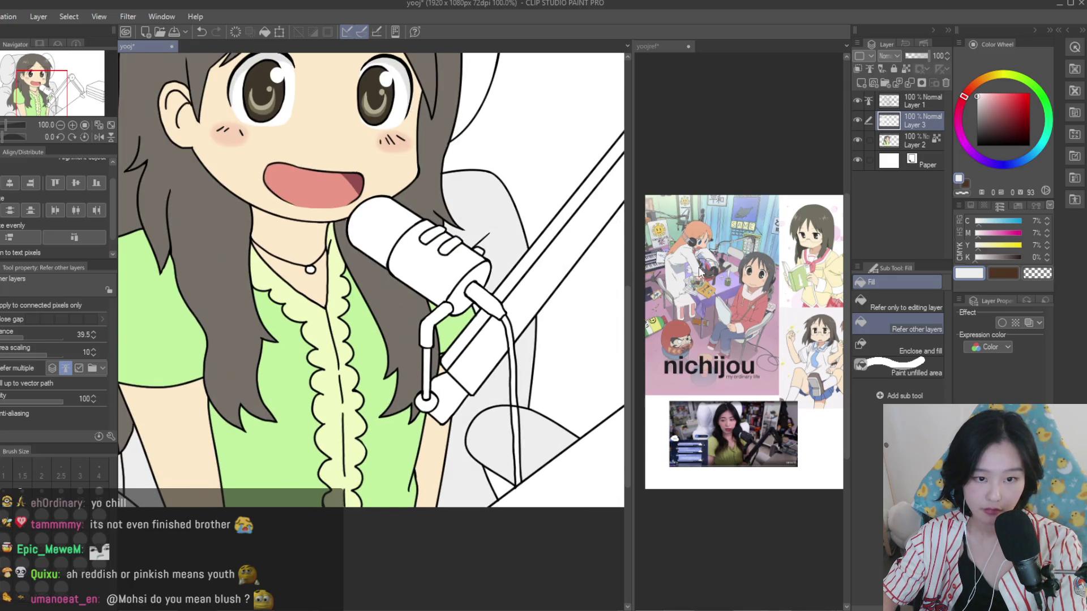
left_click(923, 101)
scroll(581, 400, "down", 1)
Erase the stray line between the microphone cable lines
key("e")
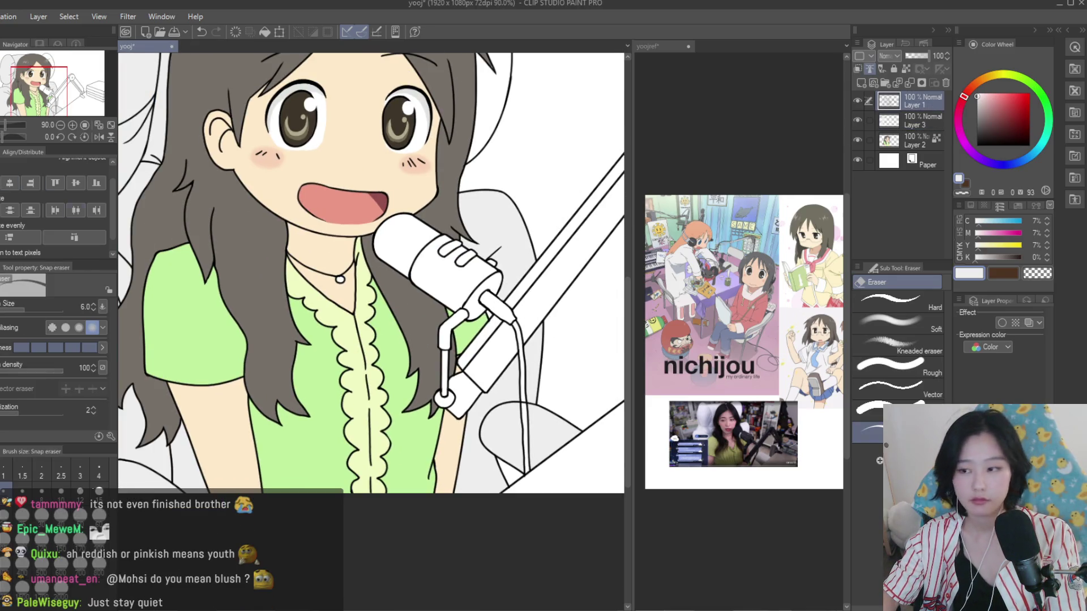
scroll(553, 402, "up", 5)
scroll(544, 414, "up", 3)
scroll(539, 418, "up", 2)
mouse_move(539, 418)
left_mouse_down()
mouse_move(527, 405)
mouse_move(538, 444)
left_mouse_up()
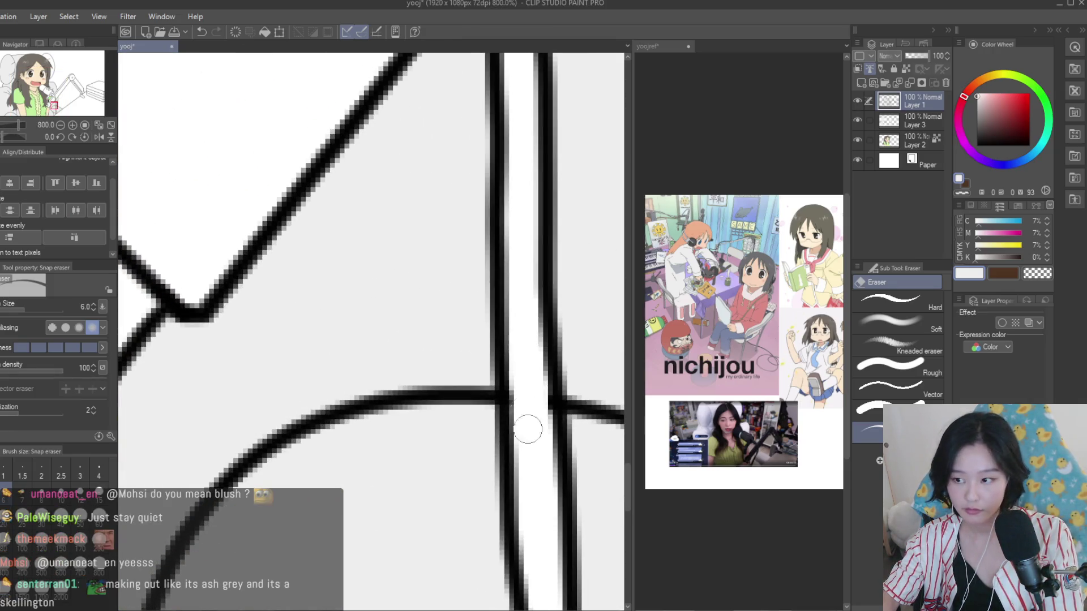
scroll(498, 408, "down", 2)
scroll(495, 303, "down", 2)
scroll(495, 302, "down", 1)
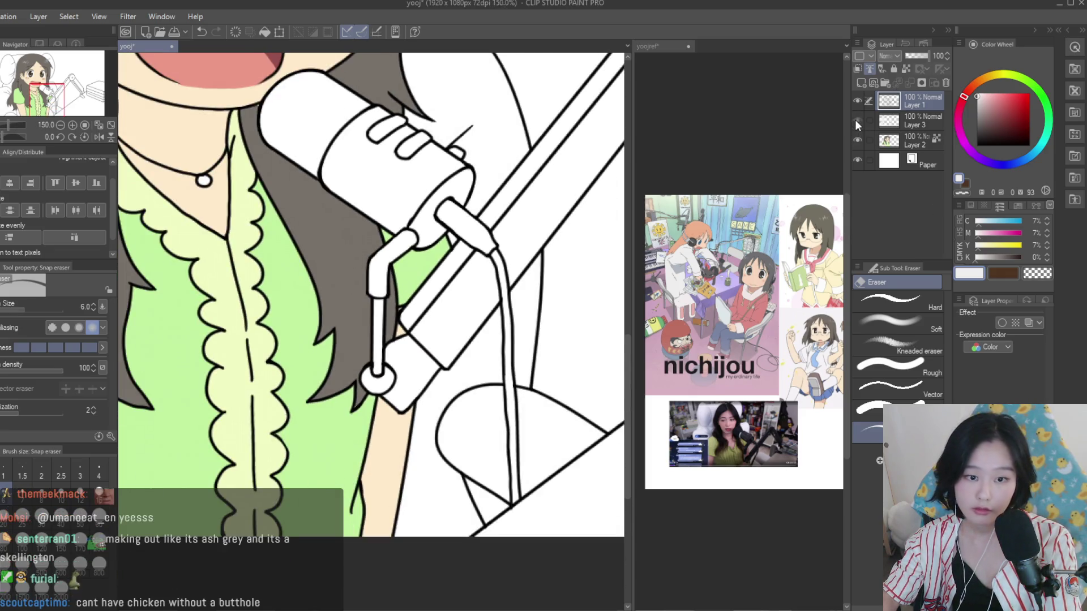
Return to Layer 3 with the fill tool and sample the mic arm's dark grey from the reference photo
key("alt+[")
key("g")
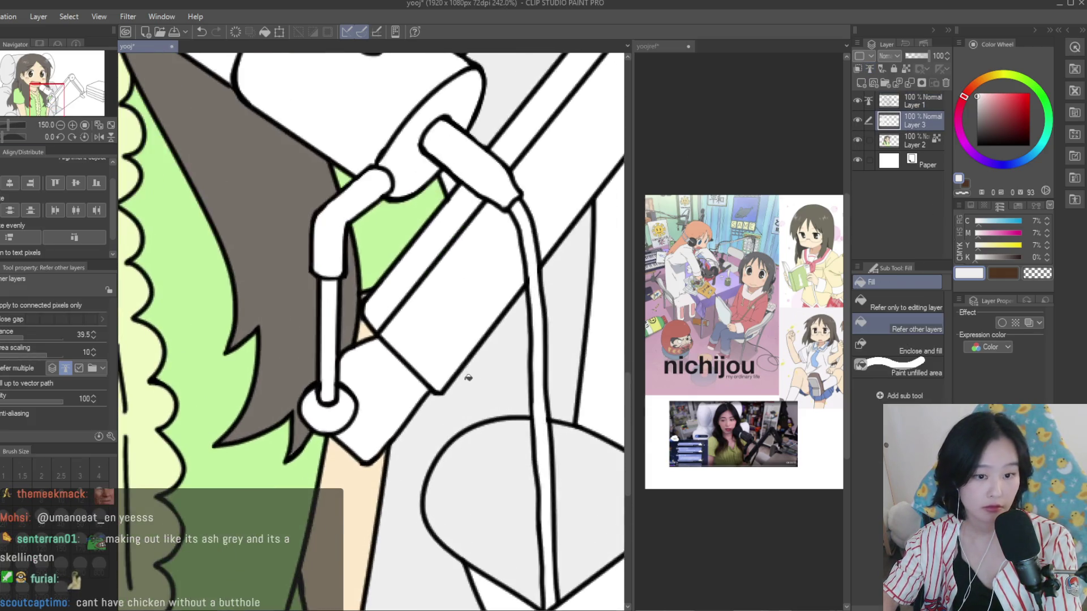
scroll(415, 475, "up", 1)
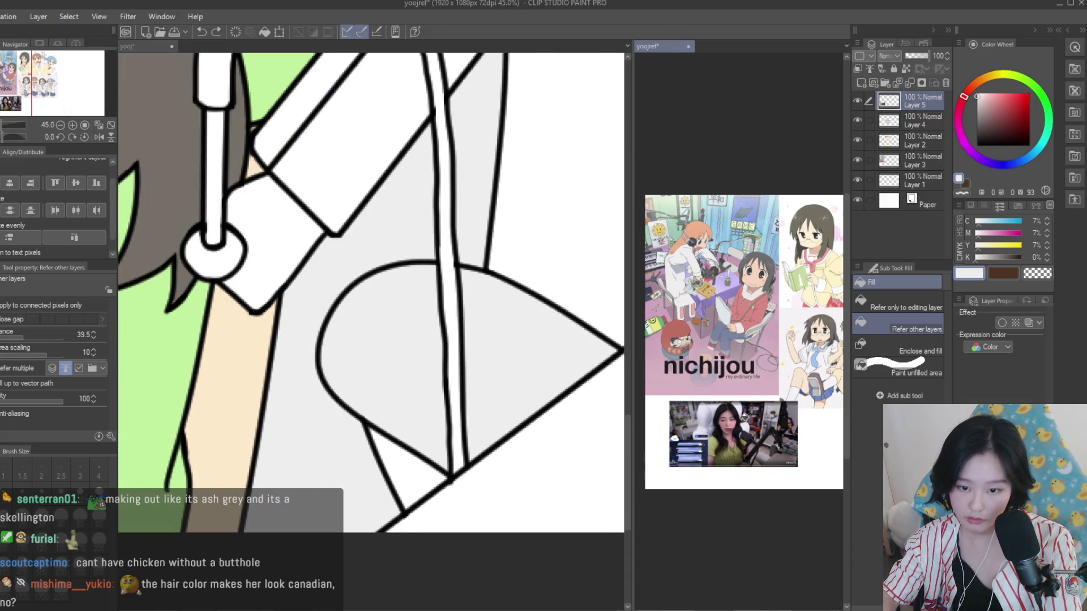
scroll(434, 466, "down", 4)
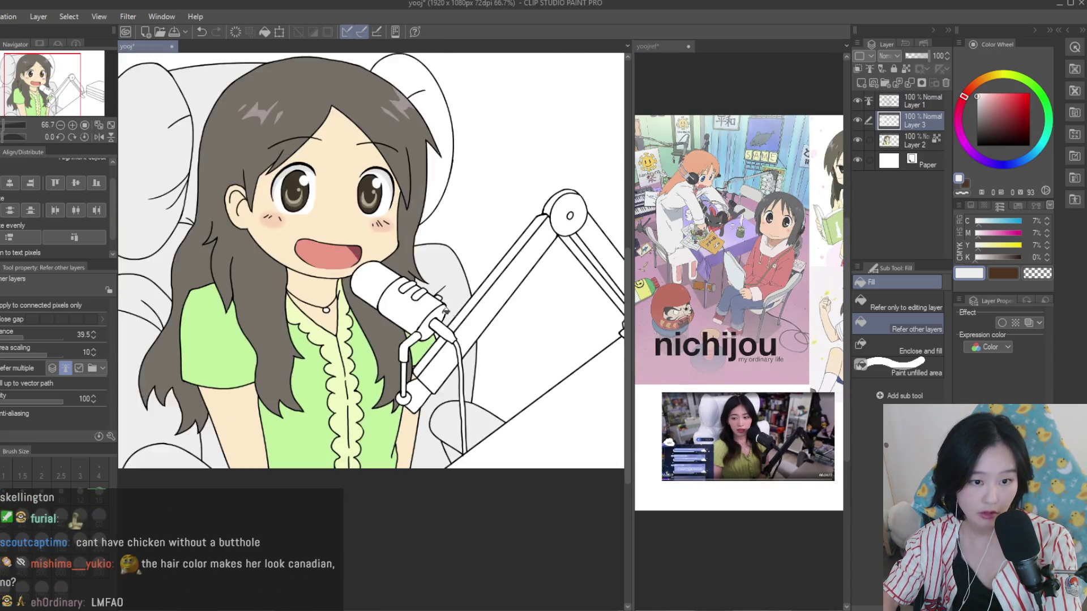
scroll(484, 277, "up", 4)
scroll(484, 277, "down", 1)
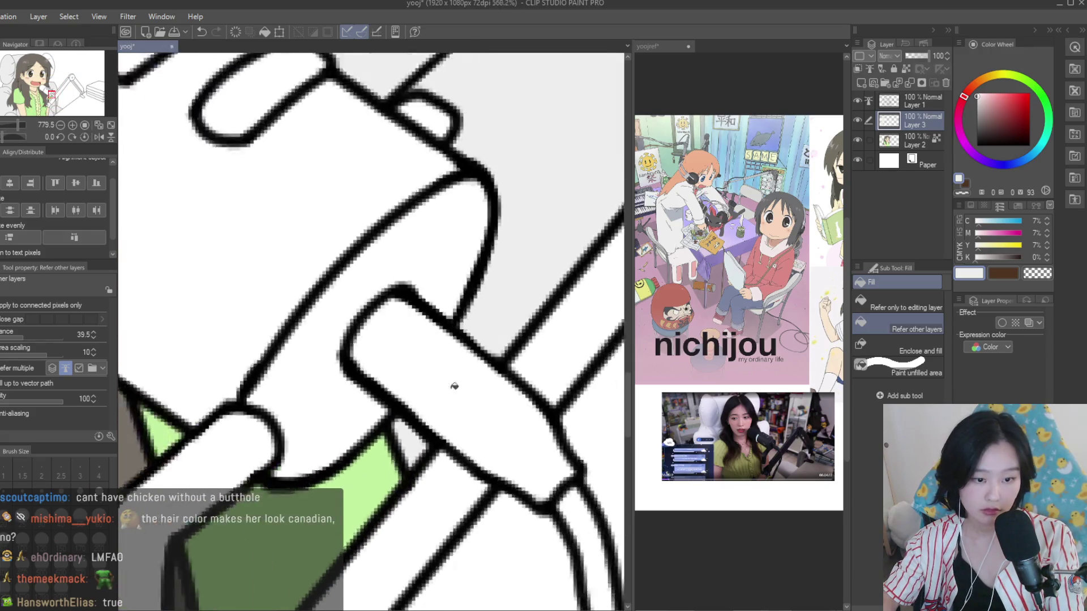
scroll(453, 383, "down", 4)
scroll(449, 392, "up", 1)
scroll(510, 226, "down", 3)
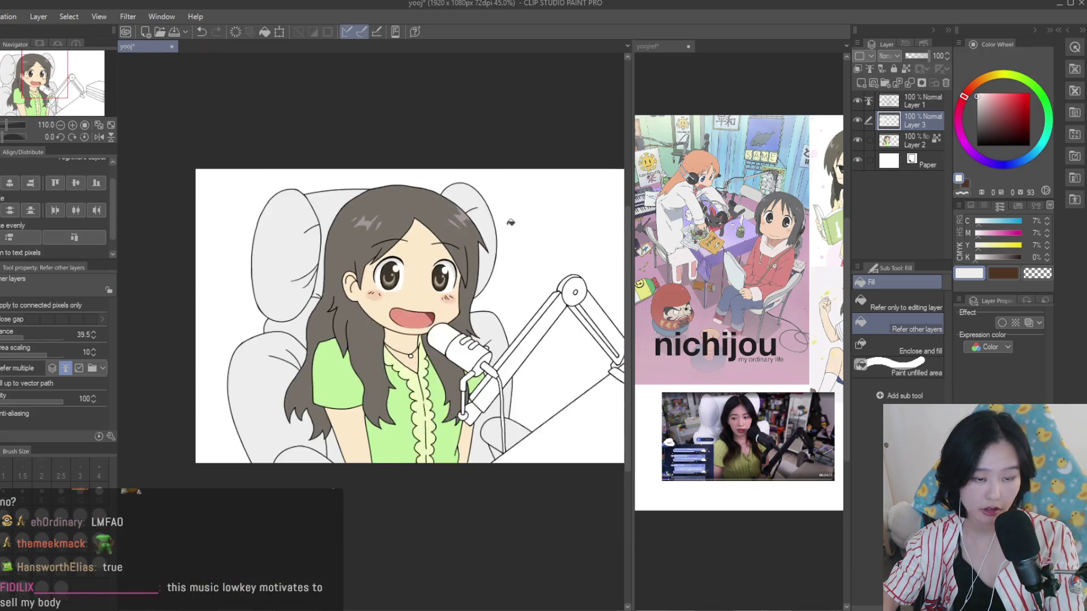
scroll(578, 225, "down", 2)
scroll(590, 288, "up", 1)
scroll(590, 288, "up", 1)
scroll(707, 311, "down", 1)
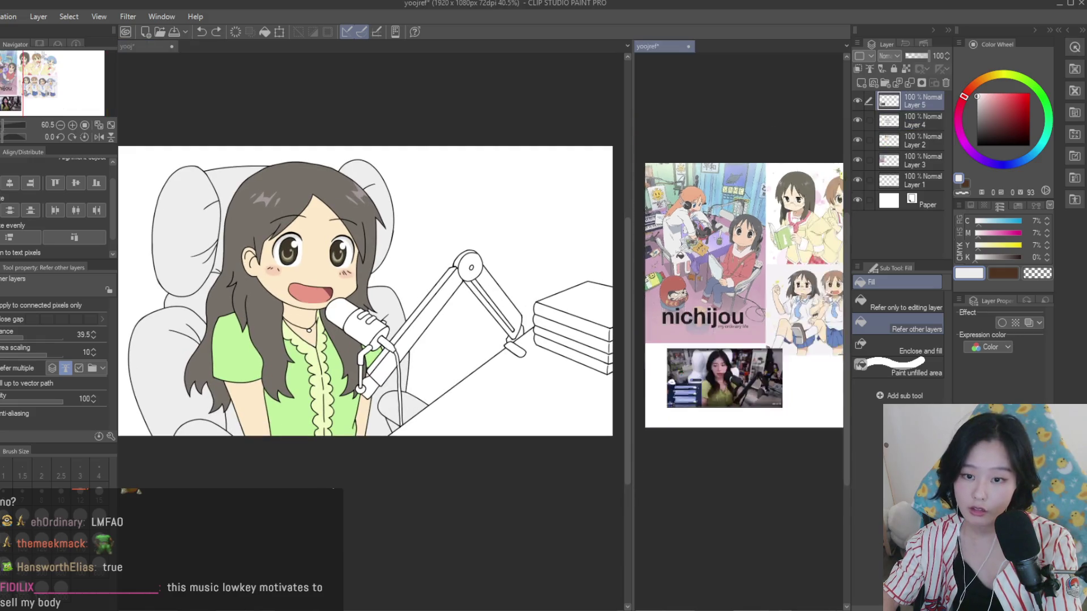
scroll(651, 340, "up", 2)
left_click(644, 352, "alt")
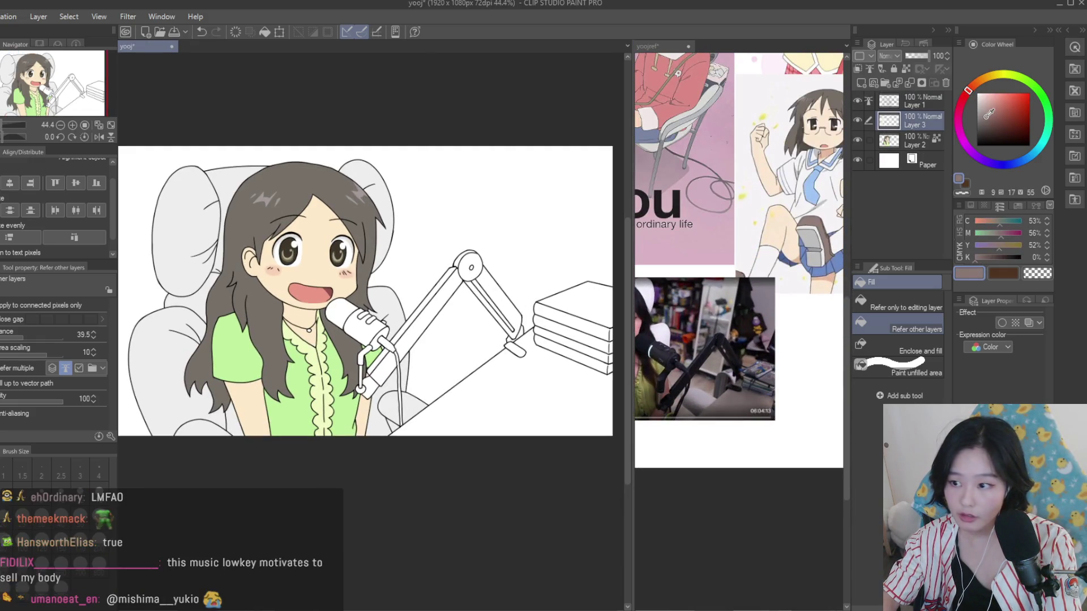
Add a new layer above Layer 3 and fill the desk with brown
scroll(495, 333, "up", 1)
scroll(496, 332, "up", 1)
scroll(584, 189, "up", 1)
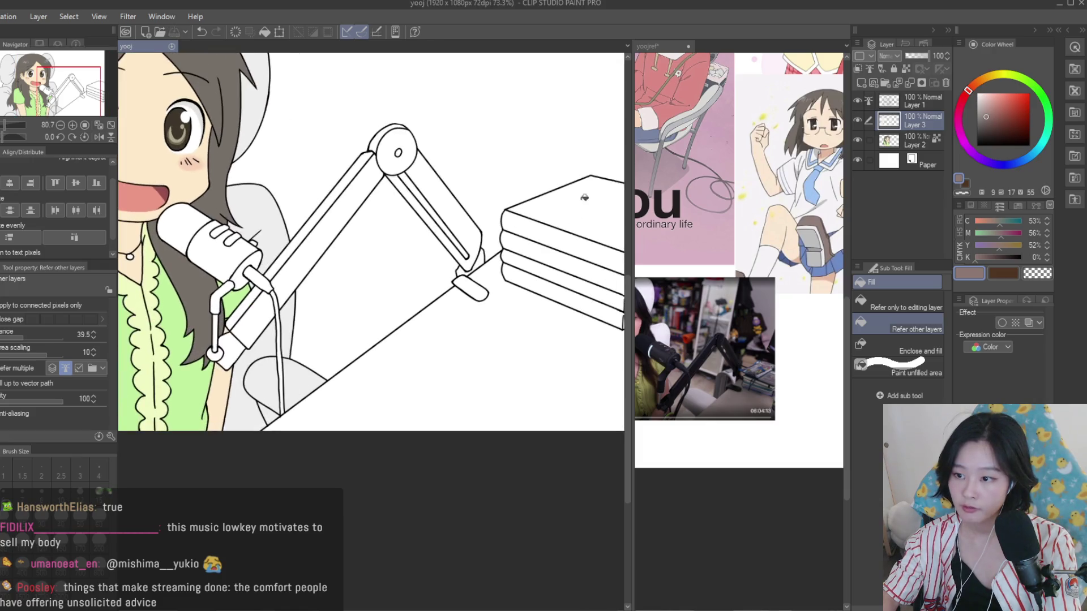
left_click(862, 84)
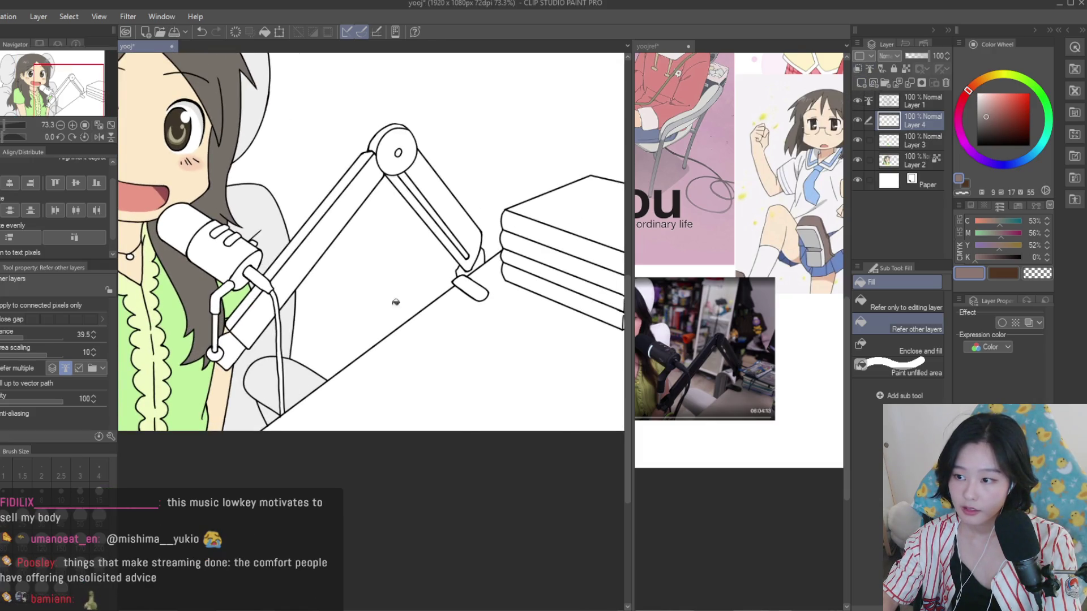
scroll(445, 323, "down", 2)
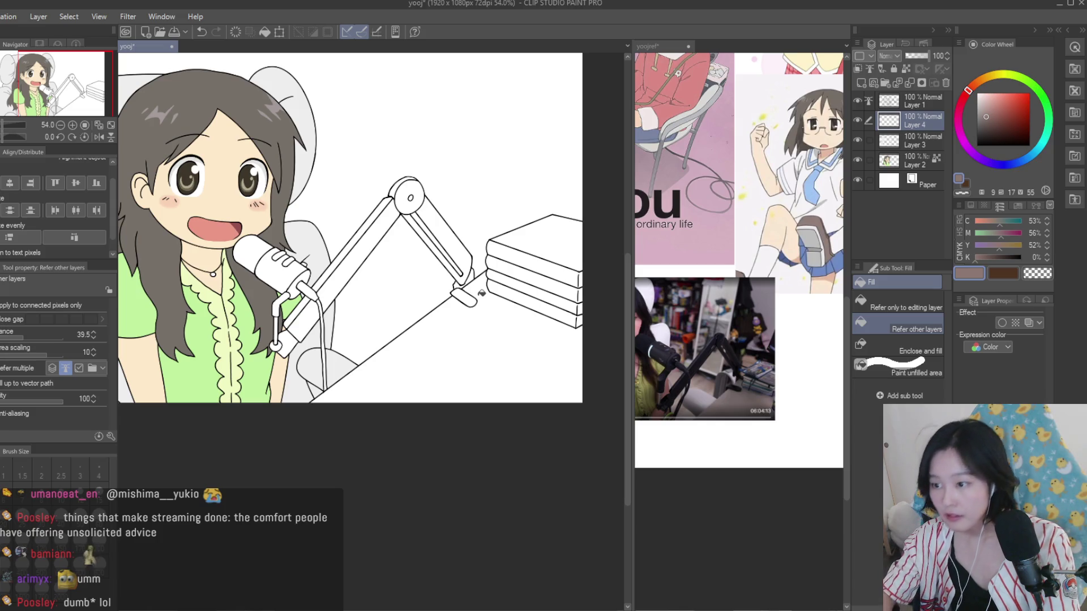
left_click(482, 293)
Refill the desk with a lighter brown and switch to the yoojref reference document
scroll(512, 325, "down", 2)
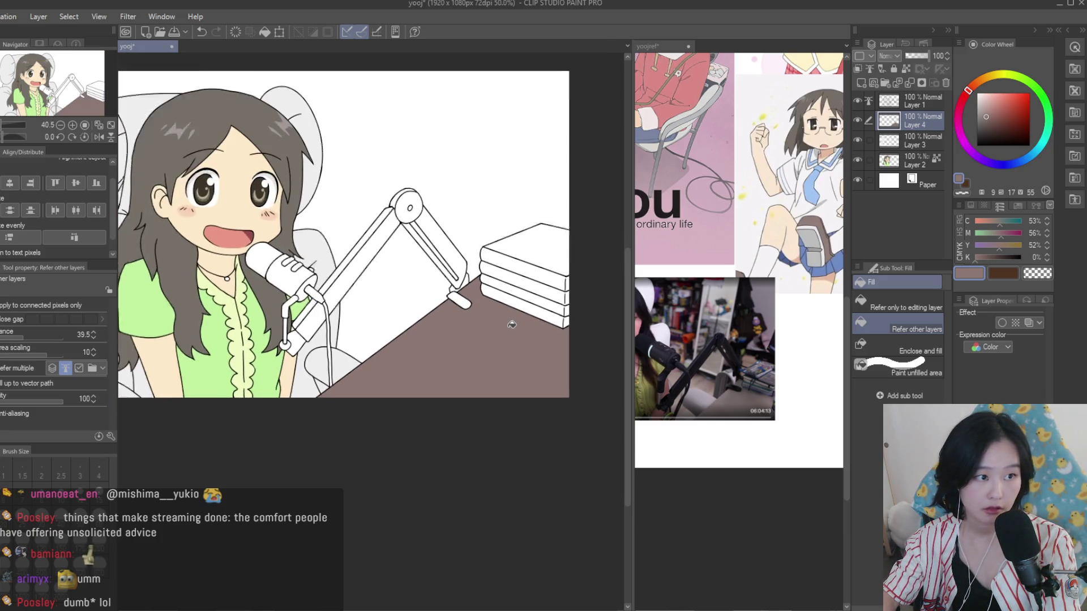
scroll(511, 324, "up", 1)
scroll(791, 347, "up", 2)
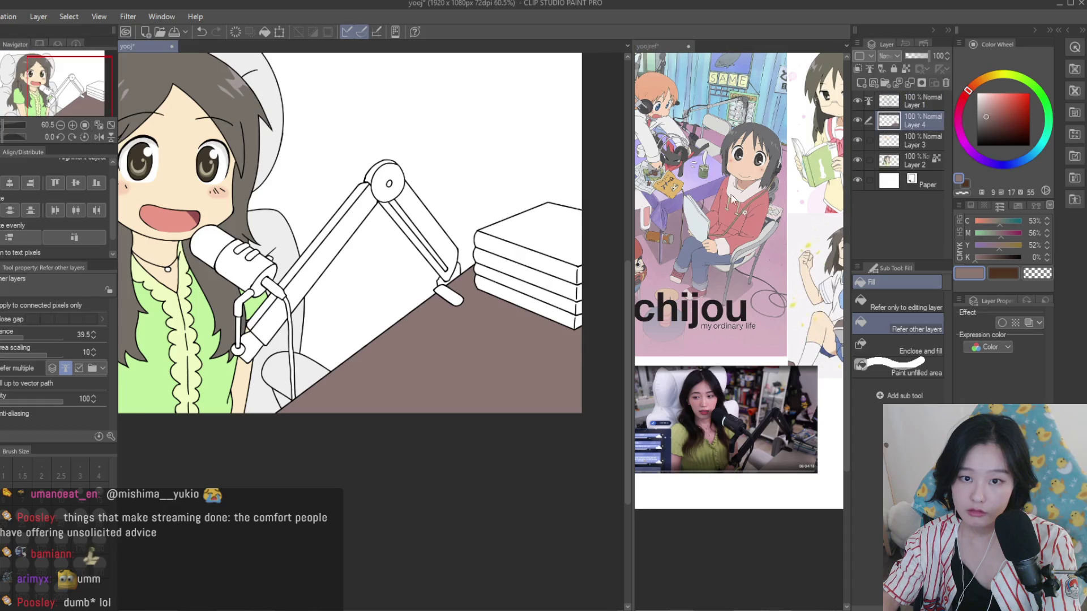
left_click(989, 111)
left_click(452, 359)
scroll(447, 354, "down", 2)
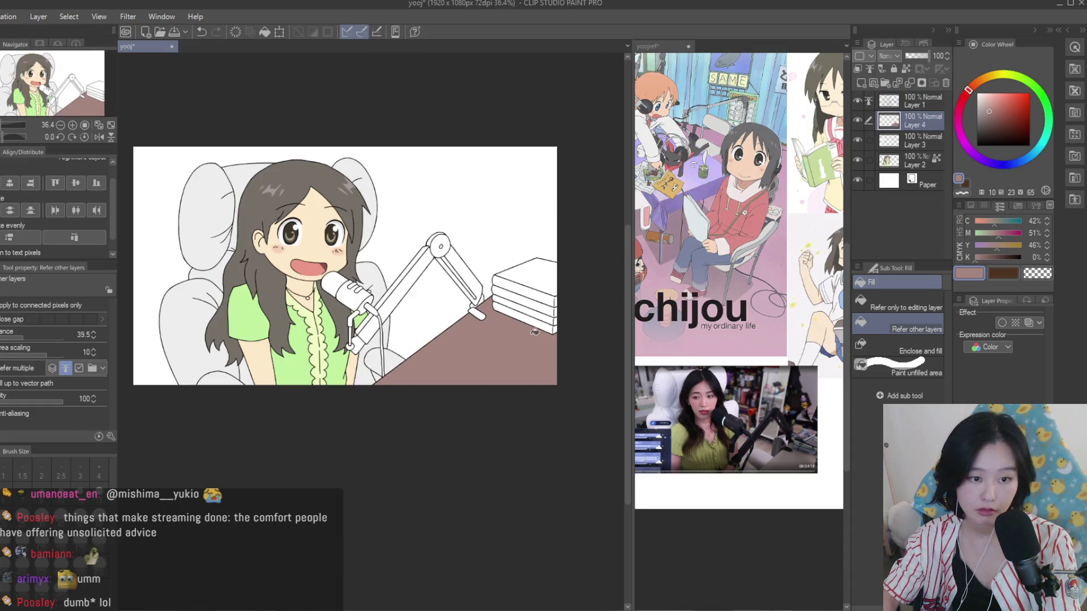
scroll(434, 344, "up", 2)
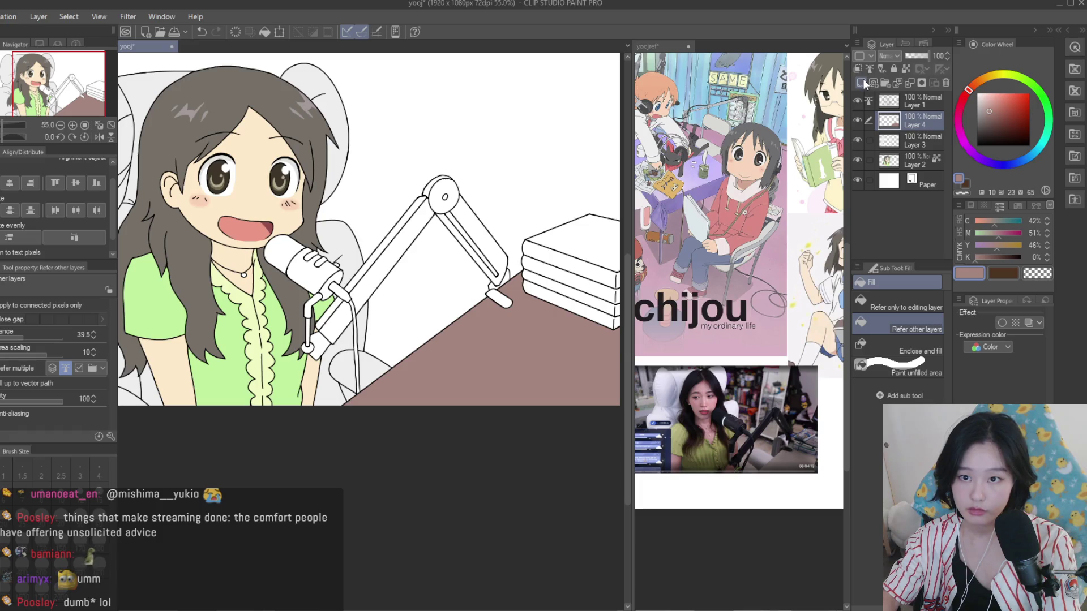
left_click(656, 158)
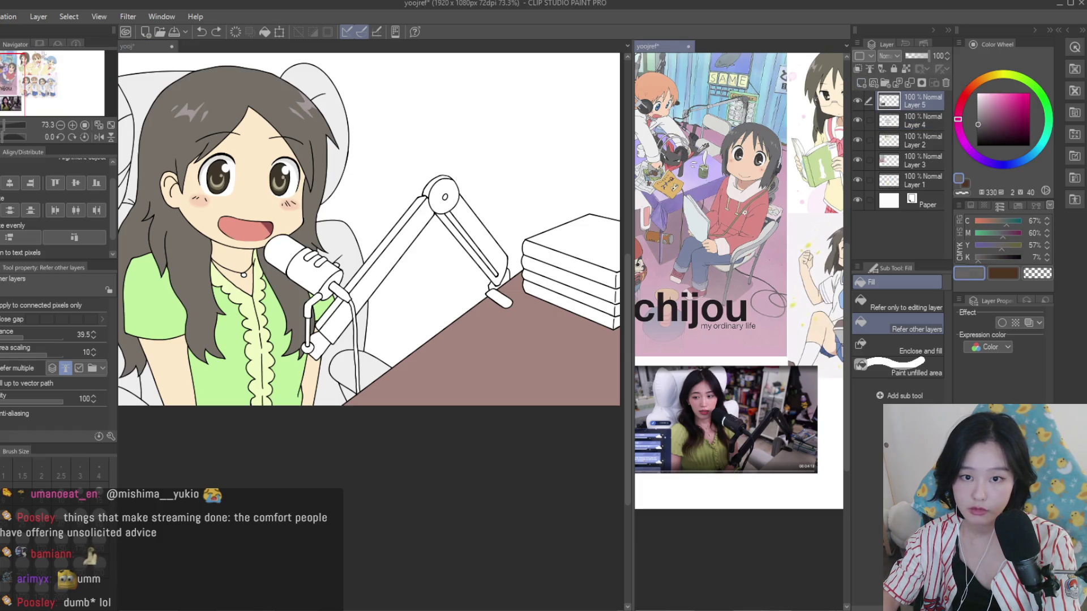
Fill the mic arm, round joint, lower arm and both clamp parts dark grey
left_click(488, 265)
scroll(469, 196, "up", 4)
left_click(443, 246)
left_click(418, 211)
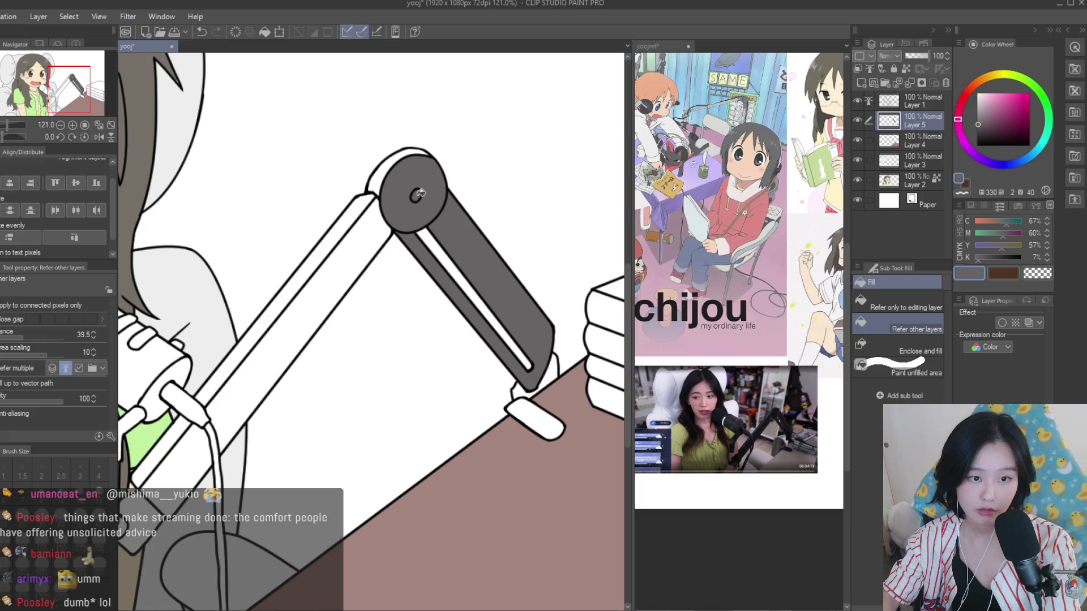
left_click(375, 182)
left_click(359, 202)
left_click(537, 377)
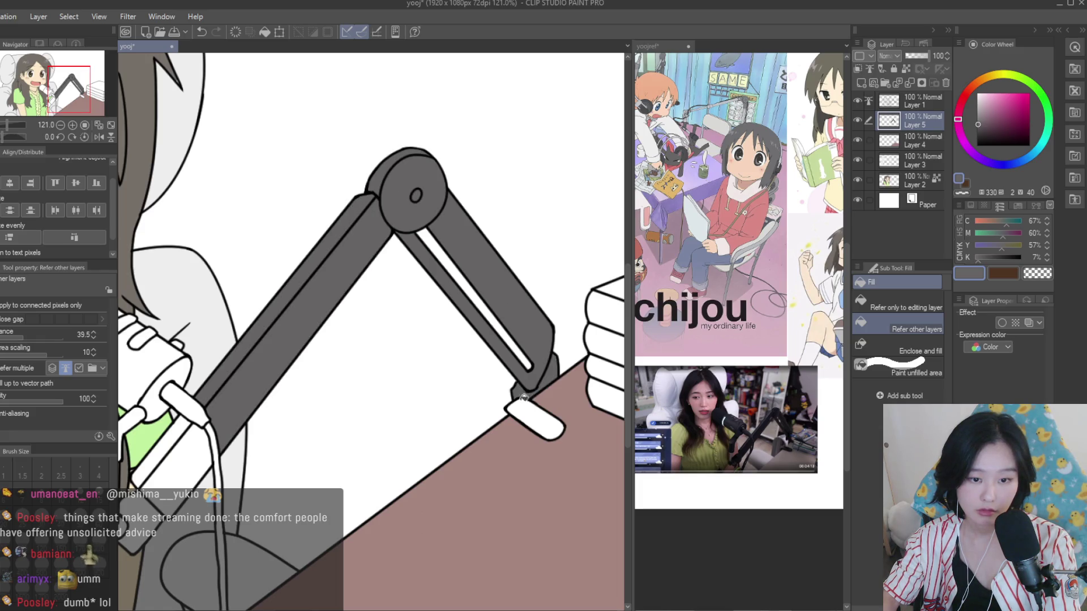
left_click(529, 416)
scroll(396, 283, "down", 3)
scroll(340, 339, "up", 2)
left_click(362, 419)
left_click(305, 464)
Fill the mic clamp, microphone body, connector, cable plug and thin cable dark grey
scroll(305, 464, "up", 3)
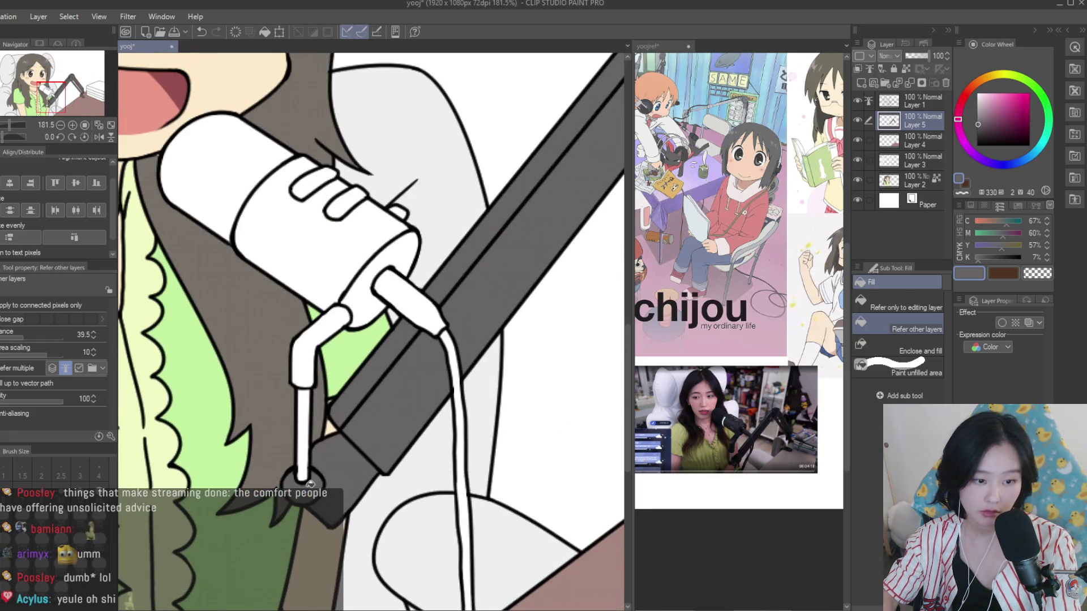
left_click(314, 363)
left_click(379, 283)
left_click(312, 226)
left_click(411, 303)
left_click(457, 361)
scroll(457, 361, "down", 3)
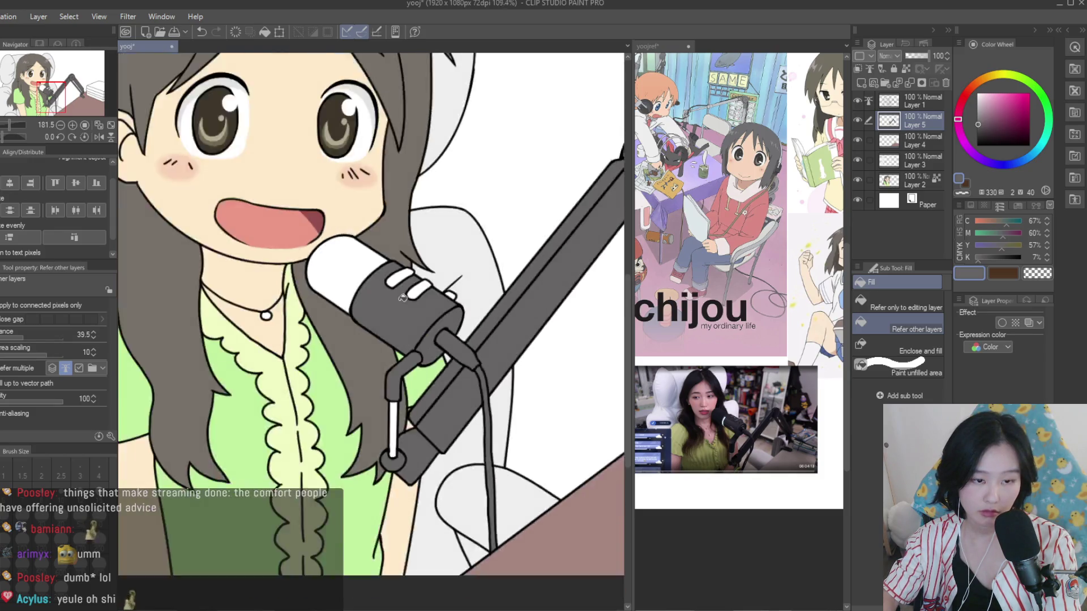
scroll(327, 252, "up", 4)
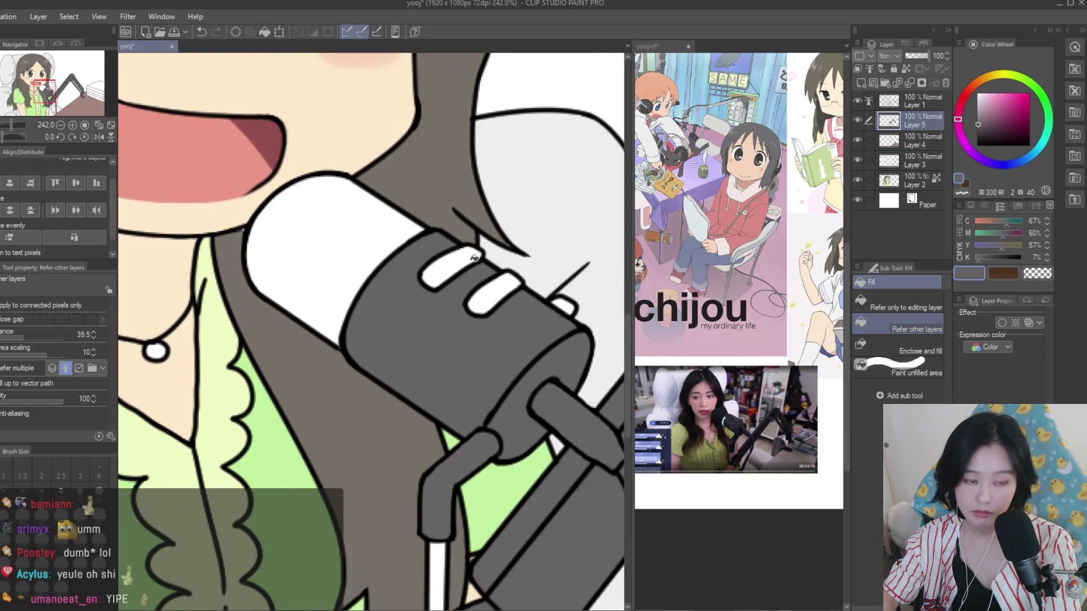
Fill the mic cap with a darker grey
left_click_drag(980, 126, 978, 129)
left_click(351, 210)
scroll(460, 292, "down", 5)
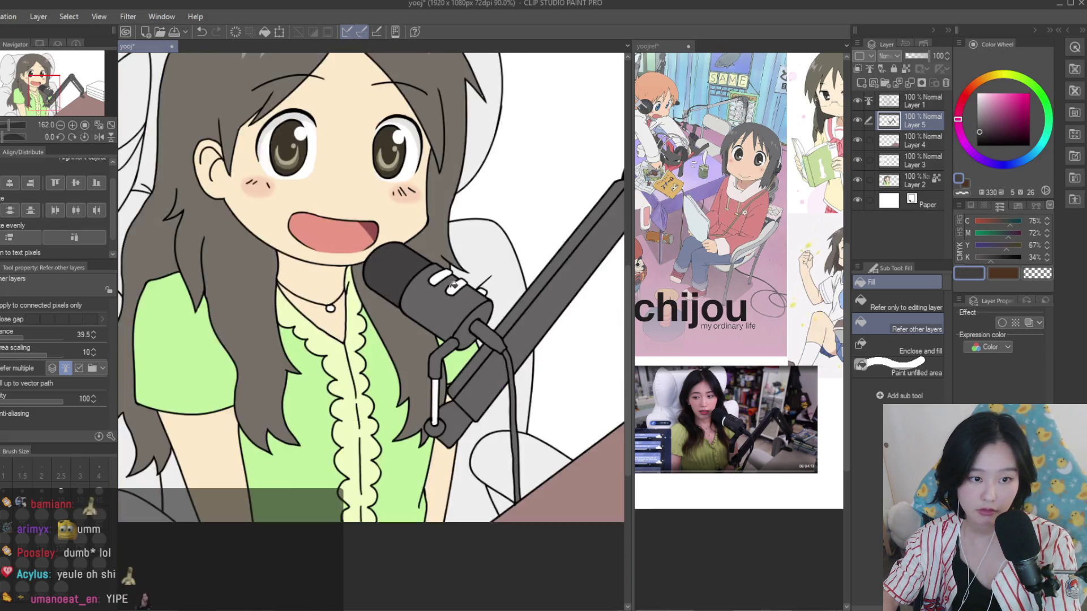
scroll(460, 292, "up", 3)
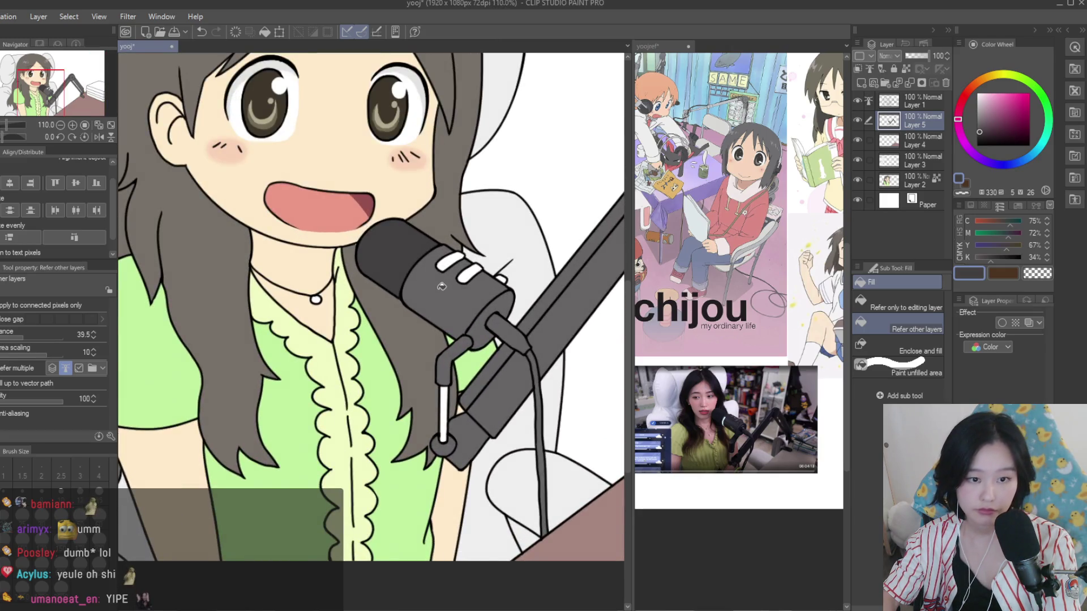
scroll(418, 294, "up", 3)
scroll(418, 294, "down", 3)
scroll(404, 277, "up", 4)
Sample the mic's dark grey and touch up the mic mount with pen strokes
left_click(433, 280, "alt")
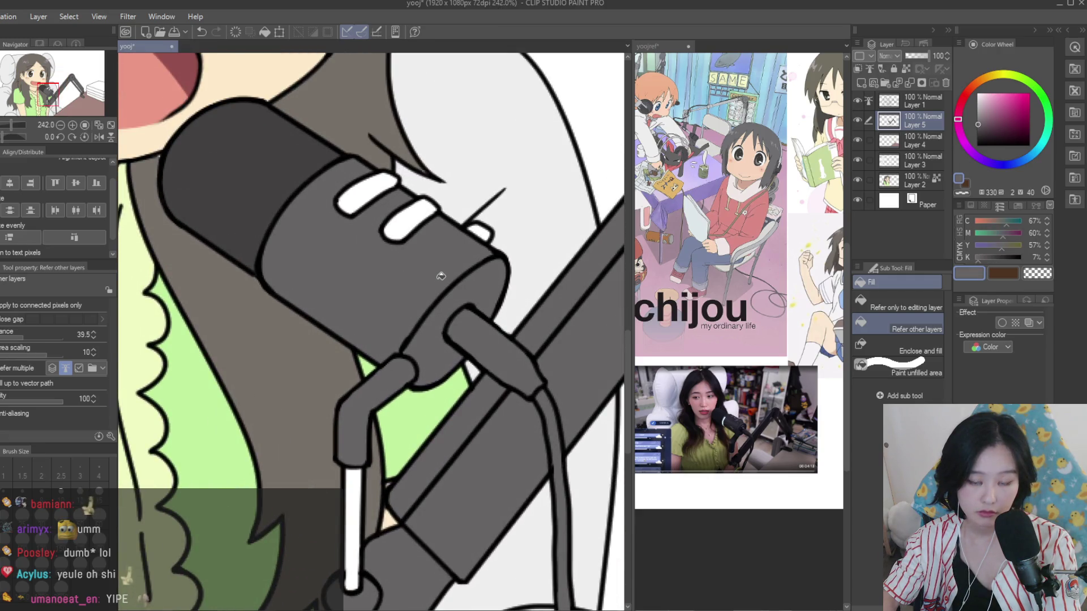
left_click(321, 207, "alt")
scroll(453, 312, "down", 1)
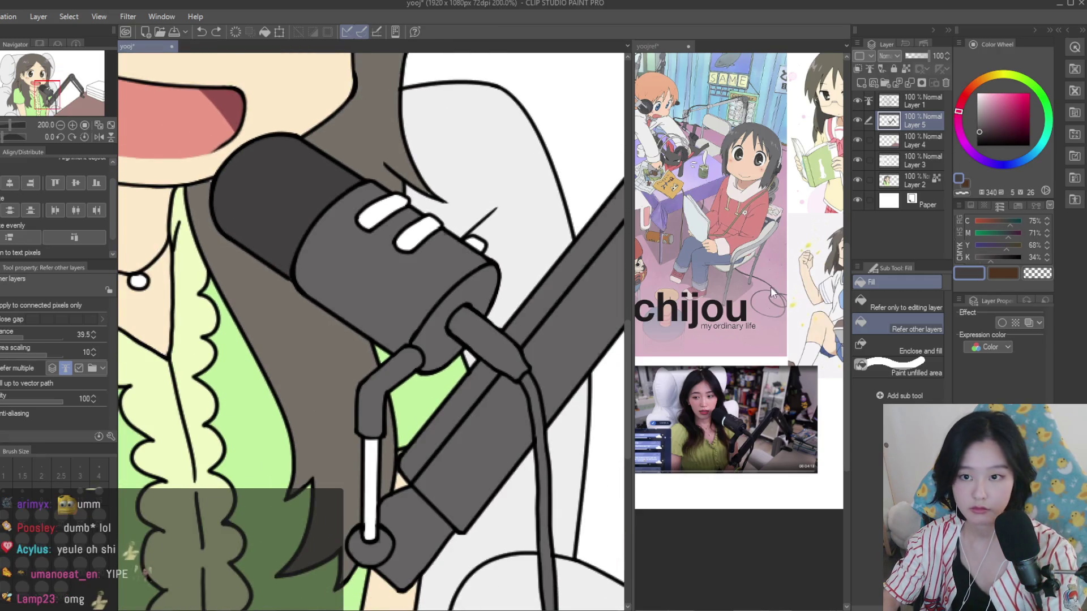
key("p")
scroll(526, 317, "up", 3)
left_click_drag(351, 314, 448, 391)
mouse_move(373, 334)
left_mouse_down()
mouse_move(373, 291)
mouse_move(522, 463)
left_mouse_up()
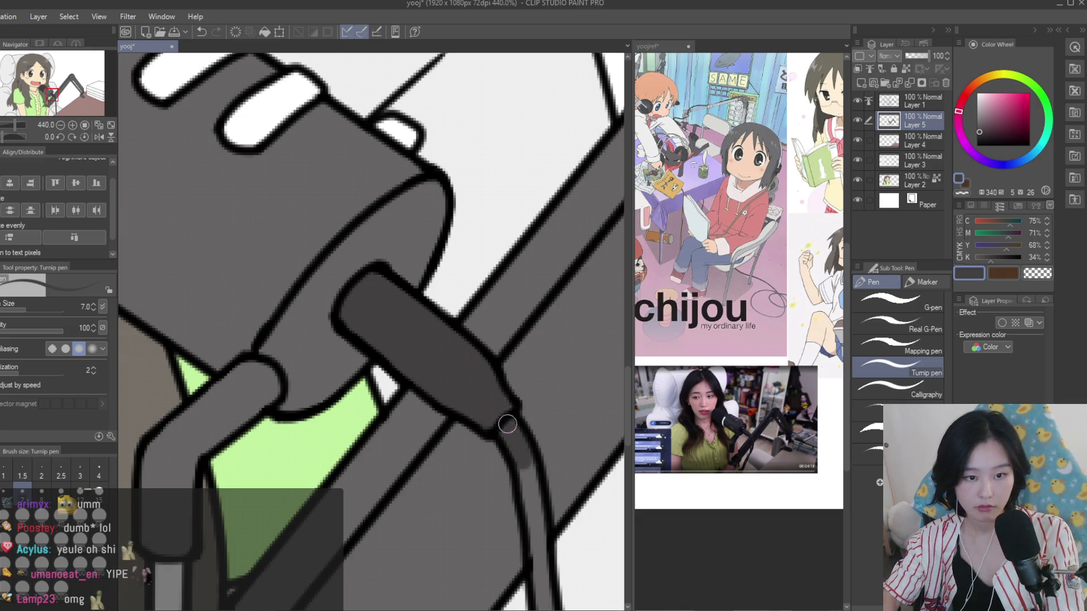
scroll(485, 359, "down", 4)
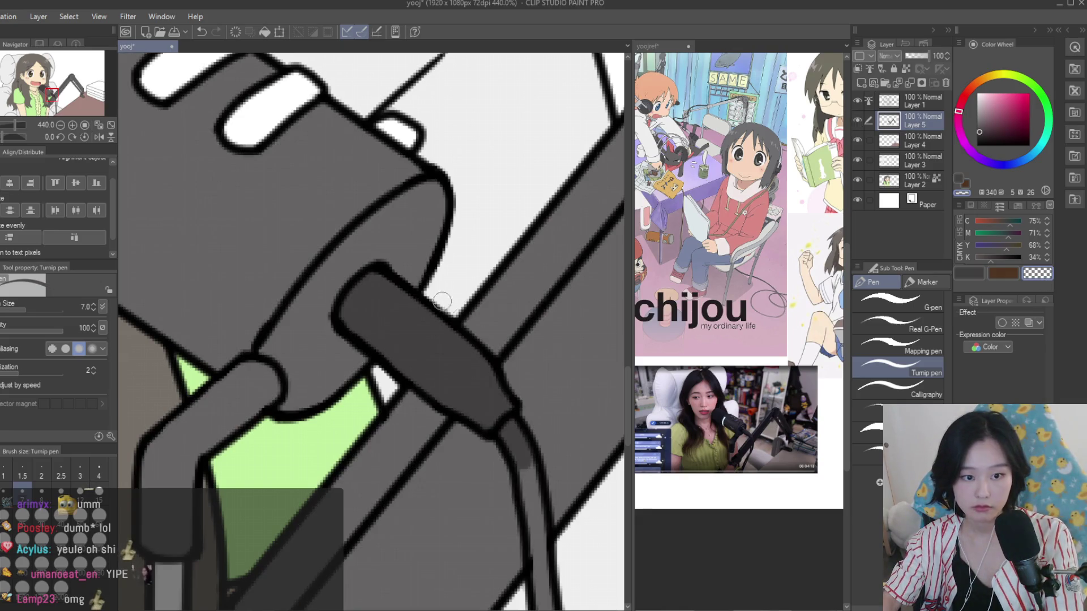
Switch back to the main colour, enlarge the brush to size 60 and return to the fill tool
key("c")
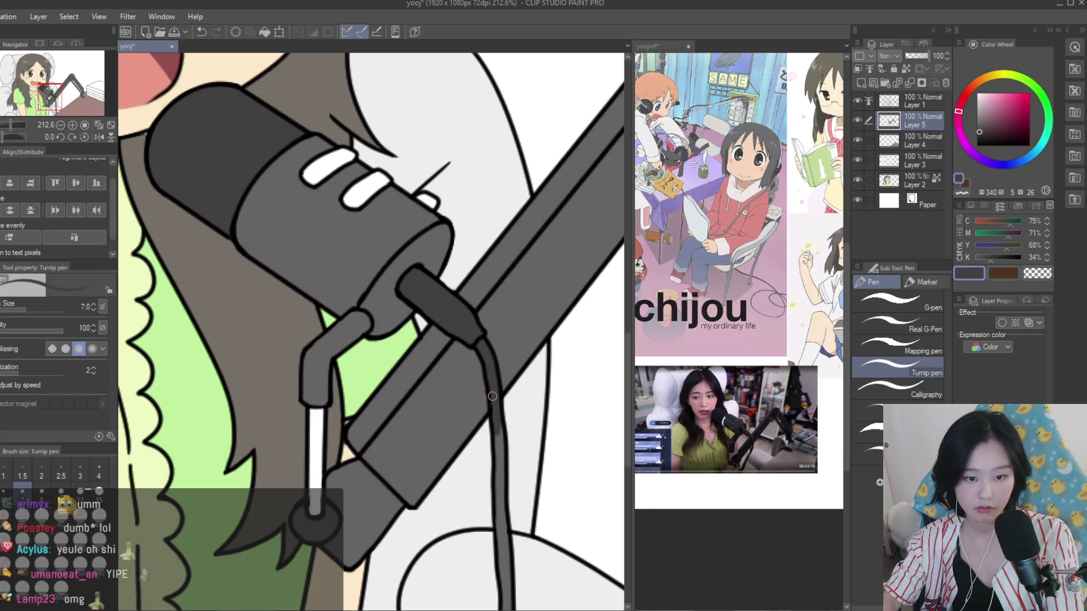
key("bracketright")
key("bracketright")
key("bracketright")
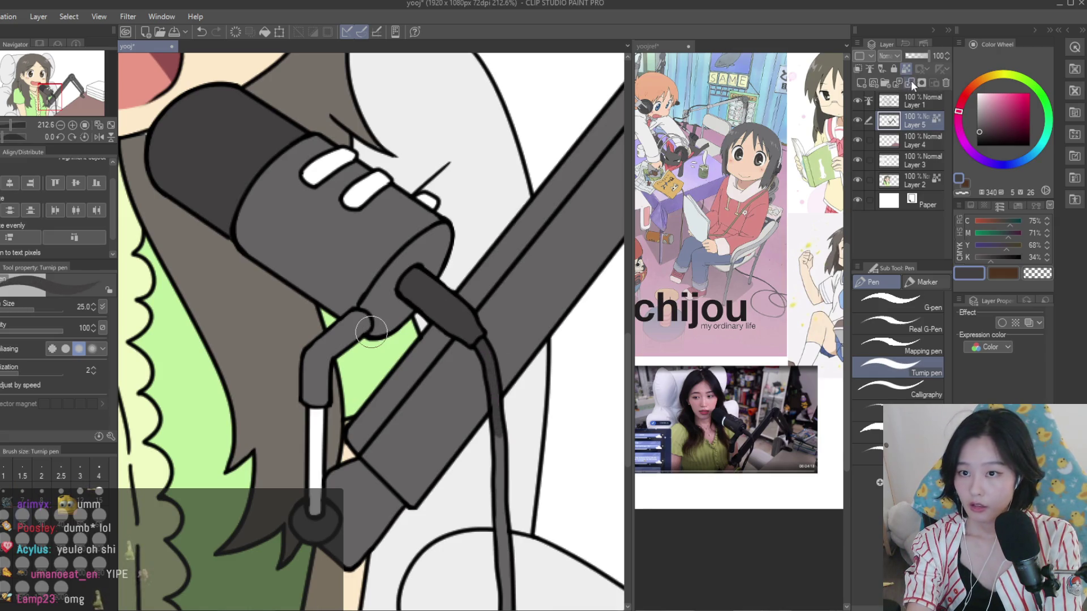
key("bracketright")
key("bracketright")
key("bracketright")
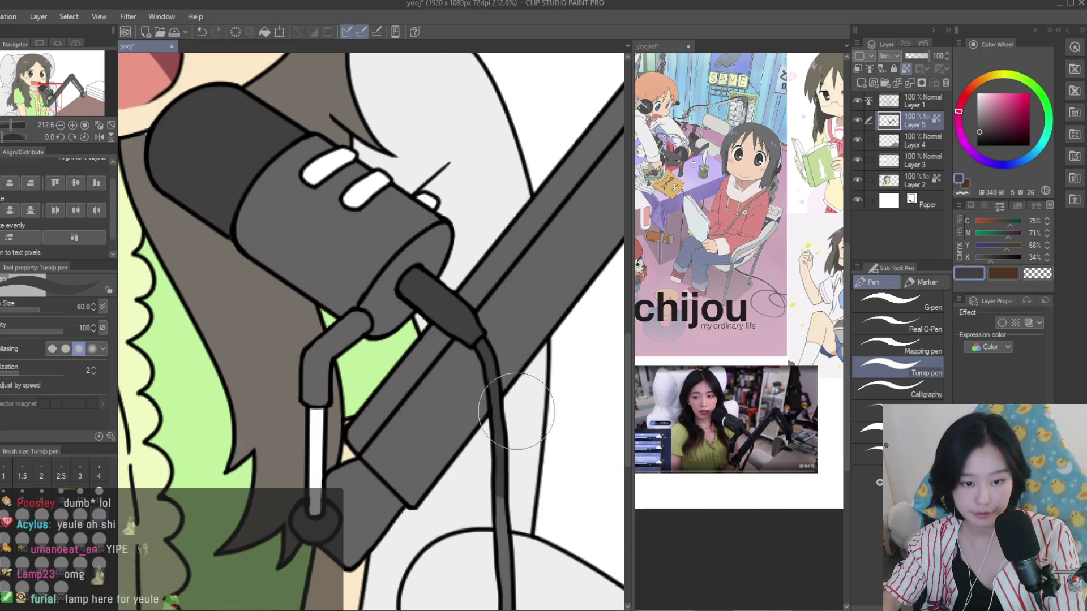
scroll(516, 411, "down", 3)
scroll(276, 246, "up", 2)
key("g")
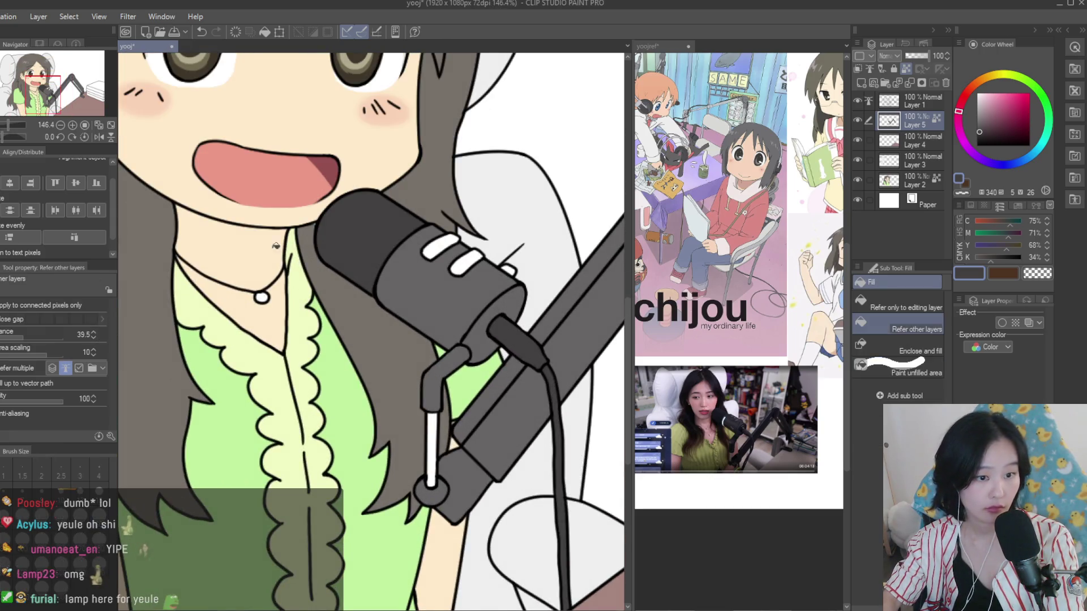
scroll(450, 379, "up", 2)
Fill both mic stripes and the stand stem with a lighter grey
left_click(492, 256, "alt")
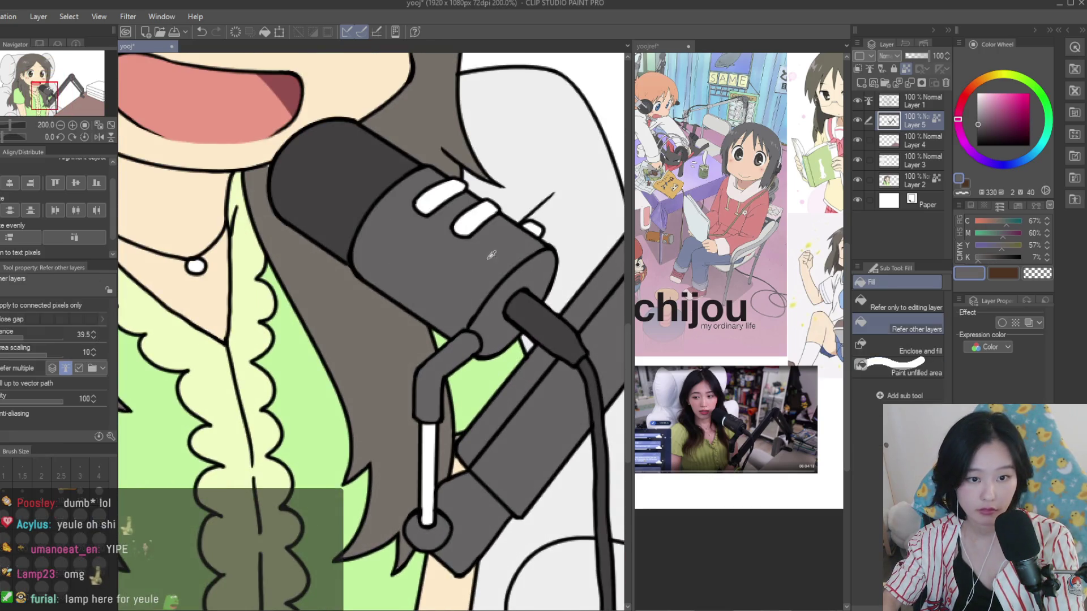
left_click(982, 113)
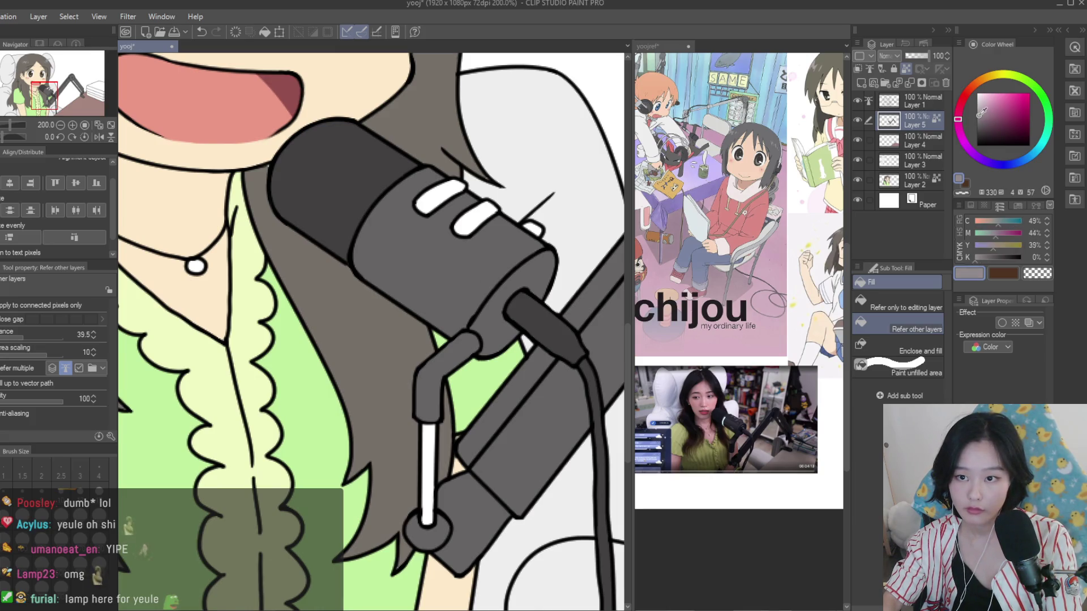
scroll(425, 200, "up", 2)
left_click(425, 201)
left_click(483, 234)
scroll(482, 234, "up", 1)
left_click(441, 402)
scroll(358, 427, "down", 3)
scroll(358, 427, "down", 3)
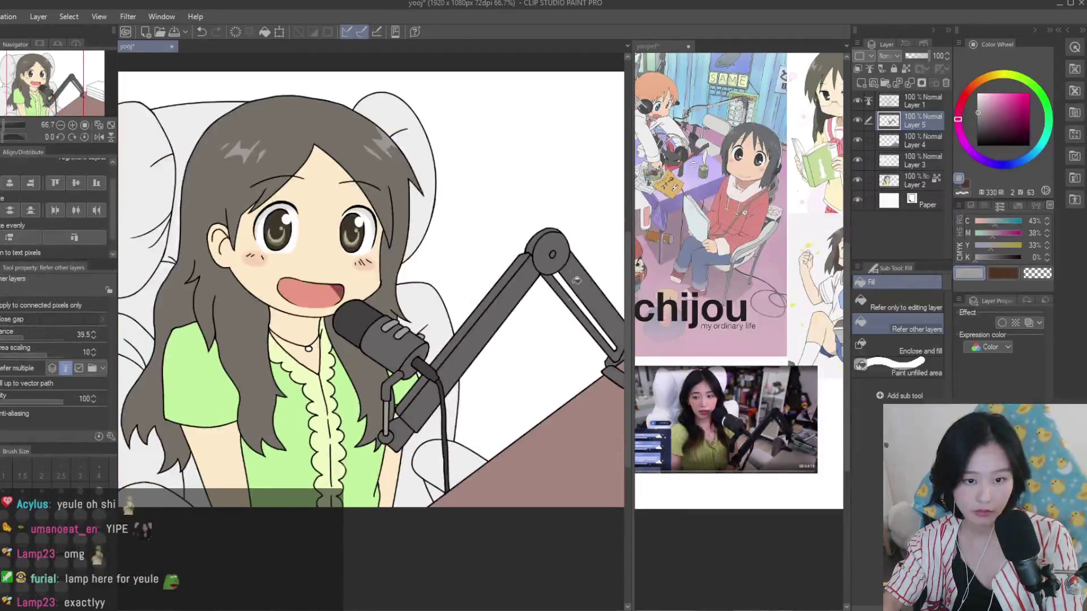
scroll(552, 246, "up", 4)
Undo a stray lighter-grey arm fill and paint the hinge hole grey with a size-10 pen
left_click(552, 247)
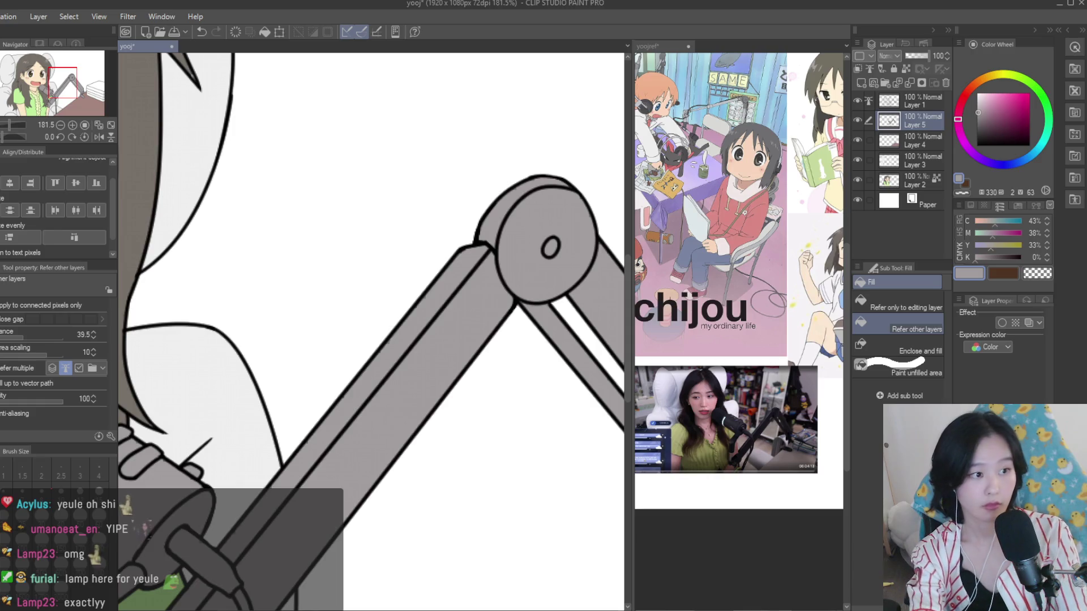
key("ctrl+z")
key("p")
scroll(562, 221, "up", 3)
left_click(61, 488)
left_click_drag(535, 267, 543, 280)
scroll(459, 321, "down", 3)
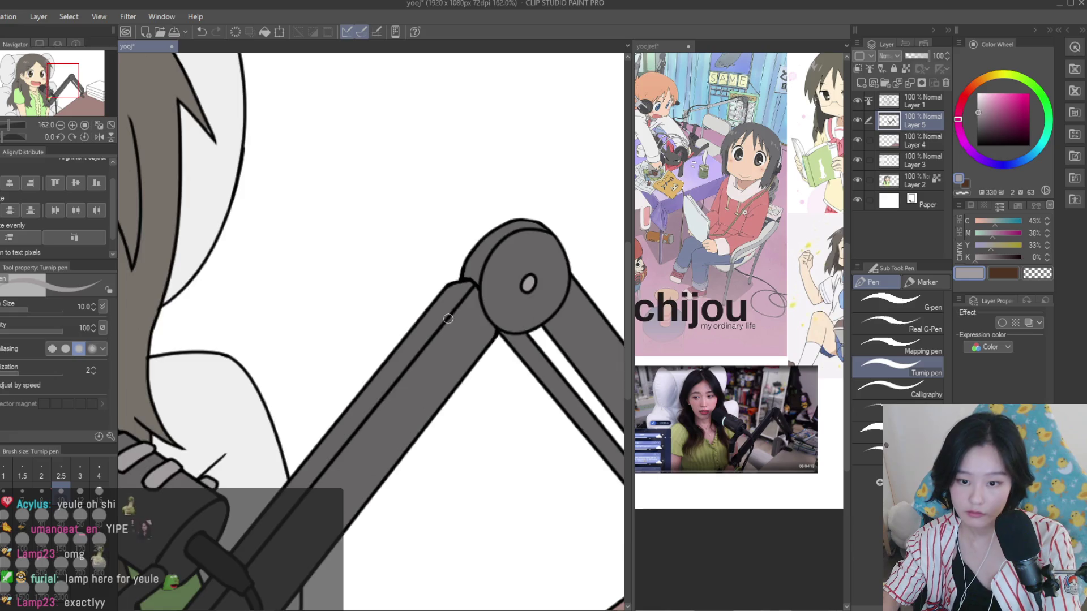
scroll(422, 277, "down", 2)
scroll(443, 281, "down", 2)
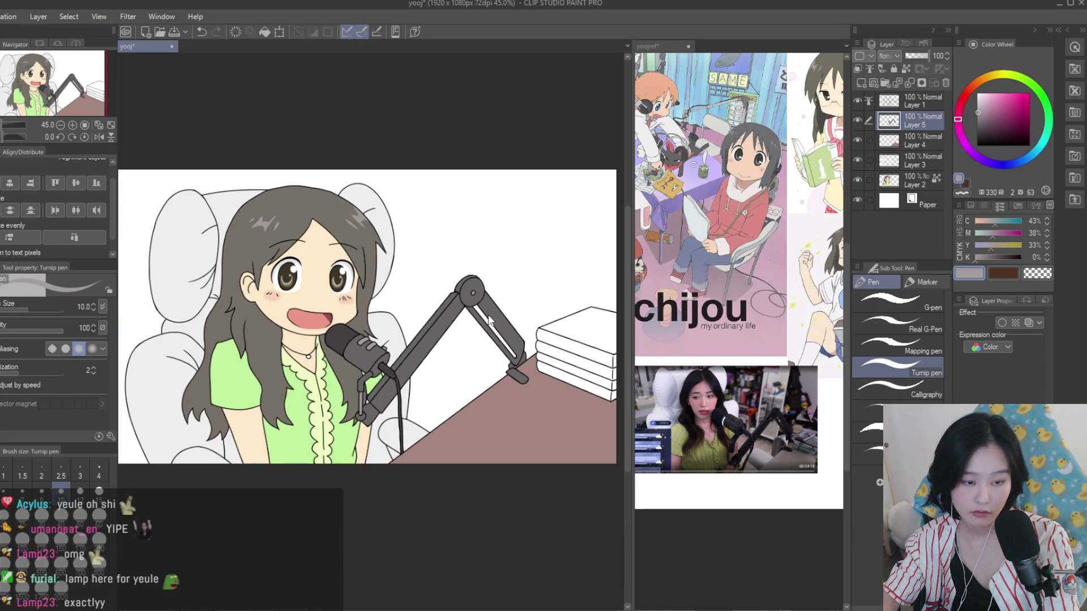
Save the drawing and centre the view on the mic and desk
key("ctrl+s")
scroll(490, 320, "down", 2)
scroll(520, 376, "up", 3)
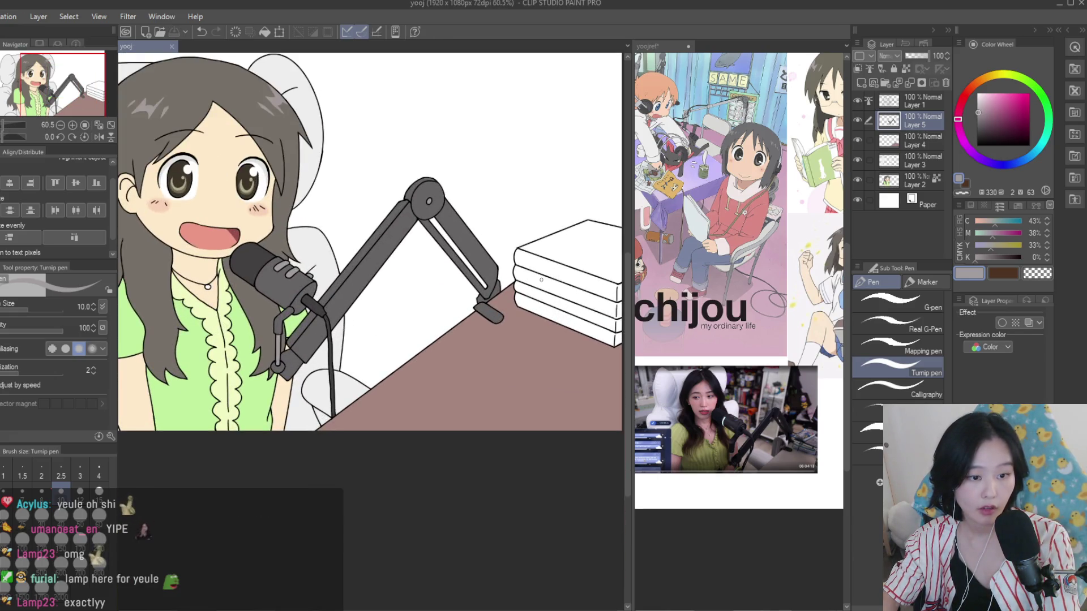
left_click_drag(346, 223, 290, 231)
Fill the top book's face and spine light blue
key("g")
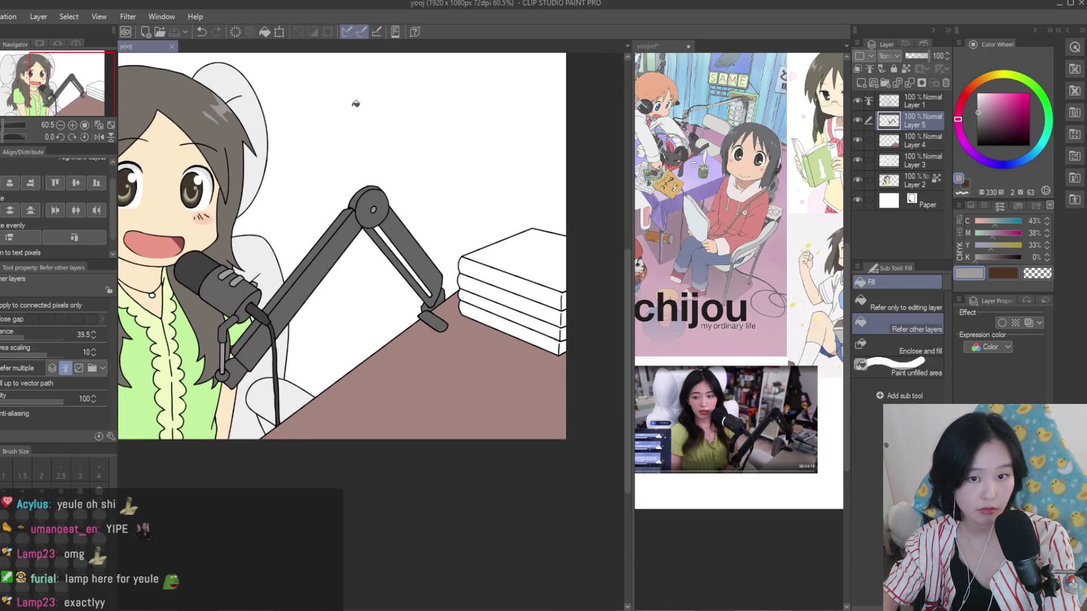
left_click(1021, 163)
left_click_drag(1021, 163, 1027, 158)
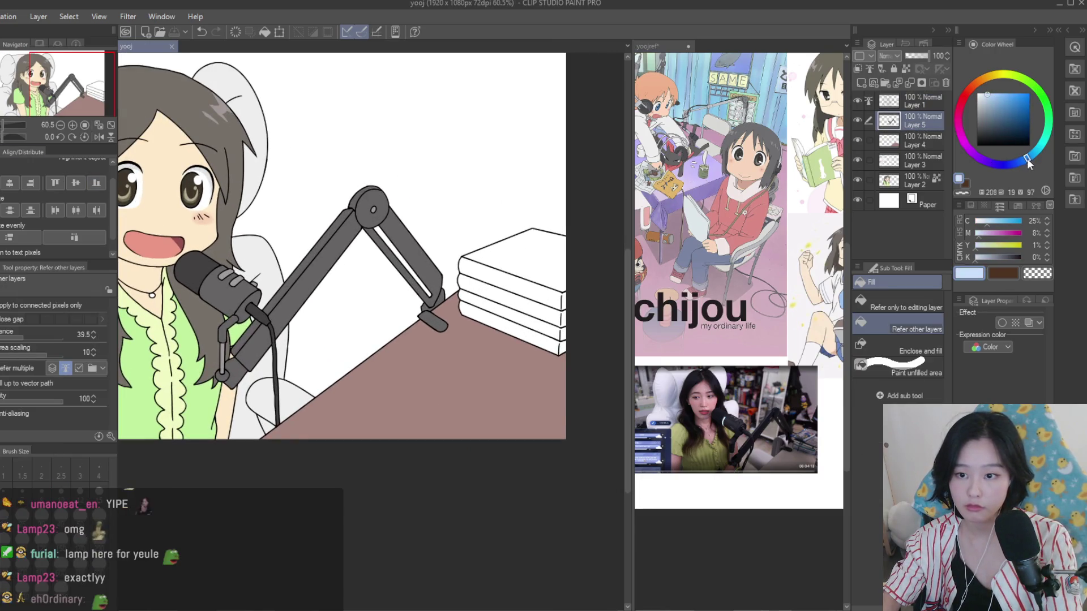
scroll(543, 283, "up", 2)
left_click(493, 238)
scroll(544, 315, "up", 1)
left_click(544, 313)
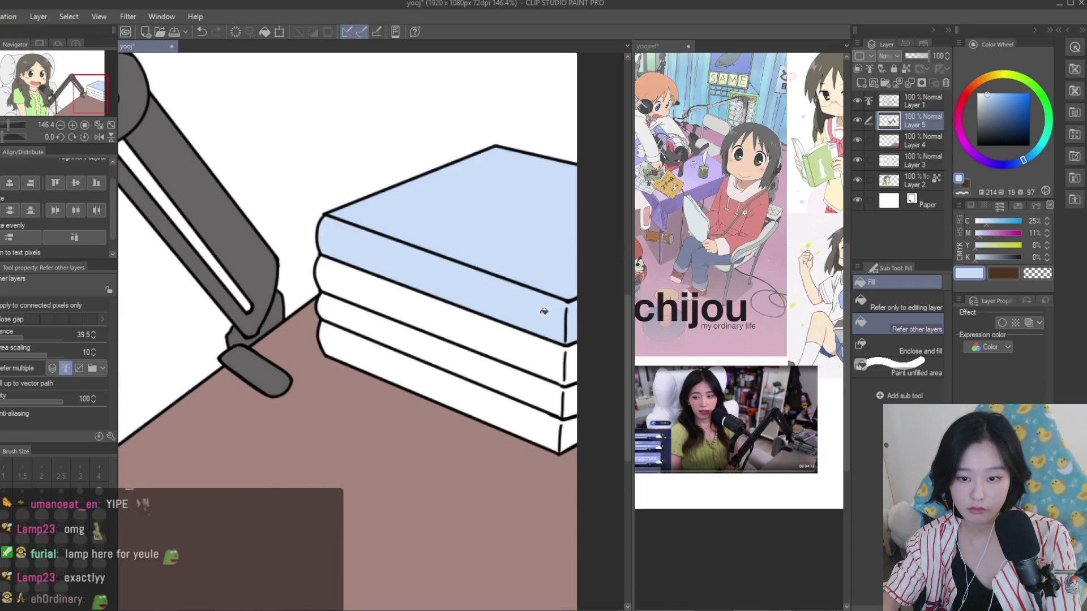
Fill the lower book bands purple, pink and mint green
left_click(989, 162)
left_click(564, 362)
left_click_drag(981, 85, 961, 102)
left_click(531, 383)
left_click_drag(1038, 155, 1048, 122)
left_click(513, 419)
Recolour the bottom book with the light blue sampled from the top book
scroll(598, 359, "down", 6)
scroll(597, 358, "up", 2)
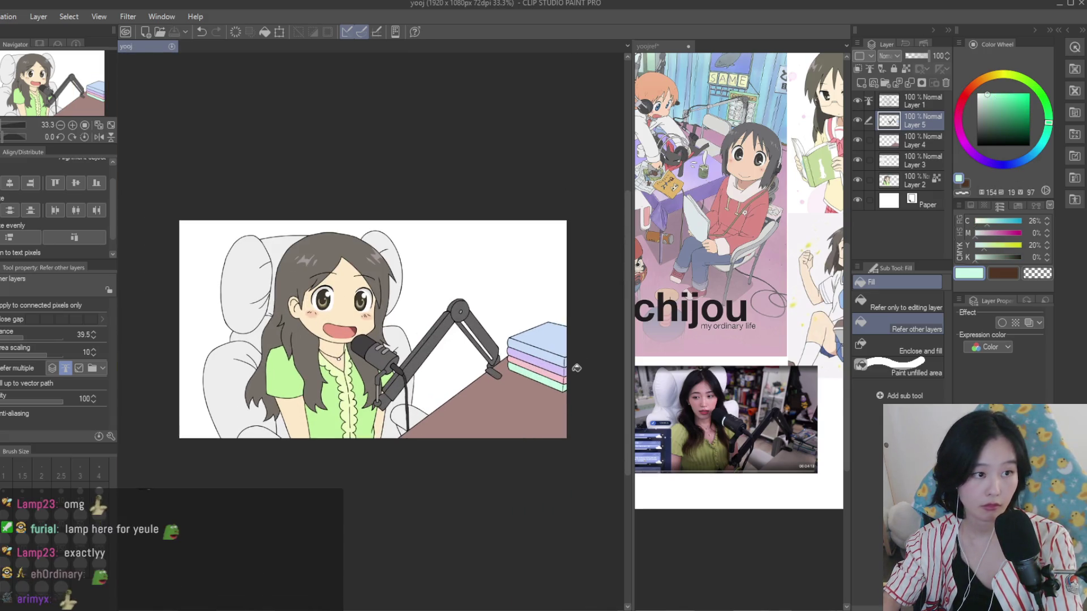
scroll(576, 369, "up", 2)
scroll(576, 369, "up", 2)
left_click_drag(1012, 84, 984, 77)
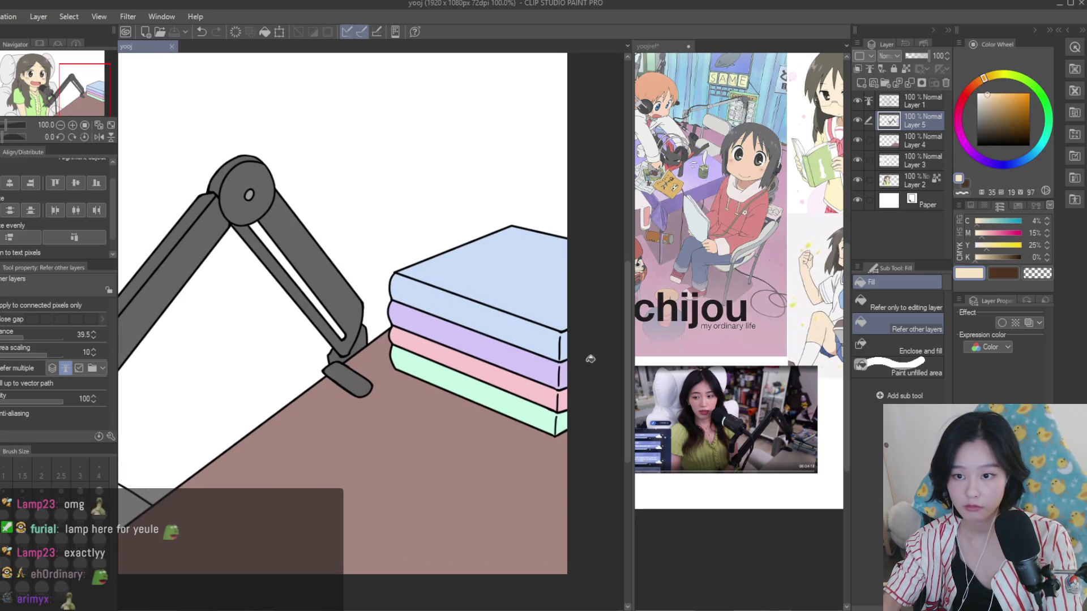
scroll(607, 321, "down", 2)
scroll(592, 320, "down", 1)
scroll(568, 316, "up", 1)
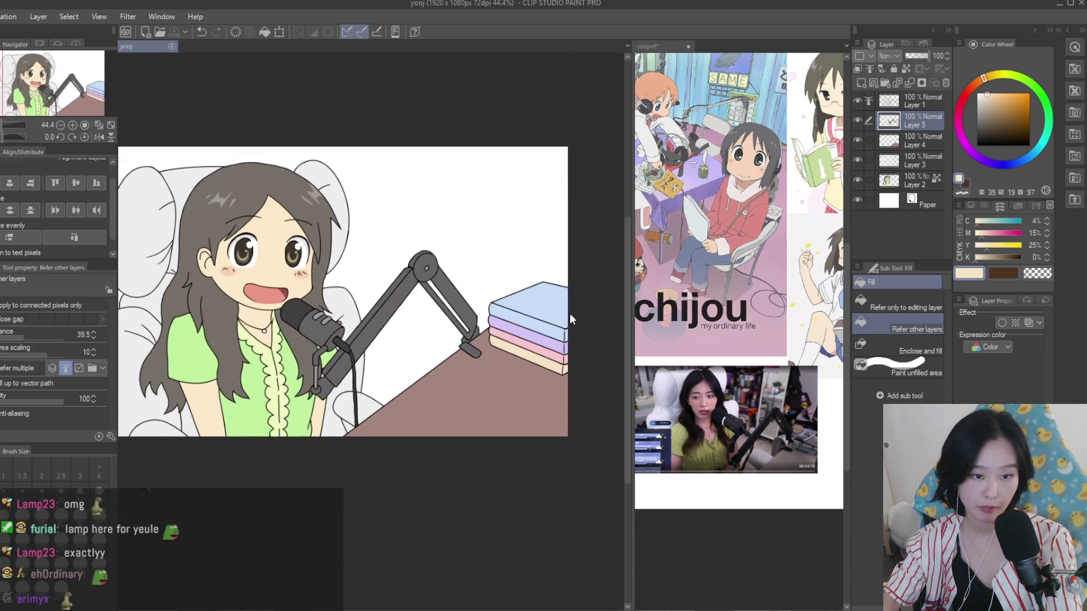
scroll(560, 346, "up", 1)
left_click(543, 300, "alt")
left_click(559, 390)
Save the drawing and select the colour layers together with Layer 5
scroll(580, 355, "down", 2)
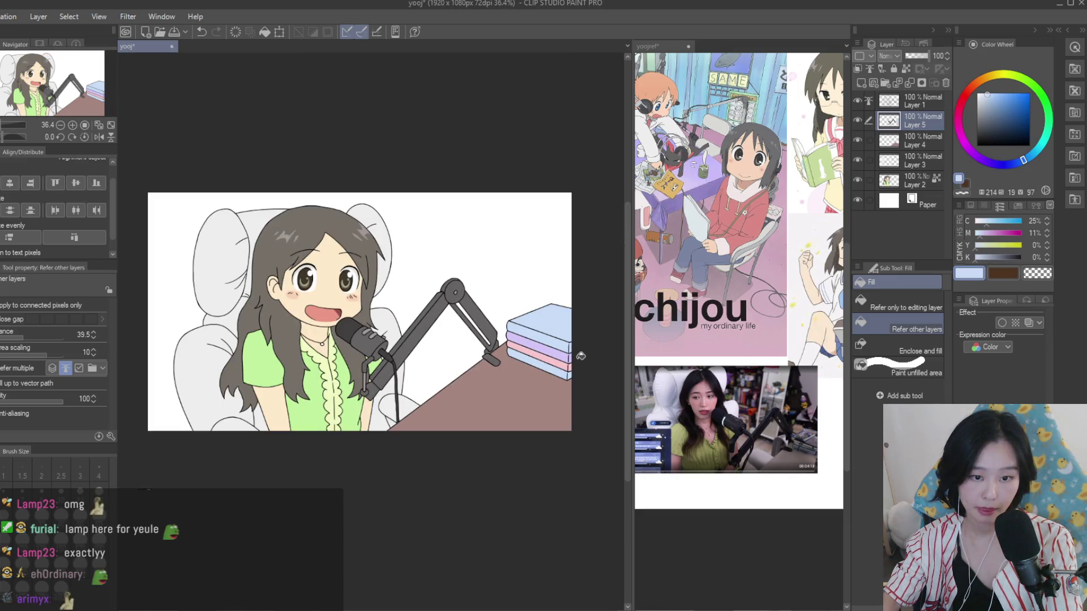
key("ctrl+s")
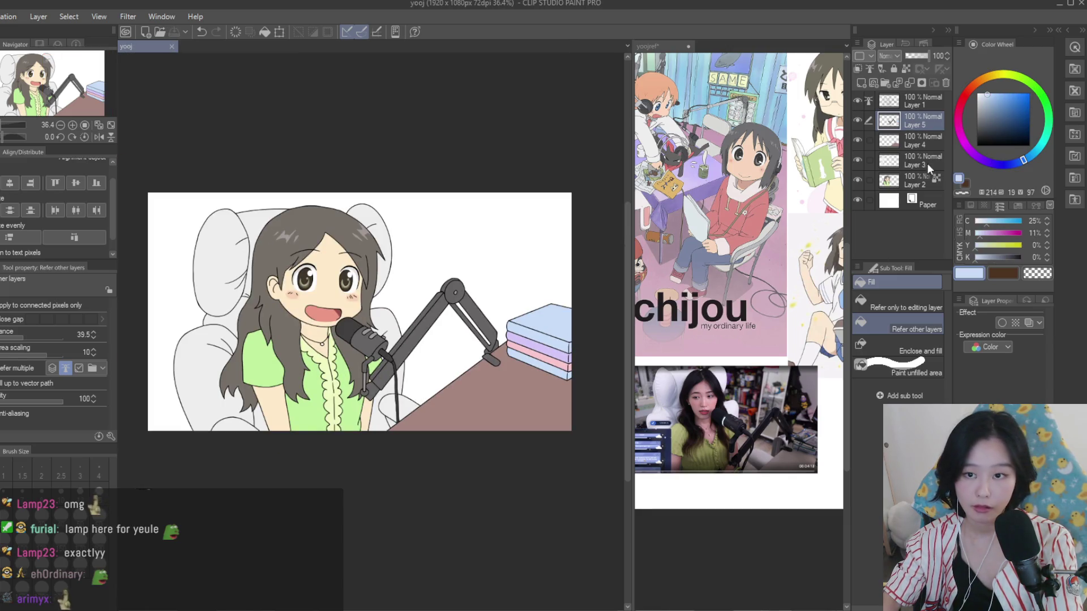
left_click(921, 181, "shift")
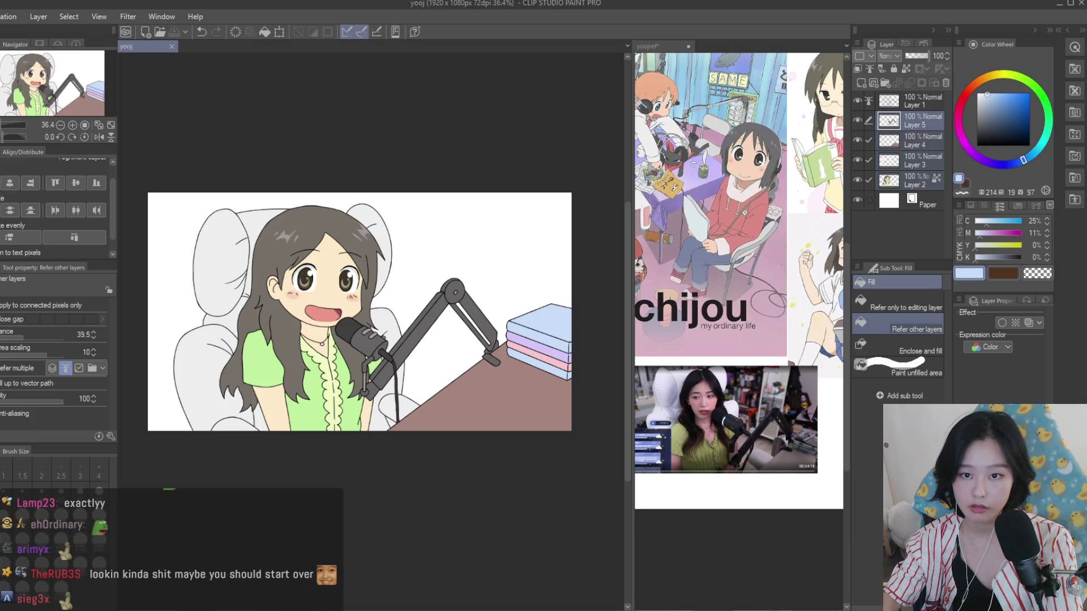
Merge the colour layers into Layer 5, then draw the back desk edge in black, size 4
key("ctrl+shift+alt+e")
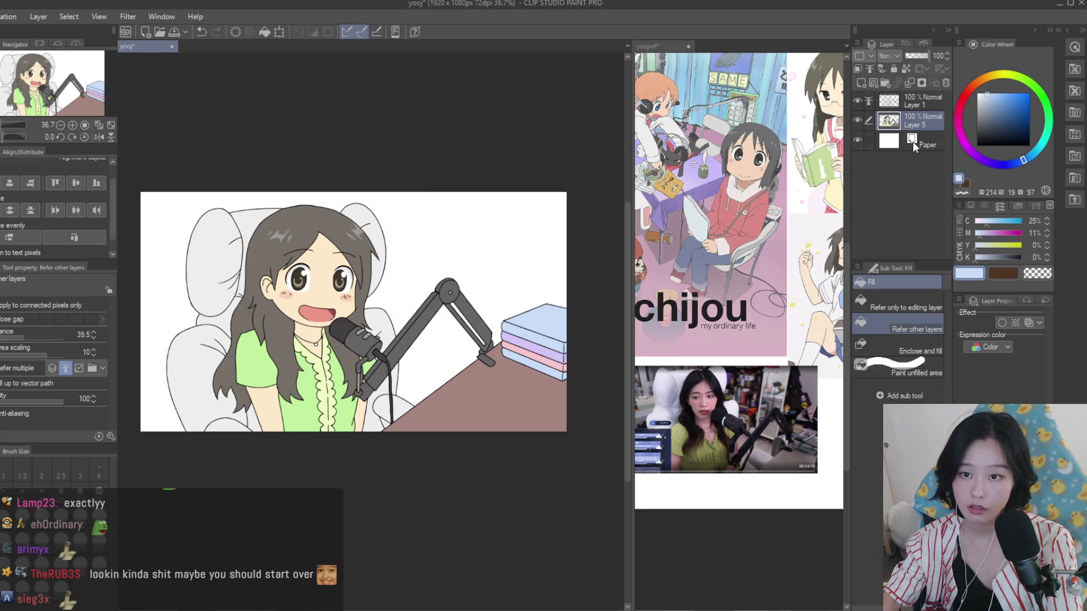
left_click(912, 141)
key("ctrl+shift+n")
key("p")
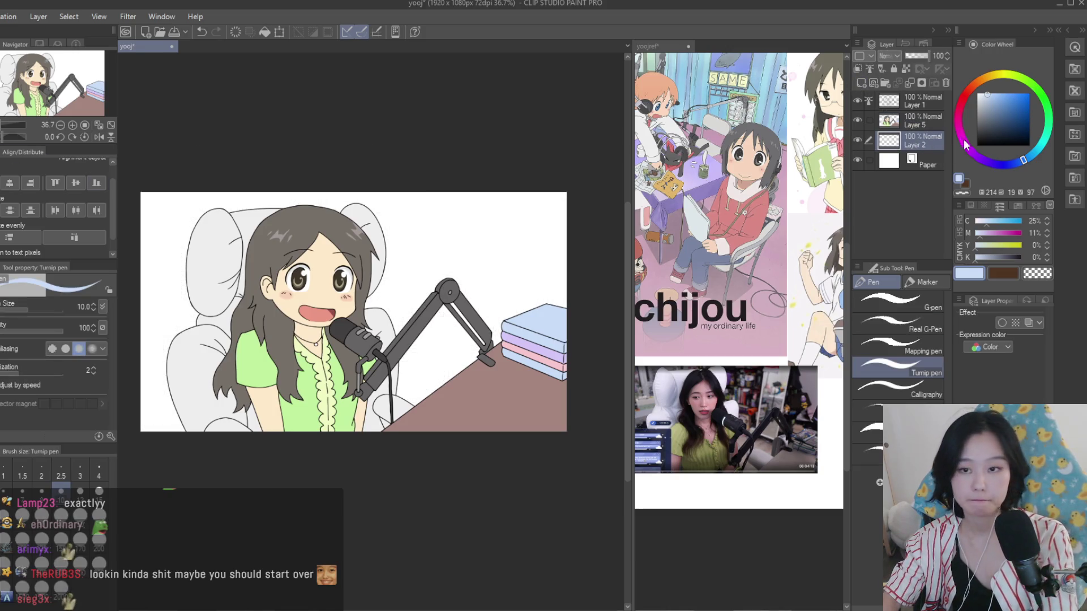
scroll(535, 328, "up", 3)
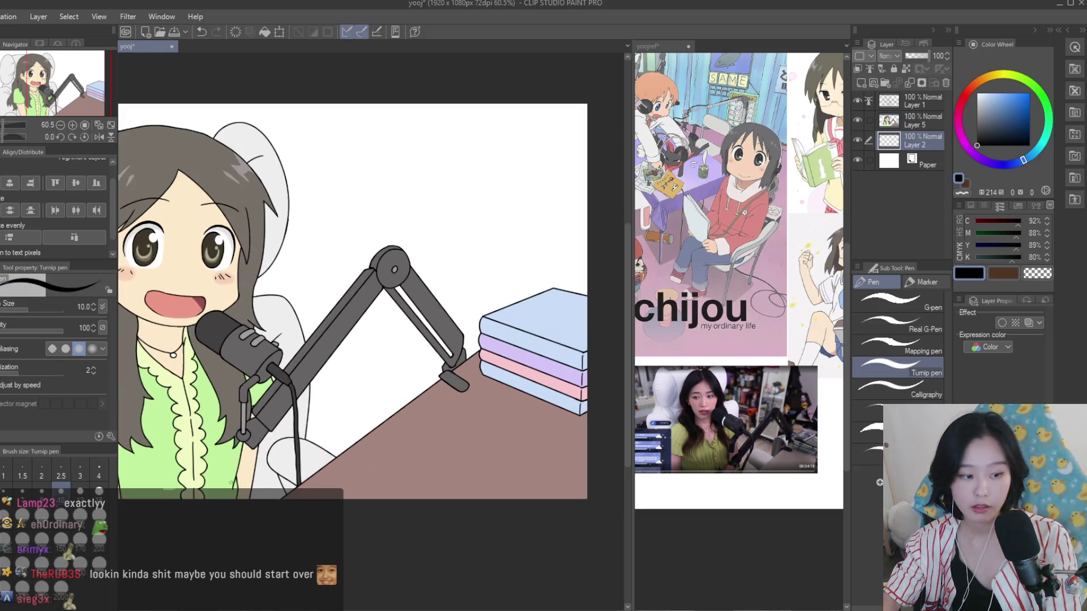
left_click(98, 473)
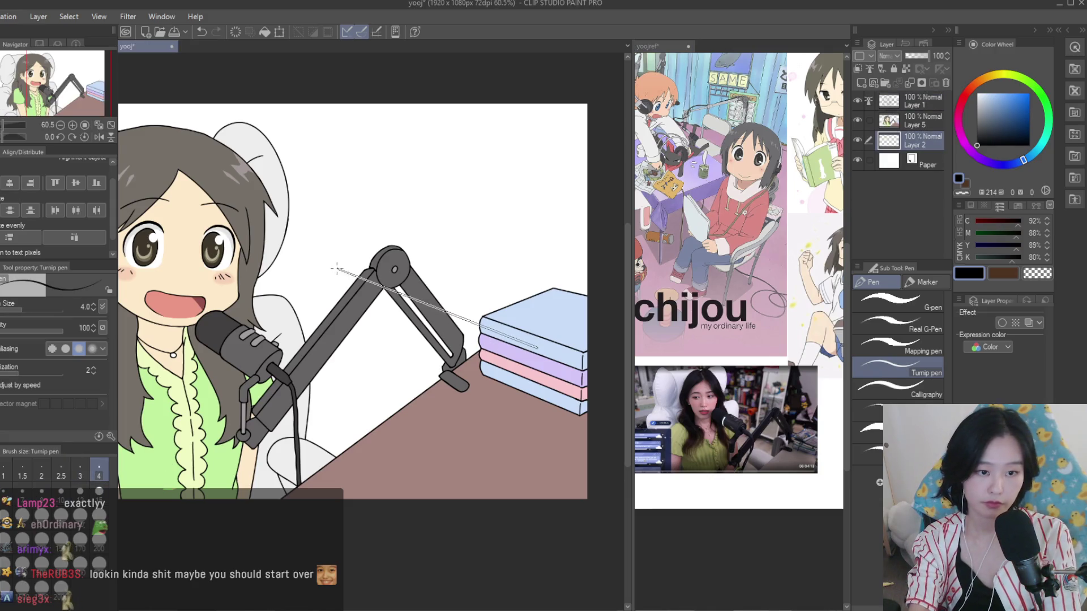
scroll(485, 296, "down", 3)
left_click_drag(130, 334, 145, 328)
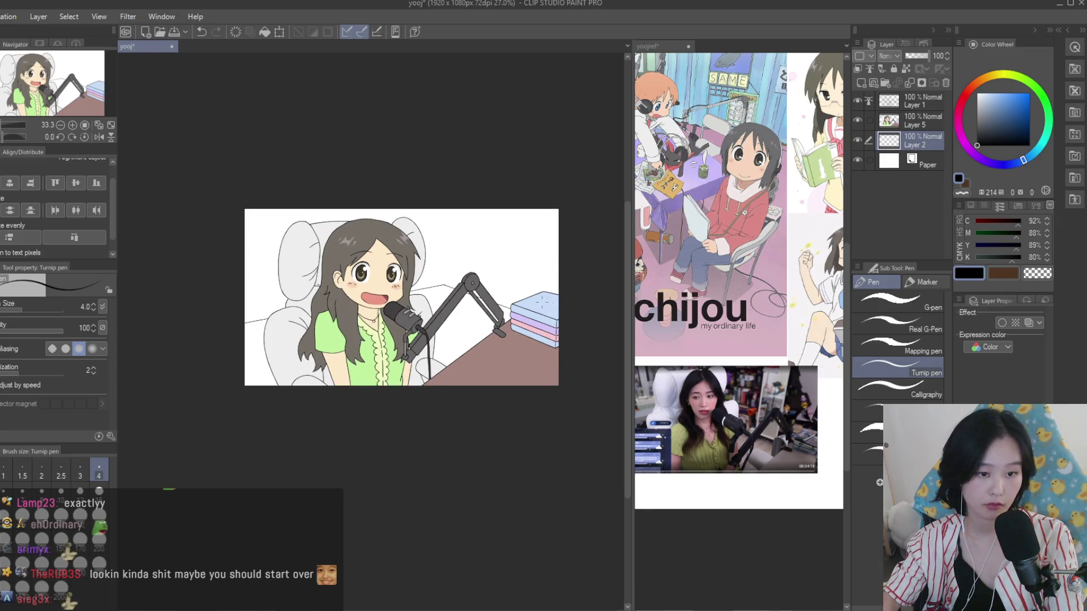
Add a layer above Layer 2, pick a lighter pink, and return to Layer 2 with the Turnip pen
scroll(504, 283, "up", 1)
key("b")
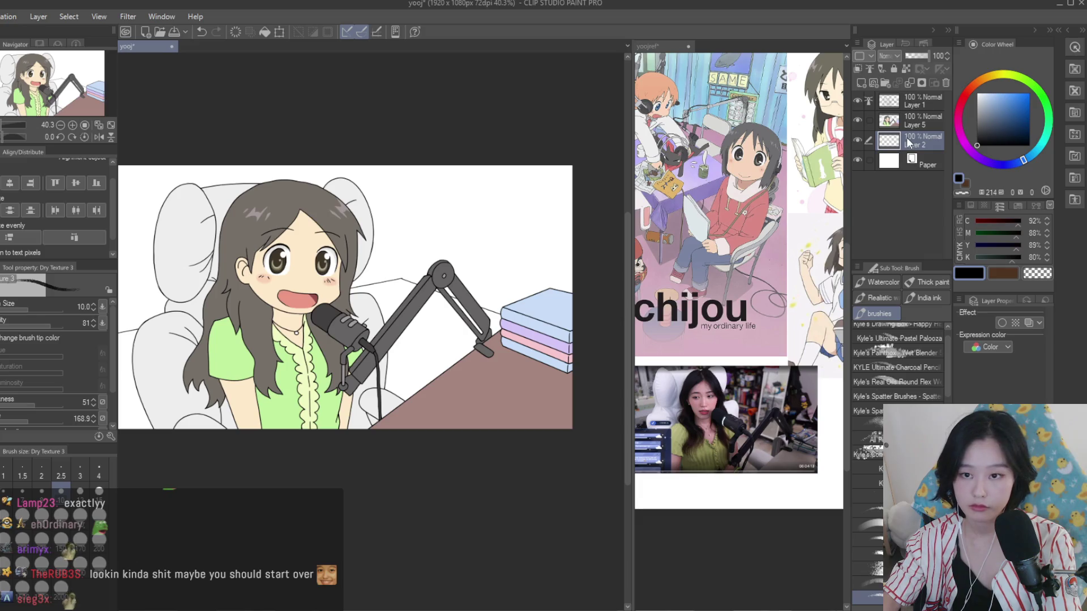
left_click(858, 82)
left_click(999, 93)
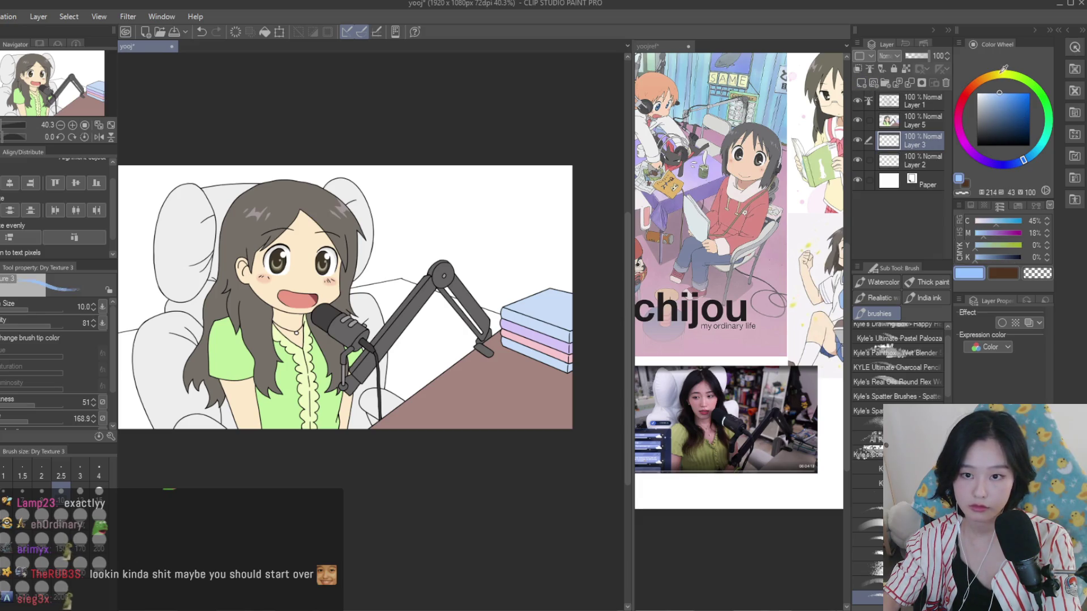
left_click(963, 141)
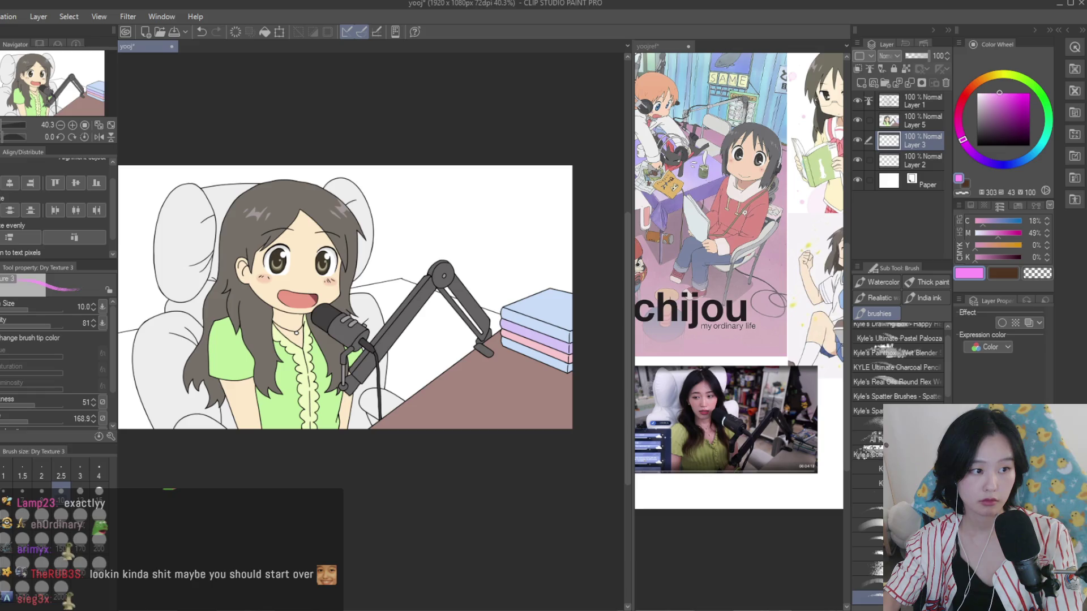
left_click(994, 92)
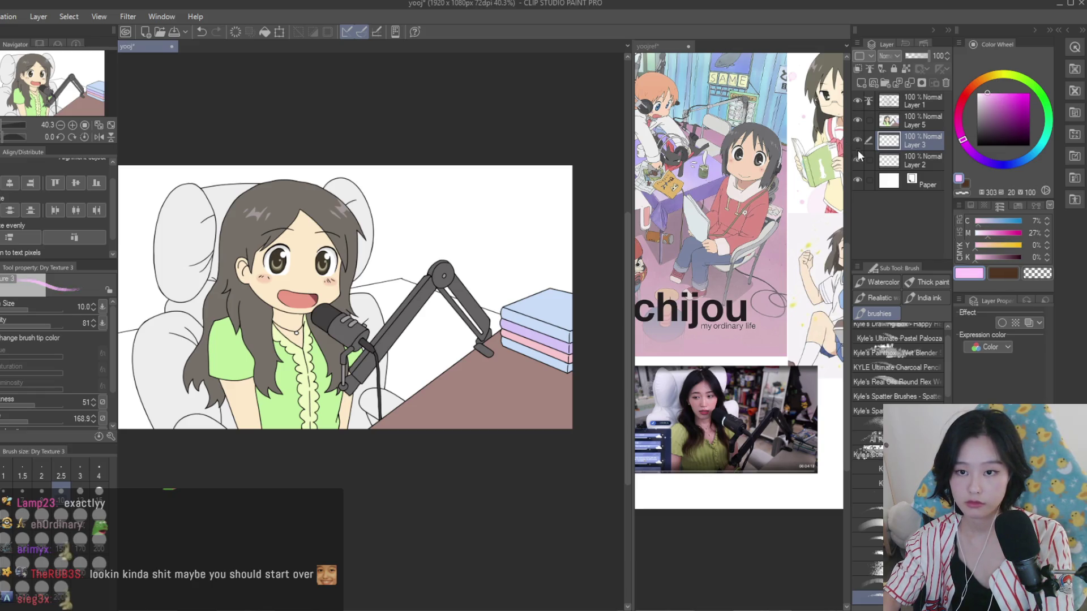
left_click(891, 169)
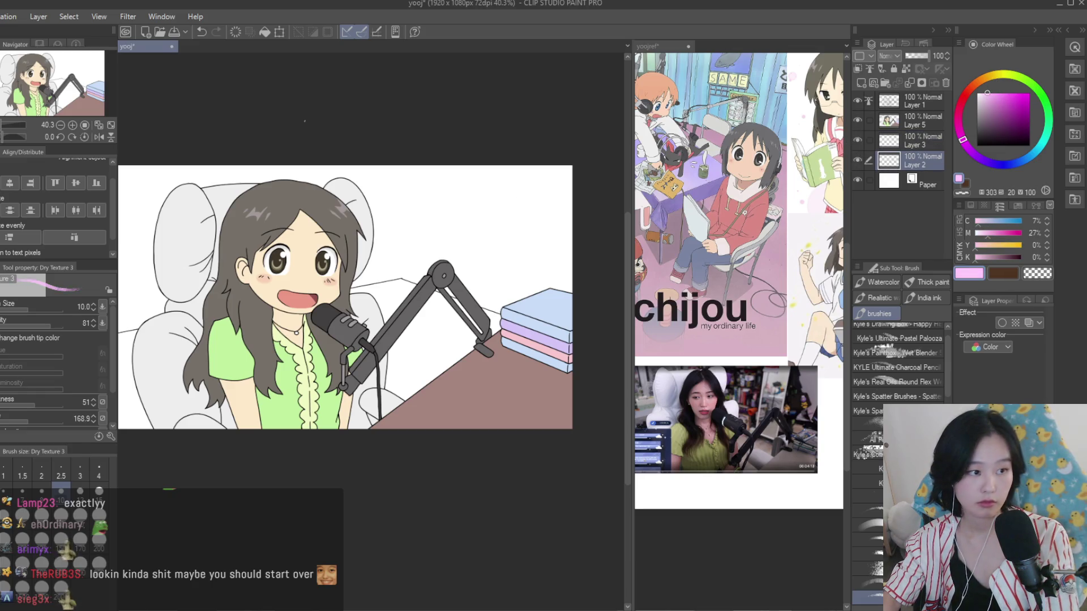
key("p")
scroll(453, 340, "up", 4)
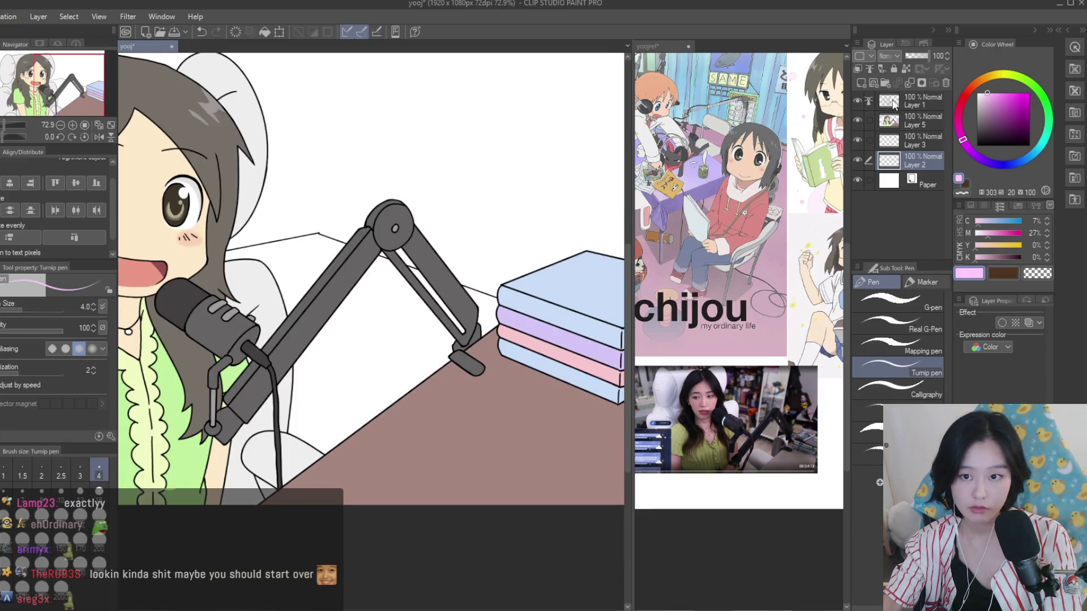
Check the desk line with other layers hidden, then reshow them and select Paper with light pink
left_click_drag(858, 142, 857, 97)
scroll(543, 319, "down", 2)
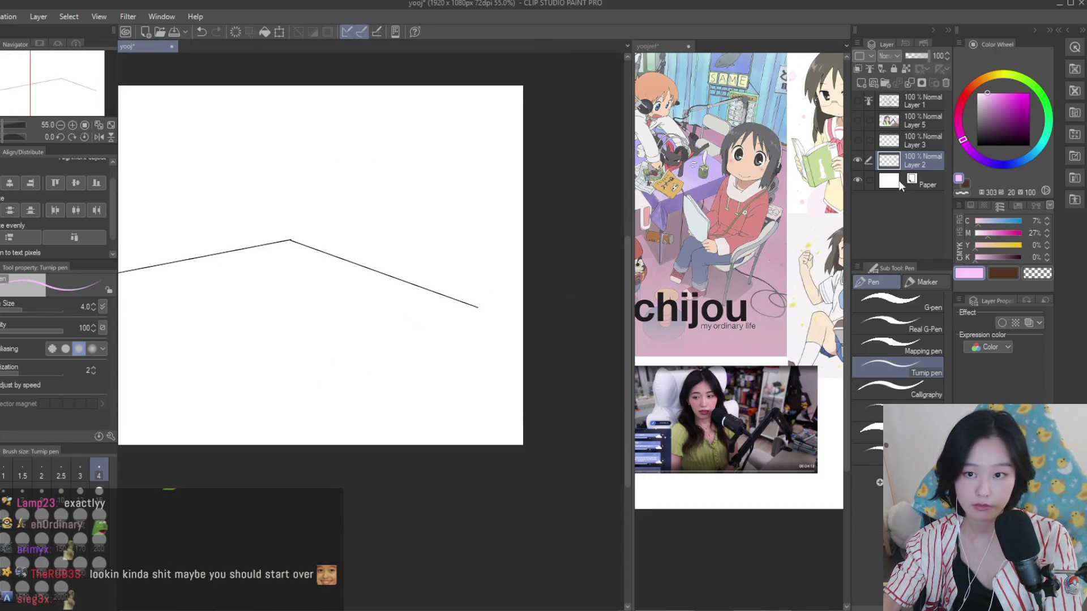
scroll(542, 318, "up", 3)
scroll(448, 379, "down", 6)
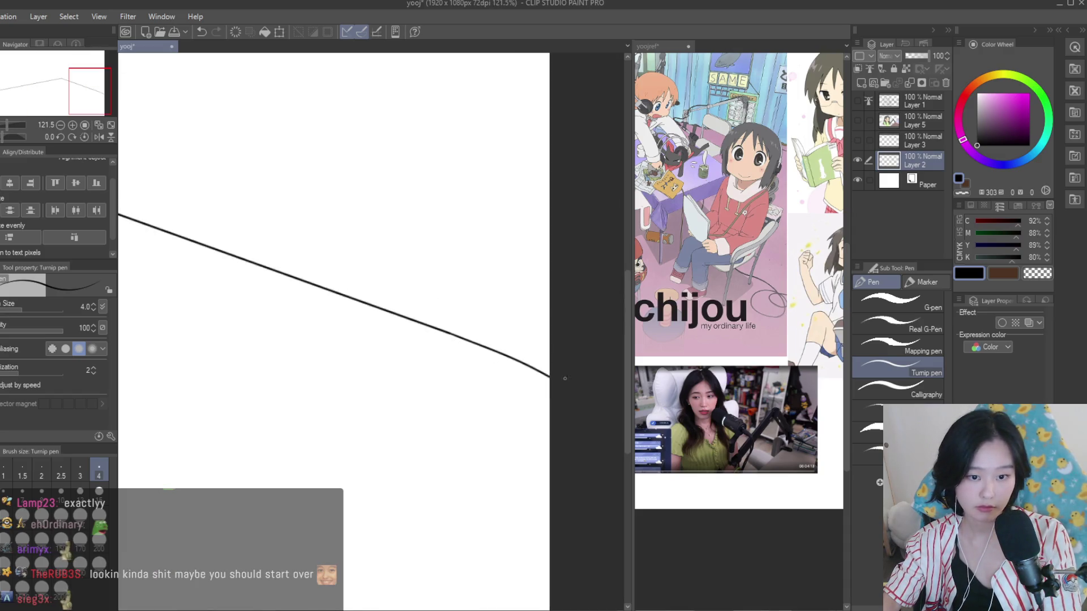
scroll(448, 379, "up", 2)
key("g")
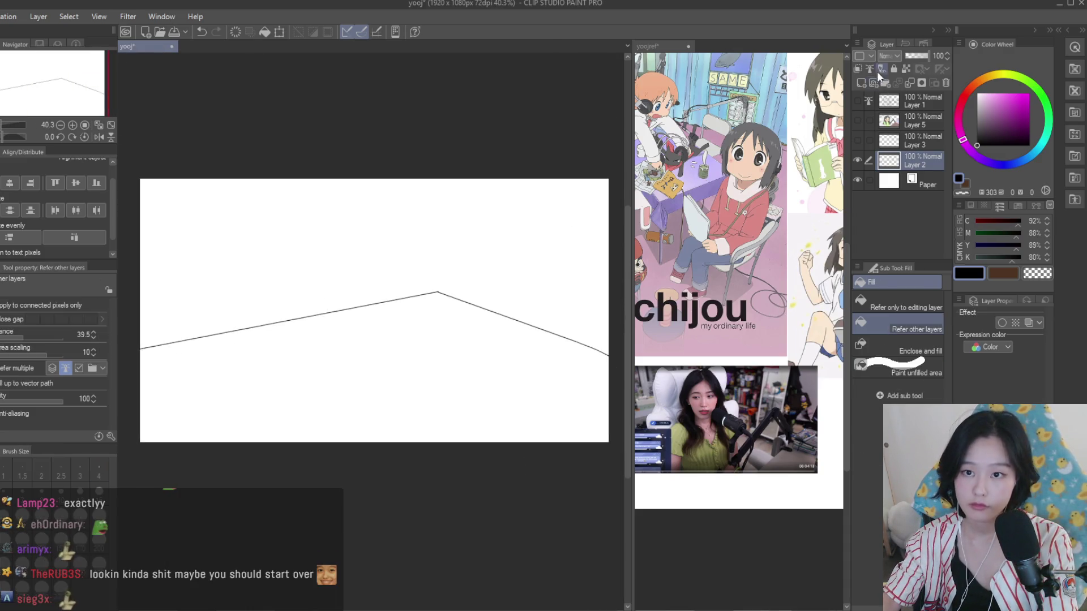
left_click_drag(858, 101, 858, 142)
left_click(917, 181)
left_click(996, 89)
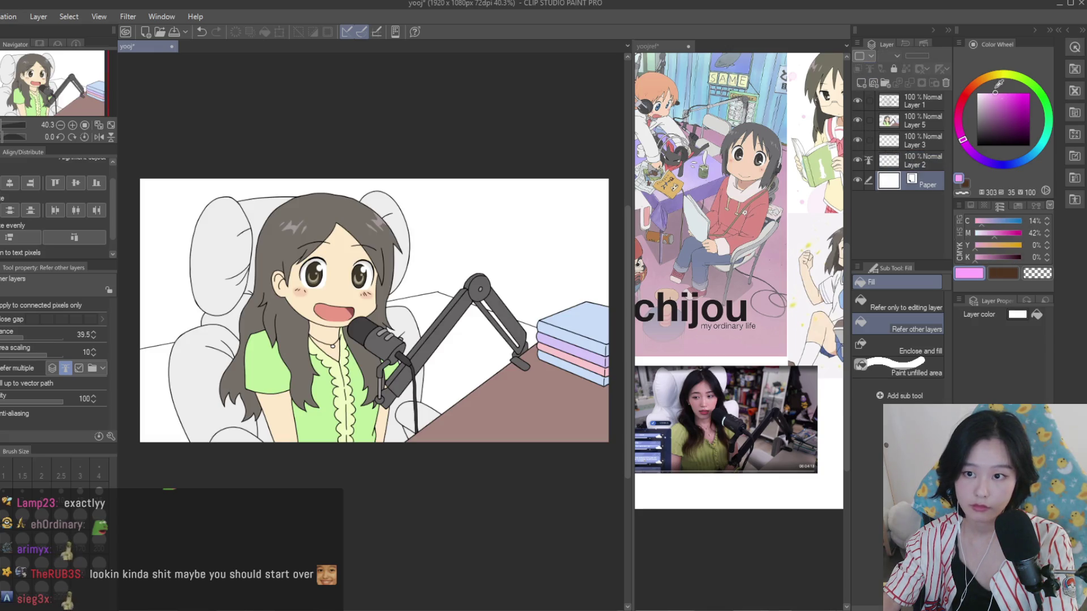
On a new layer above Paper, fill the area behind the mic arm light pink
left_click(990, 98)
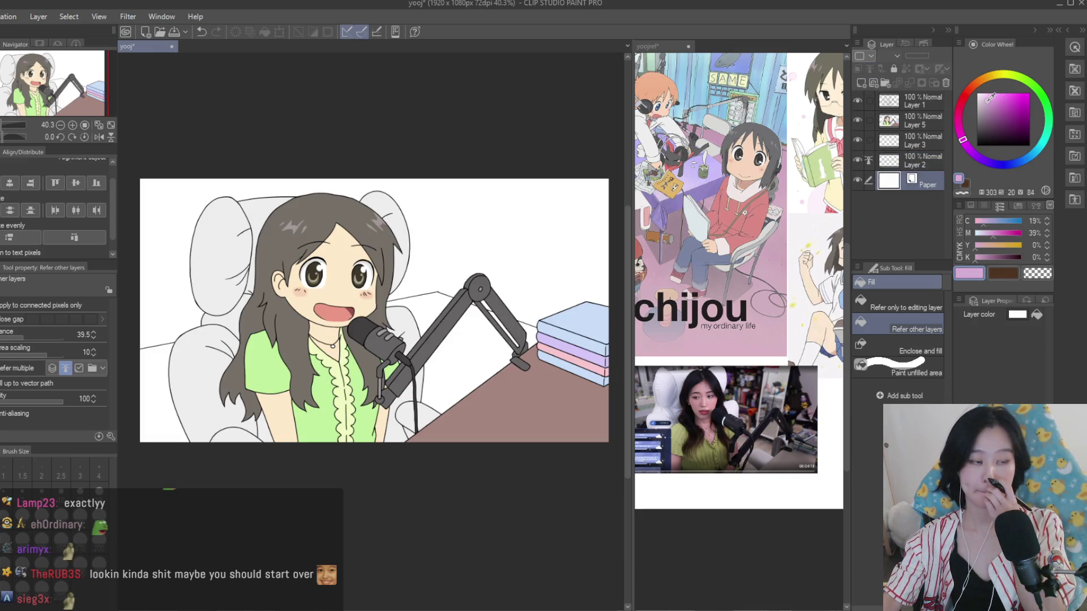
scroll(500, 391, "up", 2)
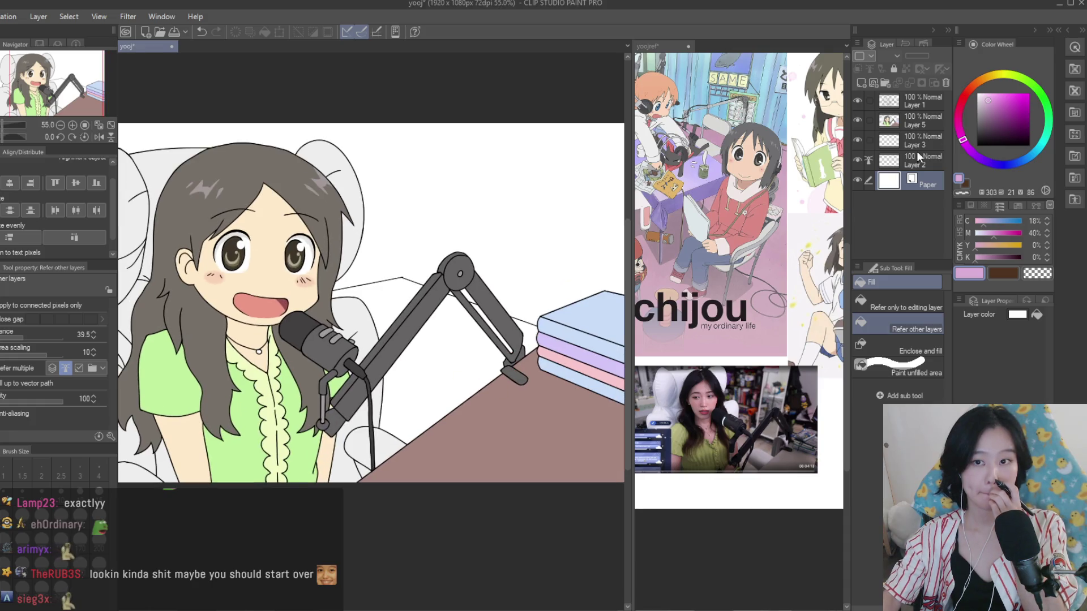
left_click(860, 83)
left_click(471, 376)
scroll(471, 376, "down", 1)
left_click(986, 97)
left_click(469, 354)
scroll(469, 355, "down", 1)
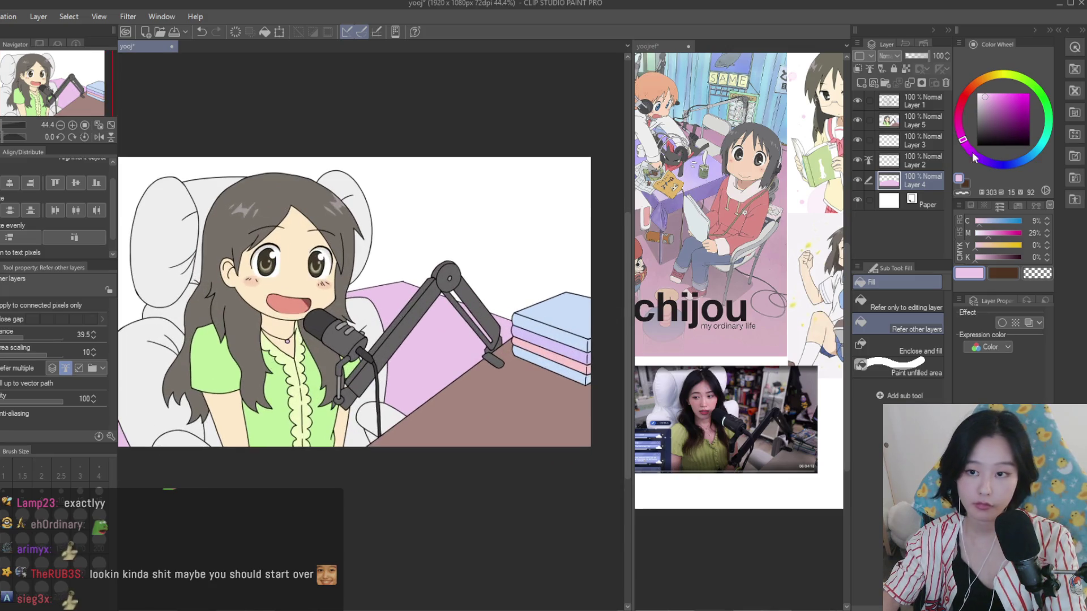
Fill the wall background light beige
left_click_drag(988, 77, 967, 96)
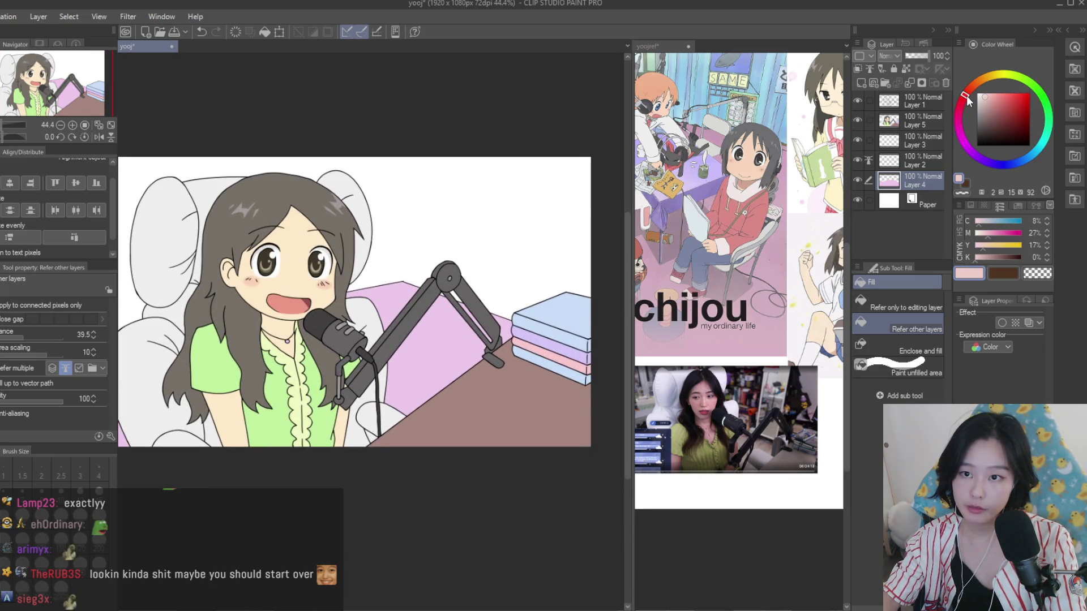
left_click(990, 77)
left_click(997, 96)
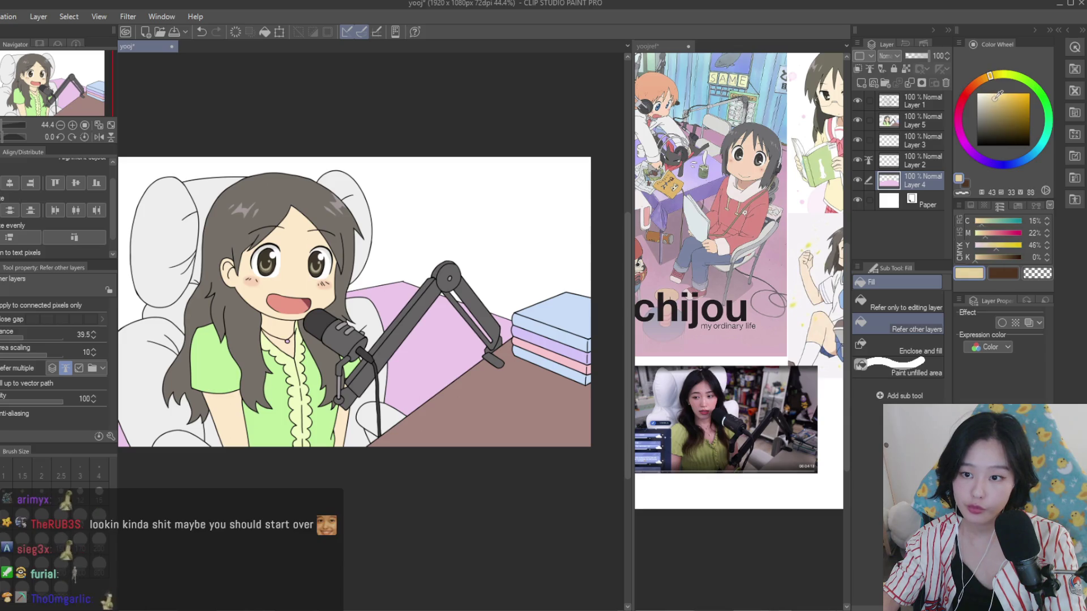
left_click(548, 189)
scroll(548, 190, "down", 2)
left_click(991, 94)
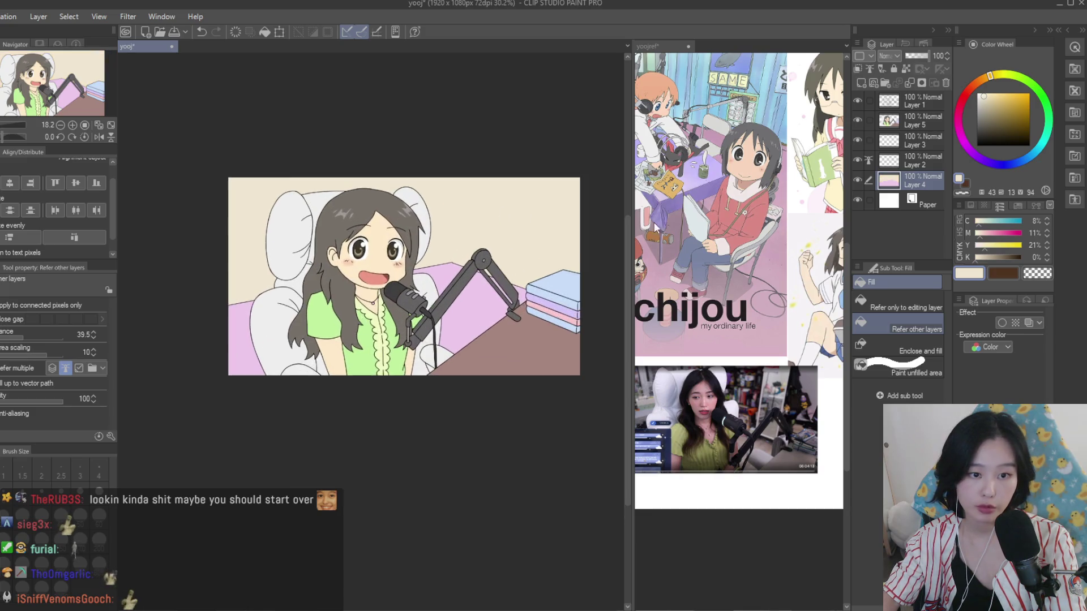
left_click(653, 184)
key("ctrl+Tab")
scroll(538, 219, "up", 2)
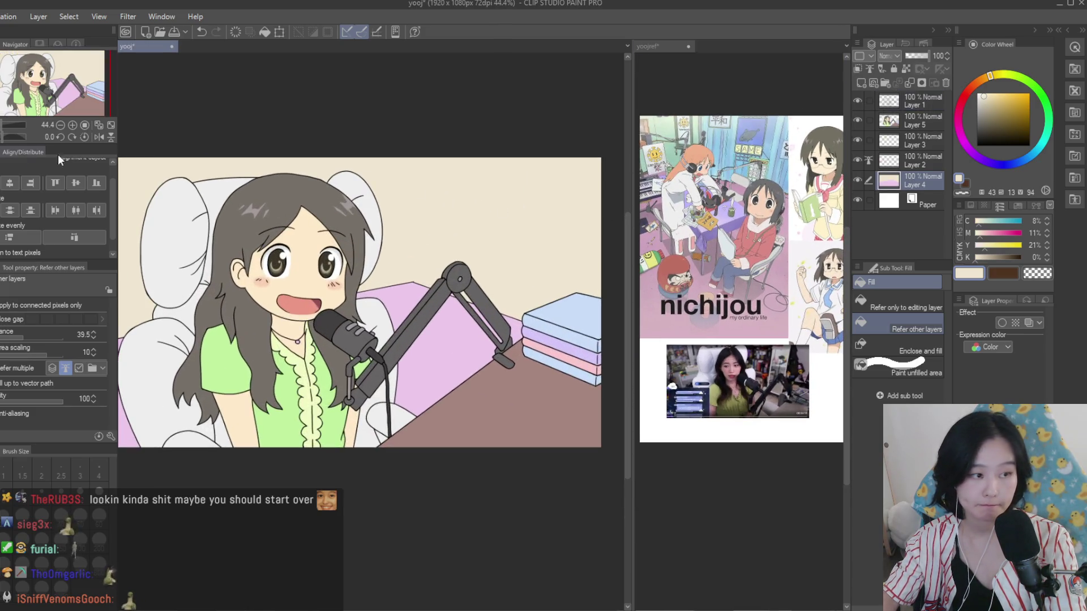
Set up the Turnip pen with black on Layer 2
key("p")
scroll(539, 218, "up", 1)
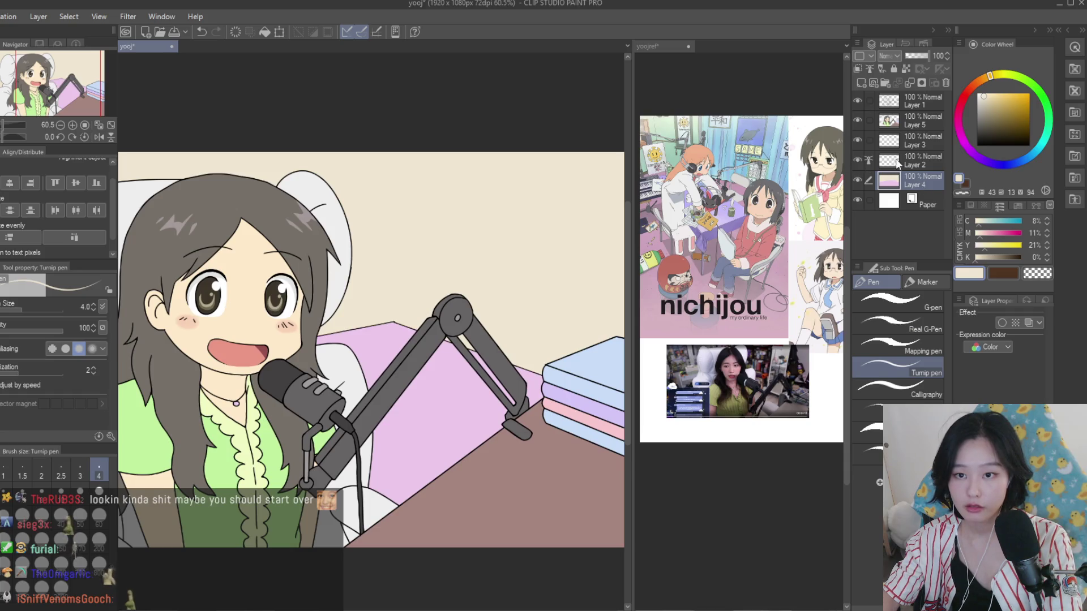
left_click(898, 164)
scroll(382, 439, "up", 4)
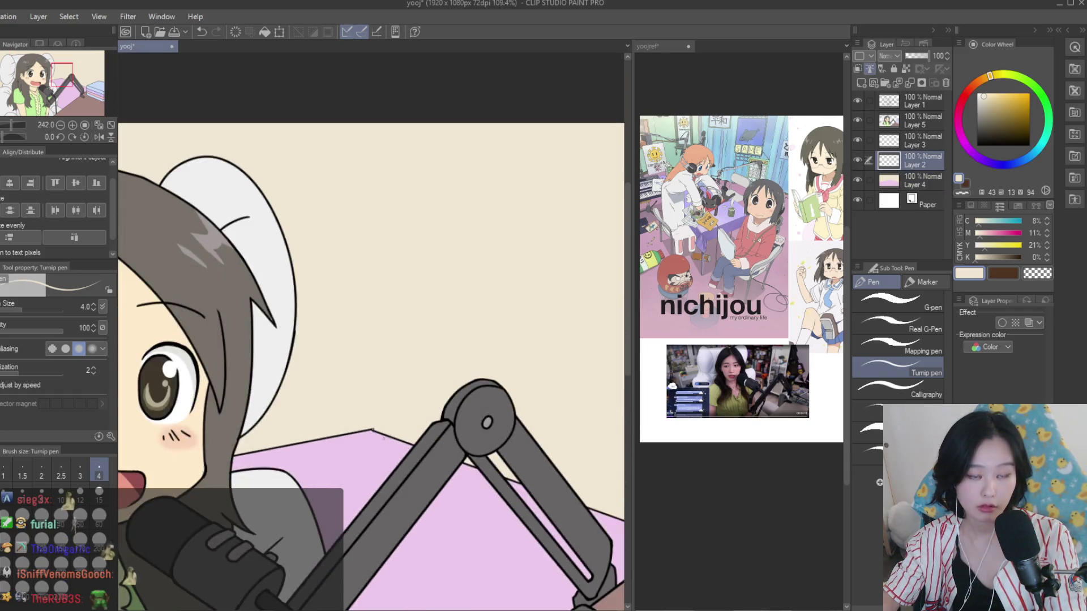
scroll(383, 437, "down", 3)
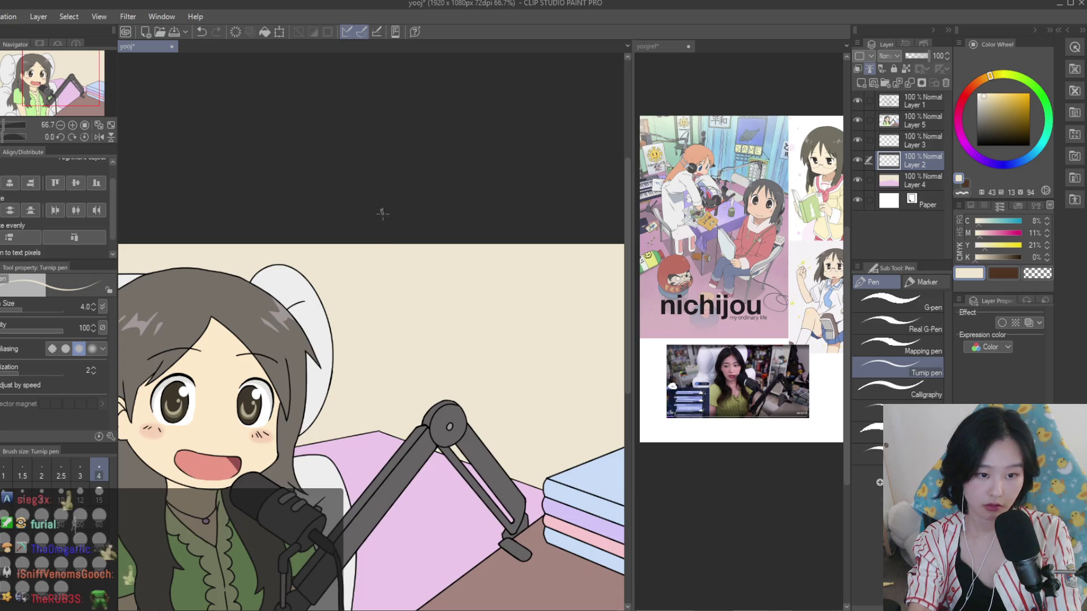
left_click(977, 146)
scroll(413, 328, "up", 4)
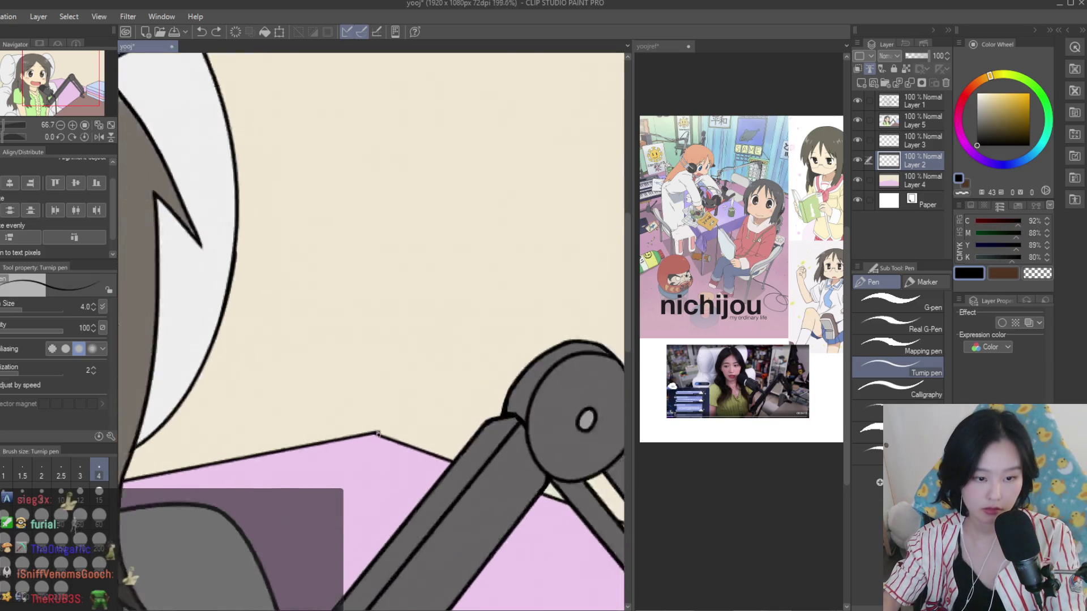
scroll(413, 329, "down", 4)
Draw a straight vertical black line down the beige wall at the corner
left_click_drag(388, 213, 390, 444)
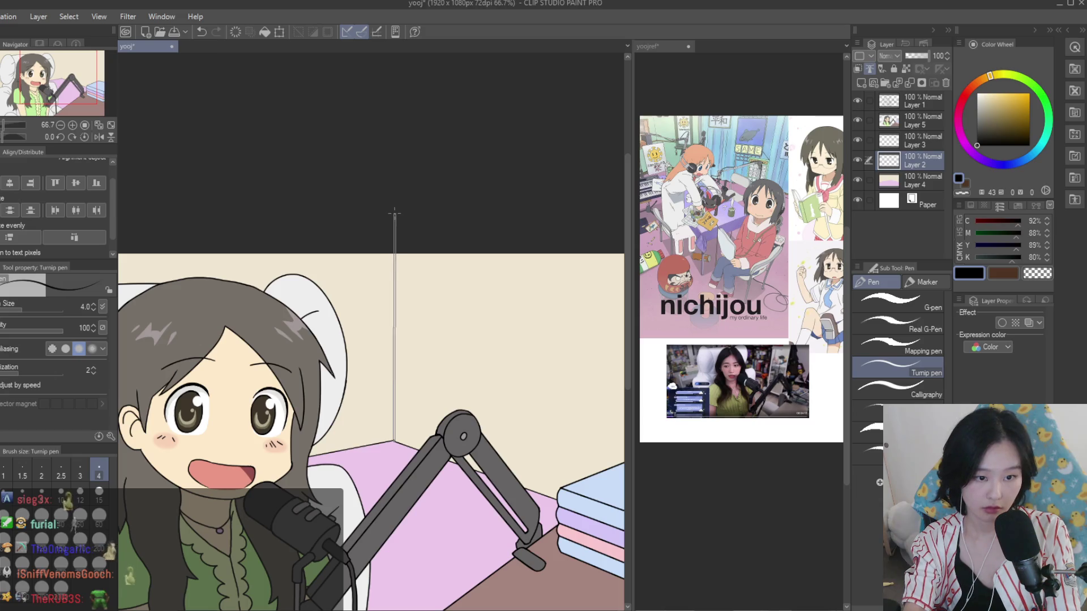
scroll(505, 264, "down", 2)
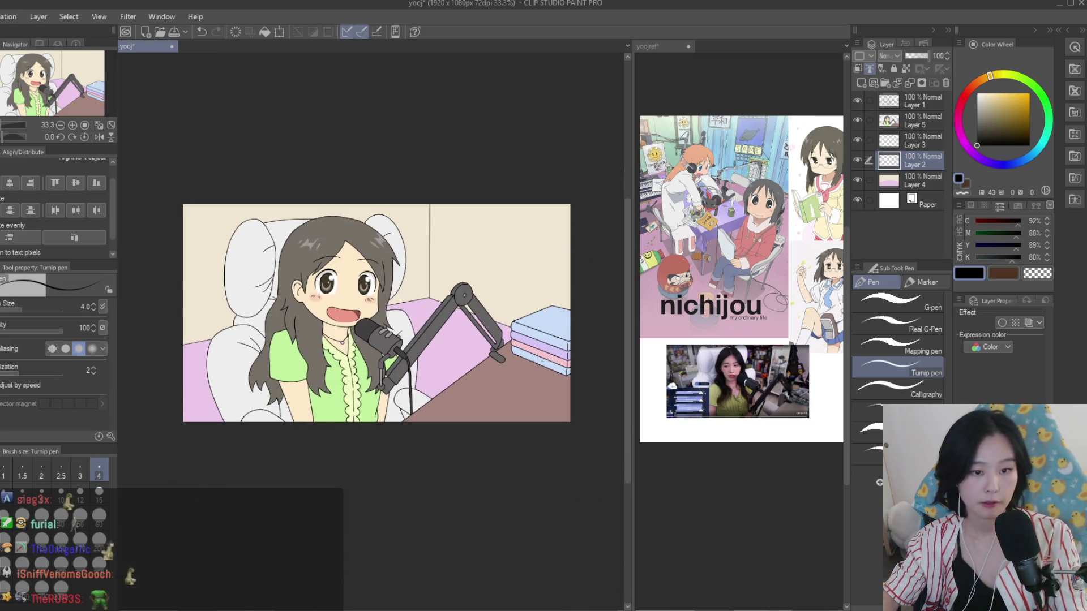
scroll(549, 259, "up", 1)
scroll(563, 239, "down", 1)
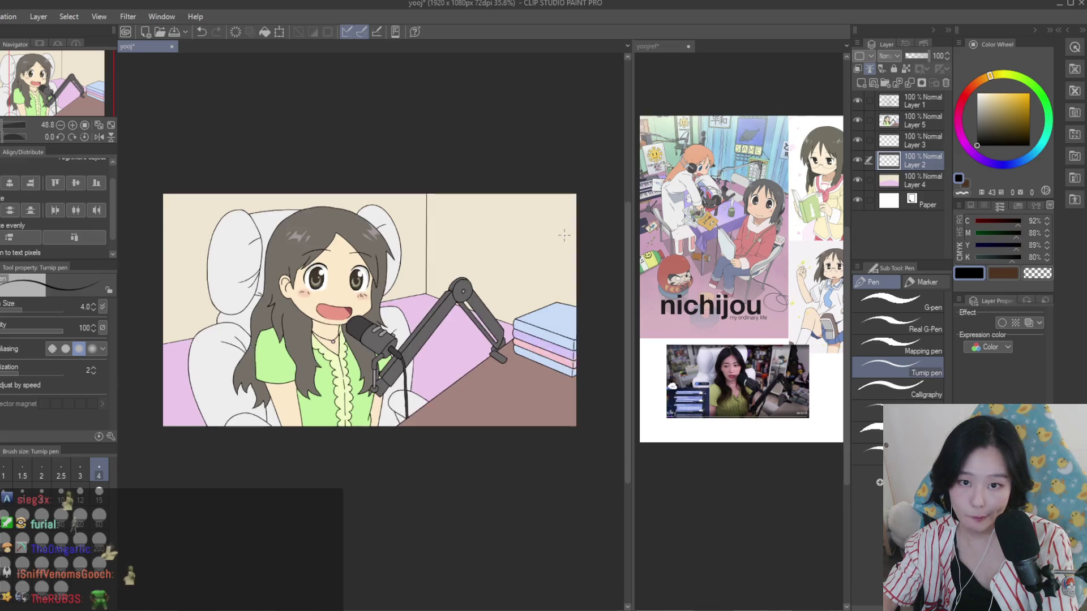
scroll(478, 225, "up", 3)
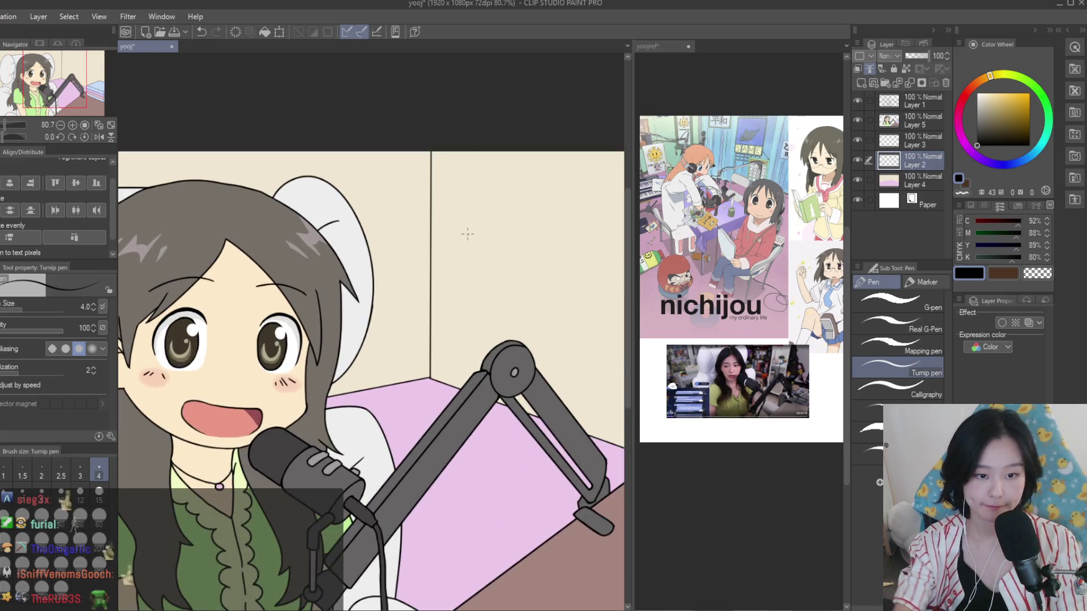
scroll(467, 235, "down", 2)
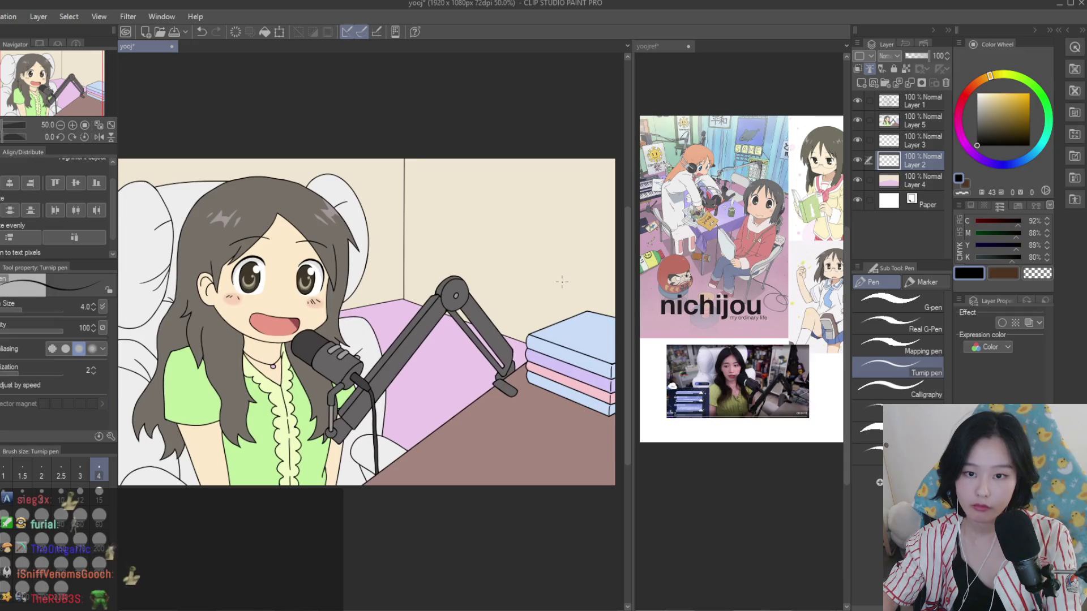
scroll(754, 201, "down", 2)
left_click(914, 180)
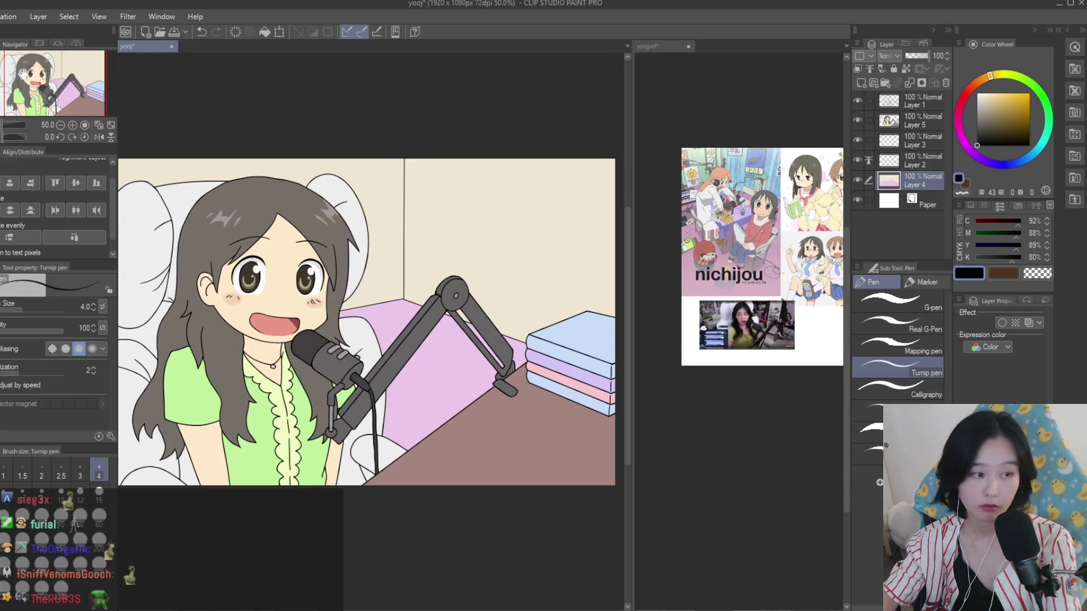
On Layer 4, fill the wall right of the corner line pale mint green
key("j")
key("g")
left_click(608, 232, "alt")
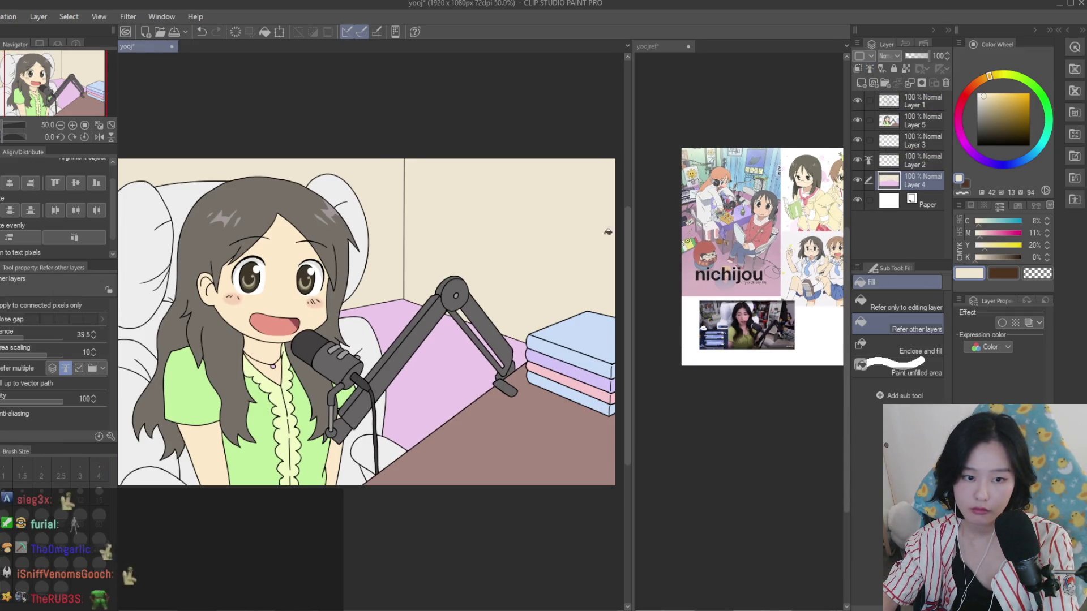
left_click(396, 176)
scroll(521, 265, "down", 3)
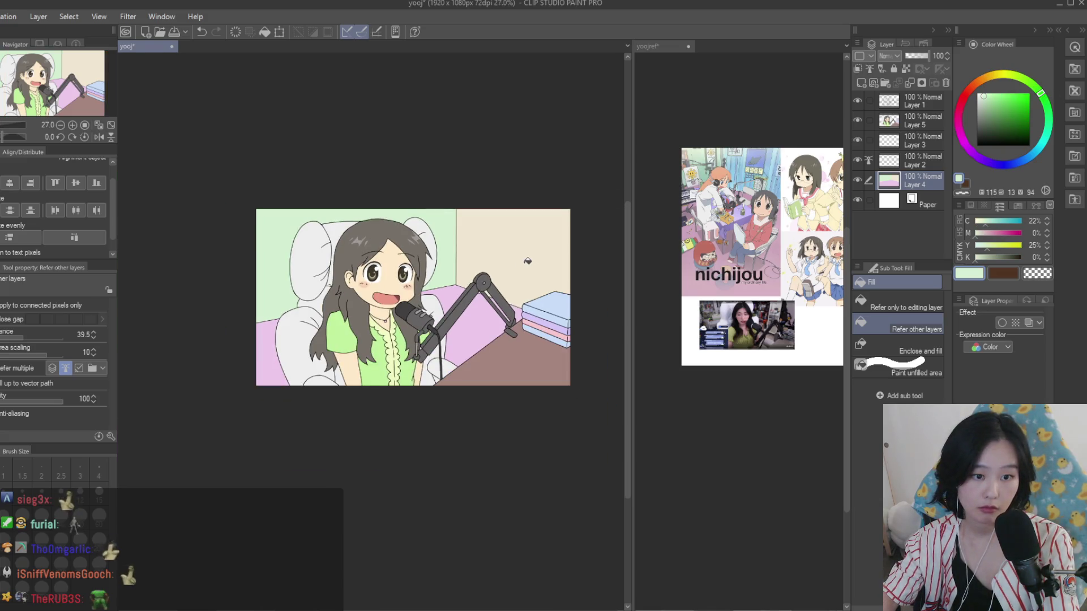
scroll(575, 268, "up", 2)
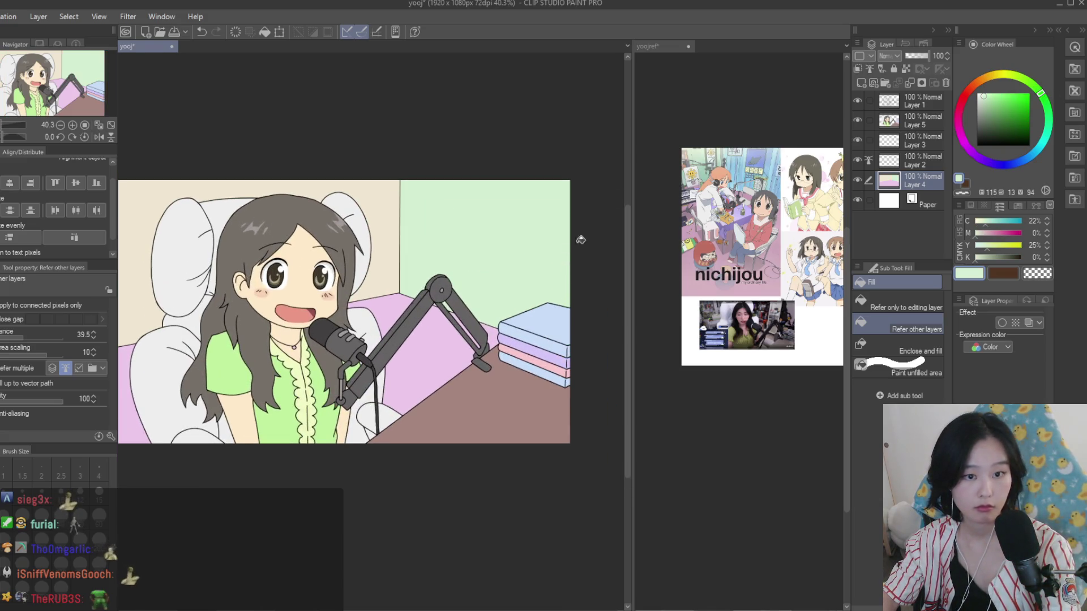
left_click(562, 265)
scroll(562, 265, "down", 3)
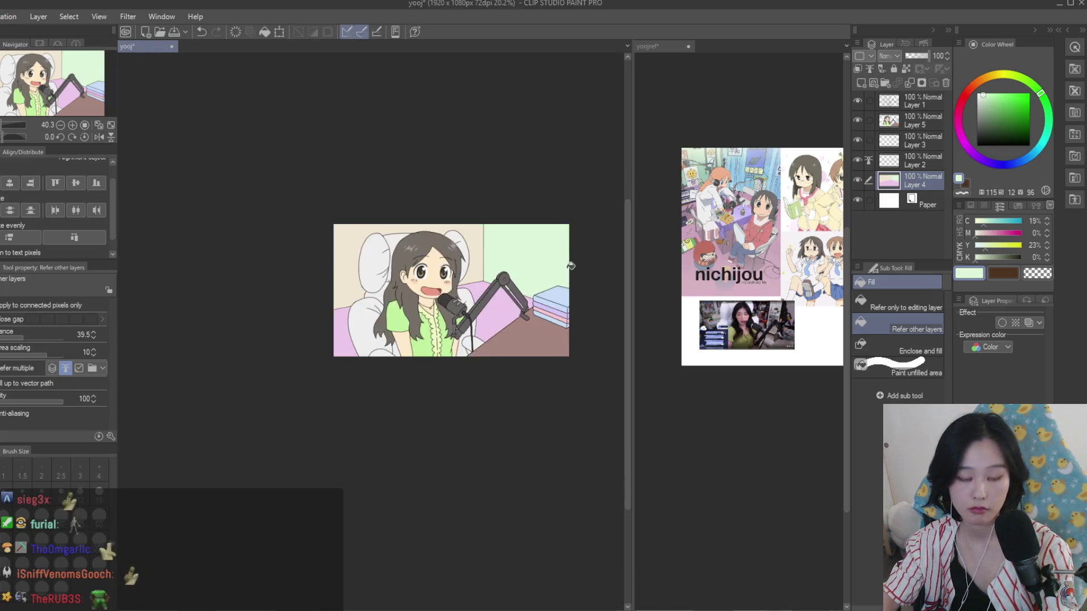
scroll(555, 282, "up", 2)
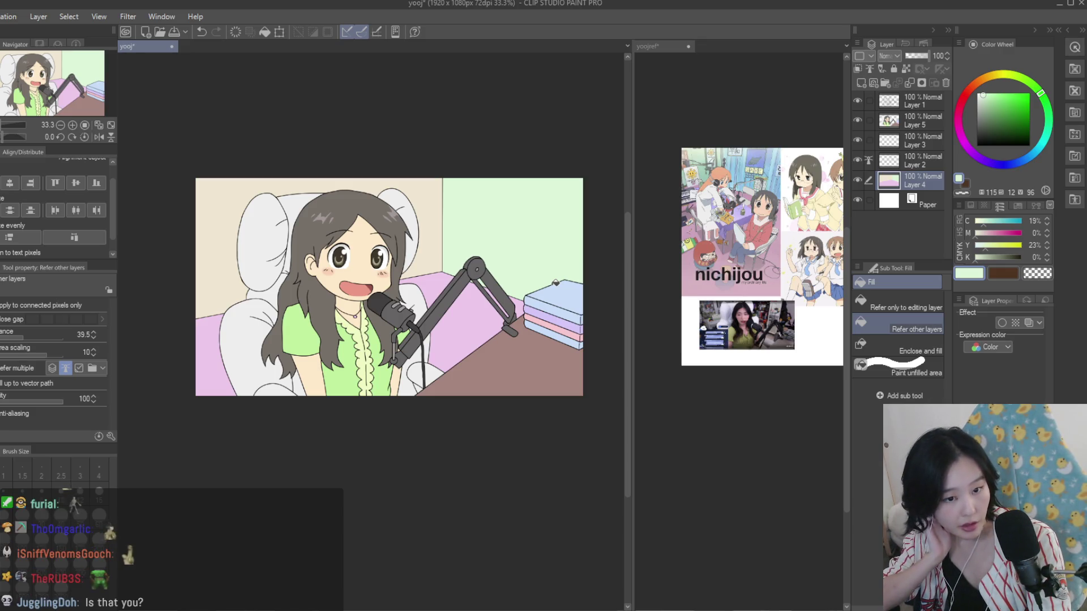
left_click(754, 186)
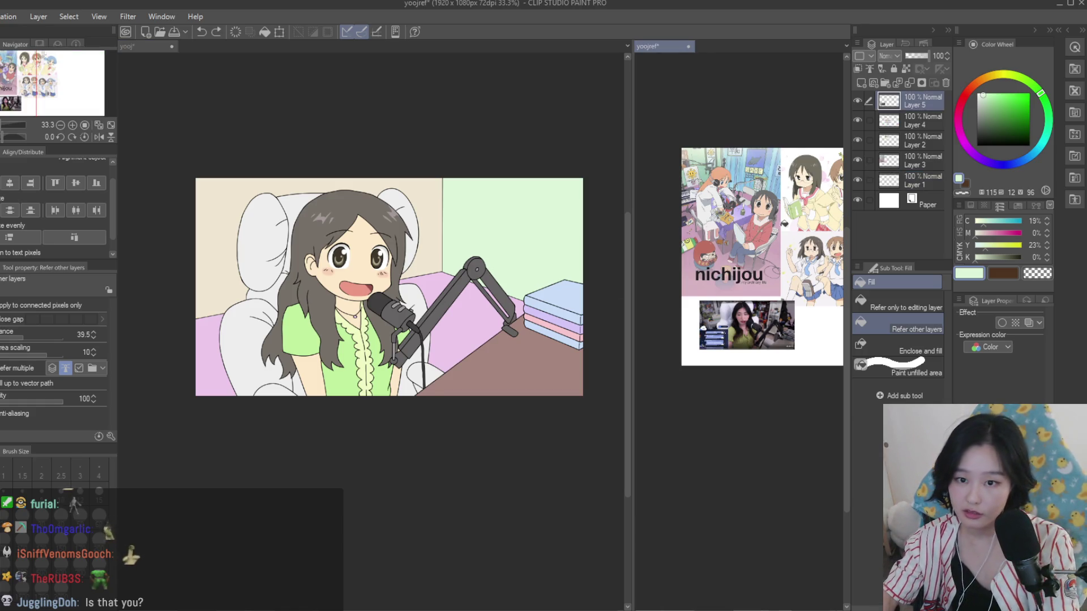
Zoom in on the yoojref reference image
scroll(754, 185, "up", 2)
scroll(781, 166, "up", 2)
scroll(803, 209, "down", 2)
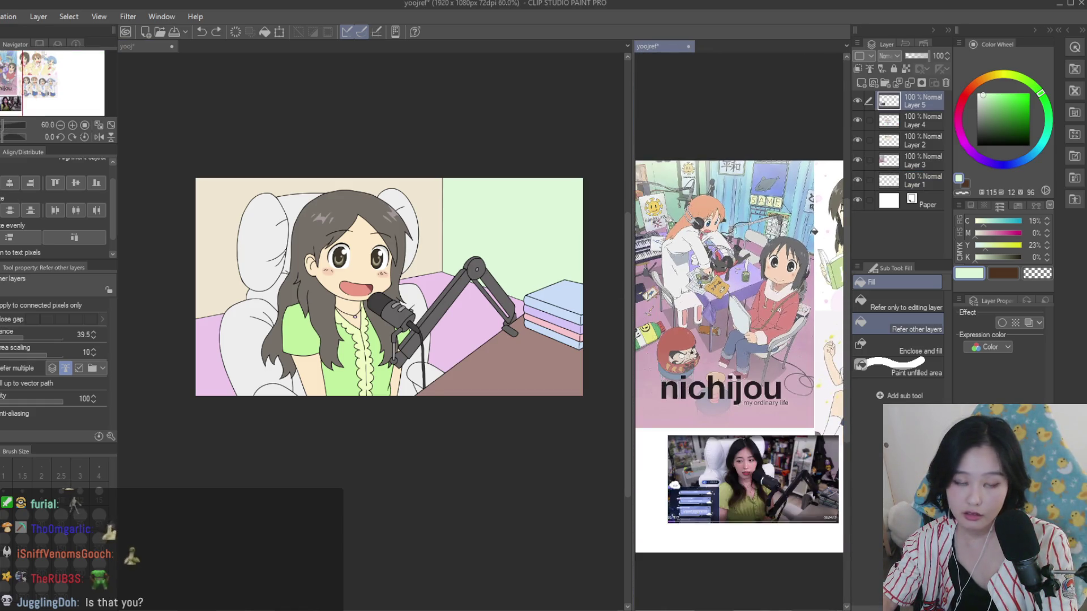
Back on the yooj drawing, delete Layer 3 and return to the pen
left_click(493, 211)
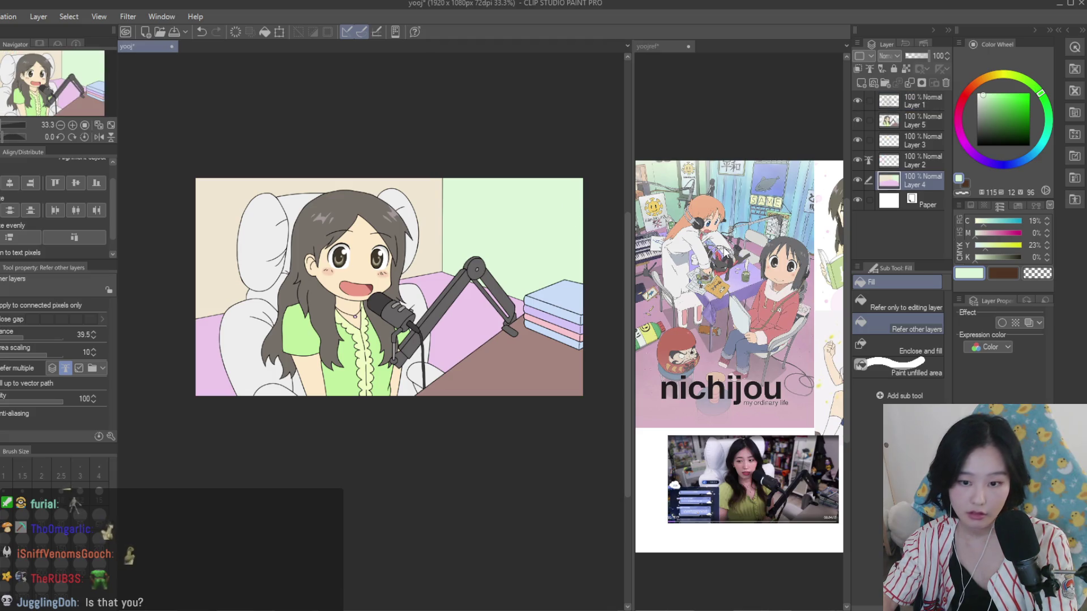
scroll(558, 206, "up", 3)
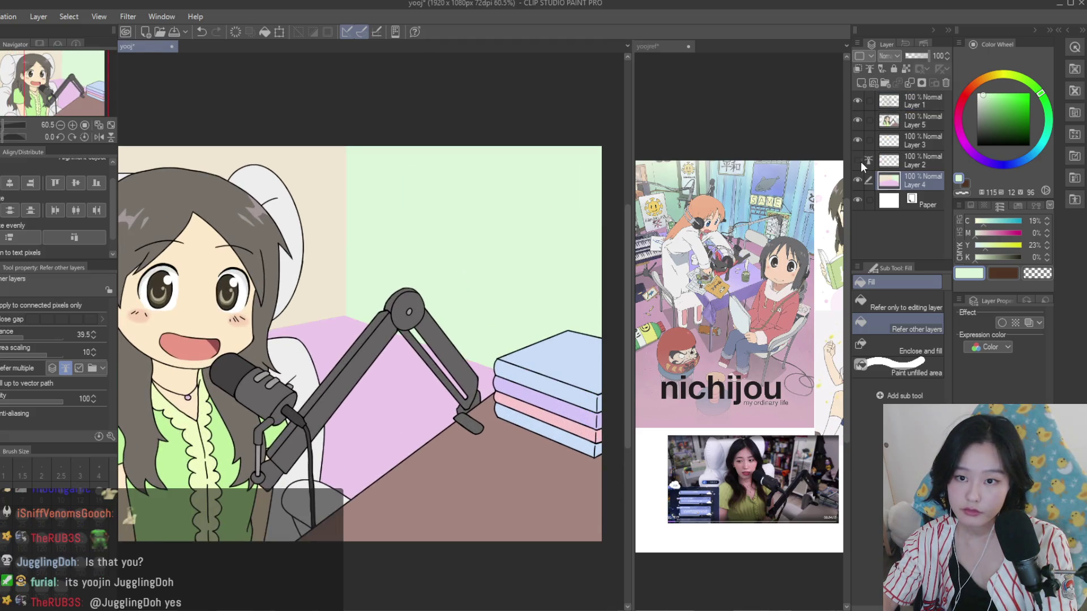
left_click(920, 142)
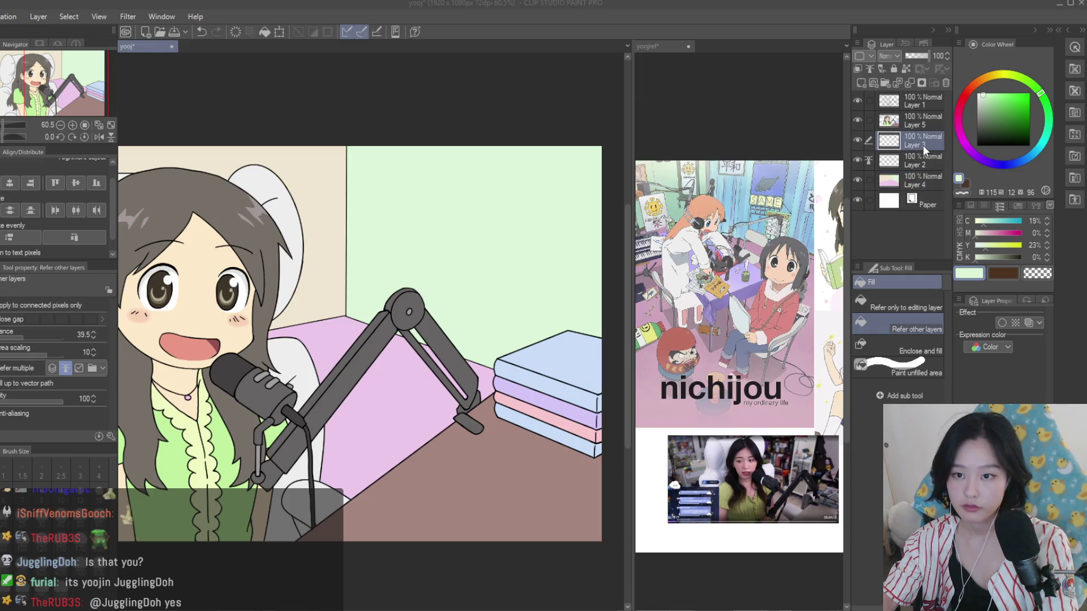
left_click(944, 82)
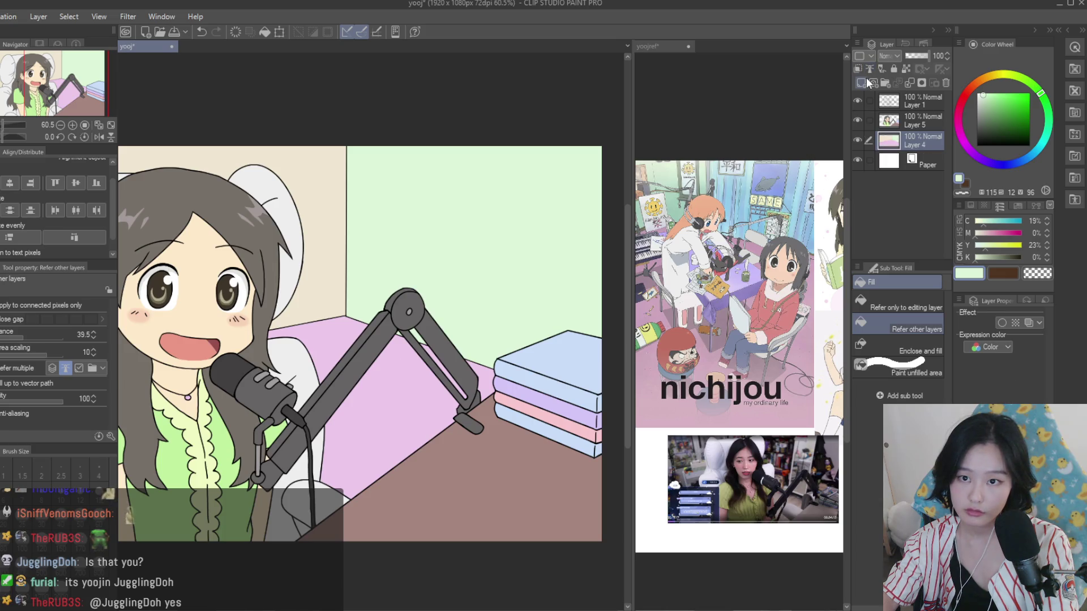
key("p")
scroll(358, 339, "up", 1)
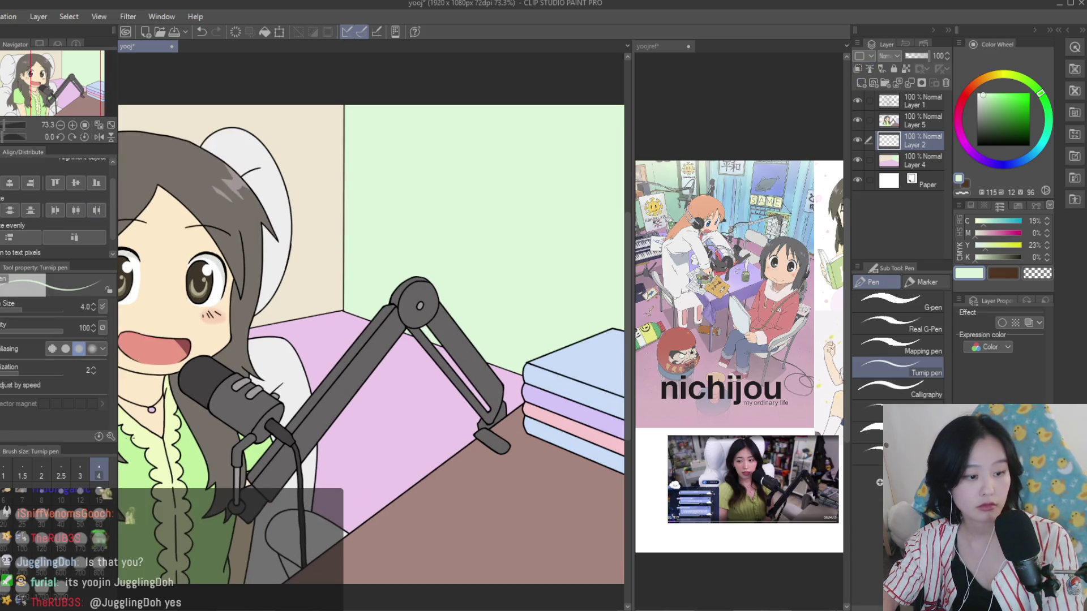
Draw a tall black four-sided panel outline with straight lines on the green wall
left_click(977, 145)
scroll(736, 283, "up", 1)
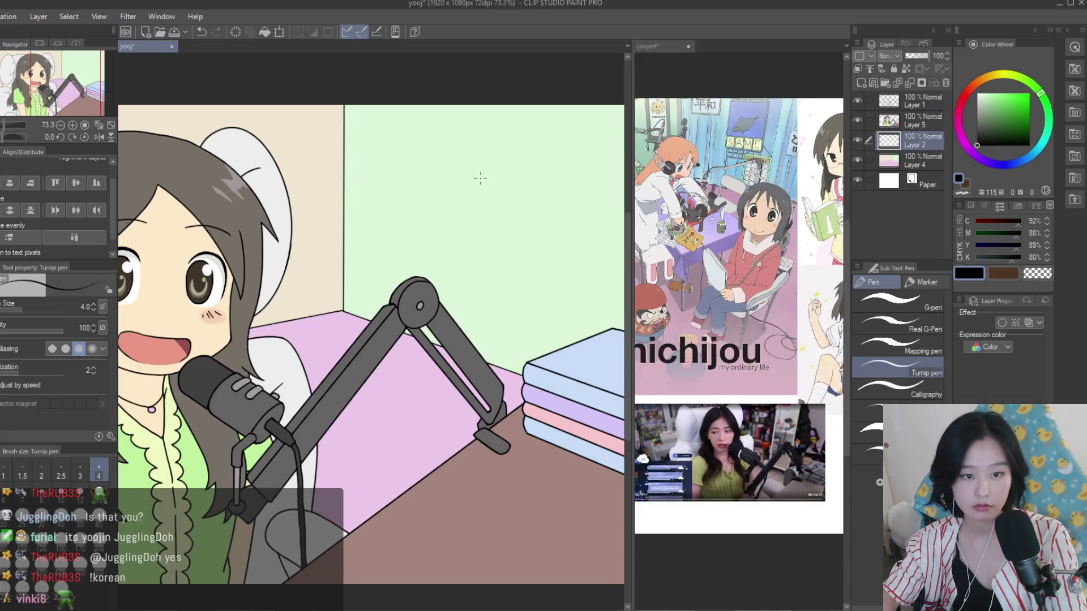
left_click(513, 138)
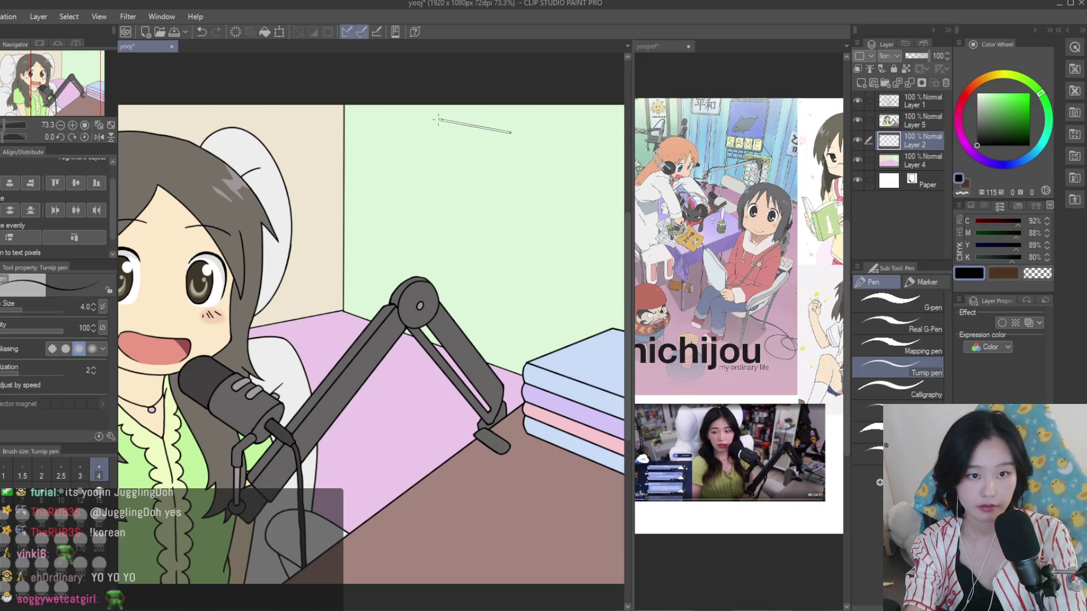
left_click(350, 404)
left_click(447, 442)
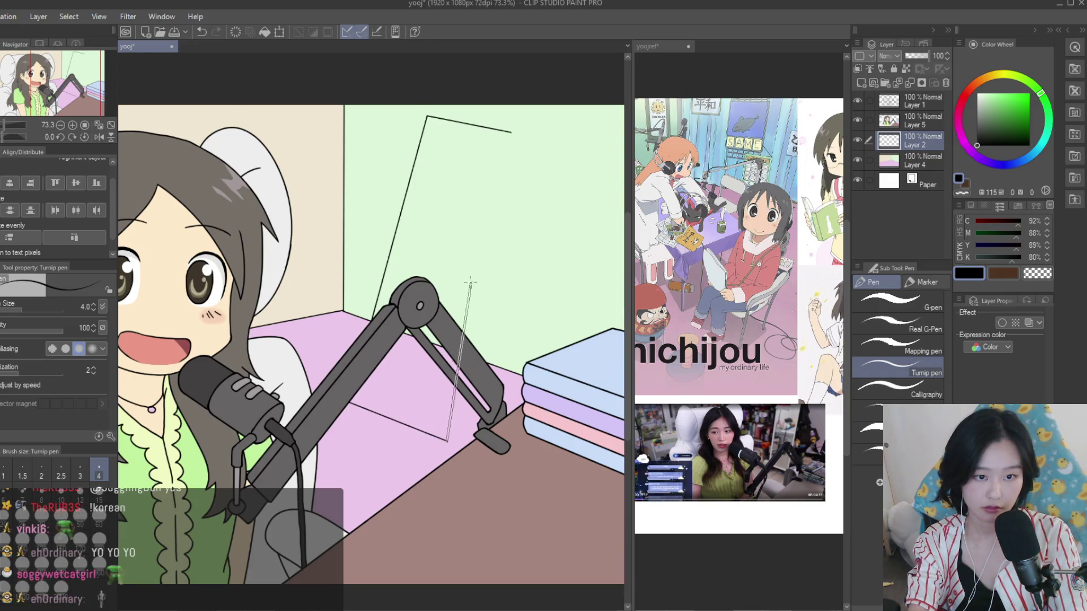
left_click(520, 134)
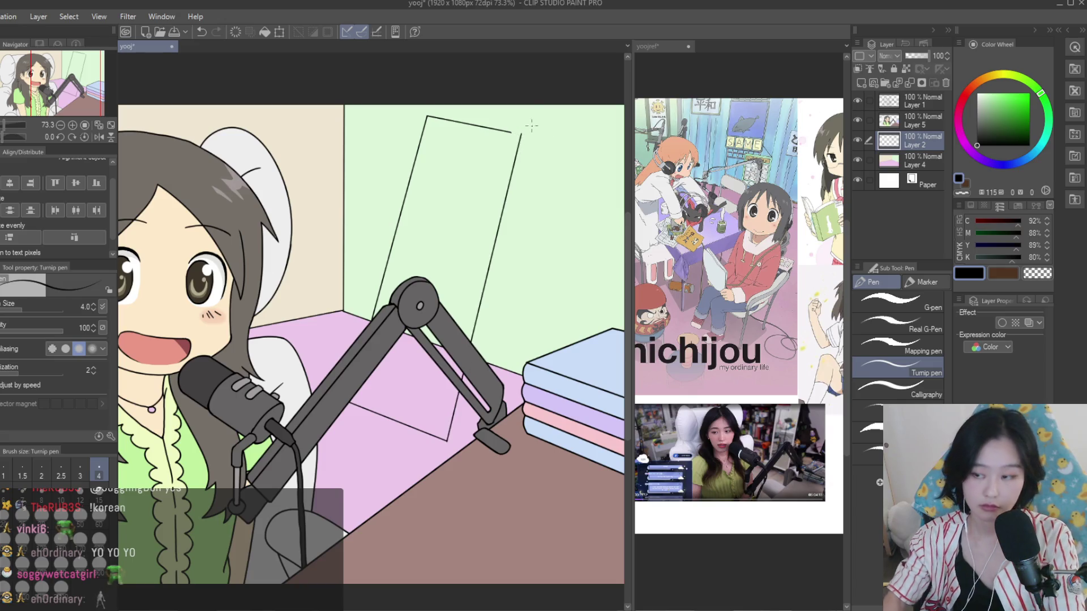
scroll(531, 125, "up", 6)
mouse_move(532, 132)
left_mouse_down()
mouse_move(435, 110)
mouse_move(538, 137)
left_mouse_up()
Rotate the panel outline about -5° with Ctrl+T and confirm it
key("e")
scroll(551, 128, "down", 2)
scroll(536, 175, "down", 4)
scroll(516, 250, "down", 4)
scroll(583, 384, "down", 2)
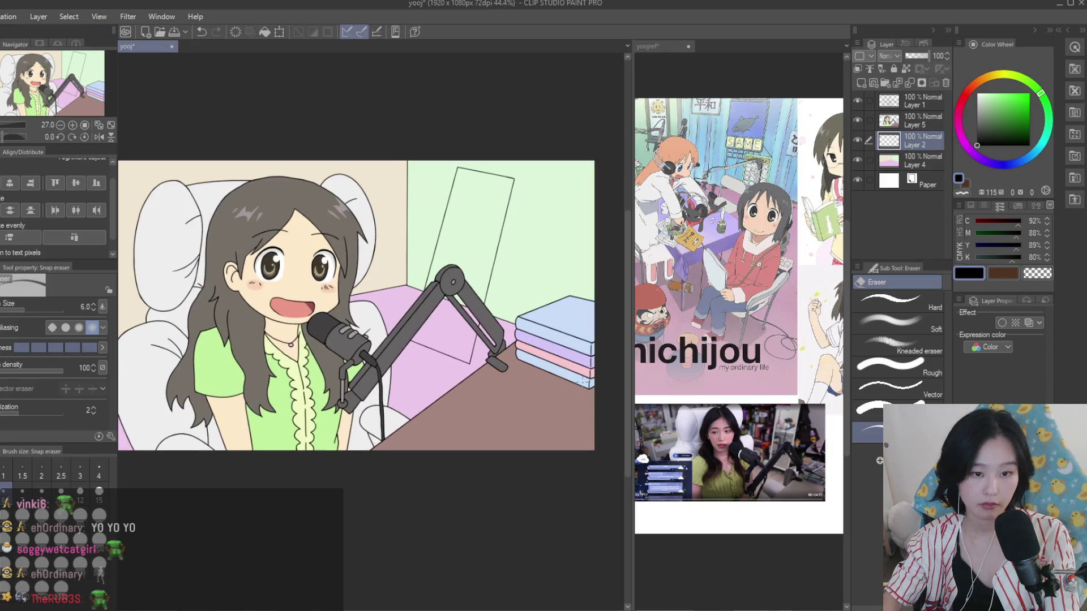
key("k")
scroll(563, 245, "up", 1)
key("ctrl+t")
left_click_drag(563, 246, 488, 239)
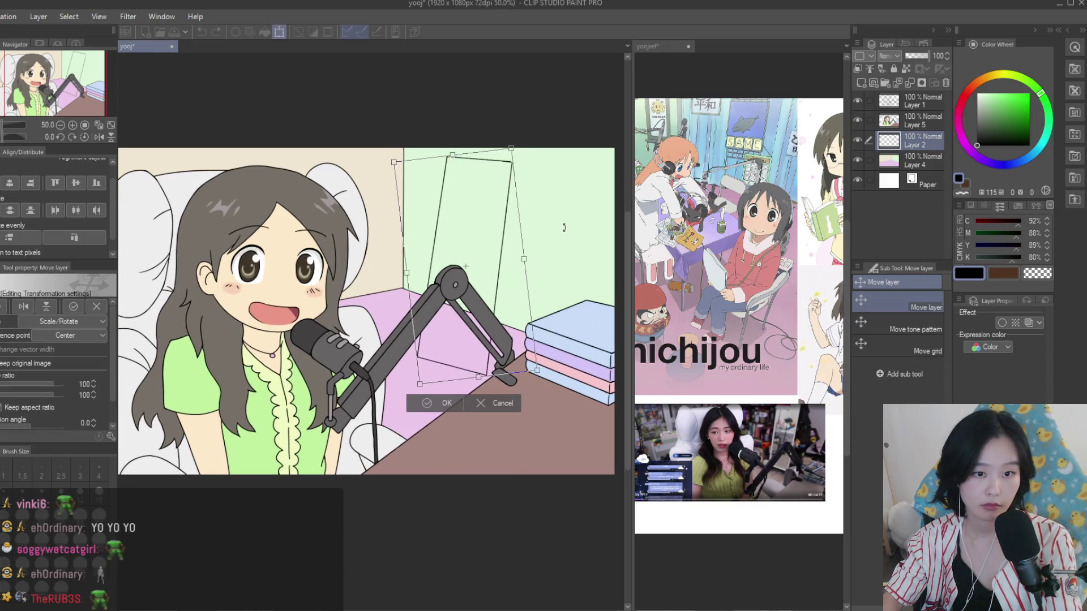
key("Return")
key("p")
scroll(445, 152, "up", 3)
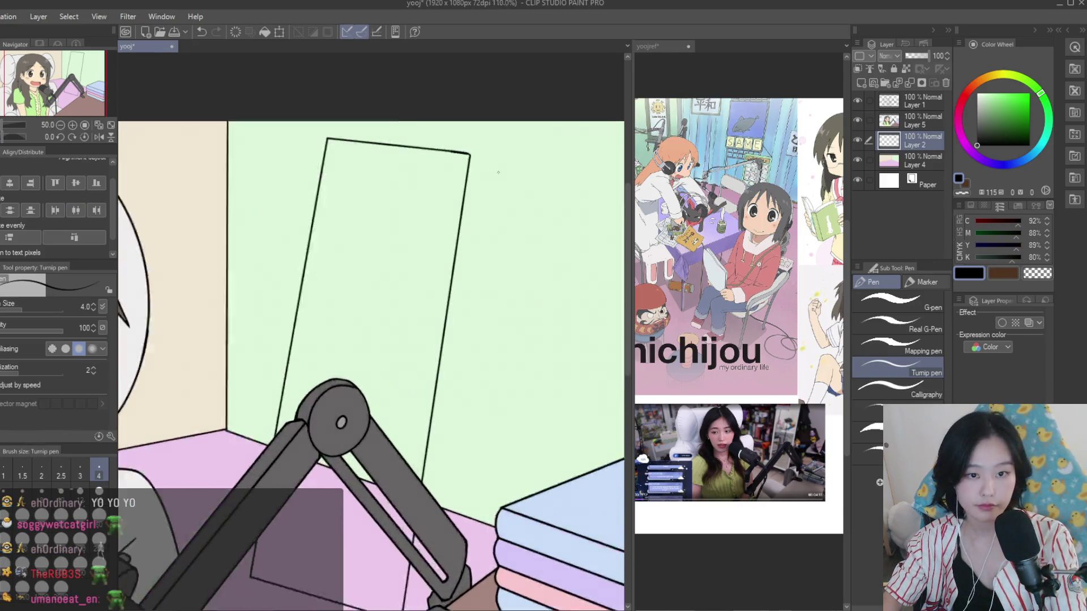
Give the frame edge thickness with parallel edges and a straight top edge
scroll(445, 153, "up", 3)
scroll(445, 152, "up", 1)
left_click_drag(422, 135, 459, 121)
scroll(478, 97, "down", 3)
scroll(453, 437, "down", 2)
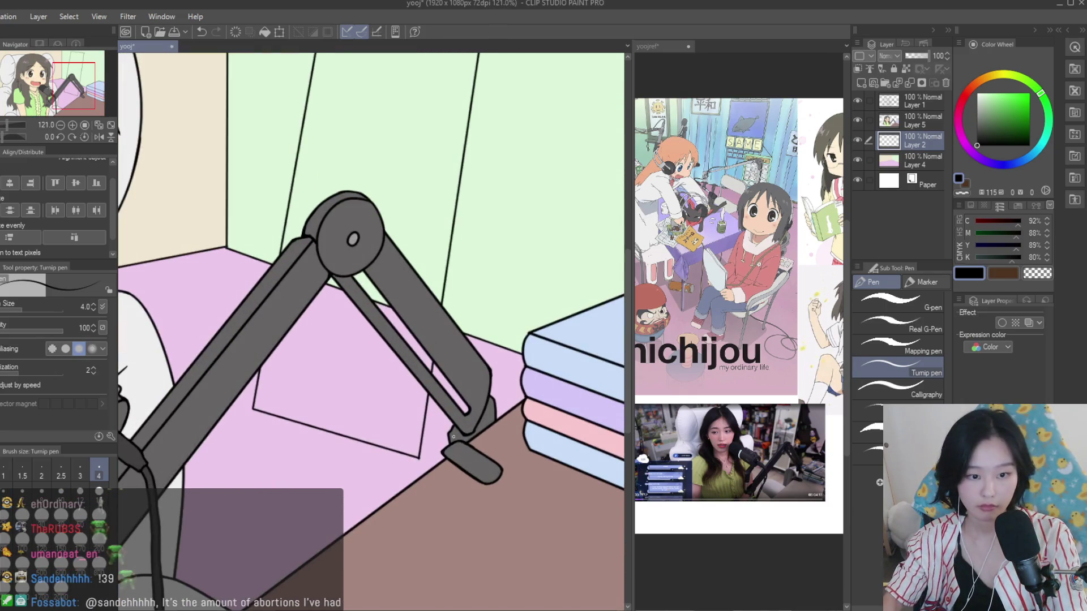
left_click(453, 437, "shift")
scroll(439, 466, "down", 2)
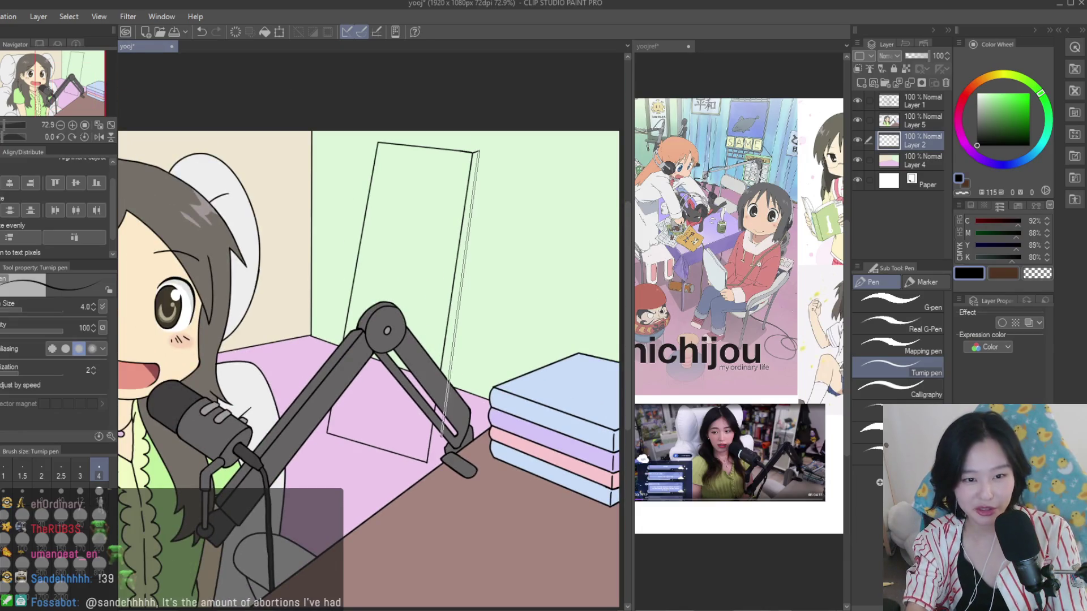
key("ctrl+z")
scroll(432, 459, "up", 3)
scroll(433, 460, "up", 4)
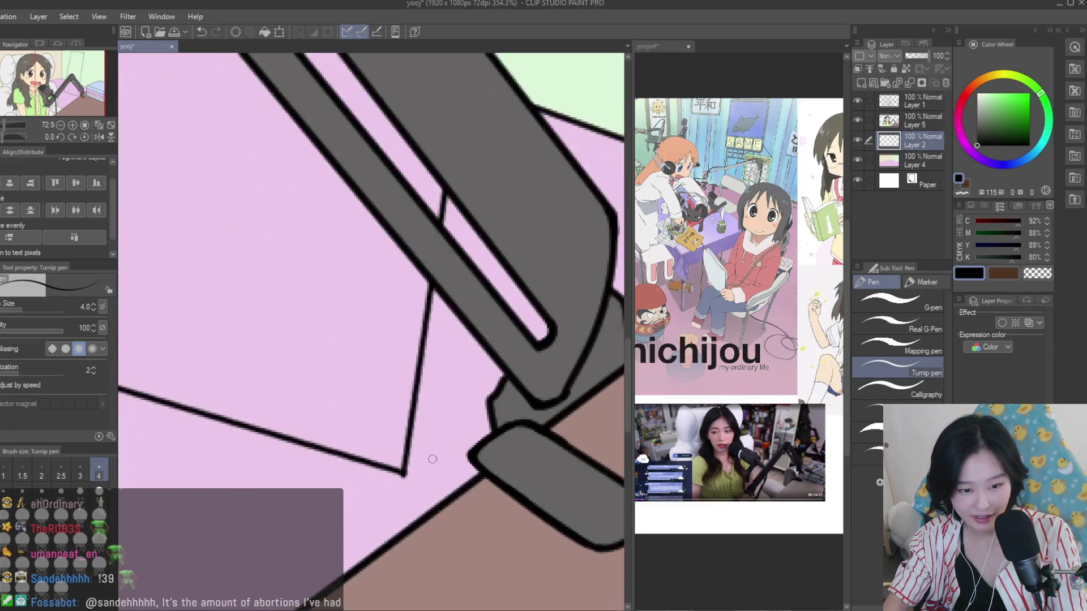
scroll(432, 459, "up", 2)
left_click(424, 479, "shift")
left_click(391, 487, "shift")
scroll(393, 521, "down", 5)
scroll(393, 522, "down", 5)
scroll(470, 263, "up", 5)
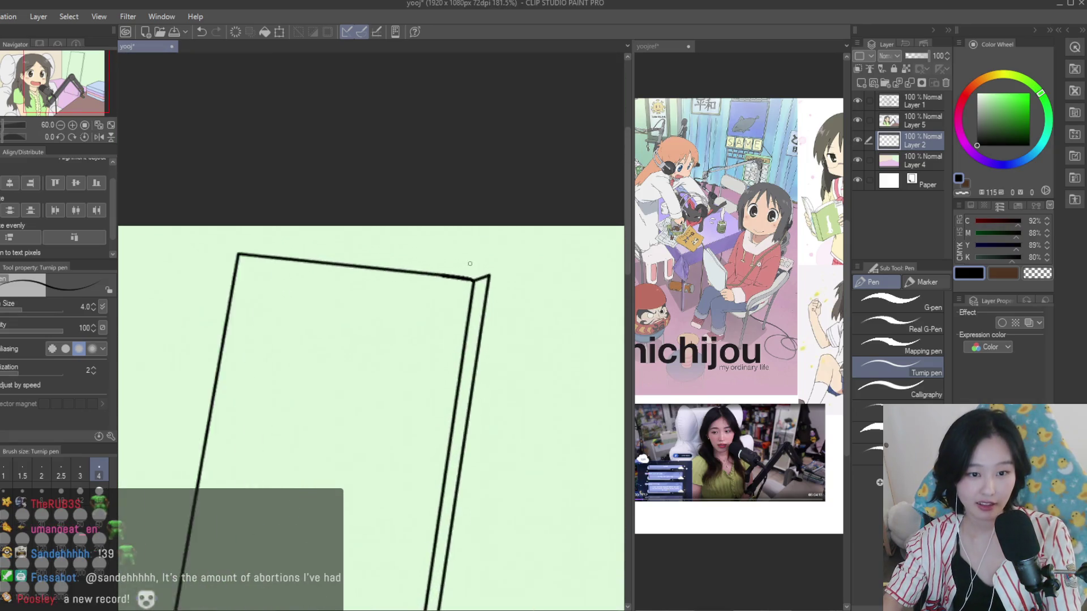
scroll(470, 264, "down", 3)
scroll(472, 263, "up", 3)
scroll(481, 262, "up", 2)
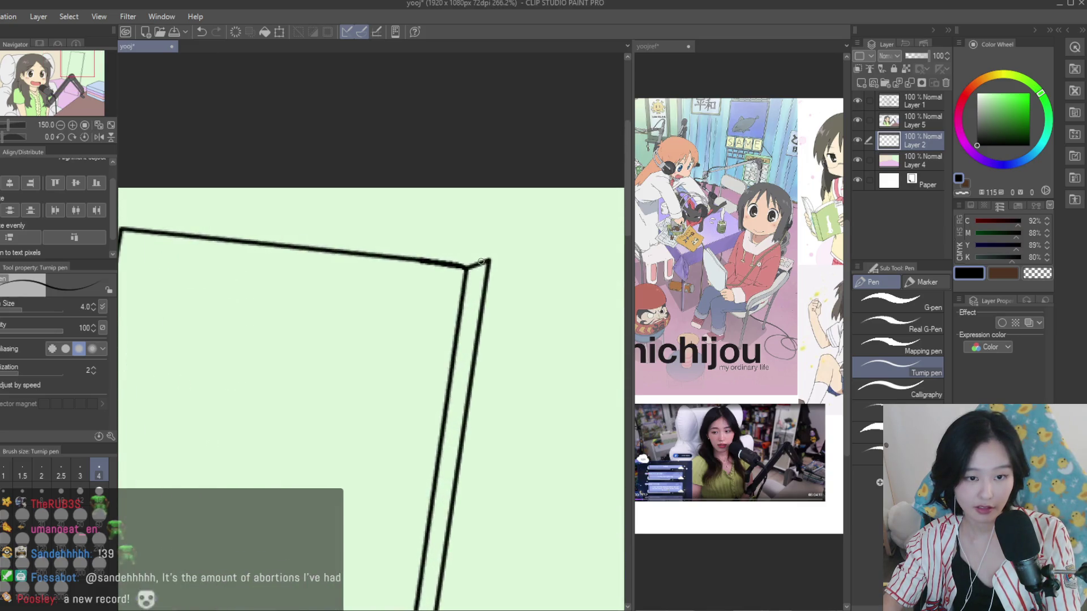
scroll(481, 261, "down", 2)
scroll(481, 262, "up", 1)
left_click(261, 241, "shift")
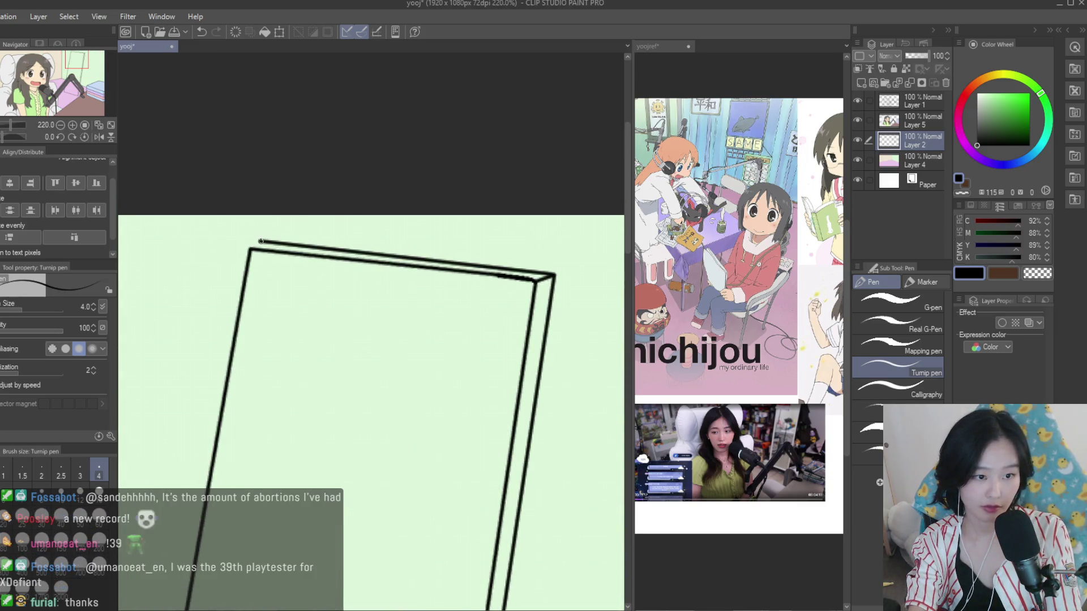
Draw the frame's inner border: left, top and bottom lines
scroll(257, 247, "down", 8)
scroll(258, 248, "up", 1)
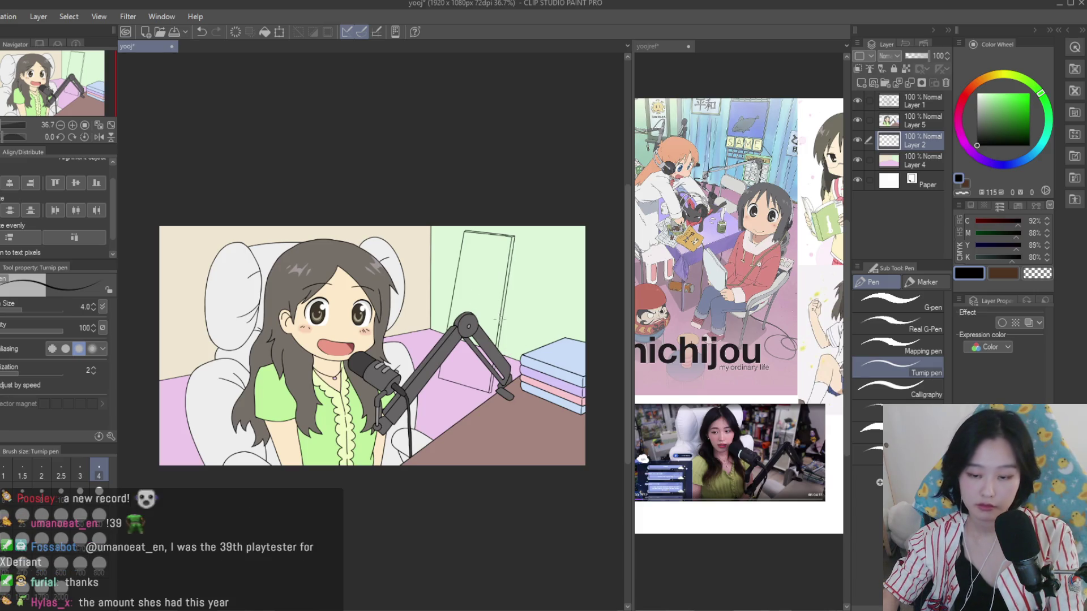
scroll(515, 354, "down", 1)
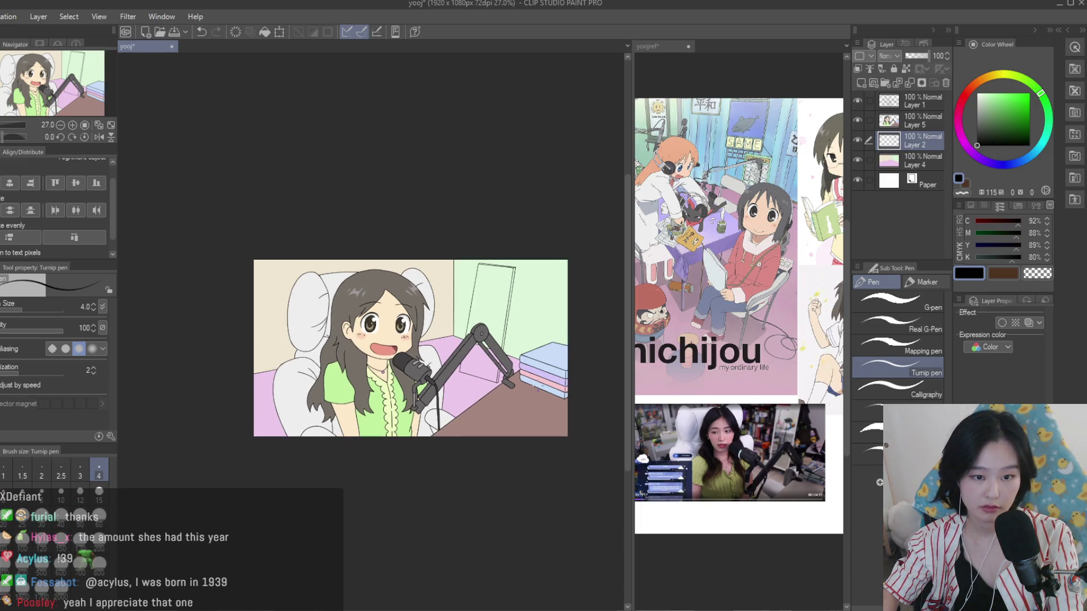
scroll(515, 354, "up", 1)
scroll(512, 362, "up", 1)
scroll(397, 342, "up", 1)
scroll(397, 341, "up", 2)
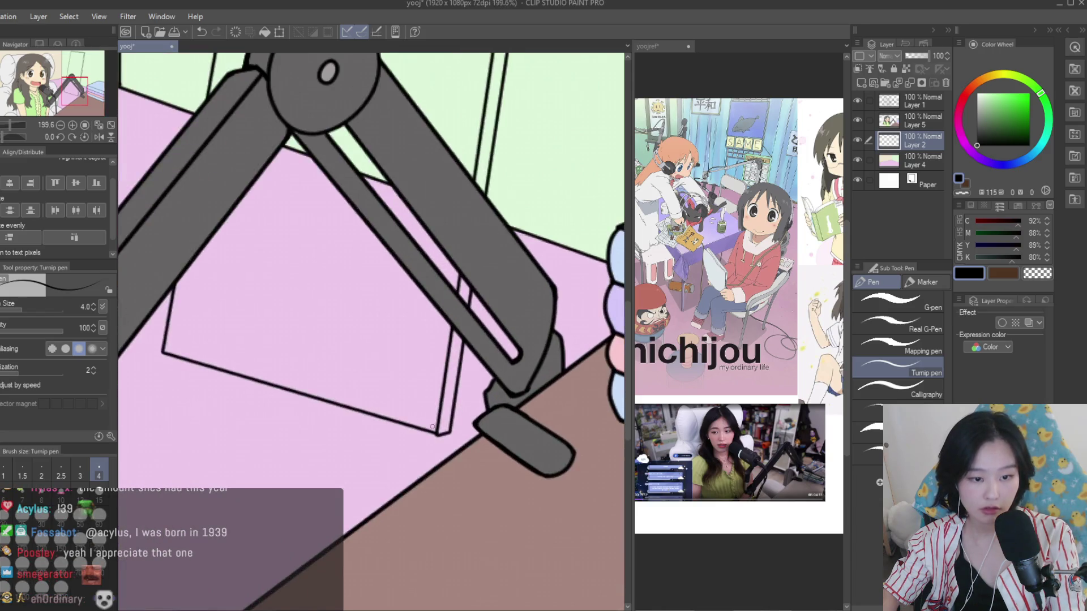
scroll(434, 434, "up", 2)
scroll(414, 428, "down", 3)
scroll(452, 438, "up", 1)
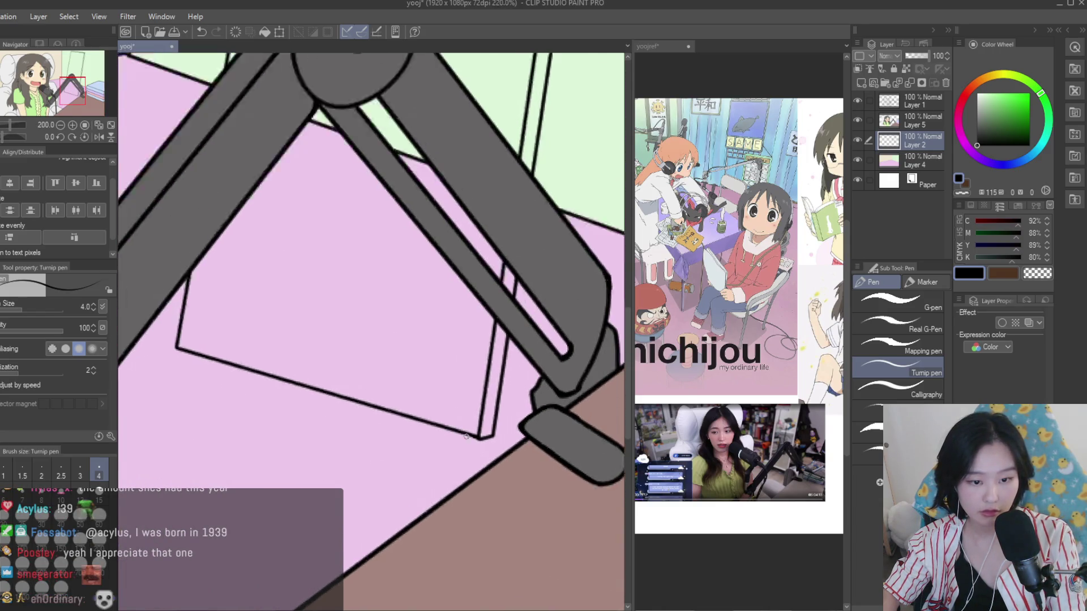
scroll(464, 442, "up", 1)
scroll(502, 454, "down", 2)
scroll(431, 379, "up", 1)
scroll(356, 301, "up", 1)
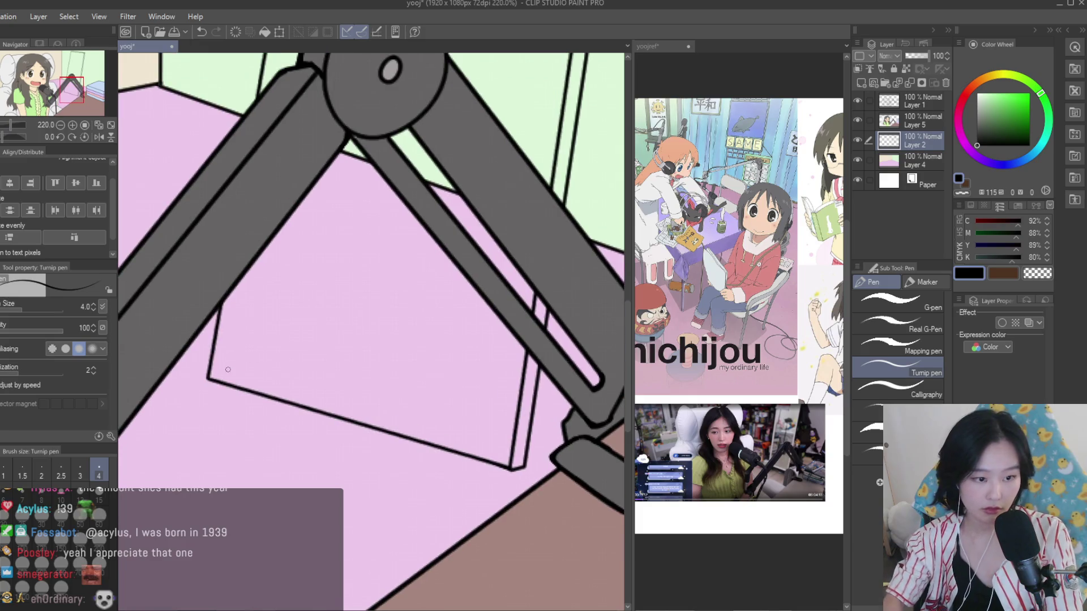
scroll(367, 491, "down", 2)
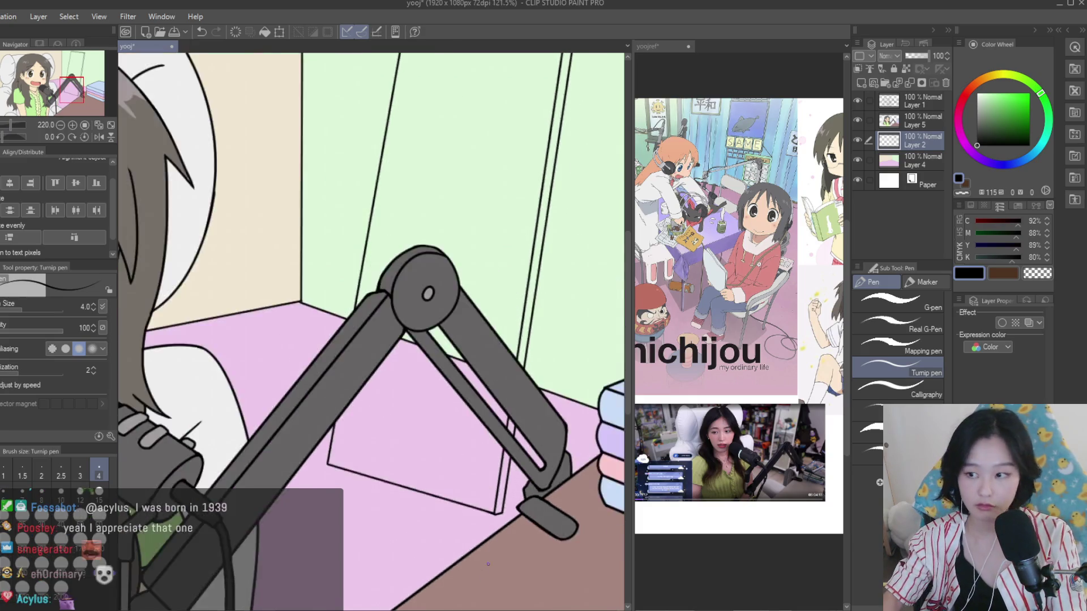
left_click_drag(368, 283, 368, 430)
left_click_drag(442, 215, 375, 605)
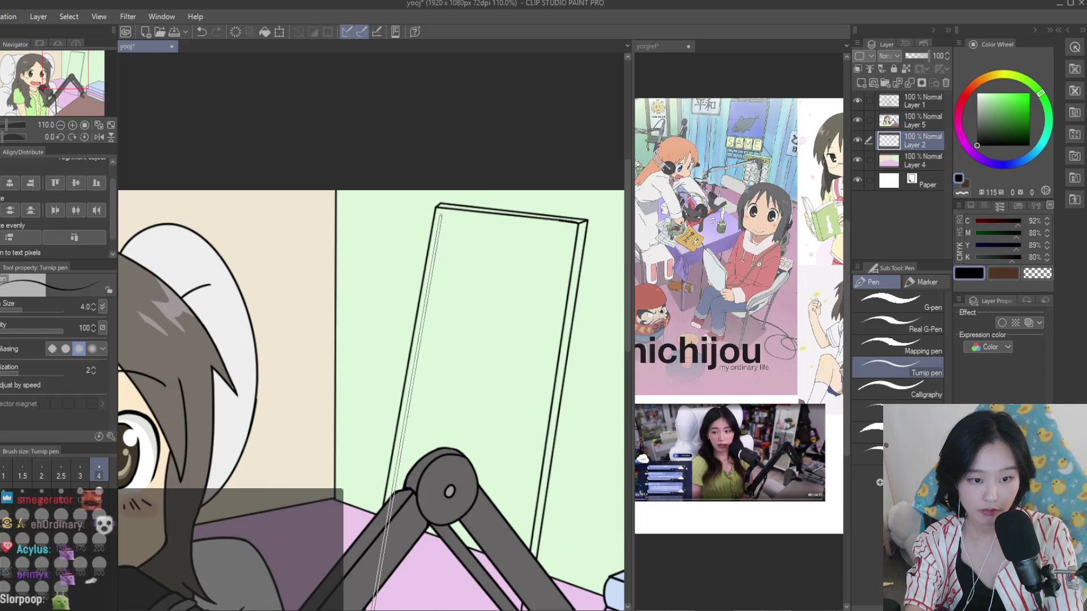
scroll(439, 218, "up", 3)
scroll(439, 218, "up", 3)
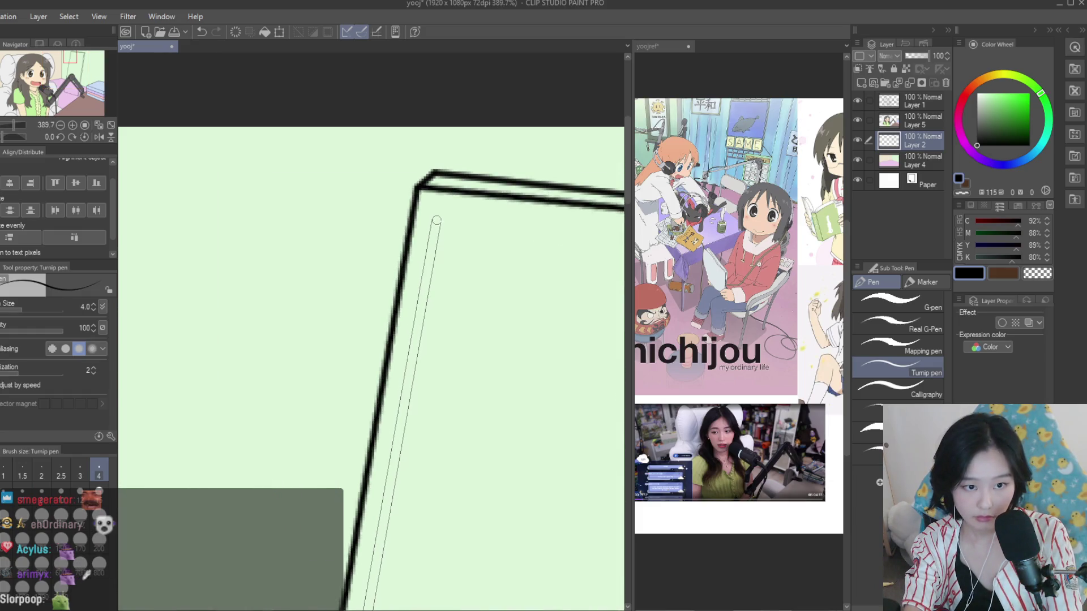
scroll(537, 211, "down", 2)
left_click_drag(226, 153, 565, 189)
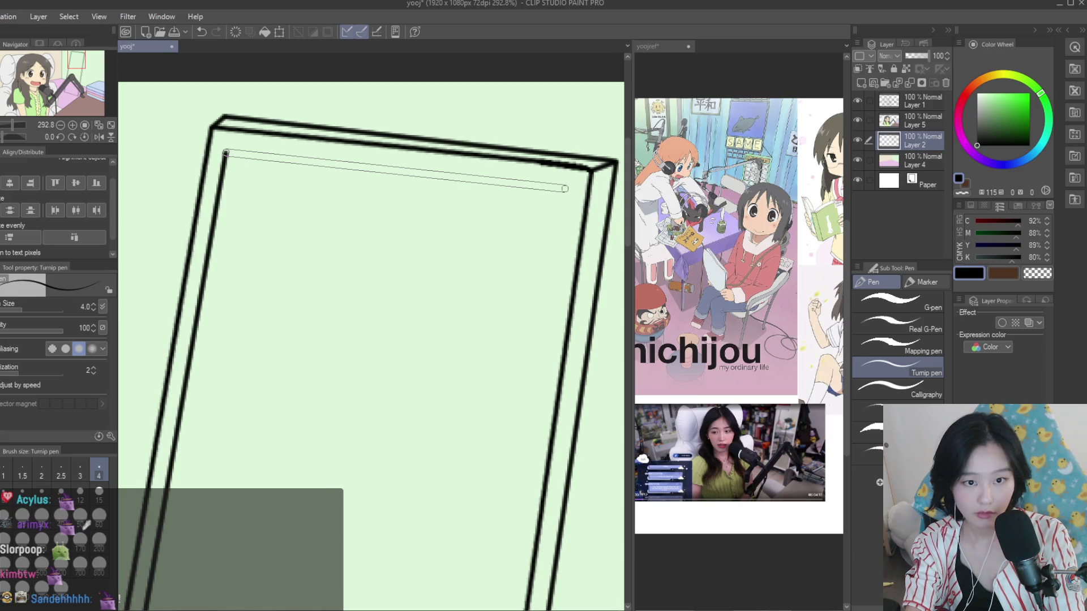
scroll(491, 439, "down", 4)
scroll(492, 439, "up", 3)
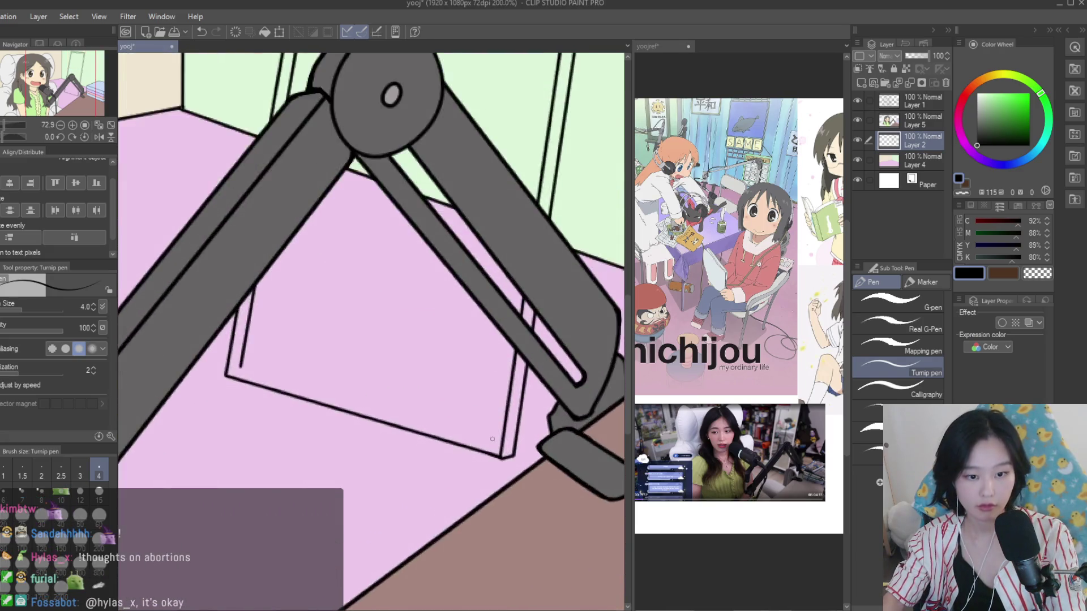
scroll(492, 439, "up", 1)
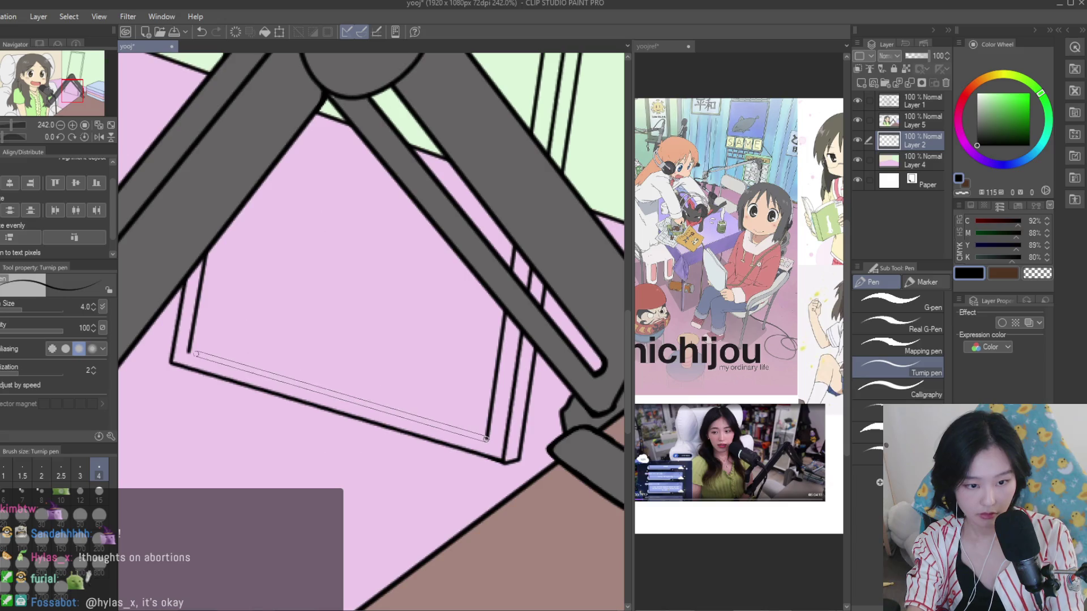
left_click(486, 439, "shift")
scroll(486, 438, "down", 3)
scroll(486, 439, "down", 7)
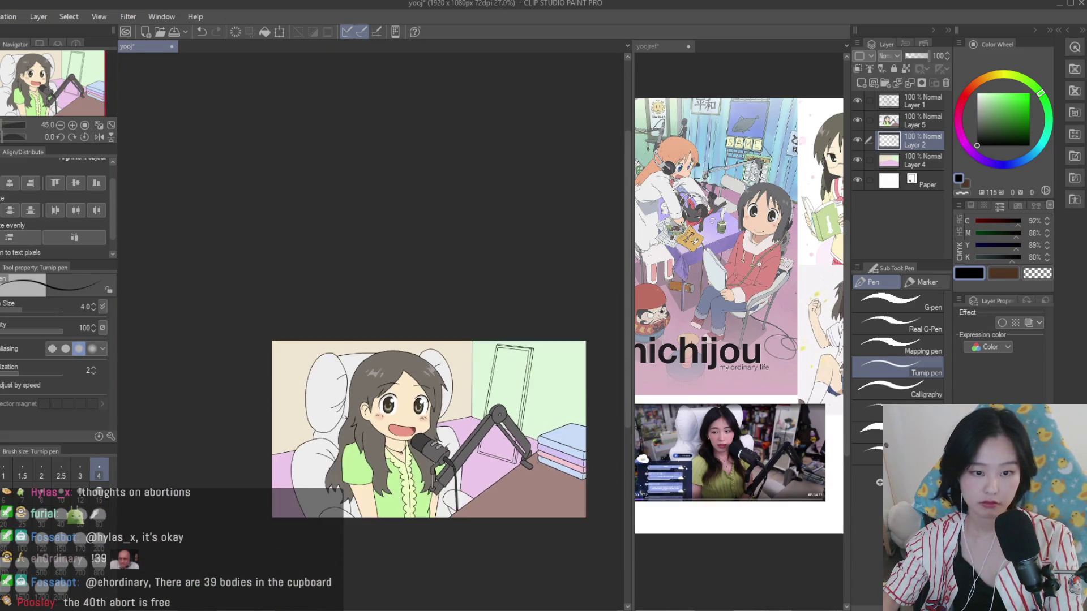
scroll(547, 511, "up", 2)
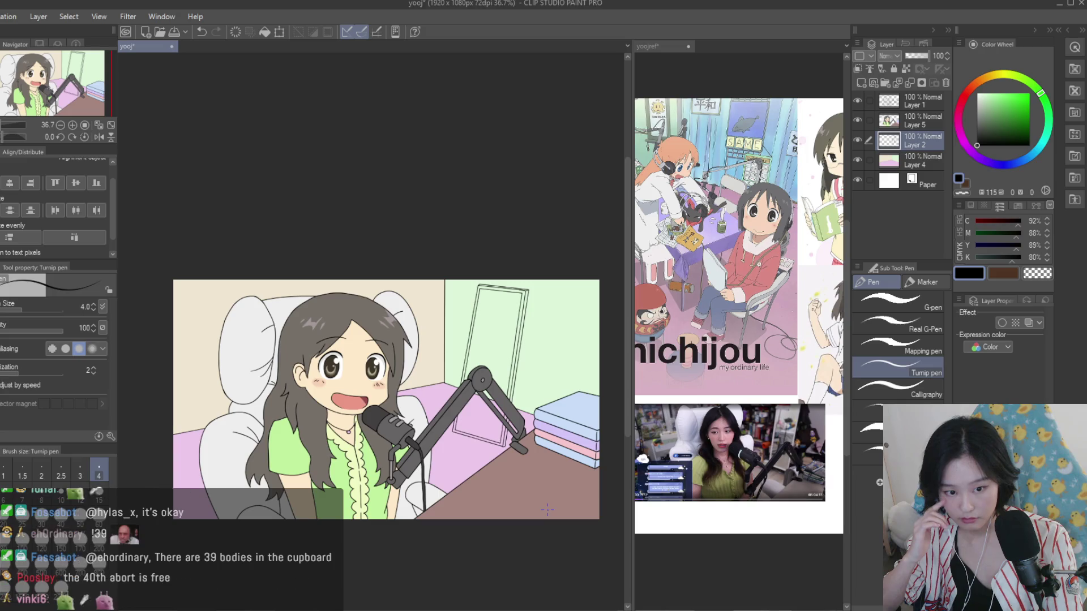
Draw the top outline of a box behind the book stack
left_click(856, 140)
left_click(856, 140)
scroll(572, 402, "up", 1)
scroll(572, 402, "up", 2)
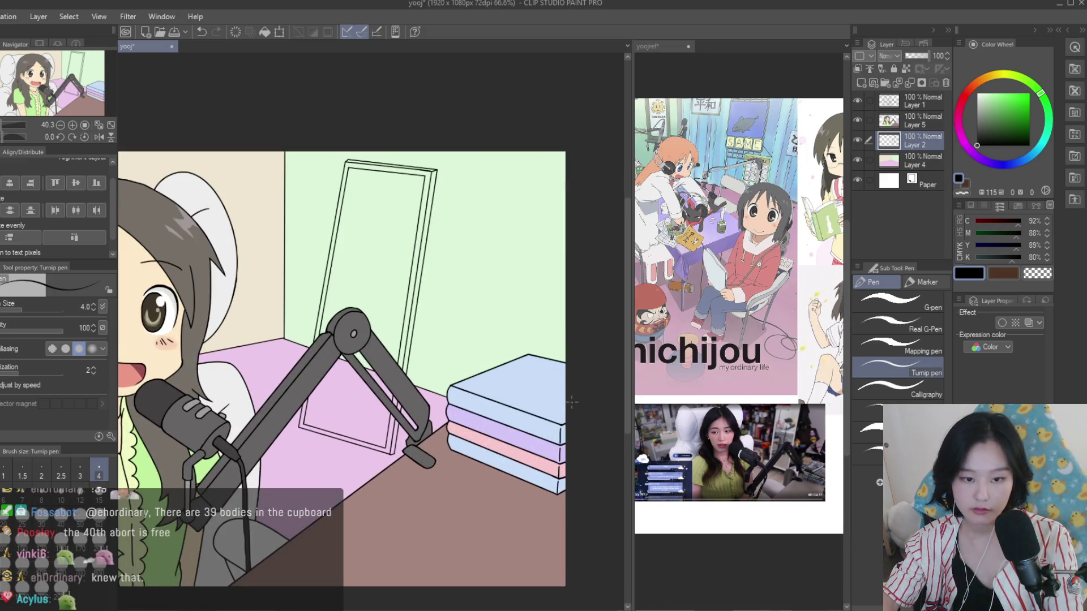
scroll(509, 362, "up", 1)
scroll(453, 323, "up", 2)
left_click_drag(429, 315, 384, 342)
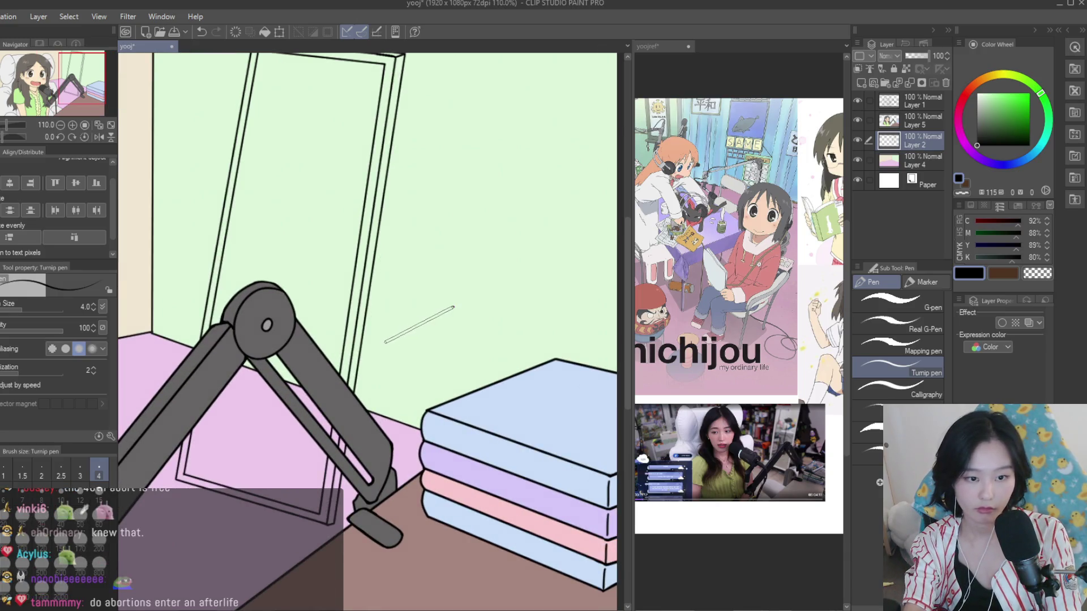
left_click(552, 385, "shift")
scroll(427, 276, "up", 2)
scroll(428, 276, "up", 2)
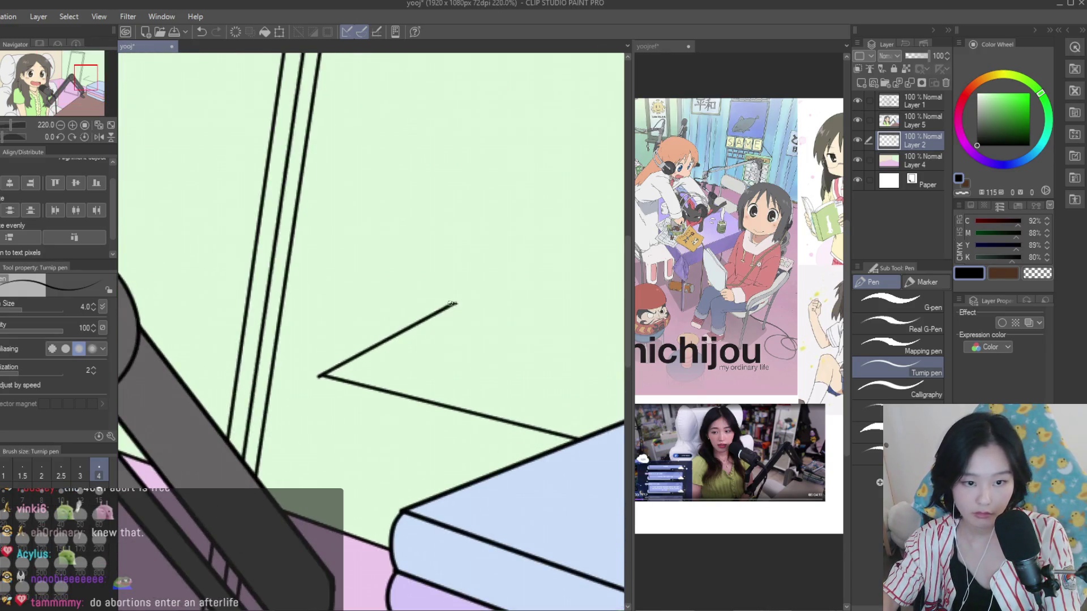
scroll(428, 276, "up", 1)
left_click_drag(515, 318, 488, 317)
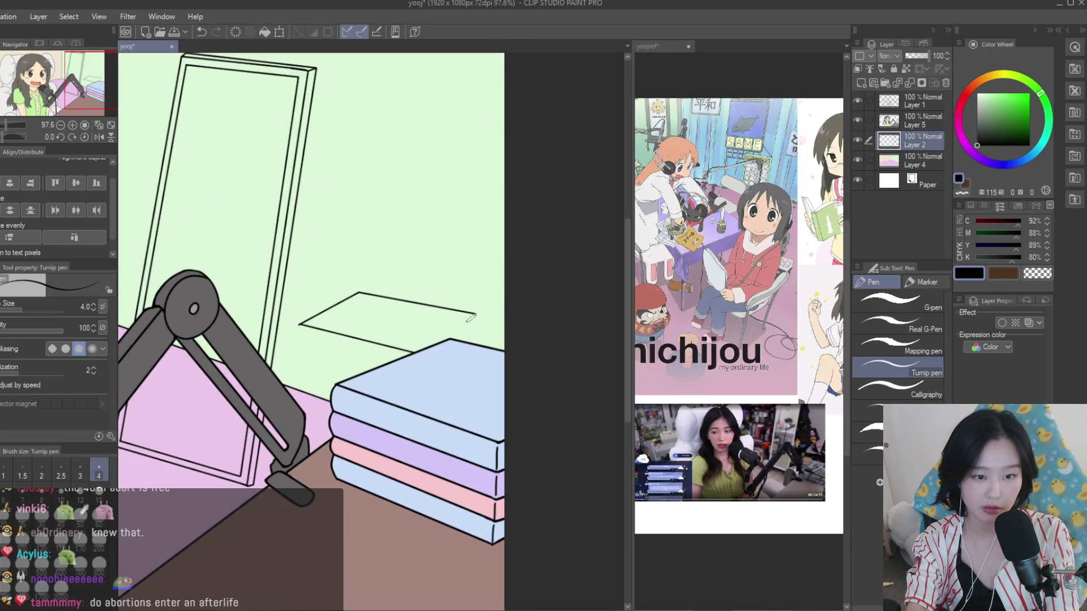
left_click(420, 350, "shift")
Add the box's left and right vertical edges down to the desk
scroll(419, 339, "down", 2)
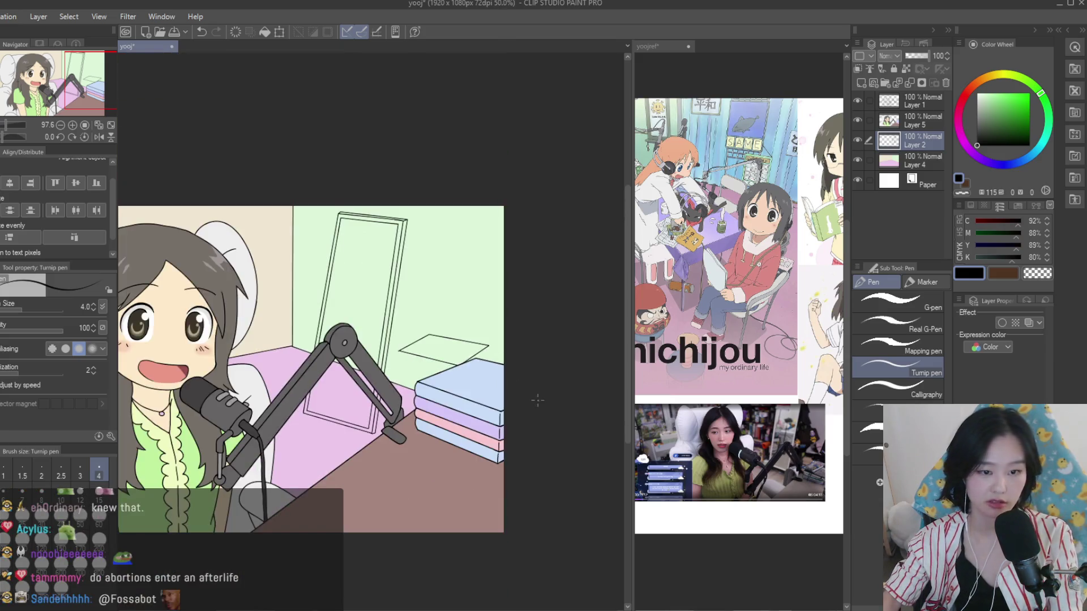
scroll(417, 328, "up", 4)
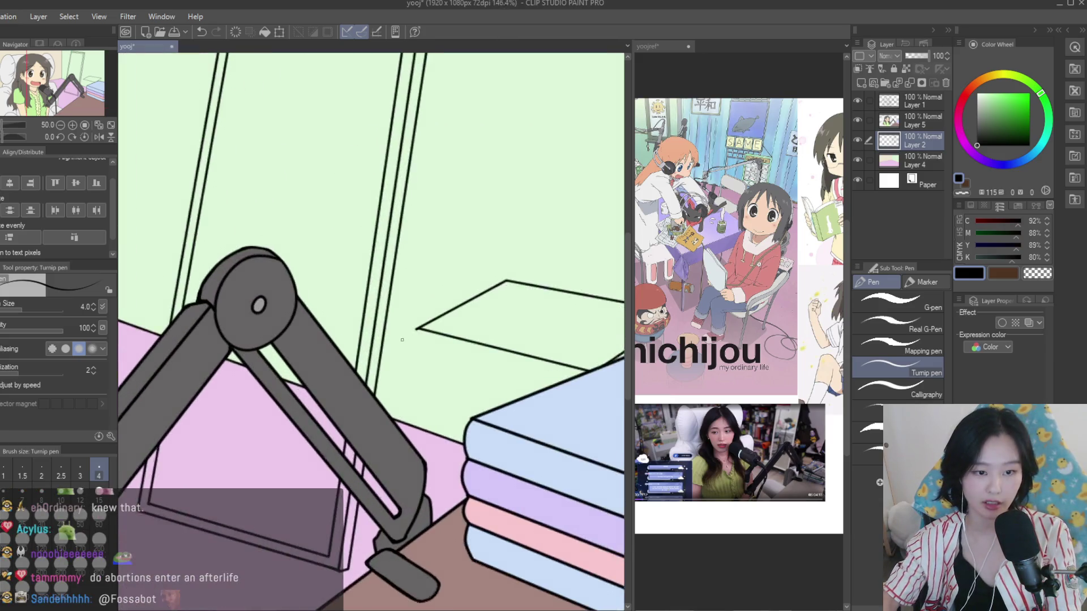
left_click(408, 467, "shift")
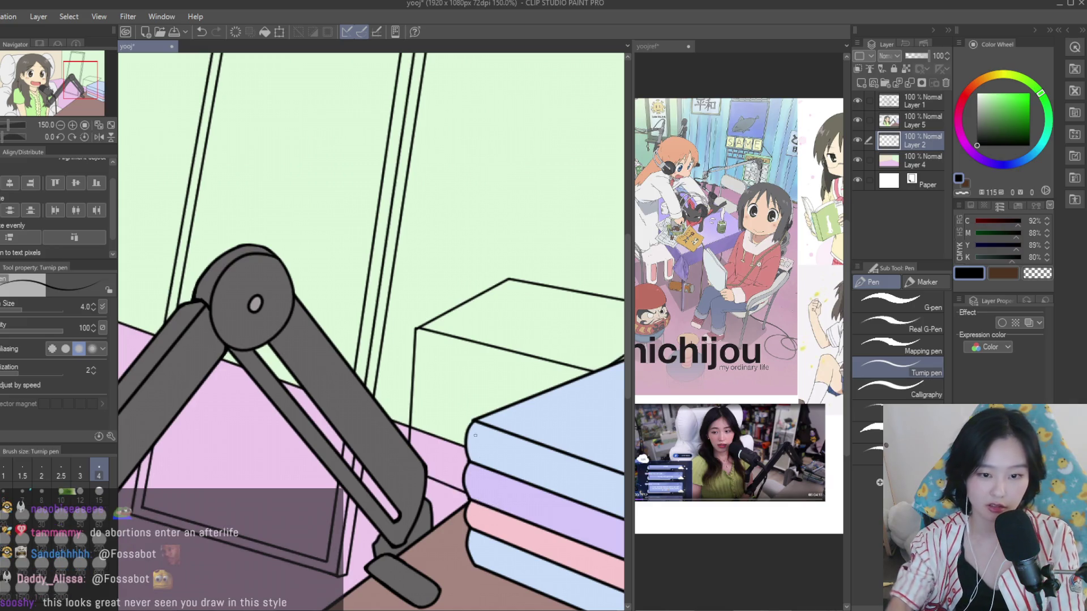
scroll(475, 436, "down", 1)
scroll(548, 327, "up", 2)
left_click(541, 499, "shift")
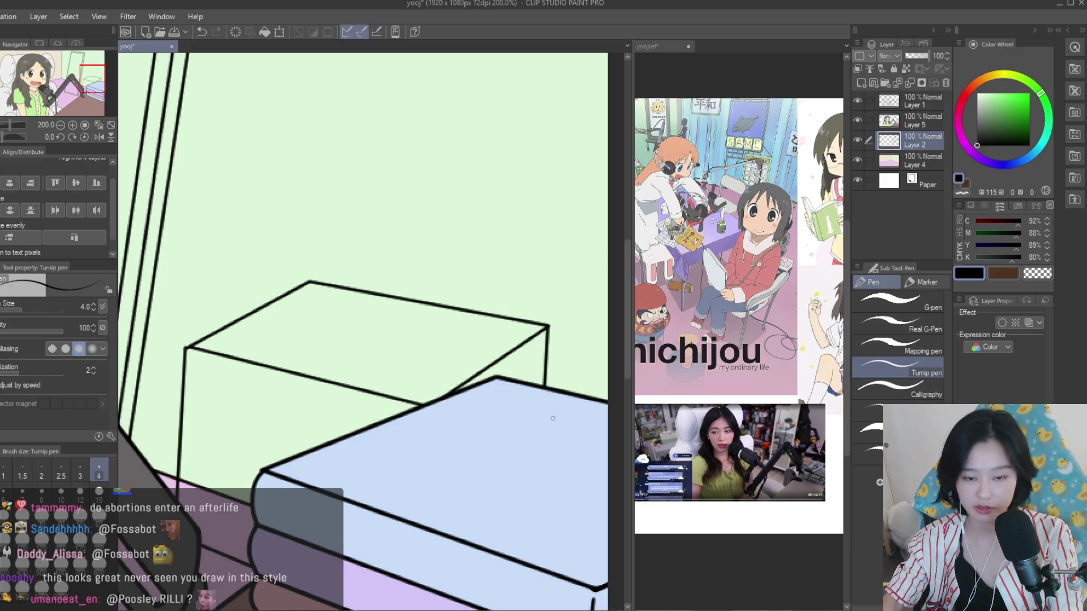
scroll(553, 418, "down", 6)
scroll(553, 419, "up", 2)
scroll(553, 419, "down", 2)
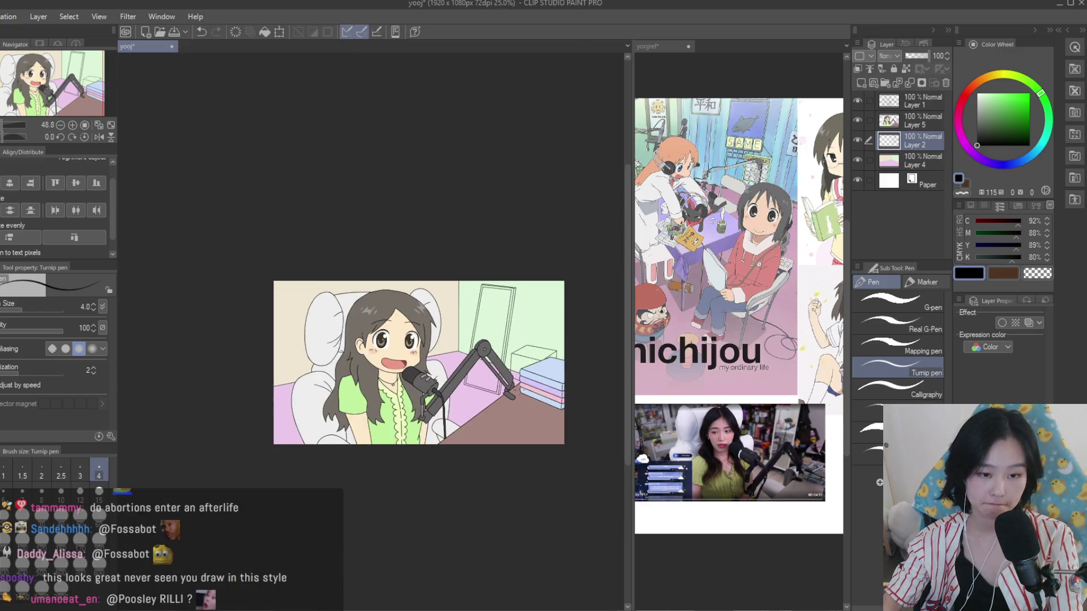
scroll(539, 417, "up", 2)
scroll(412, 301, "up", 1)
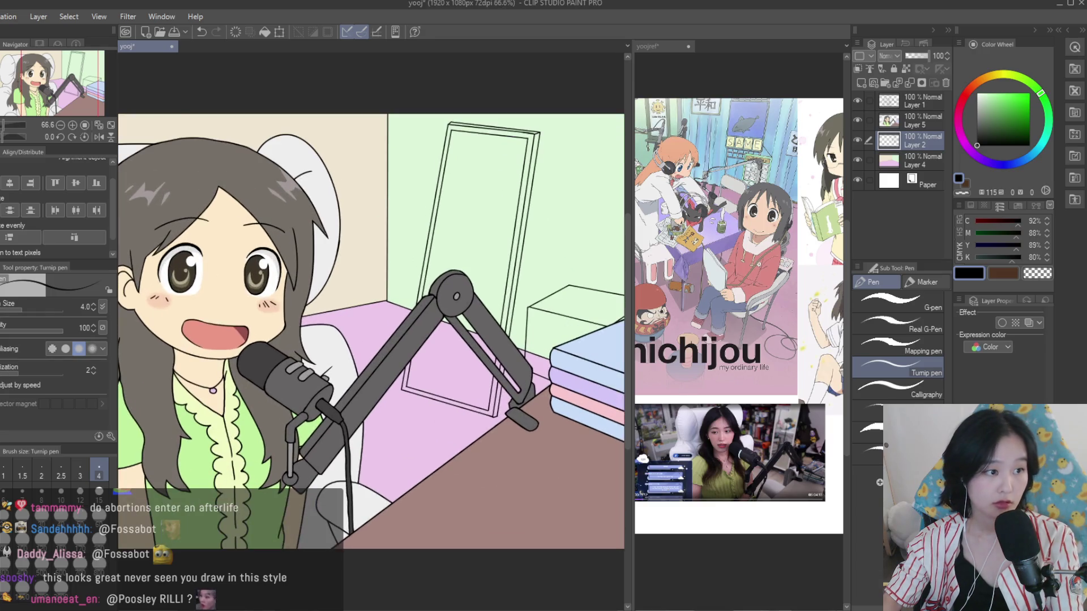
Switch to the Fill tool on a new layer and choose a white fill colour
key("g")
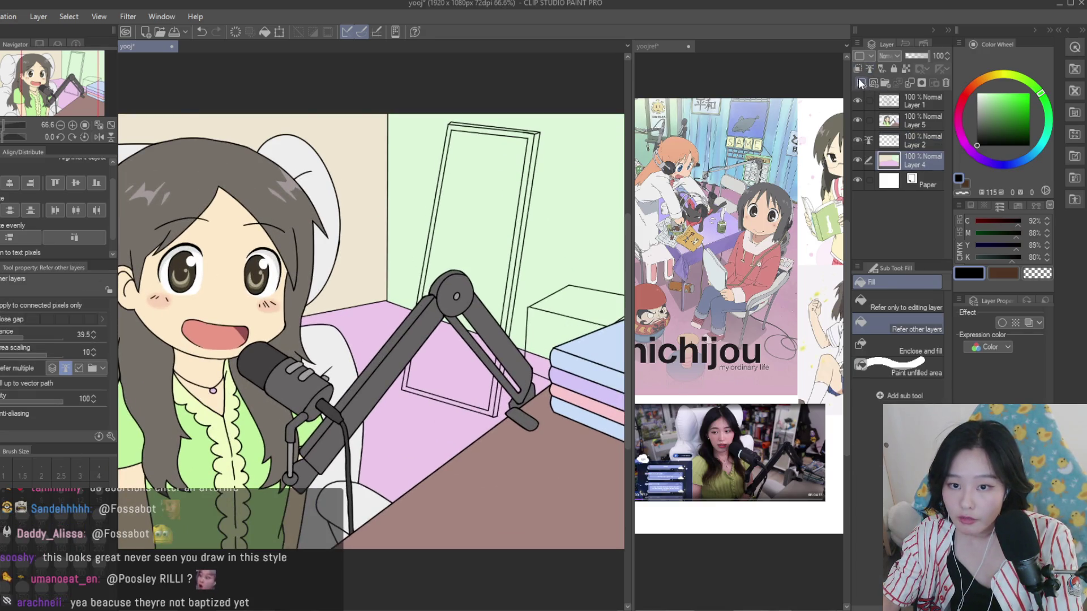
left_click(861, 82)
scroll(496, 212, "up", 1)
left_click(977, 93)
left_click(978, 96)
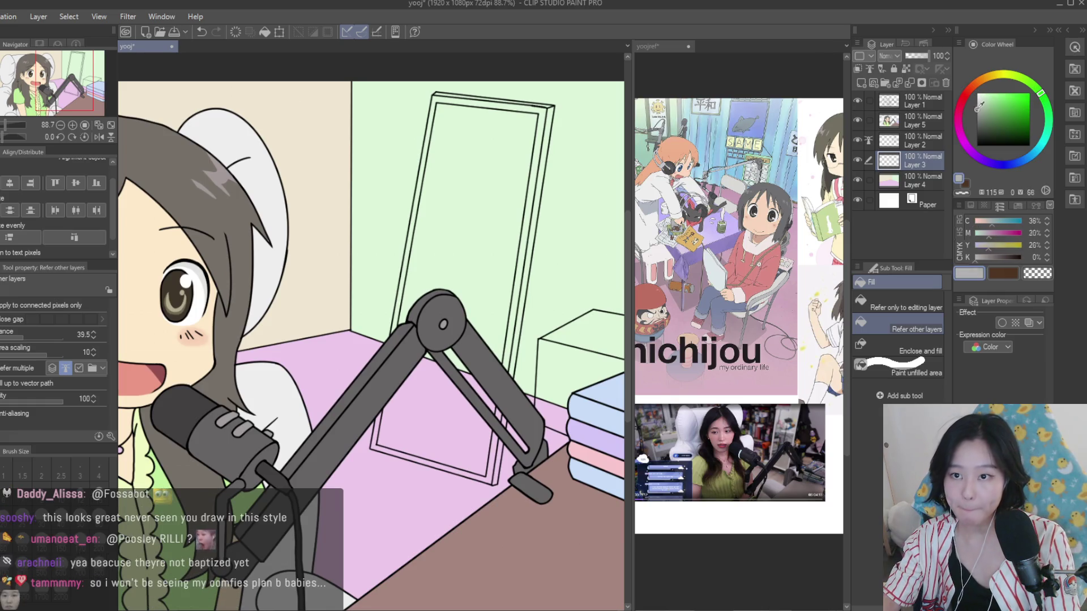
left_click(964, 96)
scroll(528, 115, "up", 2)
scroll(527, 115, "down", 2)
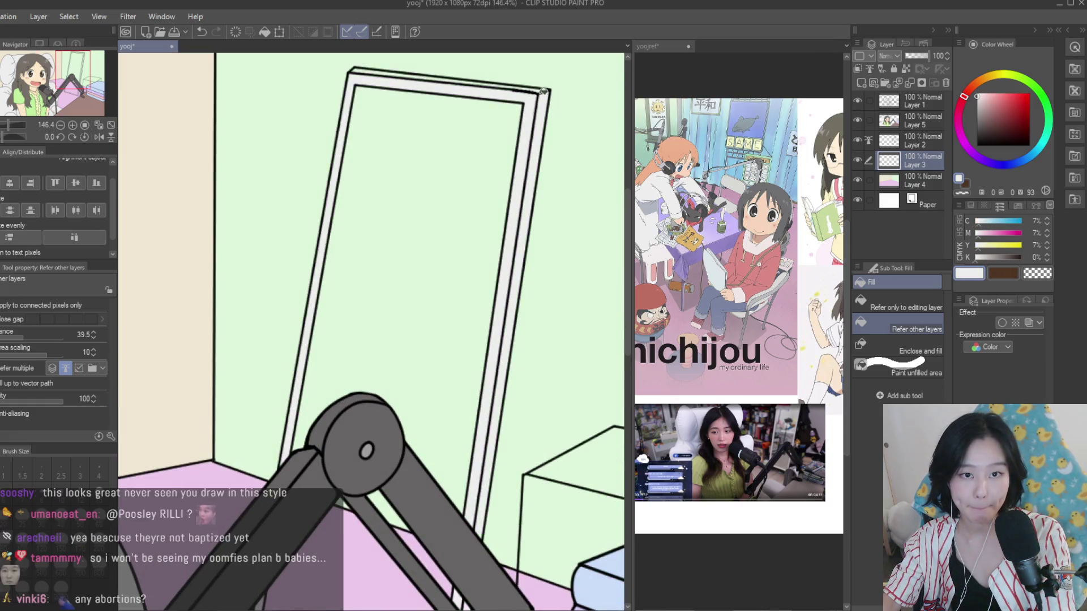
scroll(451, 487, "up", 3)
scroll(450, 487, "down", 3)
scroll(450, 487, "down", 2)
scroll(450, 487, "down", 1)
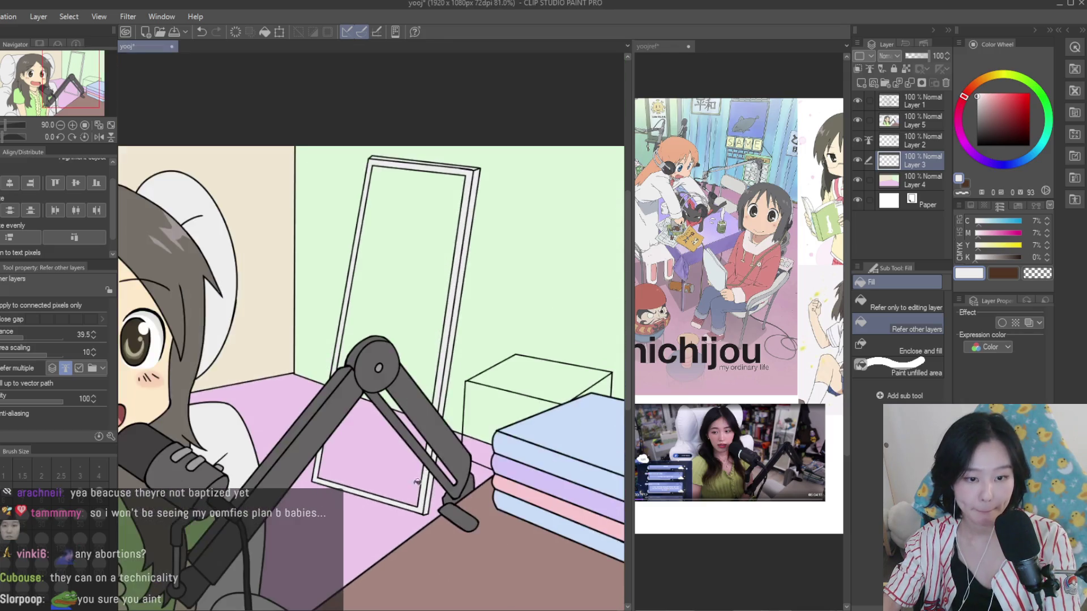
scroll(441, 330, "down", 1)
left_click(976, 92)
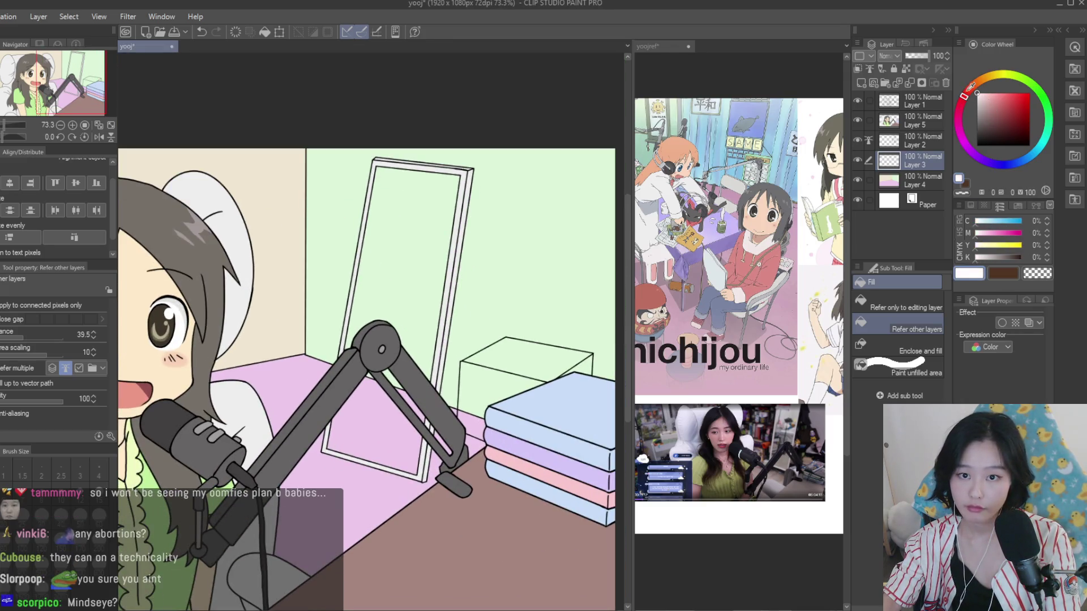
left_click(977, 96)
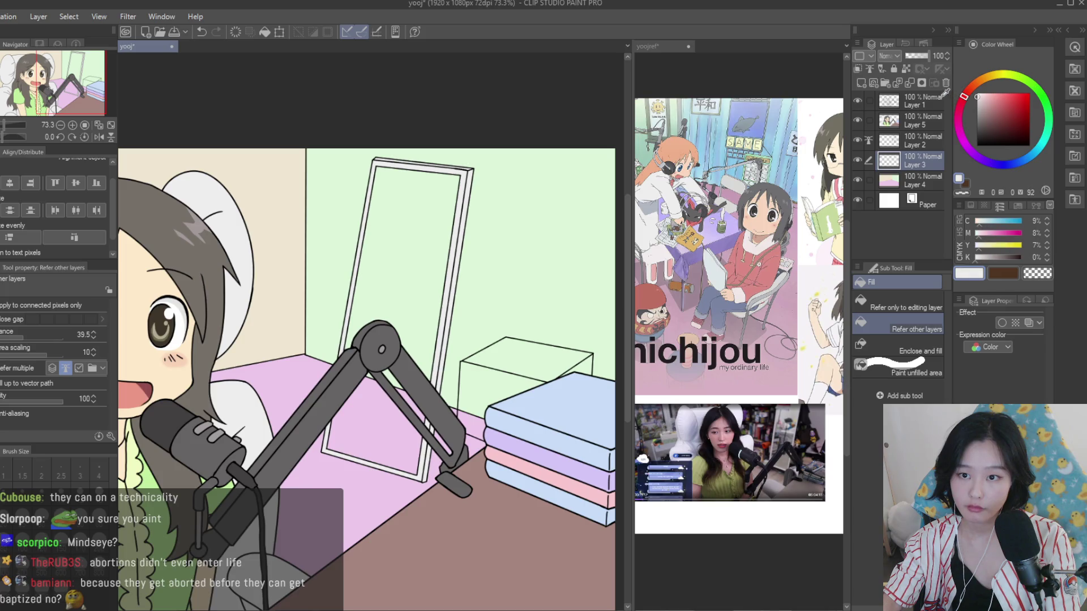
On another new layer, fill the mirror's interior white
left_click(860, 83)
left_click(415, 242)
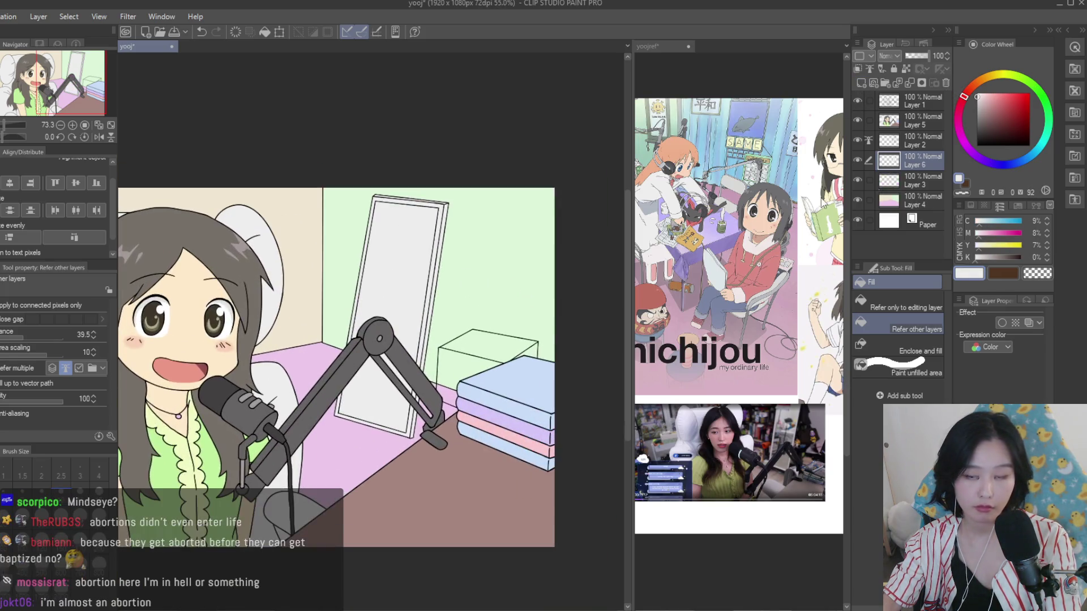
left_click(453, 274, "alt")
left_click(444, 278)
scroll(515, 298, "down", 5)
scroll(515, 299, "up", 3)
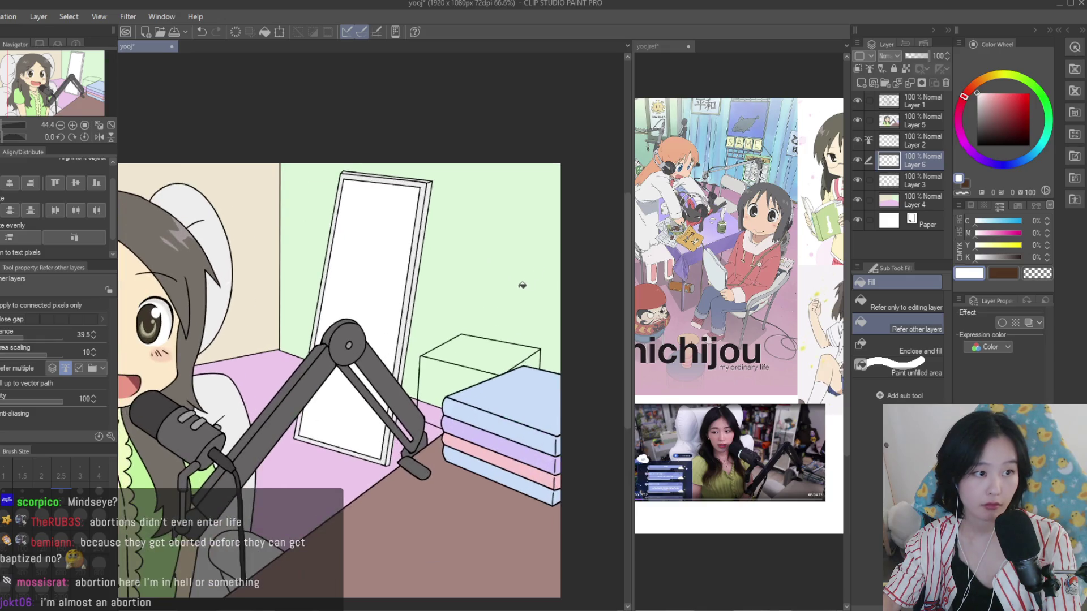
scroll(537, 272, "up", 1)
Sample the floor brown, darken it to grey, and fill the box's top and front faces
left_click(475, 537, "alt")
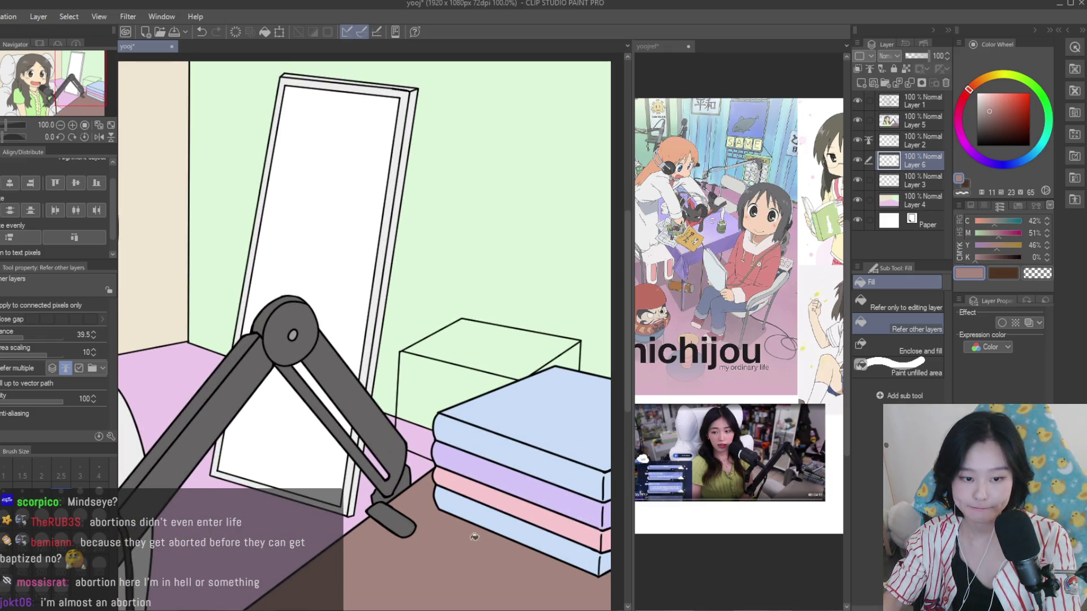
left_click_drag(977, 131, 982, 118)
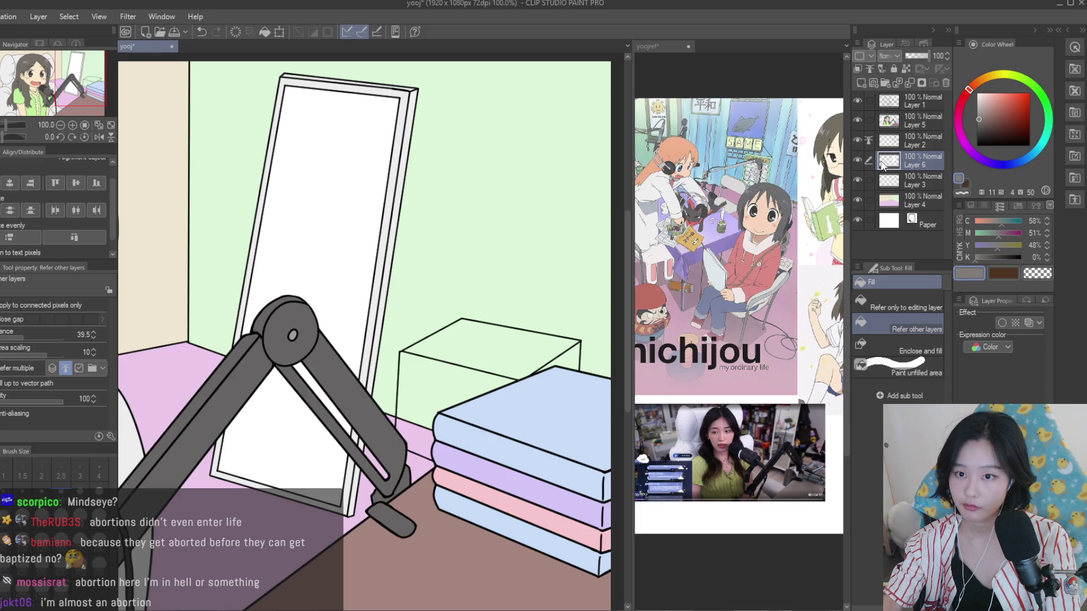
left_click(491, 339)
left_click(479, 382)
scroll(539, 348, "down", 5)
scroll(539, 347, "up", 1)
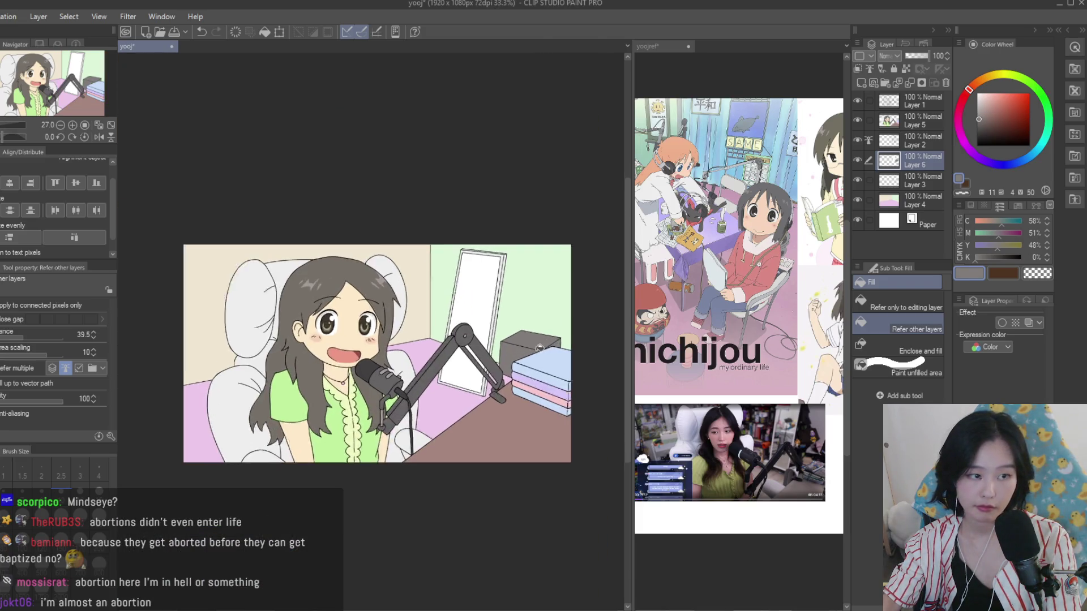
scroll(540, 348, "up", 2)
Fine-tune the greys, sampling the mirror frame's light grey and picking a darker frame grey
left_click(979, 113)
scroll(568, 358, "down", 1)
scroll(568, 358, "up", 3)
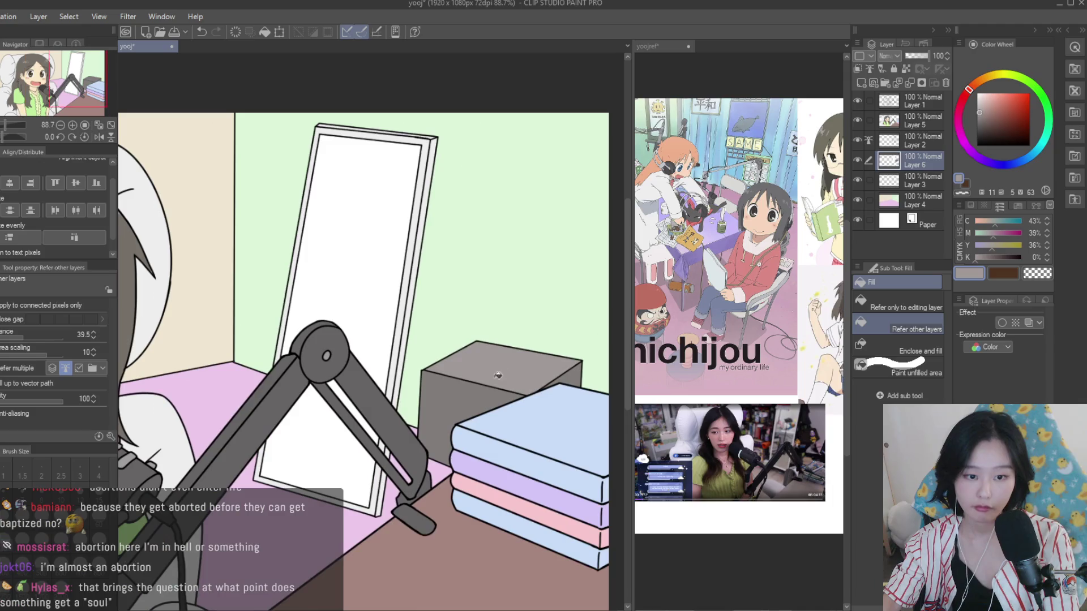
scroll(569, 358, "down", 4)
scroll(569, 357, "up", 1)
left_click(568, 358, "alt")
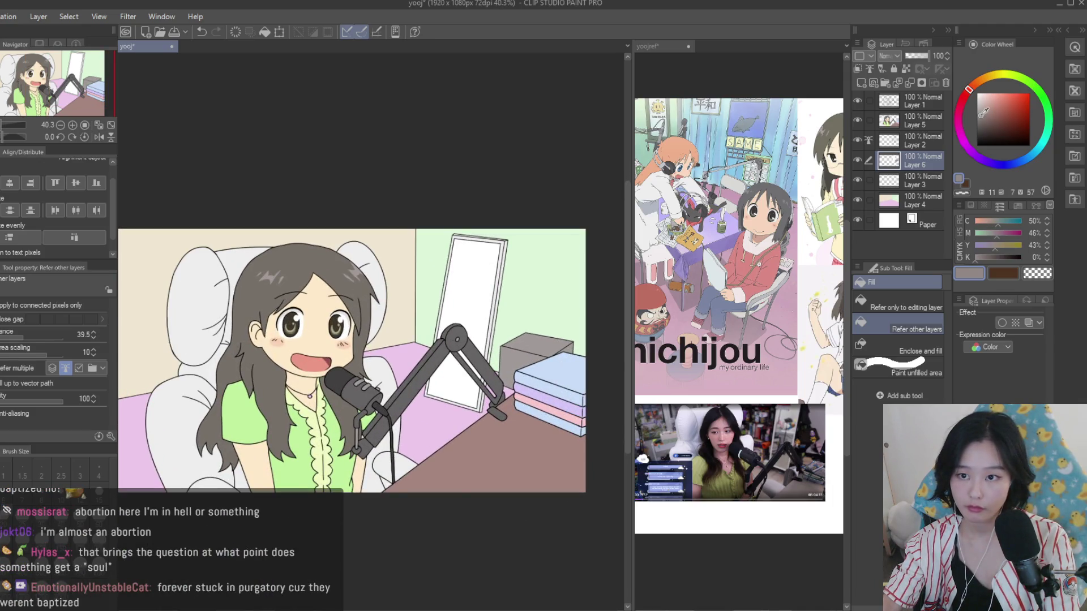
scroll(560, 396, "up", 1)
scroll(557, 439, "up", 1)
left_click(516, 311, "alt")
scroll(516, 311, "up", 4)
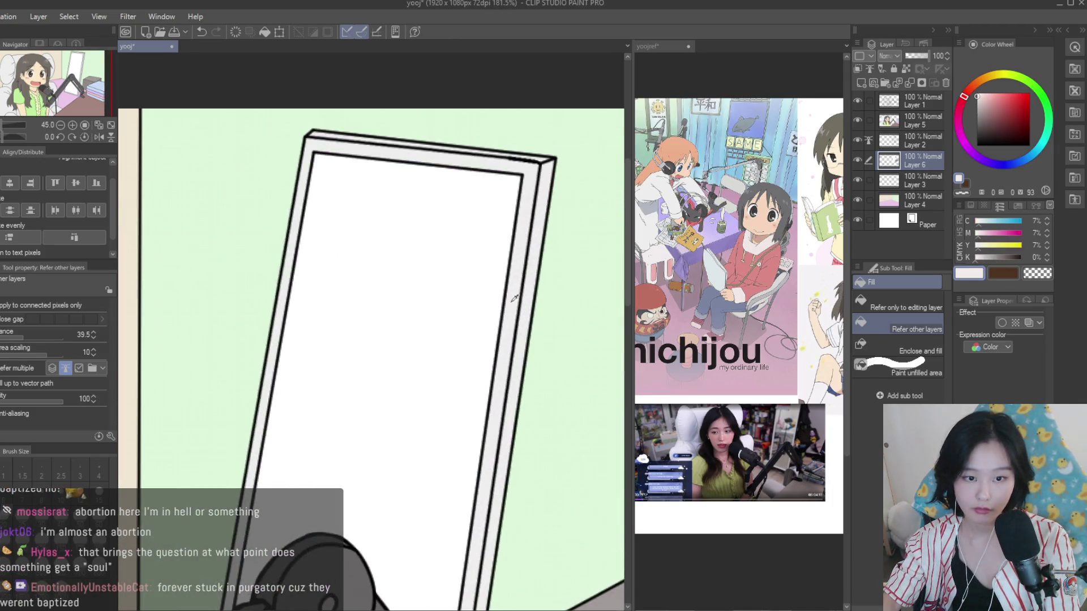
left_click(981, 101)
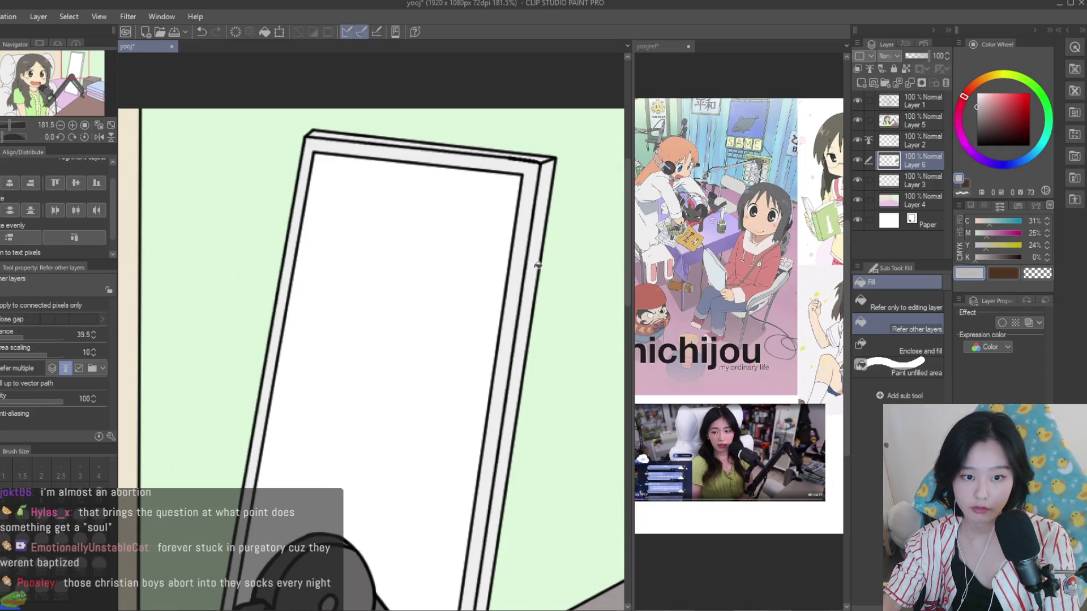
scroll(538, 265, "down", 3)
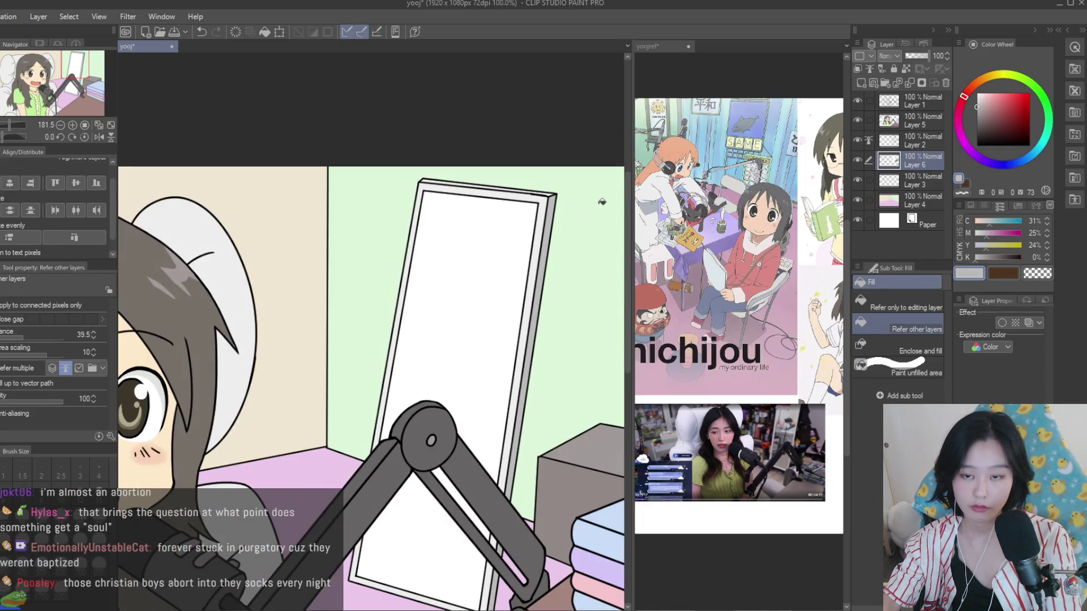
On a new layer, wand-select the mirror glass and paint a pale-blue highlight streak across it
left_click(862, 83)
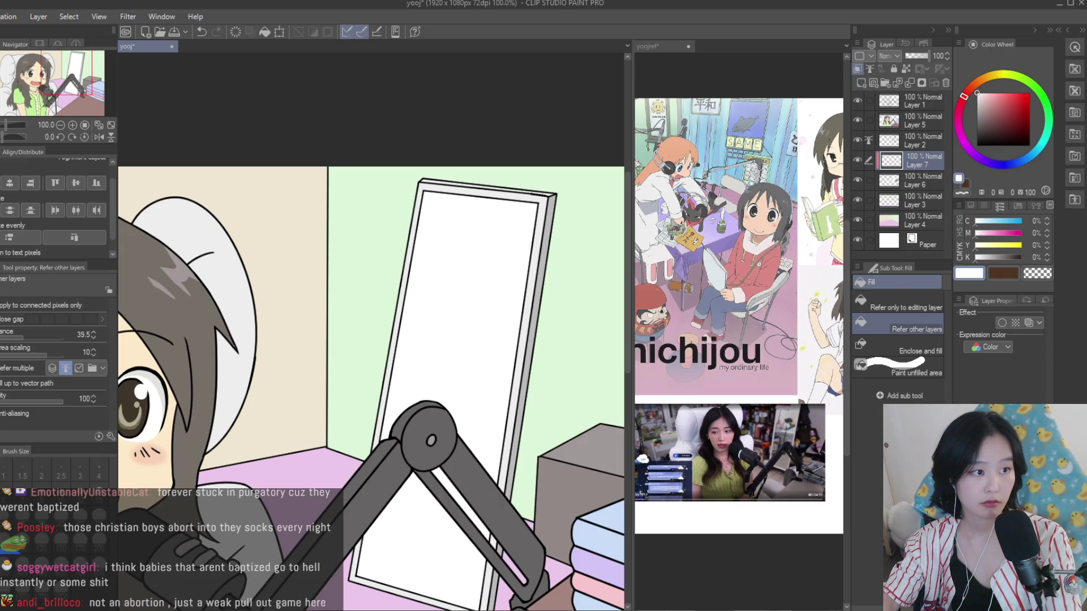
key("w")
left_click(437, 310)
key("p")
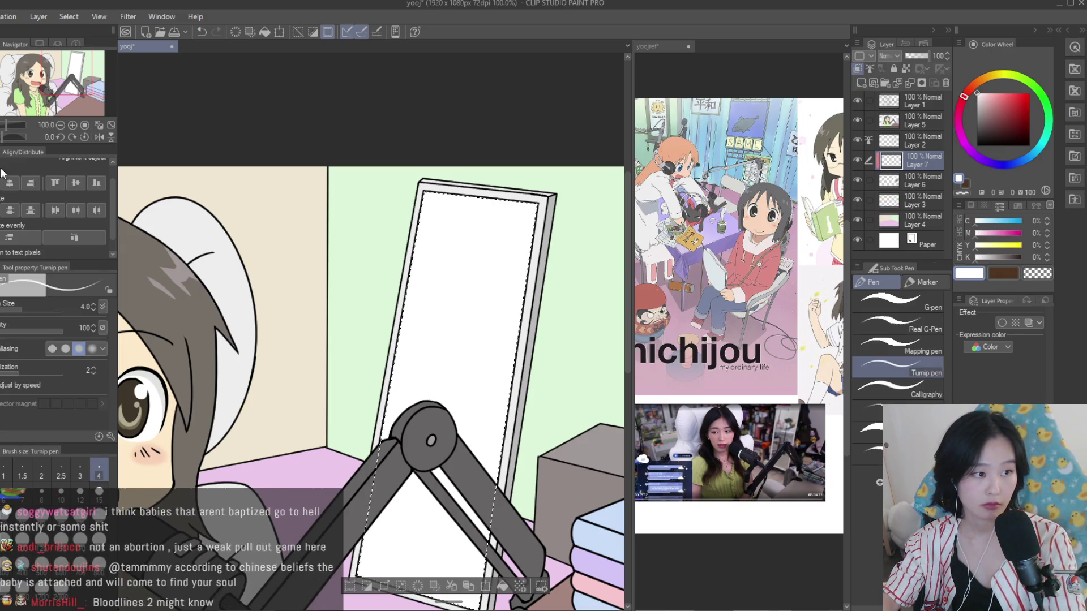
scroll(327, 227, "down", 1)
key("bracketright")
key("bracketright")
key("bracketright")
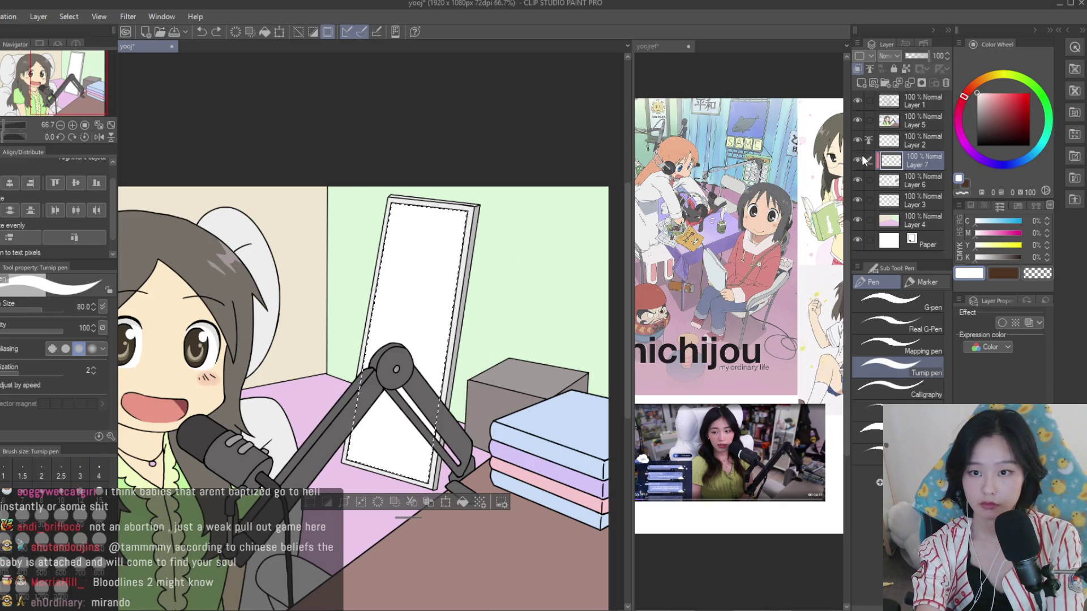
left_click(1028, 157)
left_click(993, 92)
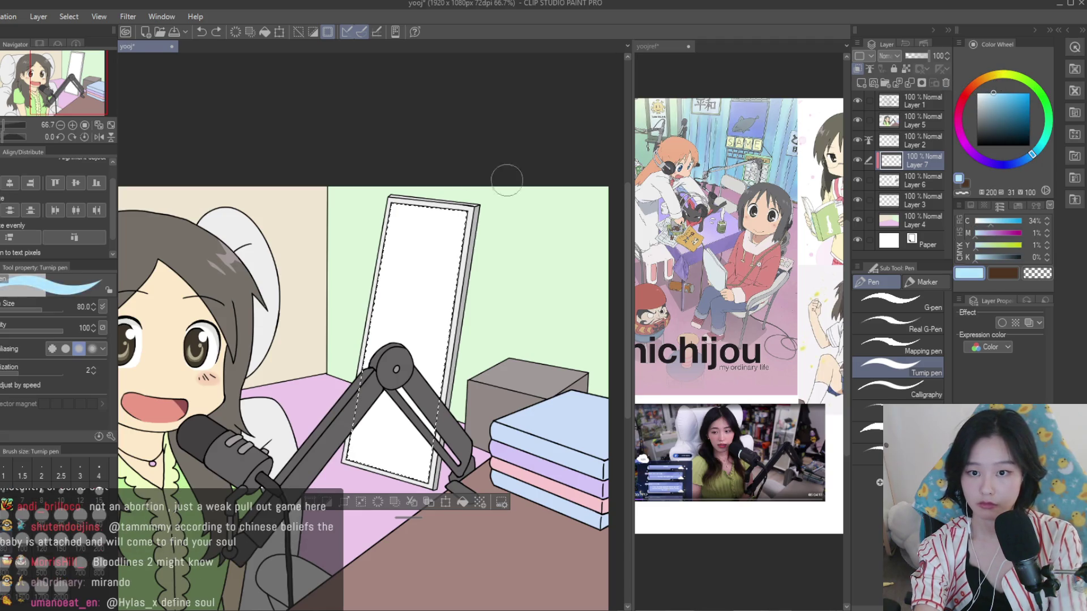
left_click(981, 92)
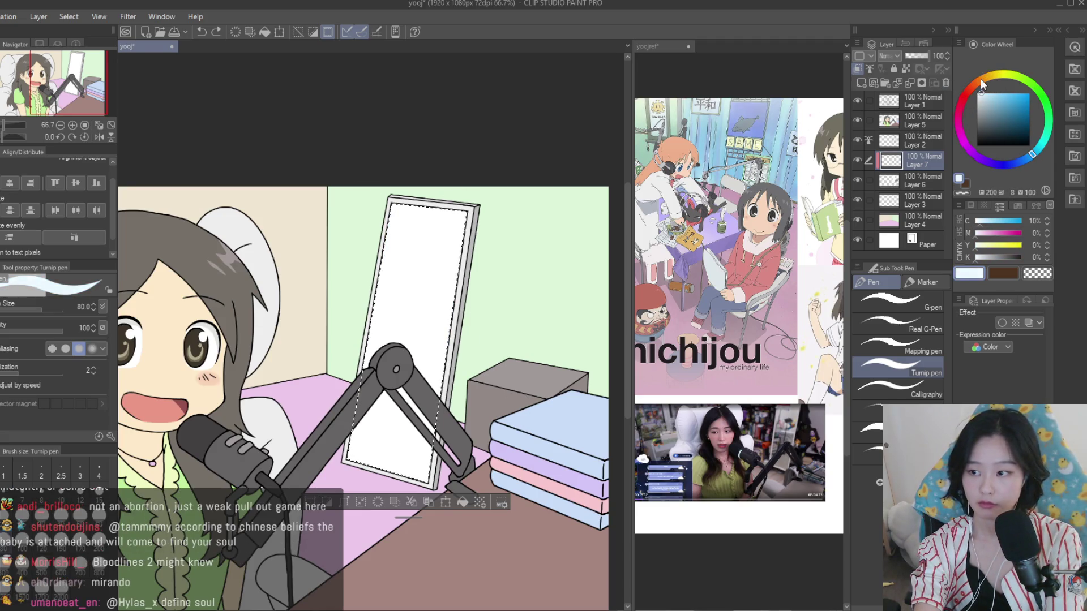
left_click_drag(396, 227, 450, 317)
key("bracketleft")
key("bracketleft")
key("bracketleft")
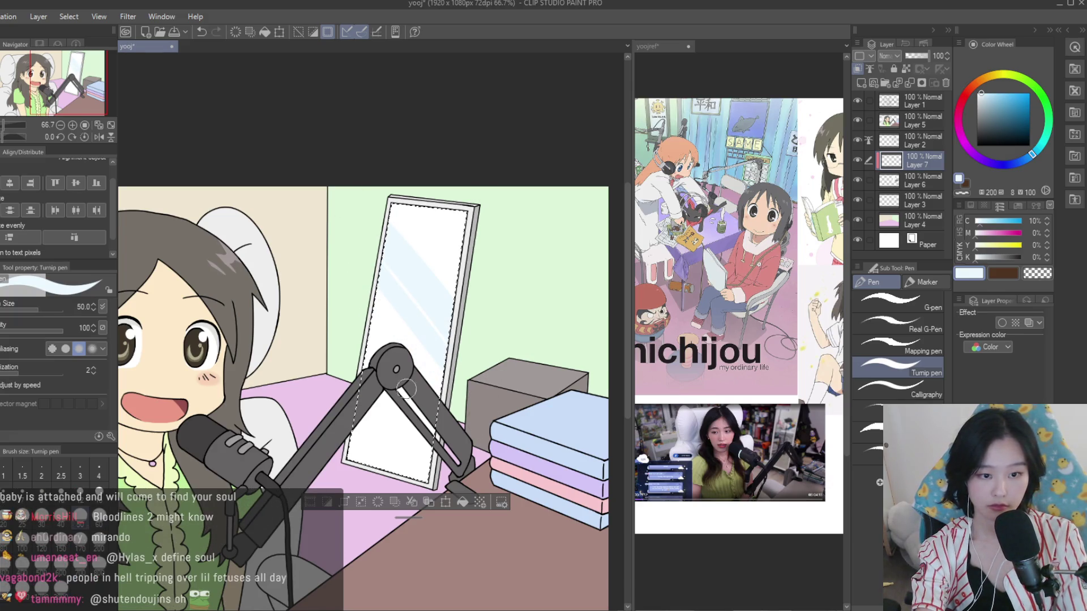
Deselect, then merge the highlight layer and Layer 3 into Layer 6
key("ctrl+d")
scroll(517, 221, "down", 4)
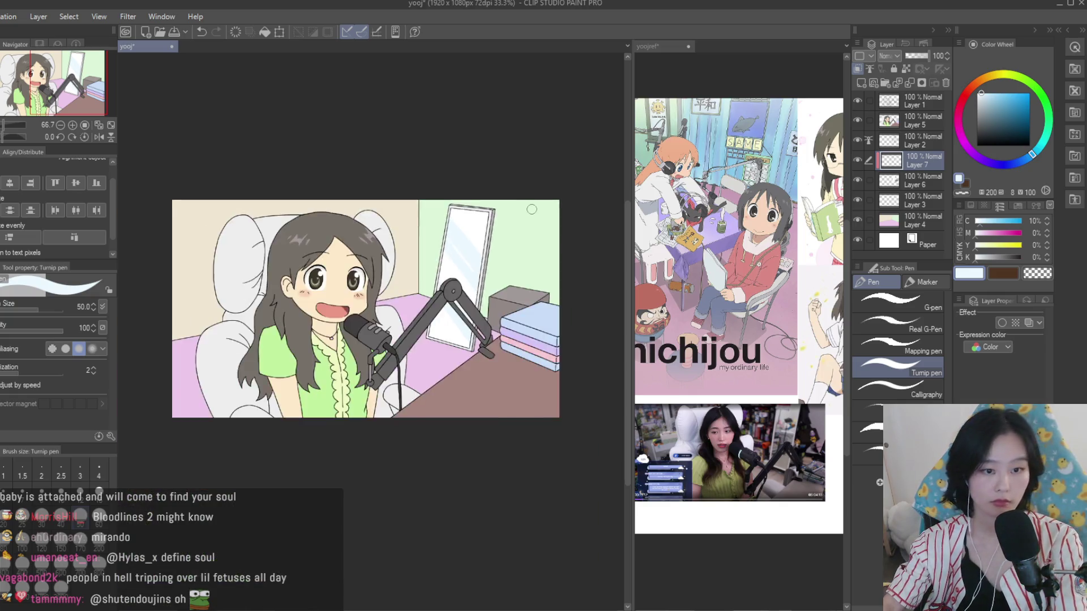
scroll(513, 214, "up", 1)
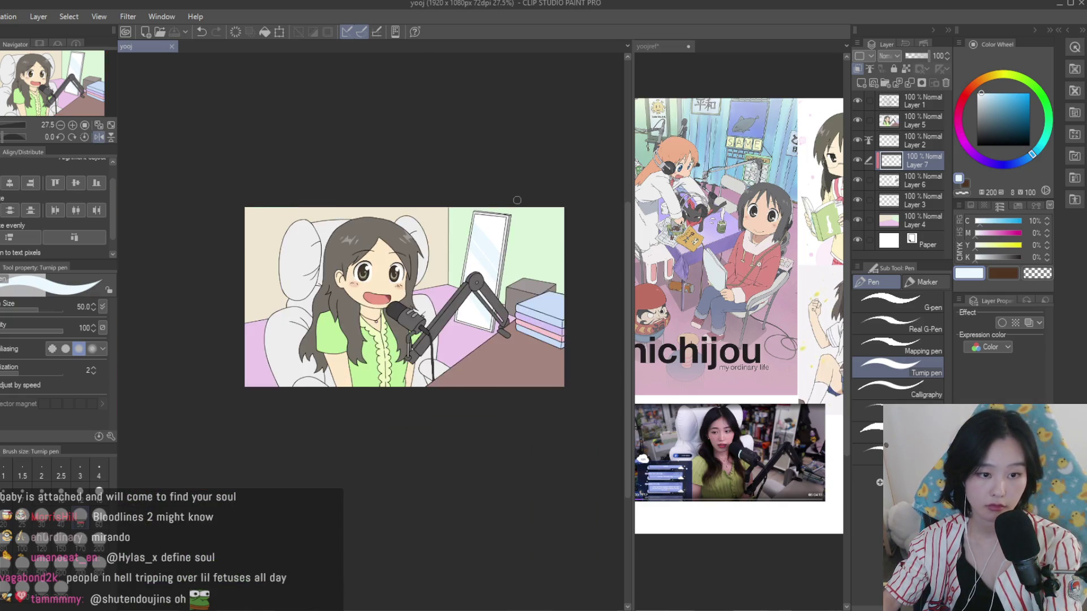
scroll(507, 237, "up", 2)
scroll(507, 238, "up", 1)
left_click(920, 142)
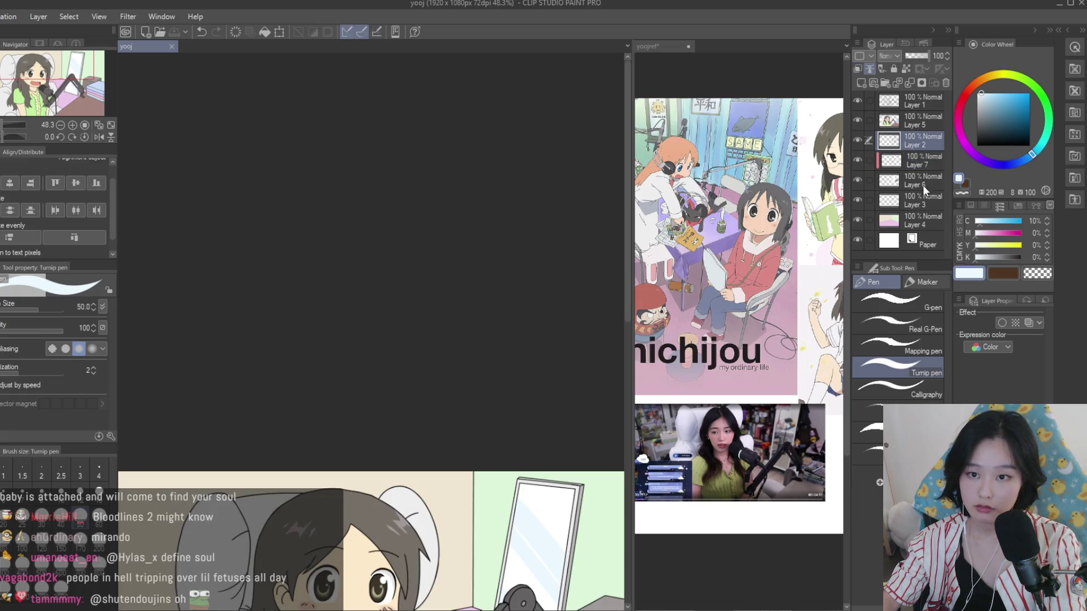
left_click(895, 164)
key("ctrl+e")
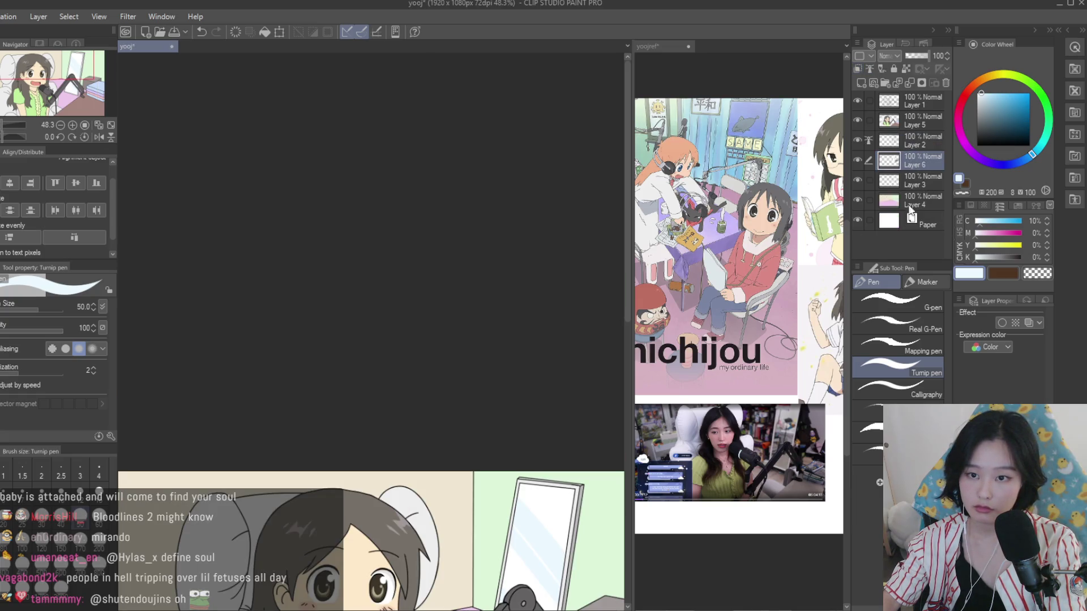
left_click(923, 184, "ctrl")
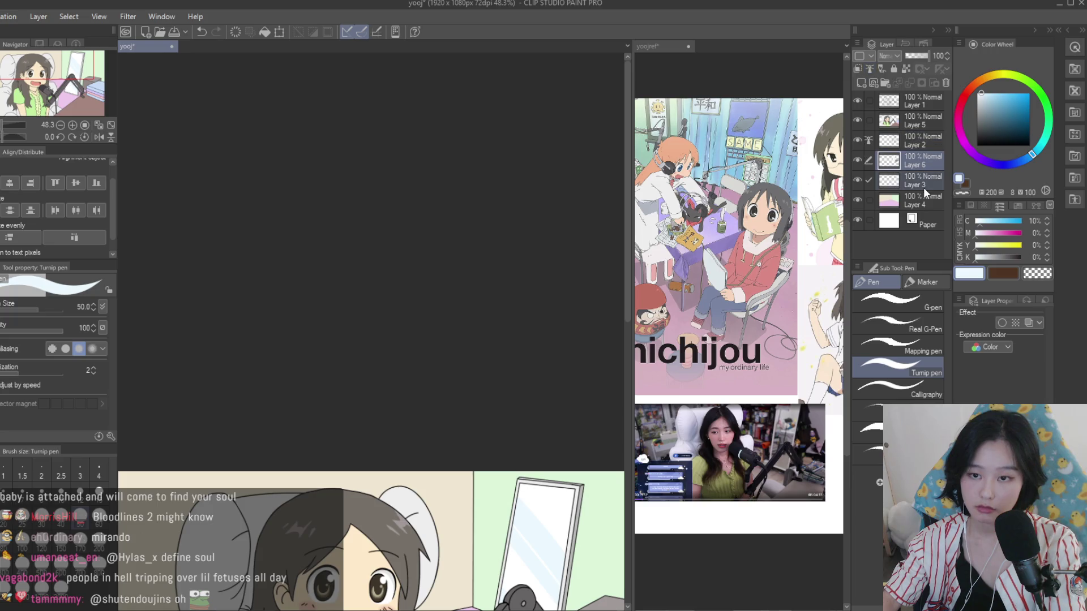
key("ctrl+e")
key("ctrl+plus")
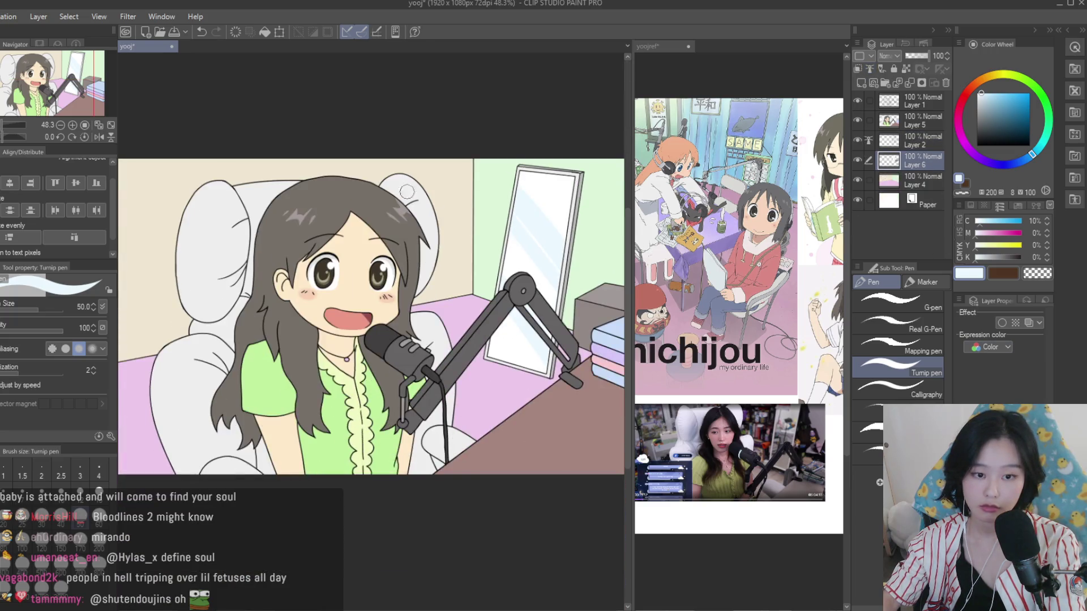
key("ctrl+plus")
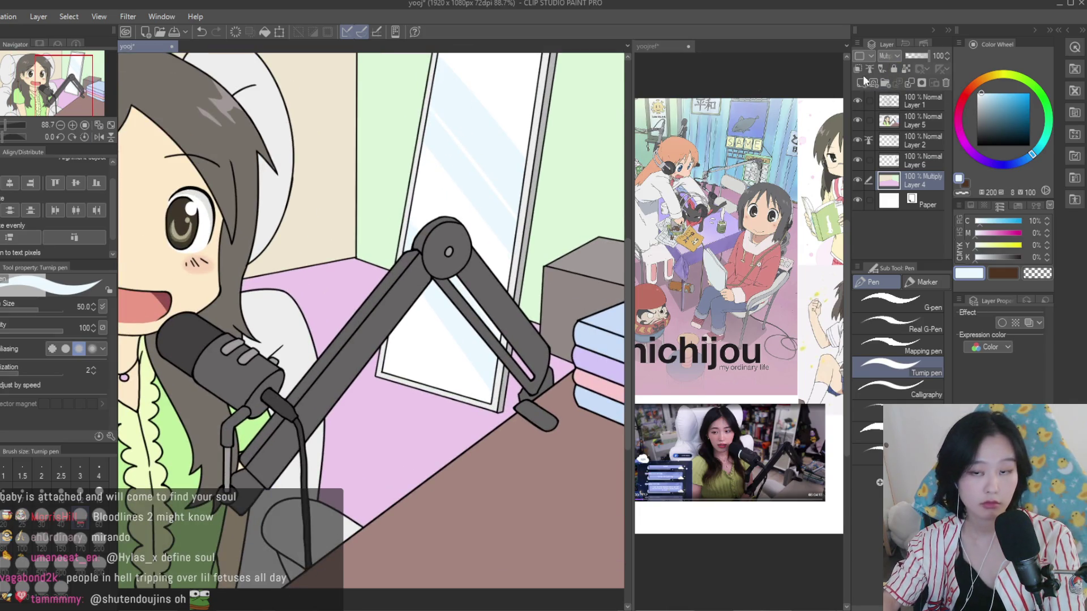
On a new Multiply layer, paint a pale lavender shadow beneath the mirror out to the desk edge
key("ctrl+shift+n")
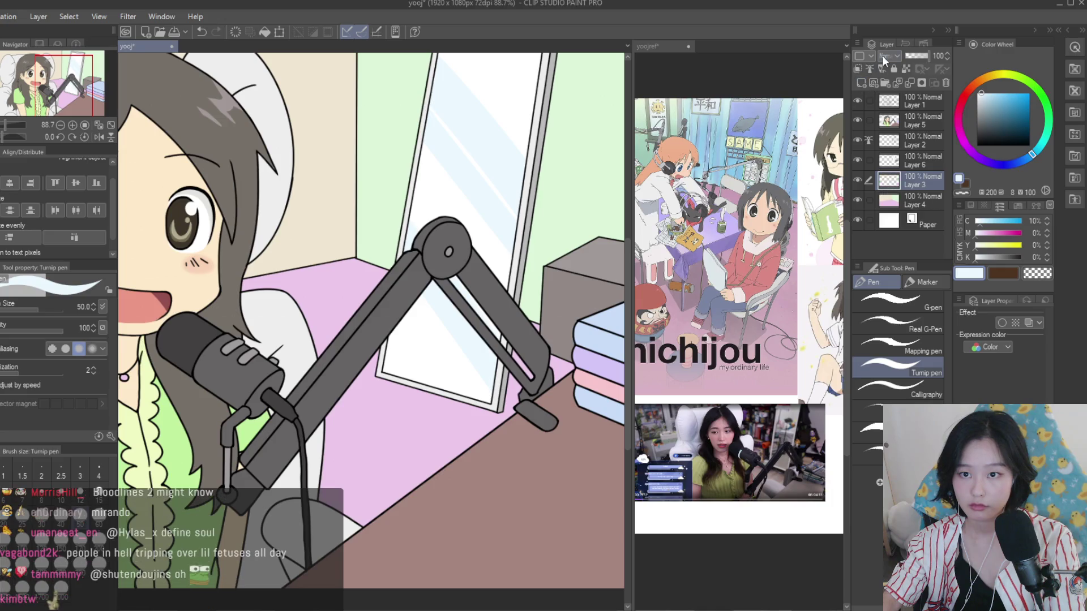
left_click(378, 396, "alt")
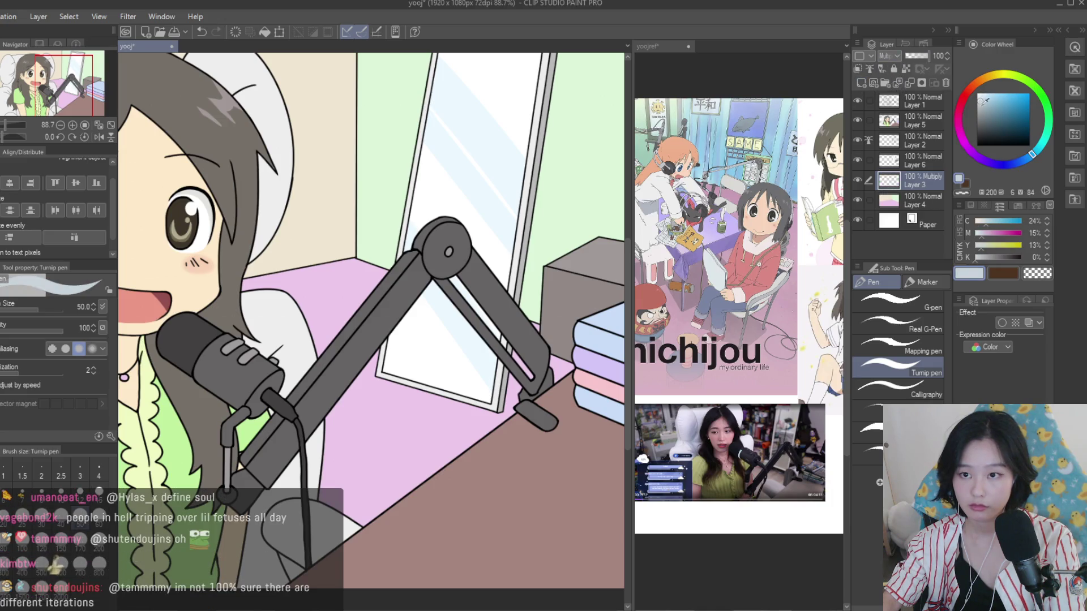
key("bracketleft")
scroll(378, 397, "up", 1)
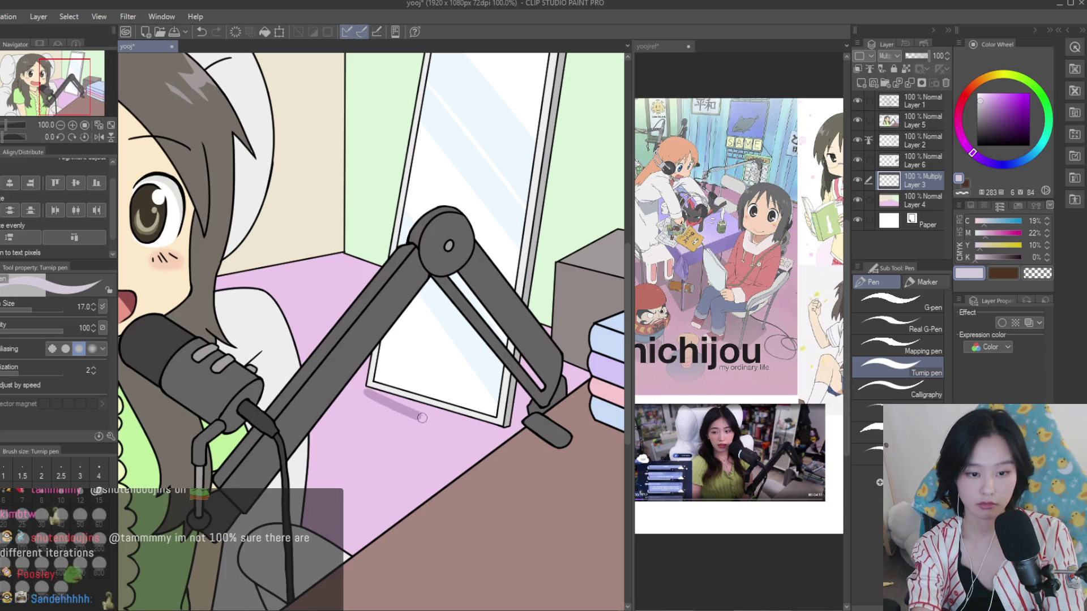
left_click_drag(371, 391, 476, 462)
key("ctrl+z")
left_click_drag(371, 391, 476, 461)
key("ctrl+z")
key("bracketright")
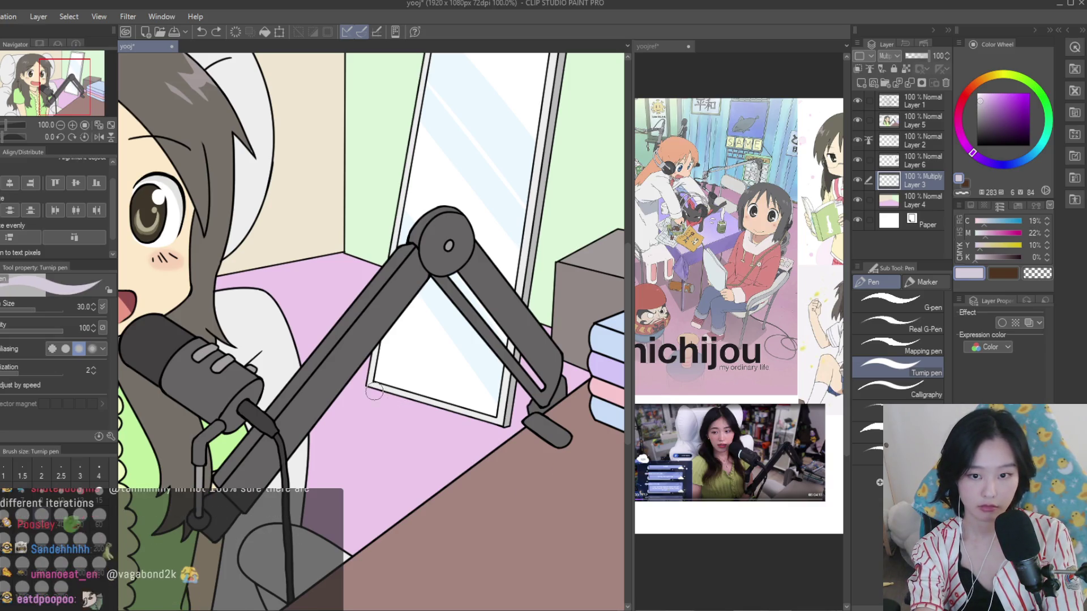
key("ctrl+z")
mouse_move(368, 391)
left_mouse_down()
mouse_move(486, 462)
mouse_move(530, 463)
left_mouse_up()
With a larger brush, paint a lavender shadow on the neck under the girl's chin
key("bracketright")
key("bracketright")
key("bracketright")
scroll(519, 354, "down", 3)
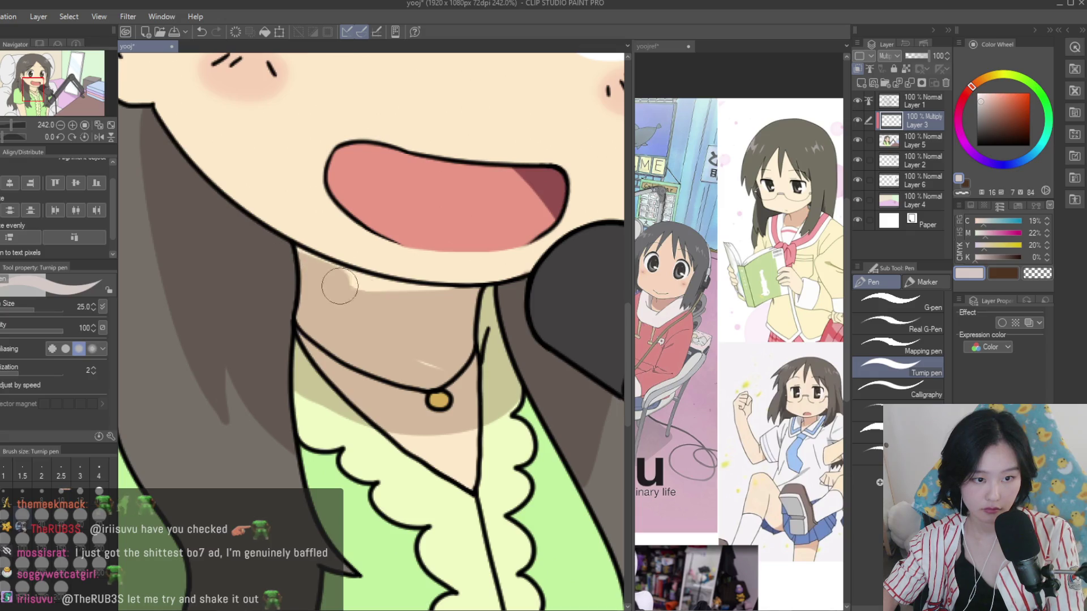
left_click_drag(297, 254, 474, 306)
scroll(450, 382, "down", 10)
Paint a pointed multiply shadow in the hair above the ear and shade the inner ear rim
scroll(464, 380, "up", 1)
scroll(475, 378, "up", 3)
scroll(481, 378, "up", 4)
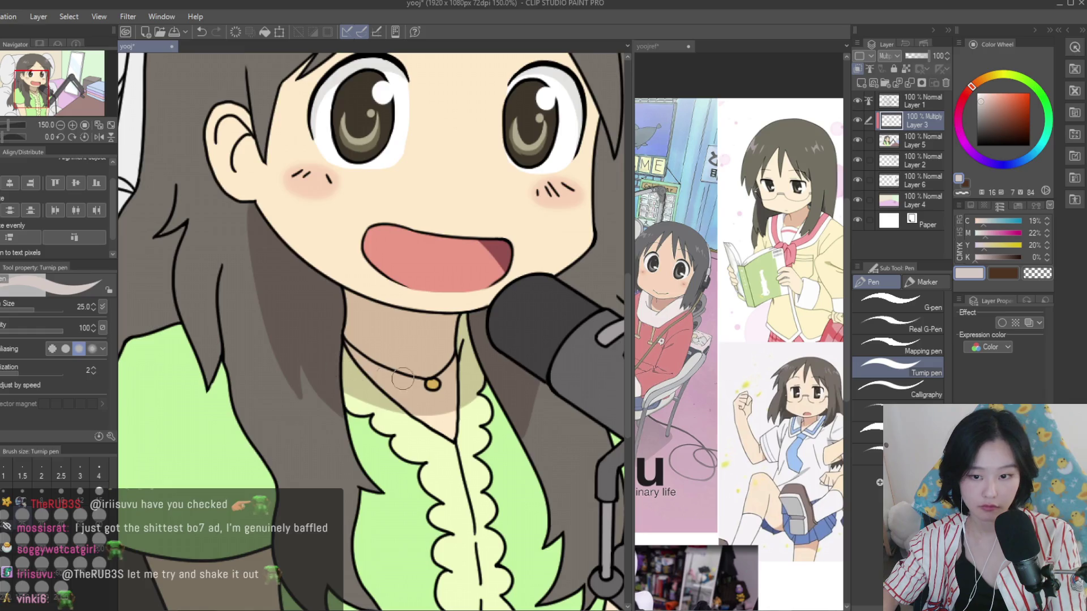
scroll(481, 378, "down", 3)
key("bracketleft")
key("bracketleft")
key("bracketleft")
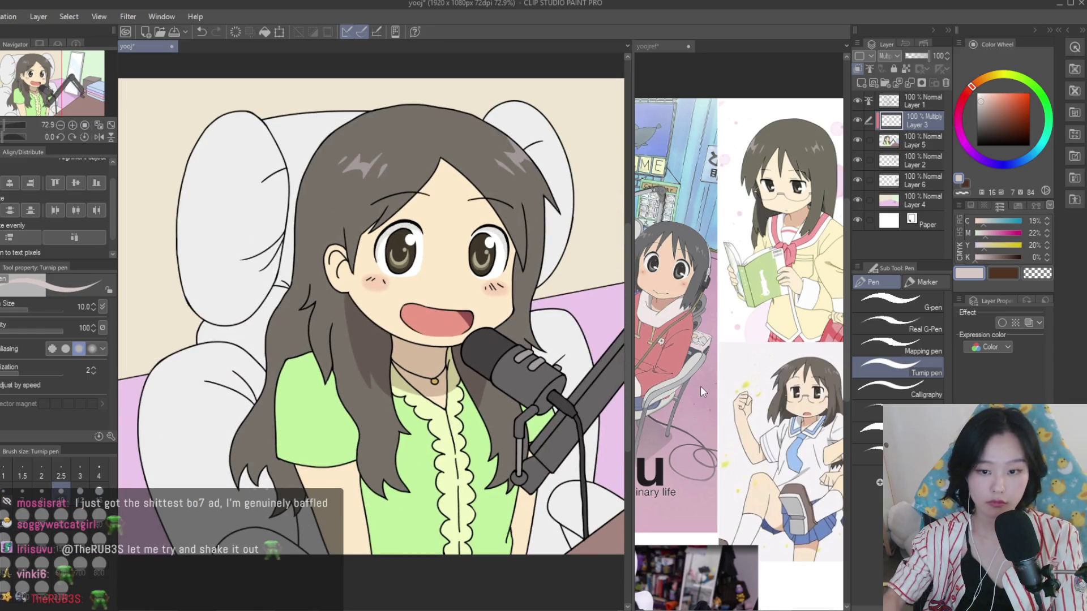
scroll(702, 392, "down", 2)
scroll(414, 266, "up", 4)
scroll(414, 265, "up", 3)
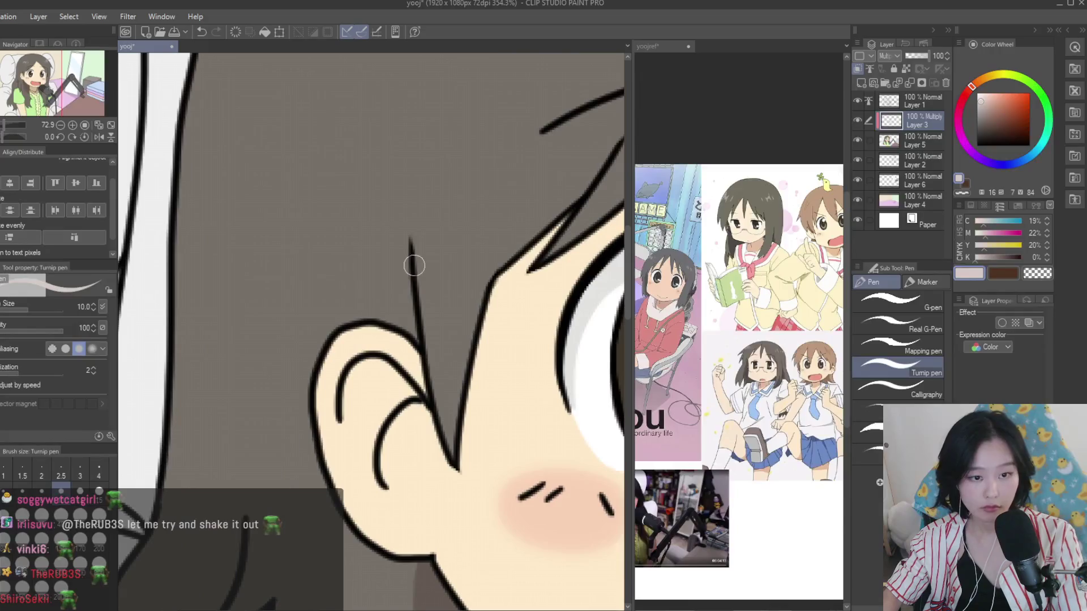
scroll(391, 257, "up", 1)
mouse_move(399, 189)
left_mouse_down()
mouse_move(348, 328)
mouse_move(408, 317)
left_mouse_up()
left_click_drag(399, 234, 380, 320)
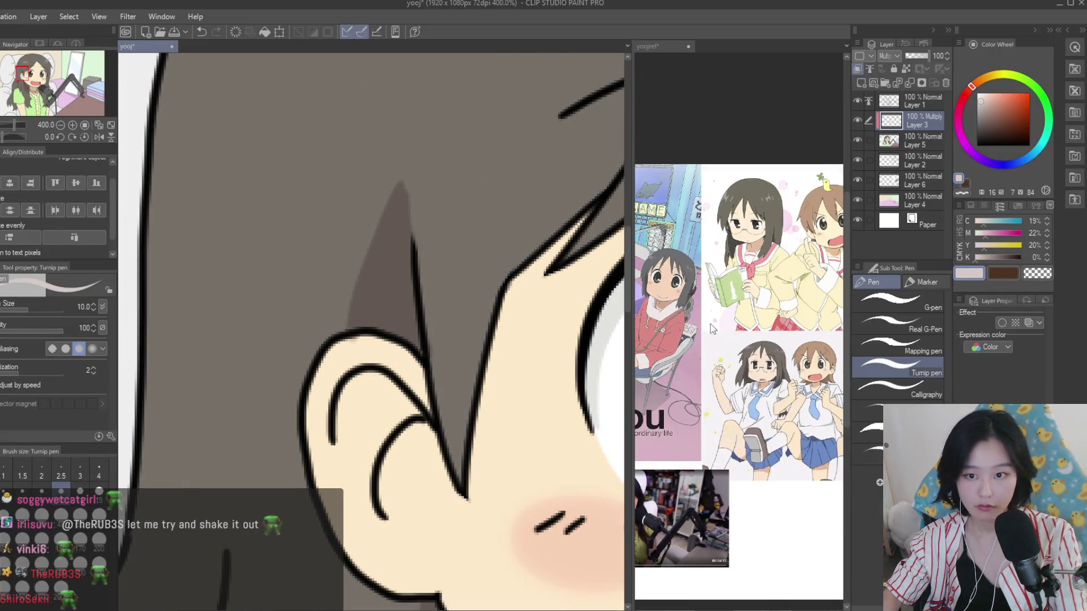
scroll(702, 322, "up", 2)
scroll(656, 297, "up", 2)
scroll(441, 204, "down", 2)
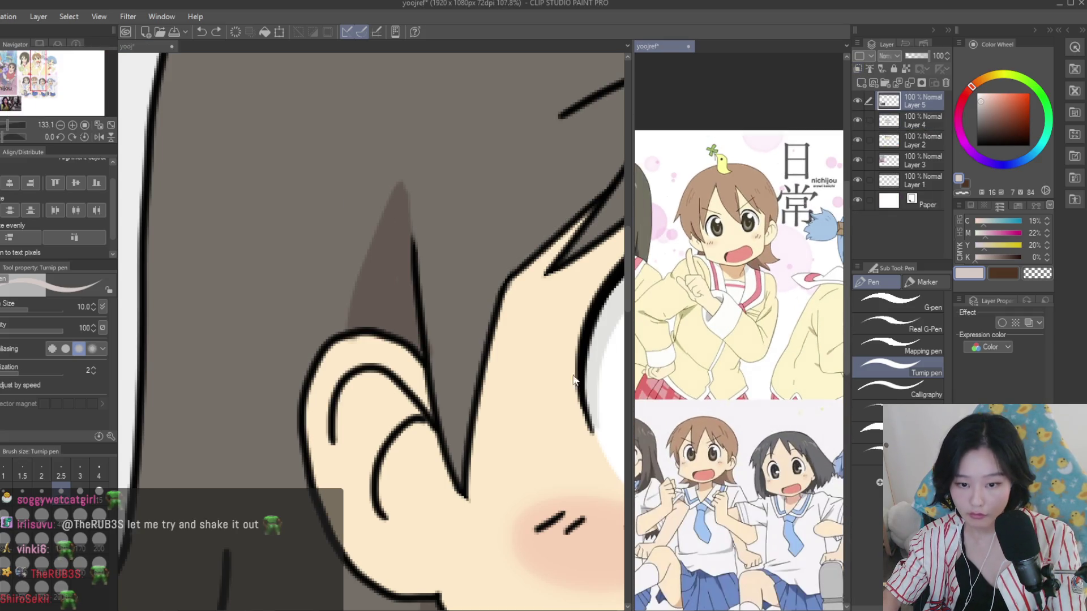
scroll(365, 408, "up", 2)
mouse_move(334, 394)
left_mouse_down()
mouse_move(458, 421)
mouse_move(400, 381)
left_mouse_up()
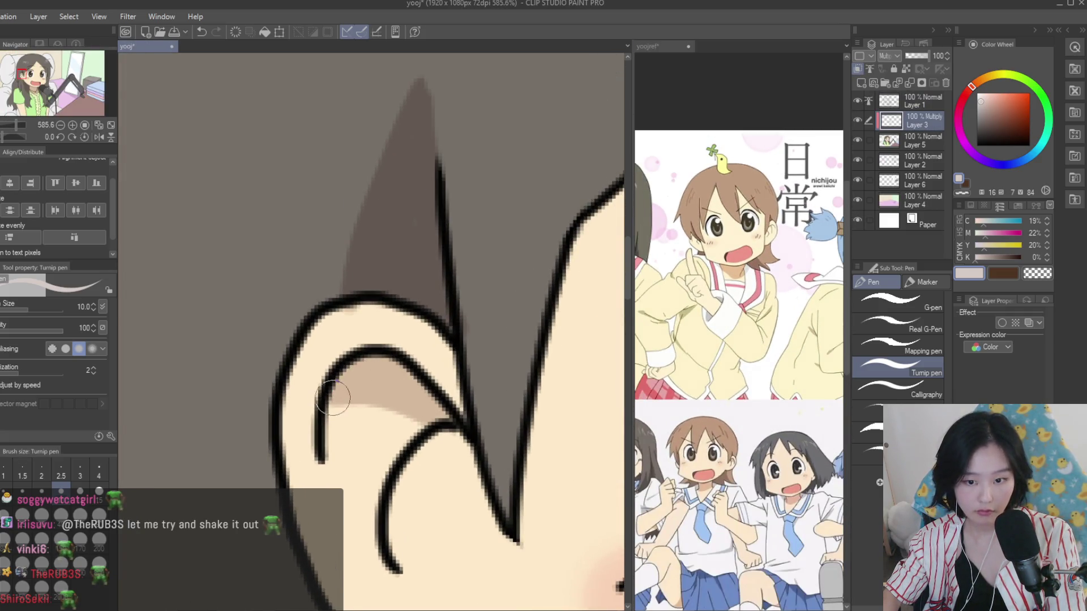
Add several darker shadow strokes running down the hair
scroll(333, 399, "down", 3)
scroll(493, 365, "down", 2)
scroll(736, 340, "down", 2)
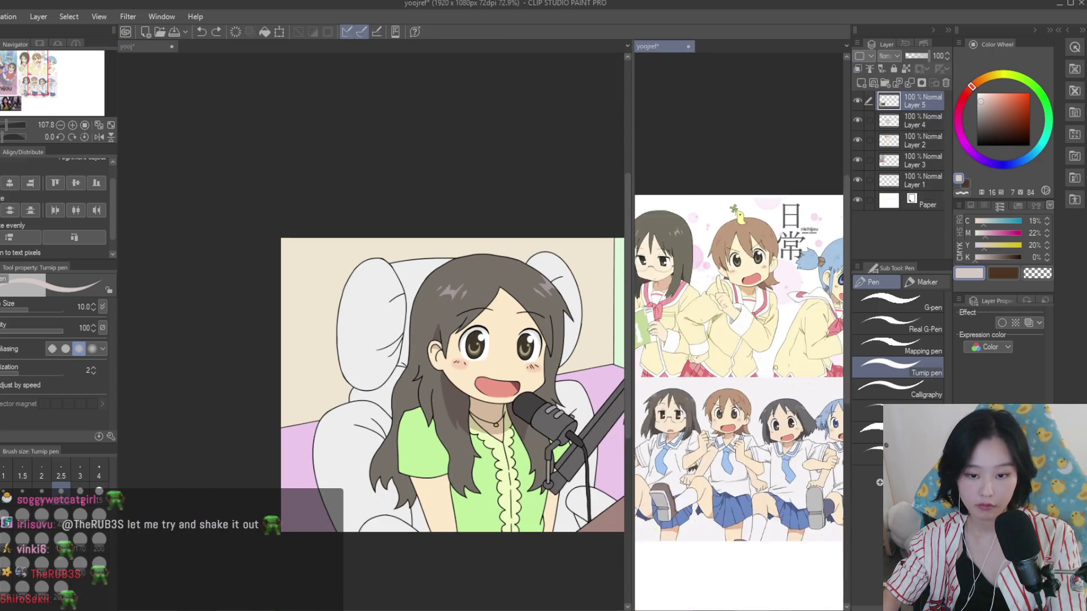
scroll(736, 339, "up", 3)
scroll(413, 317, "up", 2)
scroll(411, 313, "up", 3)
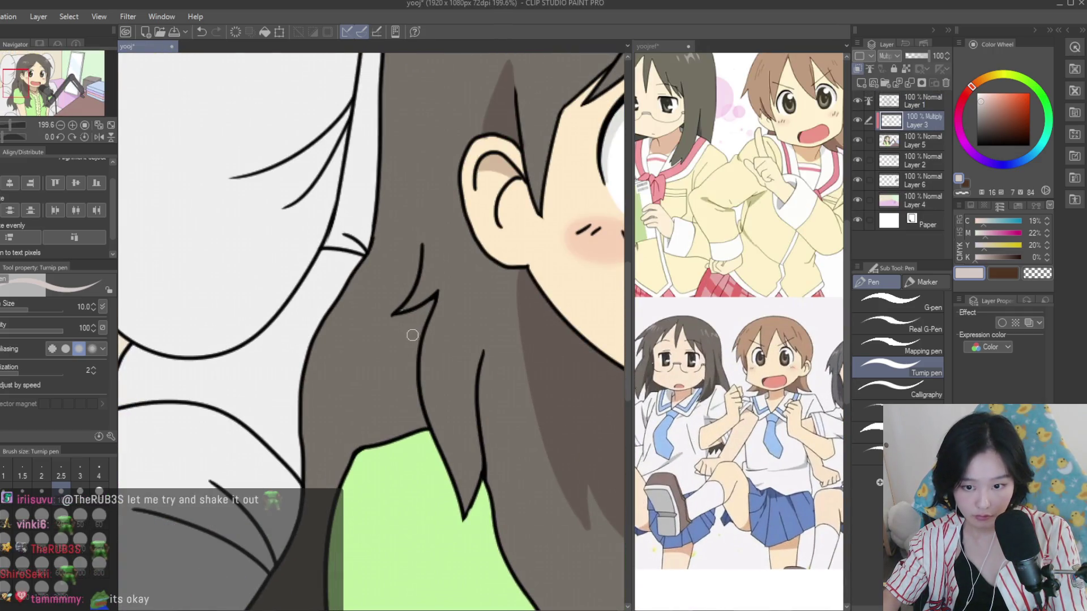
scroll(412, 333, "up", 1)
left_click_drag(440, 290, 383, 449)
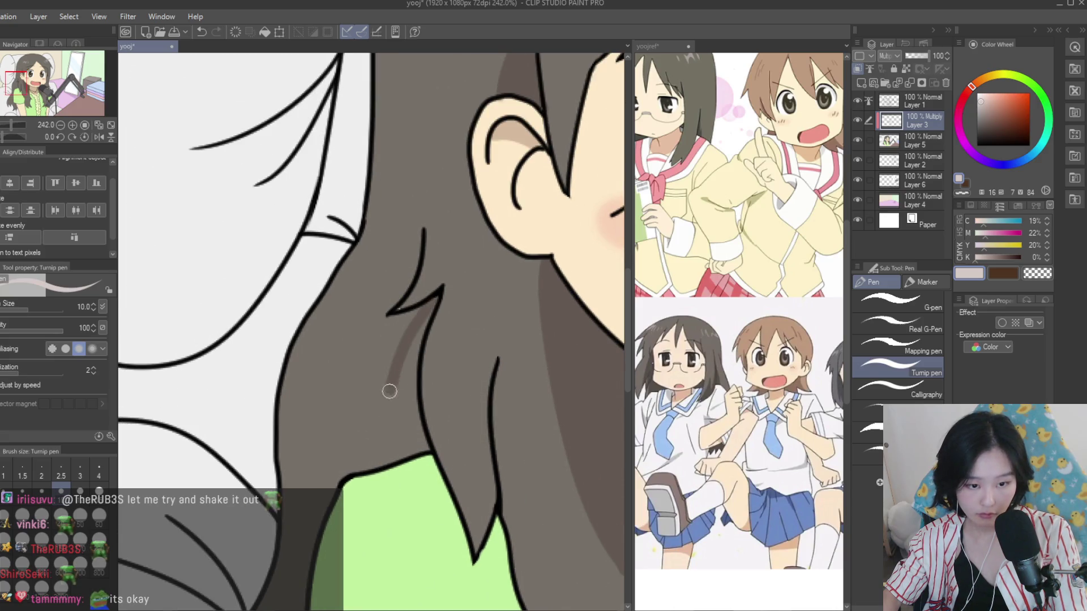
left_click_drag(428, 320, 385, 438)
left_click_drag(417, 365, 377, 470)
left_click_drag(426, 388, 419, 441)
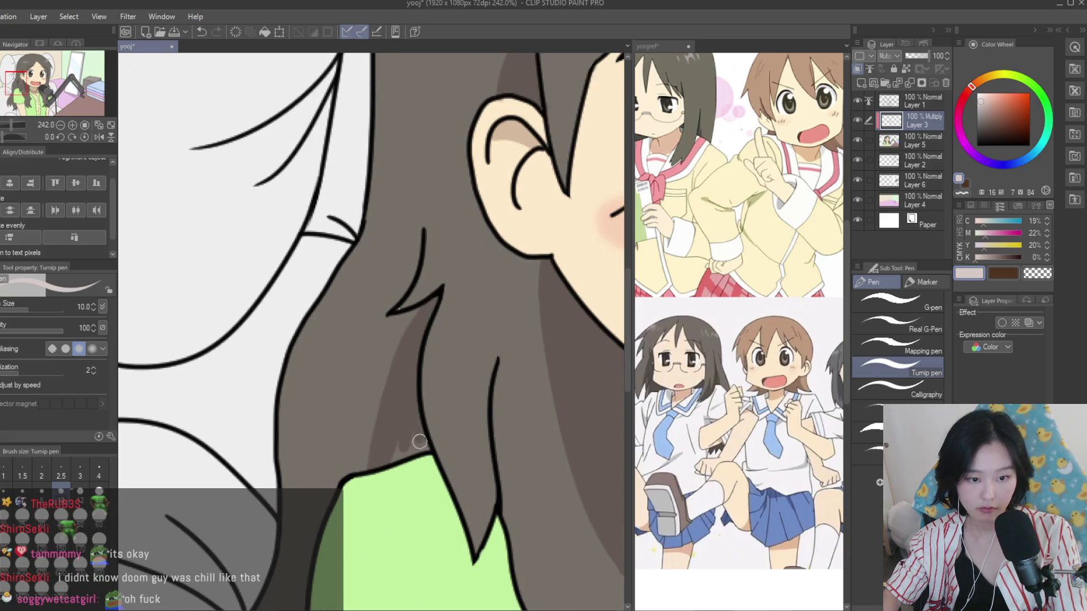
Sample the grey-brown hair colour and reselect the Multiply shading layer
left_click(917, 141)
left_click(374, 253, "alt")
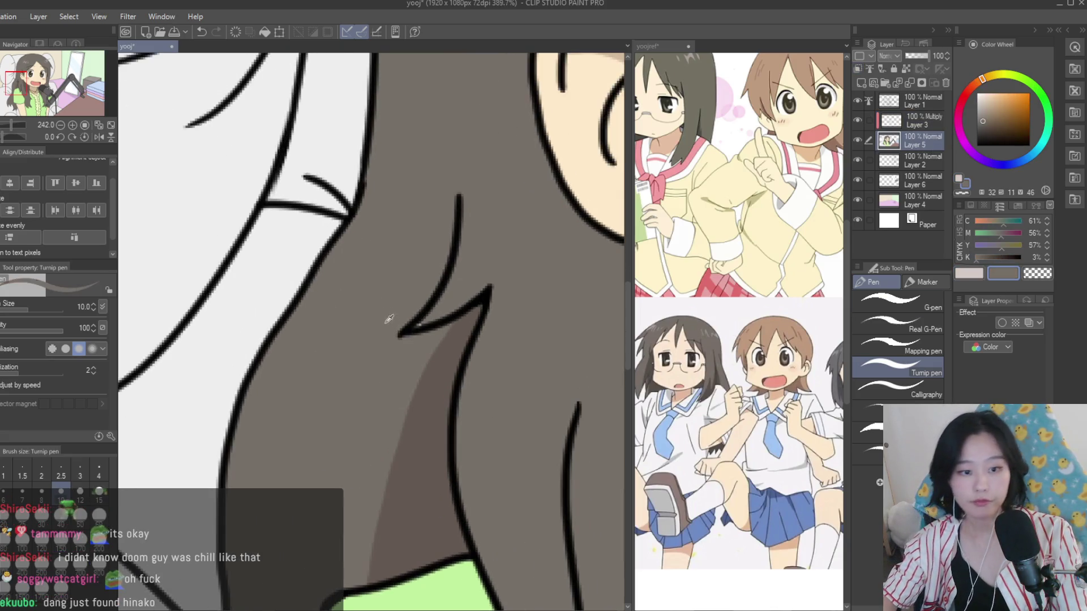
scroll(388, 316, "up", 1)
left_click(969, 273)
left_click(901, 126)
Draw a darker shadow strand down the hair with the Turnip pen
scroll(472, 437, "down", 2)
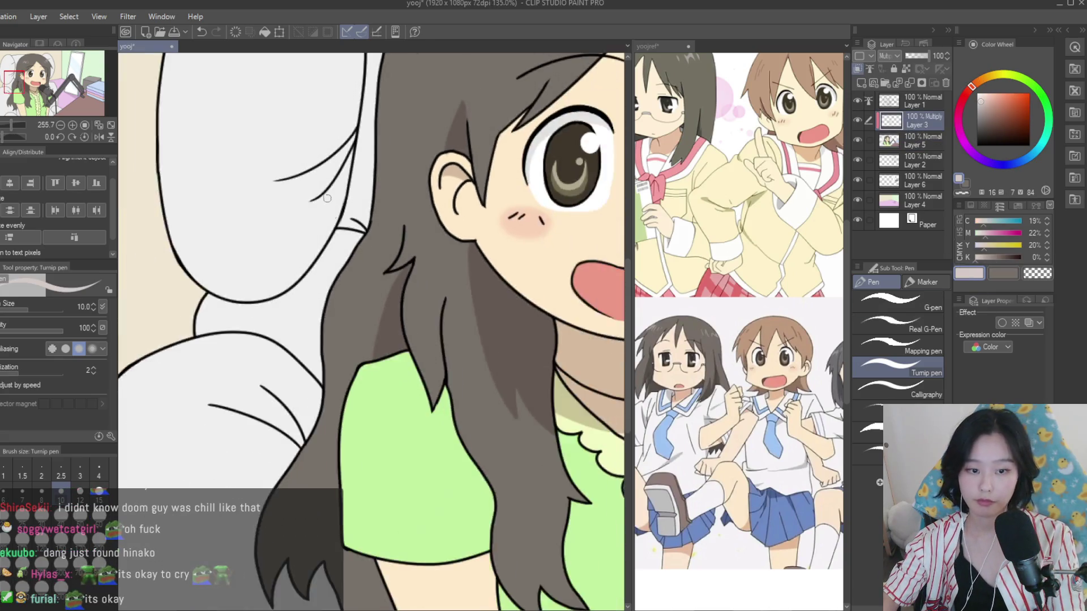
scroll(471, 437, "down", 2)
scroll(736, 283, "down", 1)
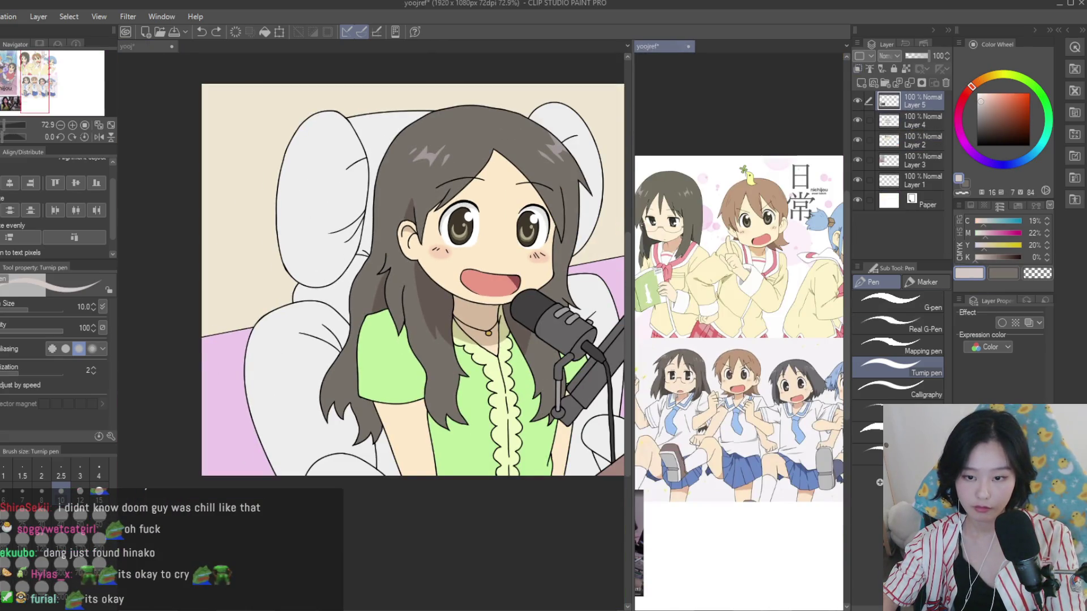
scroll(336, 230, "up", 2)
scroll(337, 231, "up", 2)
left_click_drag(353, 211, 313, 341)
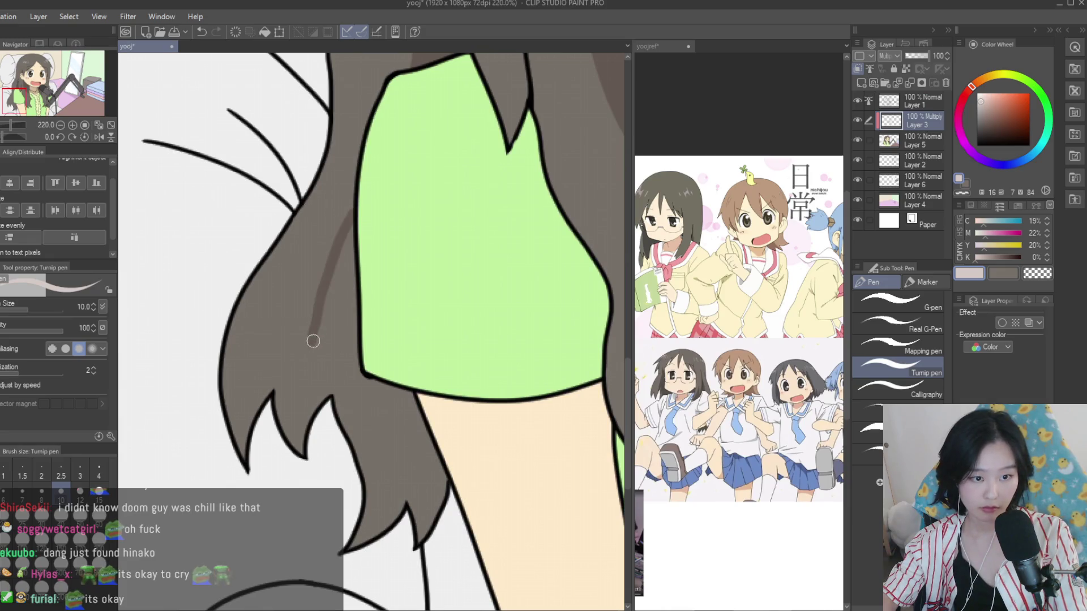
key("g")
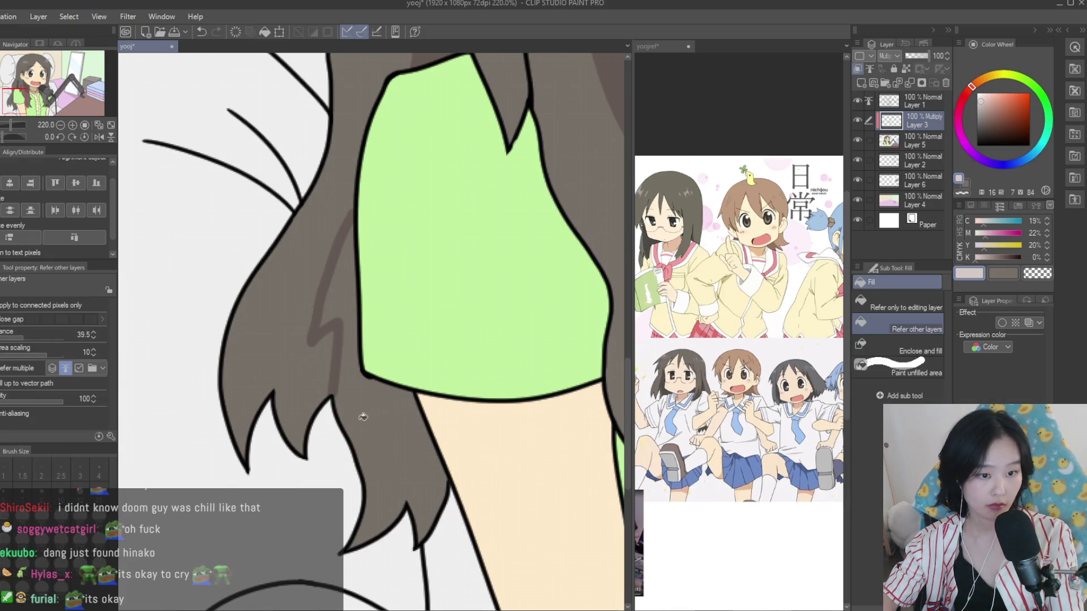
scroll(363, 418, "down", 5)
scroll(459, 377, "up", 1)
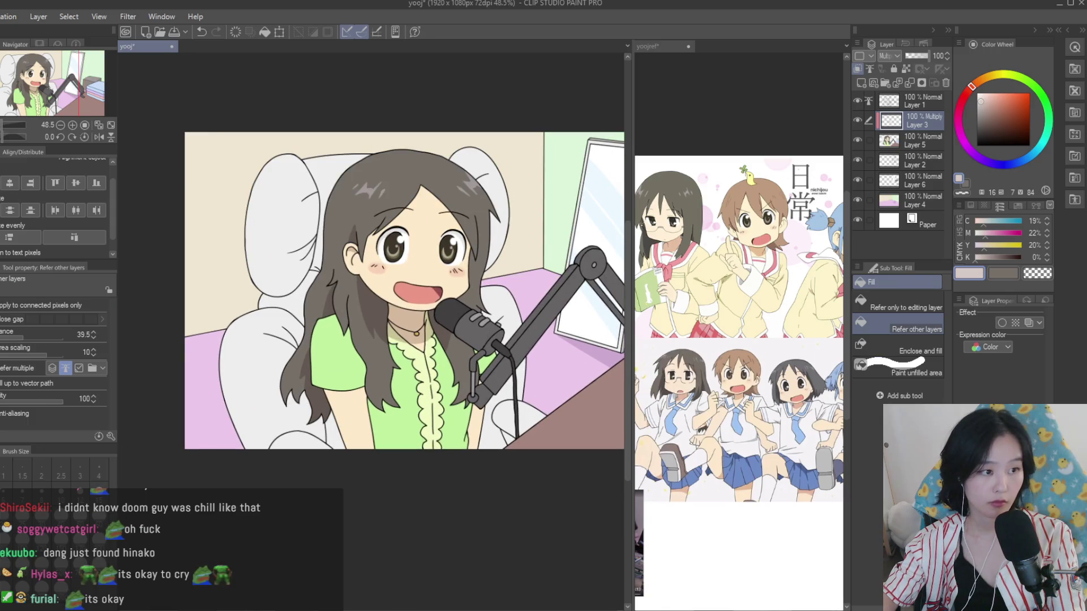
key("p")
scroll(454, 428, "up", 5)
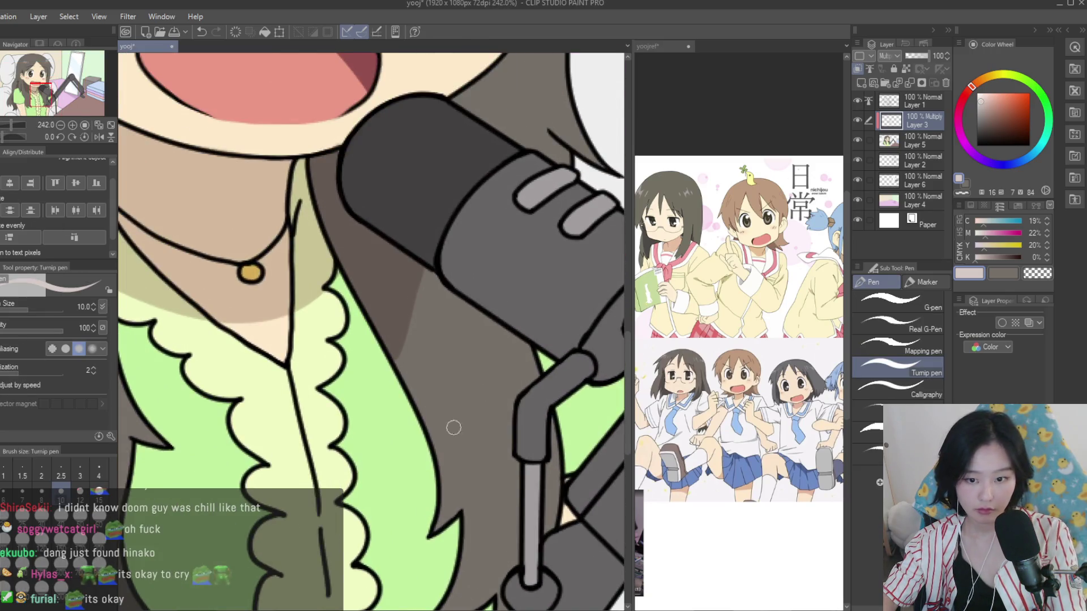
scroll(453, 428, "down", 3)
scroll(458, 422, "down", 1)
scroll(465, 417, "up", 3)
scroll(469, 413, "up", 1)
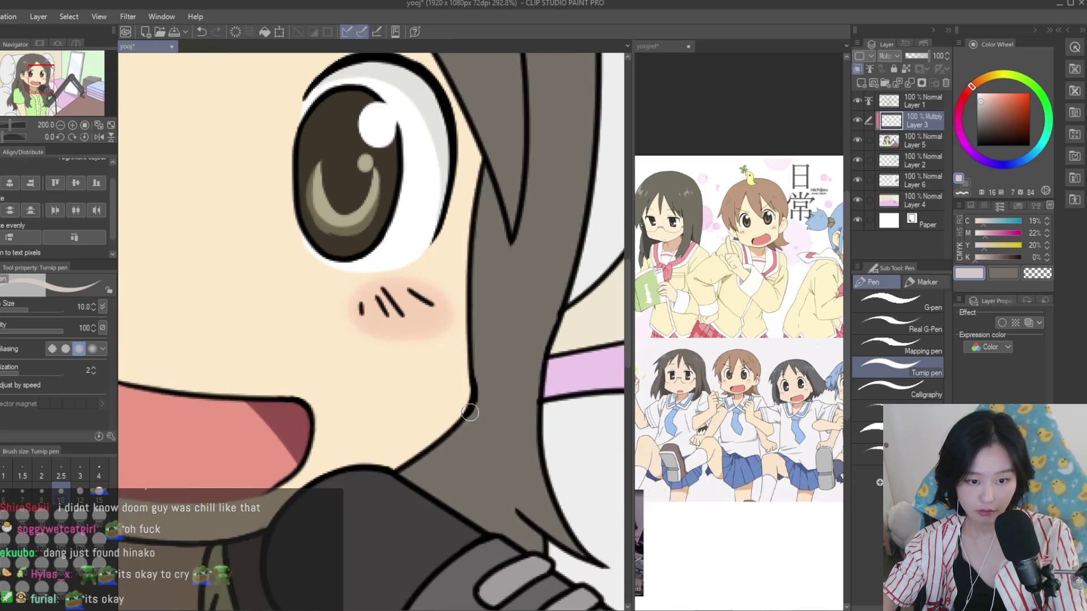
Draw a shadow strand in the hair beside the cheek, checking the reference image
left_click_drag(474, 414, 477, 519)
key("g")
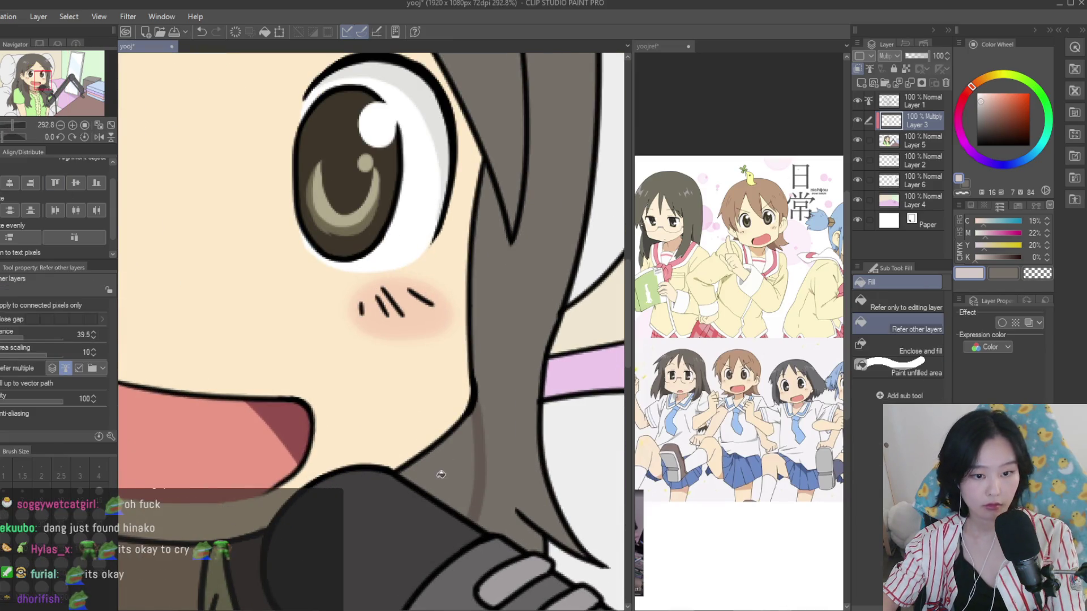
scroll(569, 459, "down", 2)
scroll(568, 459, "down", 3)
scroll(569, 458, "down", 3)
scroll(569, 458, "up", 1)
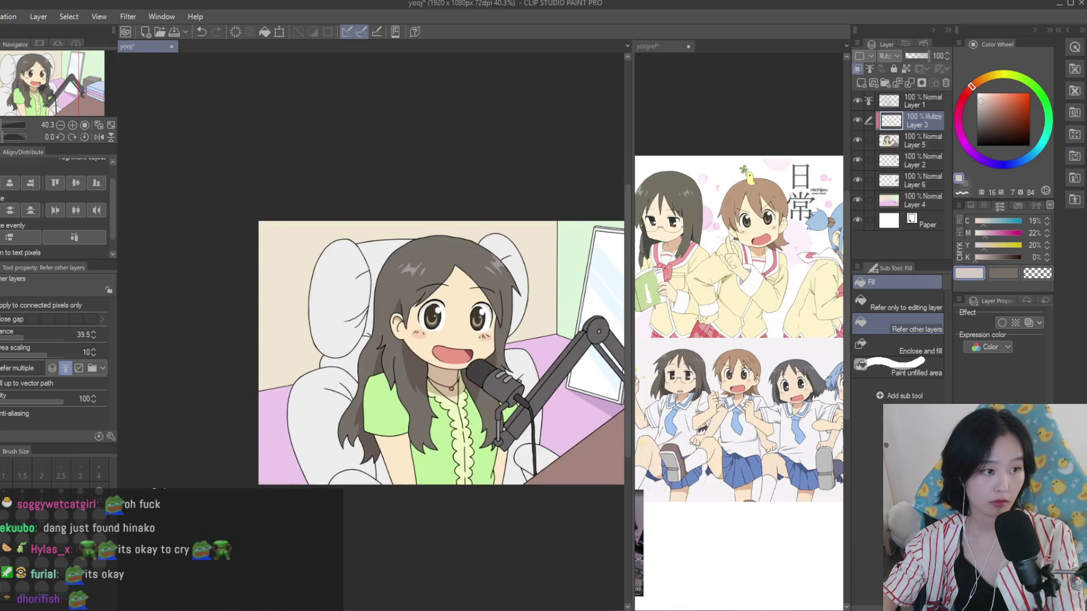
key("p")
scroll(671, 384, "up", 2)
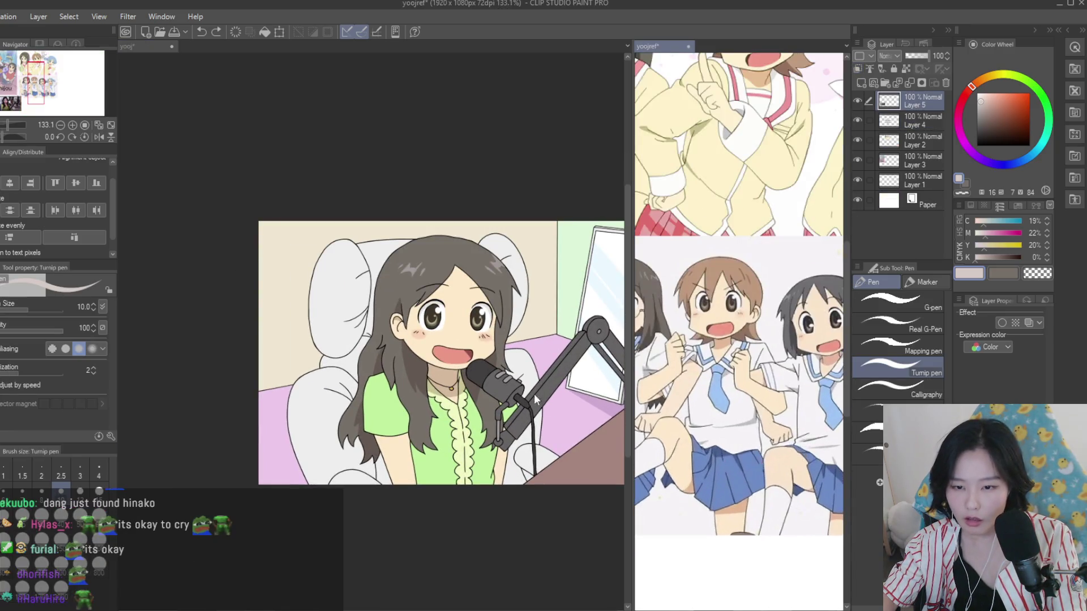
scroll(534, 394, "up", 1)
scroll(455, 210, "up", 2)
scroll(455, 210, "down", 2)
scroll(569, 233, "up", 2)
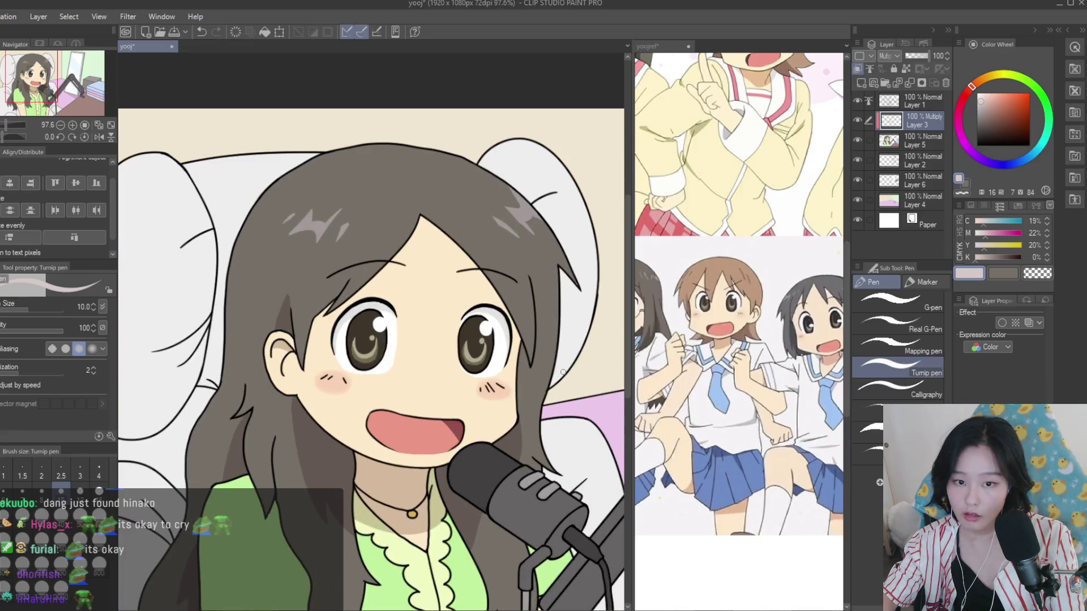
left_click(736, 363)
scroll(736, 362, "down", 2)
left_click(604, 321)
scroll(540, 335, "up", 2)
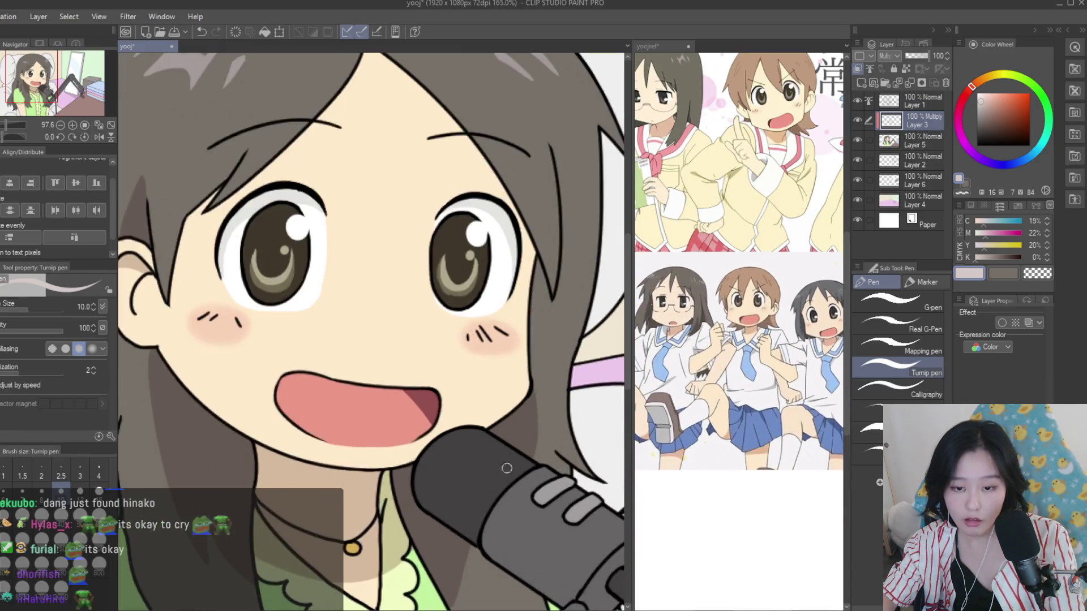
scroll(543, 340, "up", 2)
Draw a shadow strand in the hair below the face
left_click_drag(555, 364, 535, 487)
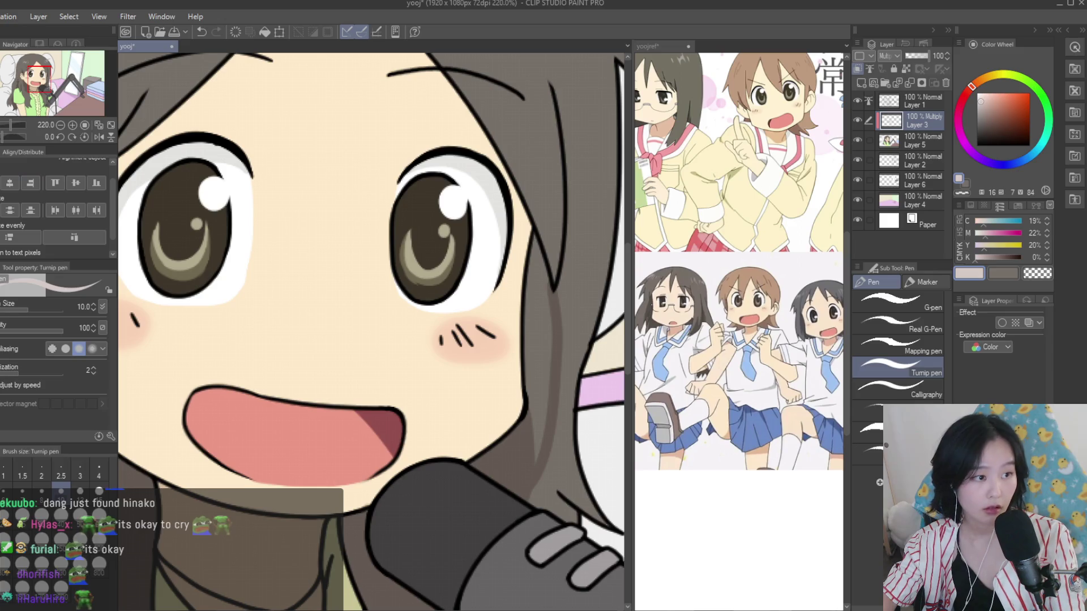
key("g")
scroll(557, 349, "down", 4)
scroll(557, 349, "down", 3)
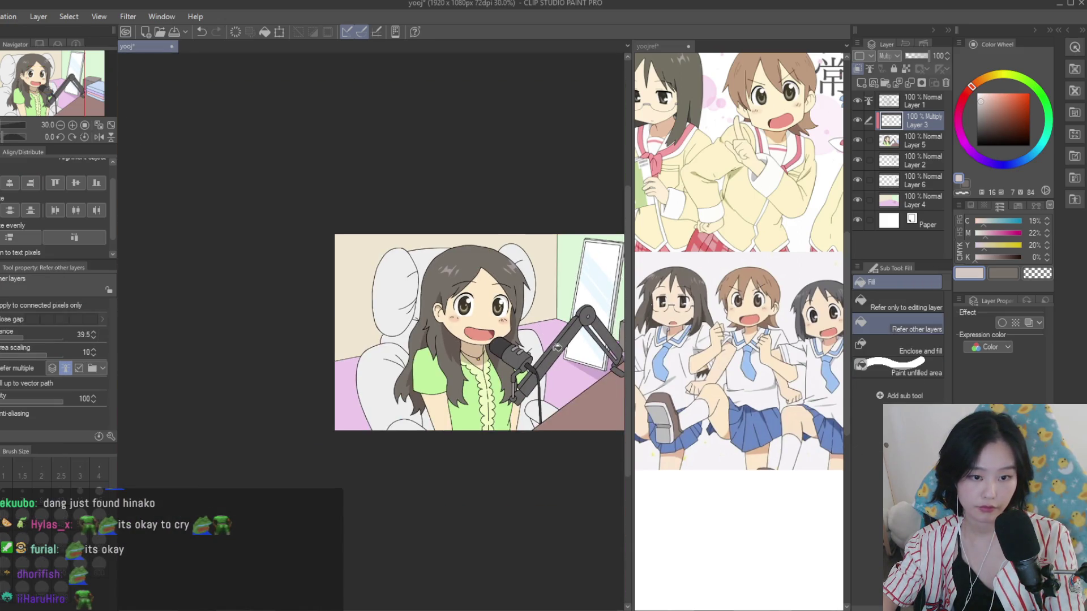
scroll(557, 348, "down", 1)
scroll(558, 348, "up", 1)
key("p")
left_click(686, 393)
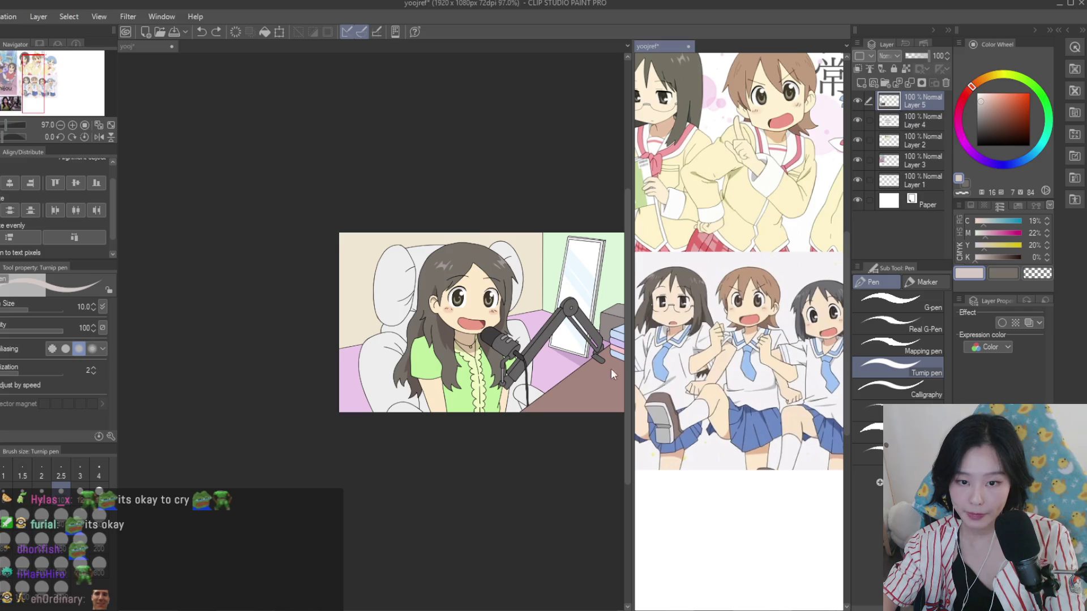
left_click(612, 374)
scroll(566, 374, "up", 2)
scroll(454, 393, "up", 3)
scroll(447, 323, "up", 2)
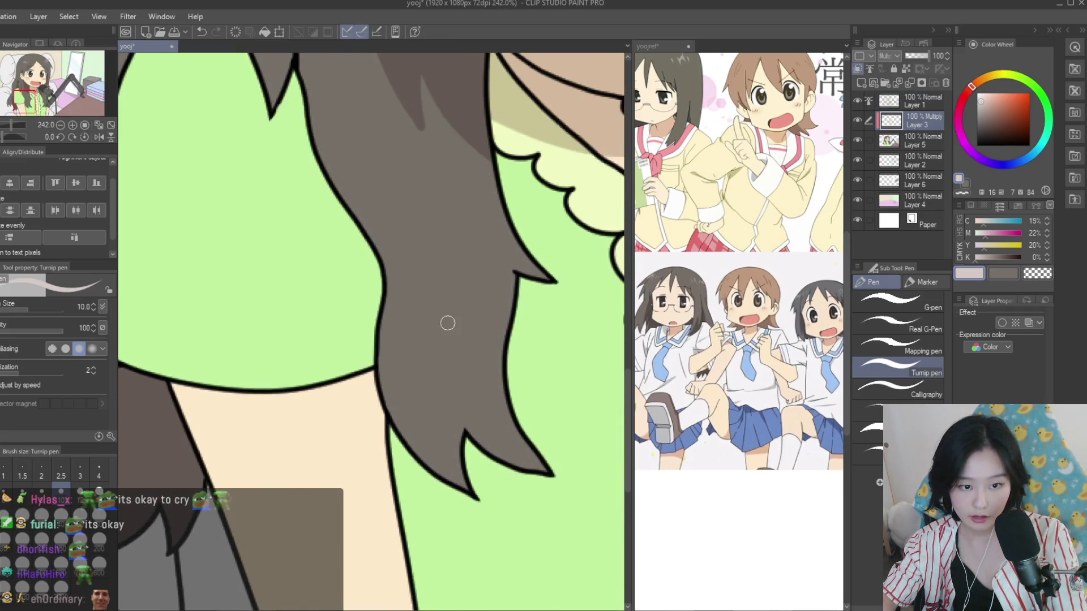
scroll(405, 266, "up", 1)
Outline a hooked, V-shaped hair strand and fill it with shadow
left_click_drag(403, 211, 409, 365)
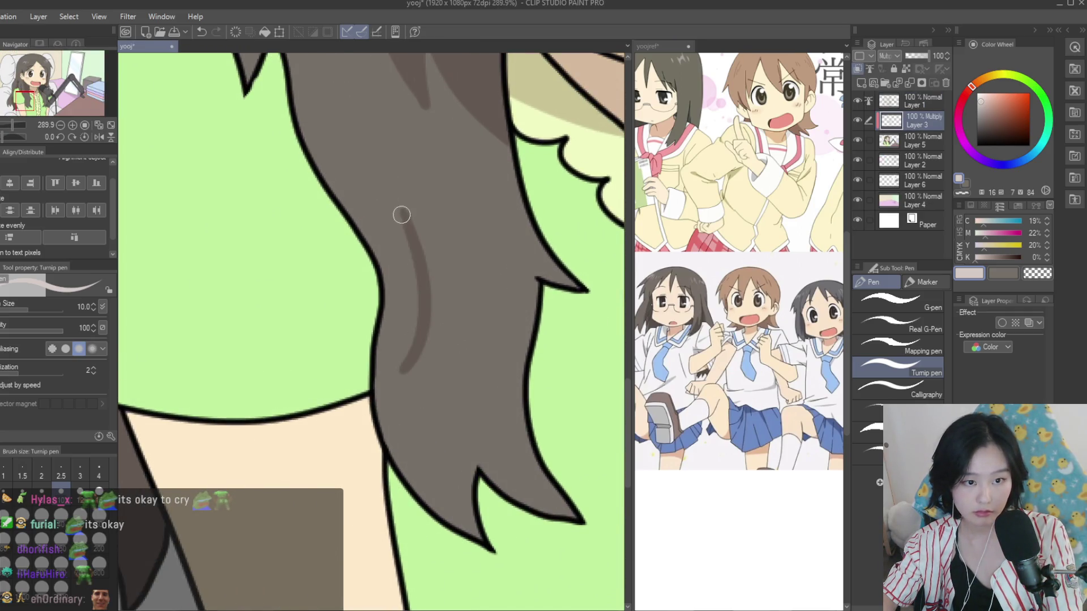
left_click_drag(400, 214, 378, 286)
left_click_drag(416, 393, 459, 464)
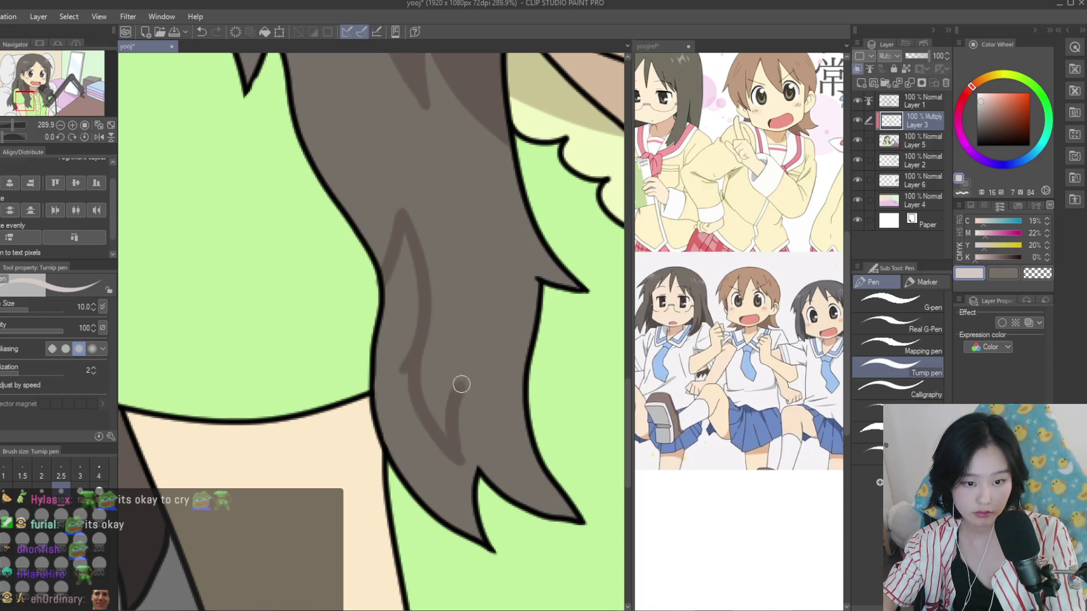
left_click_drag(479, 354, 482, 461)
key("g")
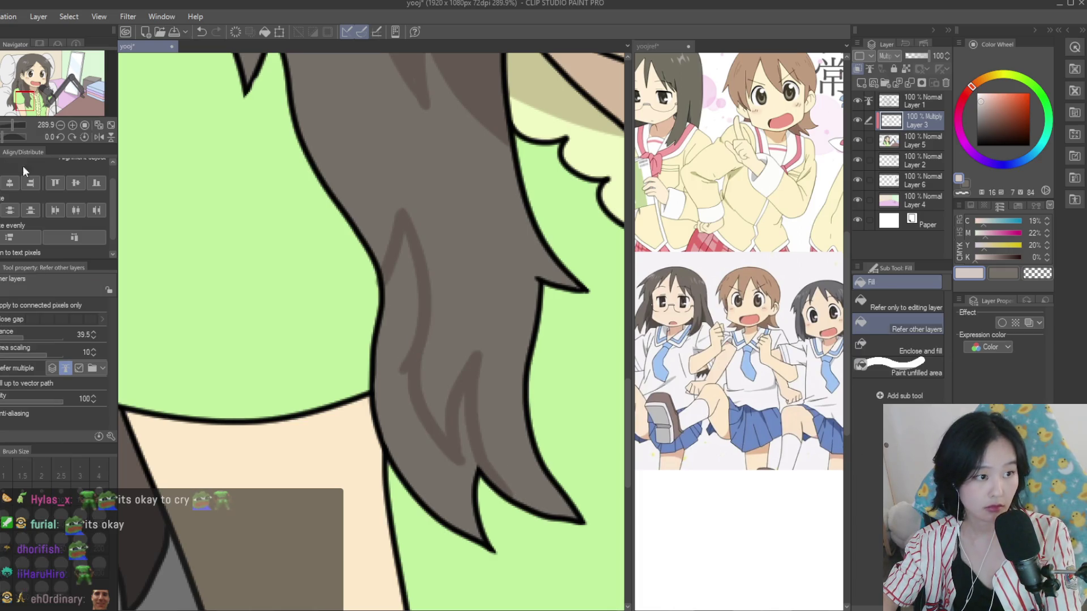
left_click(430, 431)
scroll(510, 454, "down", 10)
scroll(510, 455, "up", 1)
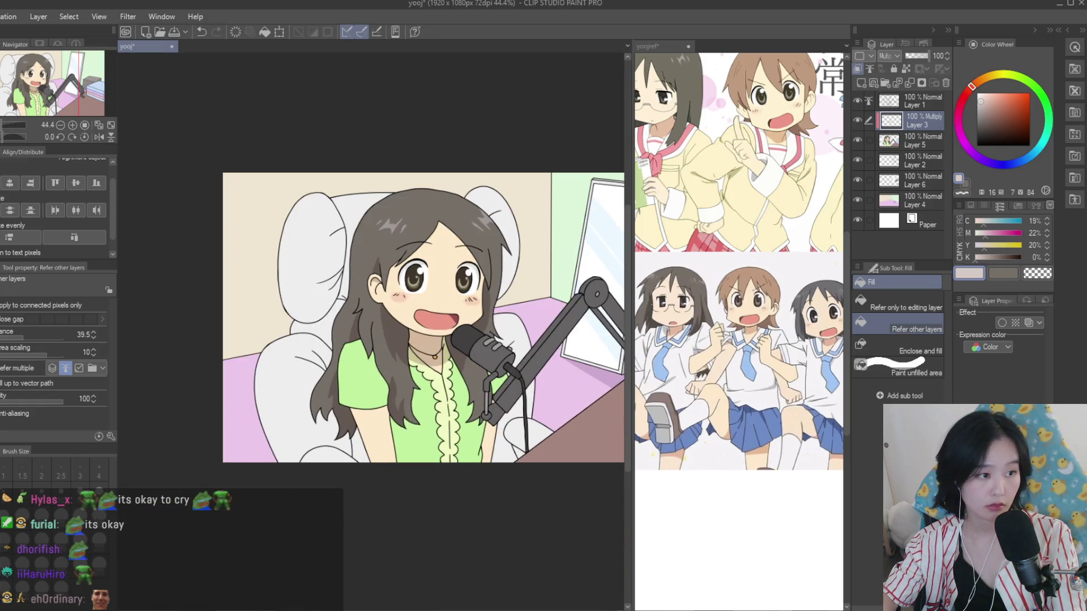
key("t")
scroll(511, 455, "up", 2)
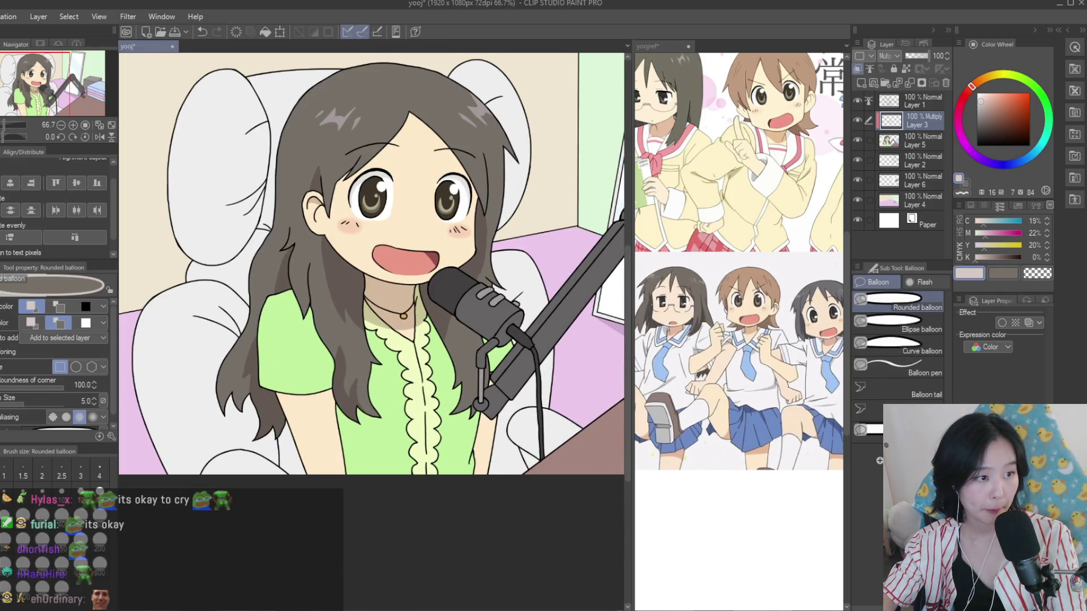
key("p")
scroll(442, 329, "up", 2)
scroll(442, 329, "up", 2)
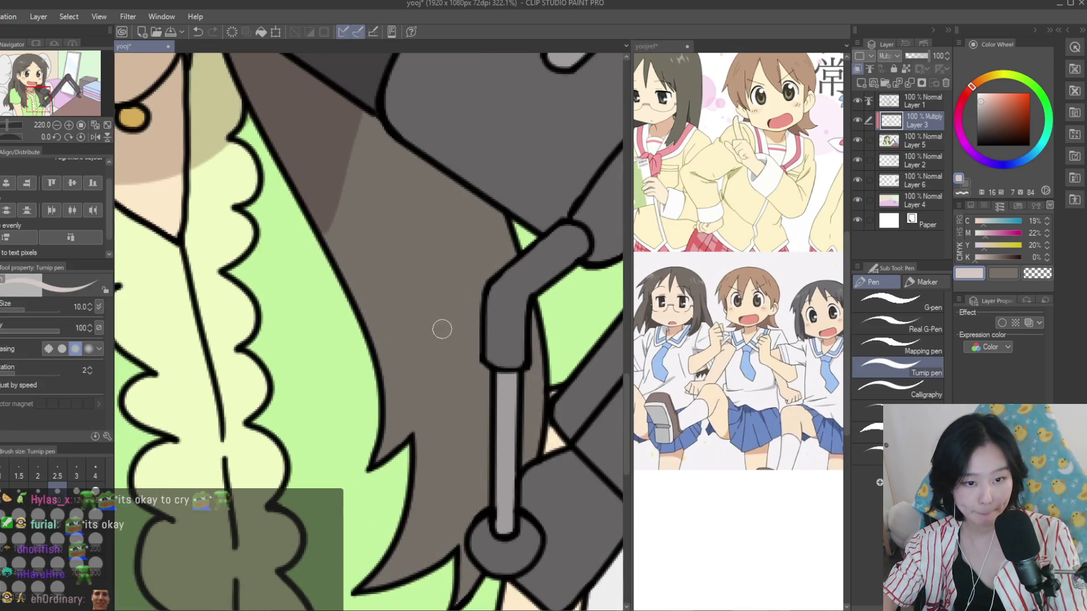
Undo a stray hair stroke and fill the hair area beside the mic stand with shadow
mouse_move(420, 468)
left_mouse_down()
mouse_move(447, 335)
mouse_move(478, 385)
mouse_move(441, 223)
mouse_move(499, 265)
left_mouse_up()
key("ctrl+z")
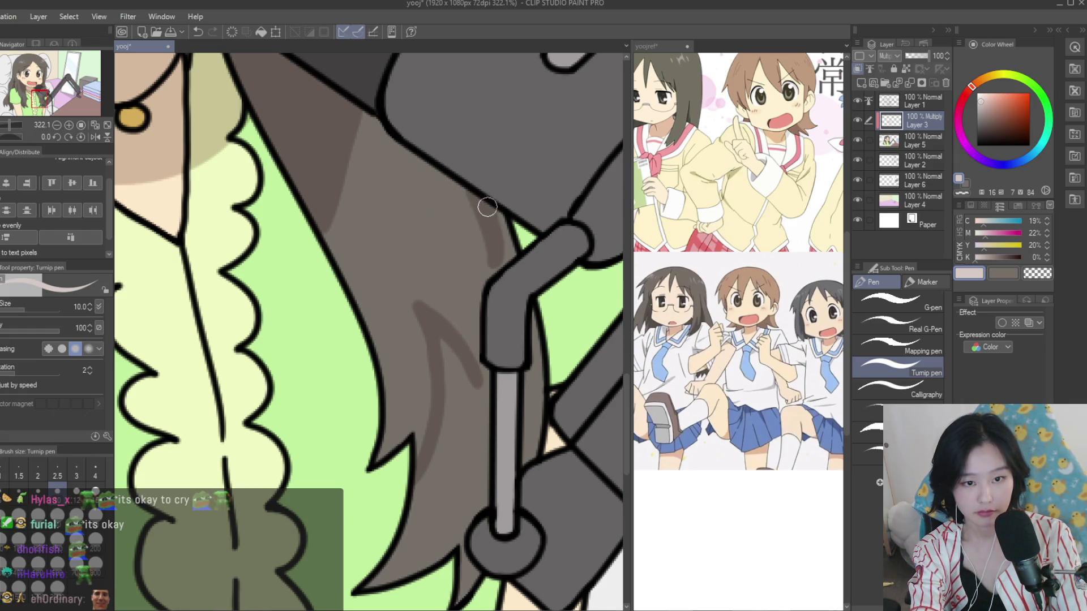
scroll(491, 278, "up", 2)
scroll(490, 369, "up", 3)
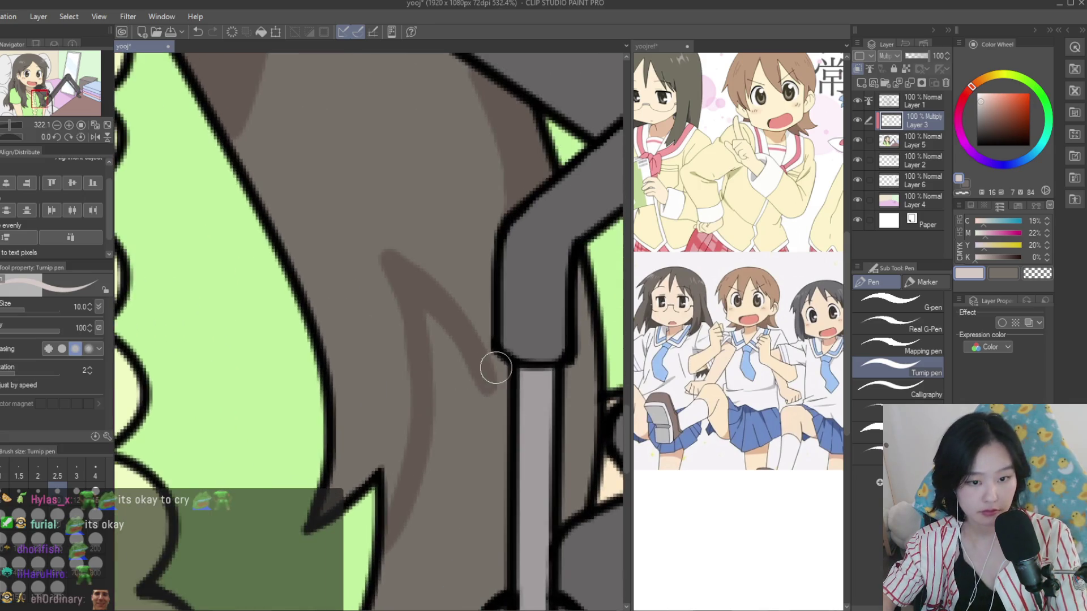
scroll(490, 368, "down", 2)
key("g")
left_click(487, 413)
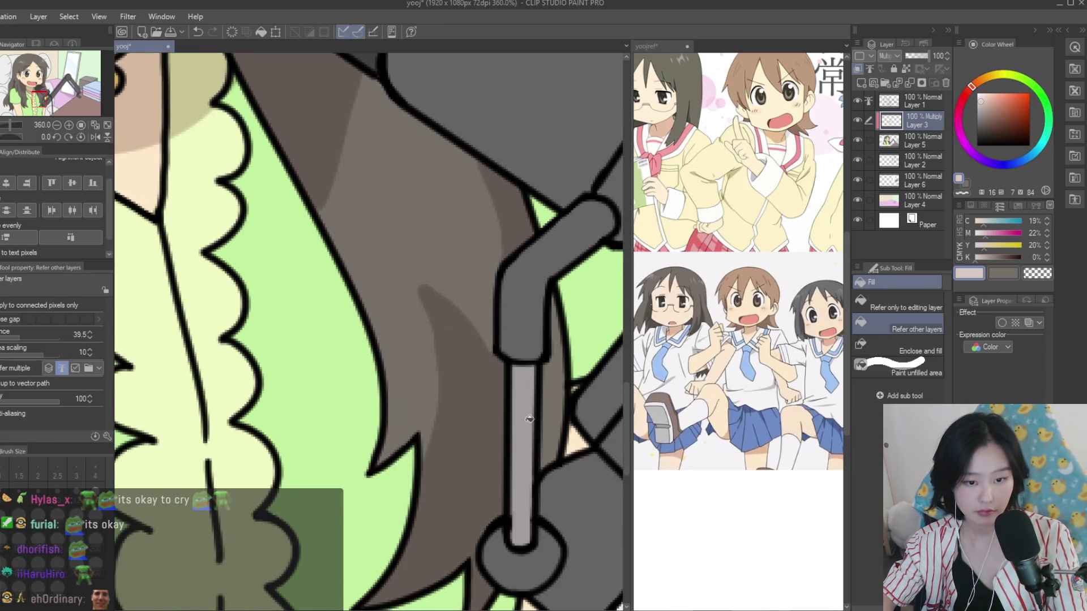
scroll(498, 379, "down", 2)
scroll(487, 354, "down", 3)
scroll(509, 283, "up", 2)
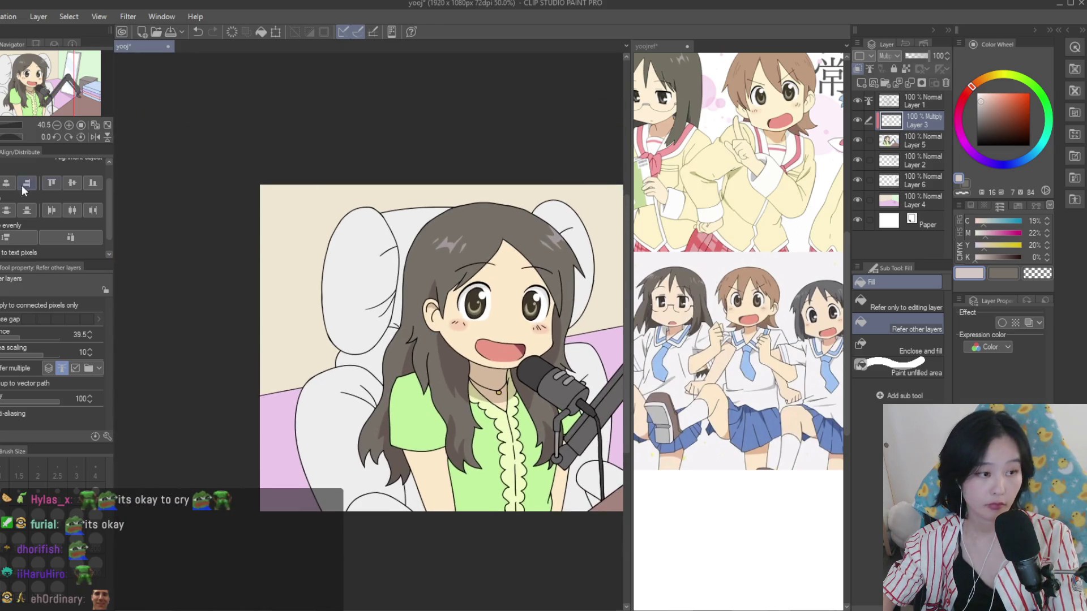
Add a shadow stroke in the hair beside the eye after checking the reference image
key("p")
scroll(534, 228, "up", 3)
scroll(533, 228, "up", 1)
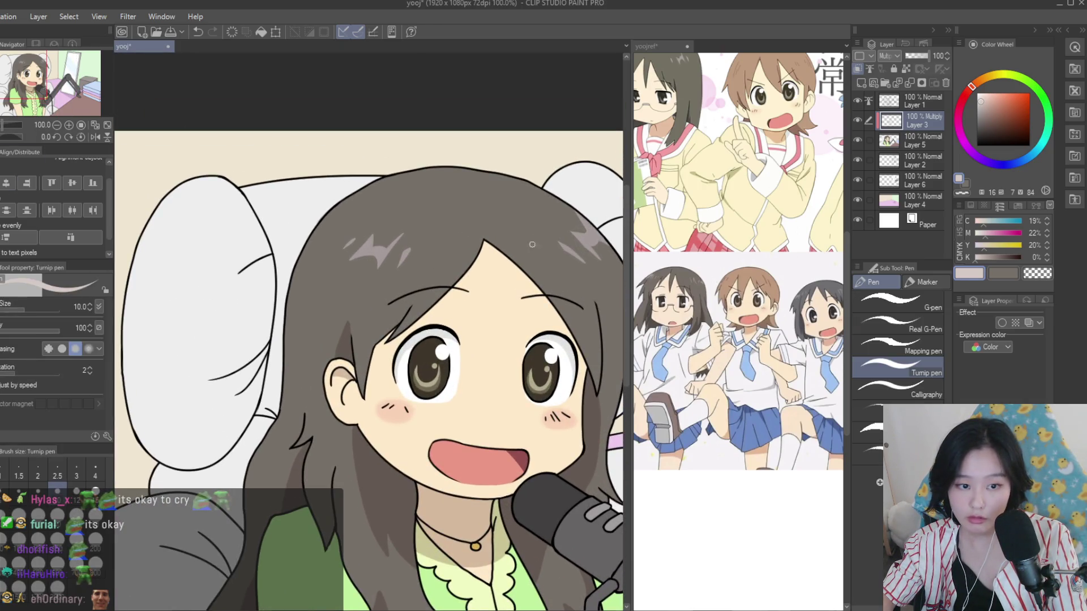
scroll(535, 249, "up", 1)
scroll(544, 283, "down", 1)
scroll(552, 317, "down", 1)
key("ctrl+Tab")
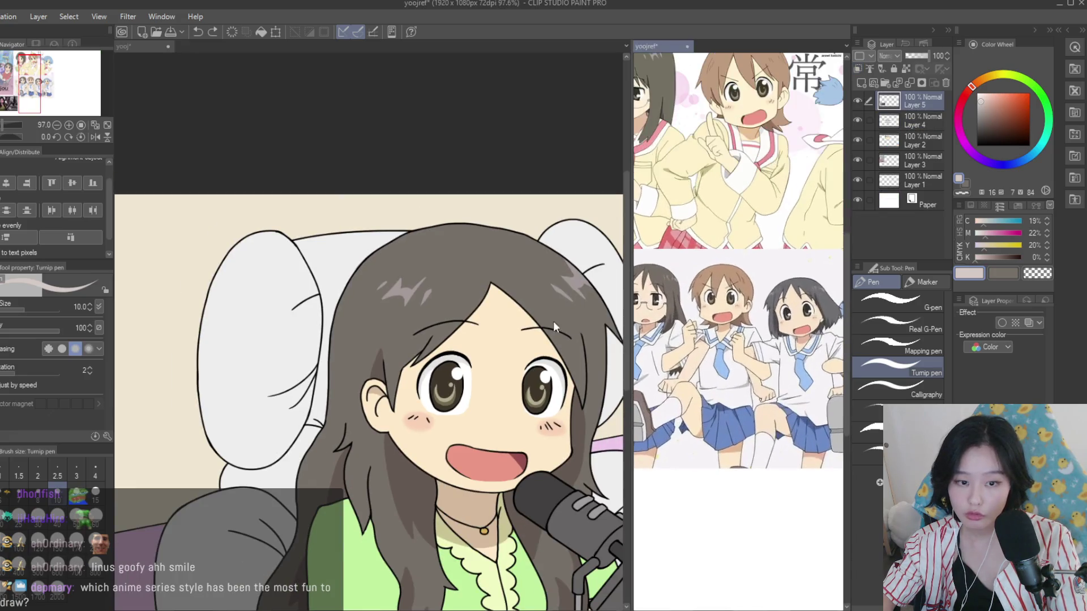
key("ctrl+Tab")
scroll(466, 279, "up", 2)
left_click_drag(466, 278, 417, 372)
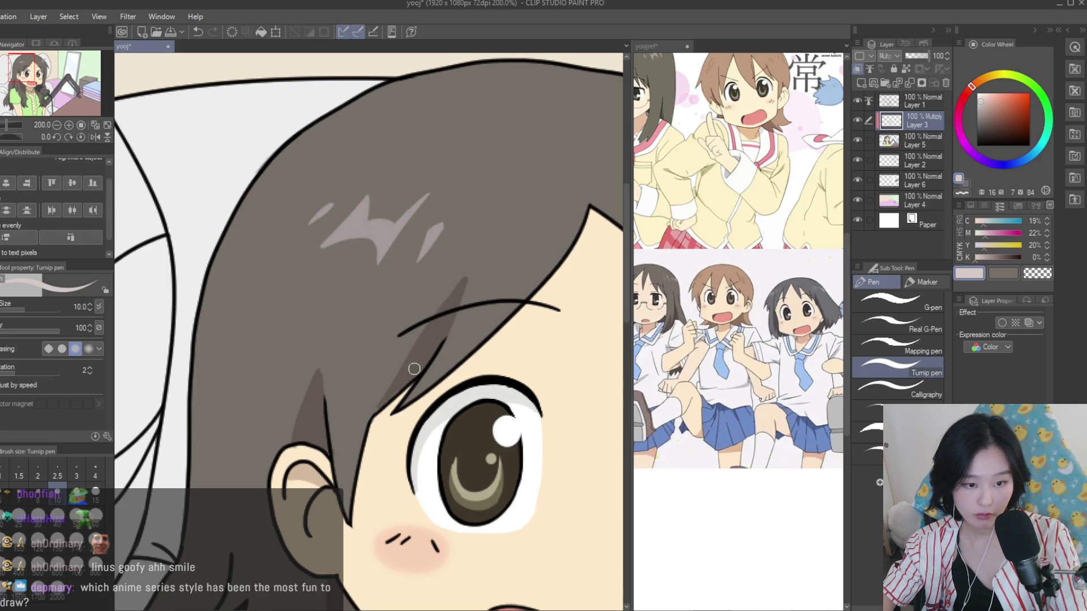
scroll(497, 370, "down", 4)
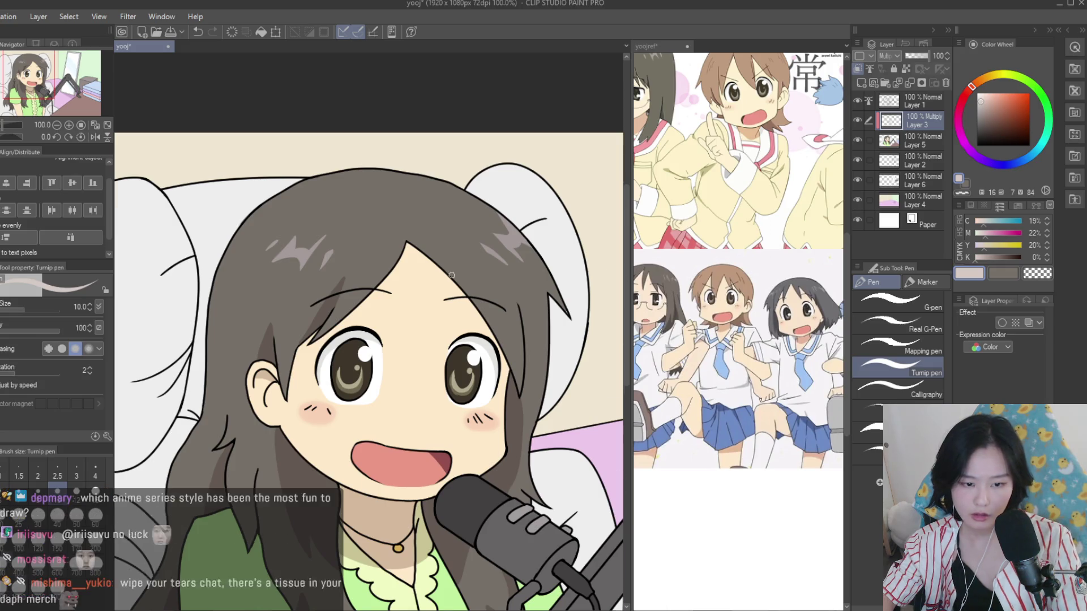
scroll(560, 295, "down", 5)
scroll(576, 404, "up", 3)
scroll(733, 360, "up", 2)
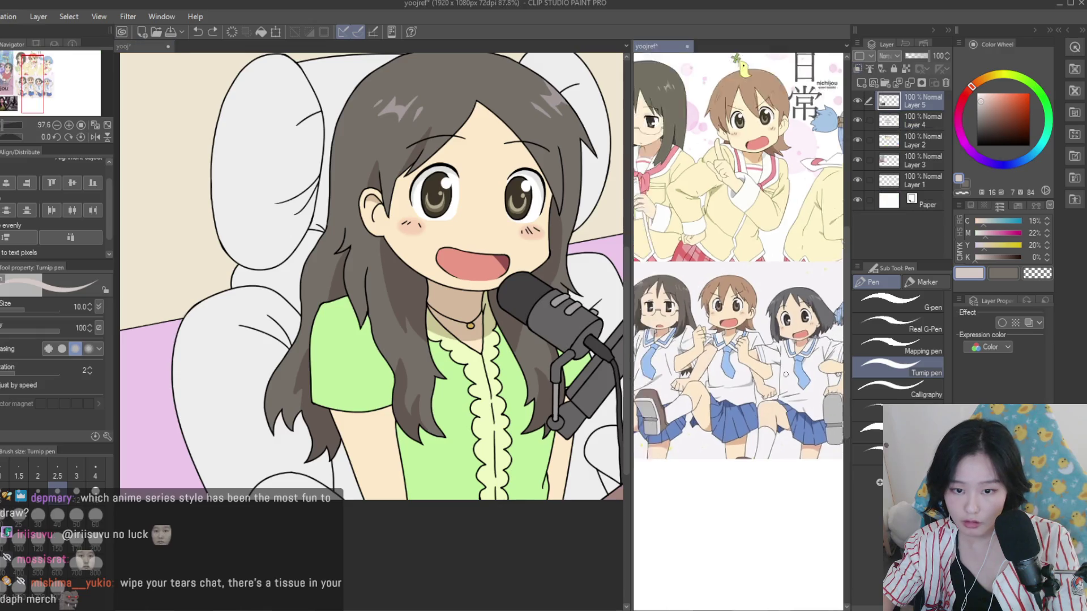
scroll(457, 464, "up", 3)
scroll(458, 464, "down", 2)
scroll(458, 464, "down", 4)
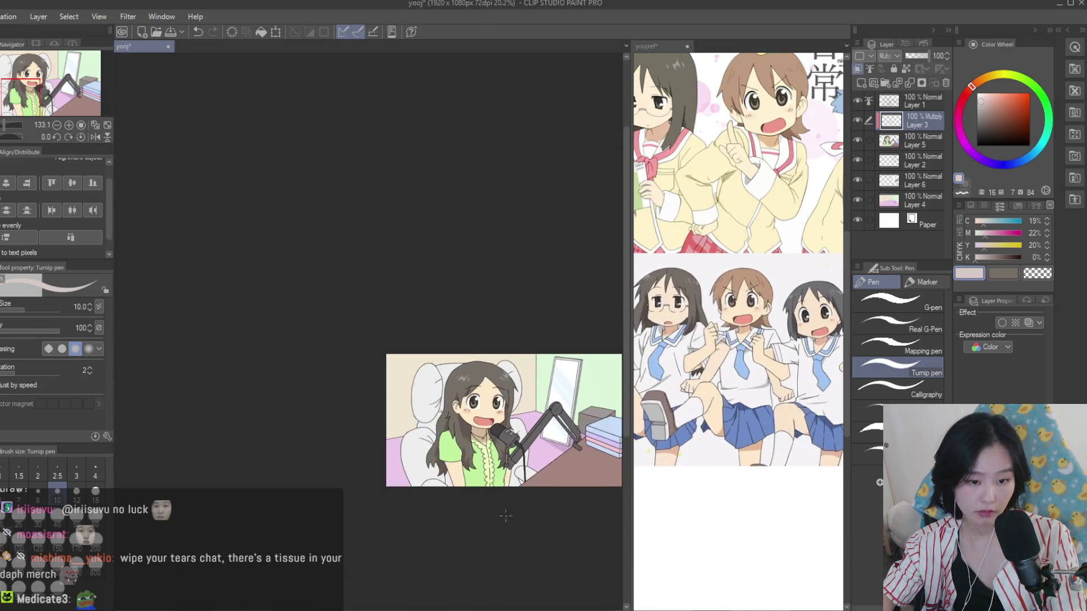
scroll(456, 456, "up", 3)
scroll(420, 435, "up", 3)
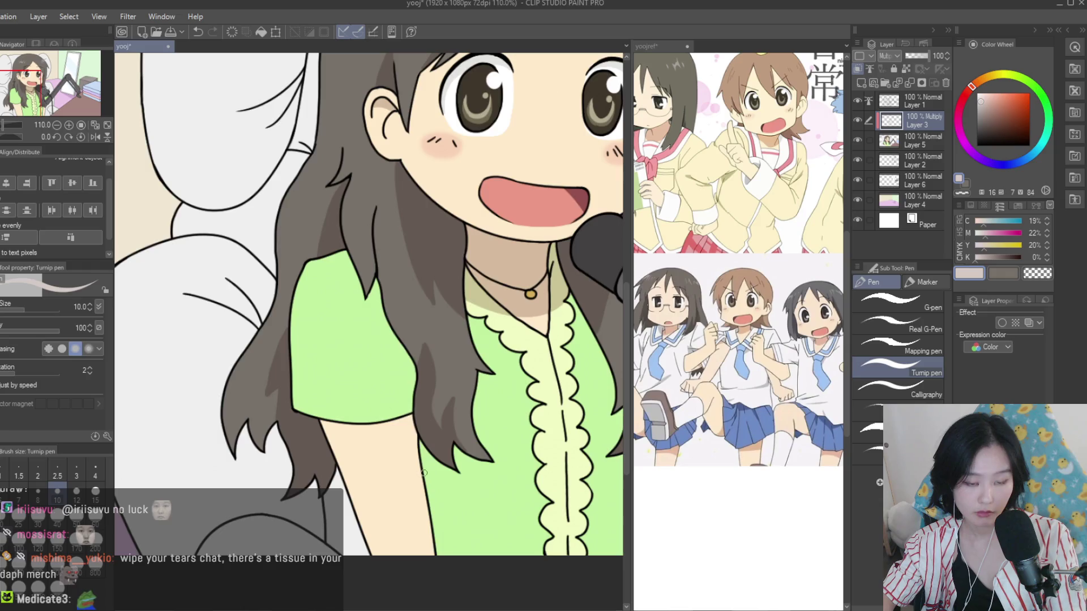
scroll(424, 472, "down", 5)
scroll(339, 424, "up", 4)
scroll(224, 384, "up", 3)
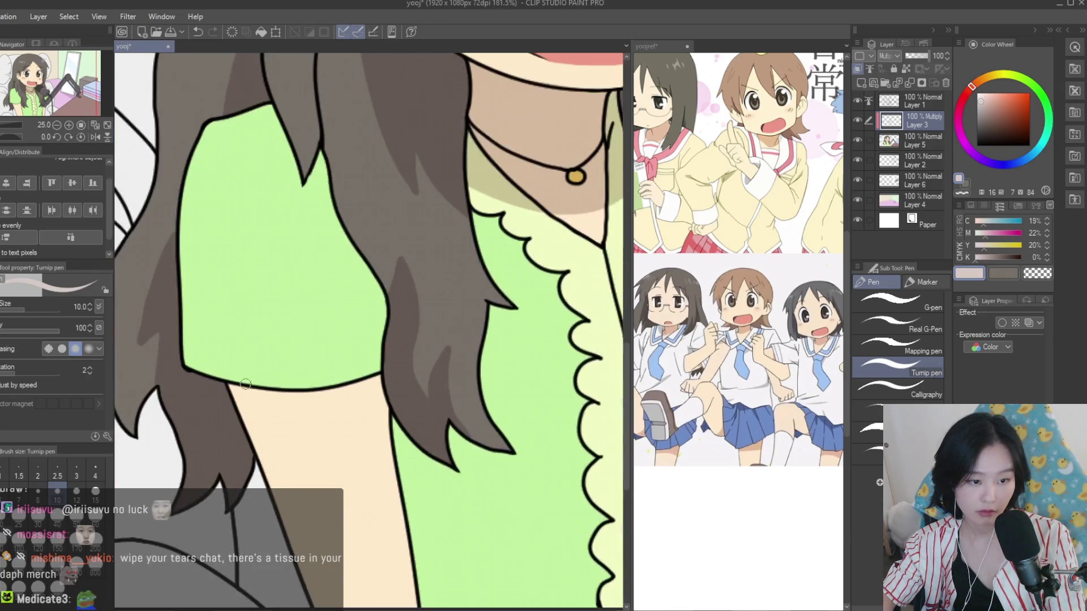
Extend the skin shadow under the sleeve hem and fill the light gap in it
mouse_move(283, 402)
left_mouse_down()
mouse_move(416, 409)
mouse_move(205, 402)
left_mouse_up()
scroll(416, 377, "up", 2)
left_click_drag(343, 403, 385, 415)
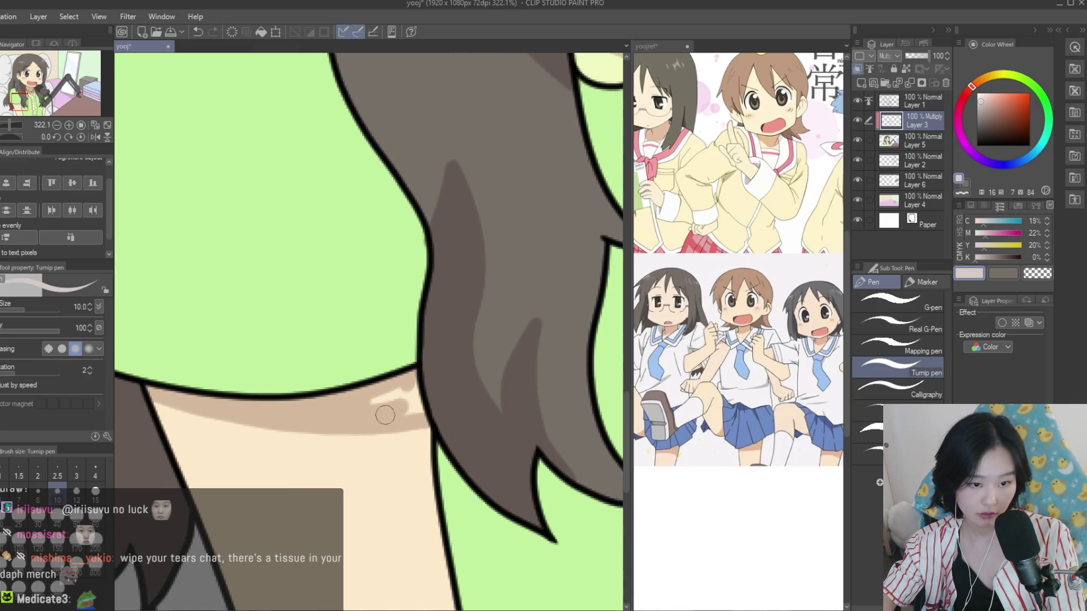
Shade along the lower edge of the green blouse on the Multiply layer
scroll(358, 403, "down", 6)
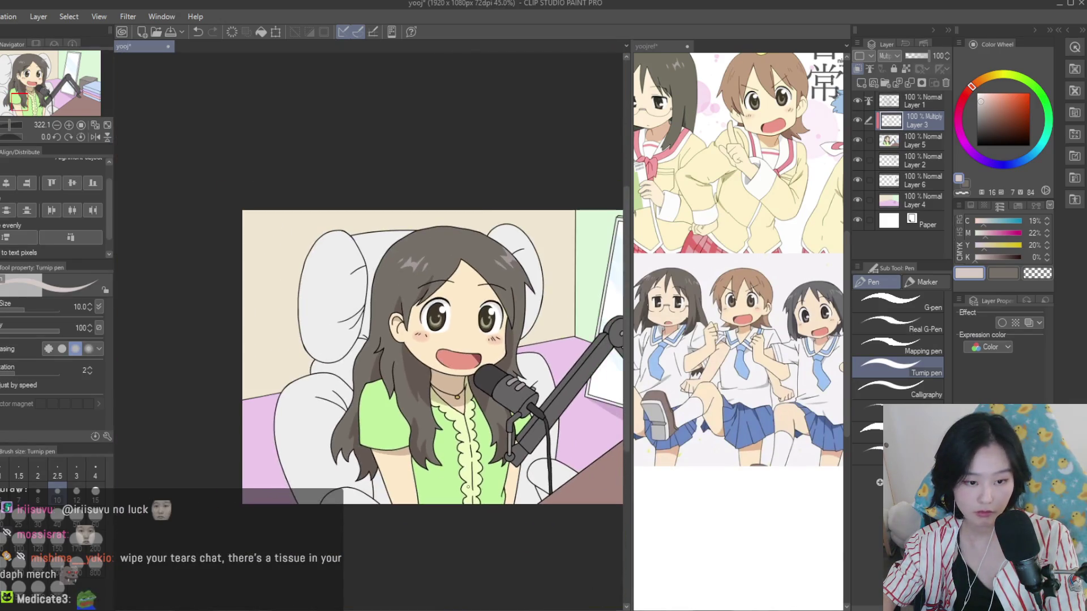
scroll(525, 415, "up", 4)
scroll(525, 415, "up", 3)
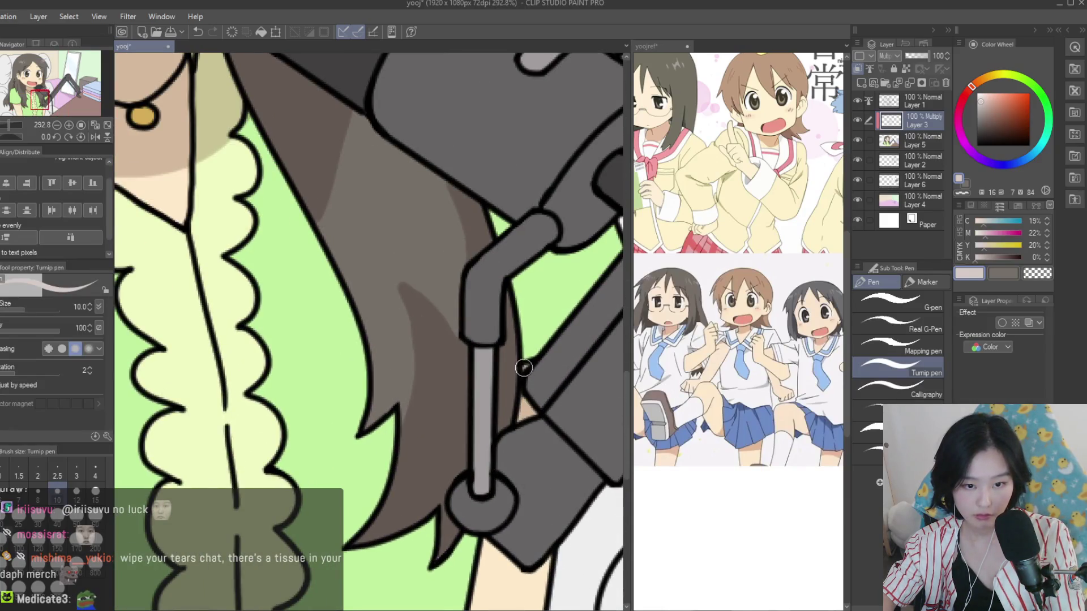
scroll(524, 368, "down", 3)
scroll(544, 445, "down", 4)
scroll(736, 283, "down", 2)
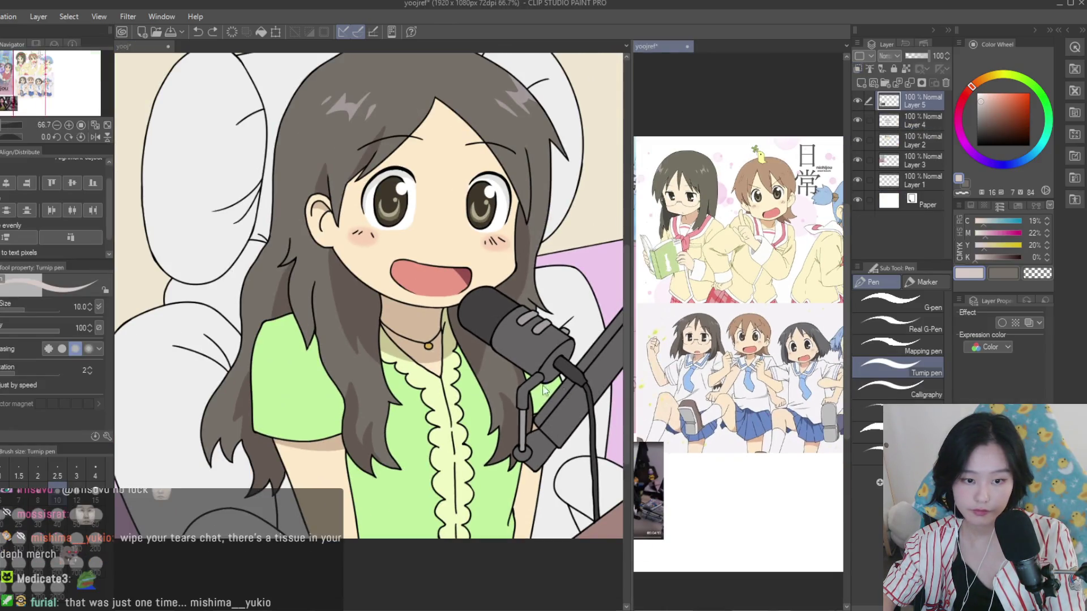
scroll(365, 595, "up", 4)
scroll(419, 543, "up", 2)
scroll(487, 526, "up", 1)
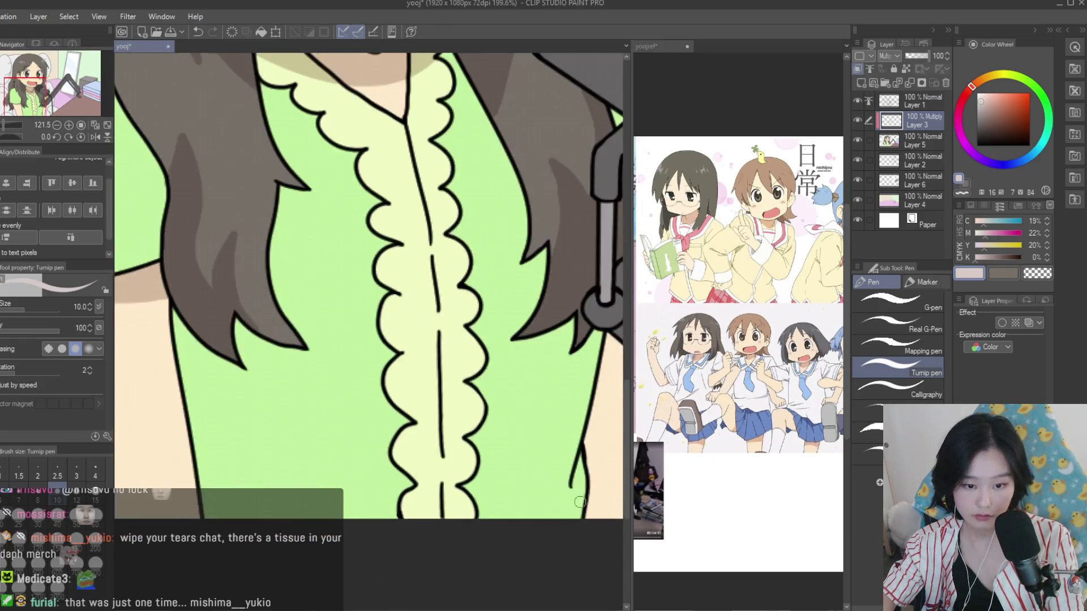
scroll(558, 522, "up", 1)
left_click_drag(557, 522, 545, 524)
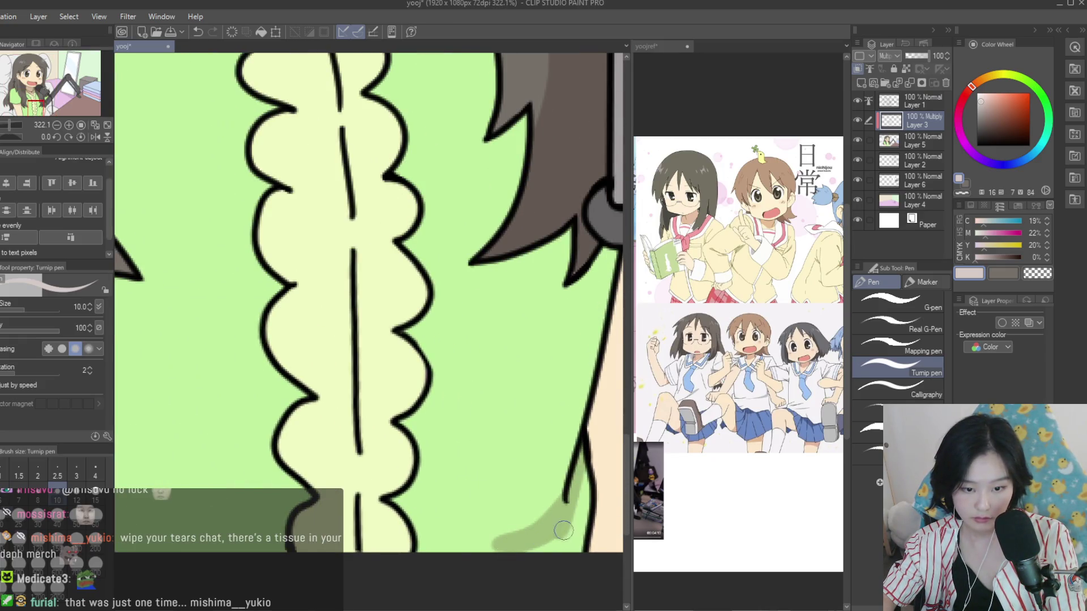
Paint tapered darker-green fold shadows on the blouse left and right of the ruffle
scroll(461, 563, "down", 3)
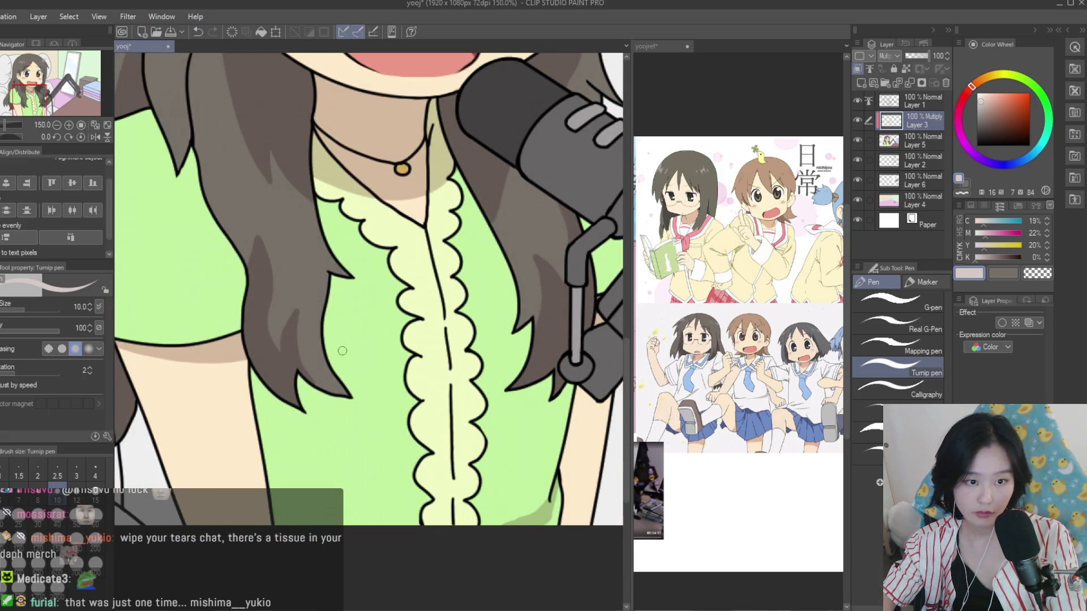
scroll(342, 351, "up", 1)
scroll(391, 306, "up", 1)
scroll(442, 259, "up", 1)
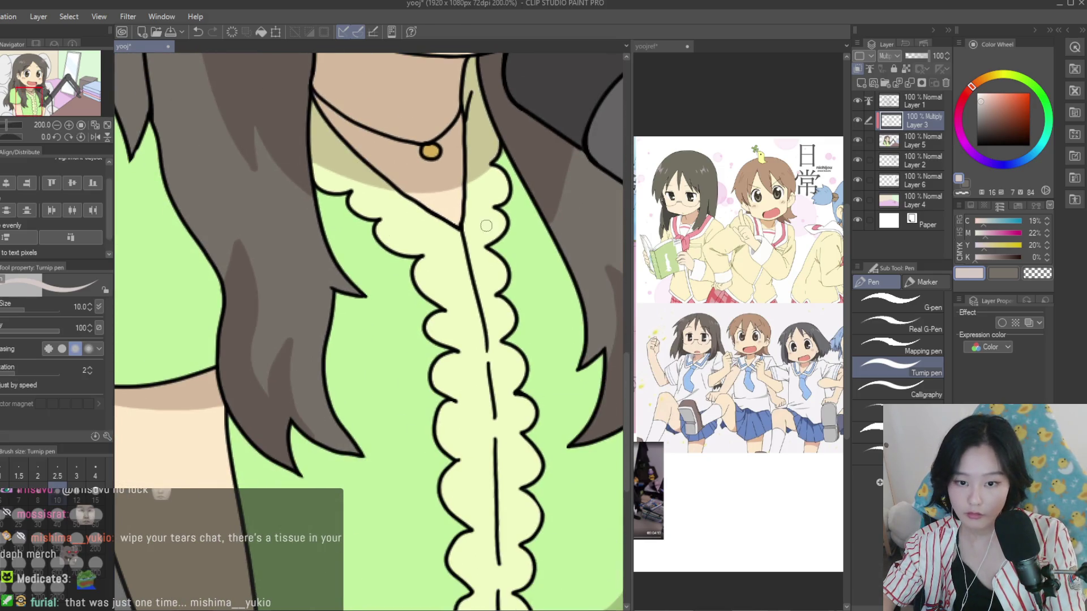
scroll(349, 198, "up", 2)
scroll(347, 201, "down", 4)
scroll(418, 366, "up", 1)
scroll(433, 396, "down", 1)
scroll(437, 464, "up", 1)
mouse_move(438, 464)
left_mouse_down()
mouse_move(342, 422)
mouse_move(435, 464)
left_mouse_up()
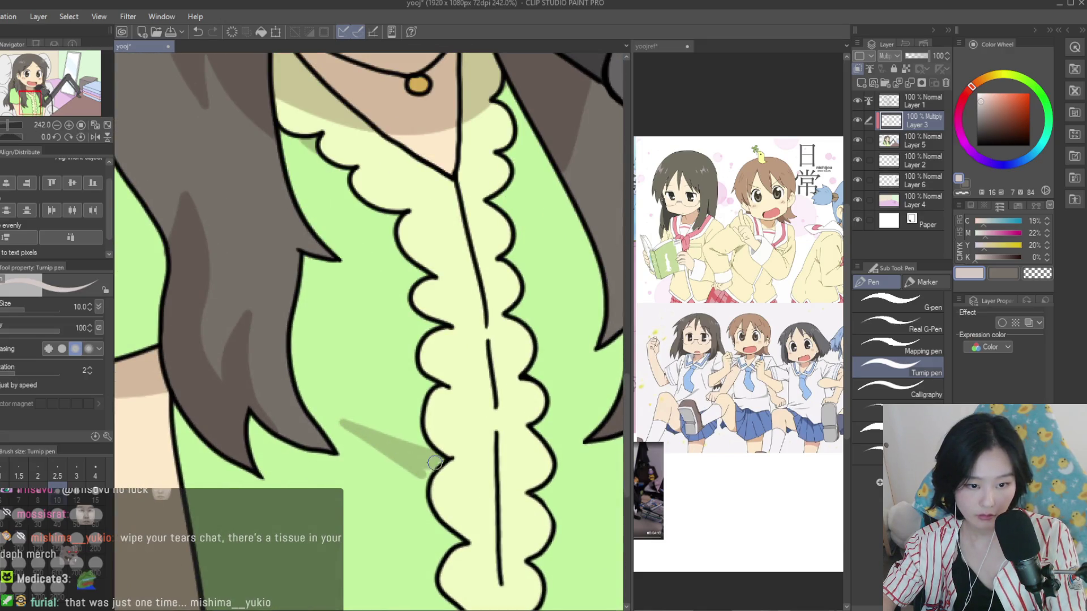
scroll(553, 451, "up", 1)
left_click_drag(553, 451, 613, 454)
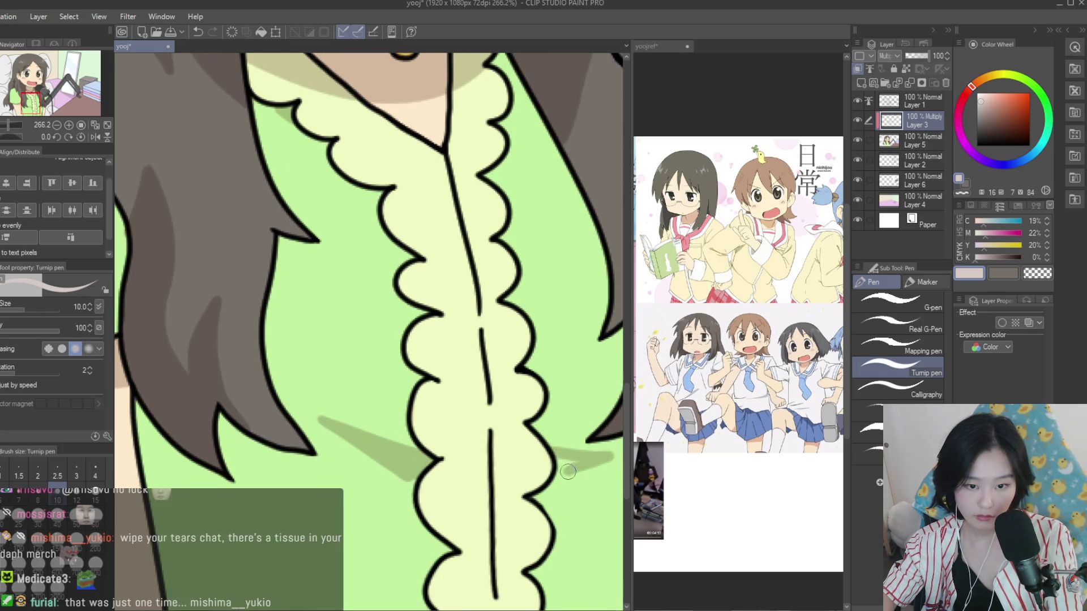
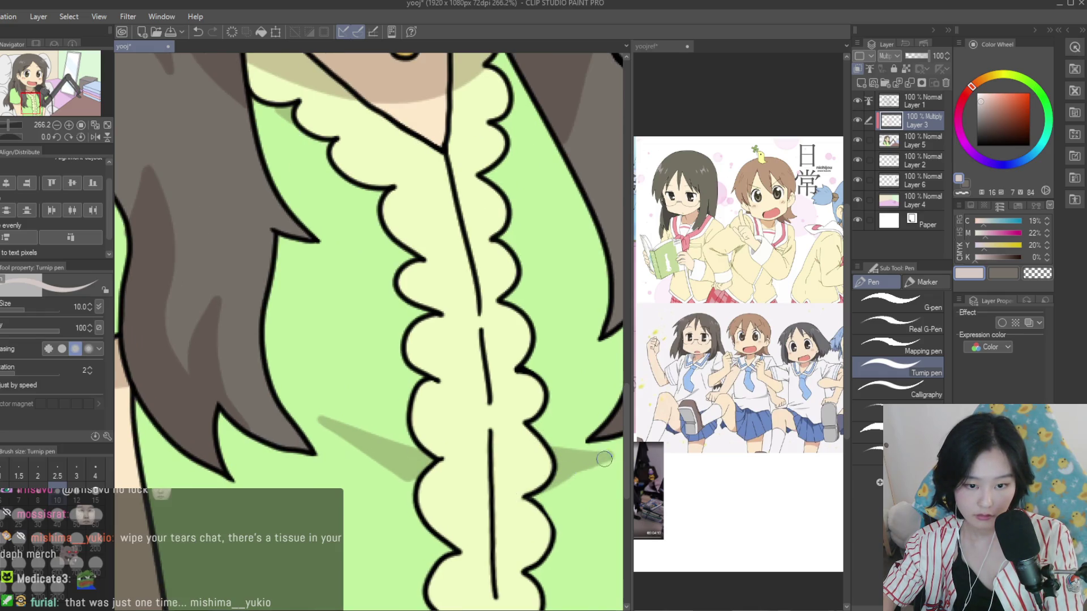
Paint a darker green shadow along the blouse's left edge, redoing the stroke once
scroll(617, 456, "down", 4)
scroll(566, 459, "down", 2)
scroll(532, 462, "down", 1)
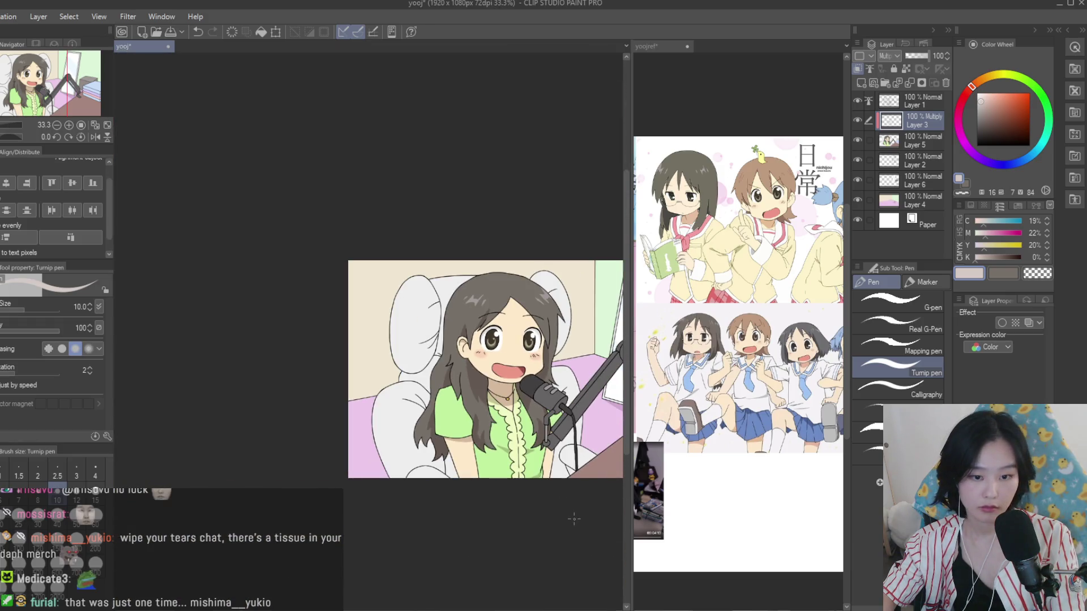
scroll(466, 461, "up", 3)
scroll(431, 448, "up", 2)
scroll(455, 454, "up", 2)
left_click_drag(348, 358, 395, 524)
scroll(389, 379, "up", 1)
key("ctrl+z")
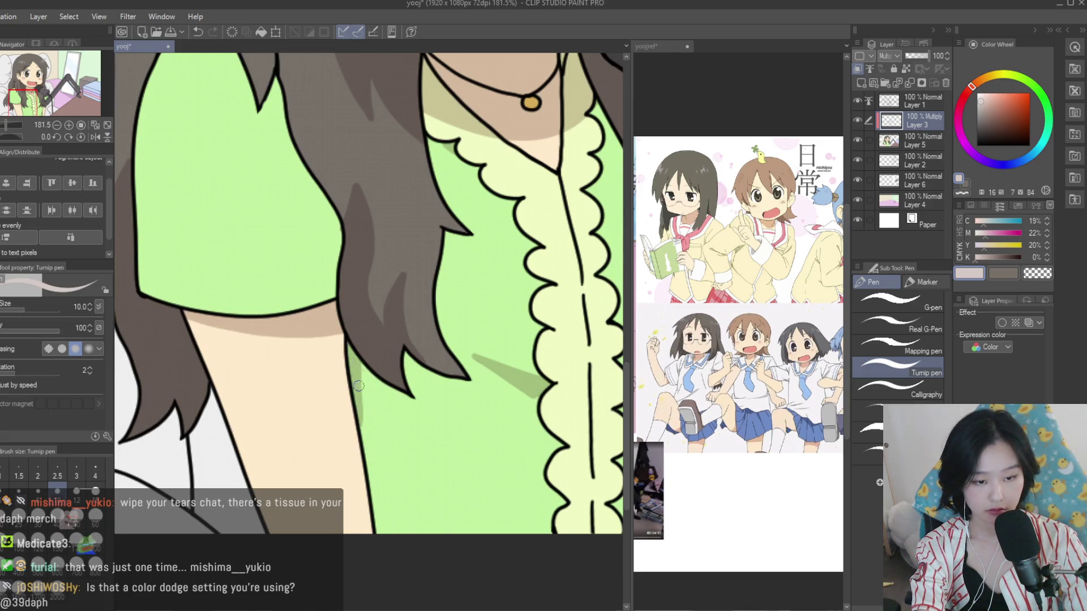
left_click_drag(365, 364, 368, 438)
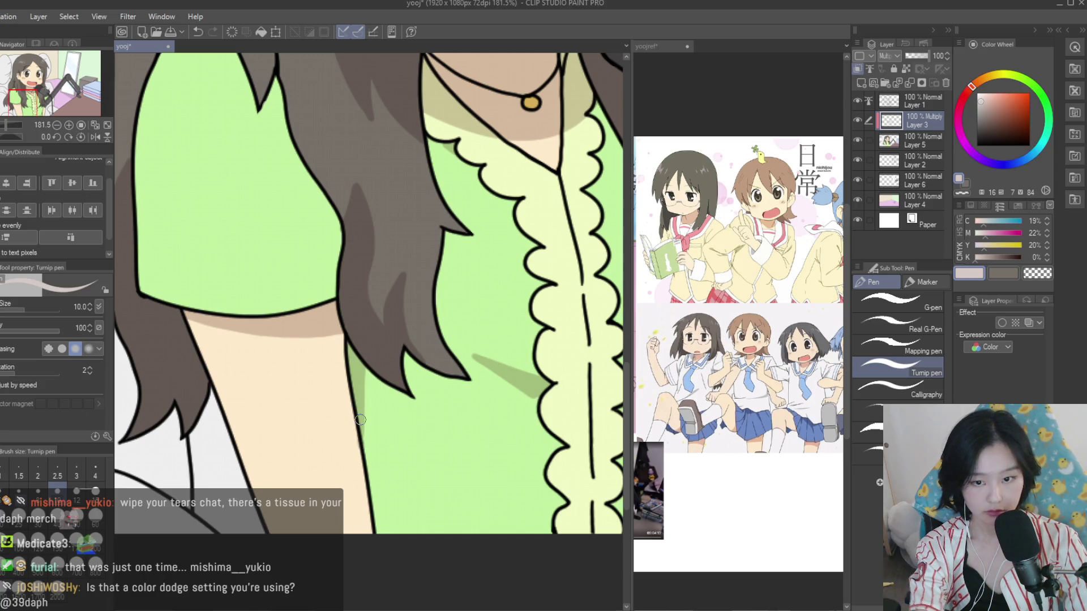
Compare the blouse shading against the reference image, switching between the two canvases
scroll(436, 408, "up", 2)
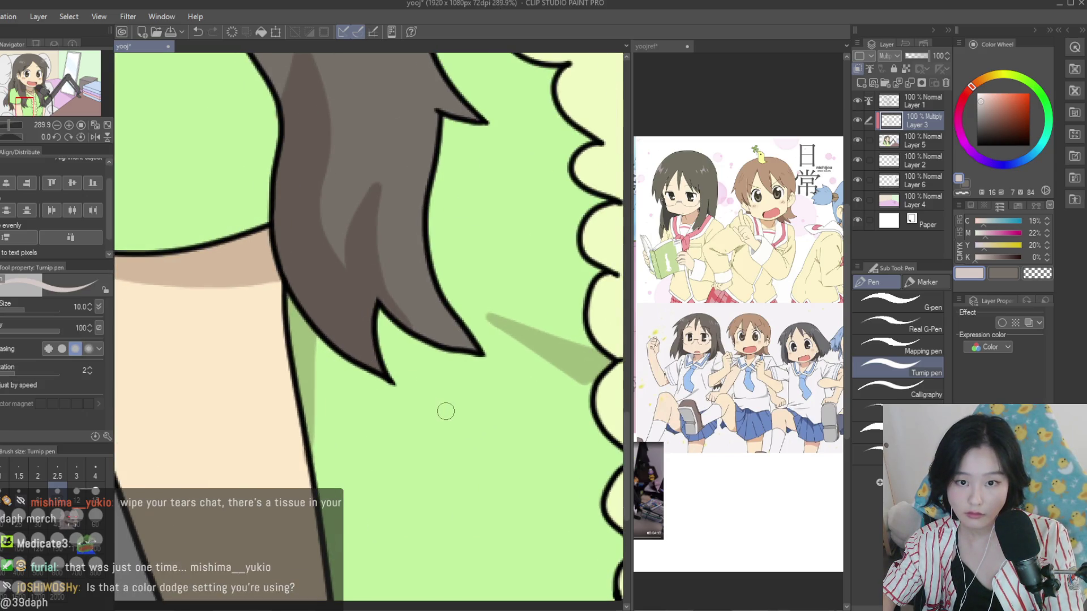
scroll(746, 433, "down", 1)
scroll(577, 374, "down", 5)
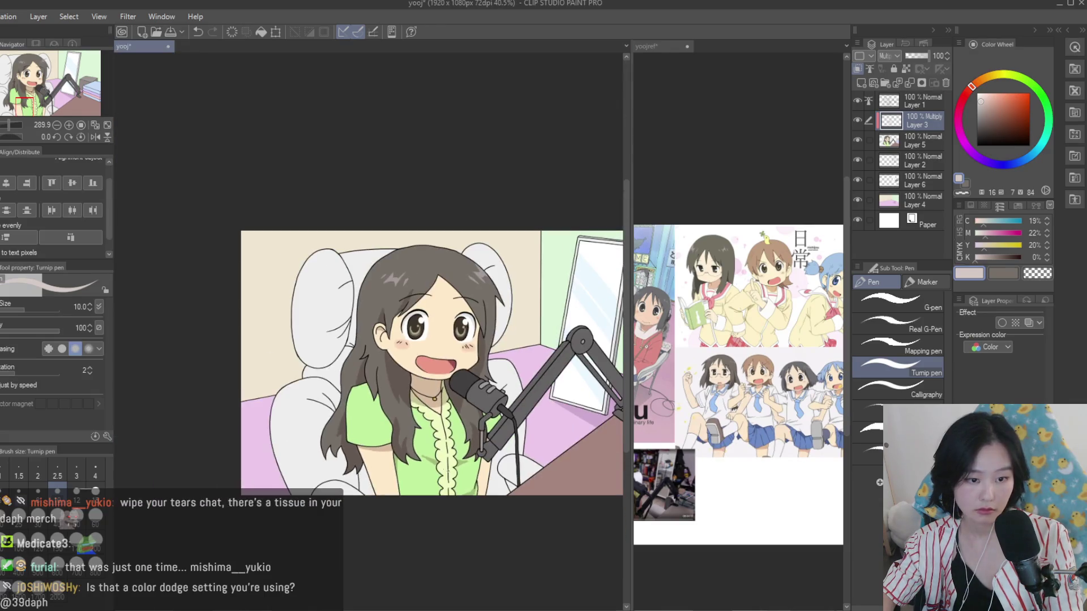
scroll(577, 374, "up", 1)
left_click(735, 340)
scroll(736, 339, "up", 2)
scroll(687, 316, "up", 2)
left_click(563, 385)
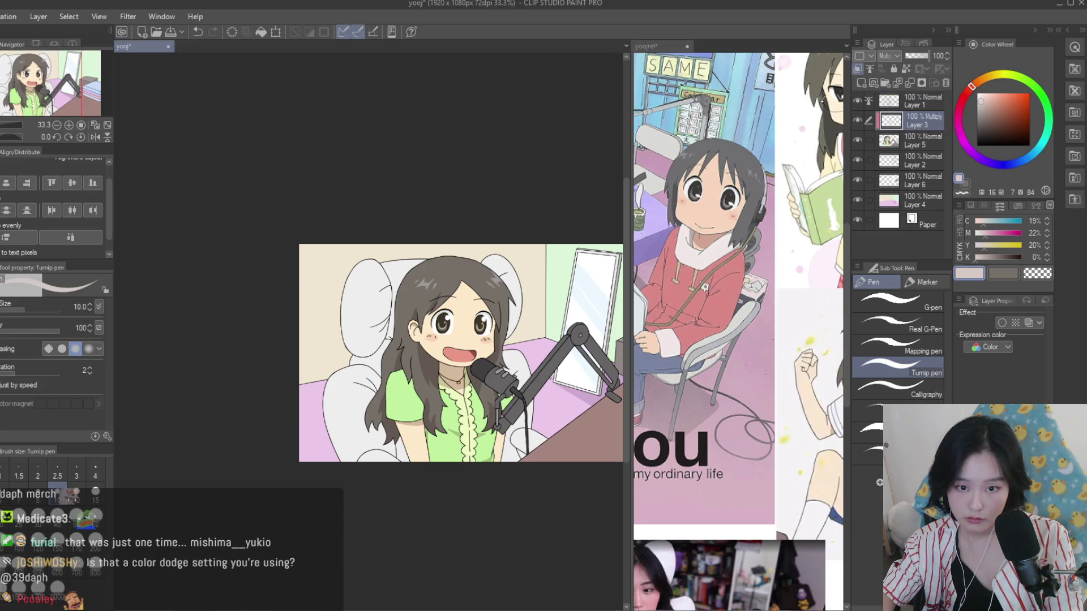
left_click(704, 361)
scroll(742, 346, "down", 3)
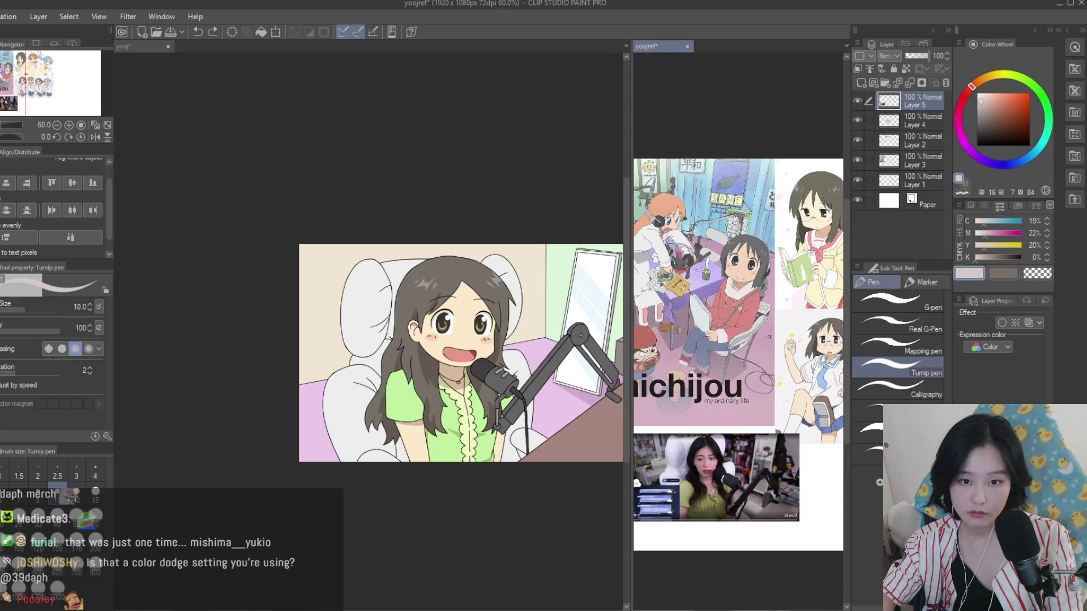
scroll(769, 337, "down", 1)
left_click(477, 286)
scroll(477, 286, "up", 2)
Shade the white cushion beside the hair grey, including below the crease line
scroll(477, 286, "up", 2)
scroll(478, 286, "up", 1)
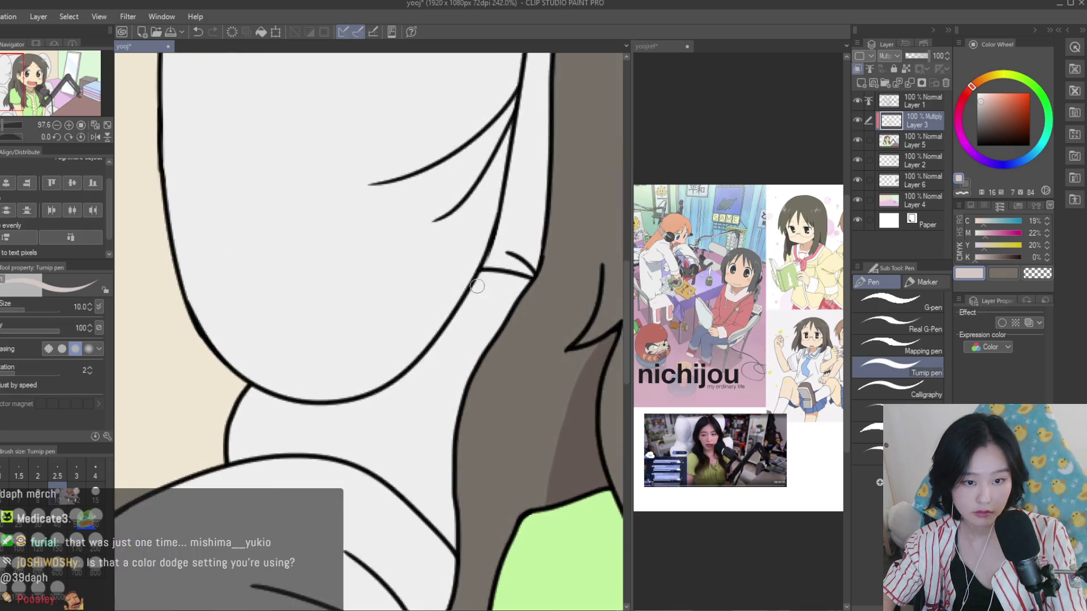
scroll(477, 286, "up", 2)
scroll(561, 203, "up", 1)
mouse_move(437, 303)
left_mouse_down()
mouse_move(547, 234)
mouse_move(504, 169)
left_mouse_up()
scroll(548, 228, "down", 1)
left_click_drag(514, 310, 485, 268)
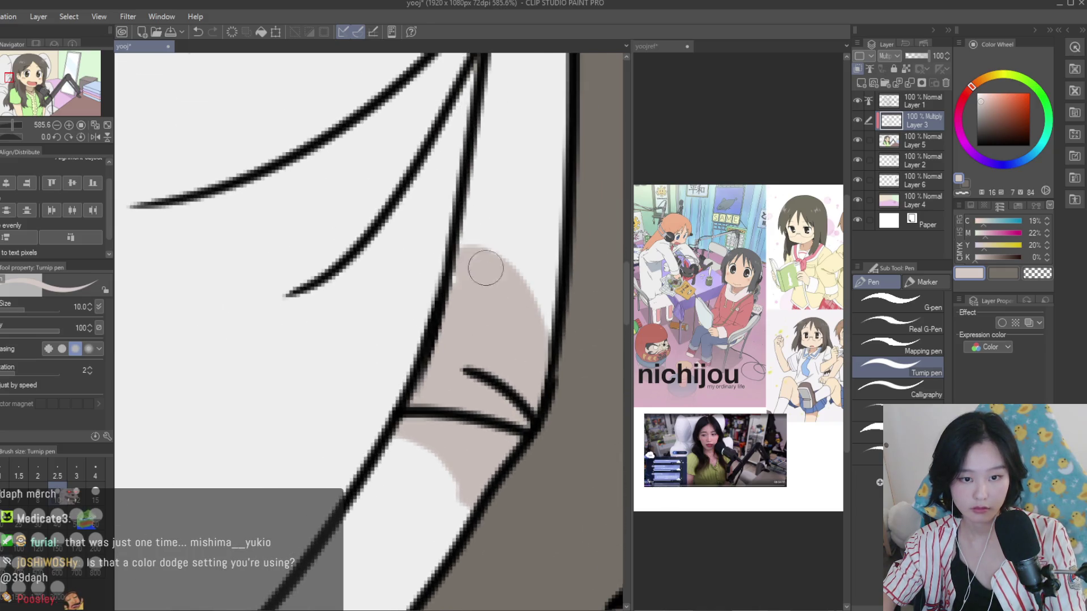
left_click_drag(509, 415, 462, 533)
Check the cushion shading against the reference image and return to the illustration
scroll(421, 315, "down", 5)
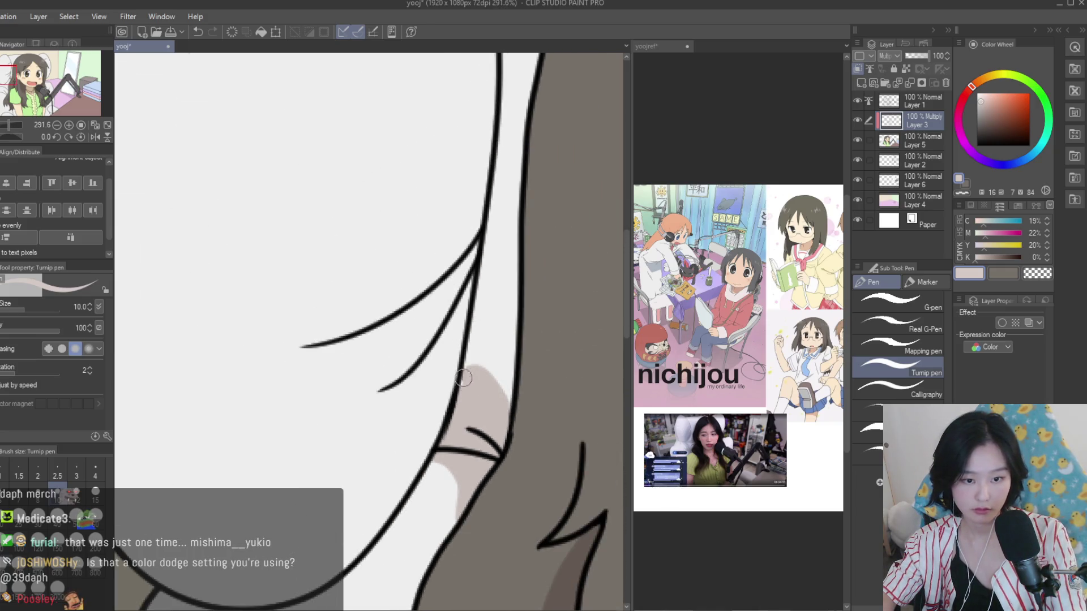
scroll(421, 316, "down", 3)
scroll(448, 348, "up", 3)
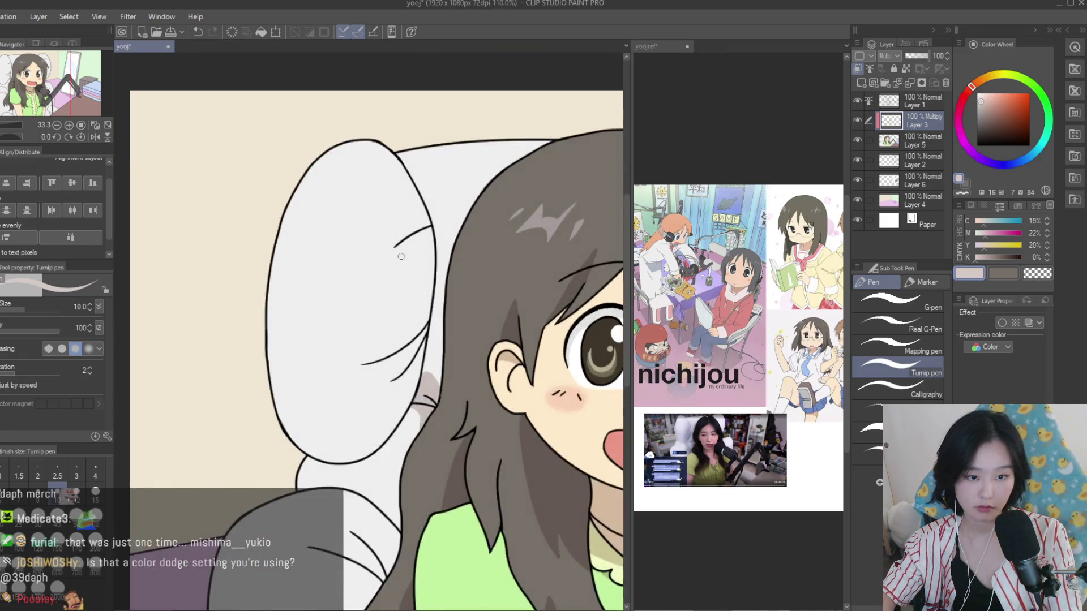
scroll(444, 289, "up", 2)
left_click(688, 321)
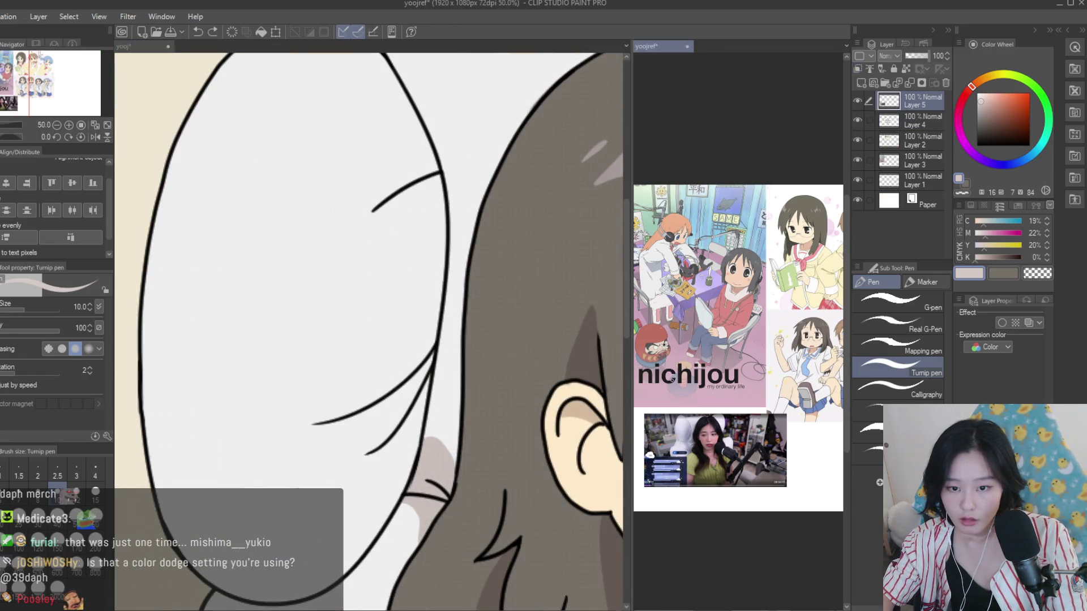
scroll(688, 321, "up", 3)
left_click(474, 340)
Extend the grey shading down beside the hair and between the two cushion creases
scroll(474, 340, "down", 2)
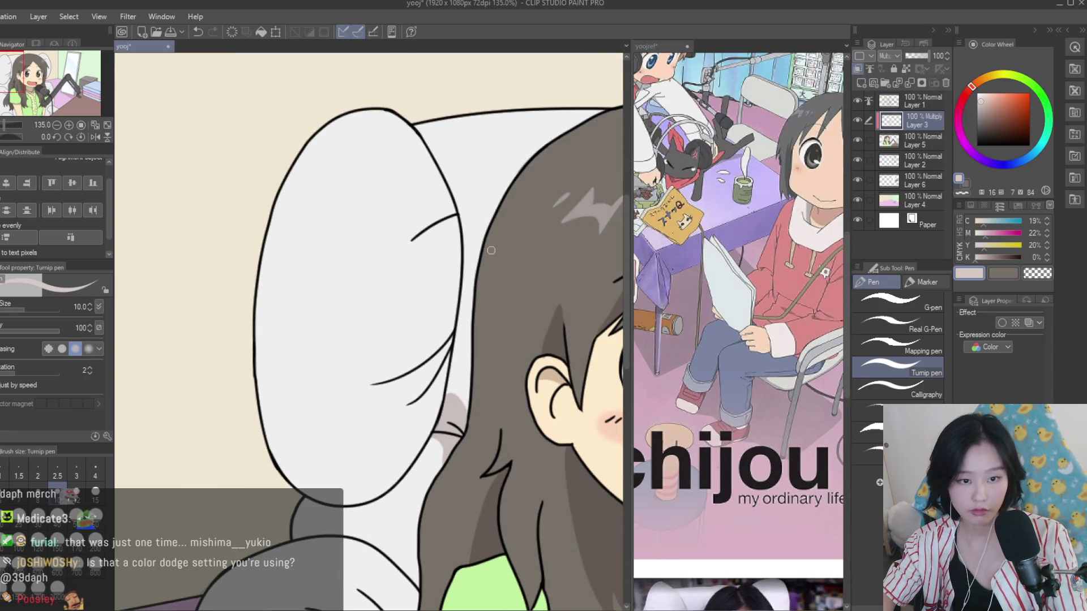
scroll(458, 329, "up", 3)
scroll(454, 325, "up", 2)
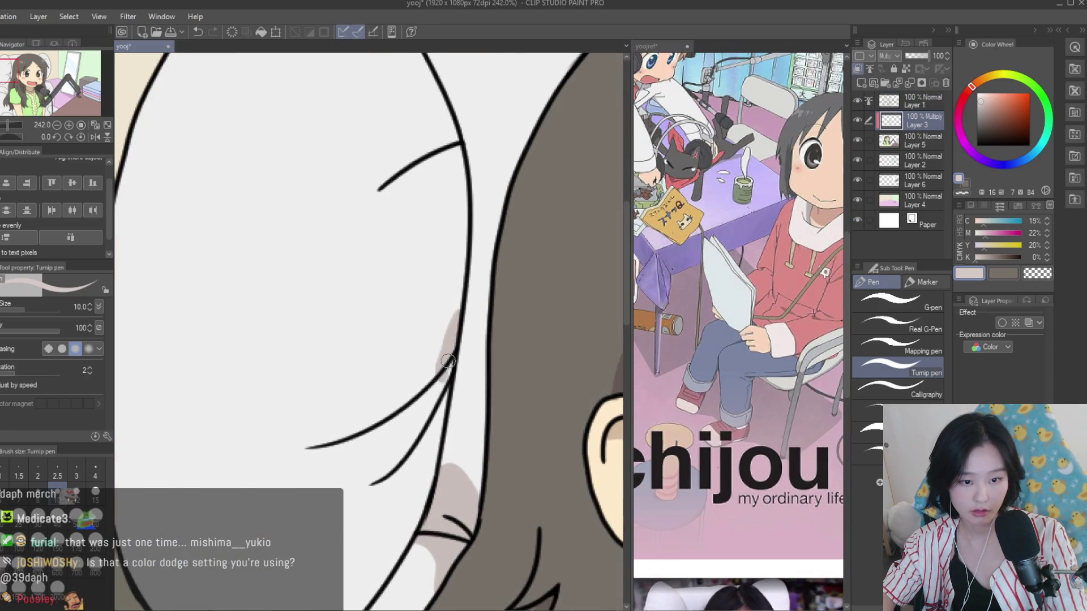
left_click_drag(448, 360, 442, 399)
scroll(417, 235, "down", 1)
scroll(313, 223, "down", 1)
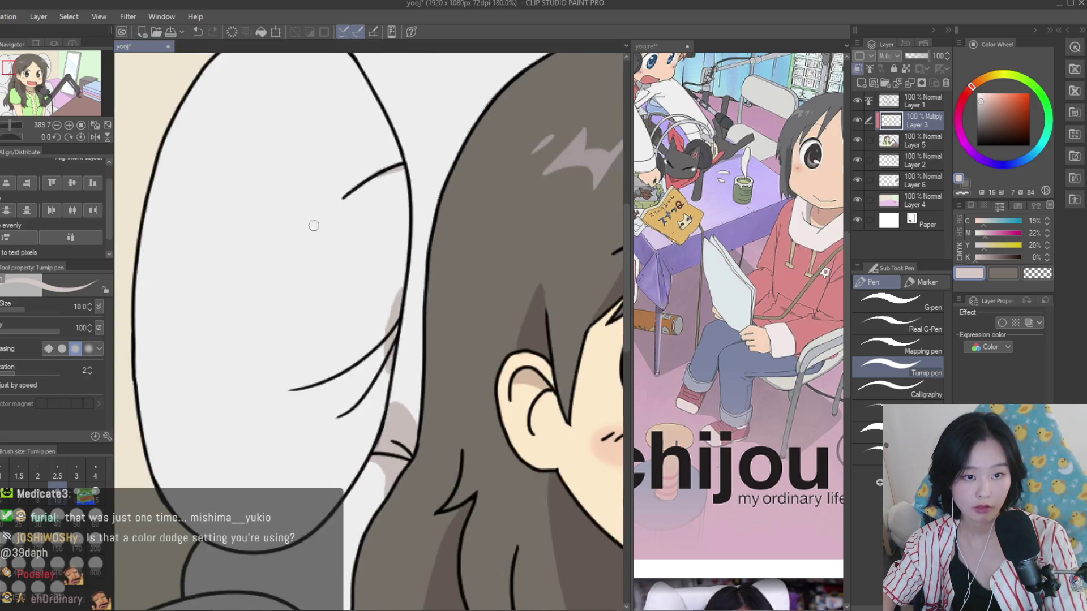
scroll(313, 223, "down", 2)
scroll(402, 329, "up", 2)
scroll(402, 328, "up", 4)
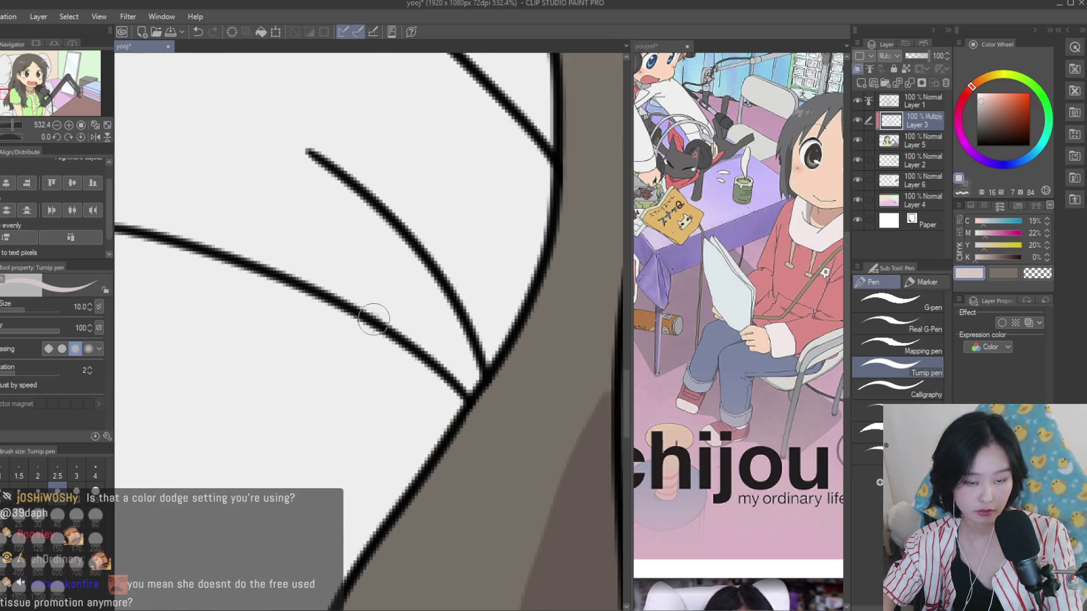
left_click_drag(376, 315, 468, 377)
Shade the chair back grey under the hair tips
scroll(492, 353, "down", 3)
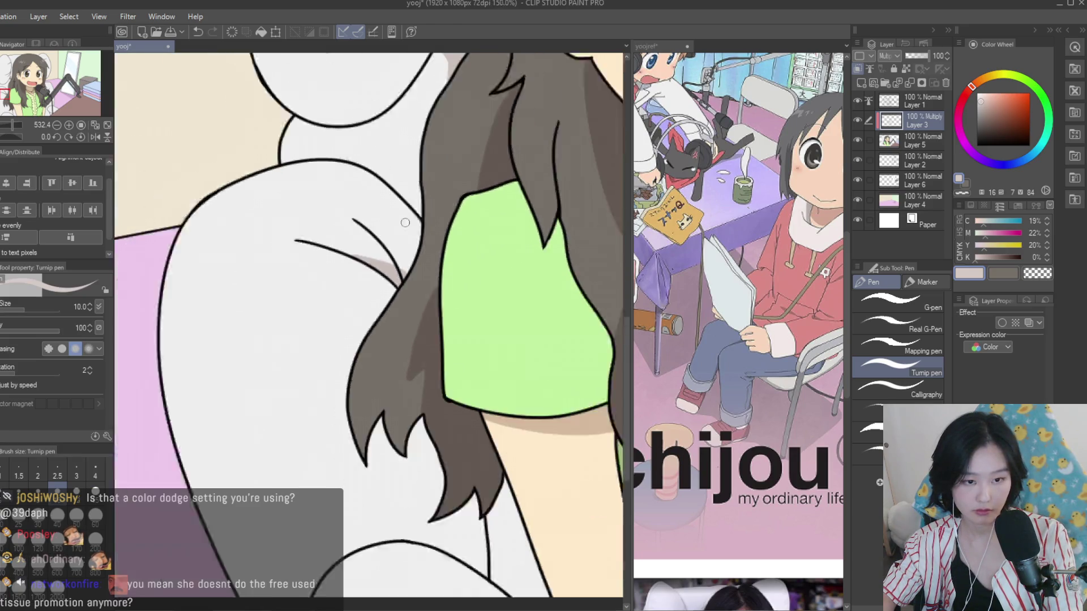
scroll(486, 503, "up", 1)
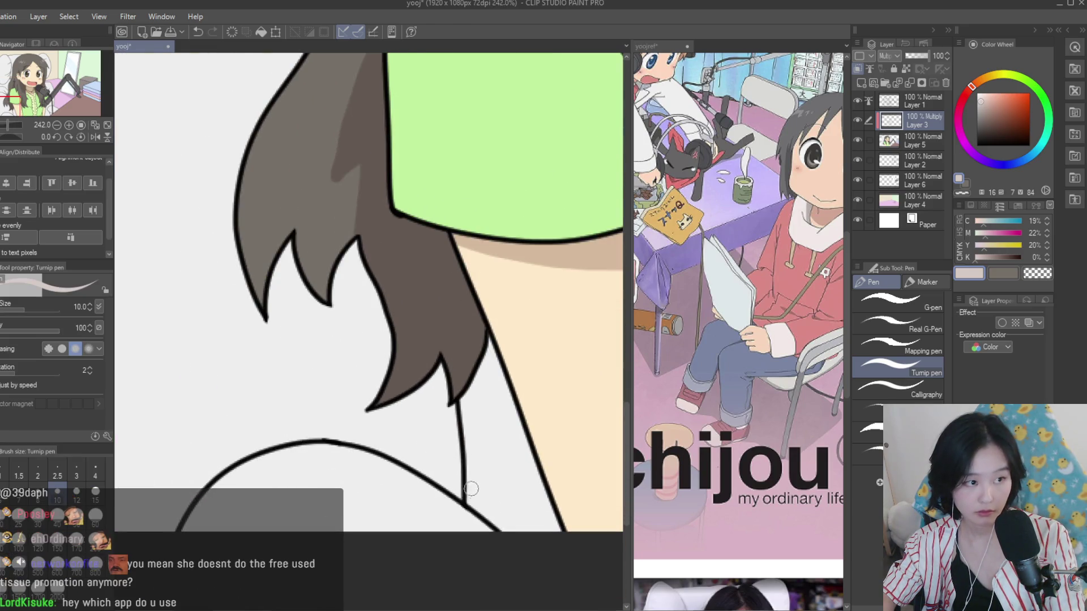
scroll(382, 444, "up", 2)
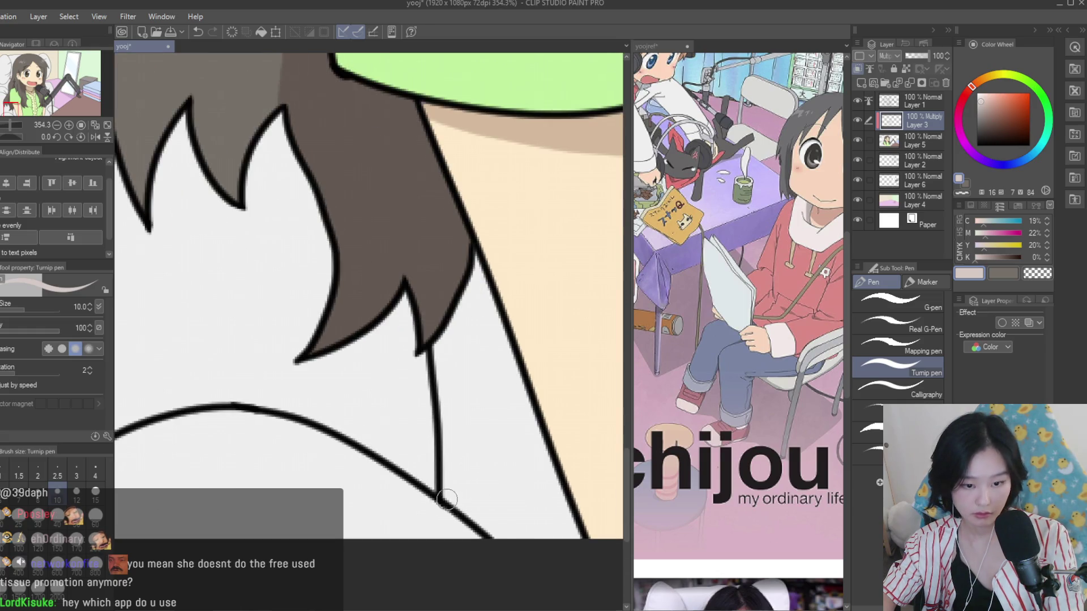
left_click_drag(448, 496, 508, 549)
scroll(490, 371, "down", 1)
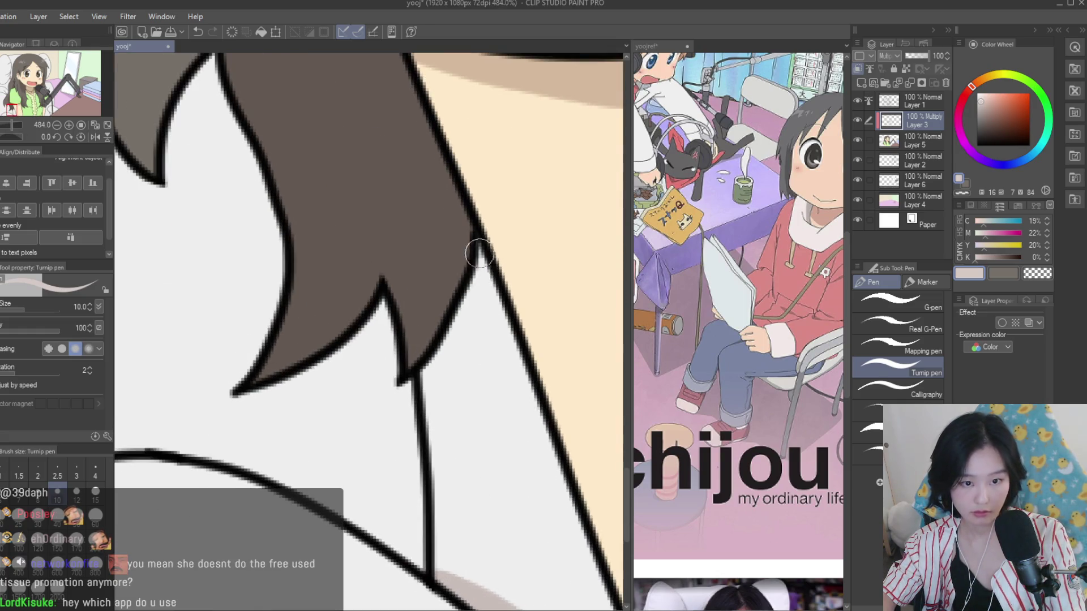
scroll(453, 303, "down", 1)
scroll(359, 381, "down", 1)
scroll(288, 420, "down", 8)
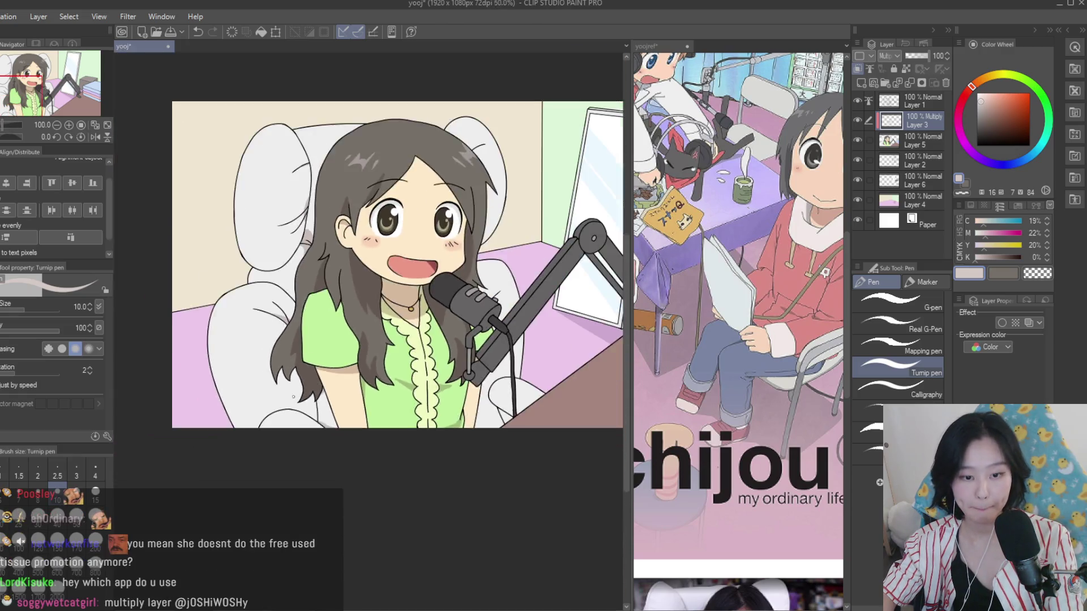
scroll(449, 392, "up", 5)
scroll(449, 393, "up", 3)
scroll(449, 392, "up", 2)
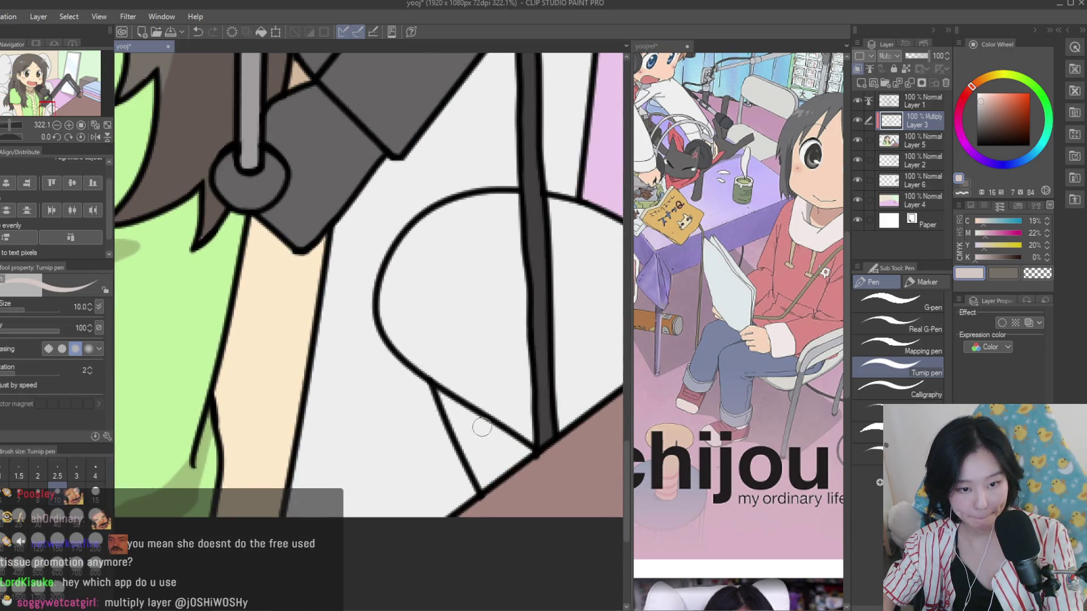
scroll(482, 428, "down", 1)
scroll(396, 424, "down", 3)
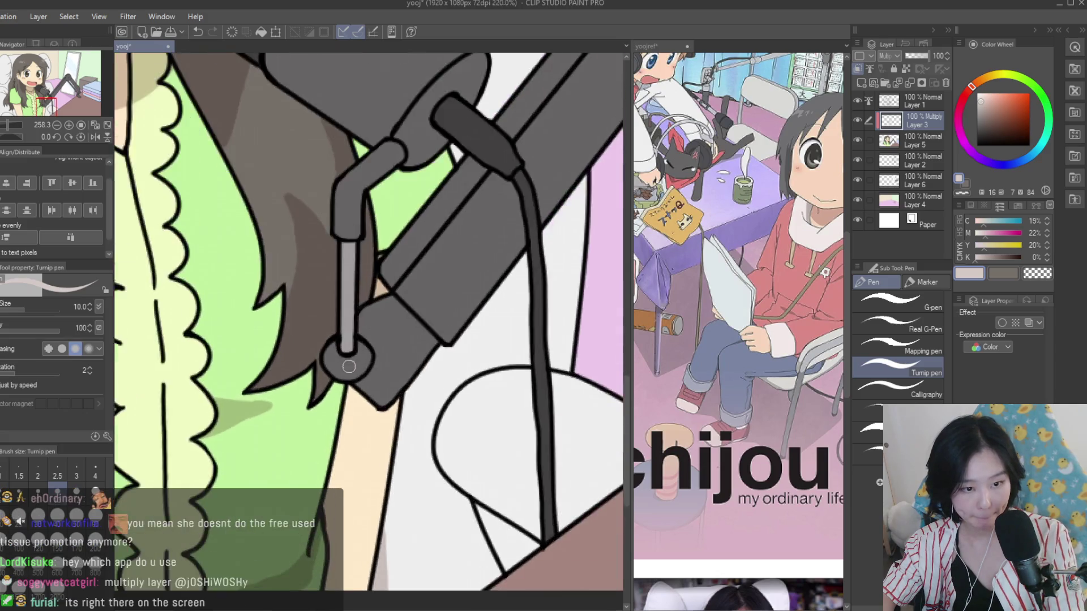
scroll(481, 380, "down", 2)
scroll(498, 367, "down", 2)
scroll(498, 367, "up", 2)
scroll(453, 402, "up", 2)
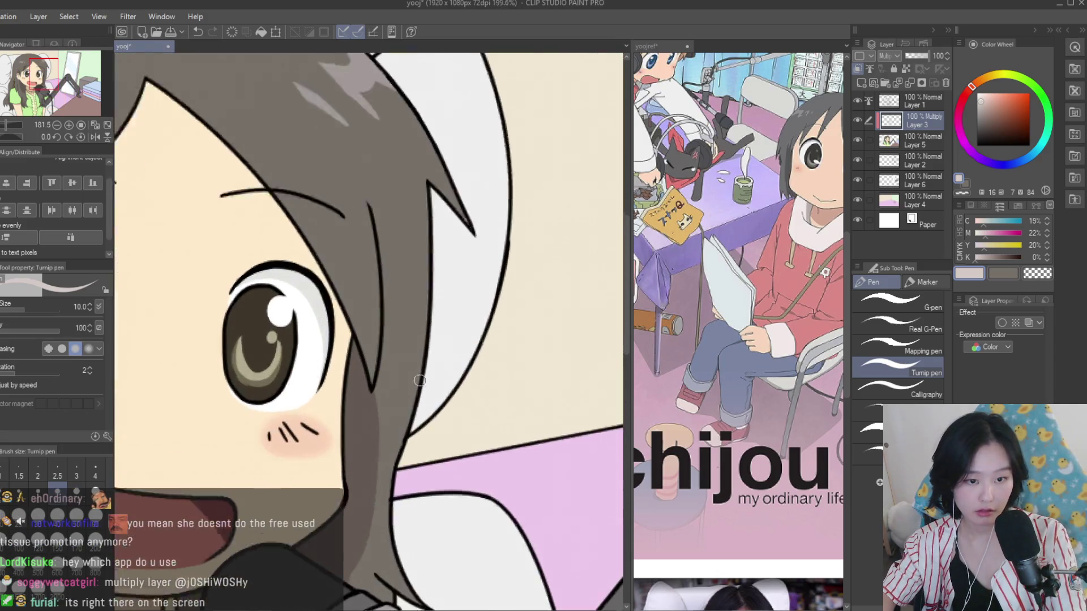
scroll(416, 433, "up", 1)
scroll(424, 387, "down", 2)
scroll(453, 380, "down", 2)
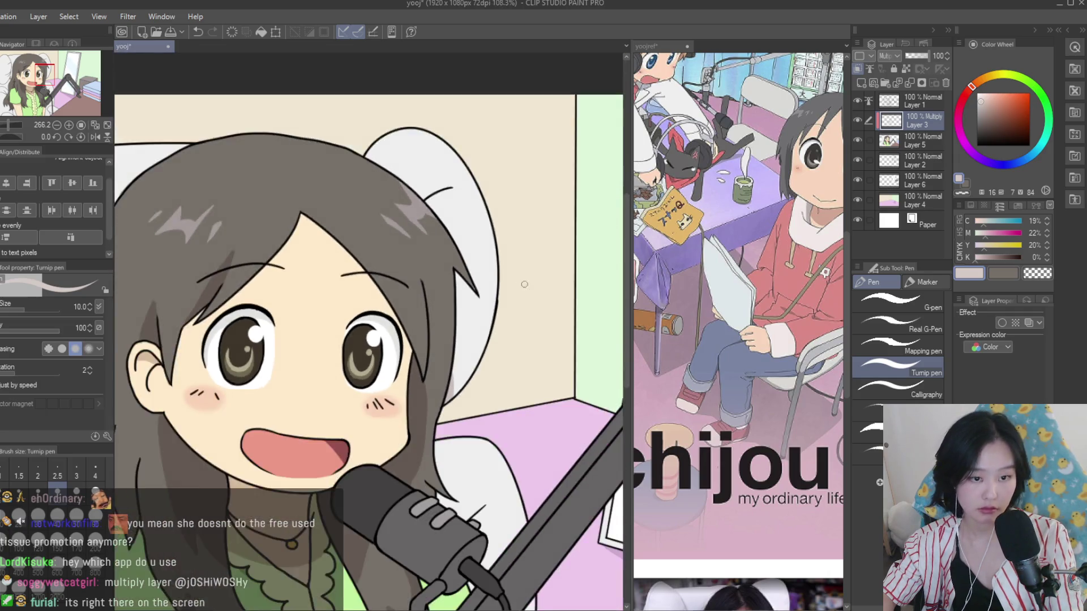
left_click(736, 283)
scroll(736, 283, "down", 2)
scroll(736, 268, "up", 2)
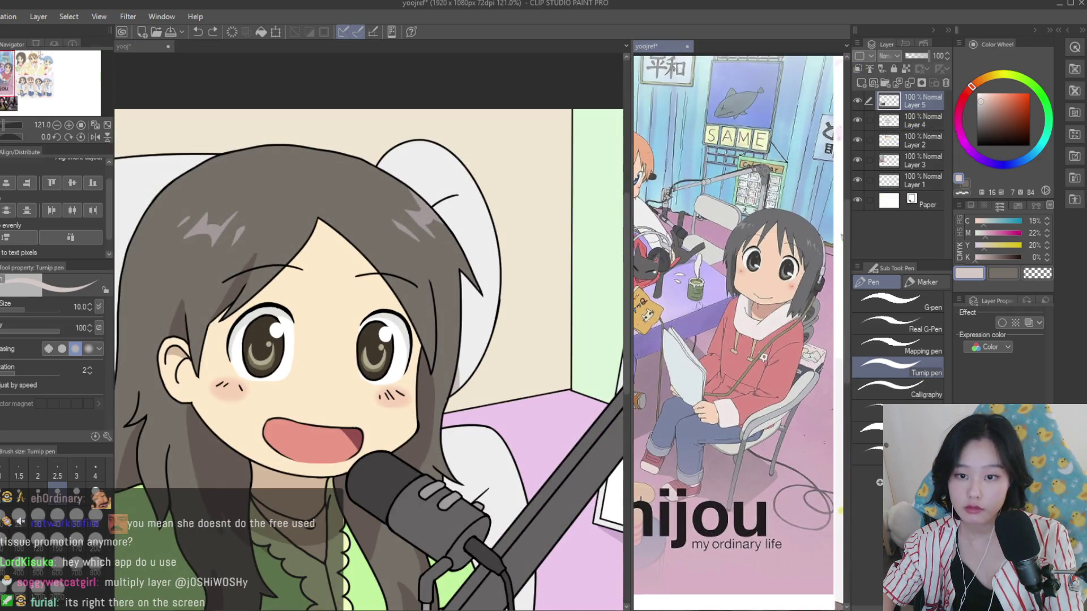
left_click(427, 278)
scroll(407, 255, "down", 1)
scroll(385, 227, "down", 1)
scroll(352, 184, "down", 2)
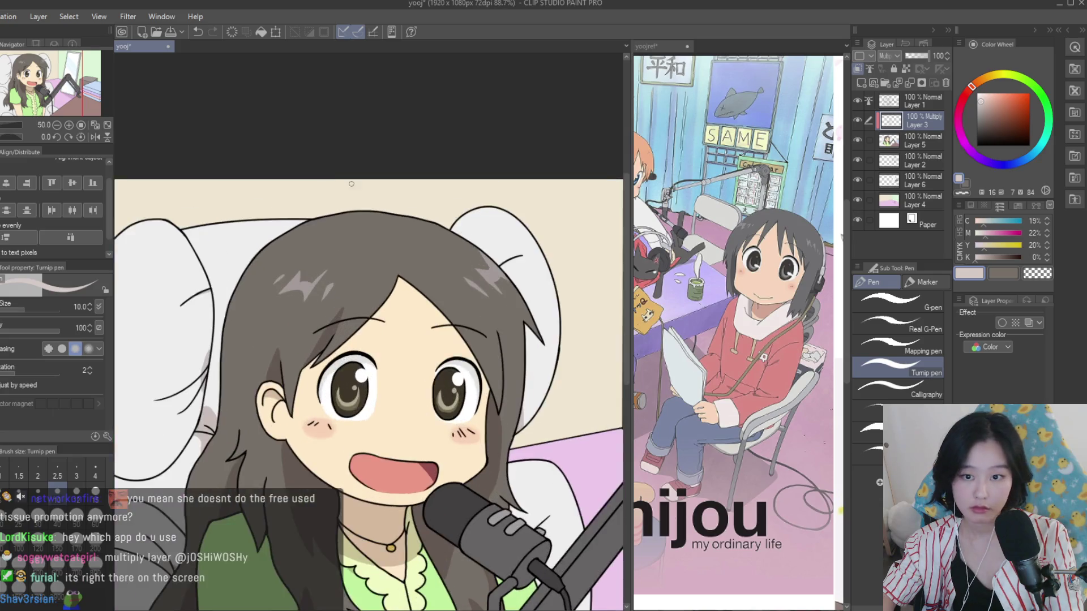
scroll(368, 226, "up", 2)
scroll(396, 266, "up", 2)
scroll(400, 274, "up", 2)
left_click_drag(389, 249, 486, 327)
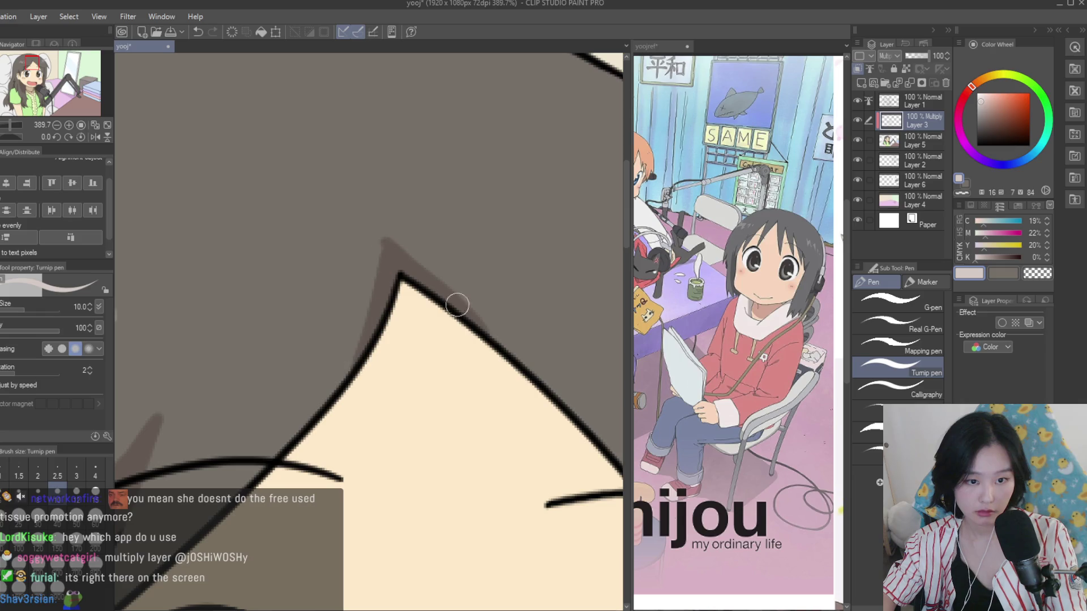
scroll(396, 305, "down", 2)
scroll(381, 311, "down", 1)
scroll(736, 311, "down", 1)
scroll(736, 311, "down", 2)
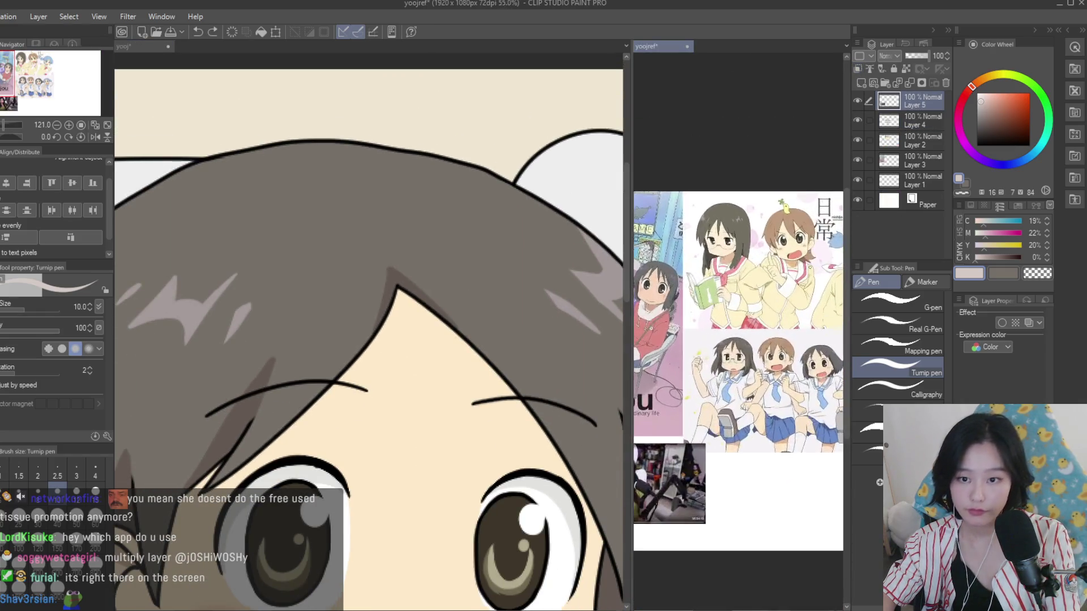
scroll(787, 247, "up", 3)
left_click(406, 199)
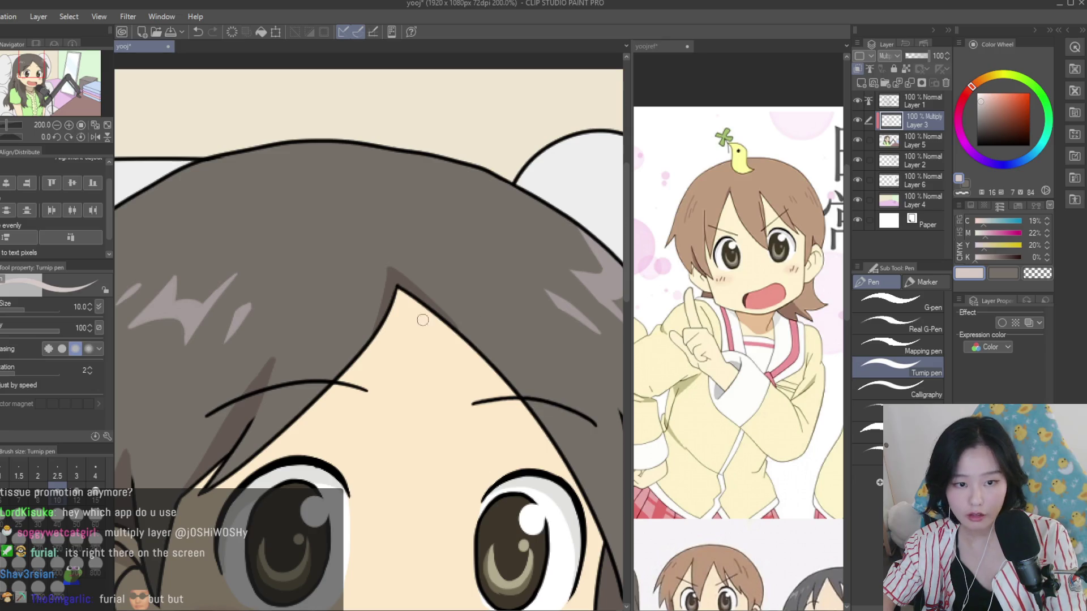
scroll(503, 374, "down", 4)
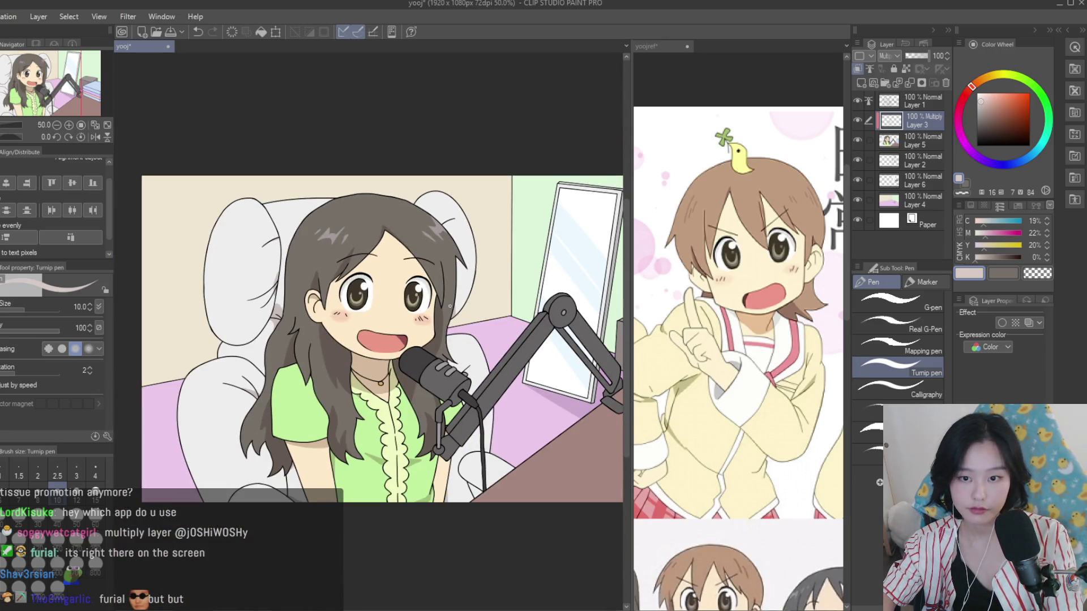
scroll(459, 315, "down", 3)
scroll(458, 314, "up", 2)
left_click(736, 340)
scroll(736, 339, "down", 5)
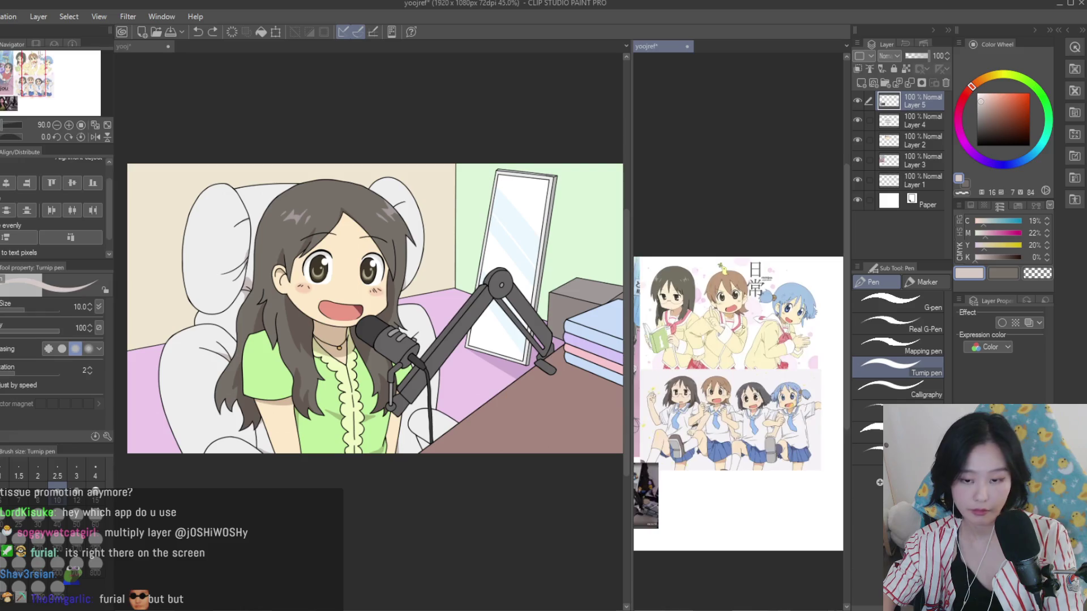
scroll(639, 339, "up", 5)
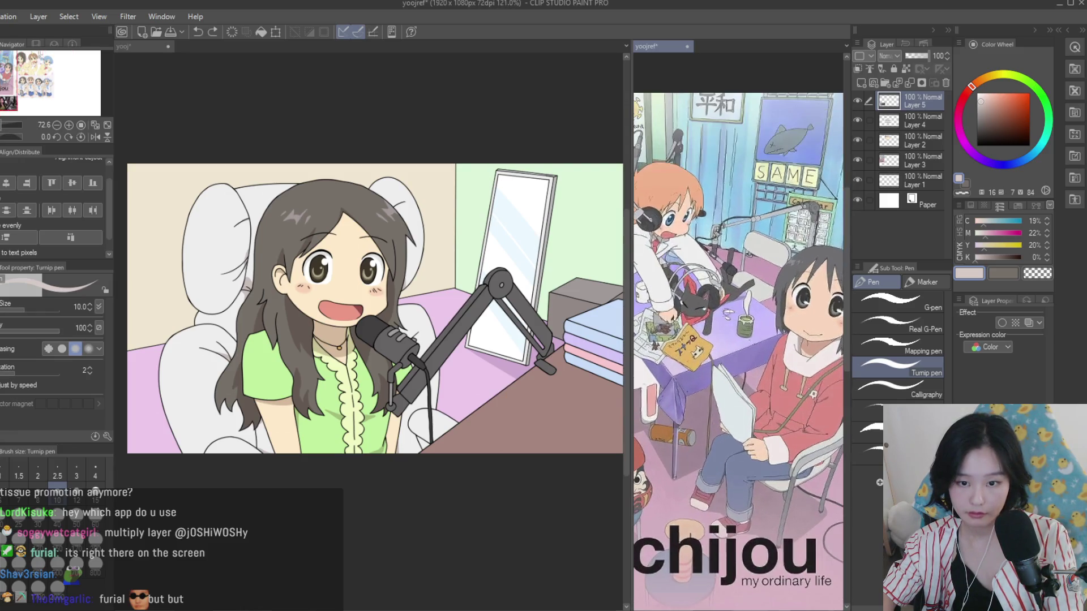
left_click(454, 305)
scroll(454, 304, "down", 1)
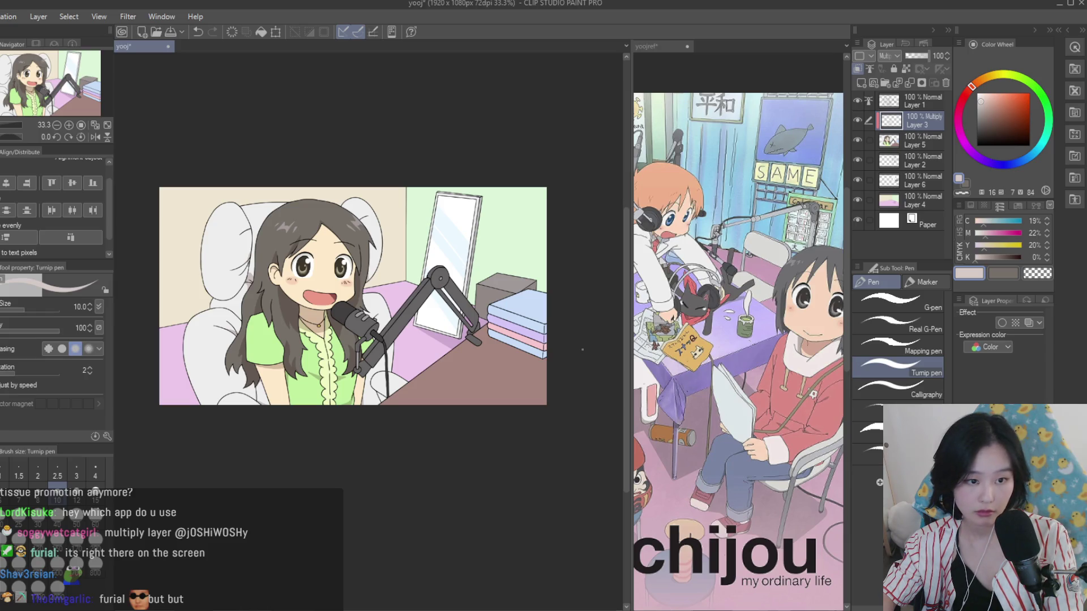
left_click(730, 233)
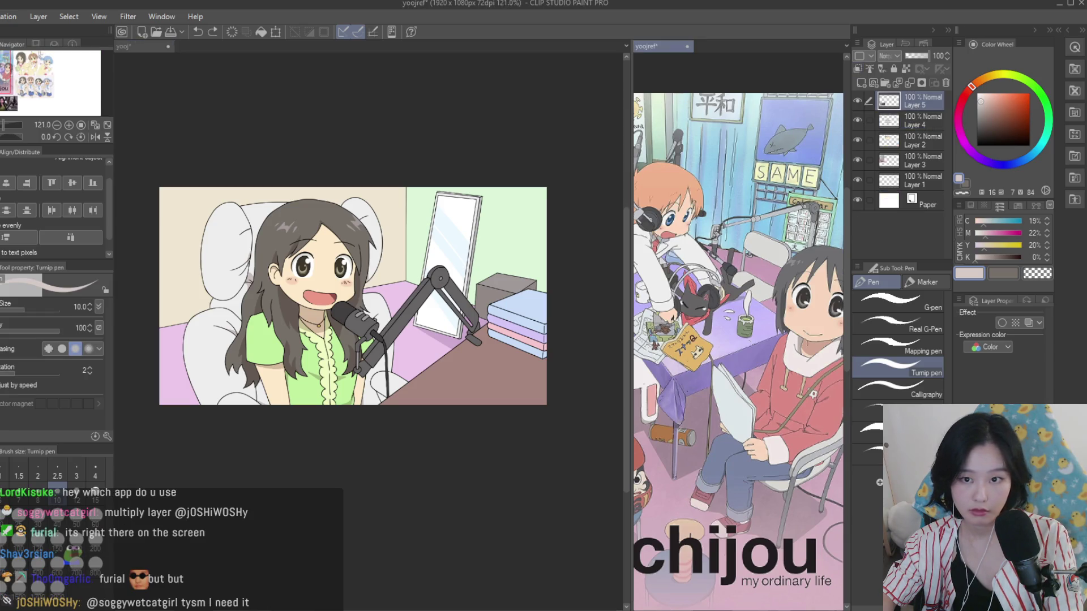
scroll(729, 232, "up", 8)
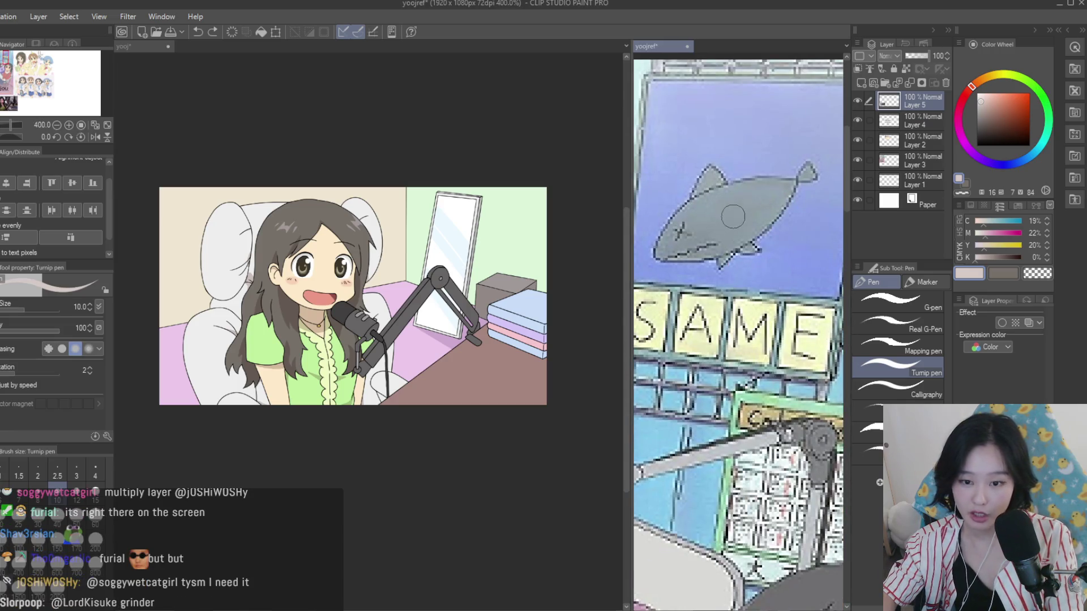
scroll(725, 249, "down", 7)
scroll(627, 250, "up", 1)
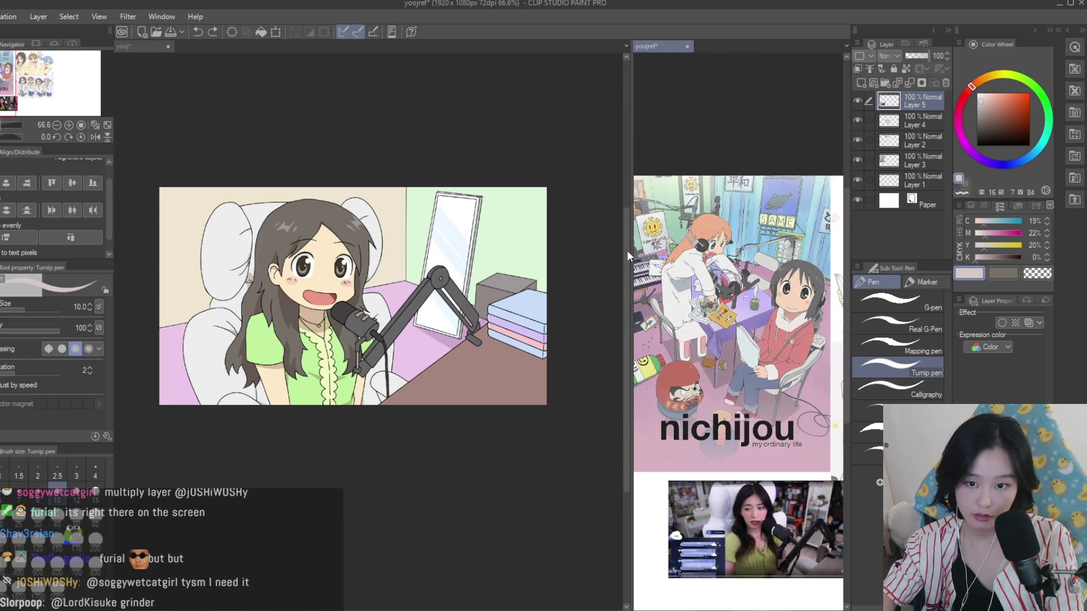
left_click(589, 236)
scroll(590, 227, "down", 3)
scroll(589, 216, "up", 1)
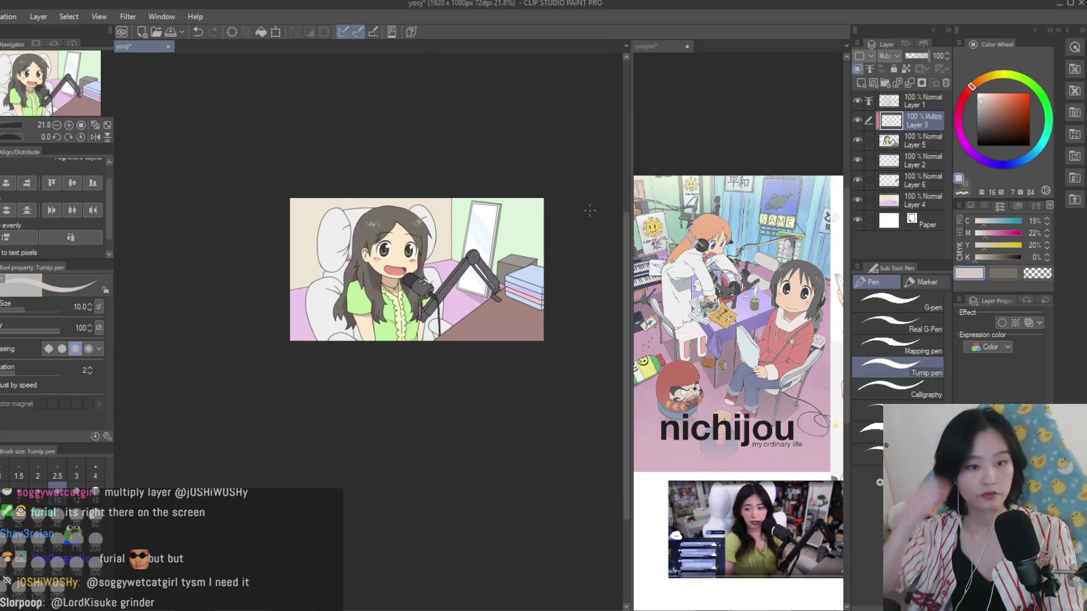
scroll(411, 212, "up", 2)
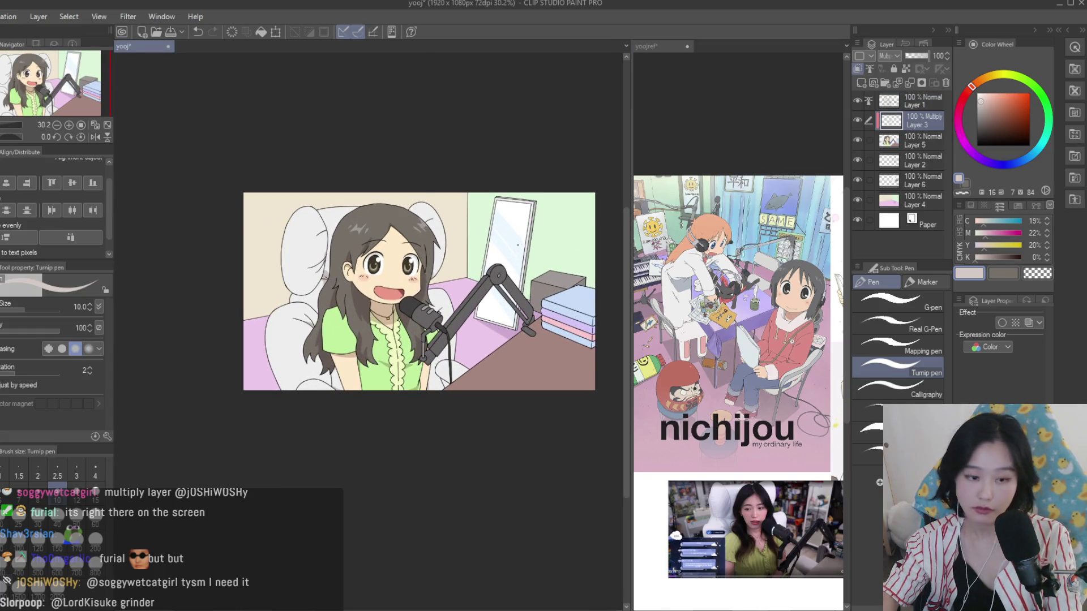
scroll(518, 245, "up", 1)
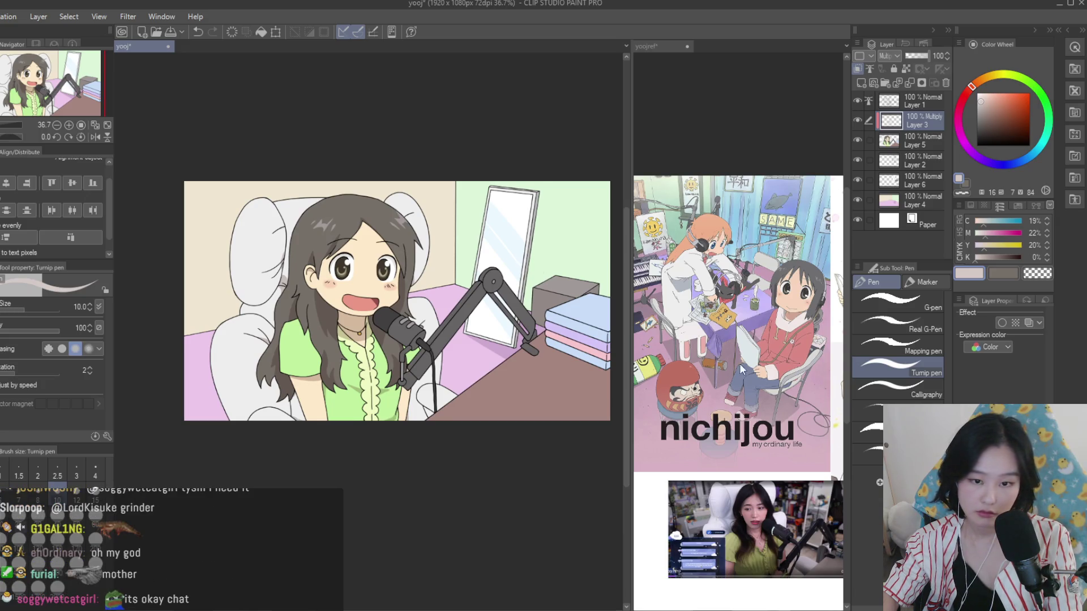
scroll(741, 369, "down", 1)
scroll(742, 370, "up", 1)
scroll(742, 369, "down", 1)
scroll(742, 369, "up", 1)
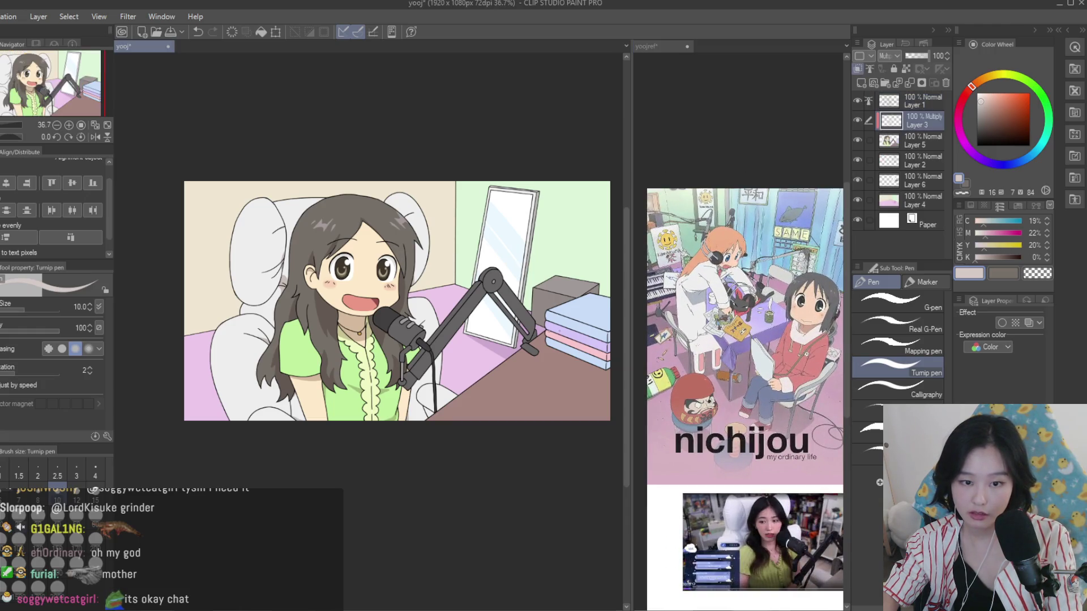
scroll(559, 327, "up", 2)
scroll(559, 327, "up", 2)
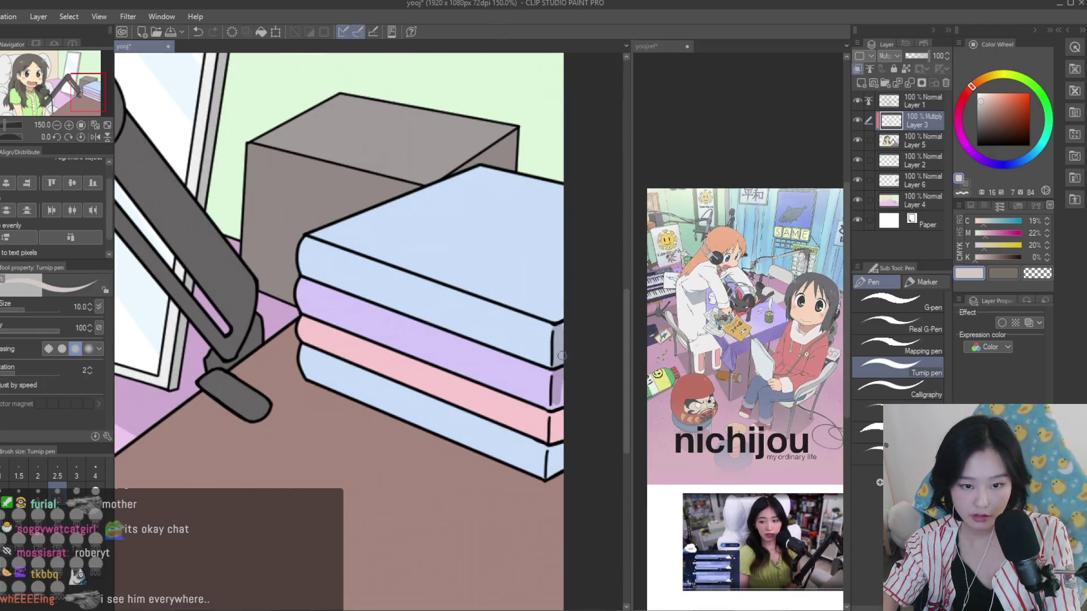
scroll(562, 437, "down", 1)
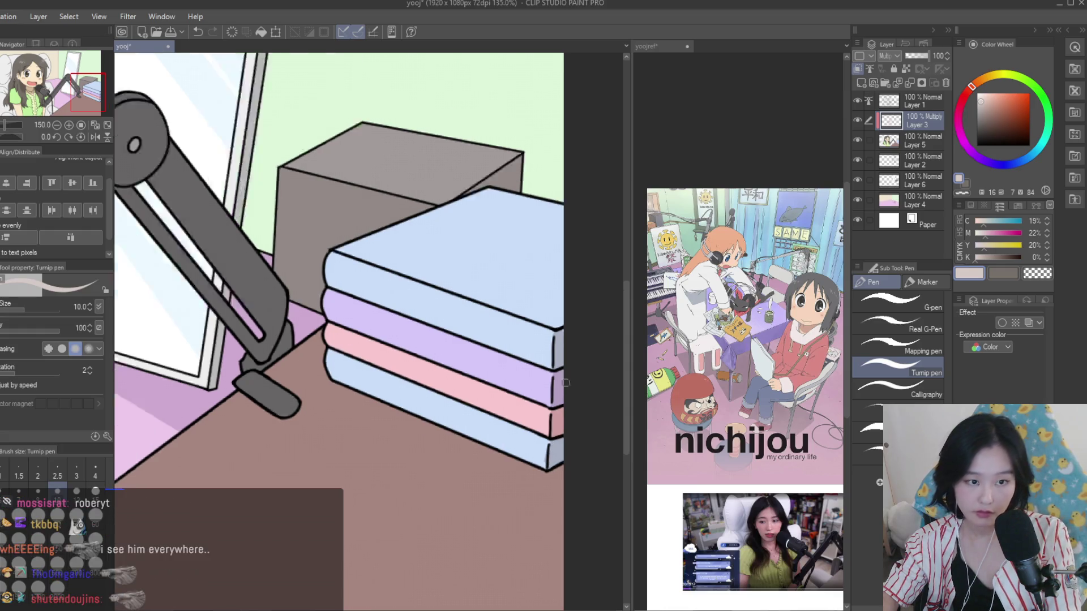
scroll(562, 437, "down", 2)
scroll(541, 284, "up", 2)
scroll(540, 284, "down", 1)
scroll(543, 280, "down", 1)
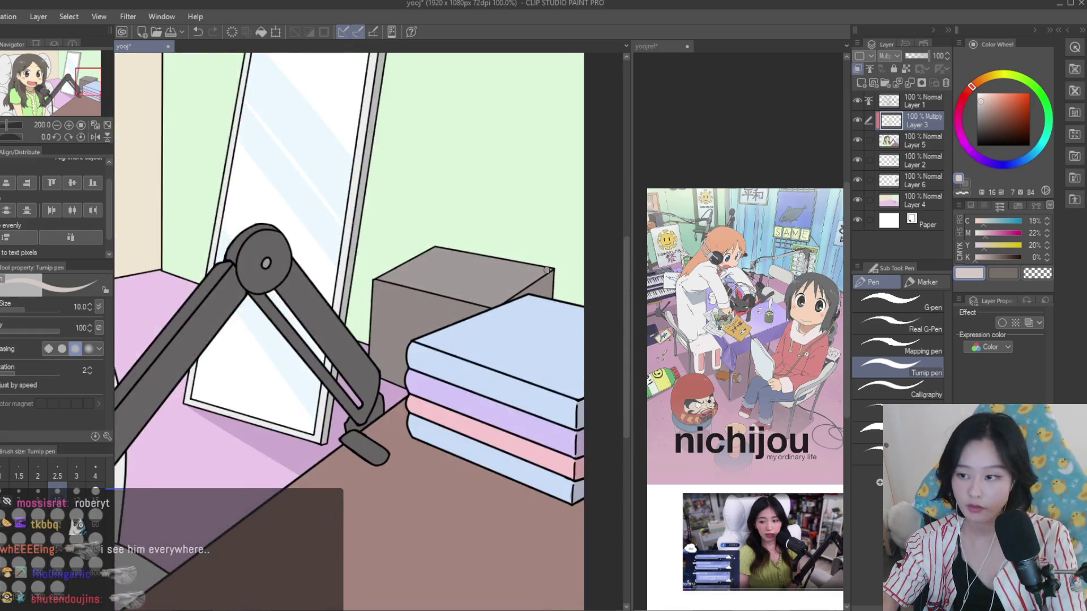
Compare the blouse against the reference images before editing it
scroll(544, 275, "down", 1)
scroll(546, 266, "down", 1)
scroll(546, 266, "down", 1)
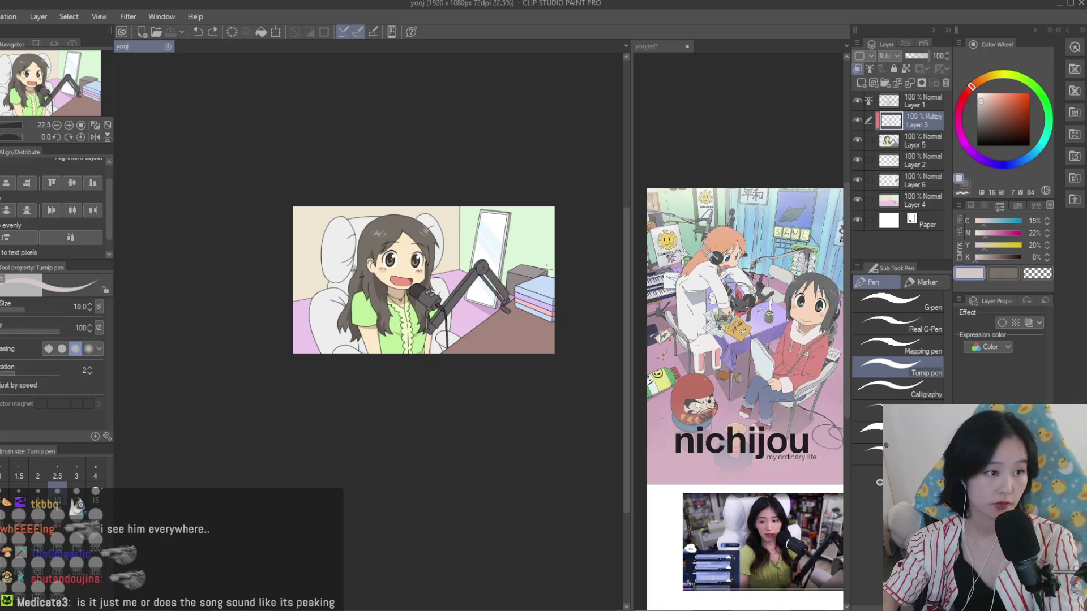
scroll(549, 266, "up", 1)
scroll(549, 266, "up", 2)
scroll(510, 272, "up", 2)
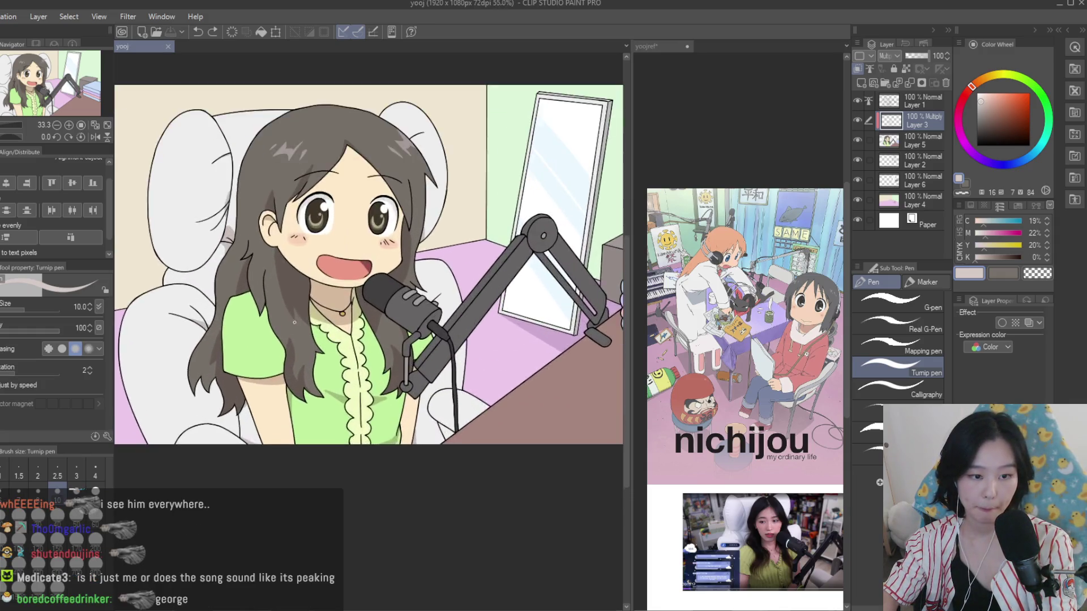
scroll(314, 306, "up", 2)
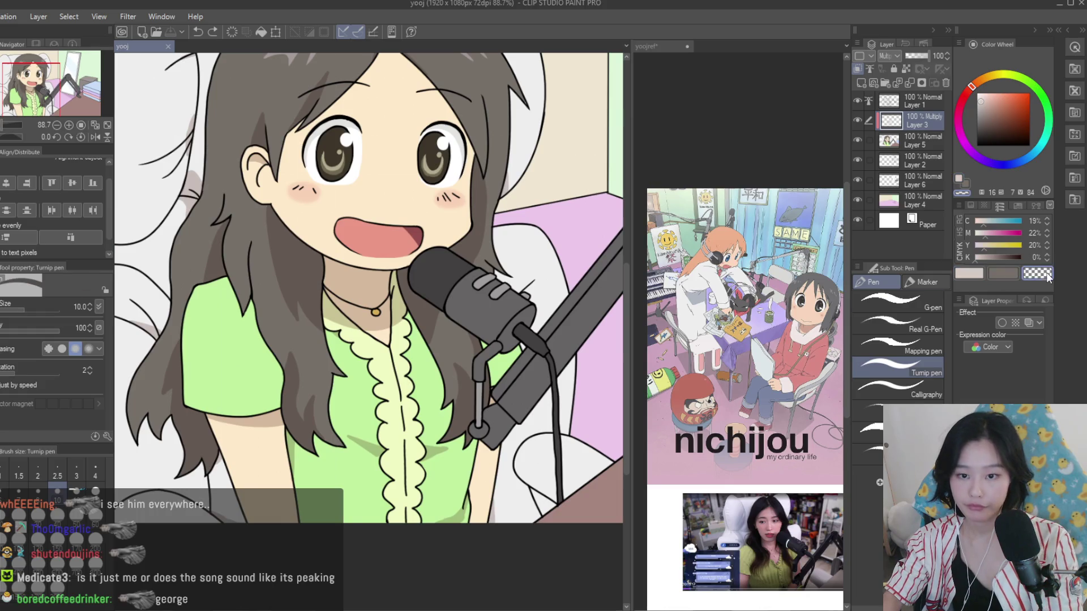
left_click(736, 339)
scroll(735, 340, "down", 2)
scroll(764, 255, "up", 3)
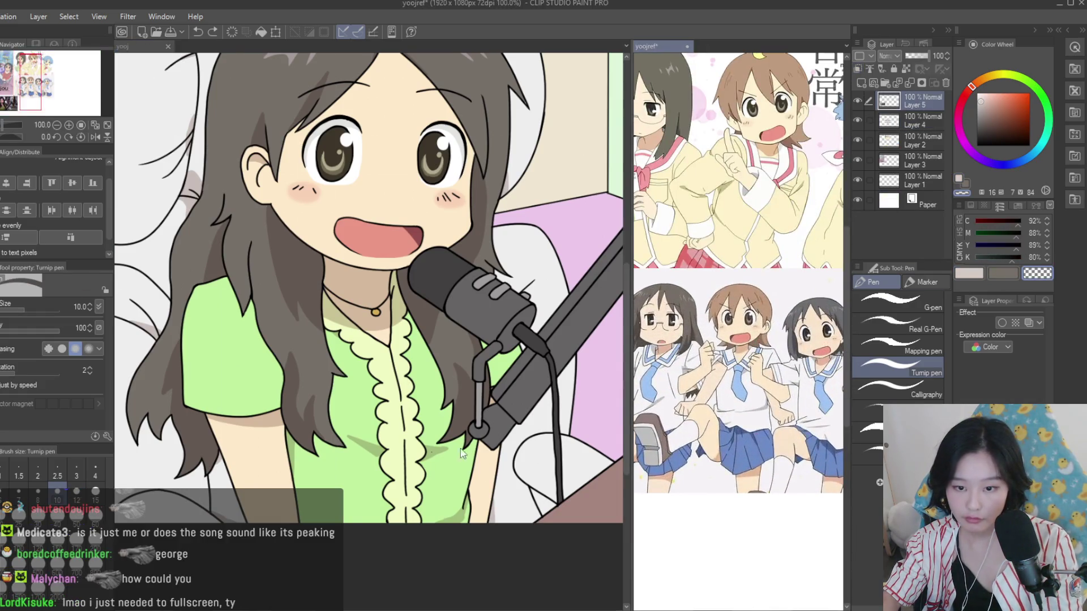
left_click(462, 453)
Shade a fold beside the blouse ruffle in a muted colour, undoing a stray dark line
scroll(377, 440, "up", 2)
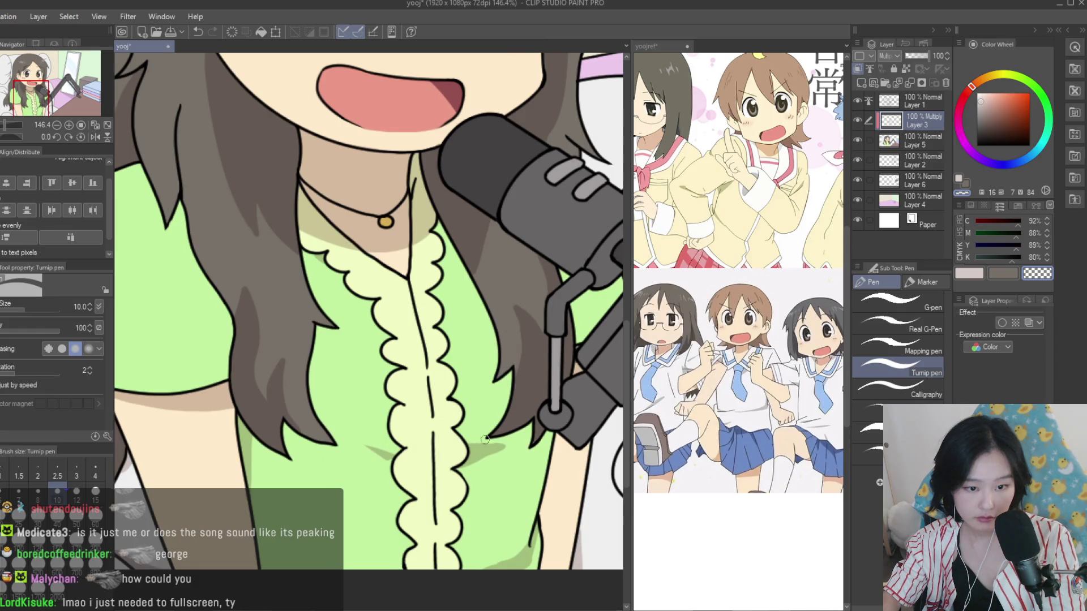
left_click(973, 273)
scroll(431, 416, "up", 5)
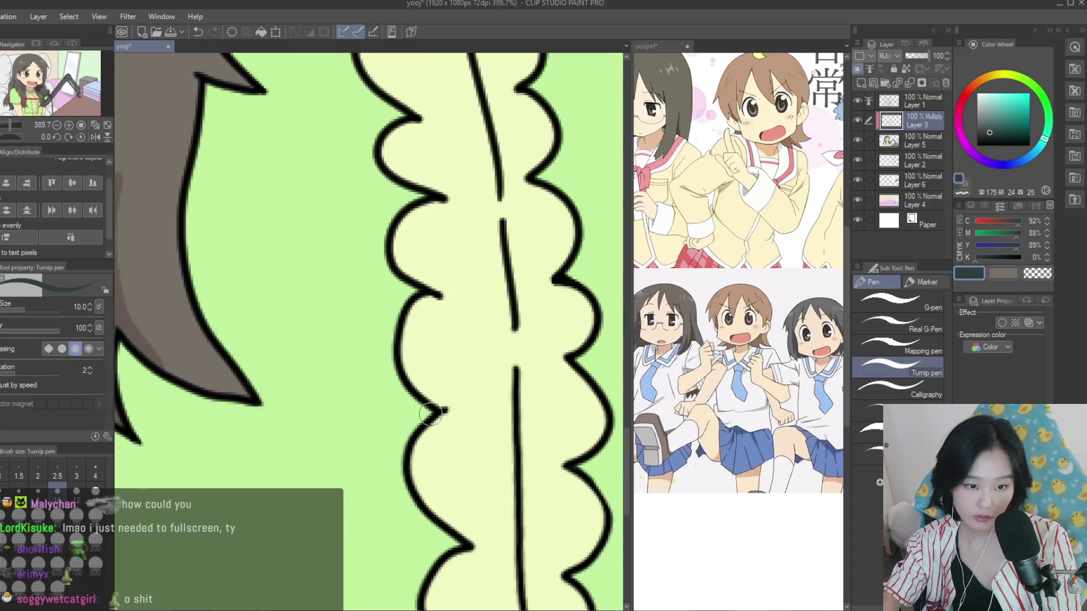
left_click_drag(430, 416, 295, 393)
key("ctrl+z")
scroll(886, 56, "up", 2)
scroll(251, 343, "down", 2)
scroll(252, 343, "down", 3)
left_click(252, 344, "alt")
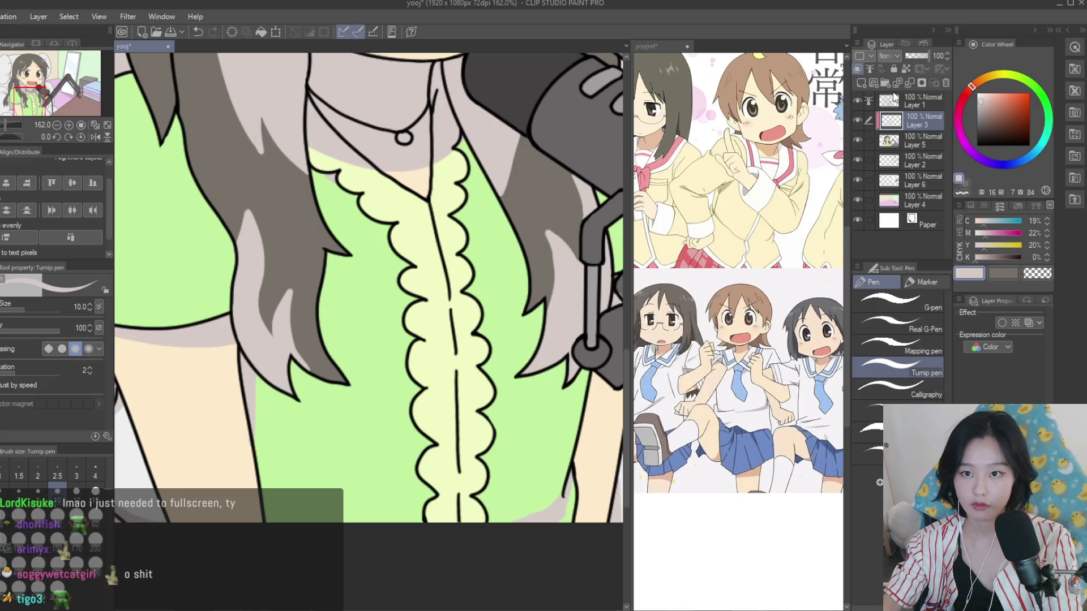
scroll(887, 56, "down", 2)
scroll(402, 396, "up", 5)
mouse_move(441, 297)
left_mouse_down()
mouse_move(298, 271)
mouse_move(436, 300)
left_mouse_up()
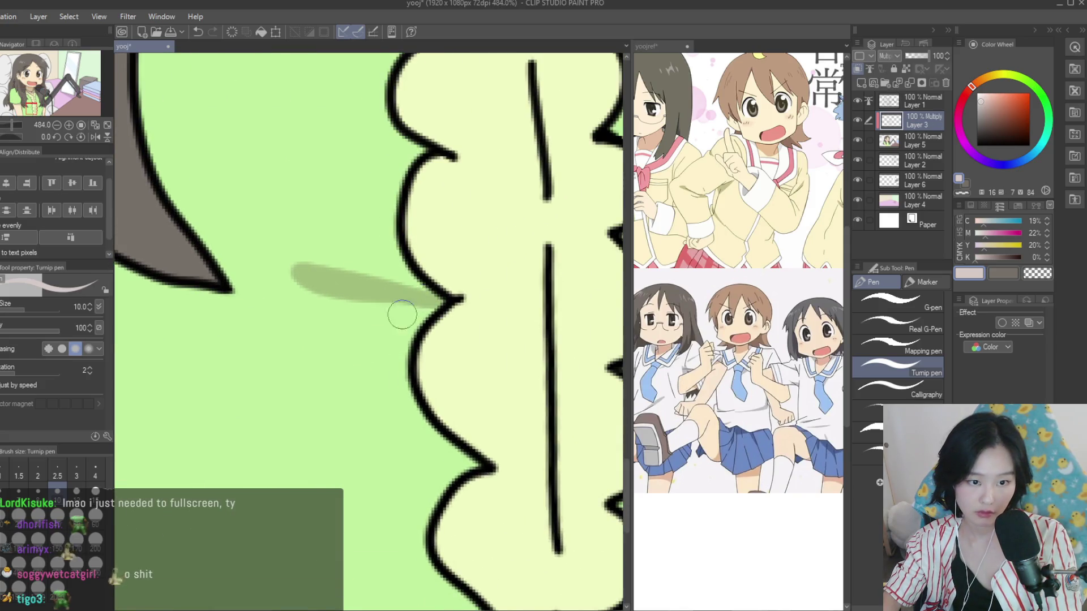
Reduce the brush size to 4 for thin crease lines on the blouse
scroll(402, 315, "down", 2)
scroll(453, 289, "down", 8)
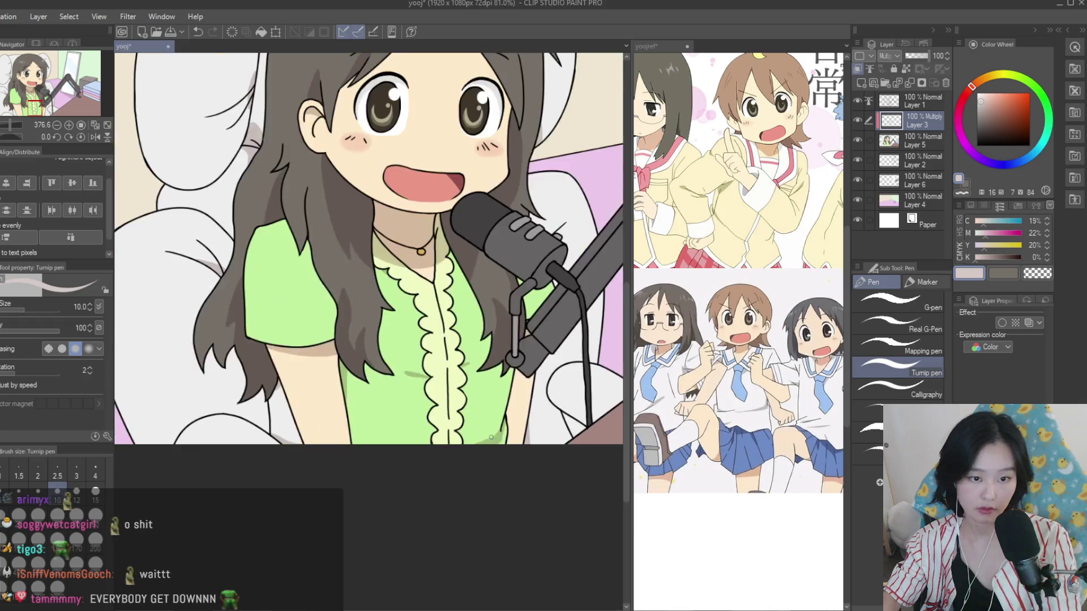
scroll(542, 449, "down", 3)
scroll(509, 425, "up", 4)
scroll(481, 399, "up", 3)
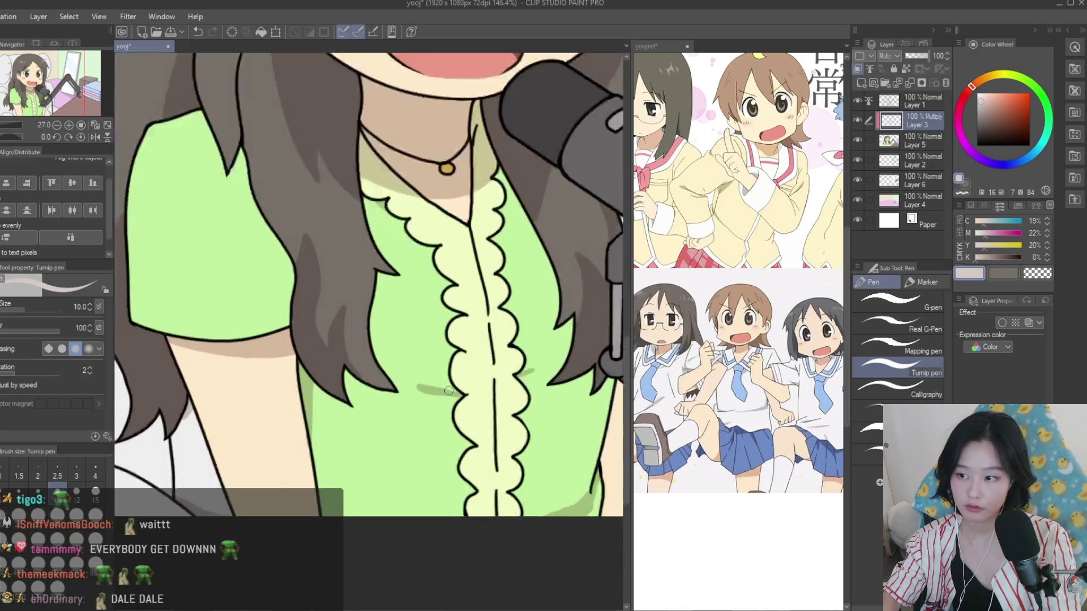
scroll(453, 396, "up", 3)
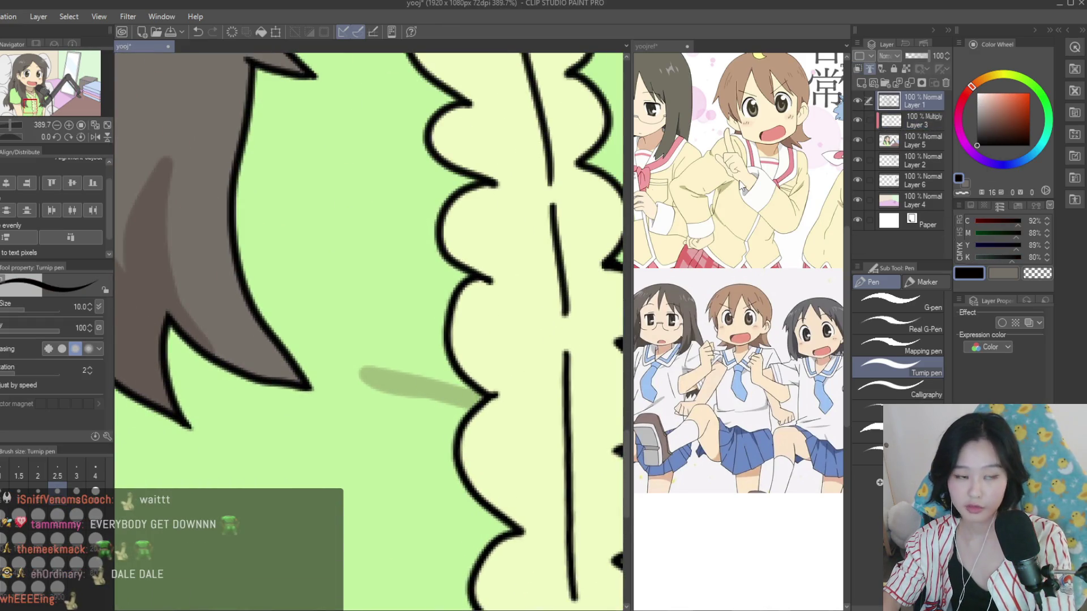
left_click(95, 473)
scroll(427, 455, "down", 2)
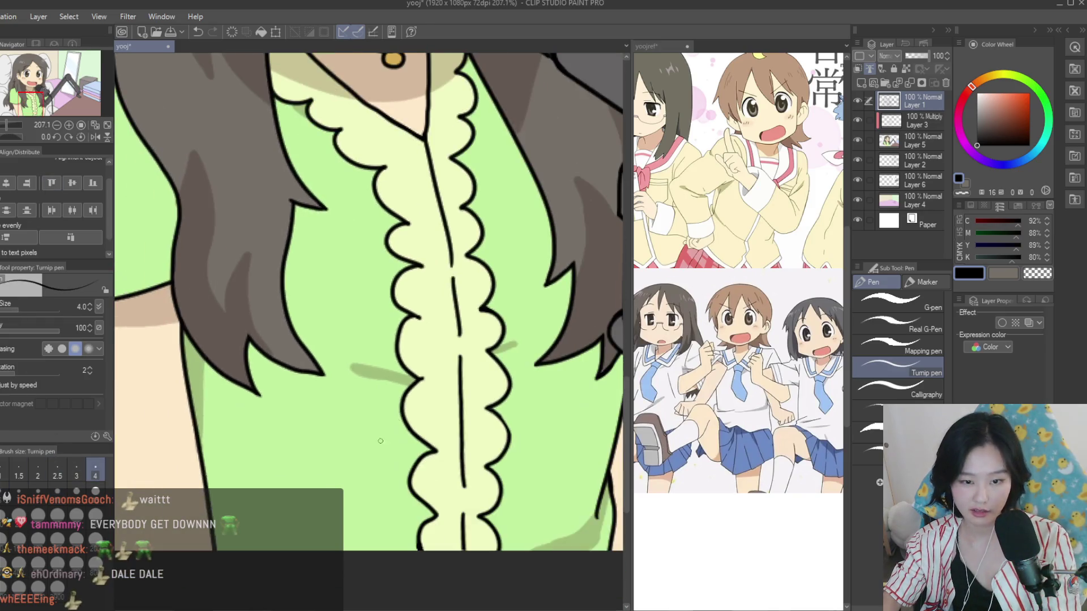
scroll(427, 454, "down", 1)
scroll(490, 463, "down", 2)
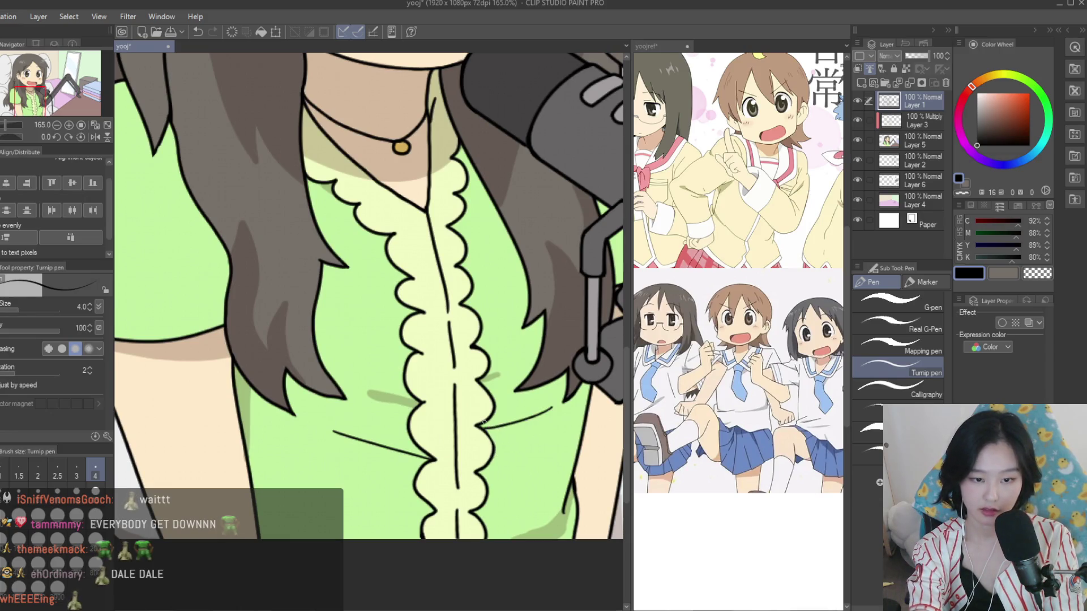
scroll(482, 423, "down", 3)
scroll(542, 482, "down", 2)
scroll(550, 501, "down", 1)
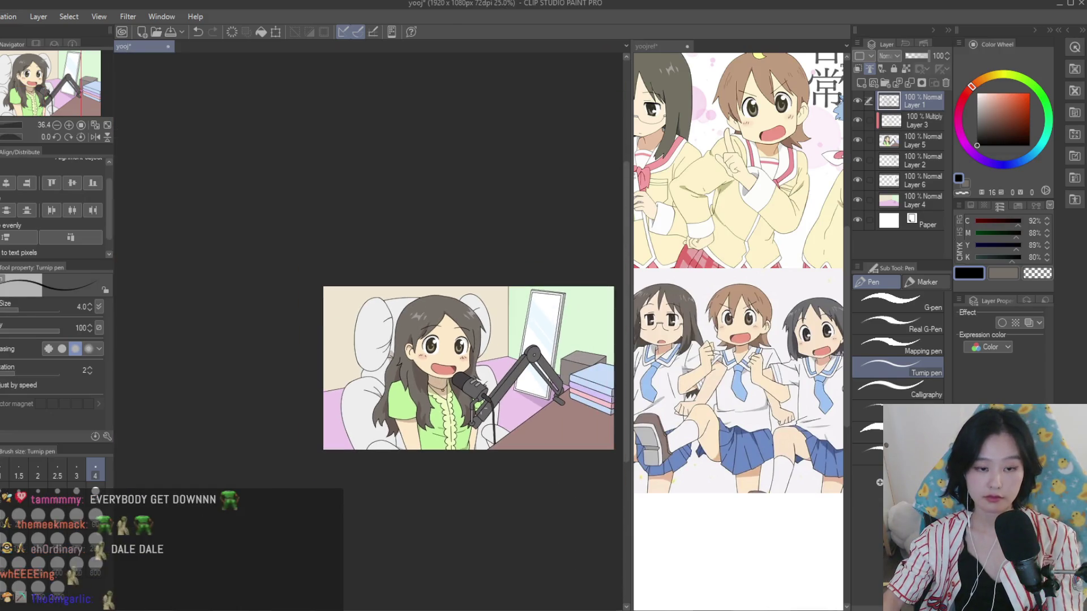
Save the illustration and briefly mirror the canvas view to check proportions
key("ctrl+s")
scroll(532, 399, "down", 1)
key("h")
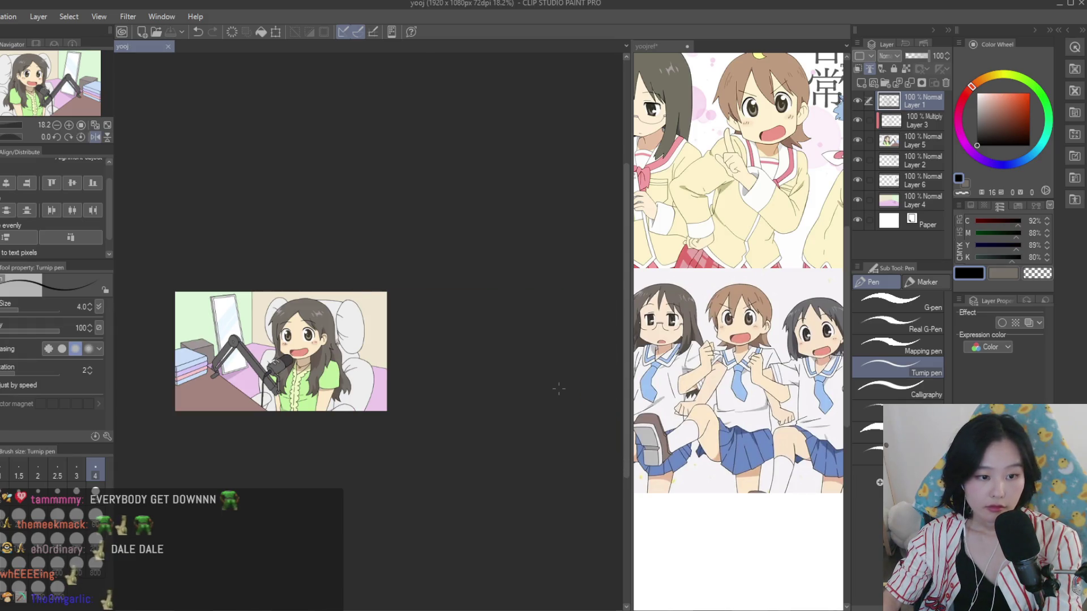
key("h")
Compare the illustration against the zoomed-out Nichijou reference document
key("ctrl+Tab")
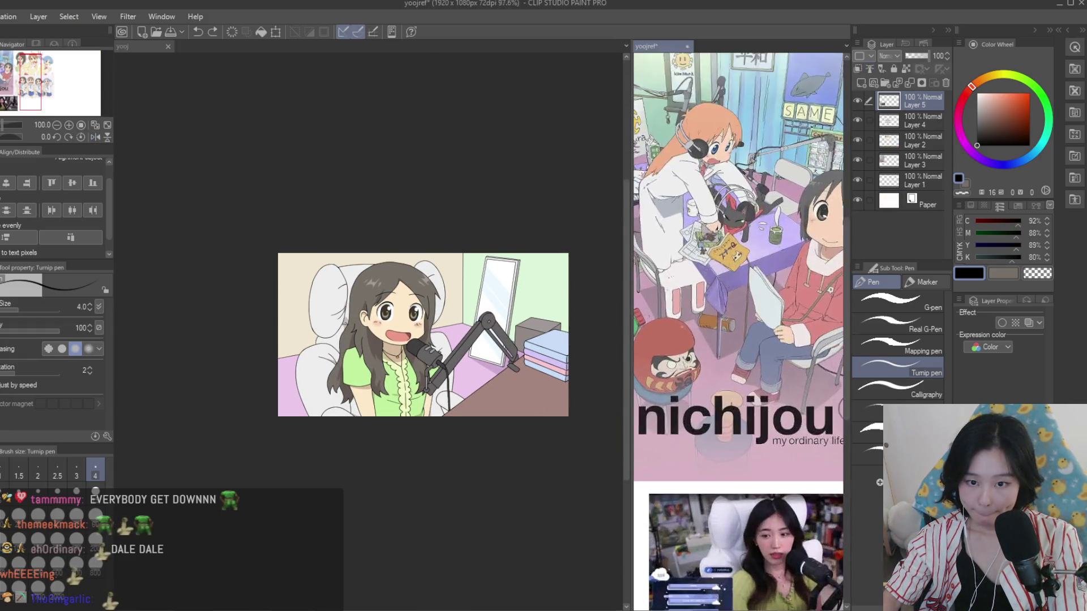
scroll(730, 221, "up", 2)
key("ctrl+Tab")
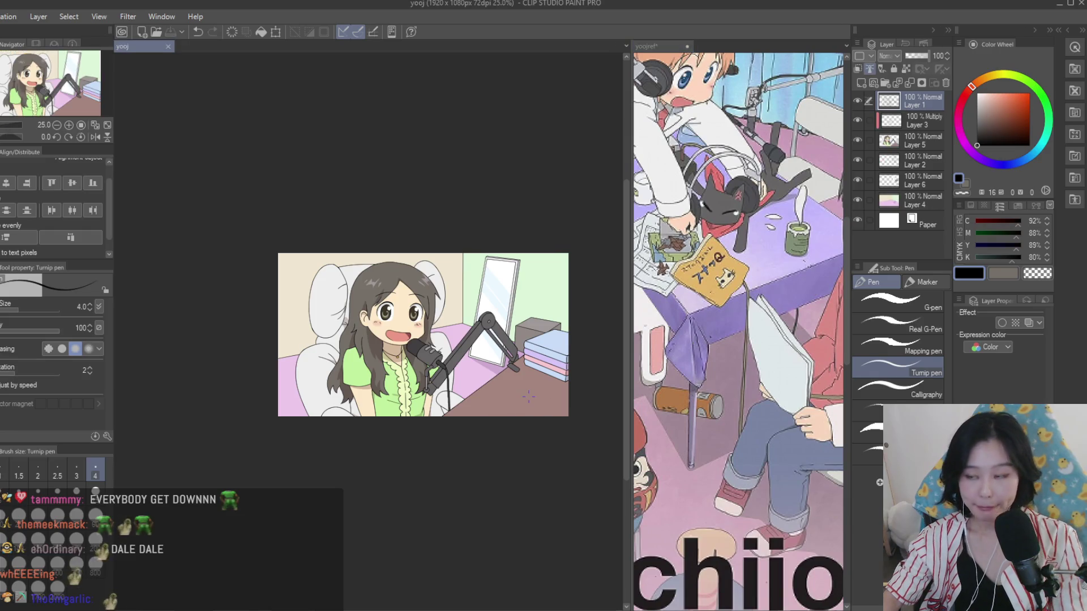
scroll(527, 398, "up", 1)
key("ctrl+Tab")
key("ctrl+minus")
key("ctrl+minus")
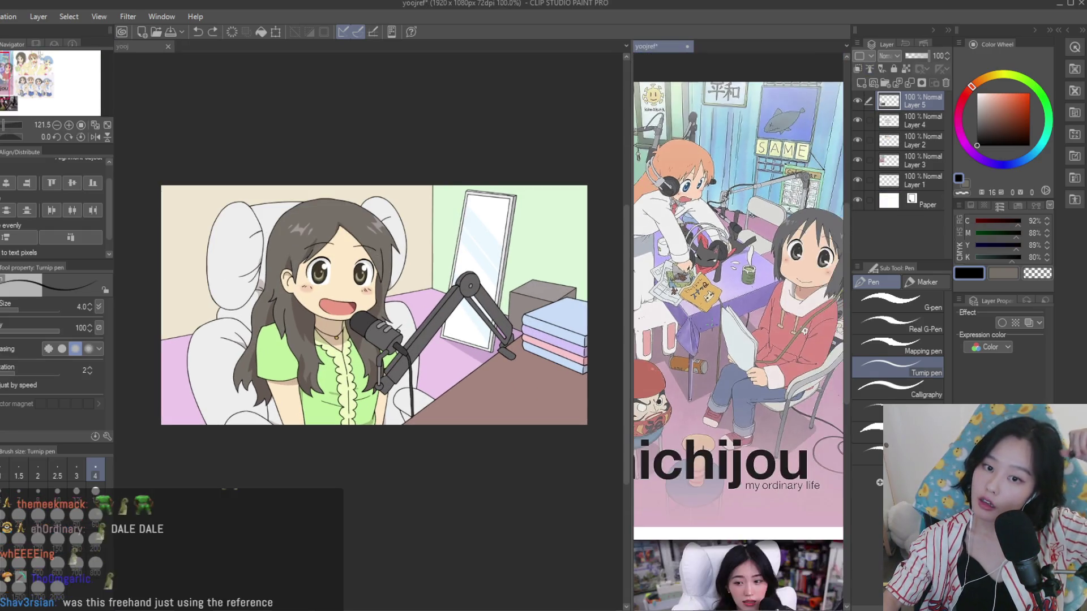
key("ctrl+minus")
key("ctrl+minus")
key("ctrl+Tab")
scroll(542, 269, "down", 2)
scroll(557, 303, "up", 2)
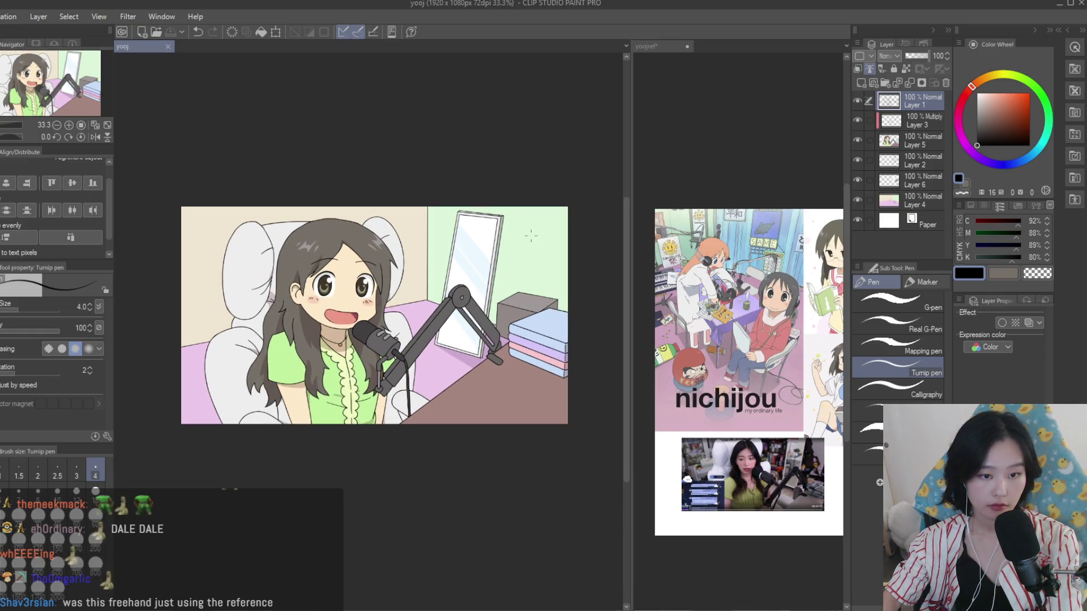
Check Layers 5 and 3, then merge the Multiply shading Layer 3 into Layer 5
double_click(856, 139)
double_click(857, 121)
left_click(861, 118)
key("ctrl+e")
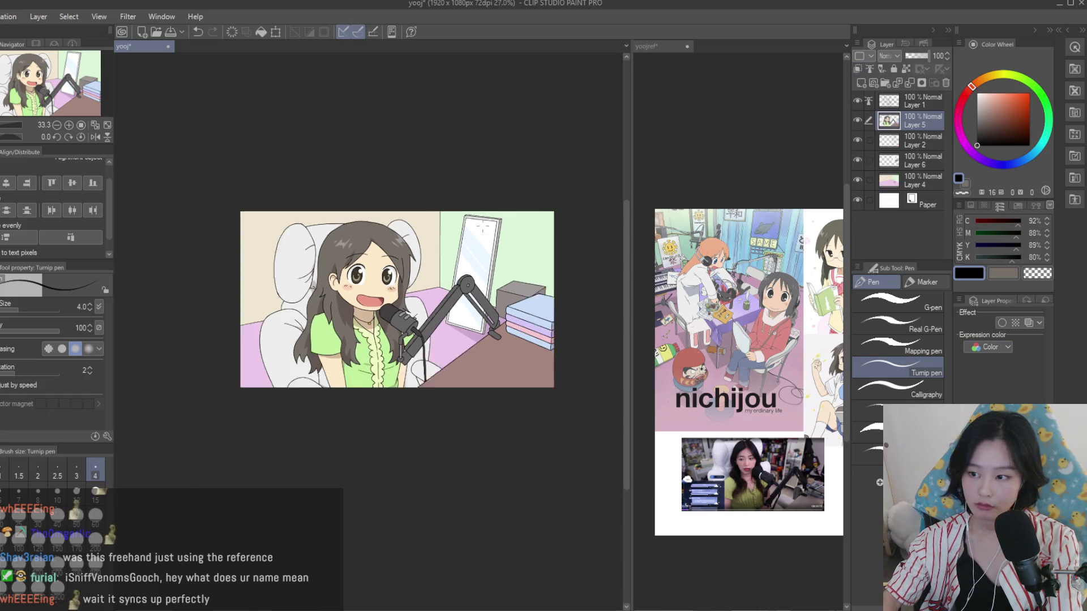
scroll(569, 211, "down", 1)
scroll(442, 277, "down", 4)
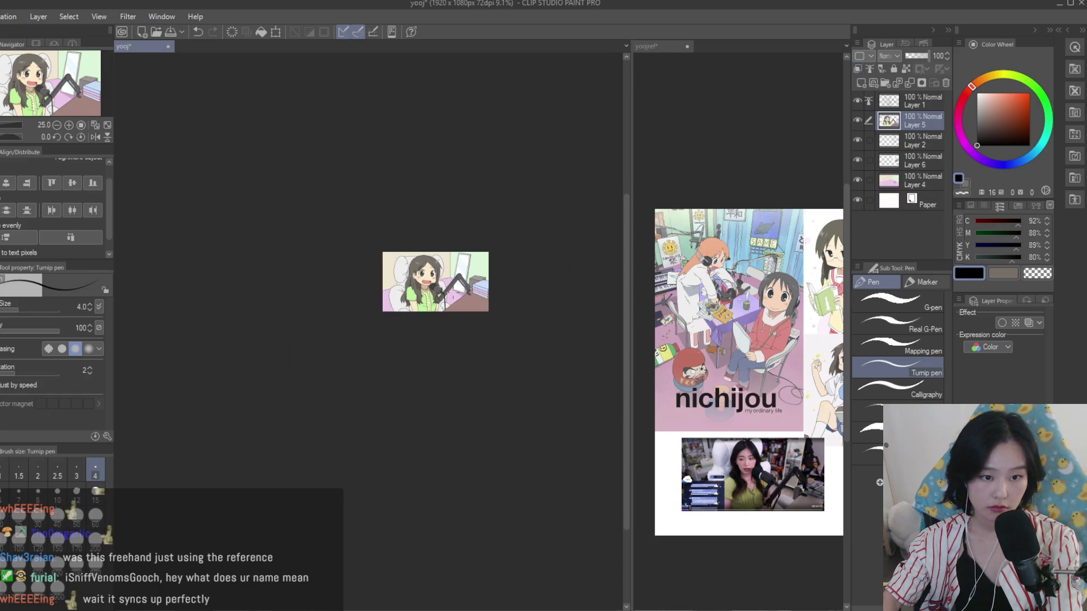
scroll(443, 294, "up", 2)
scroll(444, 294, "up", 2)
scroll(650, 327, "down", 2)
scroll(649, 326, "down", 1)
scroll(654, 360, "up", 1)
scroll(654, 361, "up", 2)
scroll(653, 361, "down", 2)
scroll(653, 360, "up", 2)
scroll(736, 266, "down", 1)
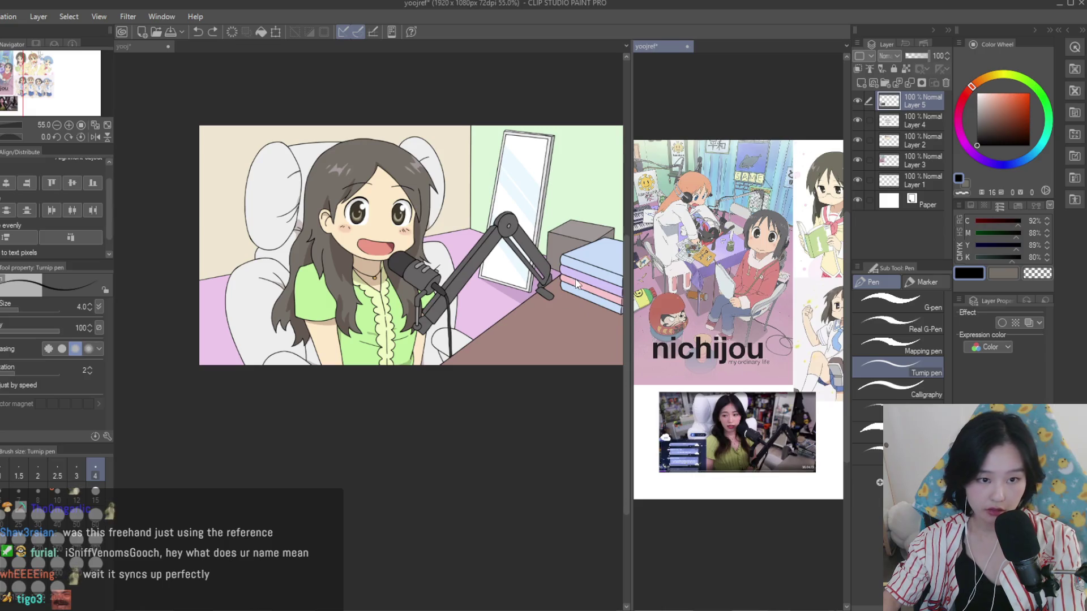
Select Layer 2, set pen size 3, and try a thin stroke that is undone
left_click(548, 263)
scroll(548, 264, "up", 2)
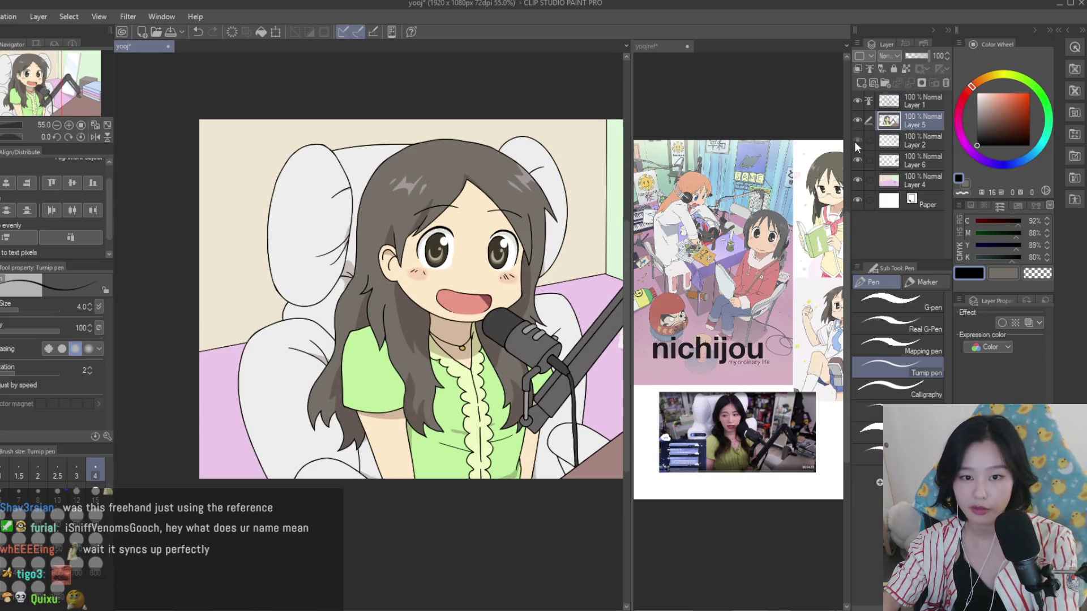
left_click(904, 144)
scroll(333, 324, "down", 1)
left_click(76, 476)
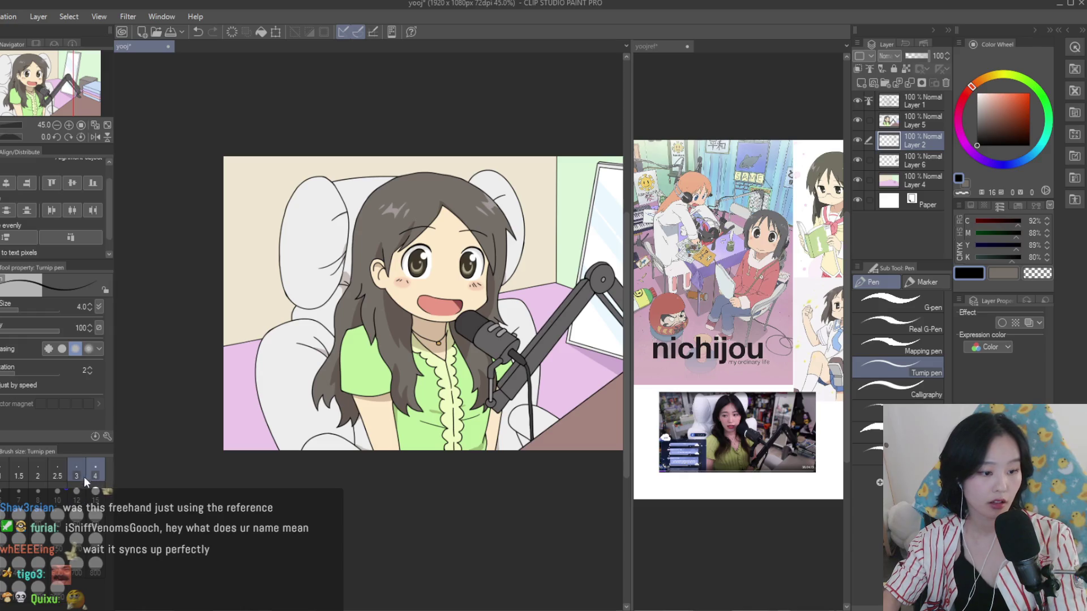
scroll(235, 156, "up", 5)
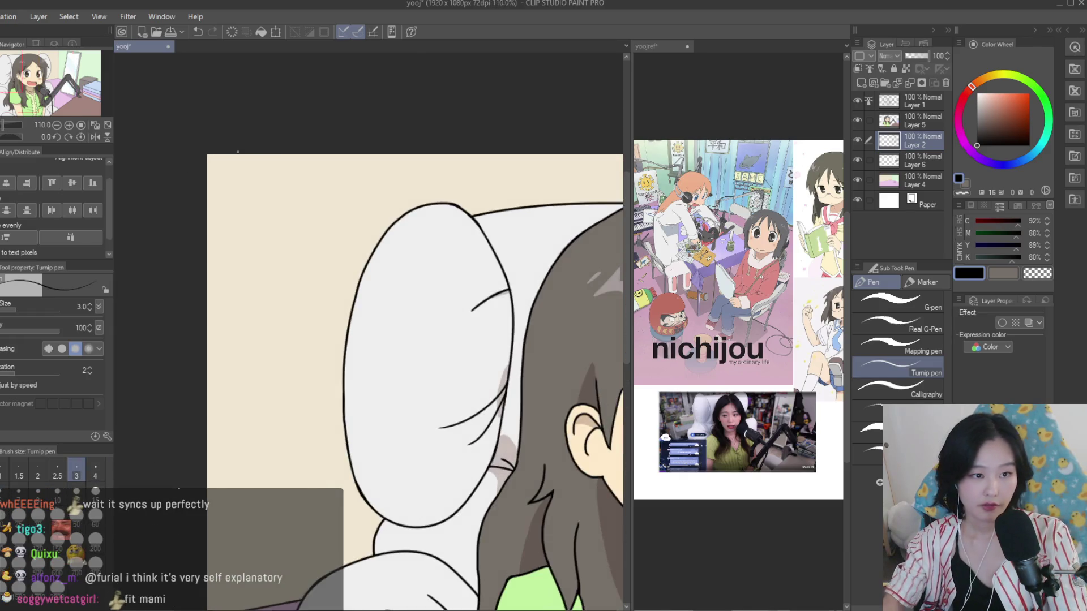
mouse_move(236, 149)
left_mouse_down()
mouse_move(351, 444)
mouse_move(375, 131)
left_mouse_up()
key("ctrl+z")
scroll(343, 325, "down", 3)
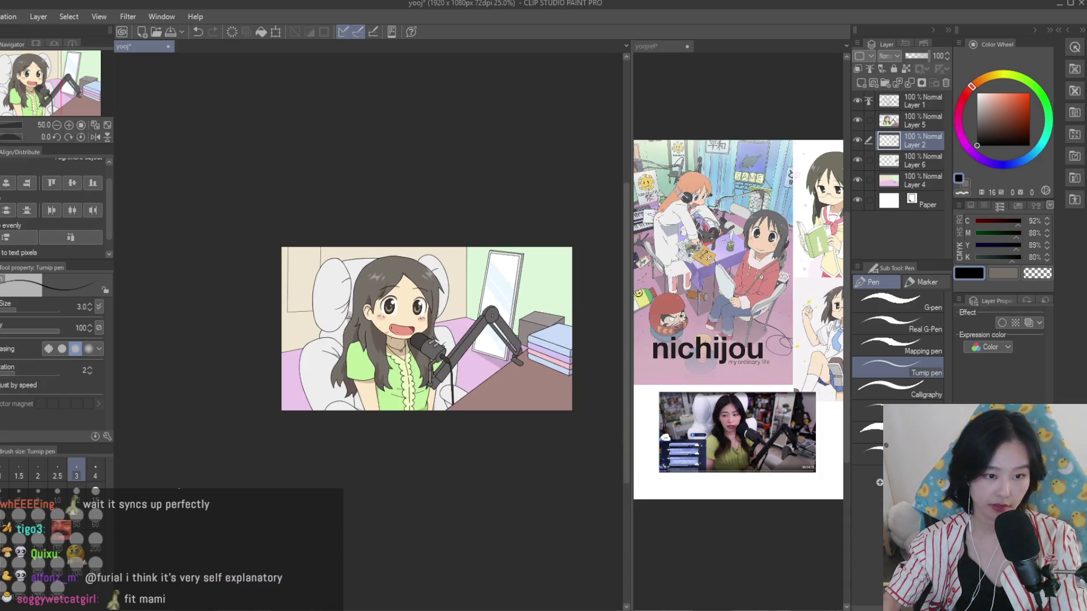
scroll(372, 340, "up", 1)
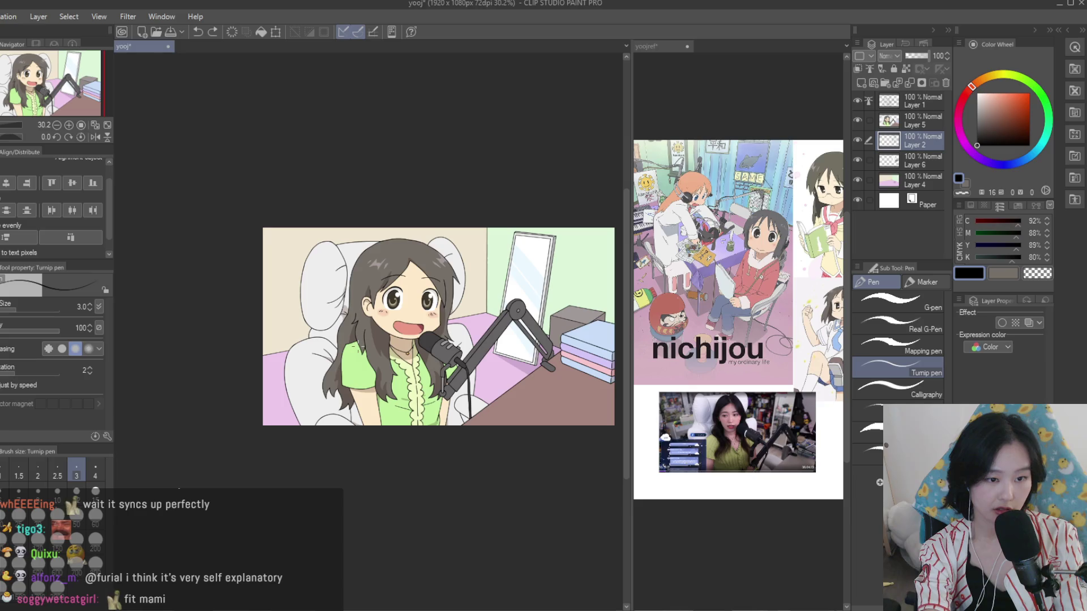
scroll(271, 220, "up", 1)
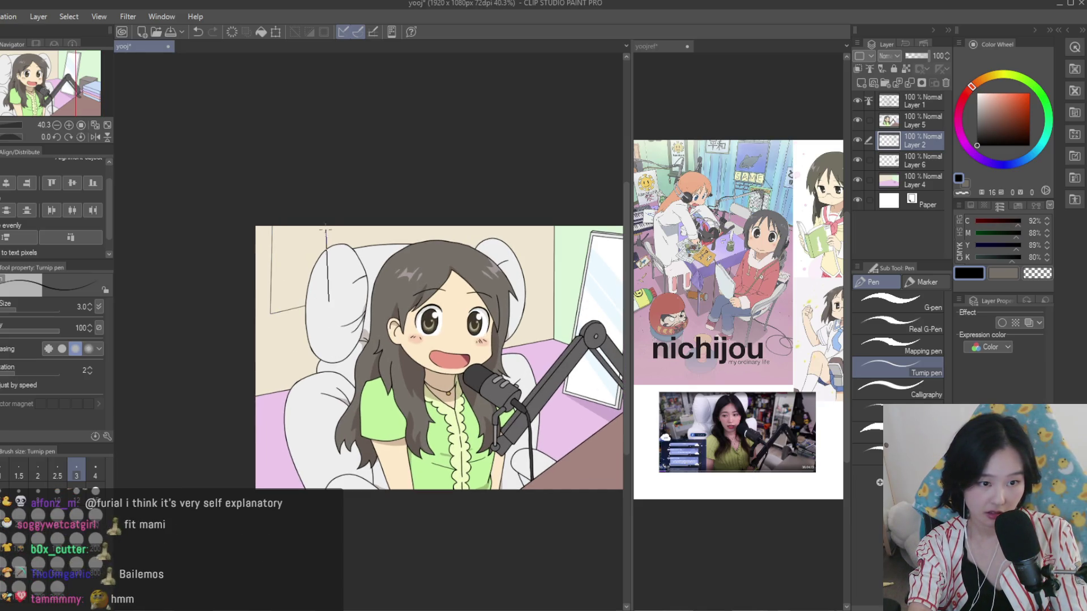
scroll(477, 329, "down", 3)
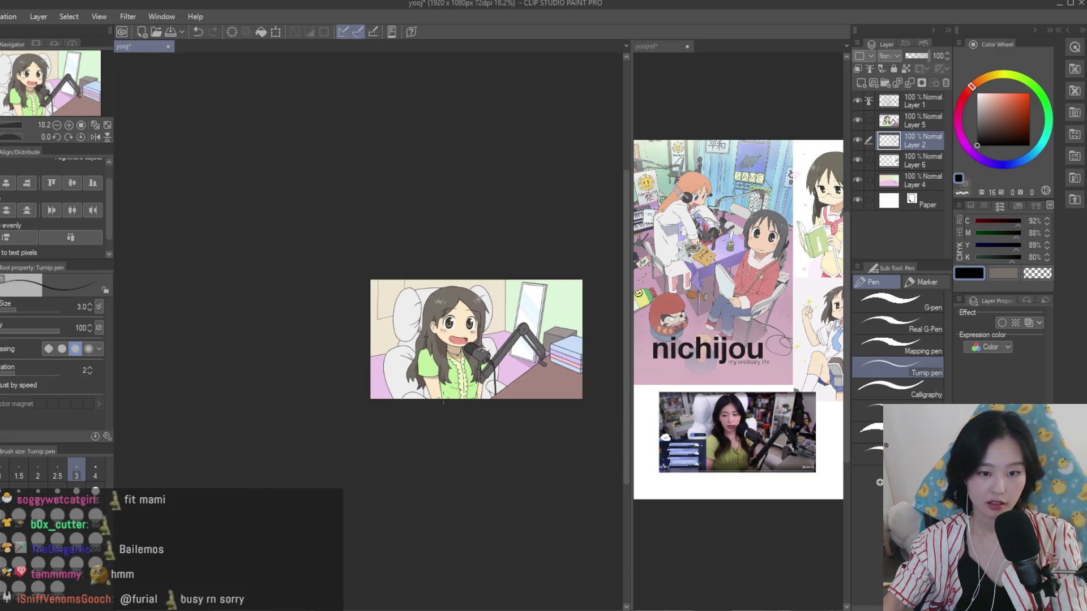
scroll(445, 379, "up", 2)
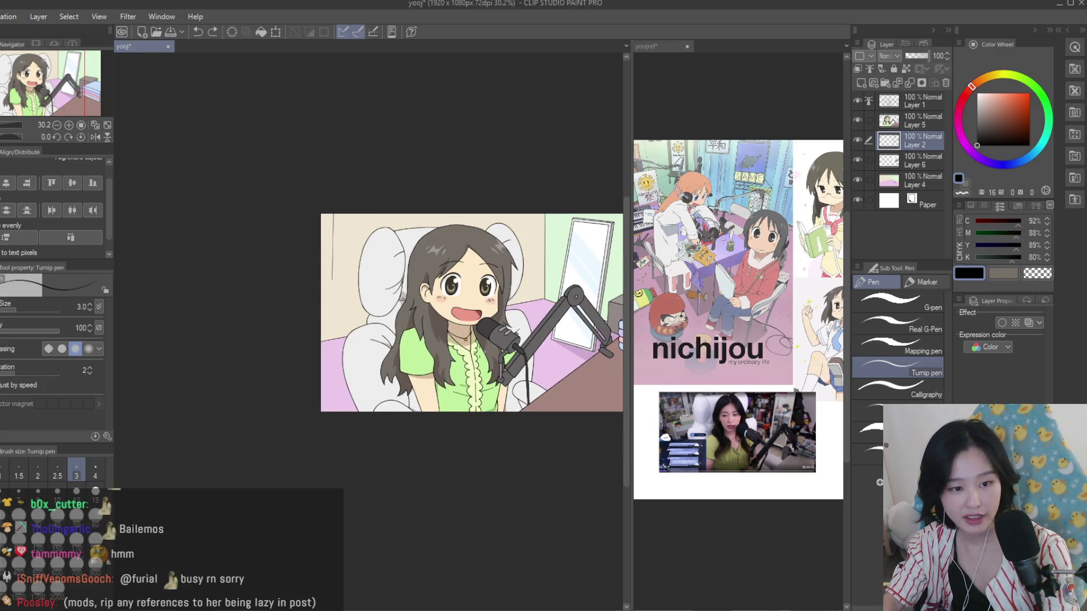
scroll(487, 251, "down", 1)
Look over the reference document again, then return to the yooj illustration
left_click(804, 257)
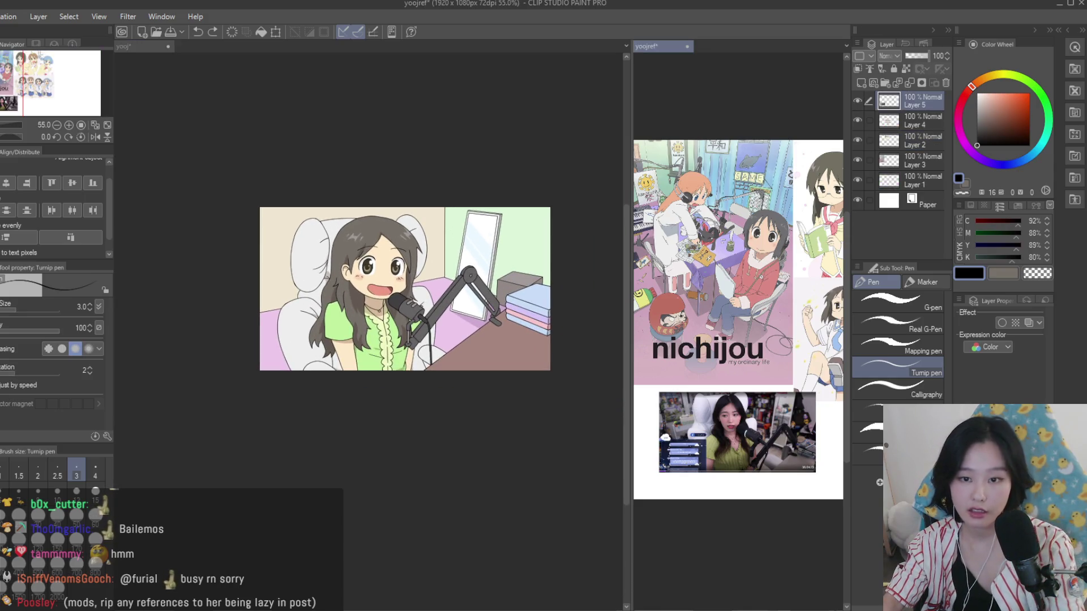
scroll(804, 257, "down", 1)
scroll(804, 258, "up", 3)
scroll(732, 202, "up", 1)
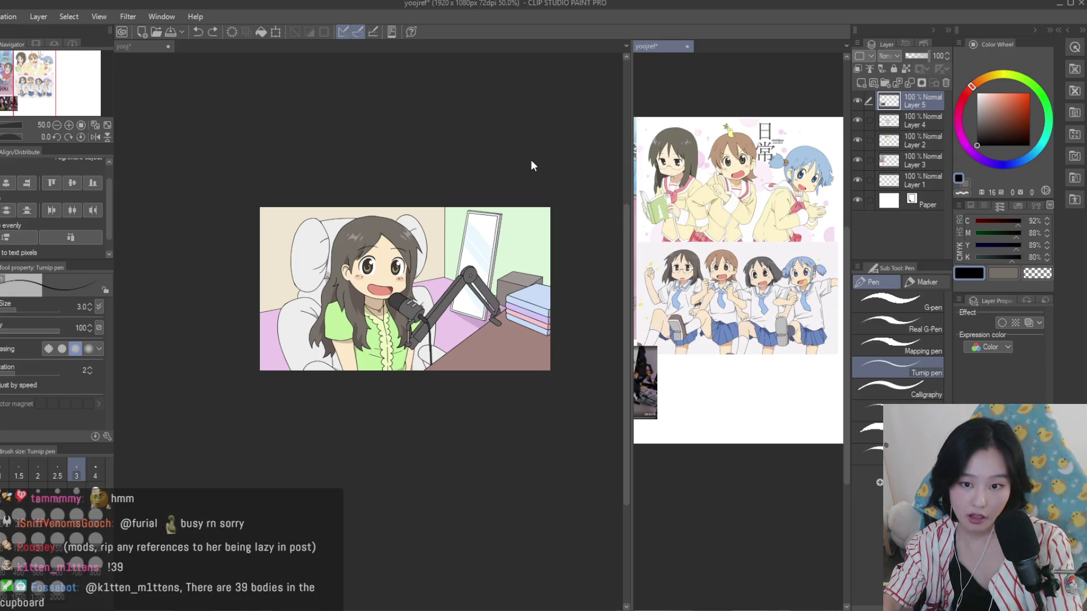
left_click(577, 189)
scroll(482, 235, "up", 2)
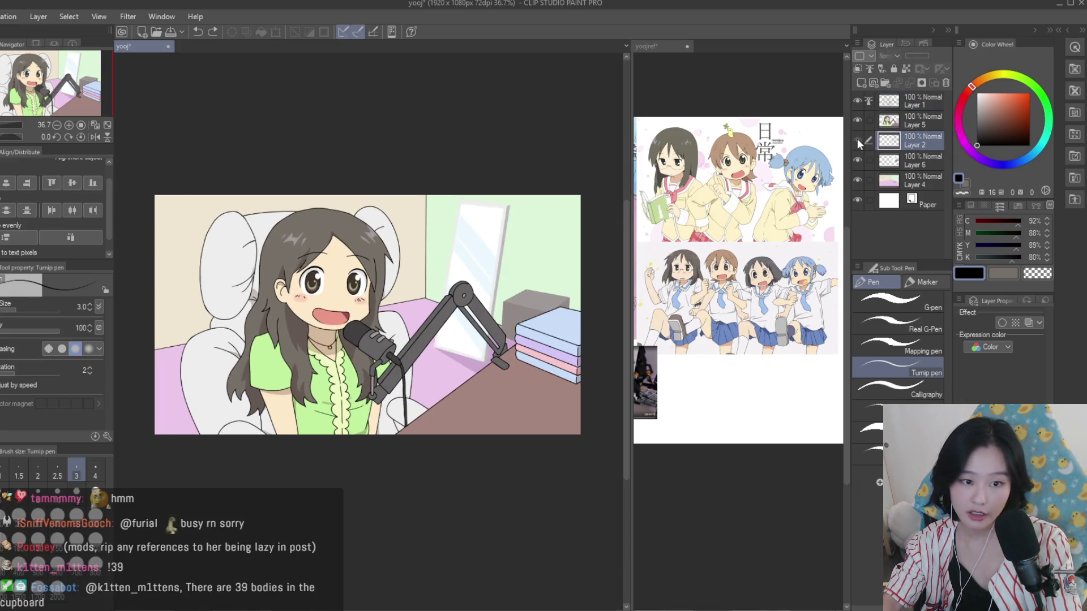
Merge Layers 6 and 4 into the room background Layer 2 and hide it
left_click(925, 181, "shift")
key("shift+alt+e")
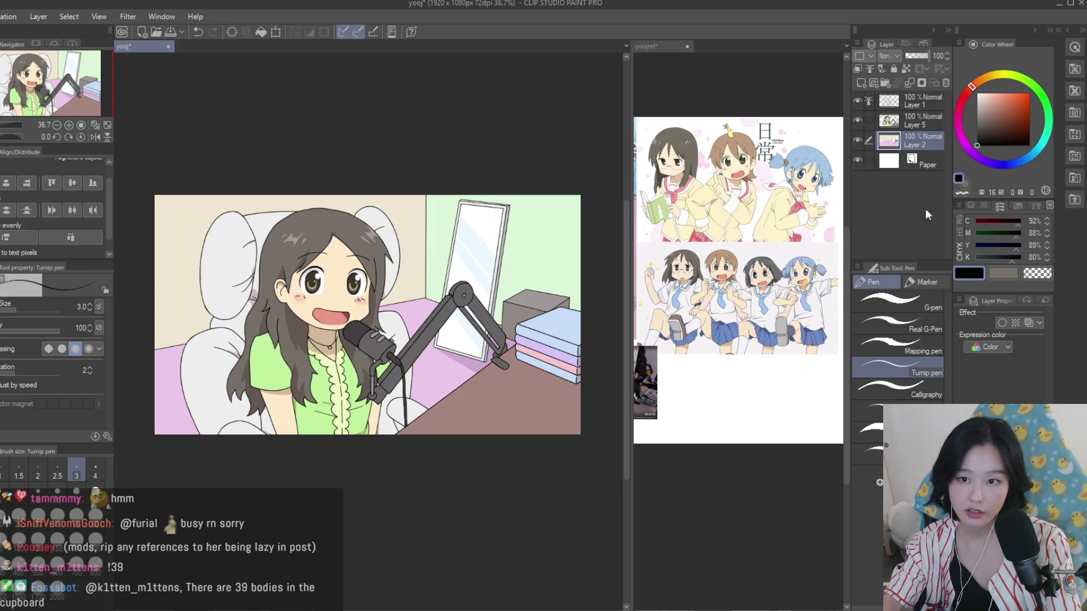
left_click(859, 138)
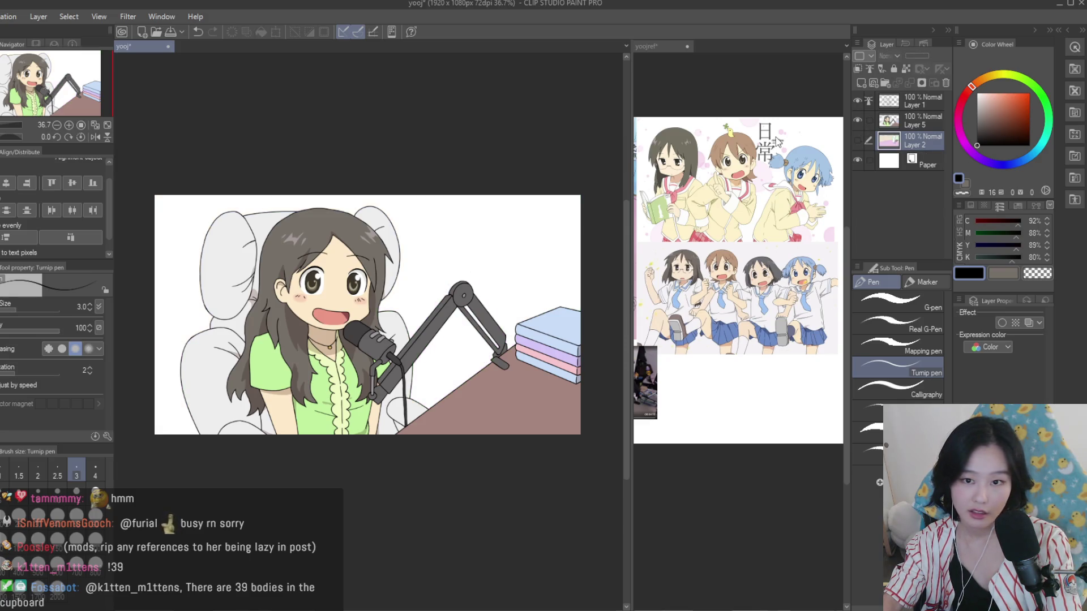
scroll(577, 173, "down", 1)
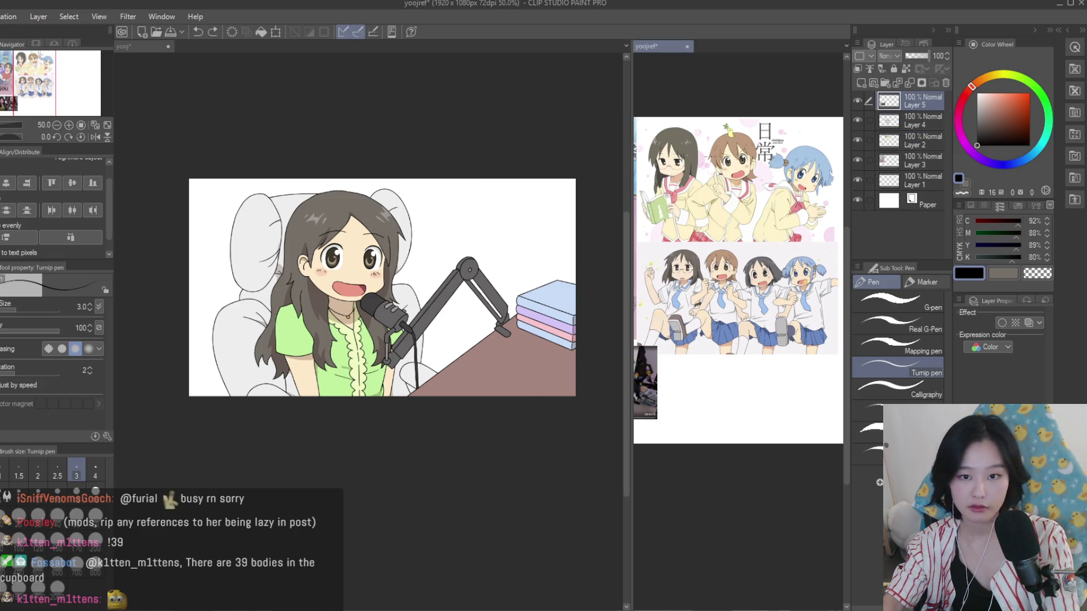
scroll(736, 226, "up", 3)
Pick light pink, enlarge the brush, and add a new raster layer for bubbles
left_click(707, 156, "alt")
scroll(736, 227, "down", 2)
key("bracketright")
key("bracketright")
key("bracketright")
left_click(860, 83)
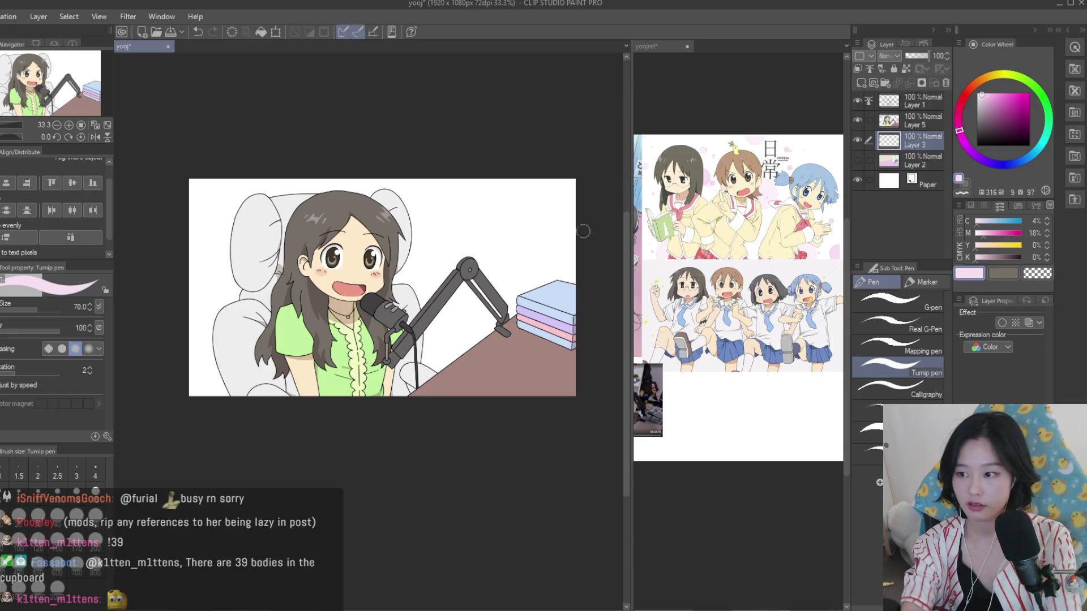
key("bracketright")
key("bracketright")
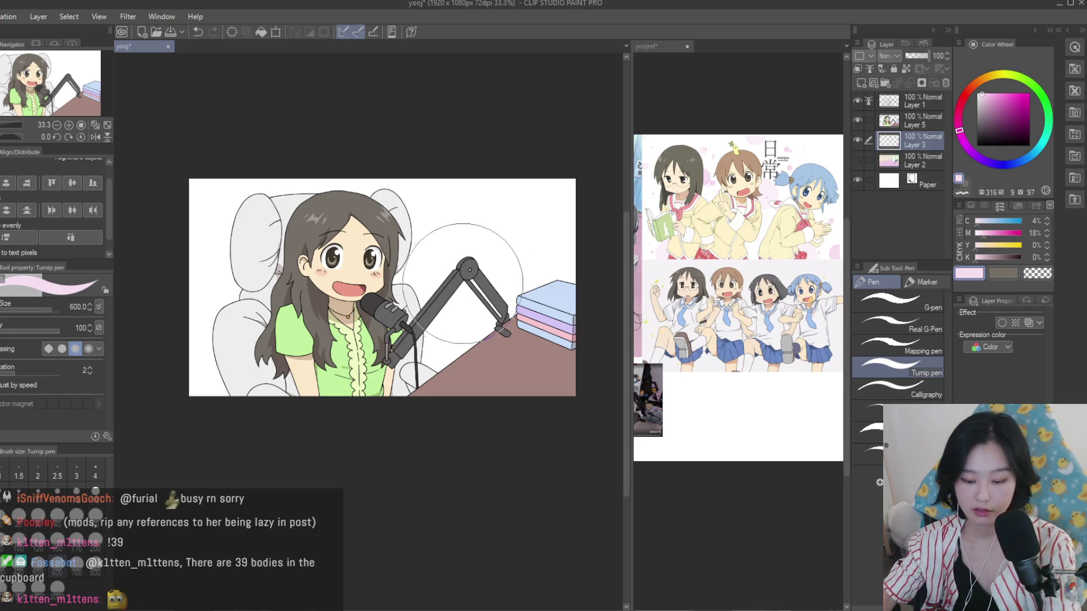
Stamp four pink bubbles around the mic arm, enlarging the brush to 300
left_click(429, 283)
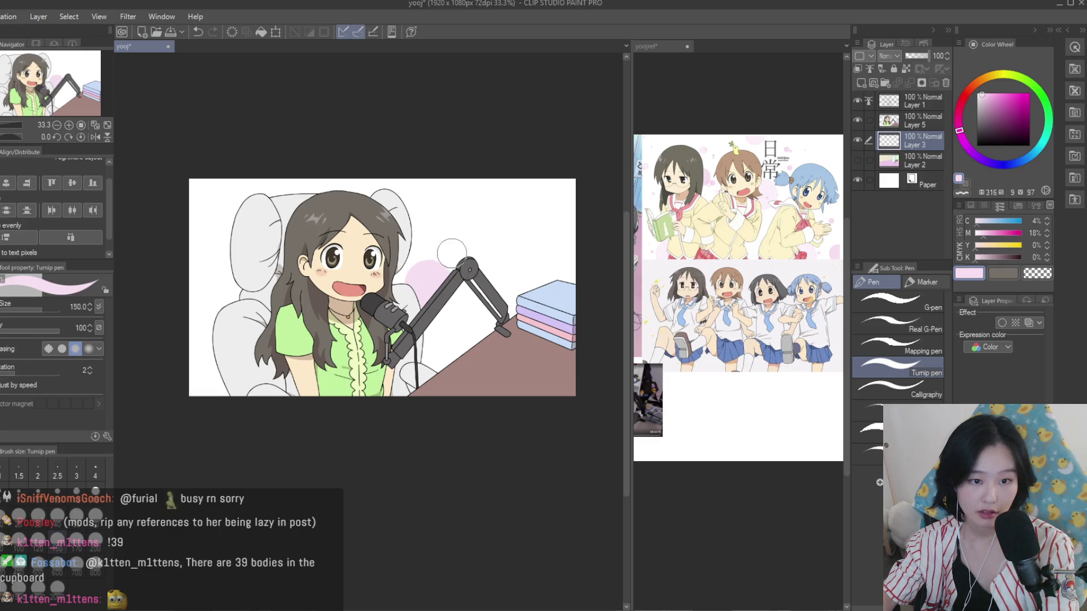
key("bracketright")
key("bracketright")
left_click(448, 189)
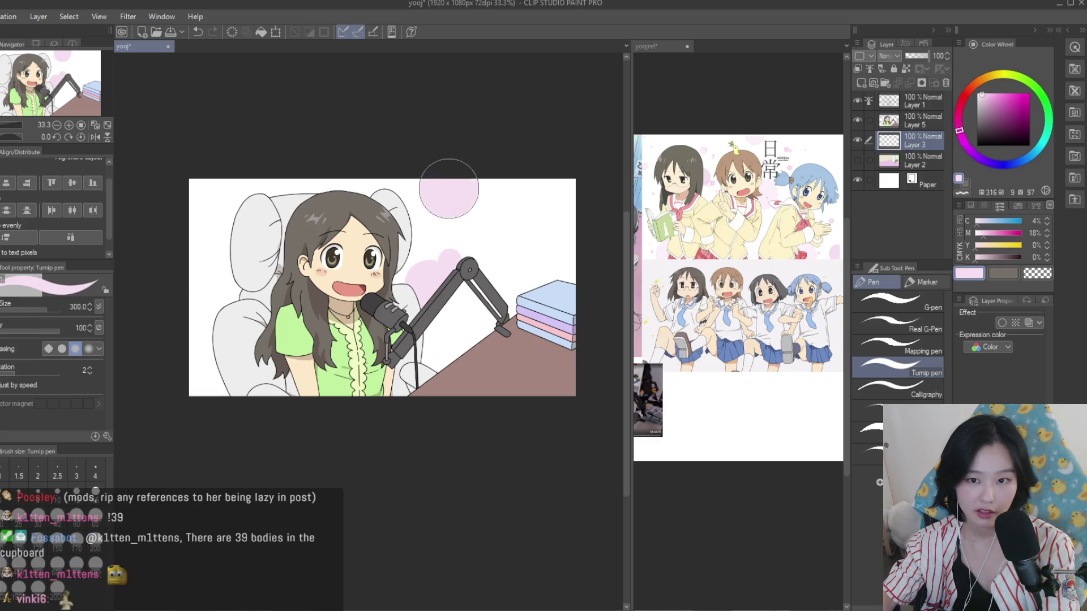
left_click(511, 213)
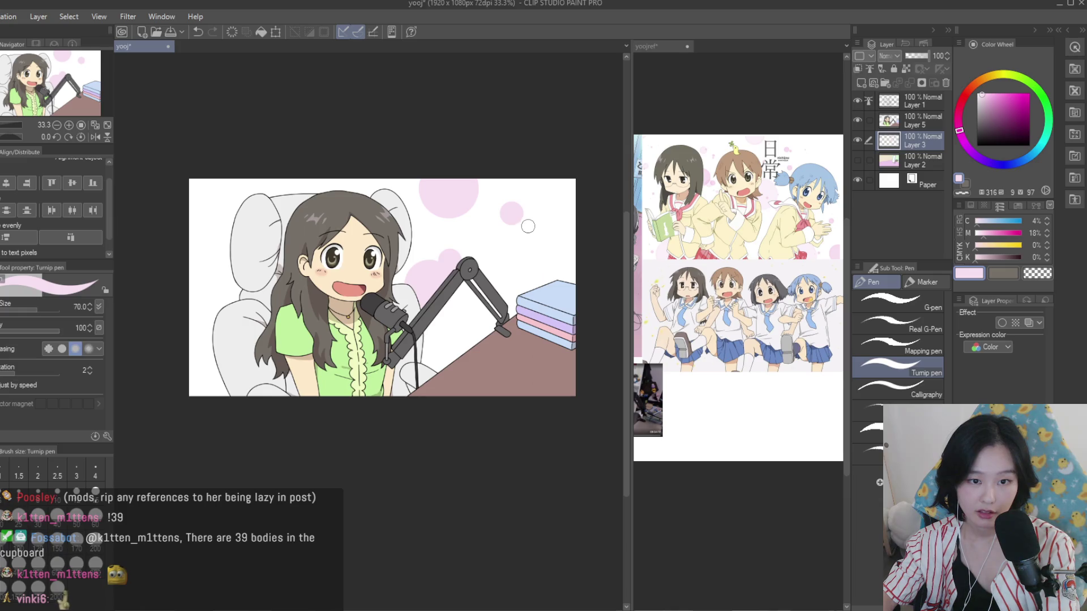
left_click(543, 277)
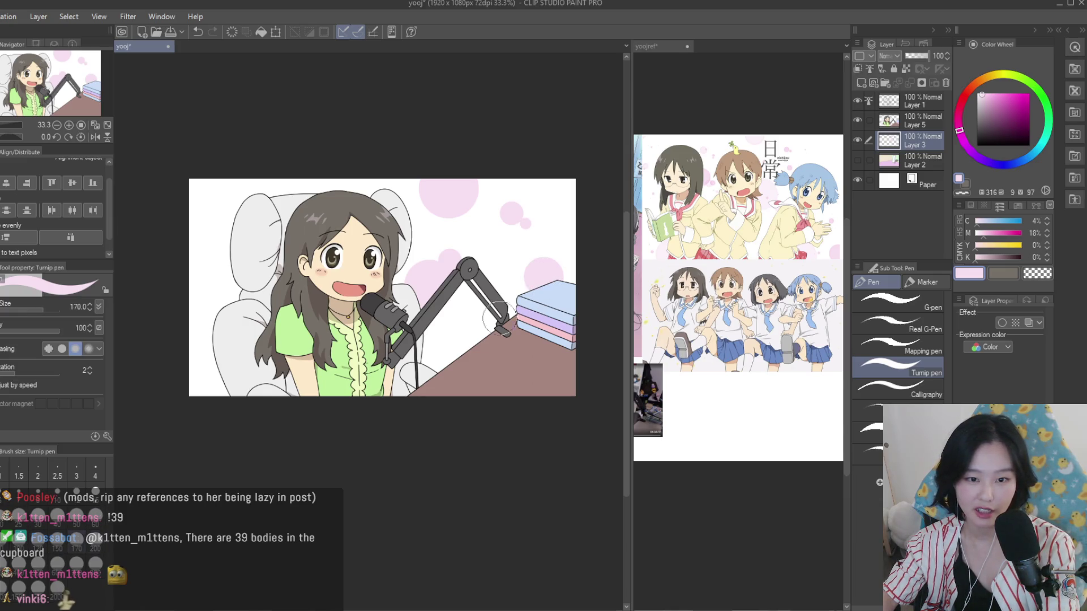